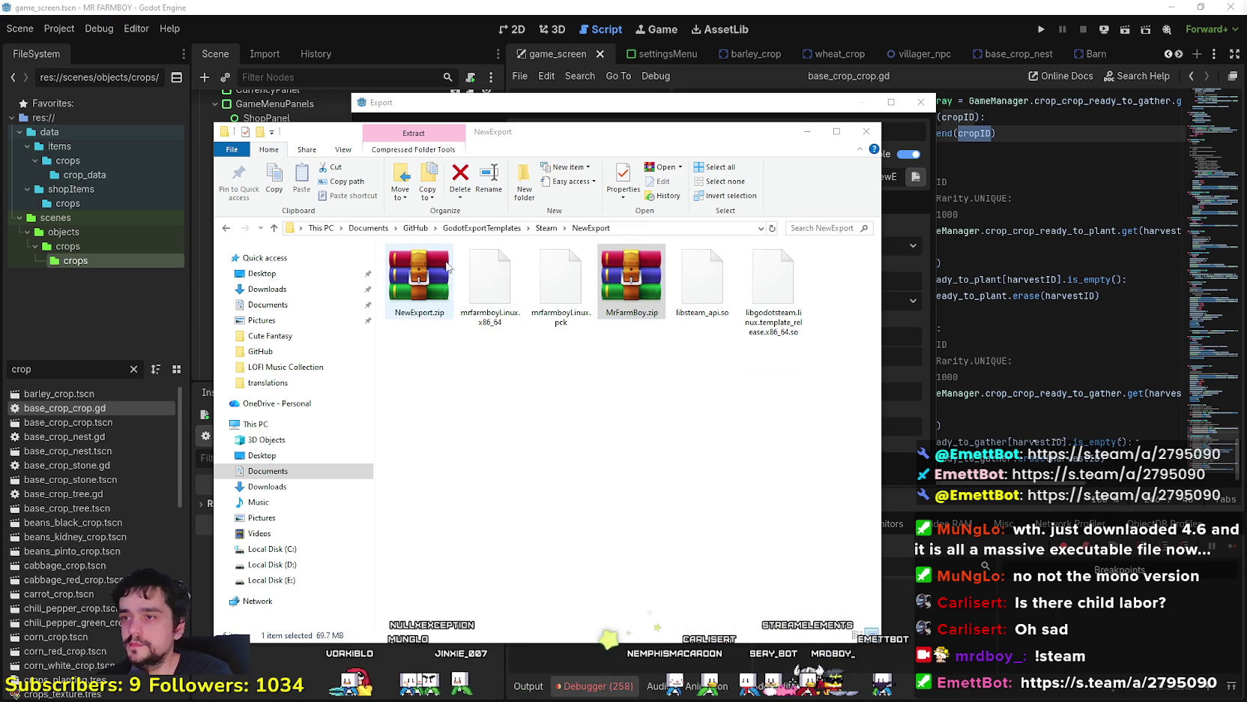
Compare the file sizes of NewExport.zip and MrFarmBoy.zip in File Explorer
click(419, 281)
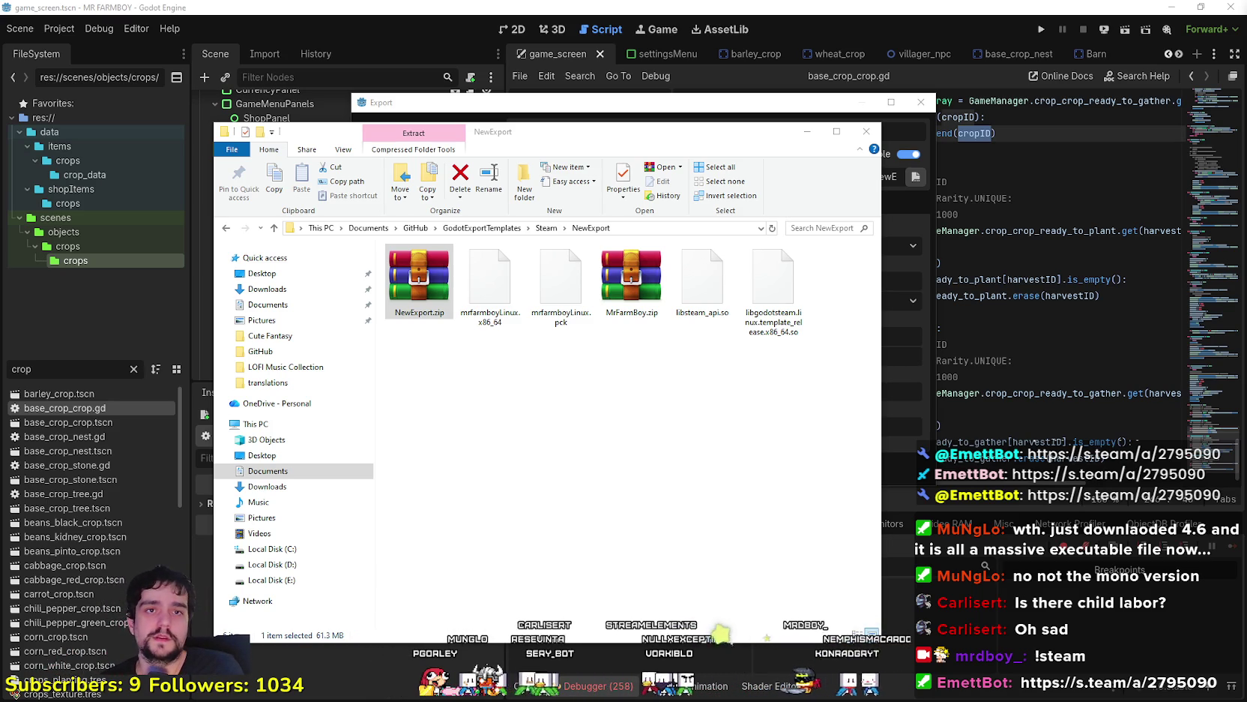
click(631, 279)
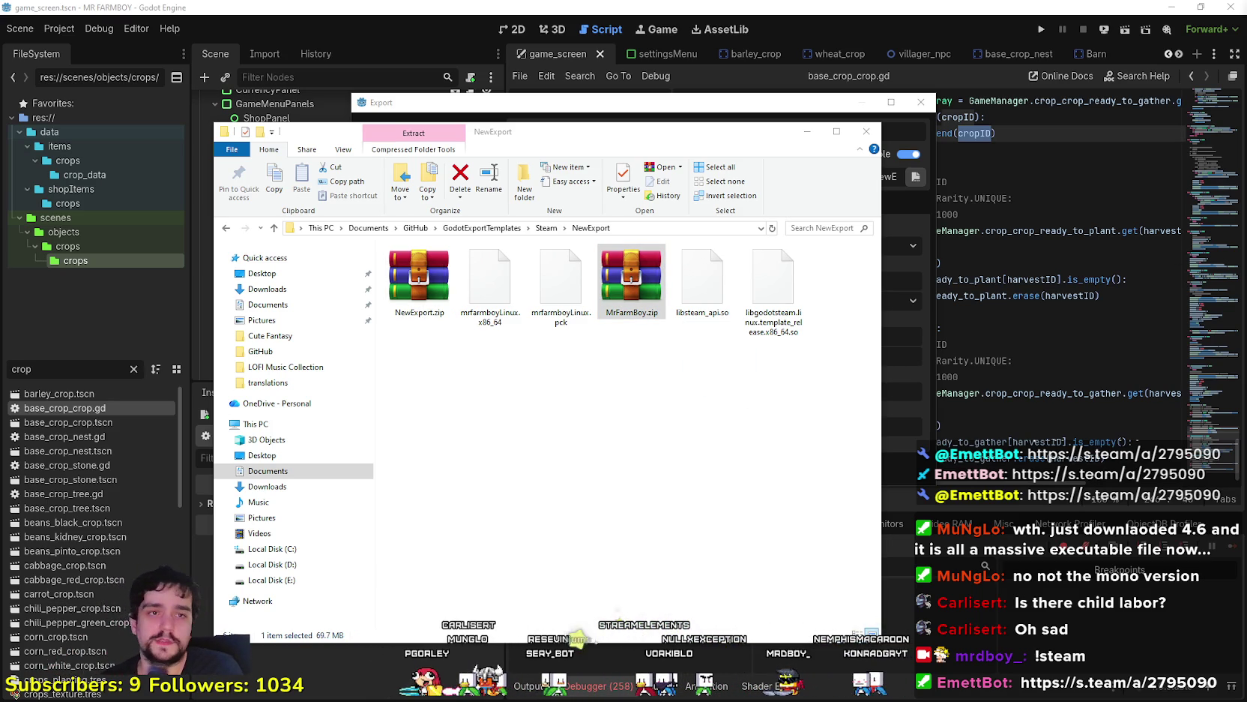
click(420, 279)
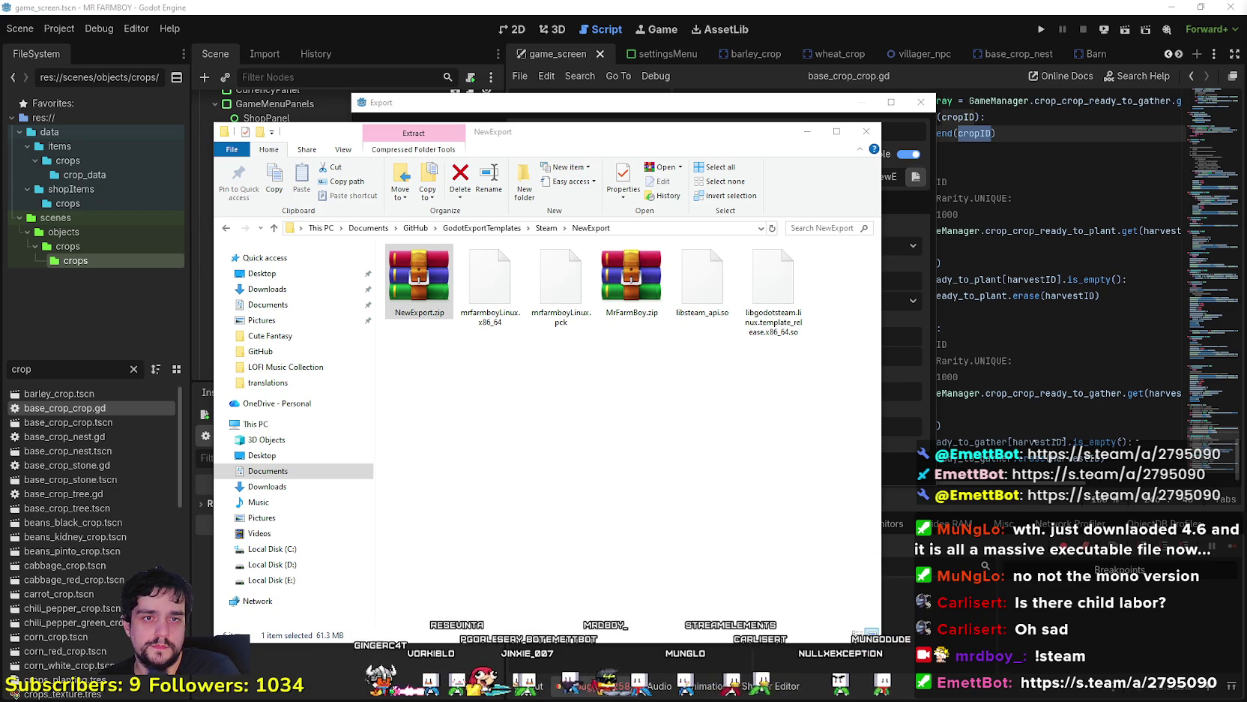
click(631, 281)
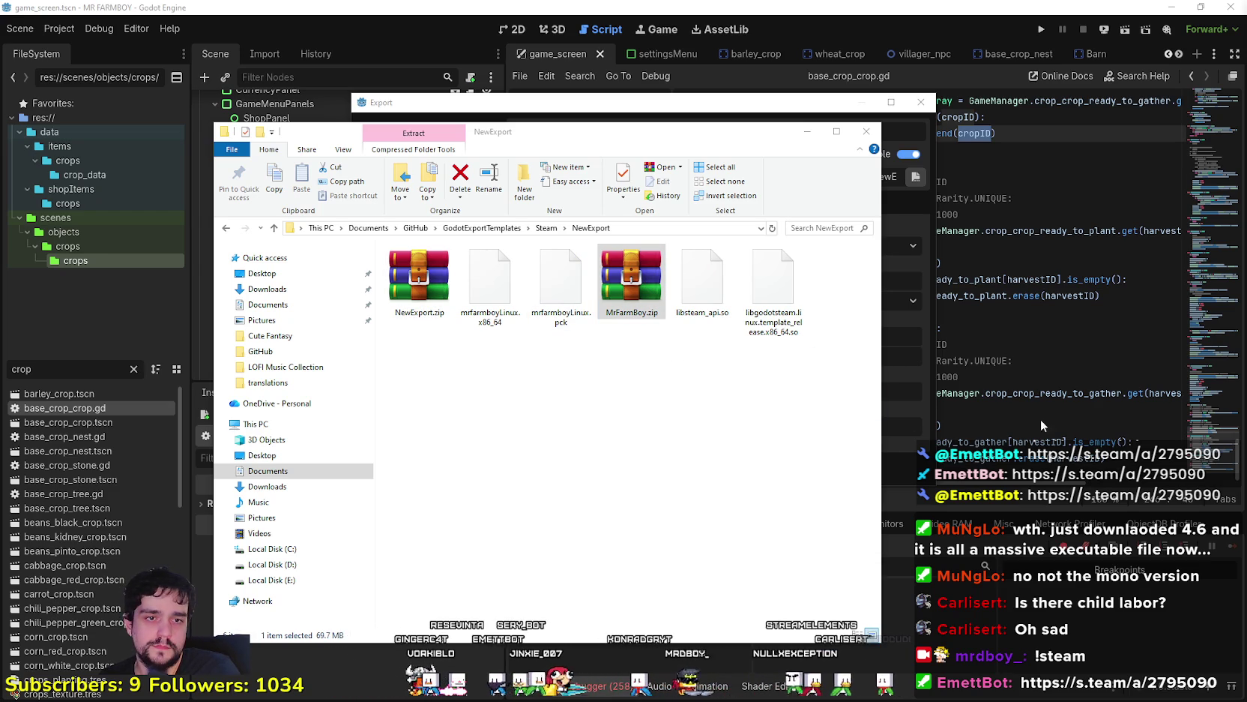
click(419, 281)
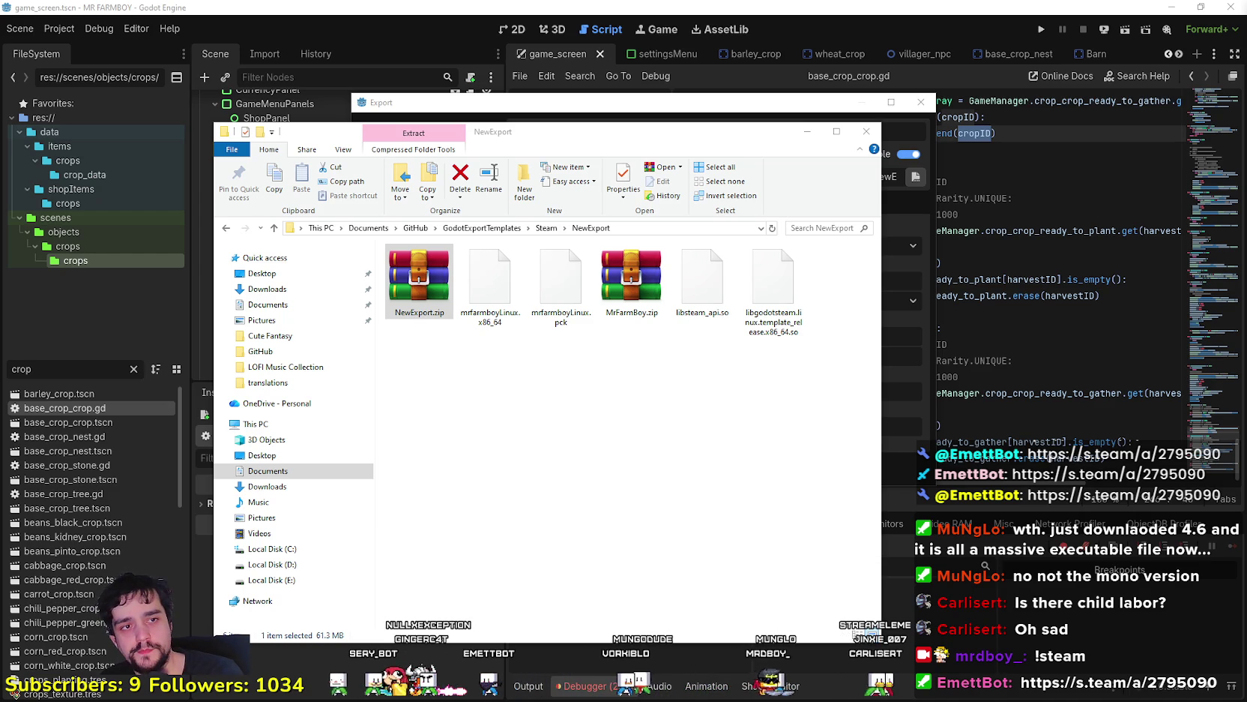
click(631, 282)
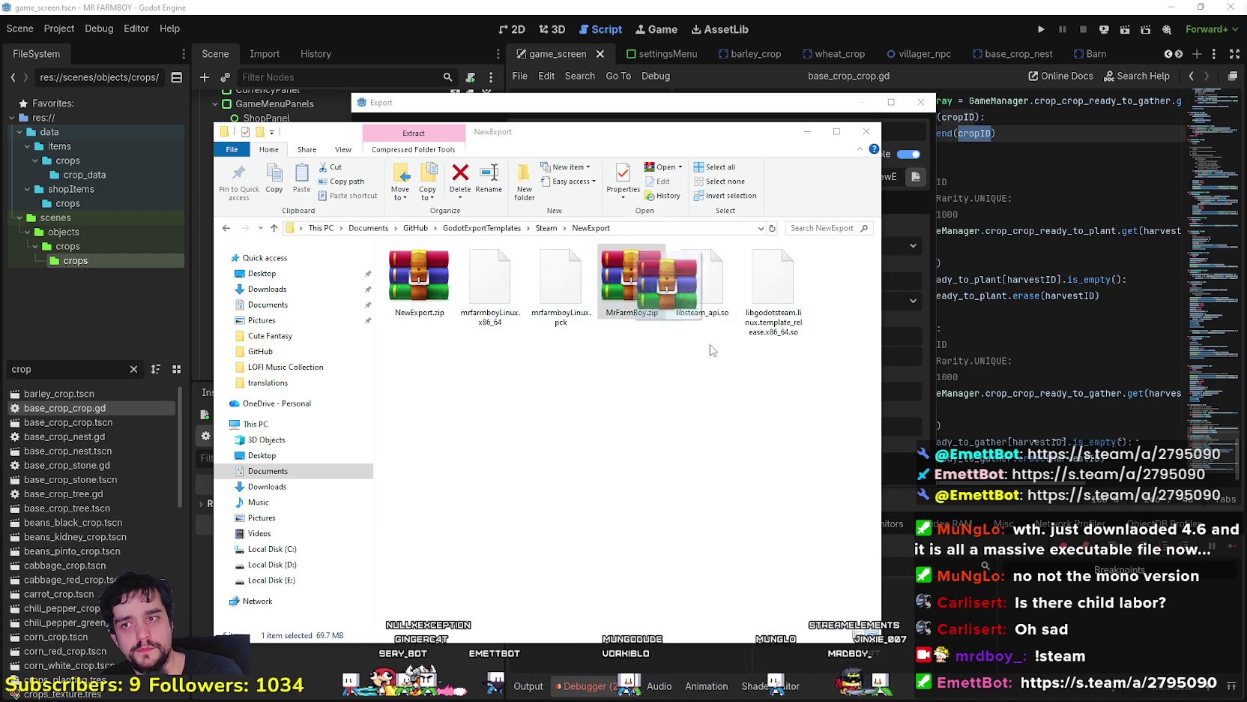
click(418, 279)
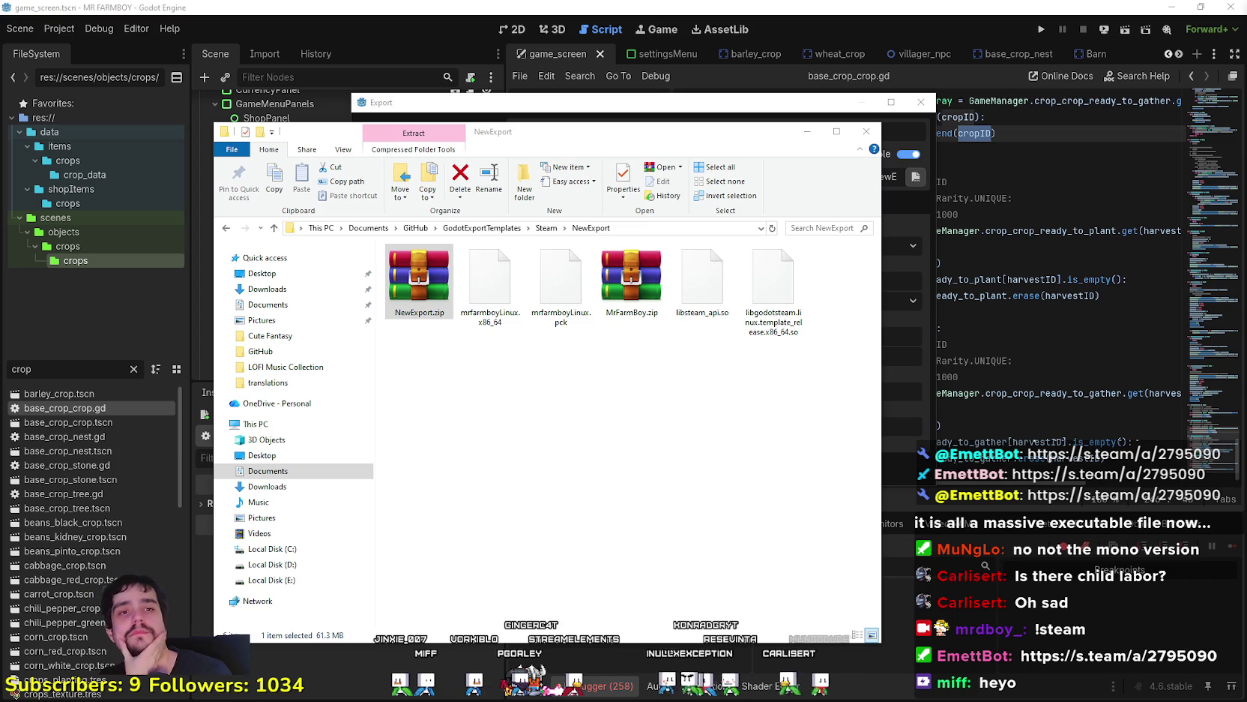
Minimize File Explorer, close the Linux export settings and clear the 'crop' file filter
click(553, 412)
click(809, 131)
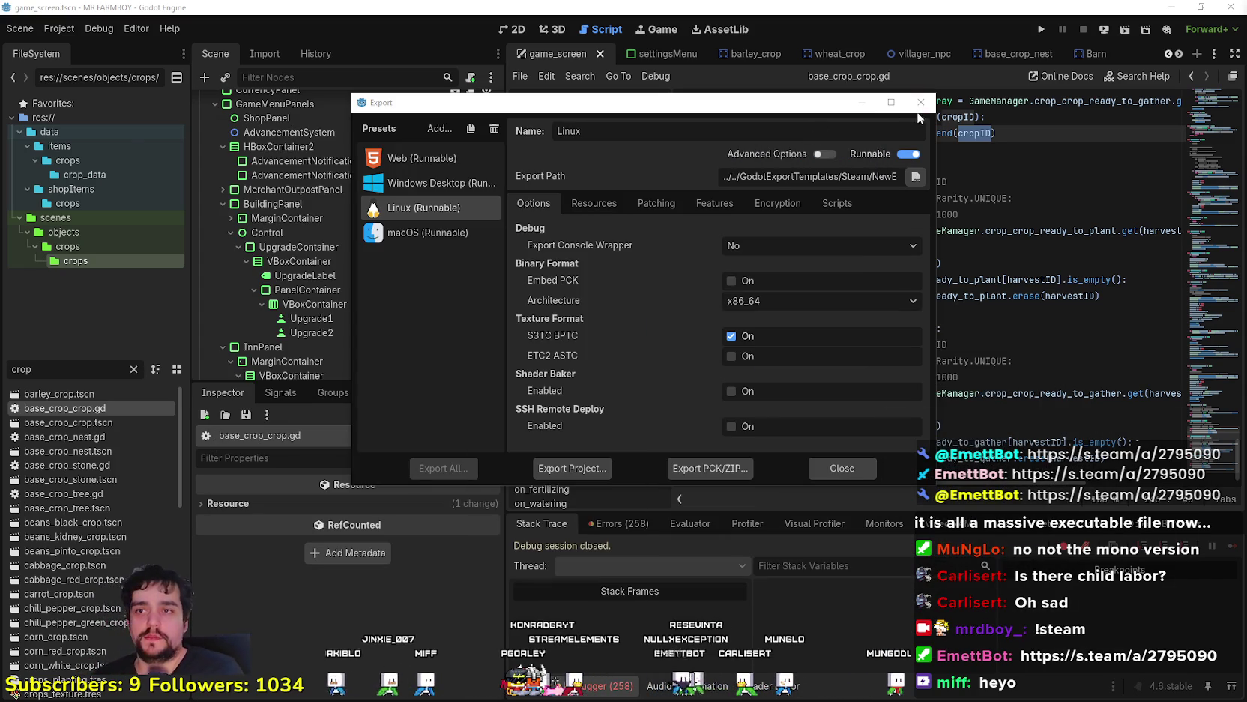
click(845, 470)
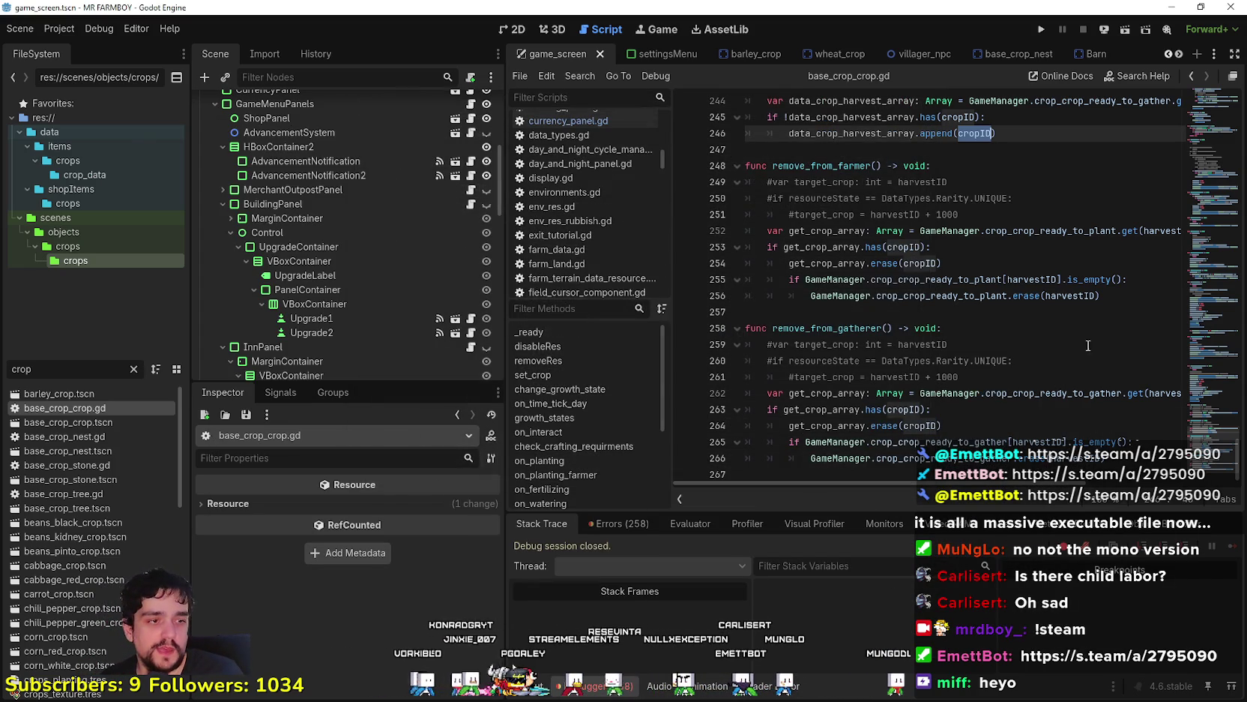
click(896, 296)
key(ctrl+f)
key(BackSpace)
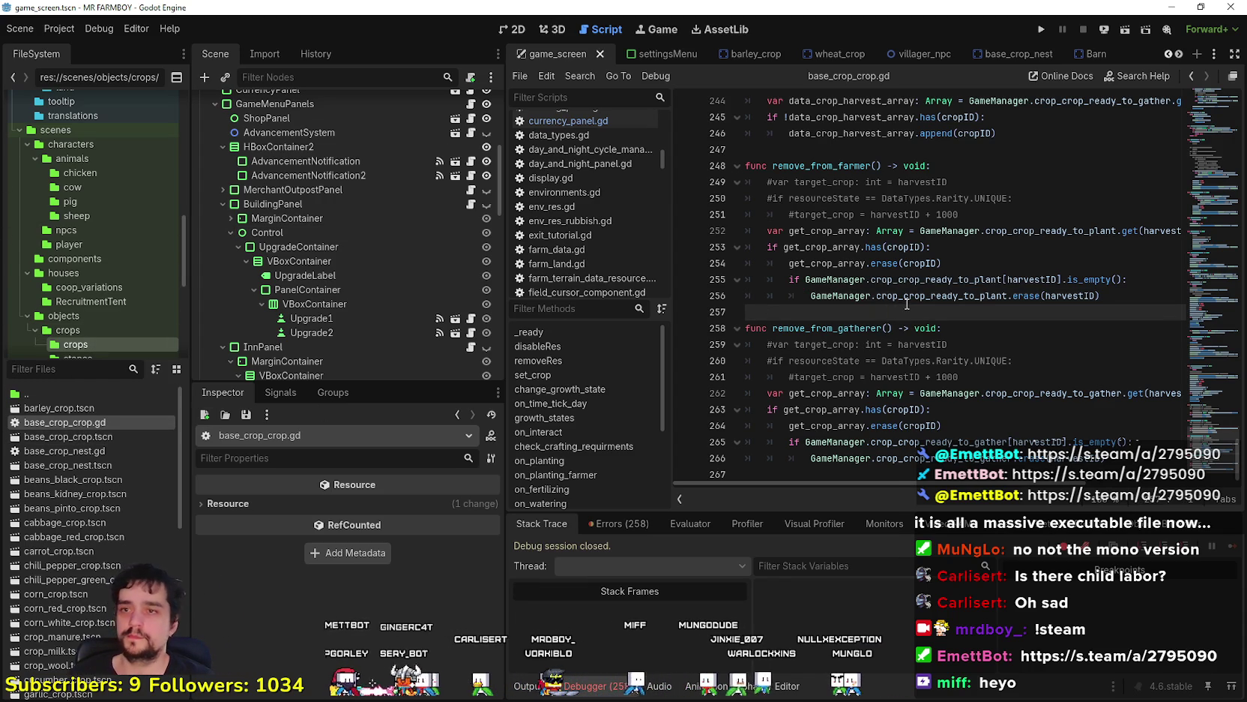
mouse_move(907, 304)
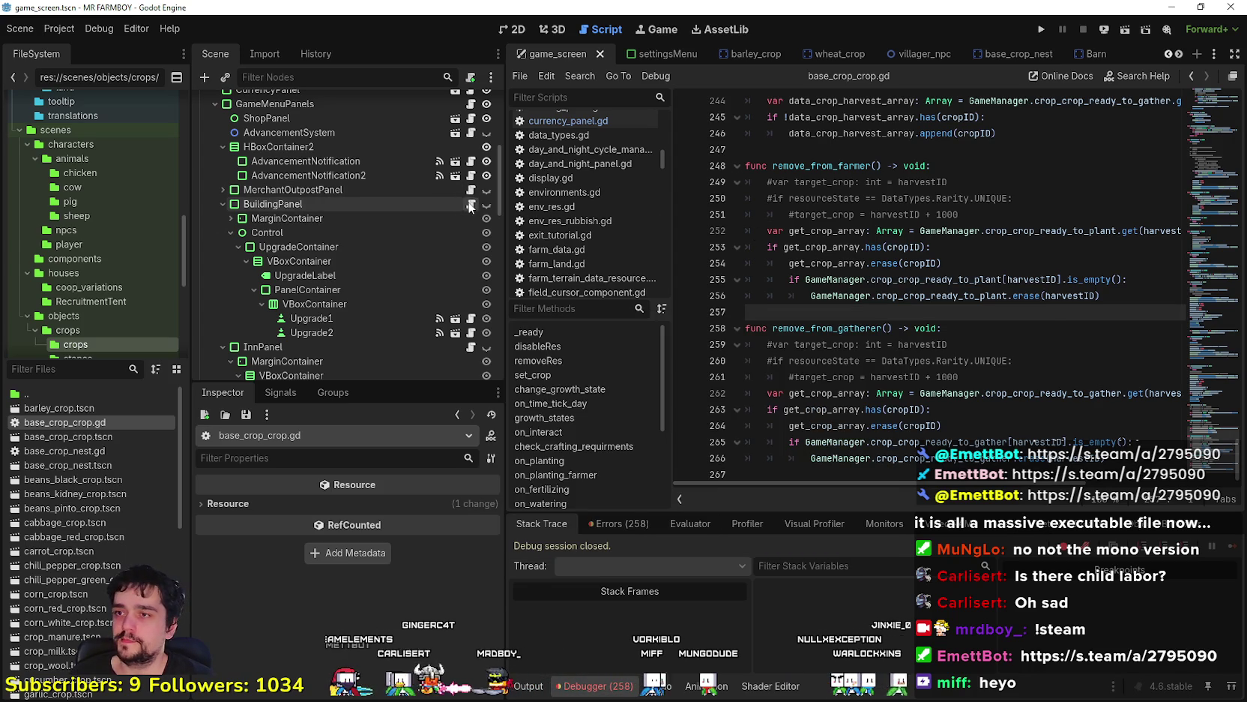
key(alt+Left)
Select get_priority_items in building_panel.gd and open the game_screen_the_endless scene
click(1118, 295)
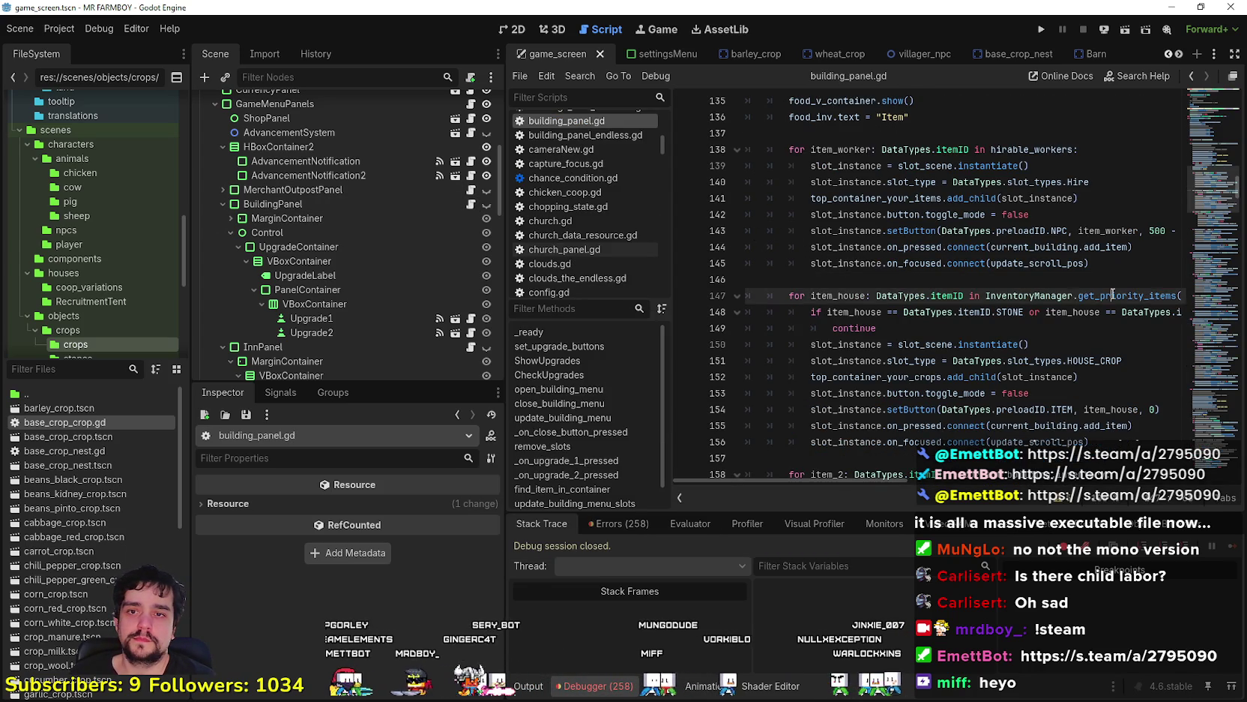
double_click(1118, 294)
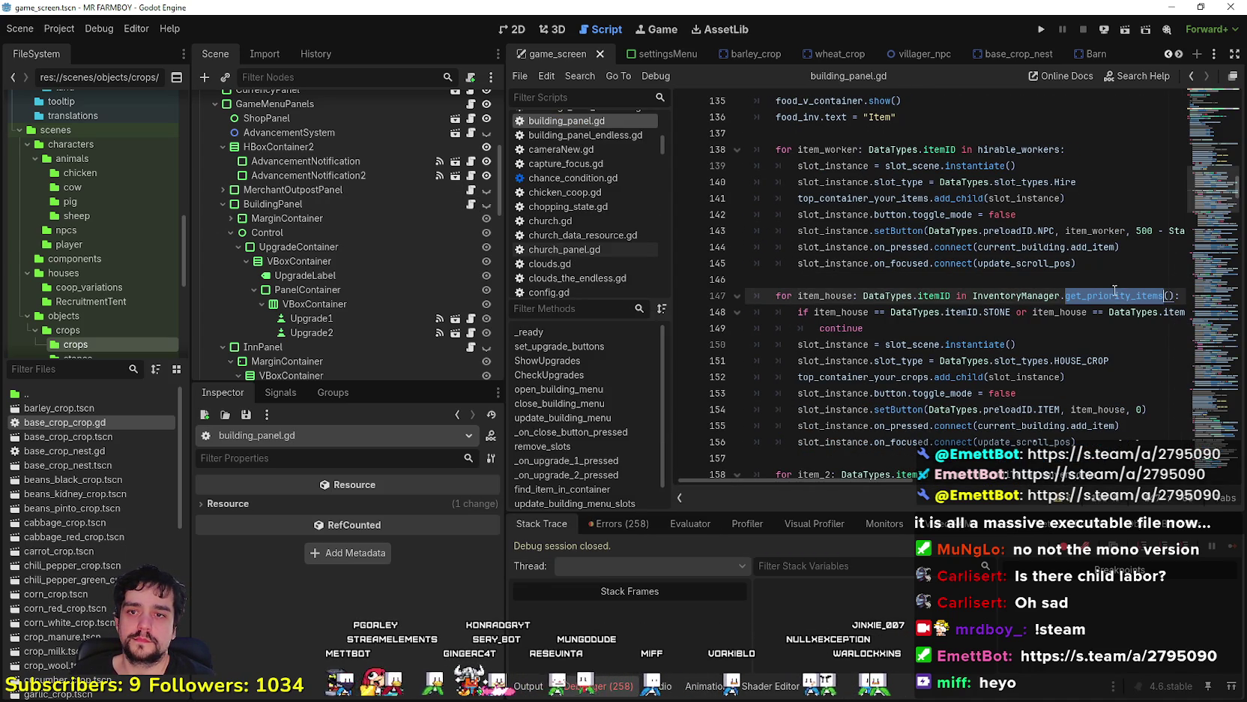
click(82, 369)
text(gamn)
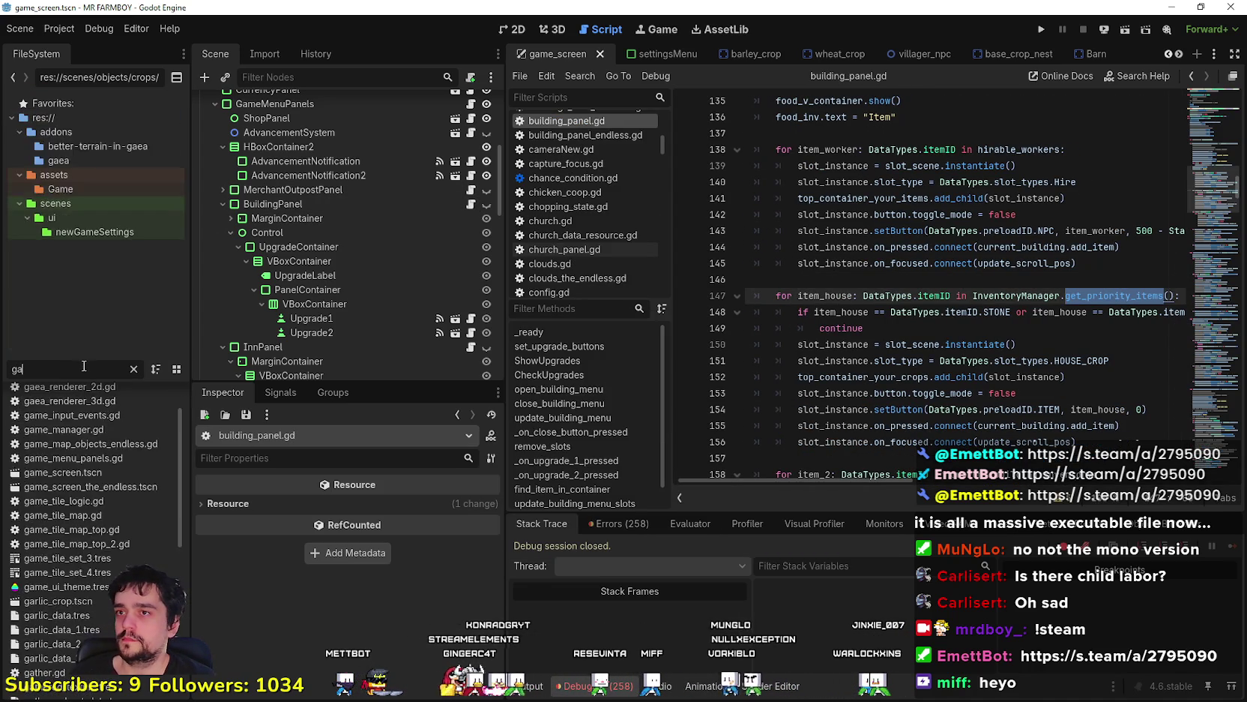
key(BackSpace)
text(e)
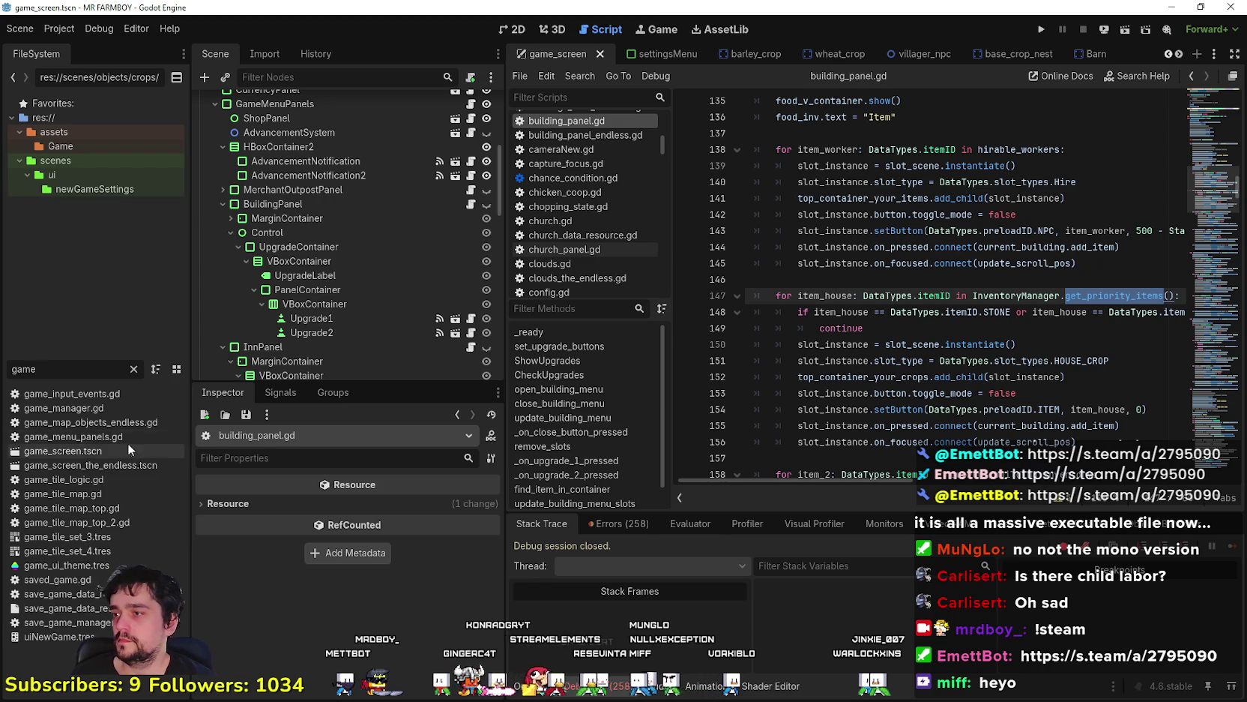
double_click(129, 465)
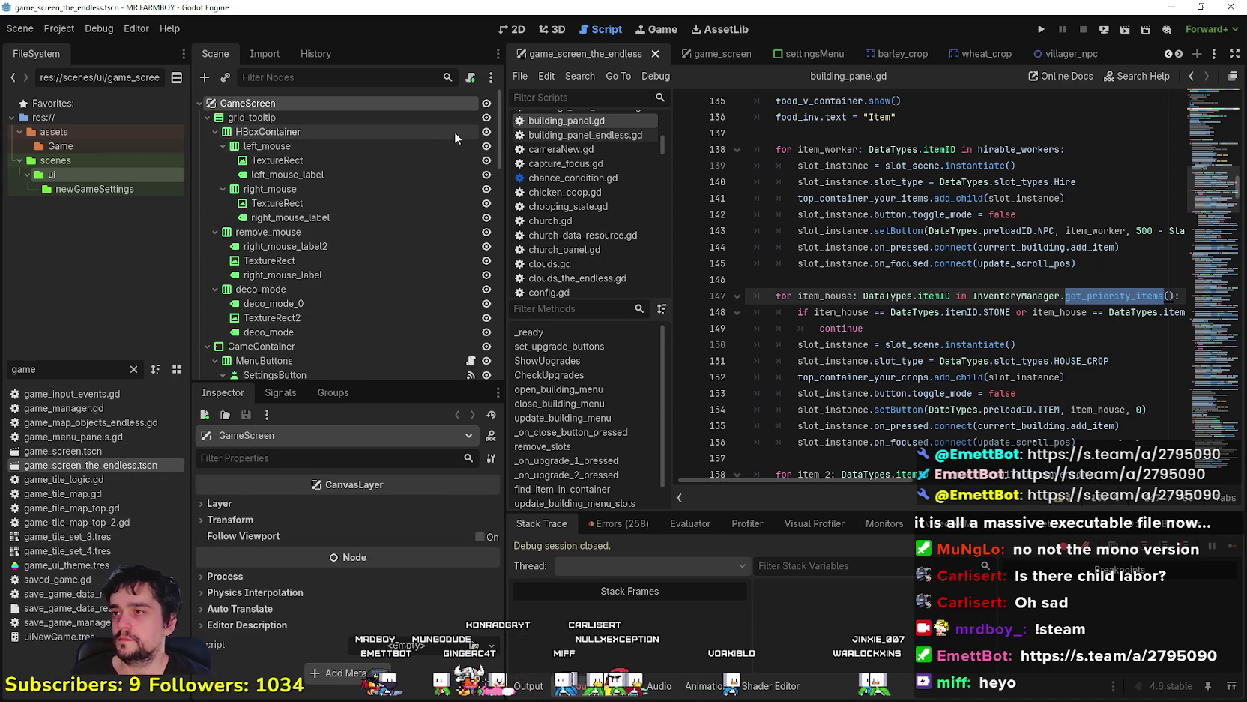
Open the BuildingPanel node's script, building_panel_endless.gd
scroll(458, 241, down, 5)
scroll(430, 240, down, 3)
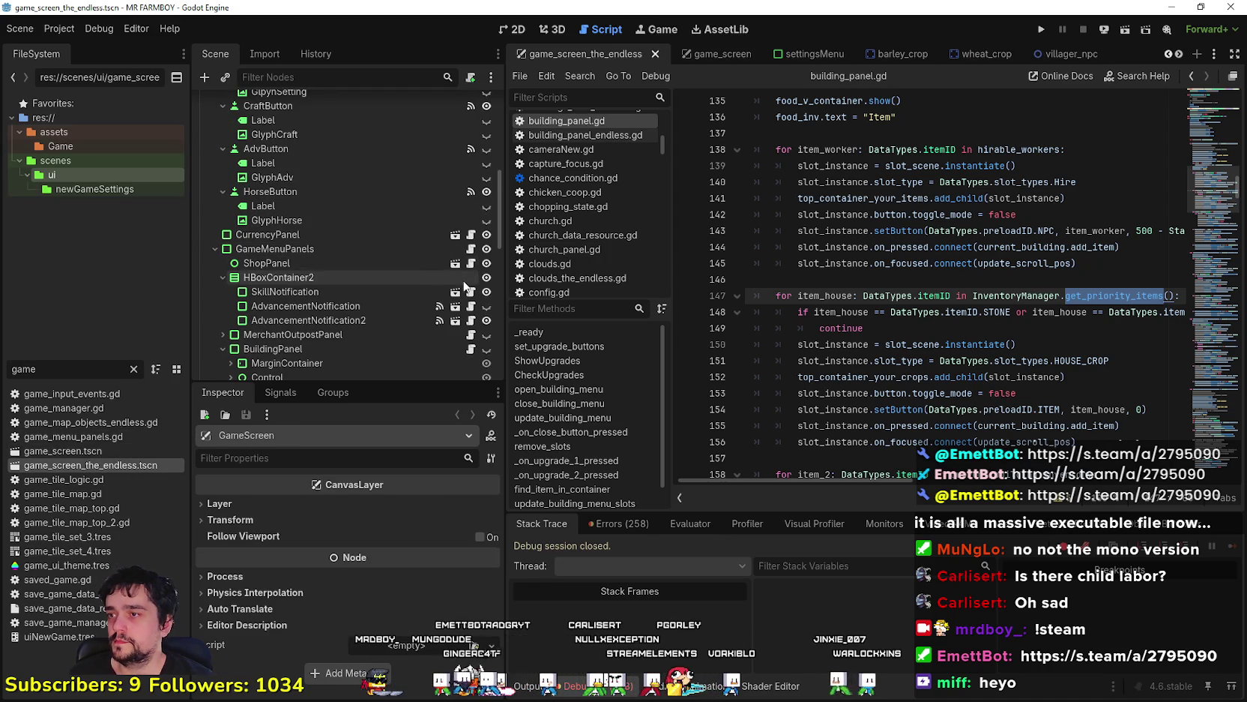
scroll(453, 325, down, 3)
click(471, 314)
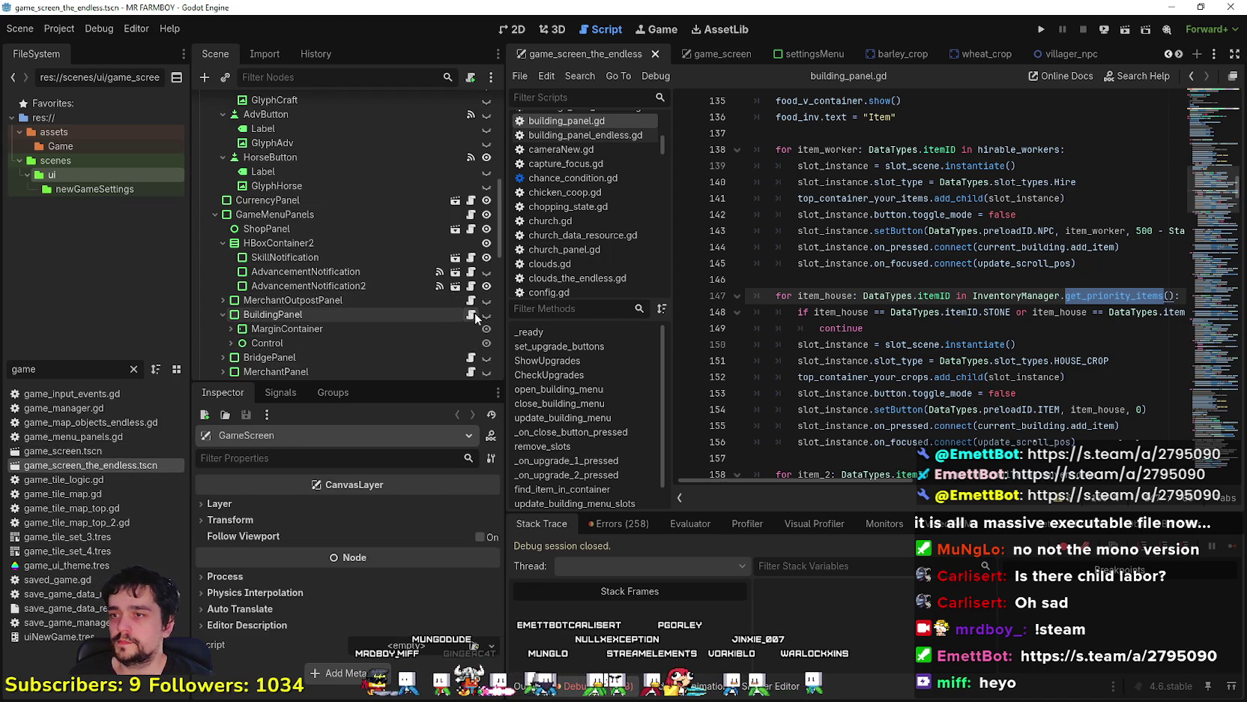
scroll(1083, 278, down, 4)
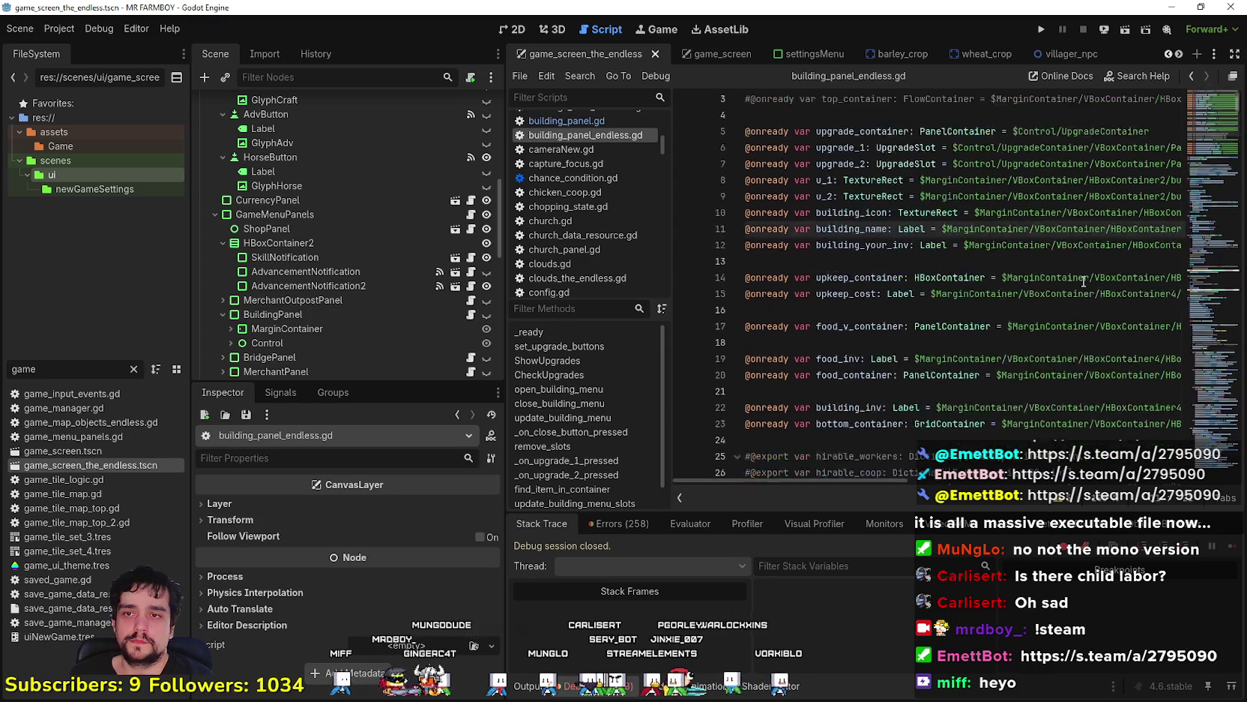
drag(1212, 129, 1215, 148)
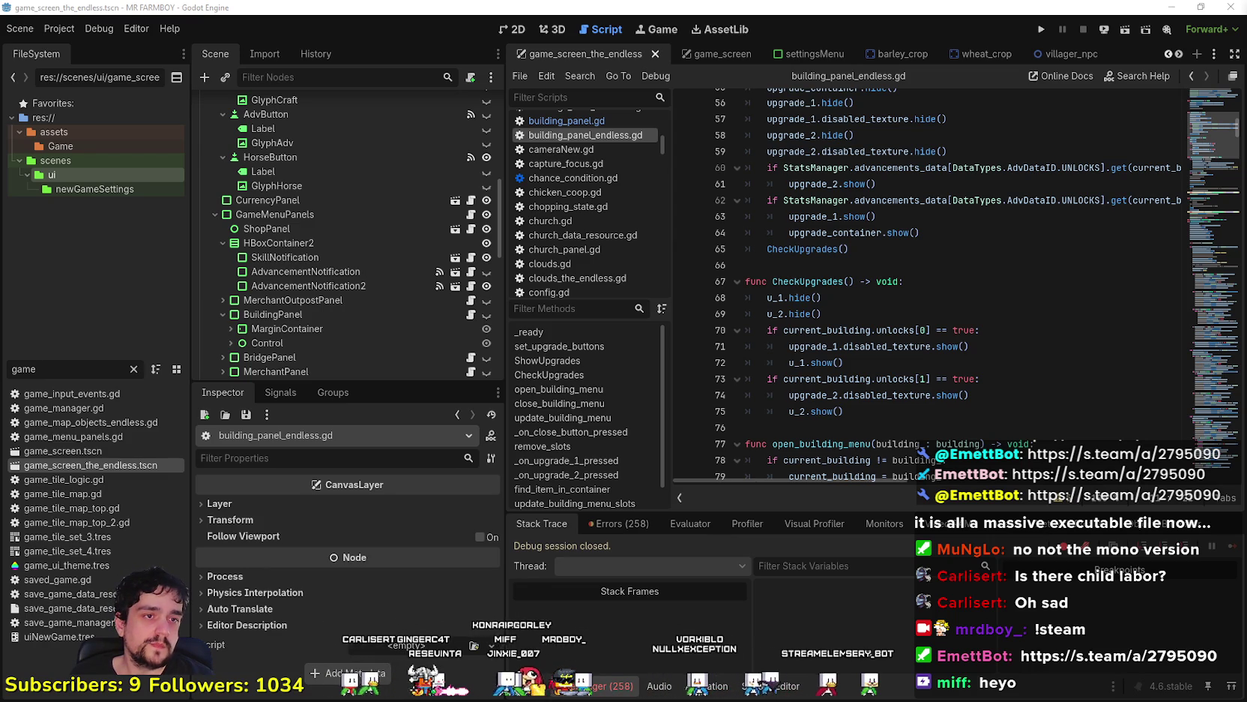
Replace get_warehouse_items with get_priority_items on line 146 and save the script
click(1031, 265)
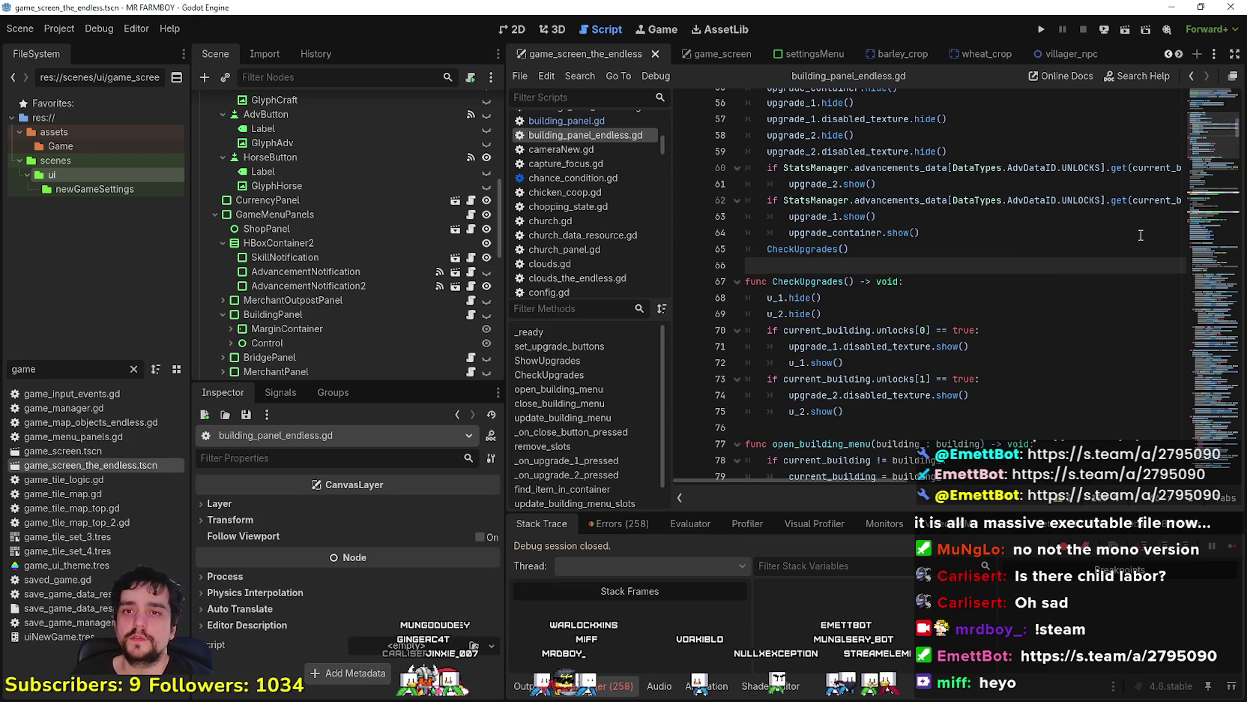
scroll(939, 337, down, 3)
click(958, 298)
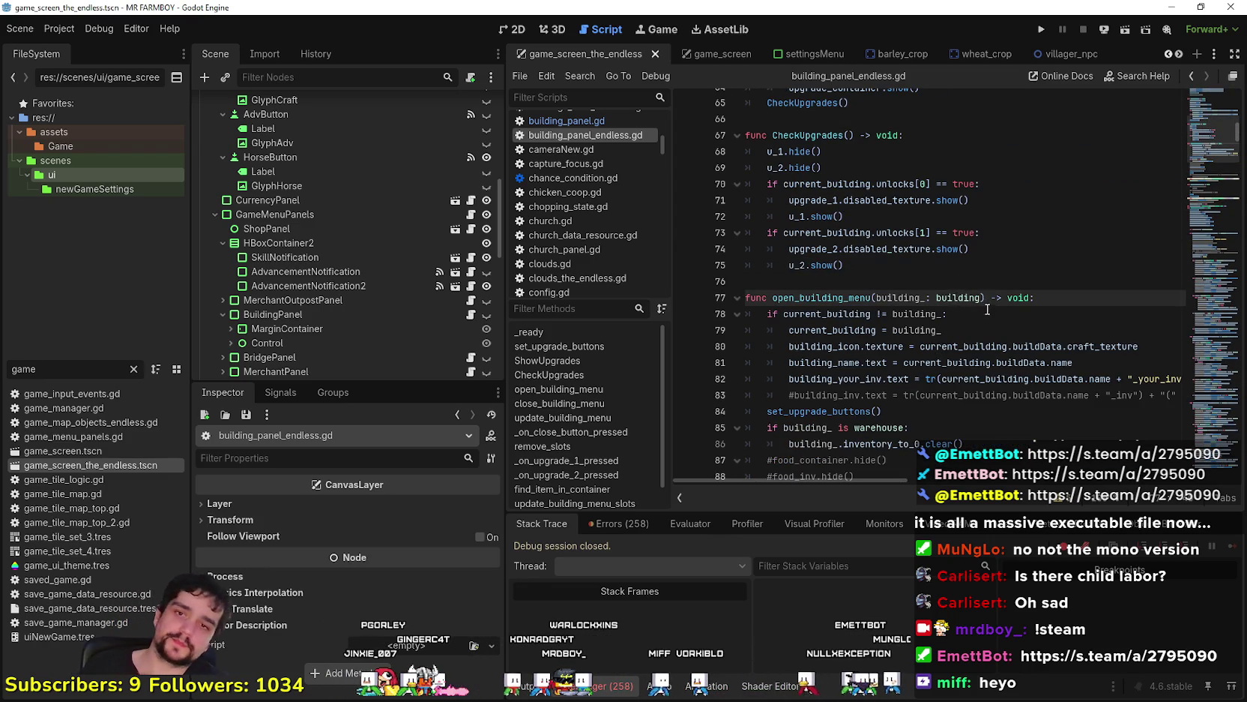
scroll(942, 315, down, 2)
scroll(927, 298, down, 2)
scroll(933, 297, down, 10)
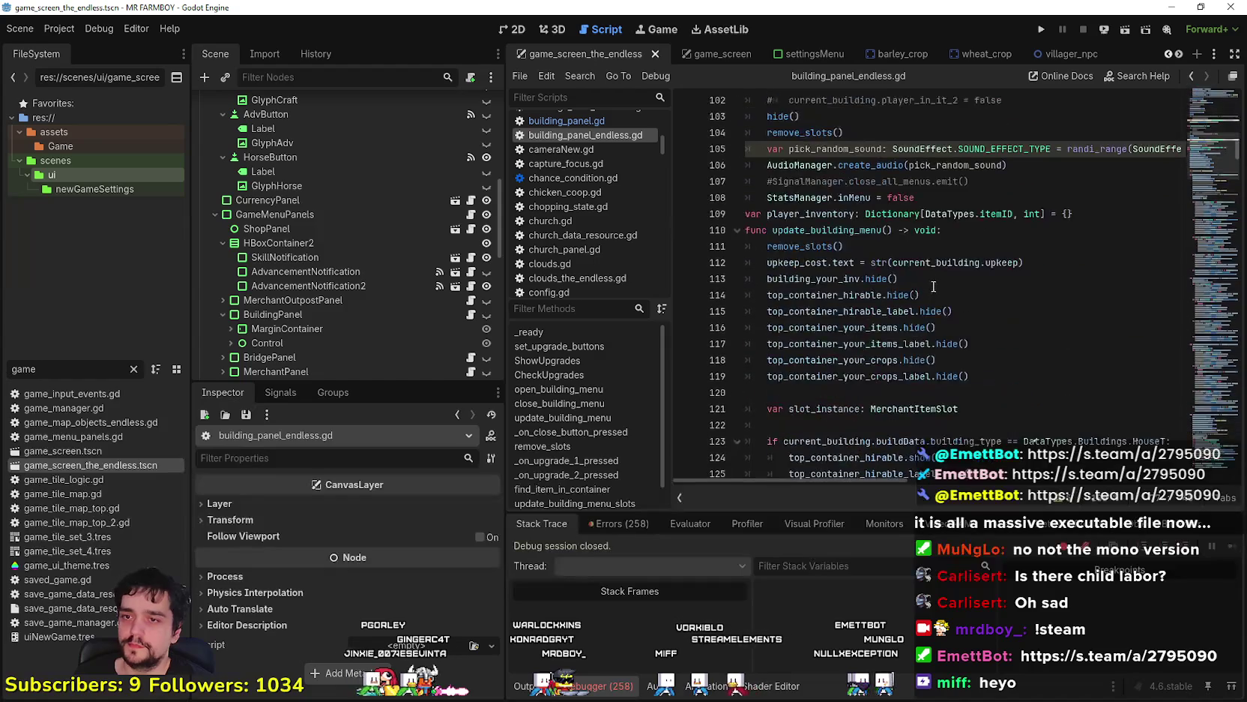
scroll(943, 307, down, 2)
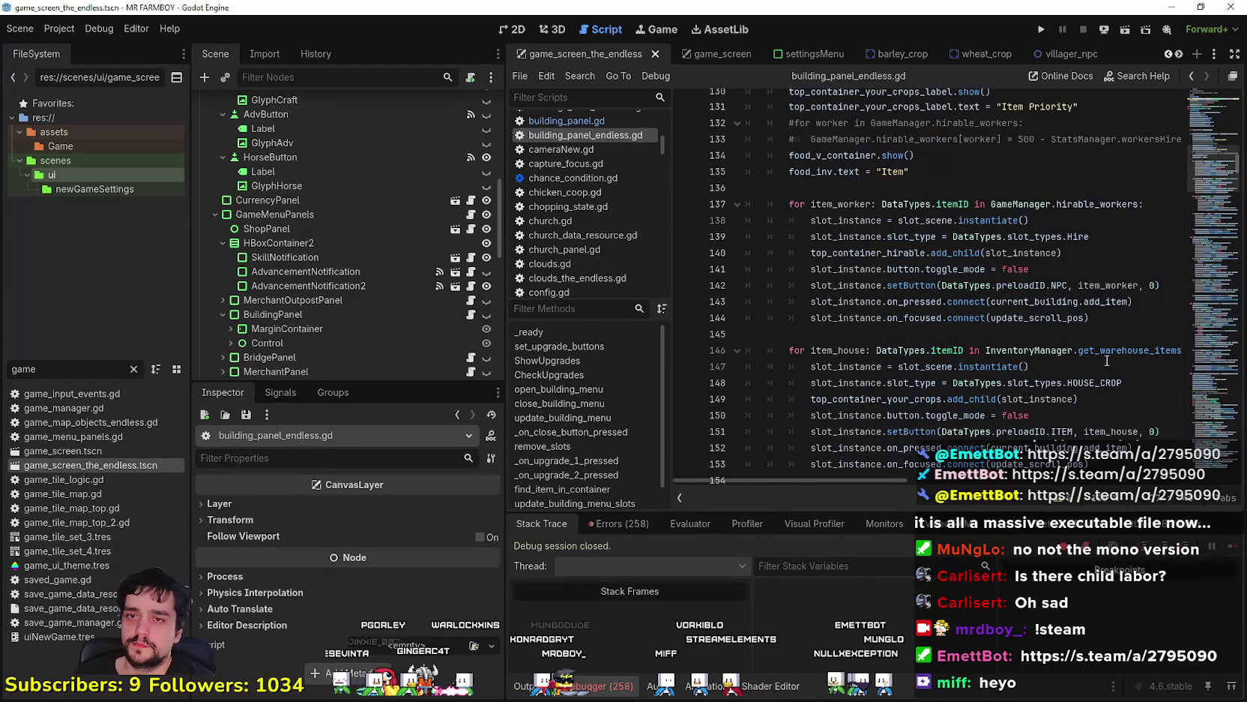
double_click(1140, 349)
scroll(1013, 414, down, 2)
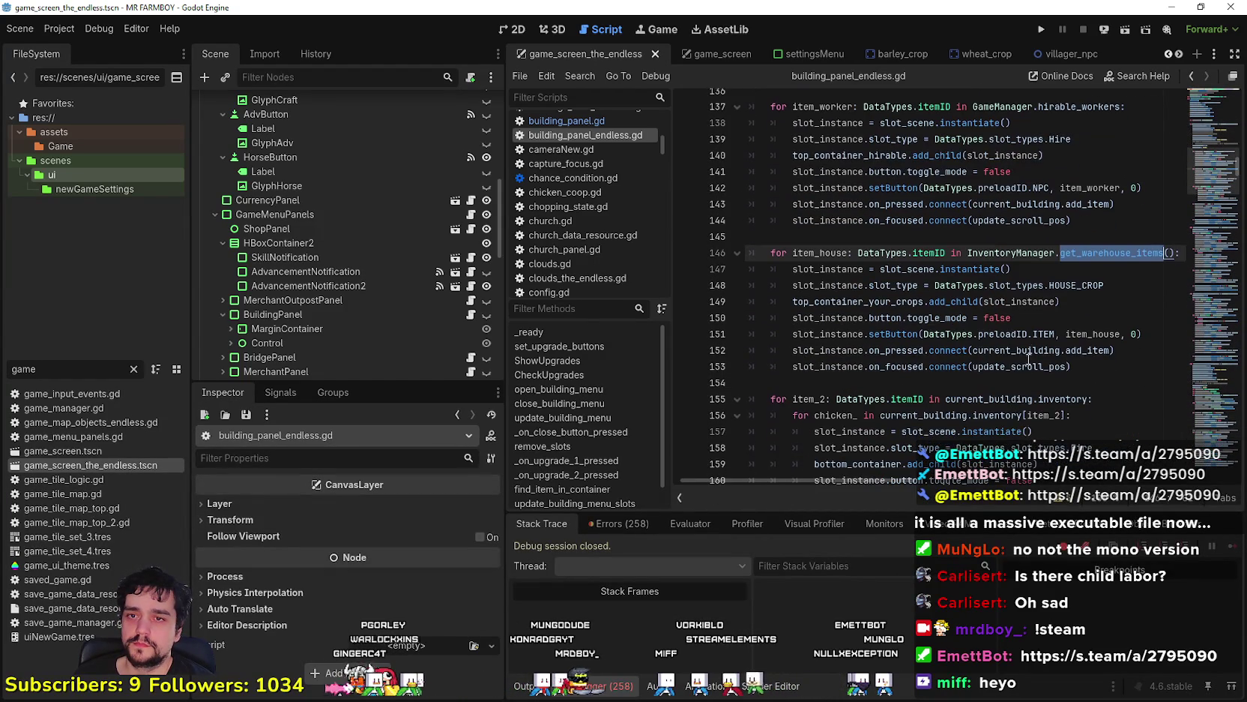
key(ctrl+s)
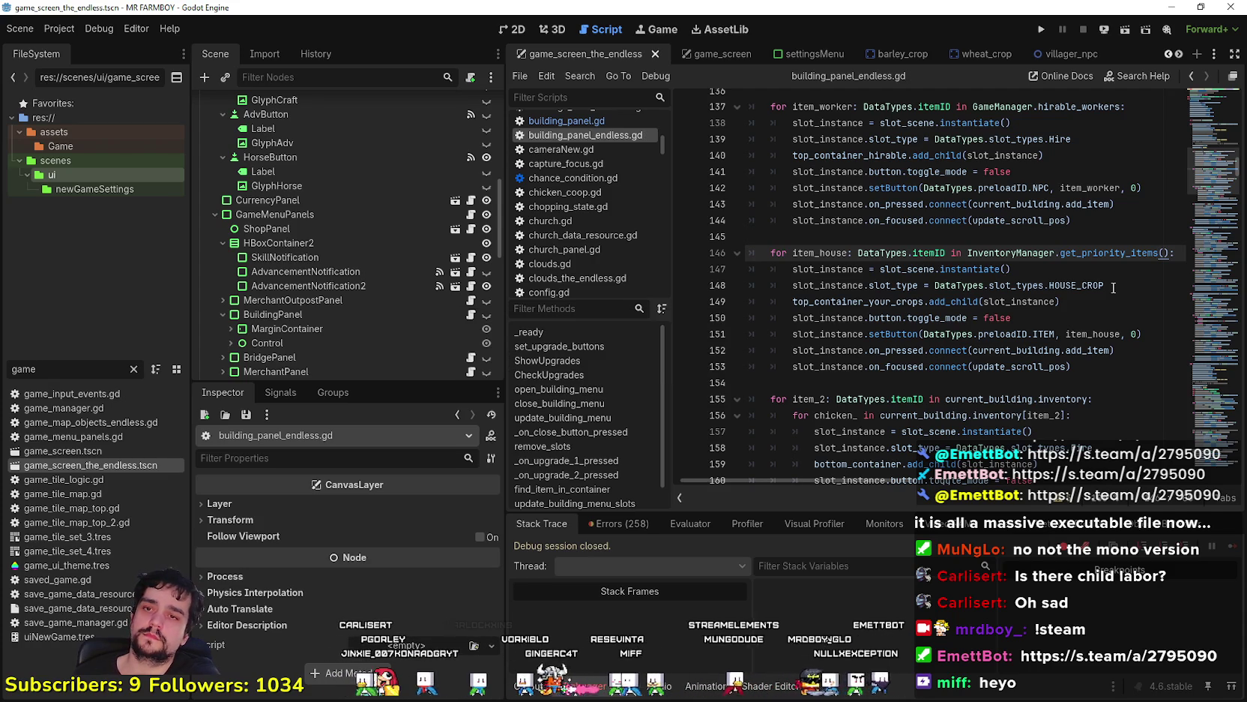
click(888, 238)
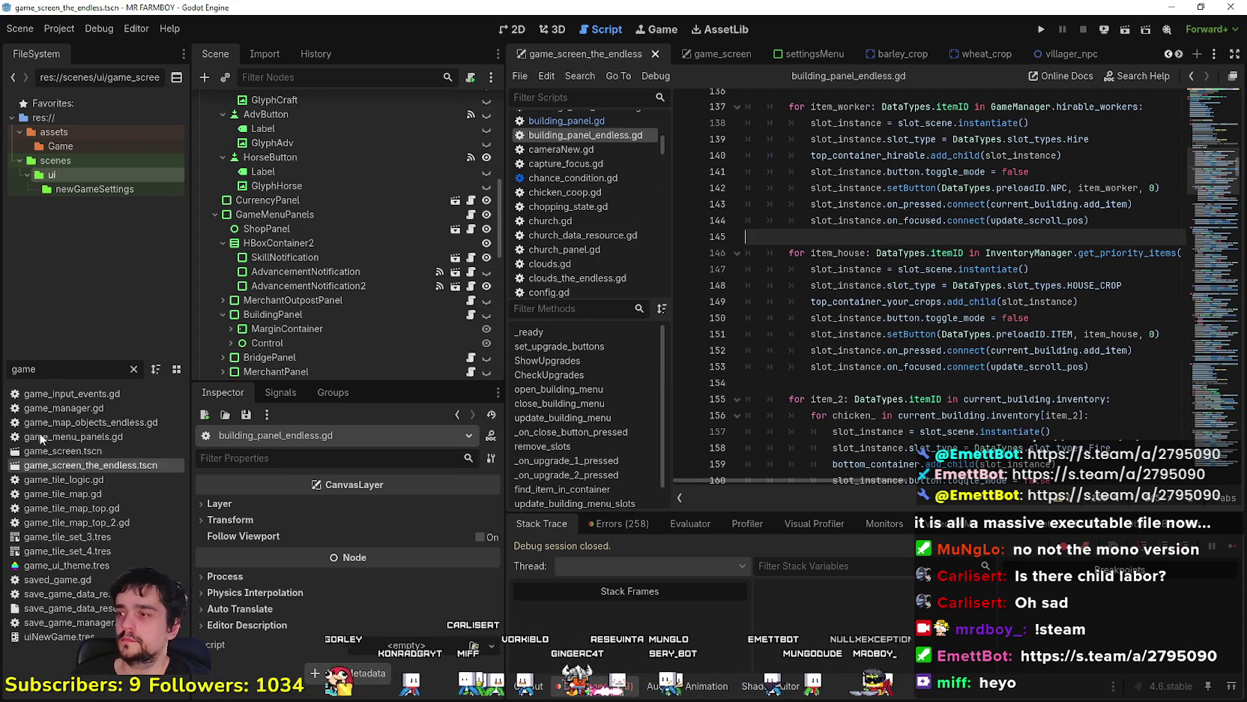
Open main_menu.tscn, show Island_Select3, hide its PanelContainer2, and save the scene
text(main)
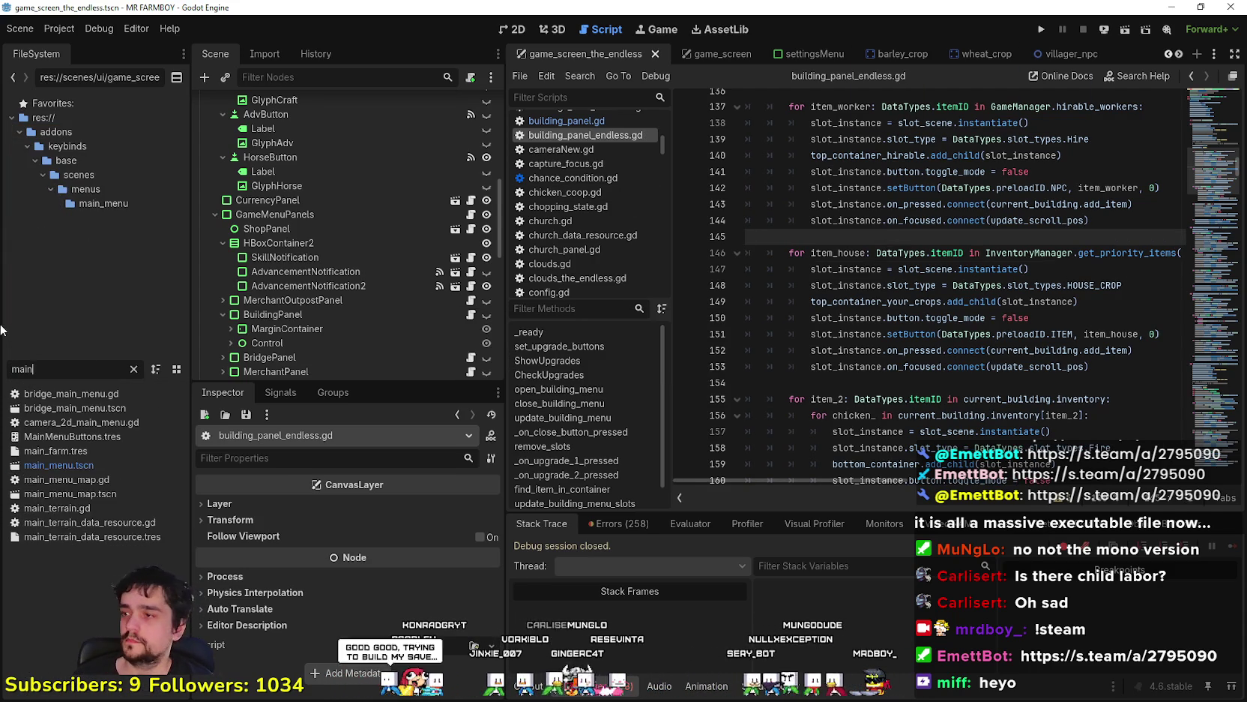
double_click(34, 472)
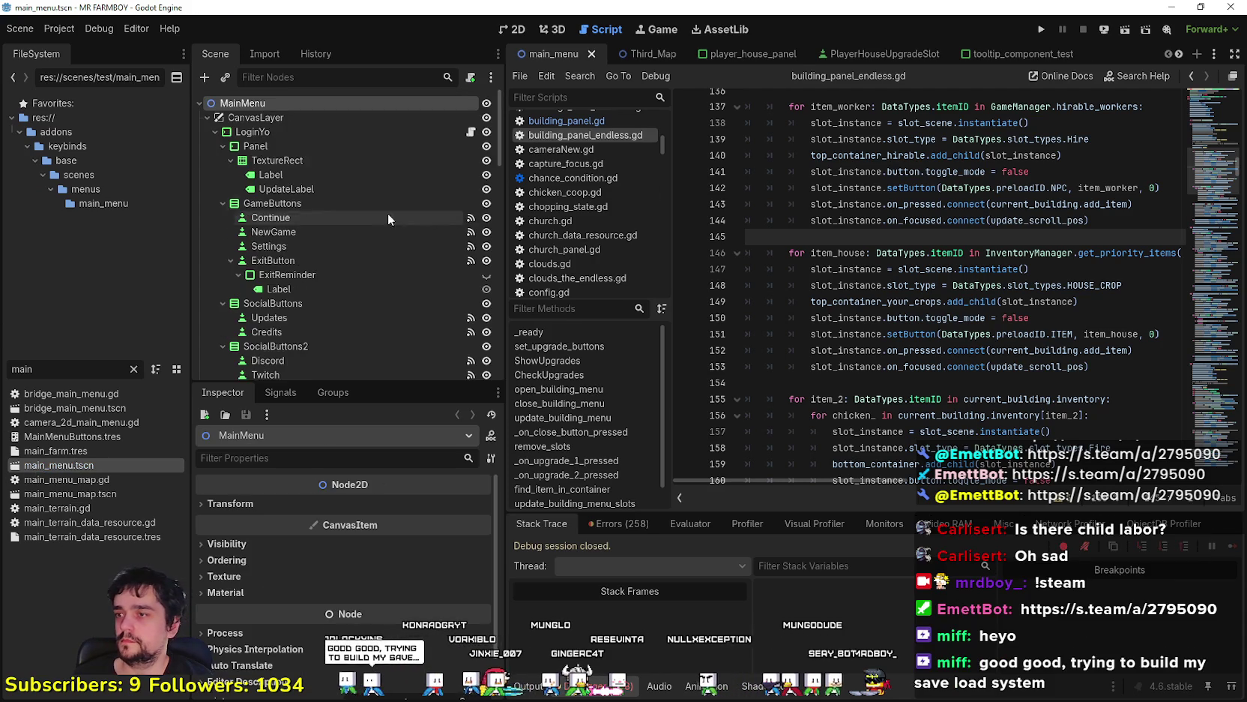
scroll(379, 221, down, 5)
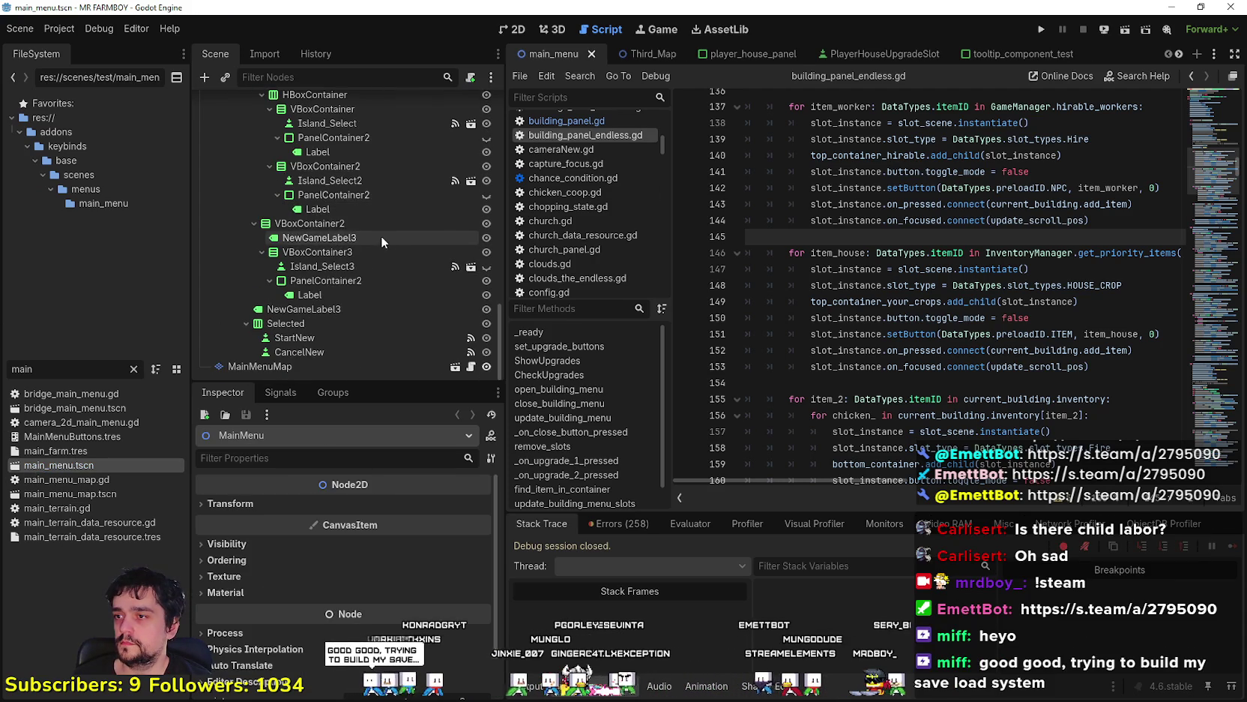
scroll(402, 325, up, 4)
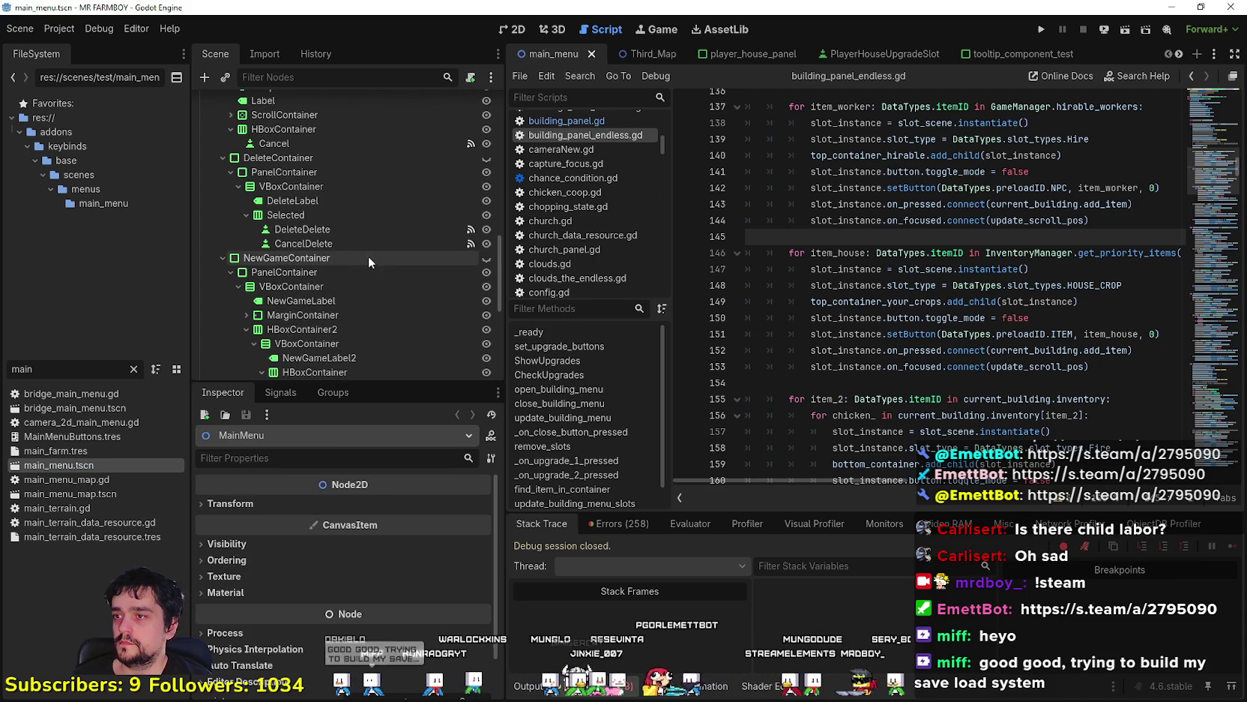
scroll(373, 273, down, 5)
scroll(415, 266, down, 1)
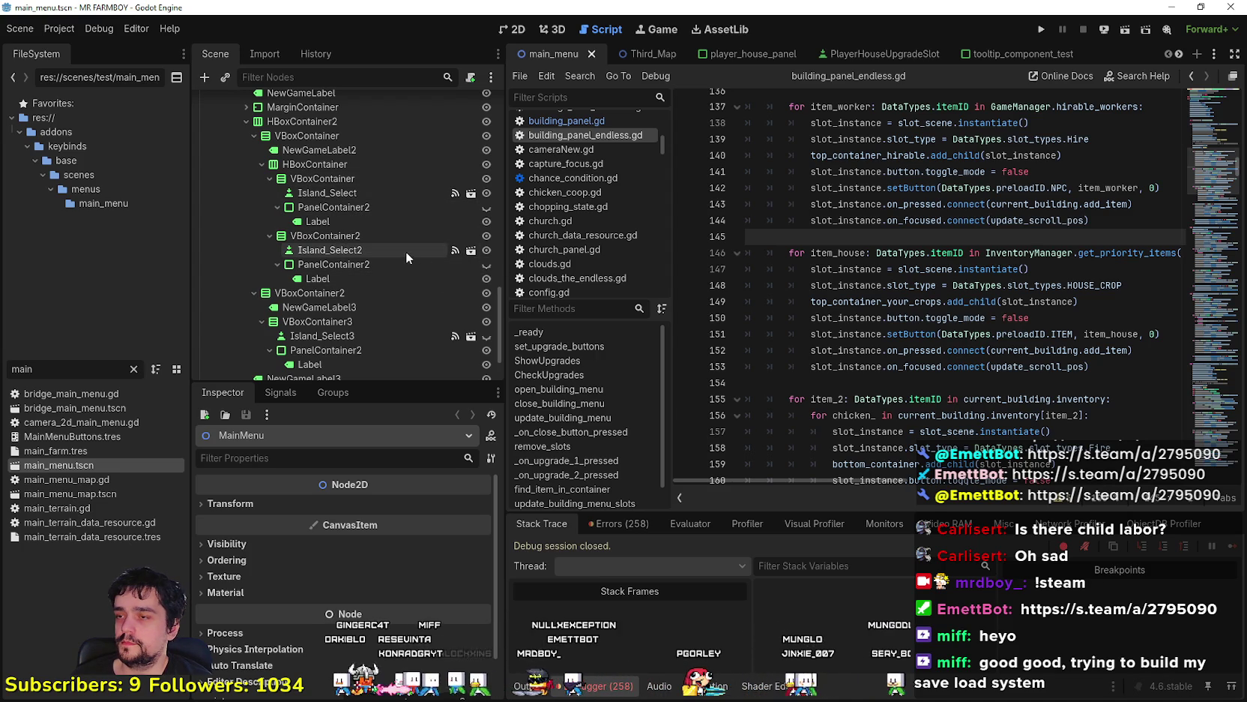
scroll(375, 255, down, 2)
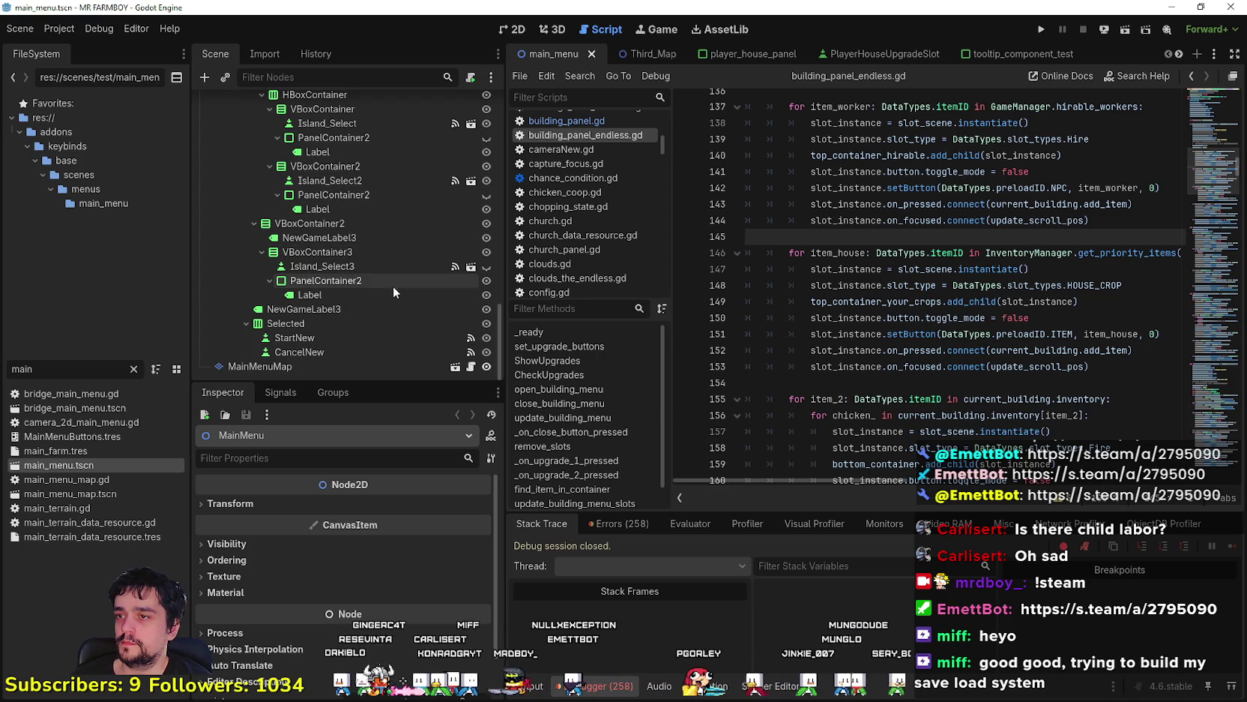
click(486, 266)
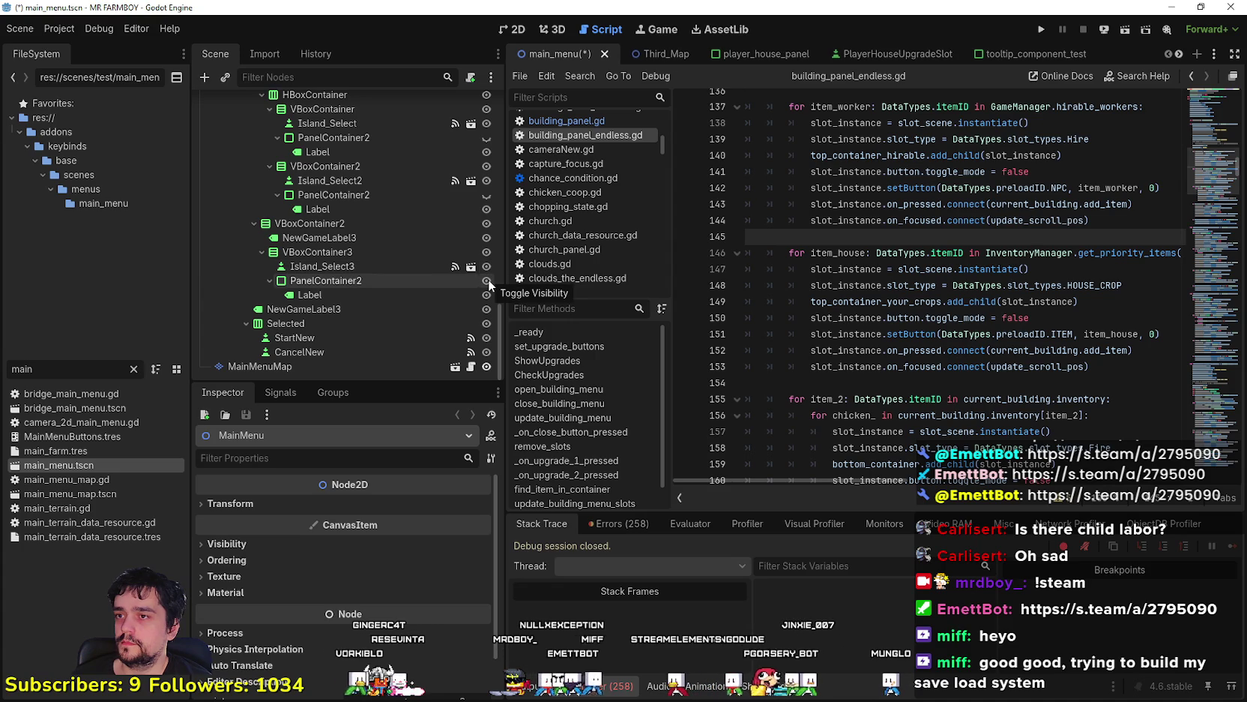
click(487, 280)
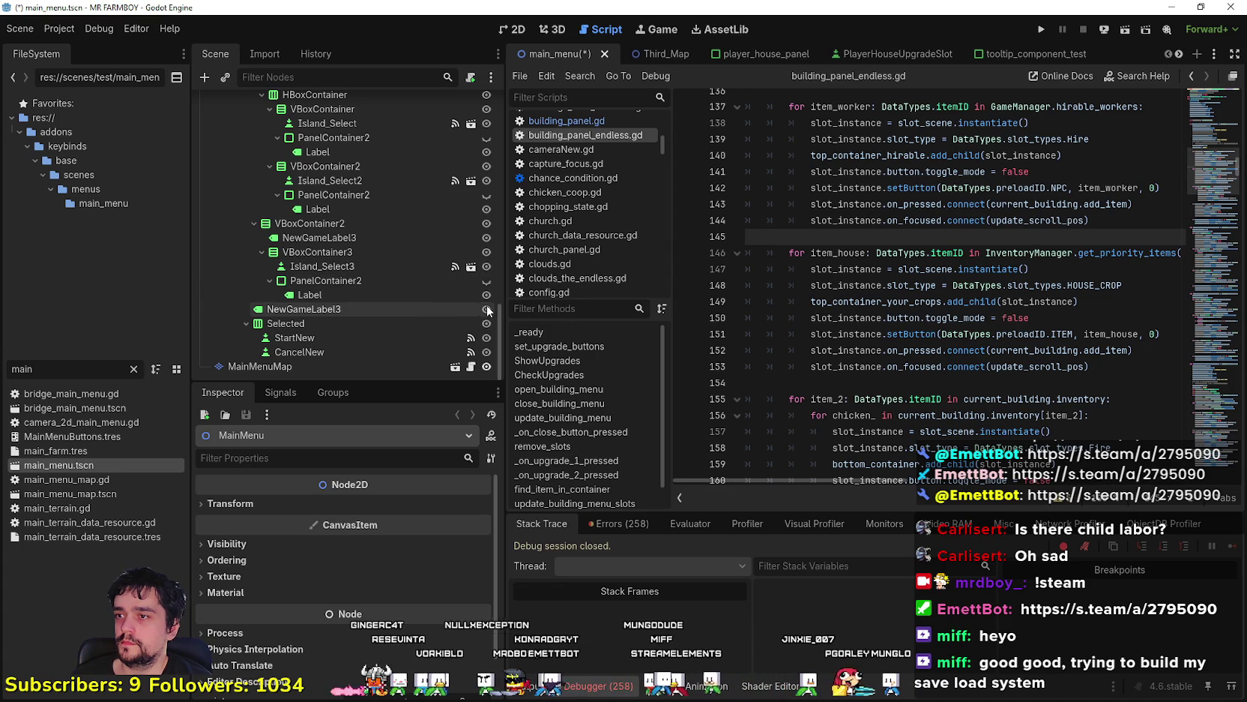
key(ctrl+s)
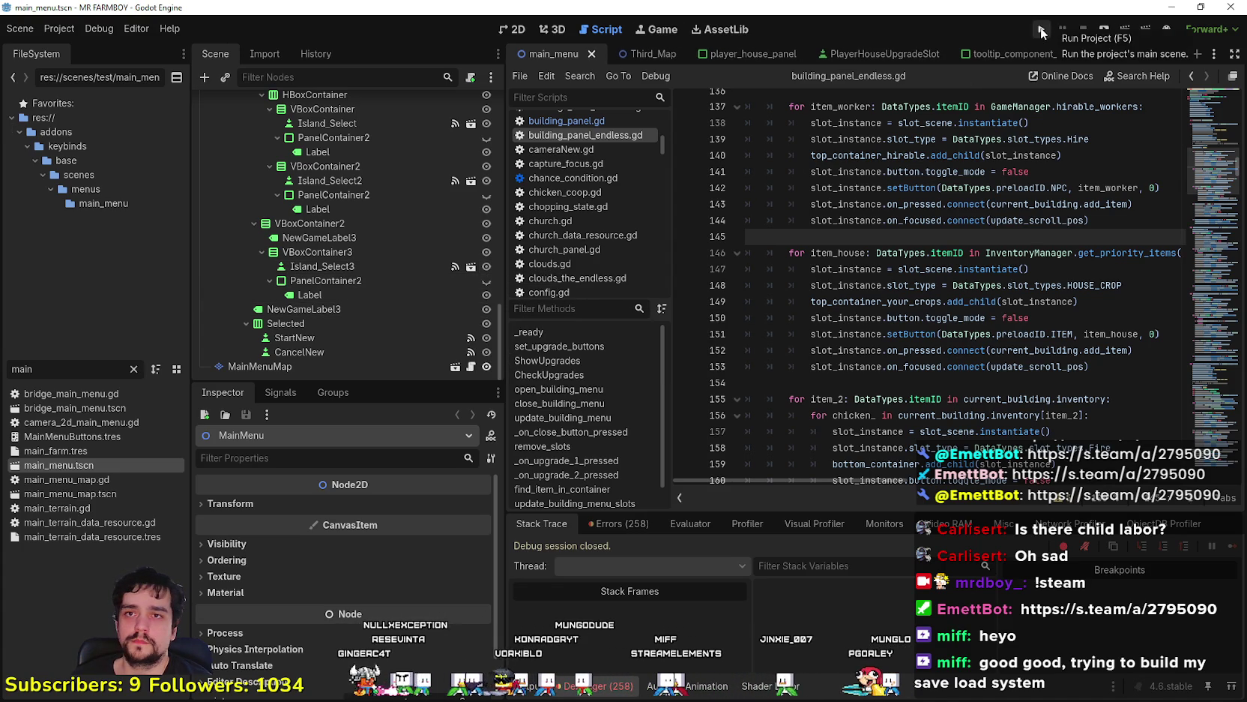
Launch a debug run with F5, continue to the saves list and create a new Endless-mode save
key(F5)
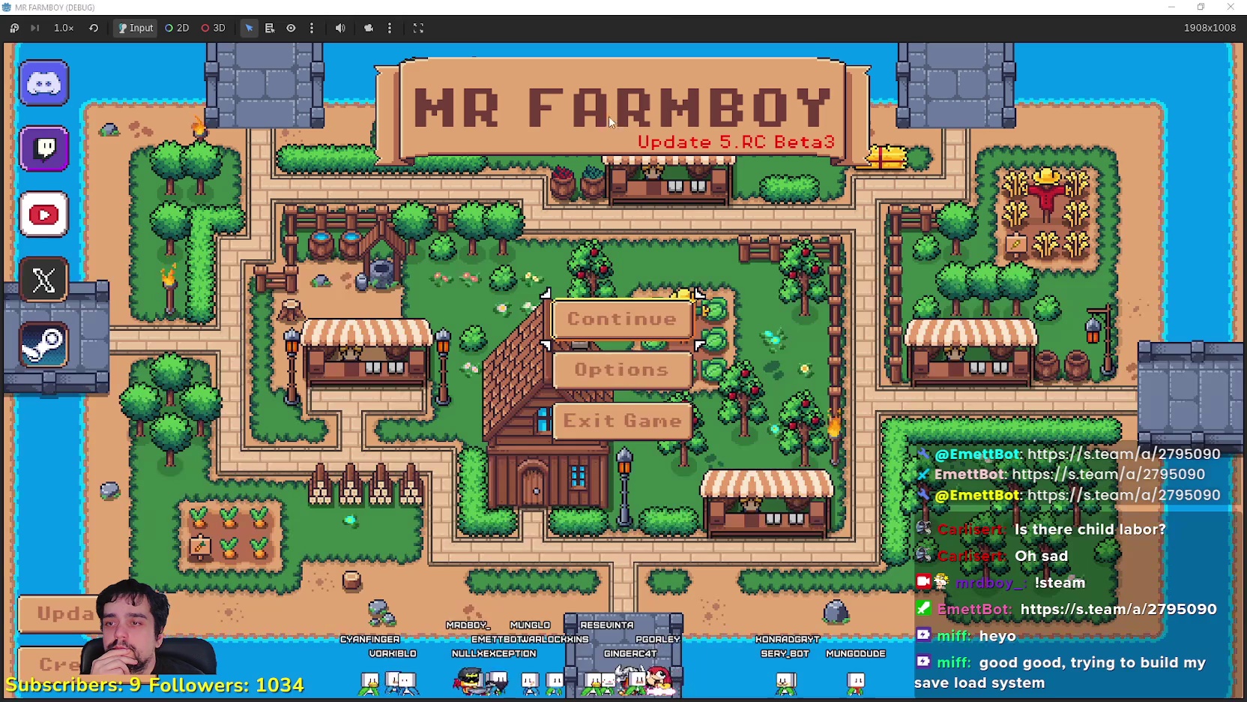
key(Return)
scroll(760, 376, down, 1)
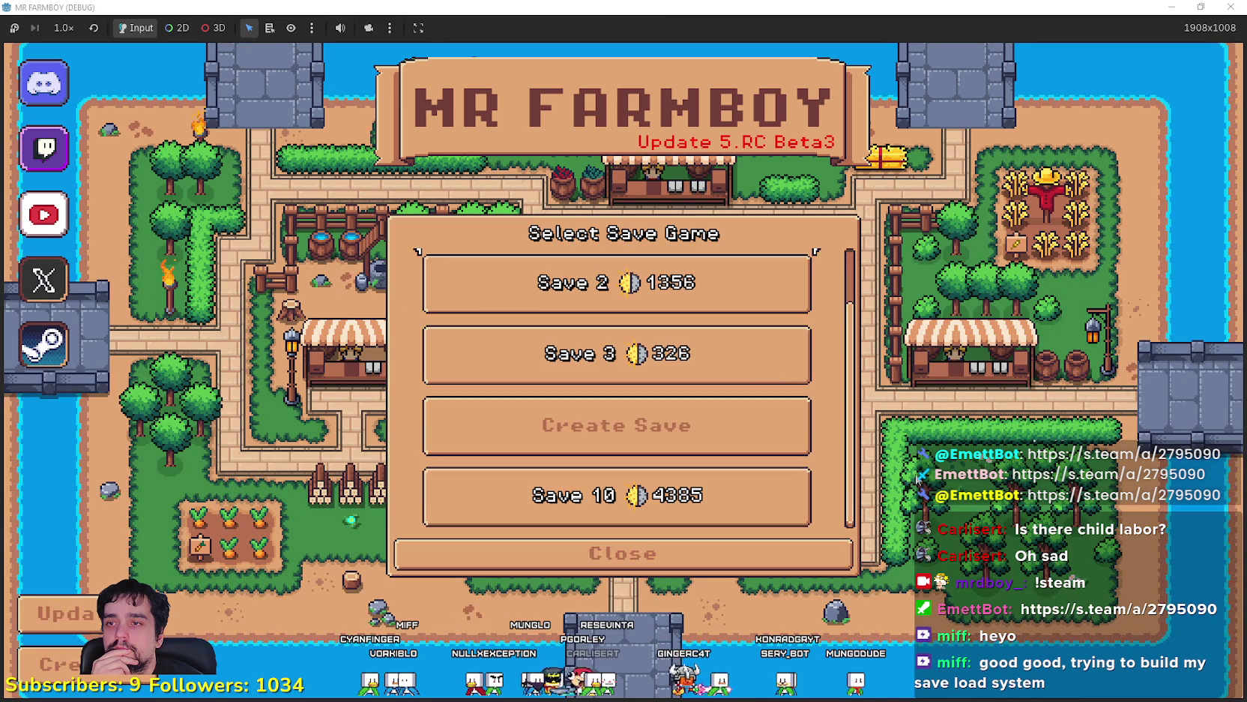
scroll(841, 431, up, 1)
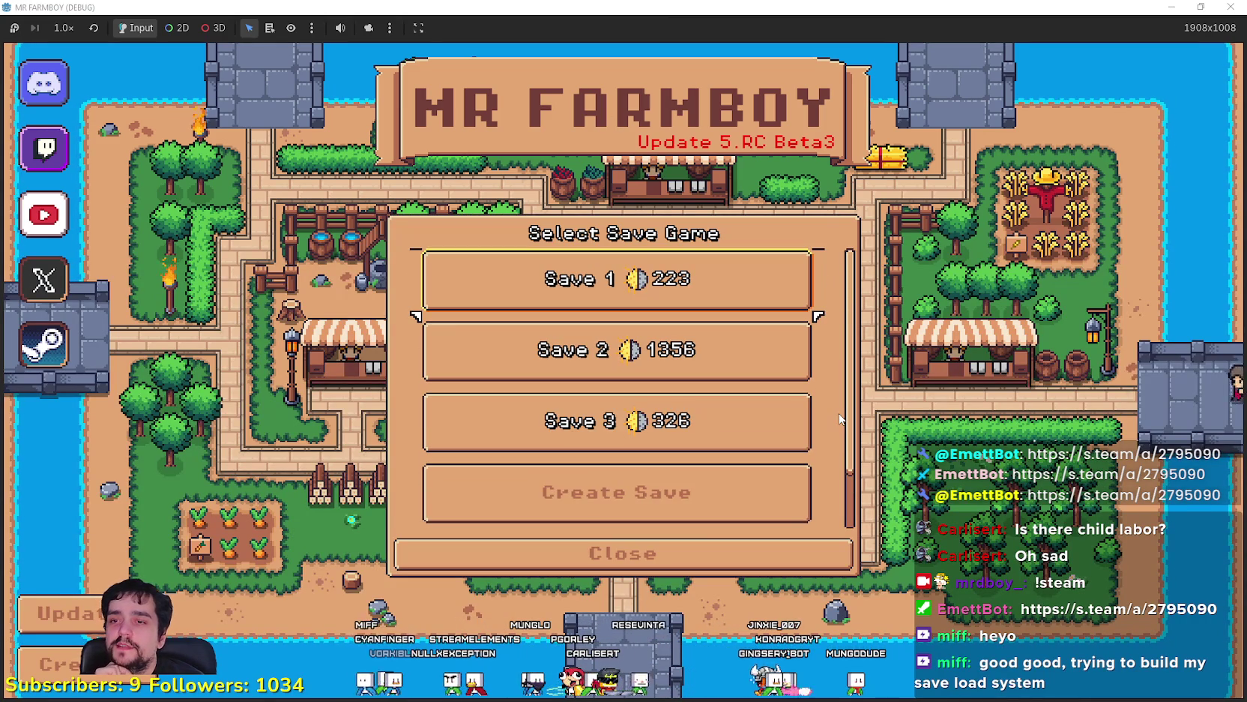
scroll(860, 391, down, 1)
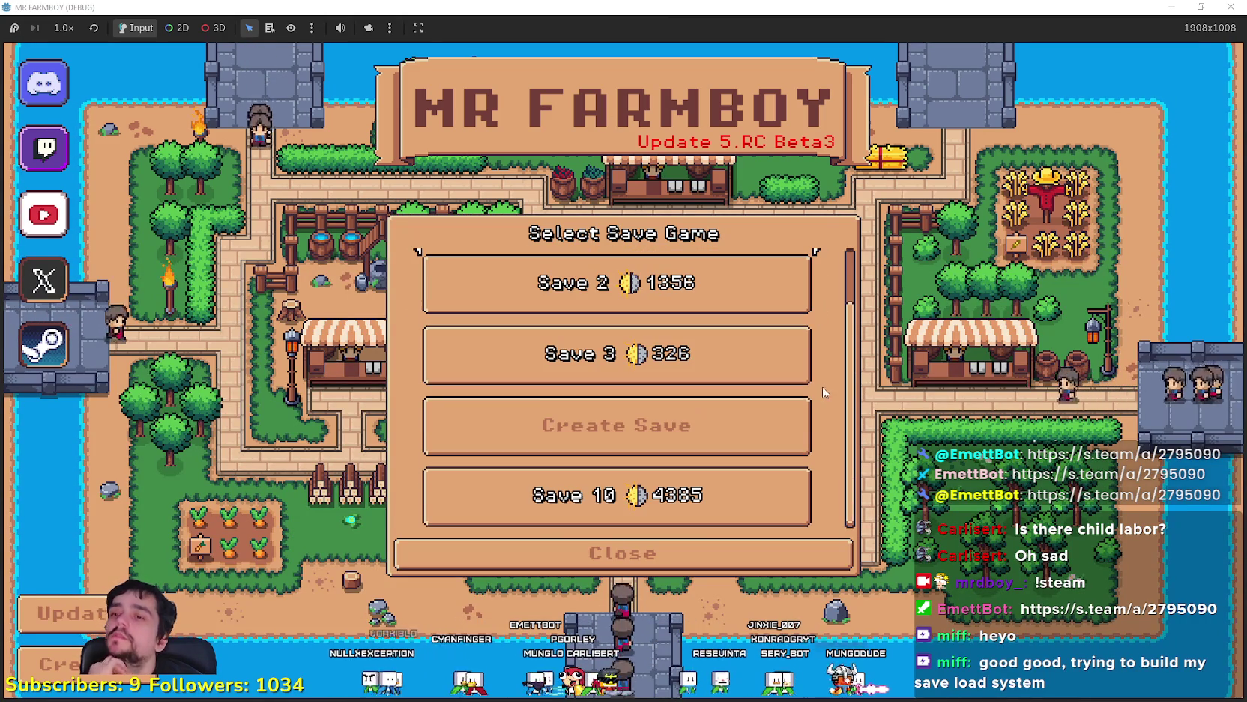
scroll(765, 443, up, 1)
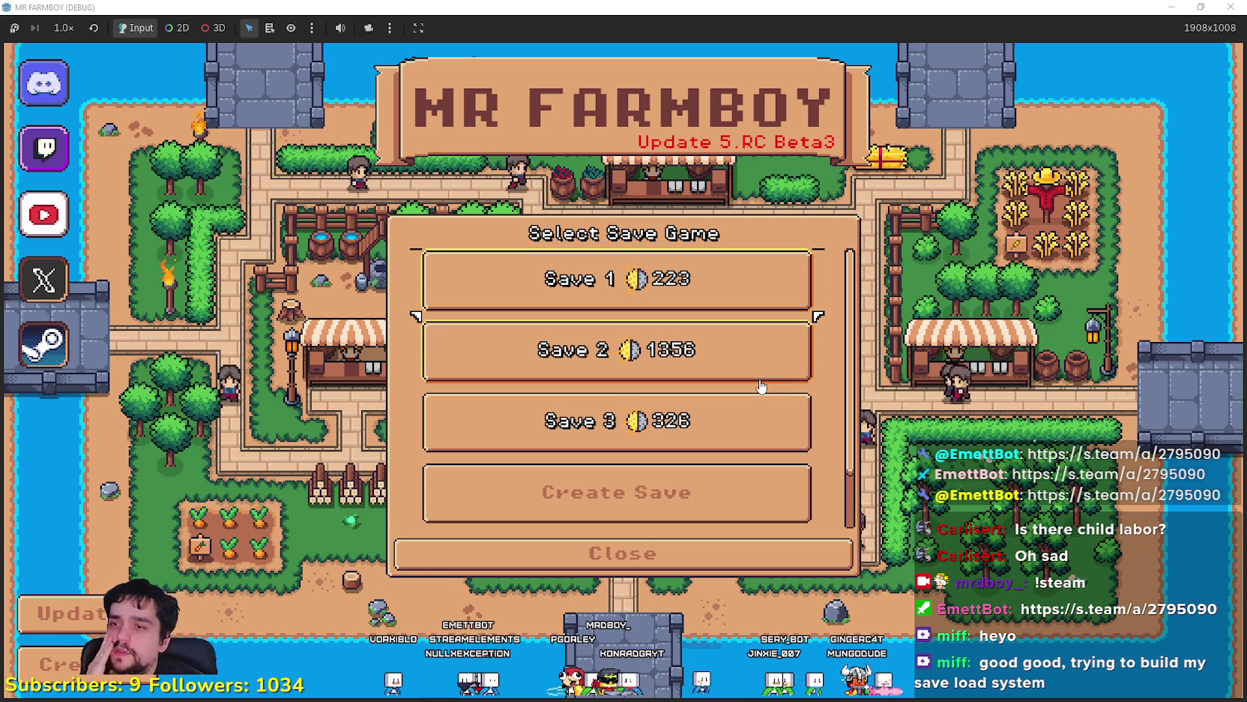
scroll(761, 386, down, 1)
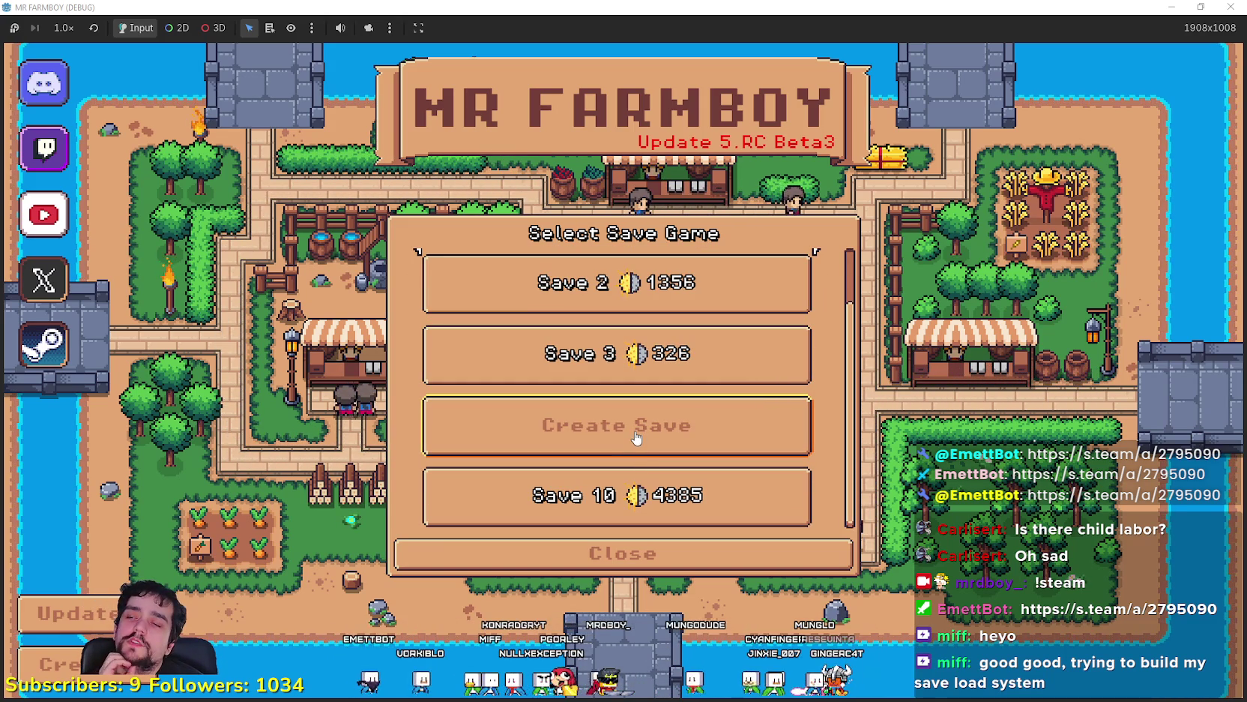
scroll(652, 435, up, 1)
scroll(667, 429, down, 1)
click(672, 427)
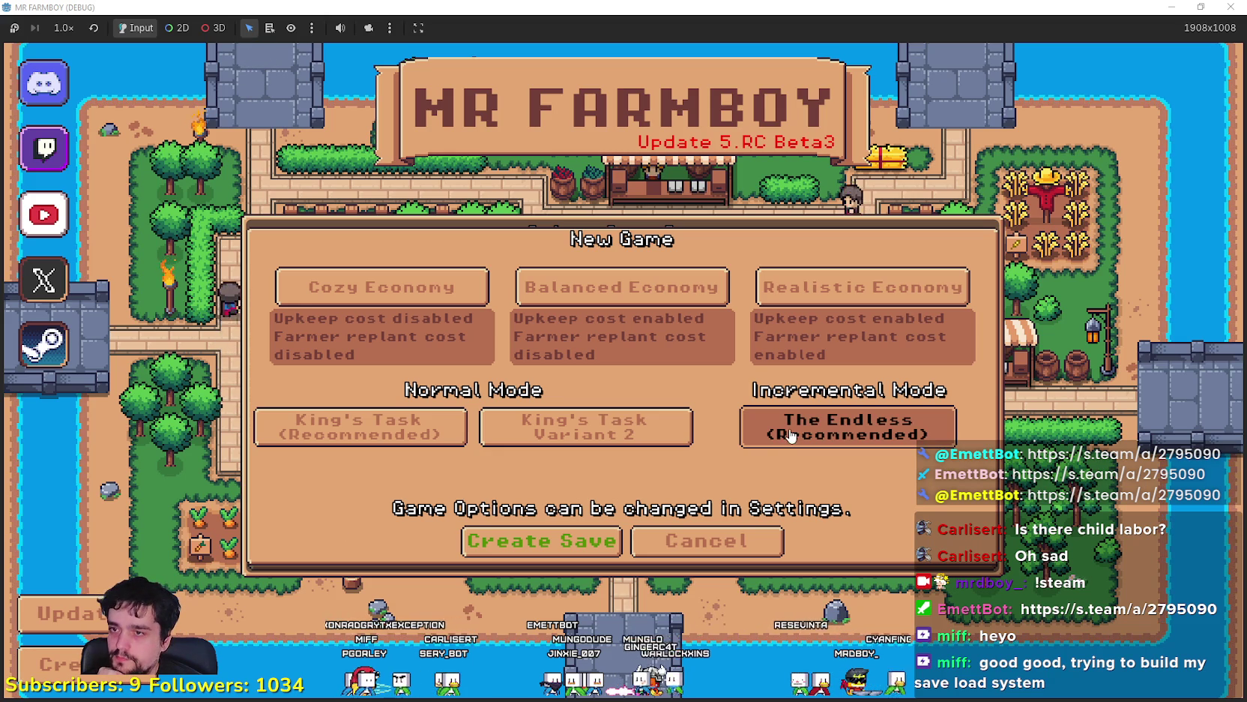
click(550, 544)
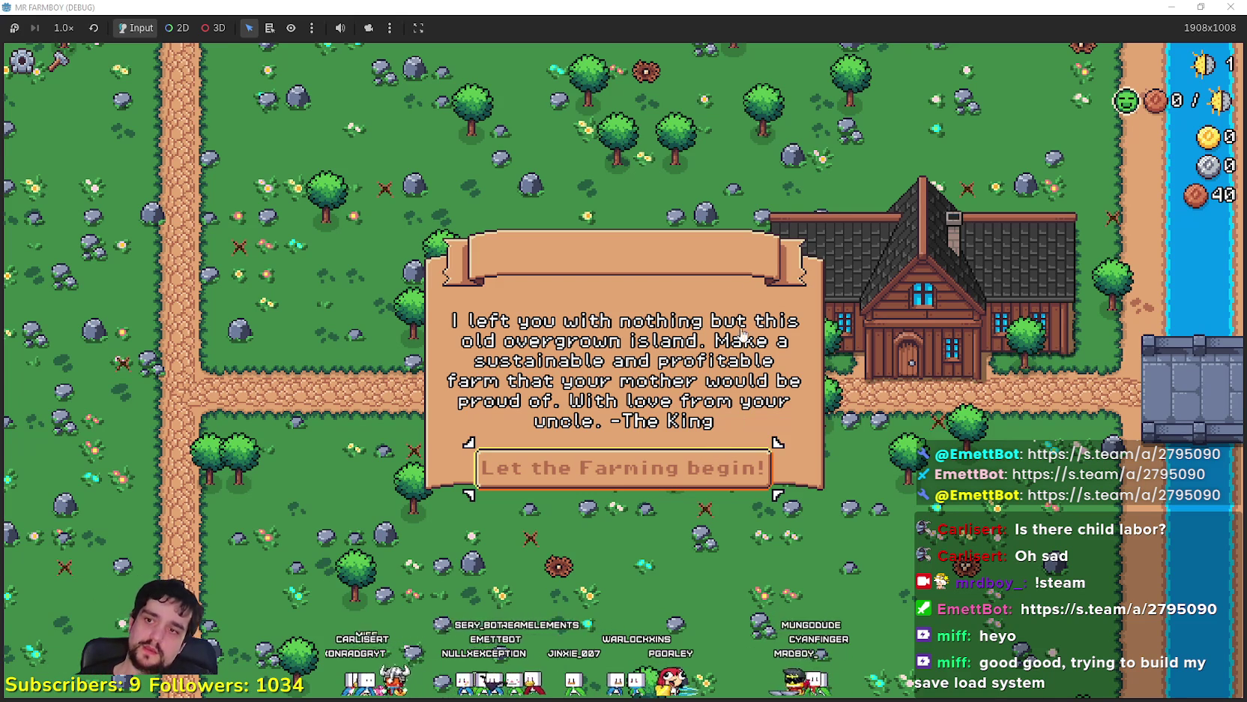
Dismiss the King's letter and chop the trees beside the house and along the path
click(701, 467)
click(698, 340)
key(a)
key(a)
click(704, 353)
click(640, 349)
Re-maximize the game window and set the game speed to 2.0×
double_click(544, 14)
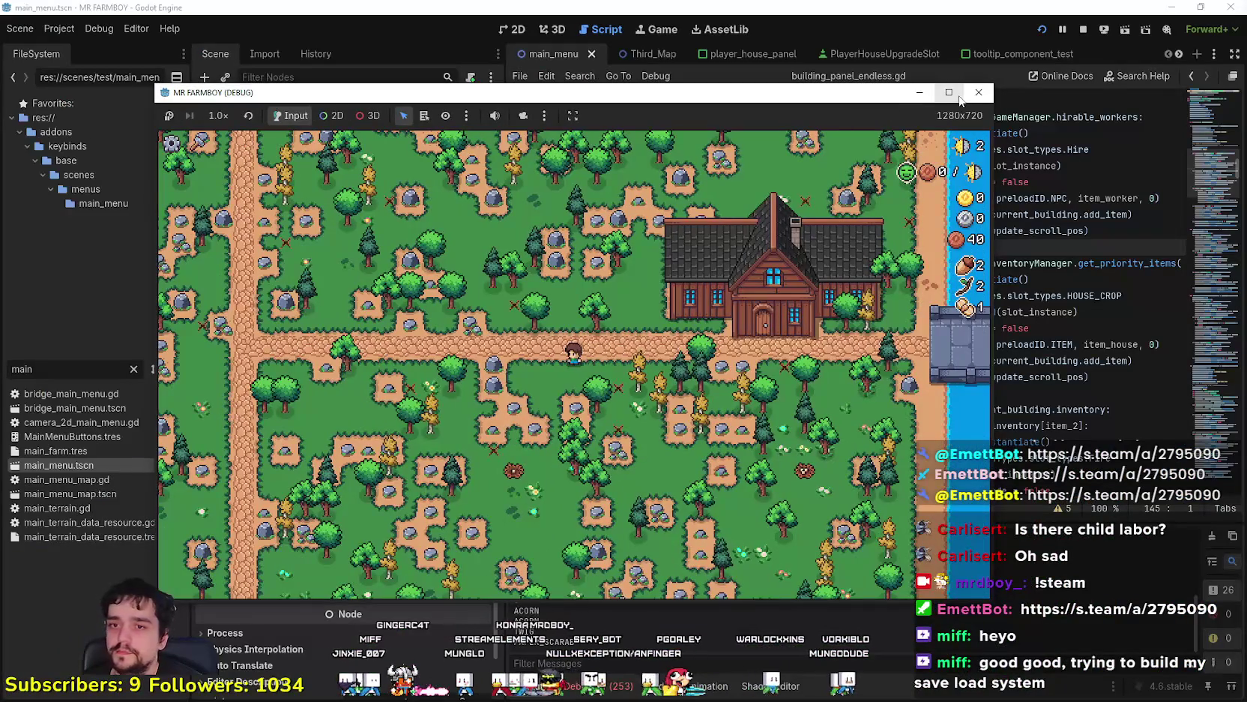
click(1111, 654)
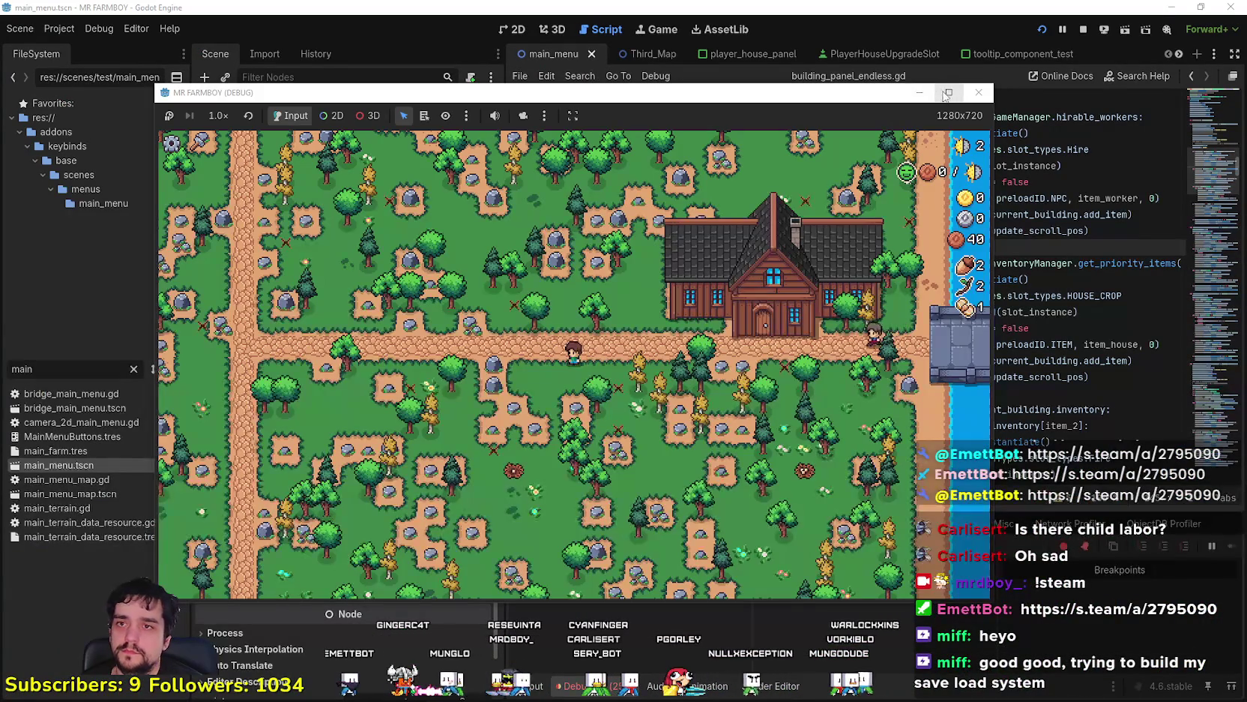
click(946, 93)
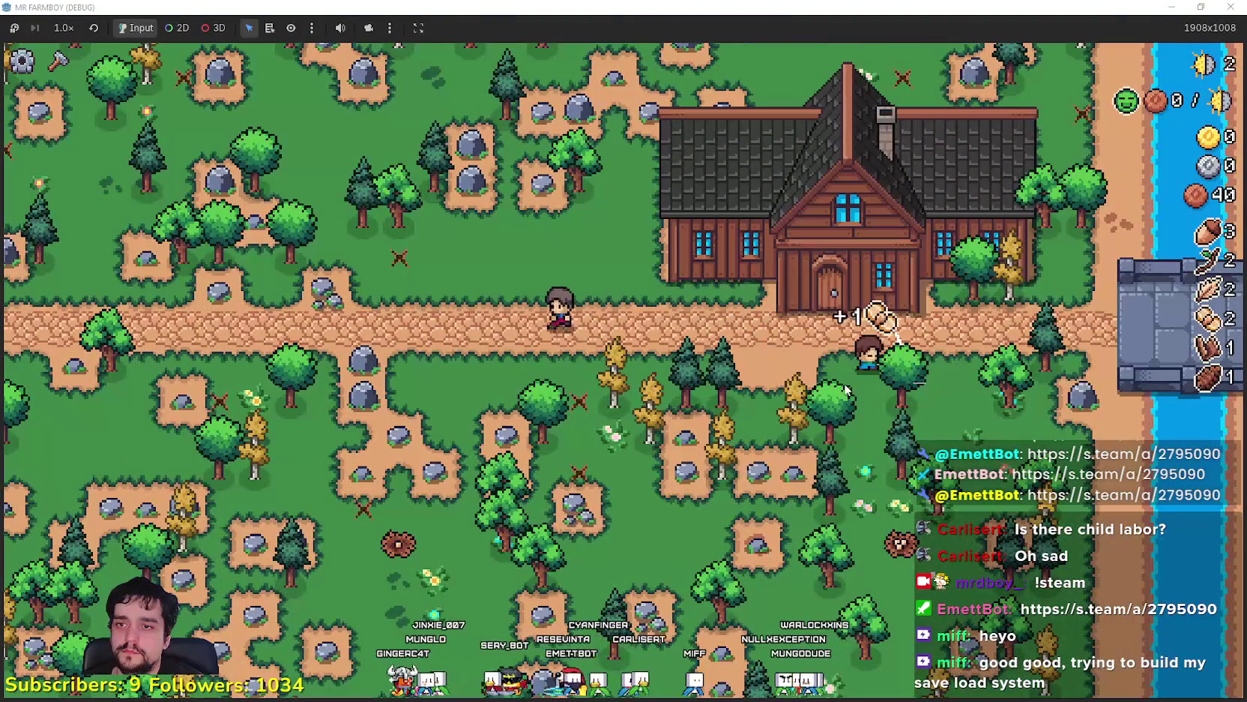
click(79, 34)
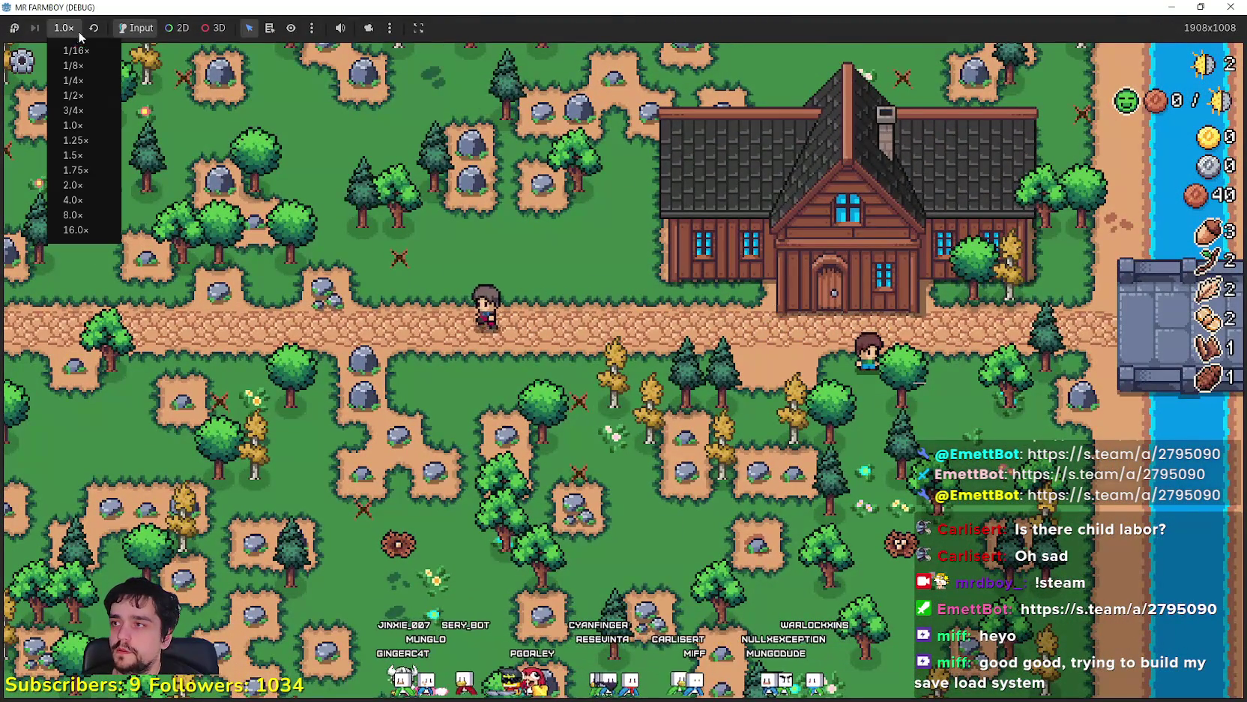
click(85, 185)
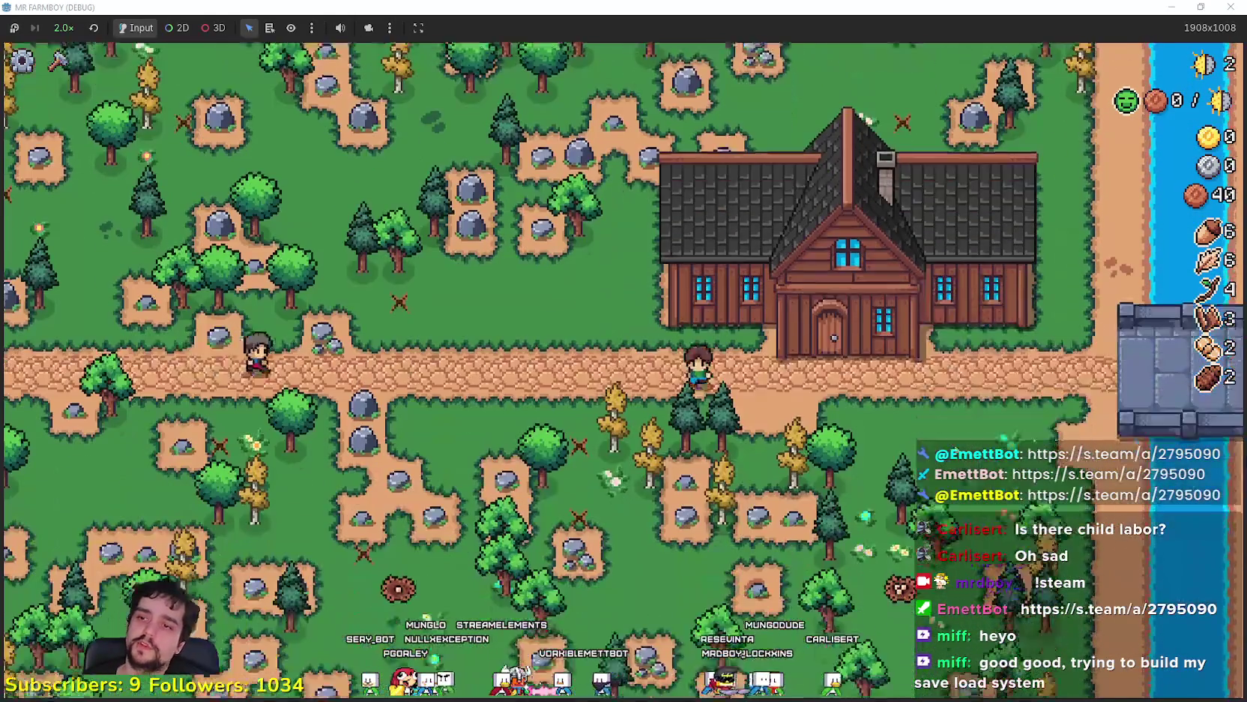
Look over the Player House advancements, then close the panel
click(847, 300)
mouse_move(279, 433)
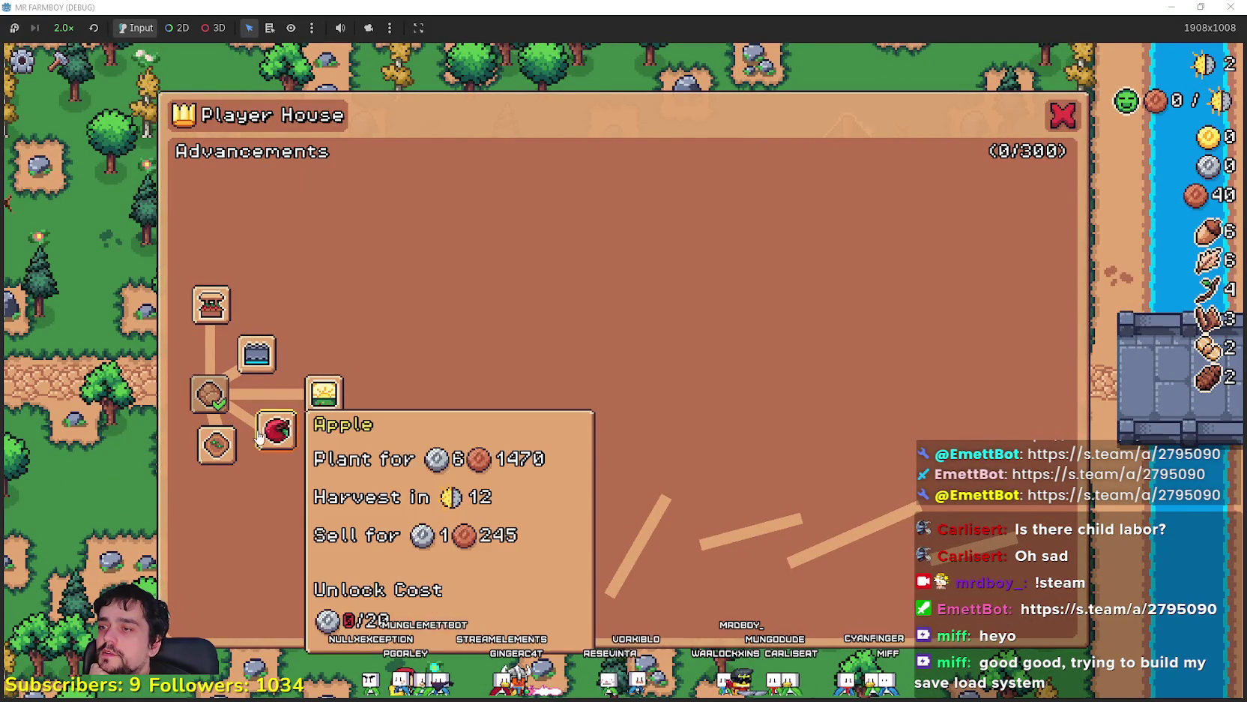
mouse_move(211, 300)
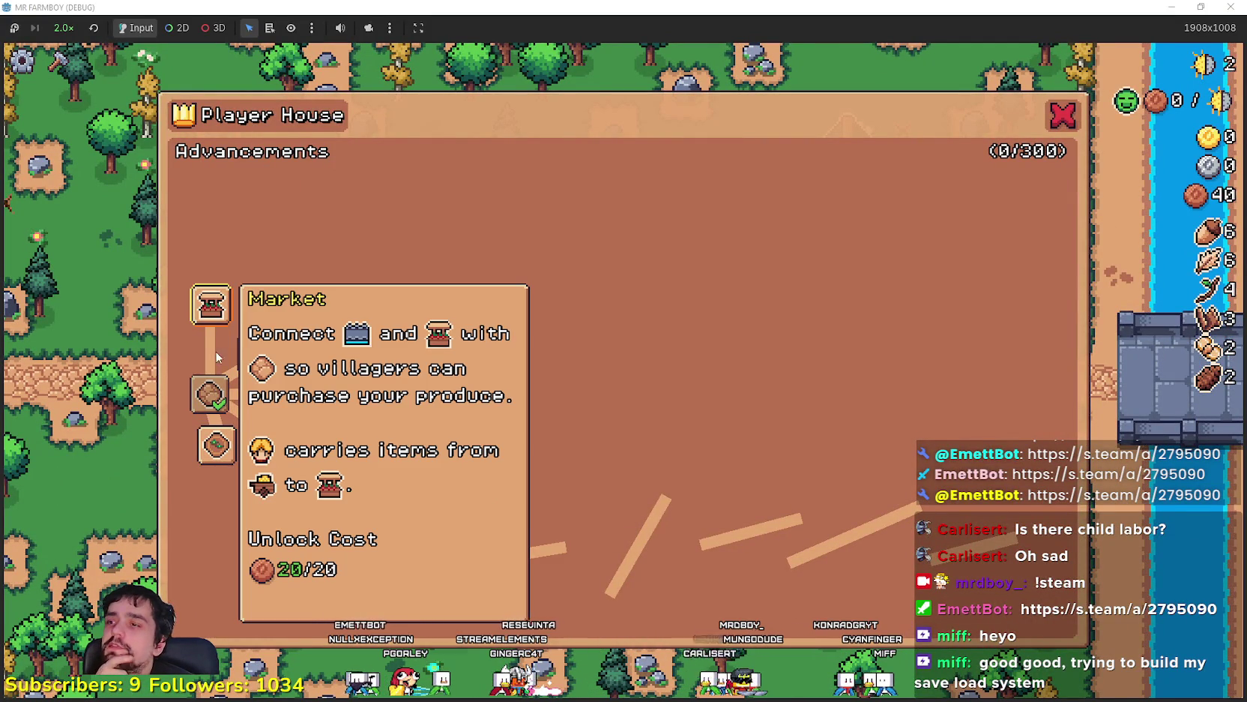
click(1055, 113)
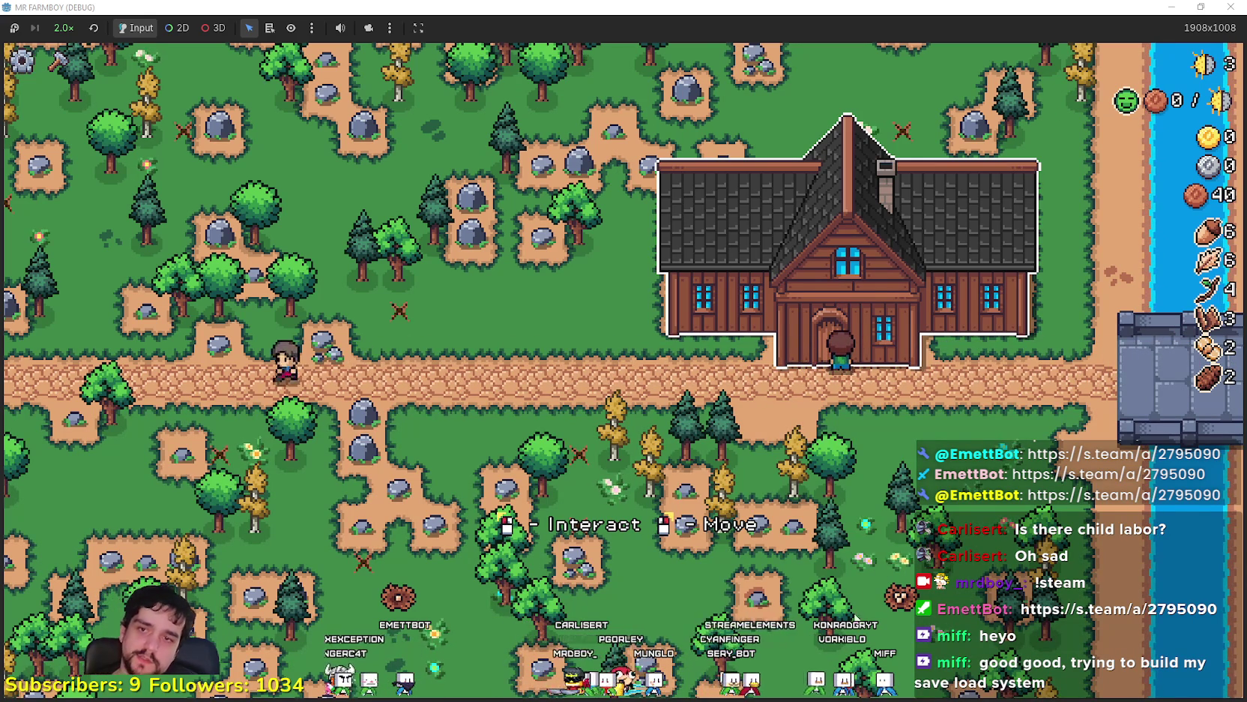
Unlock the Farm Tile, Wheat and Market advancements and close the advancements panel
right_click(765, 472)
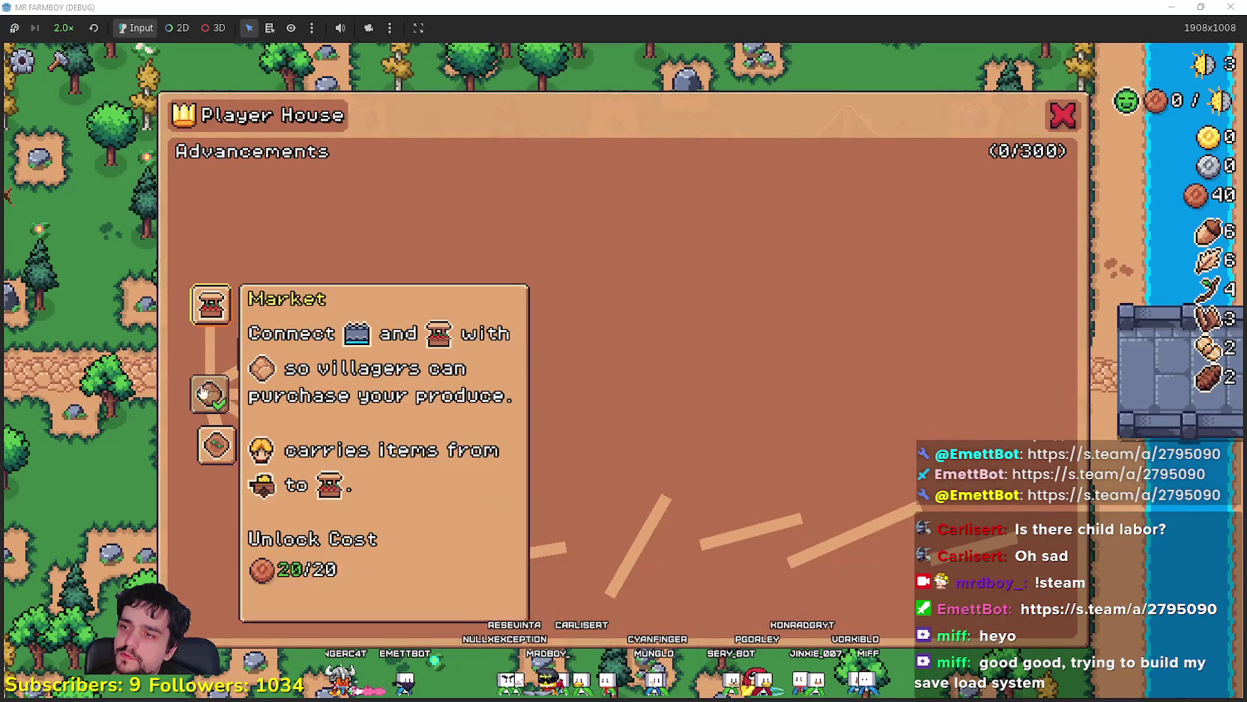
click(223, 446)
click(242, 493)
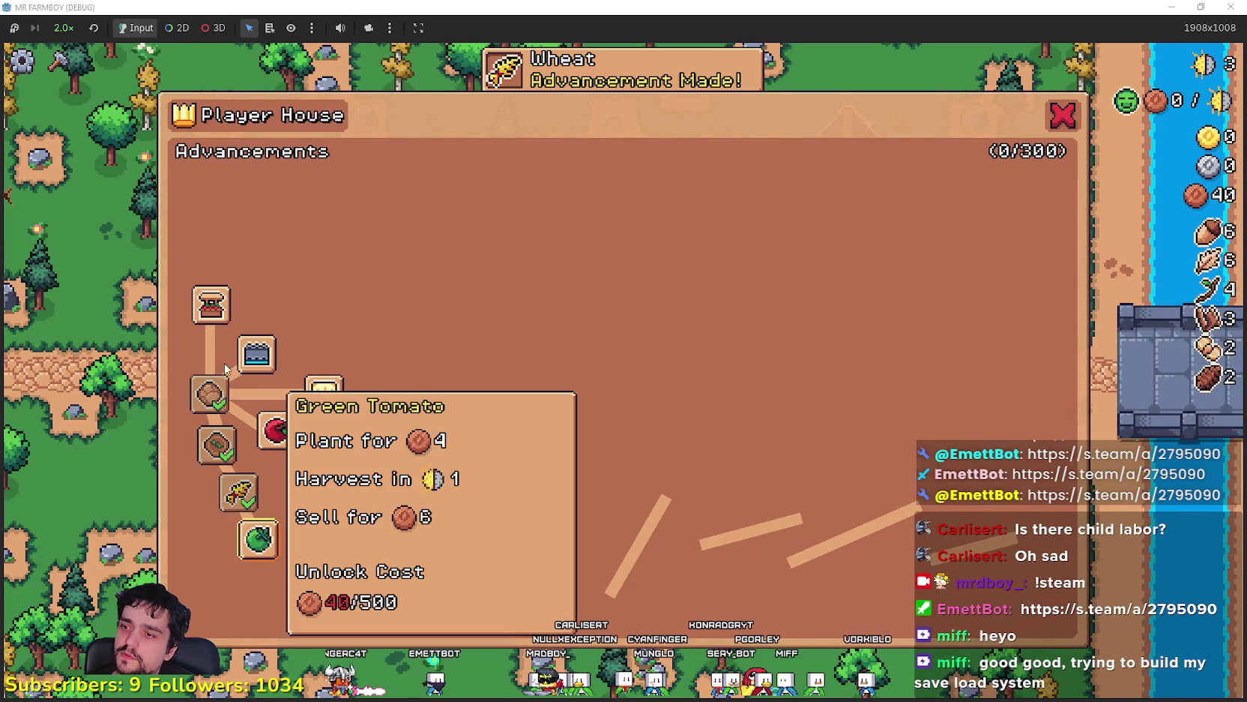
click(212, 305)
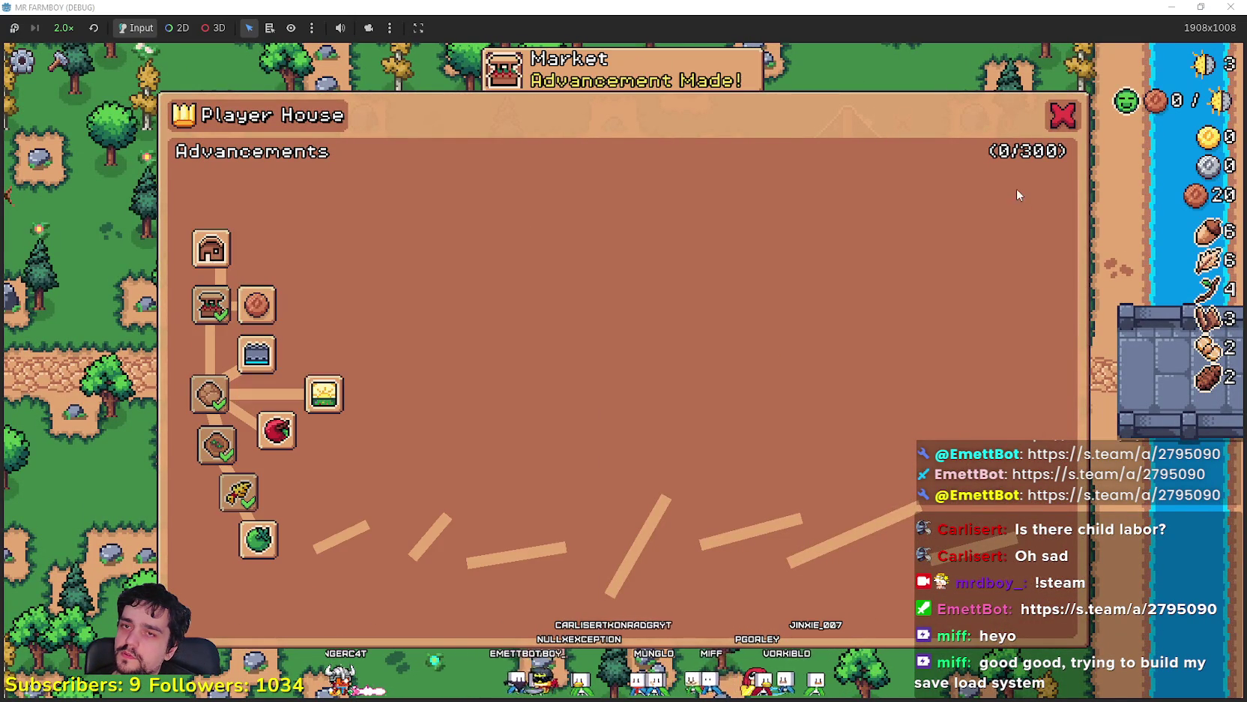
key(Escape)
Craft and place a Market stall, reposition it, then remove it for a refund
key(c)
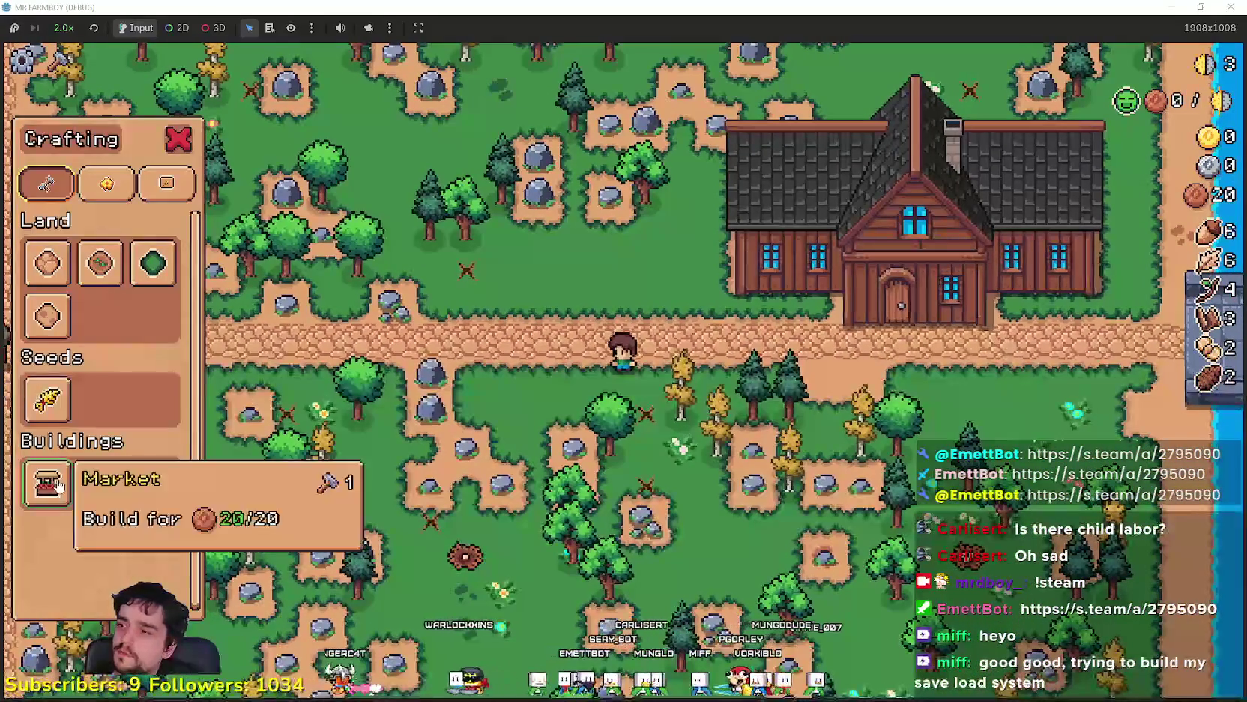
click(46, 482)
click(684, 483)
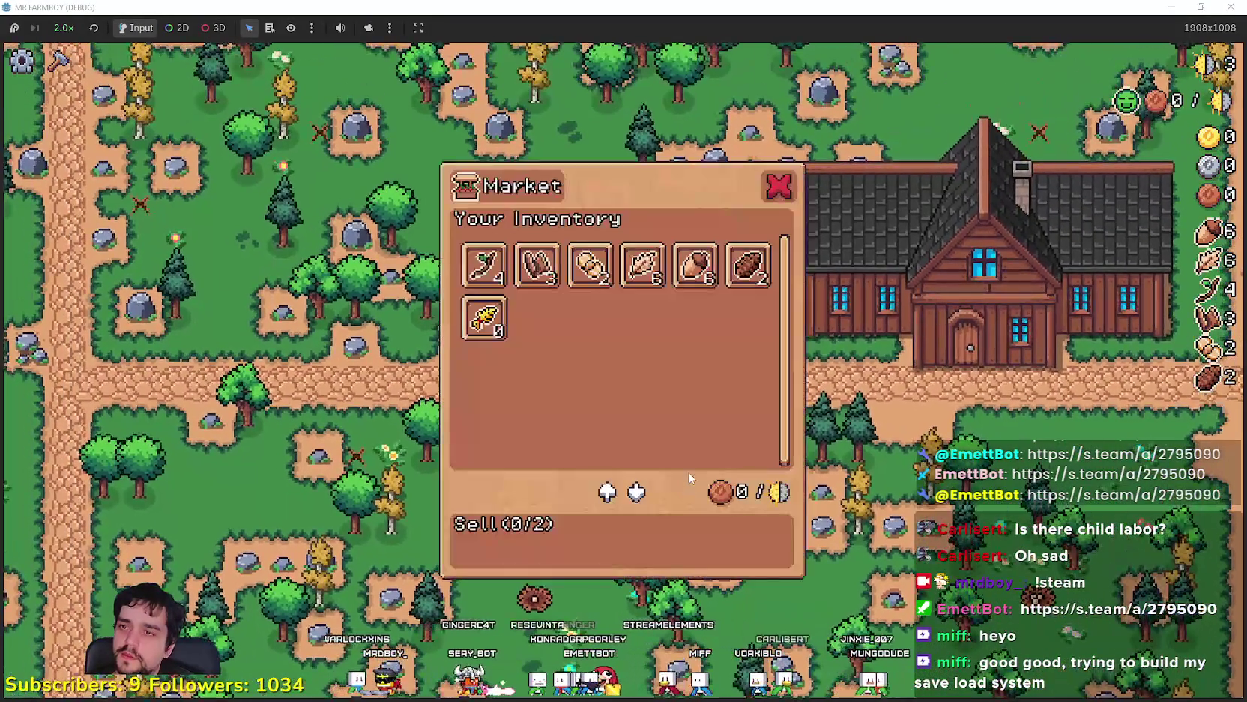
key(Escape)
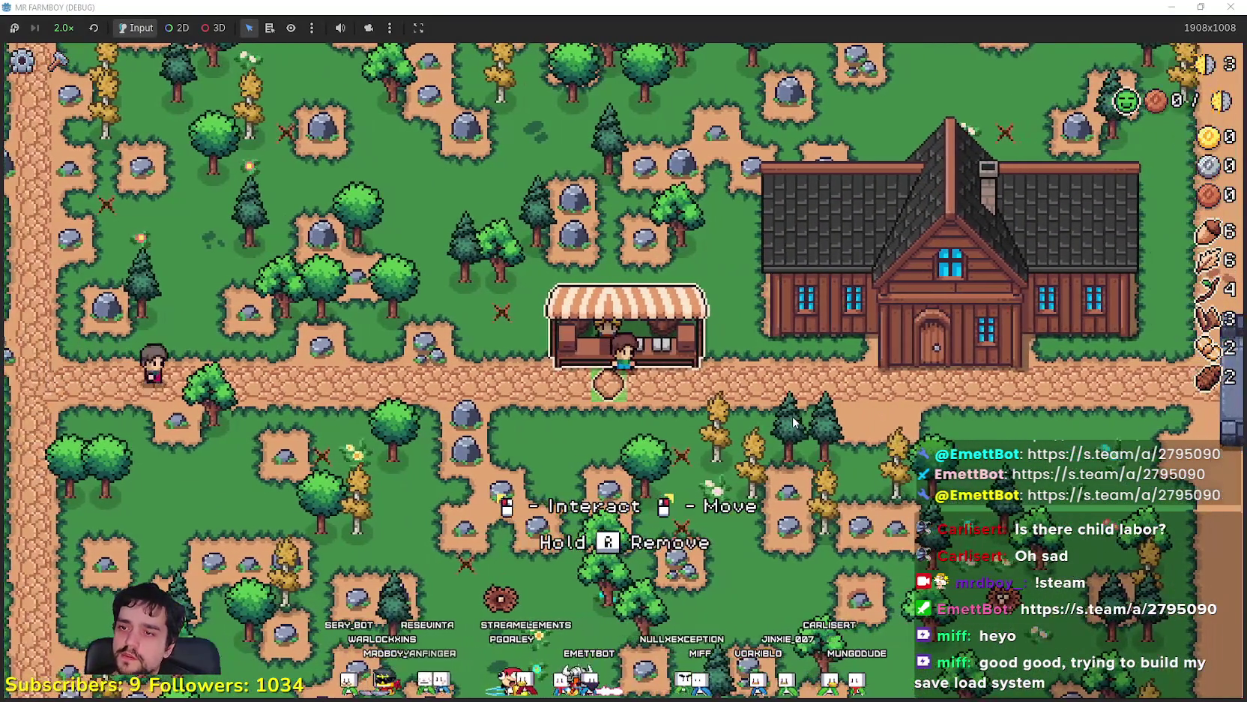
right_click(793, 416)
click(791, 414)
key(d)
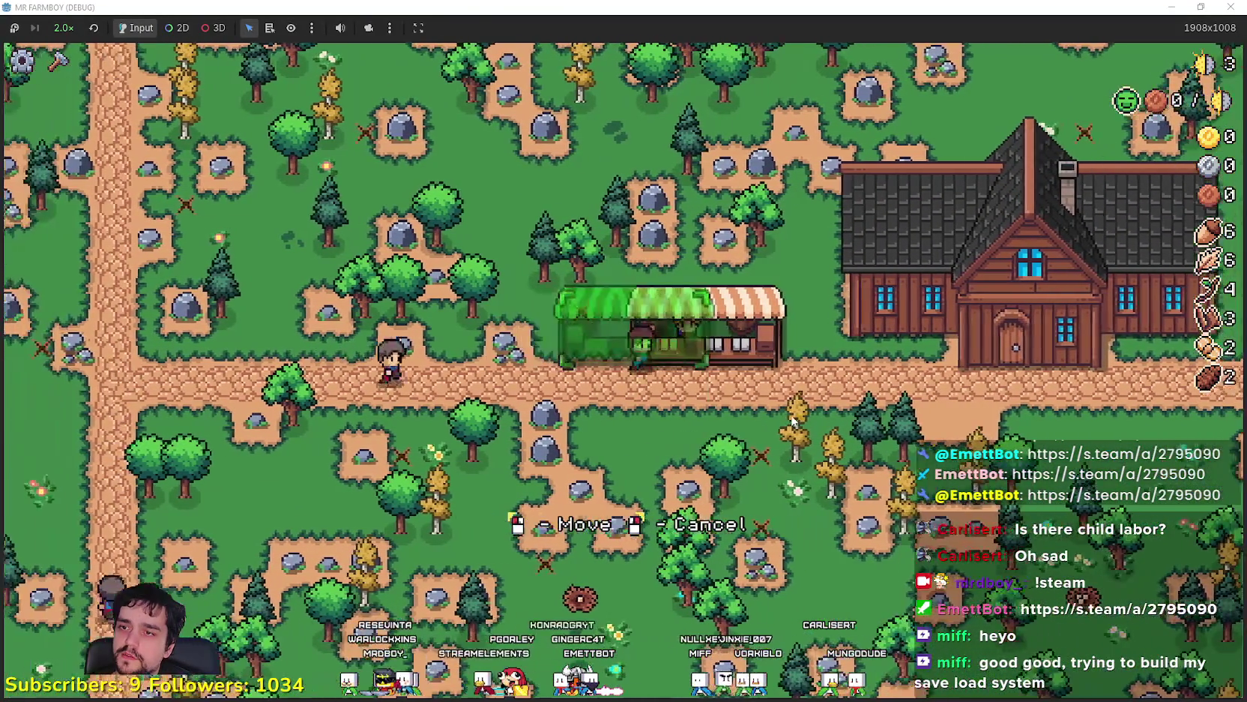
key(x)
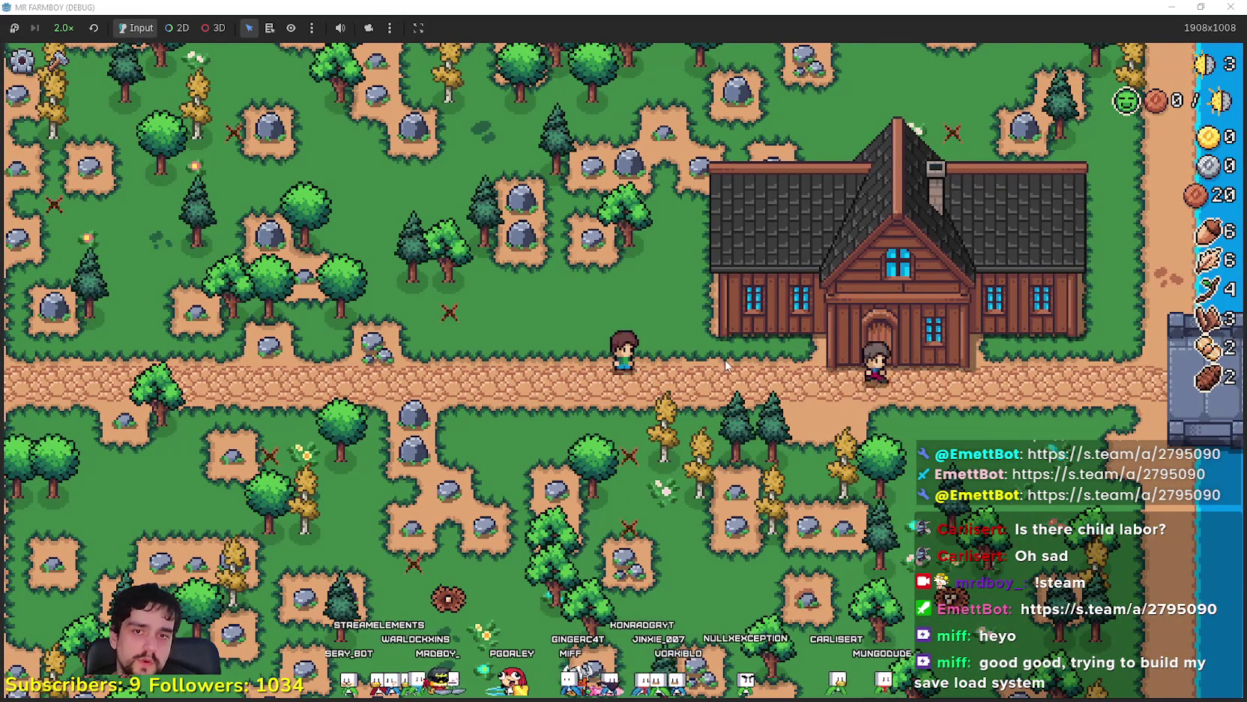
Build a new Market at the player, open its inventory, then return to Godot
key(c)
click(46, 482)
click(519, 465)
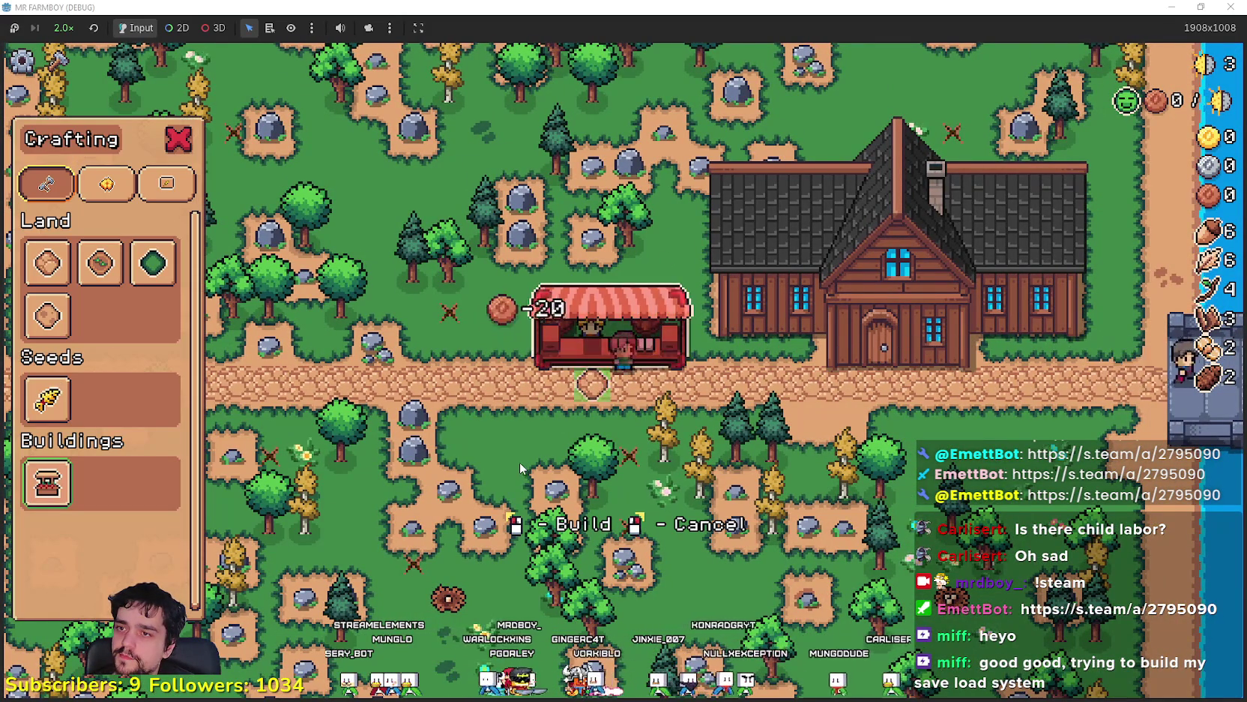
key(Escape)
key(e)
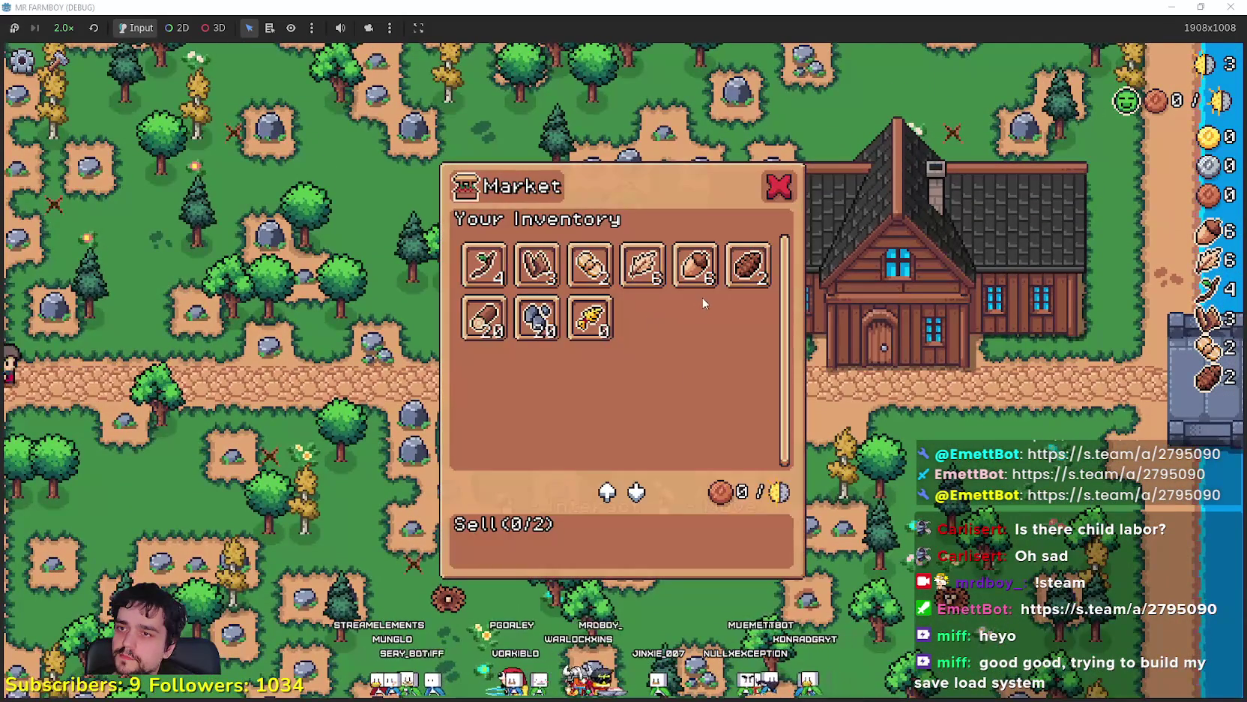
mouse_move(533, 321)
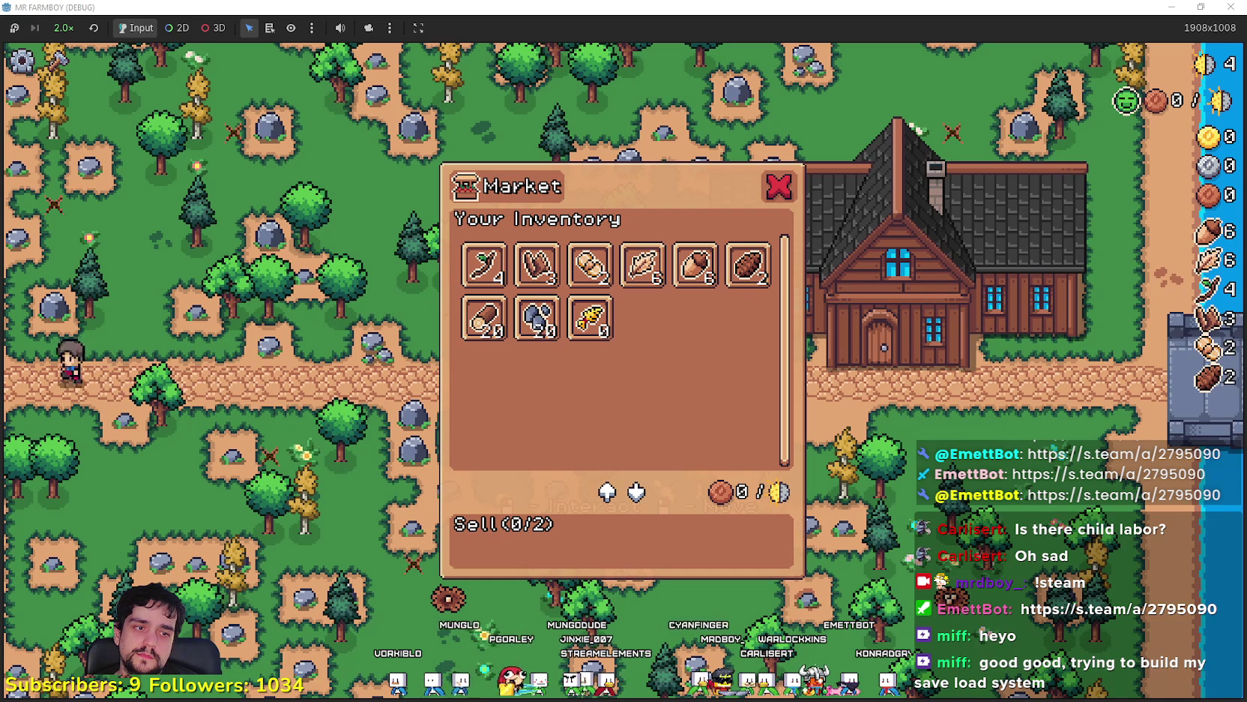
key(alt+Tab)
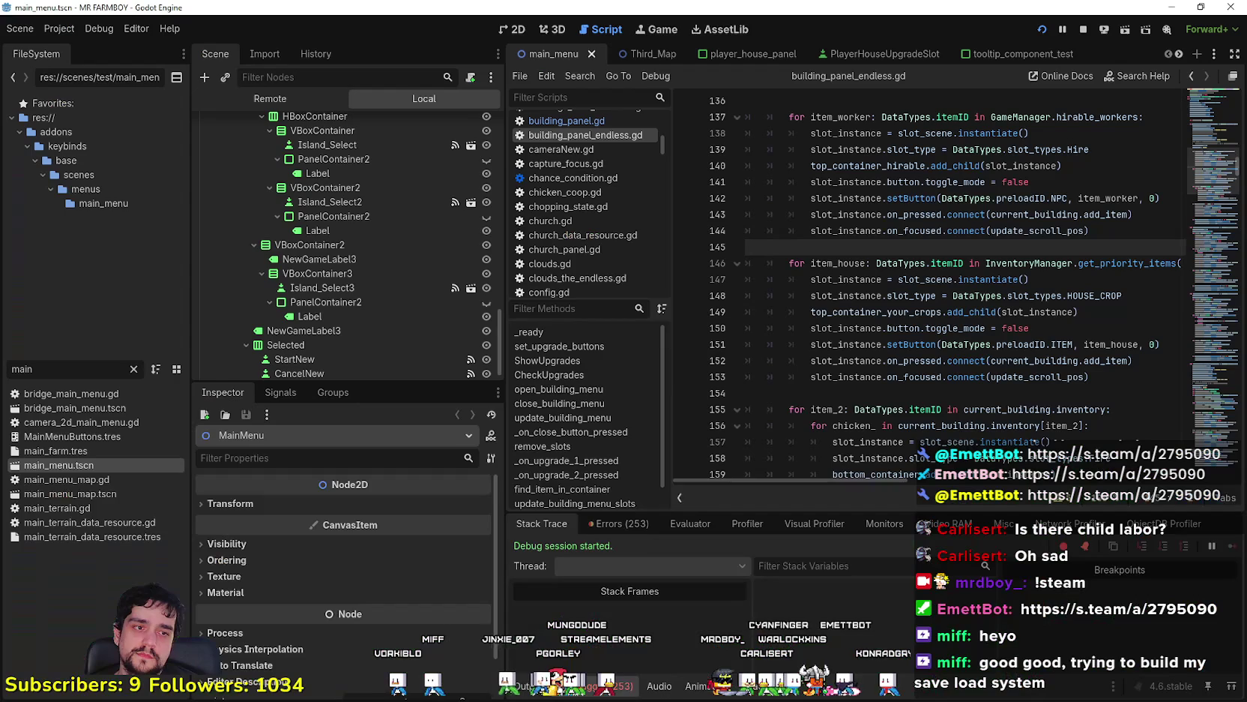
Open field_cursor_component.gd via the 'cur' filter, then building.gd via the 'build' filter
click(789, 344)
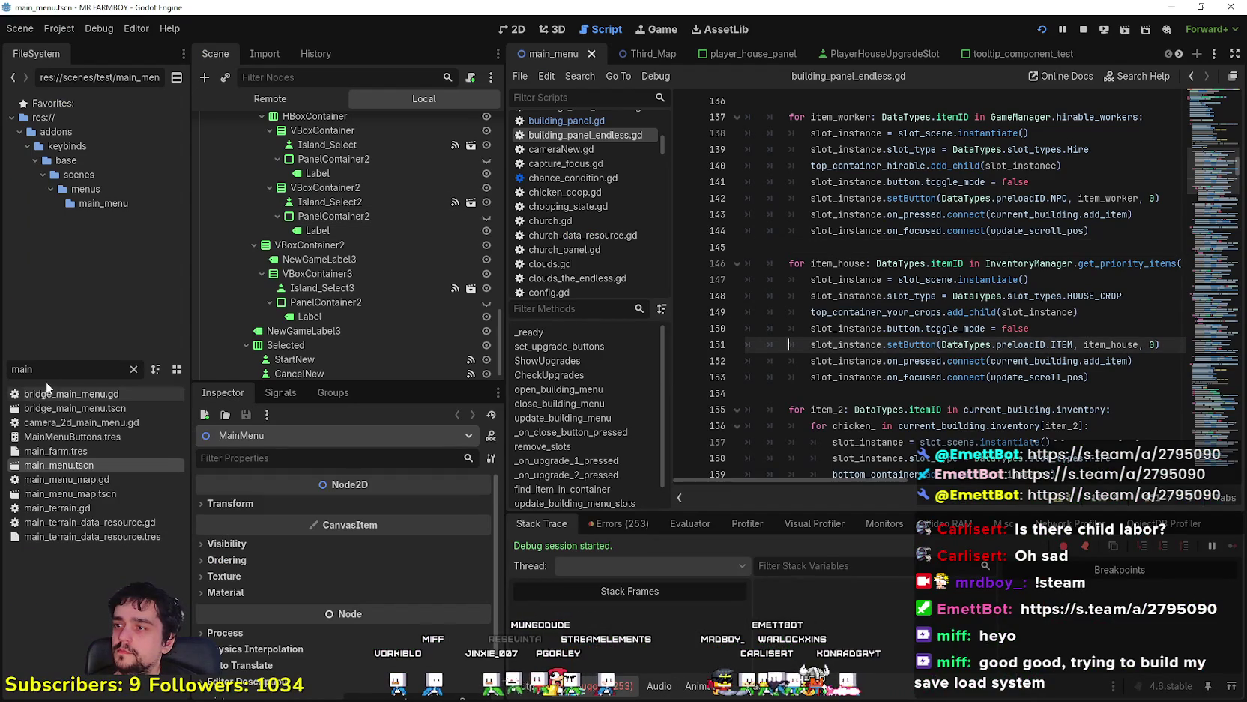
text(cur)
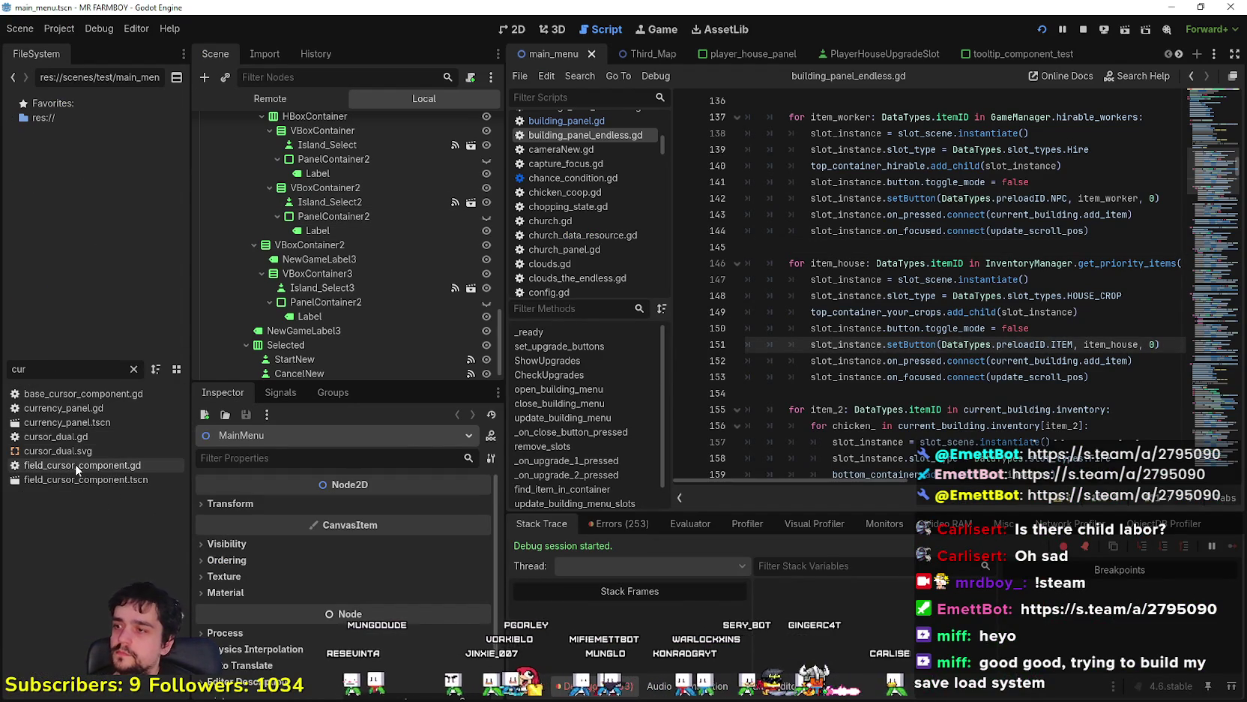
key(Return)
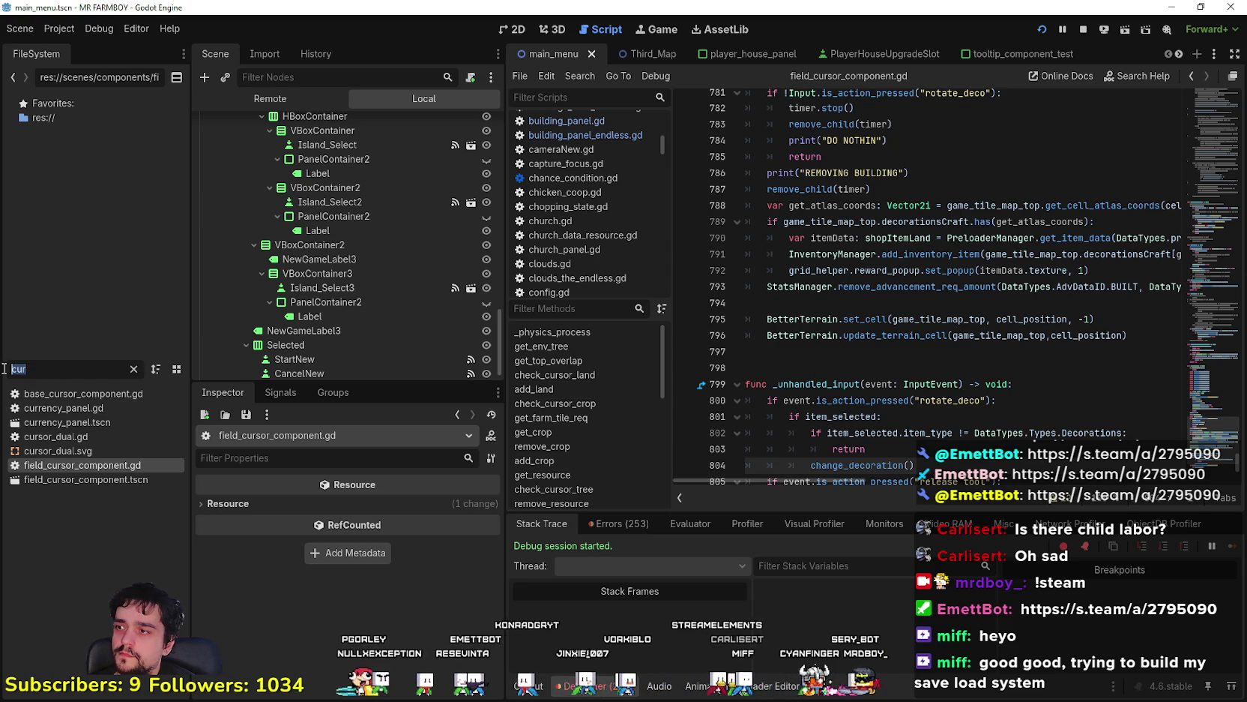
text(bu)
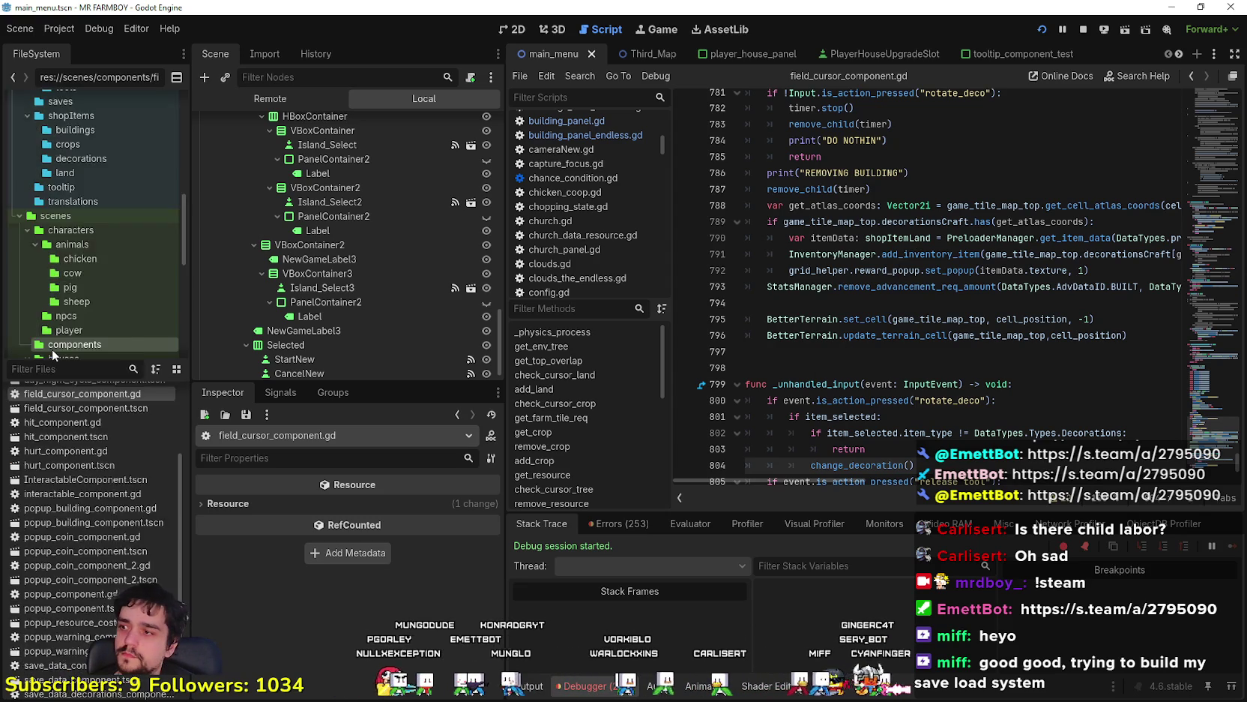
text(ild)
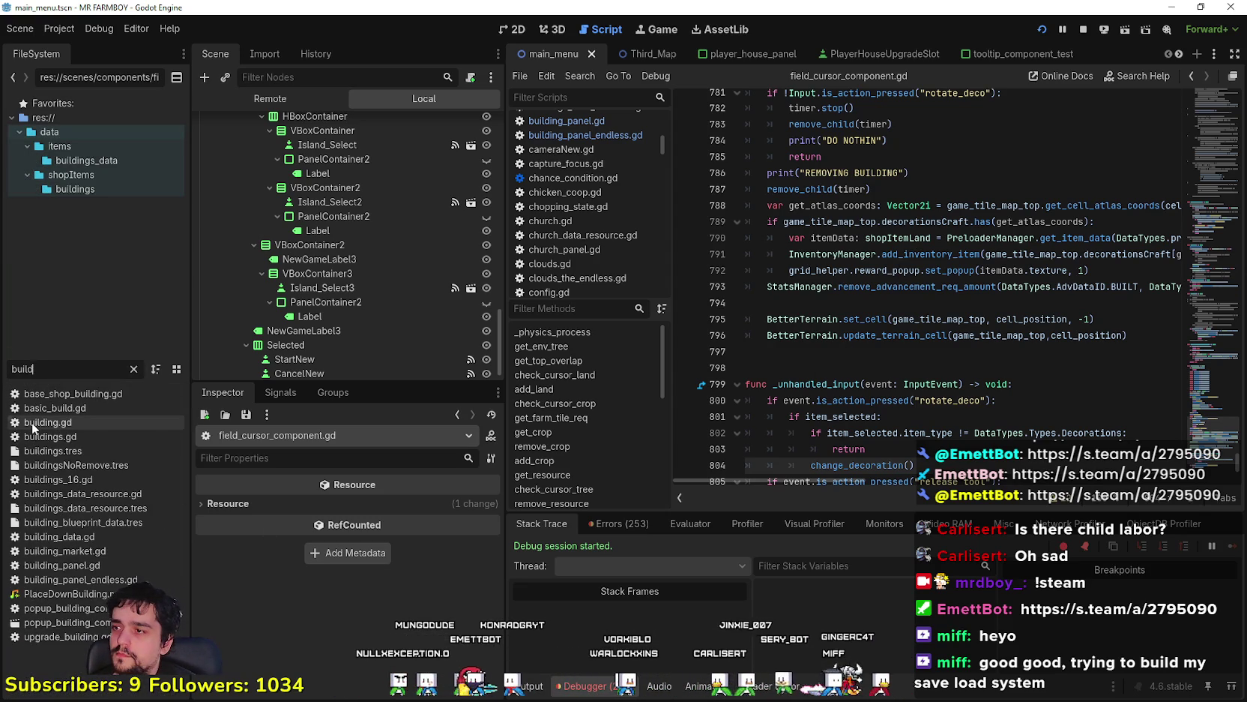
double_click(34, 424)
click(842, 188)
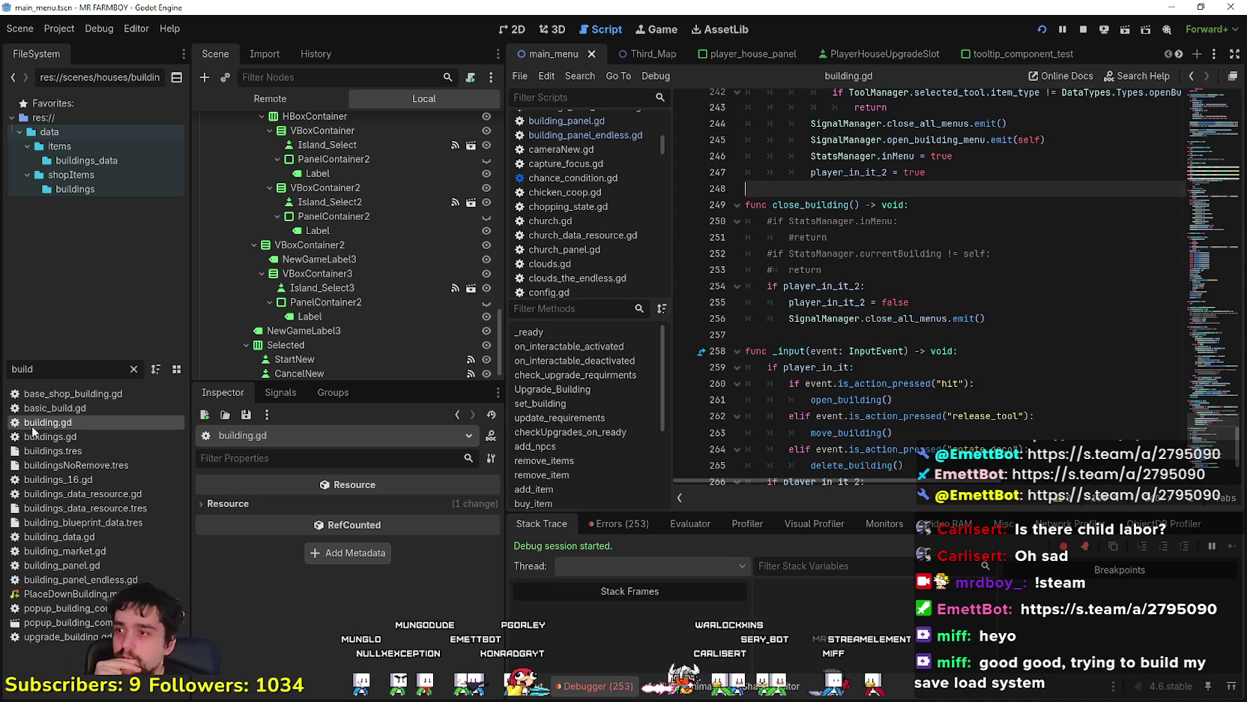
scroll(887, 337, down, 2)
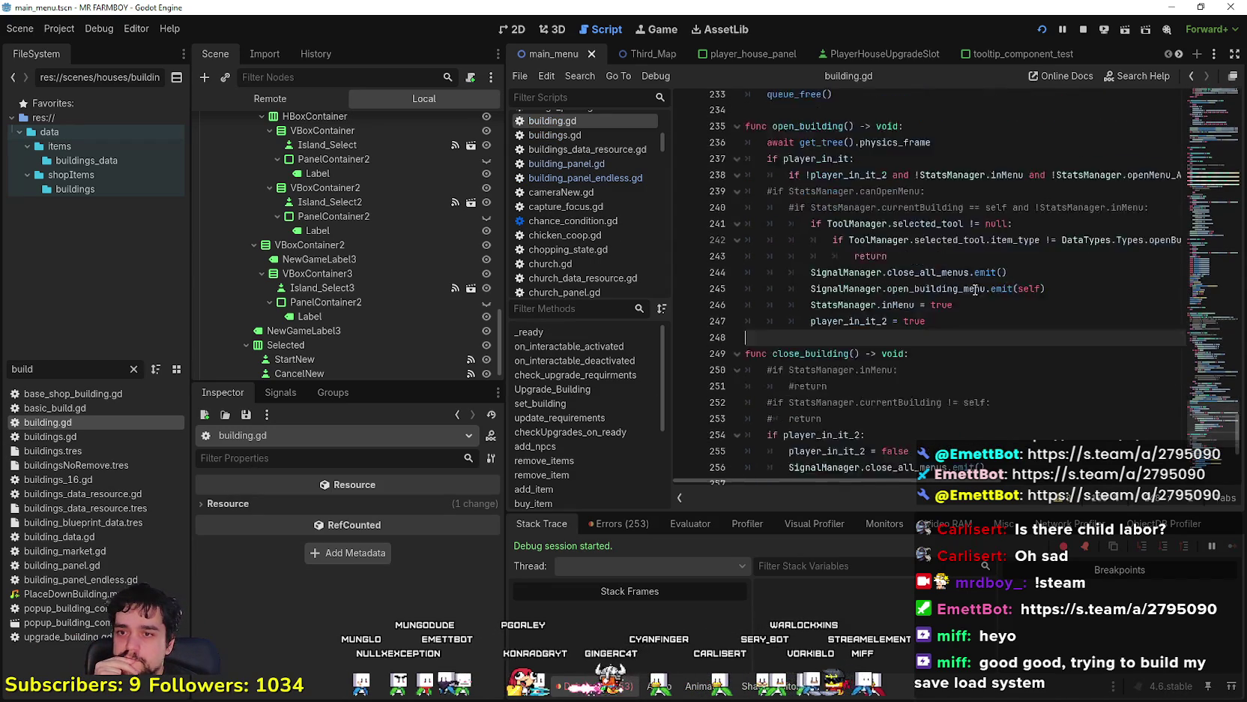
scroll(886, 337, down, 2)
click(914, 210)
click(977, 286)
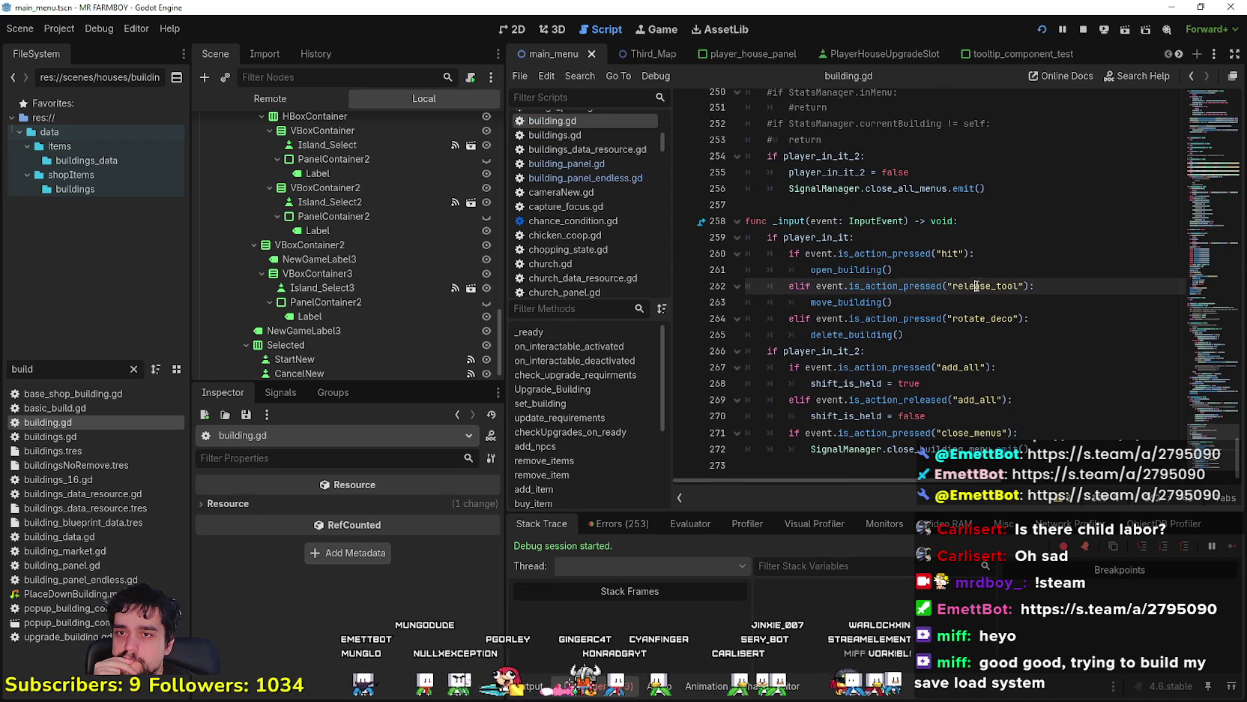
key(Down)
key(Down)
key(Down)
right_click(855, 338)
click(924, 538)
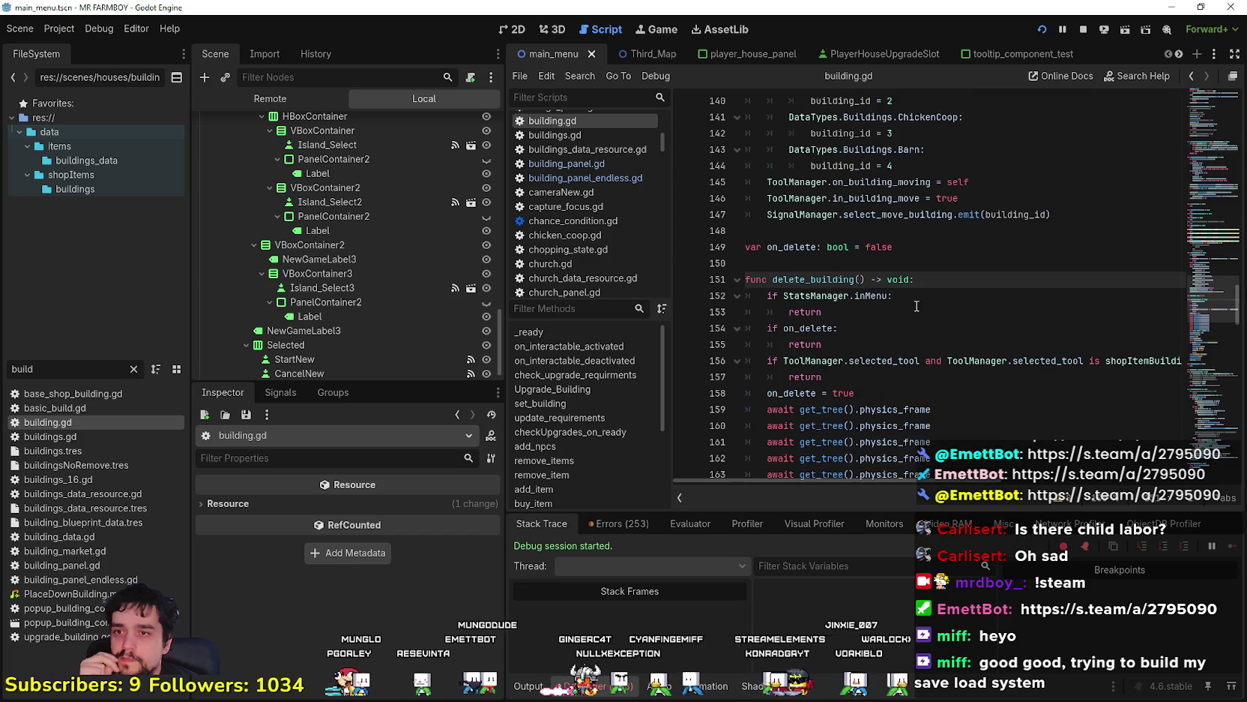
scroll(913, 305, down, 5)
scroll(913, 305, down, 2)
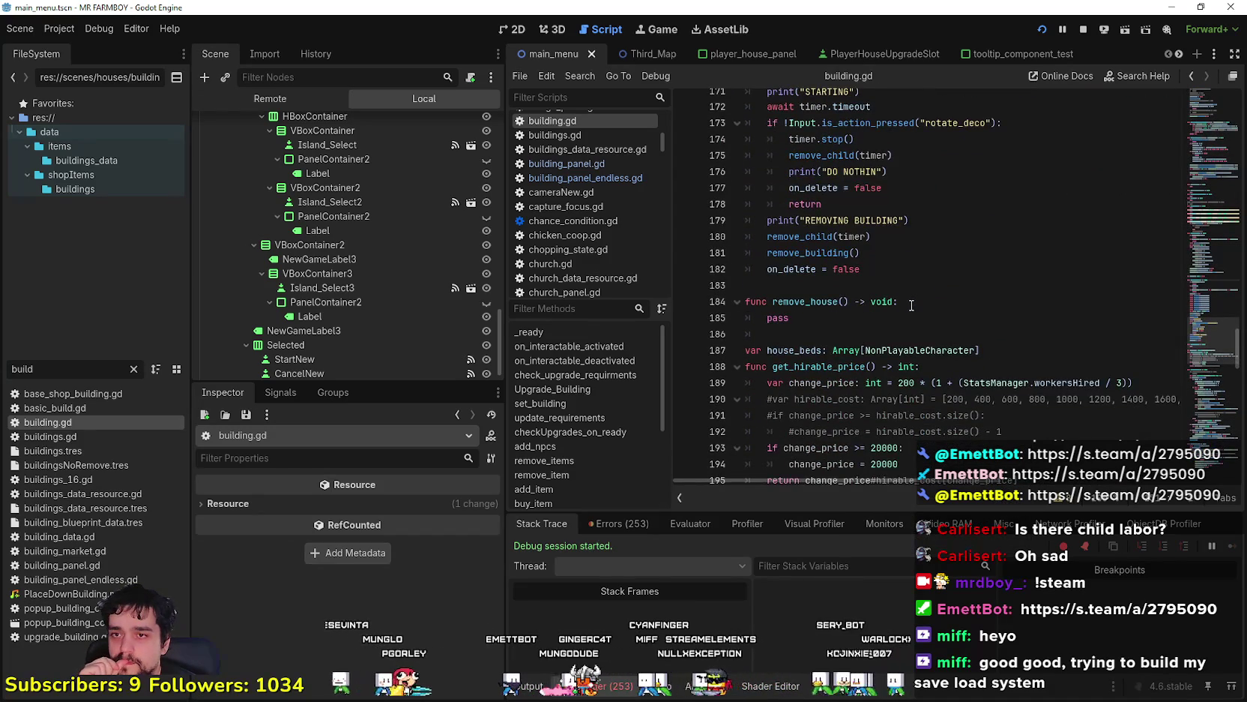
scroll(911, 305, up, 1)
scroll(912, 305, up, 1)
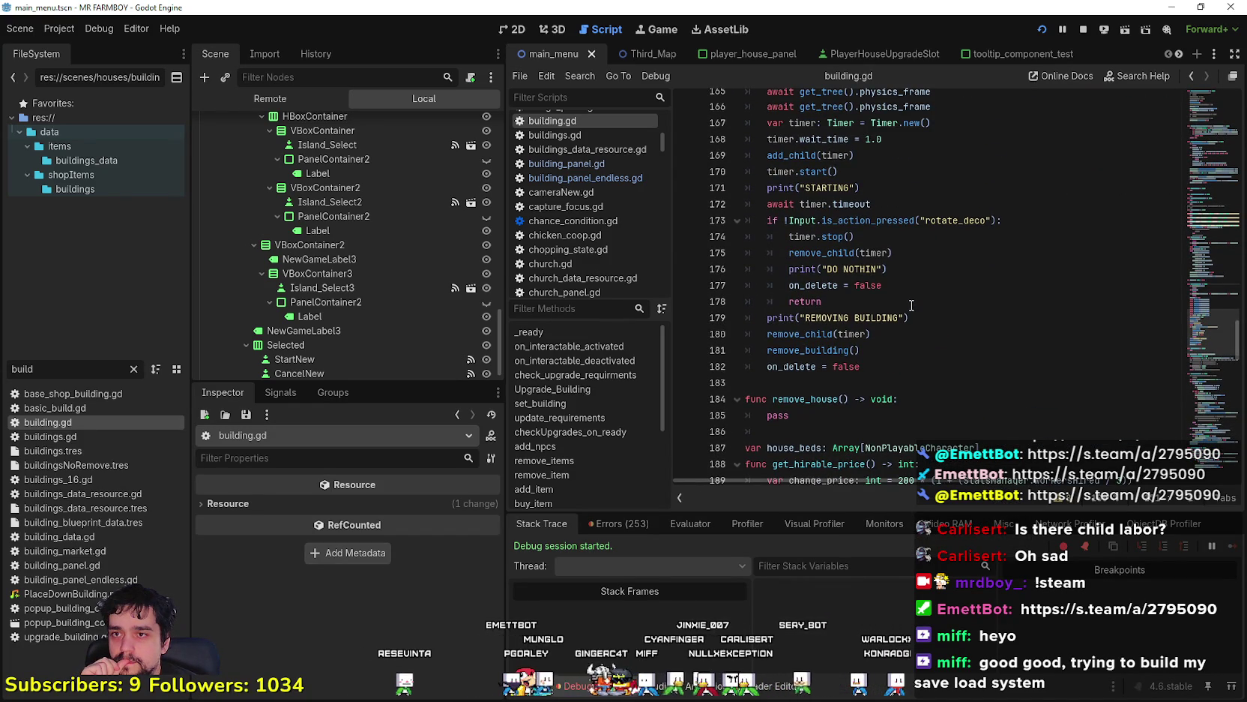
scroll(911, 305, up, 1)
scroll(911, 305, up, 2)
scroll(819, 246, down, 5)
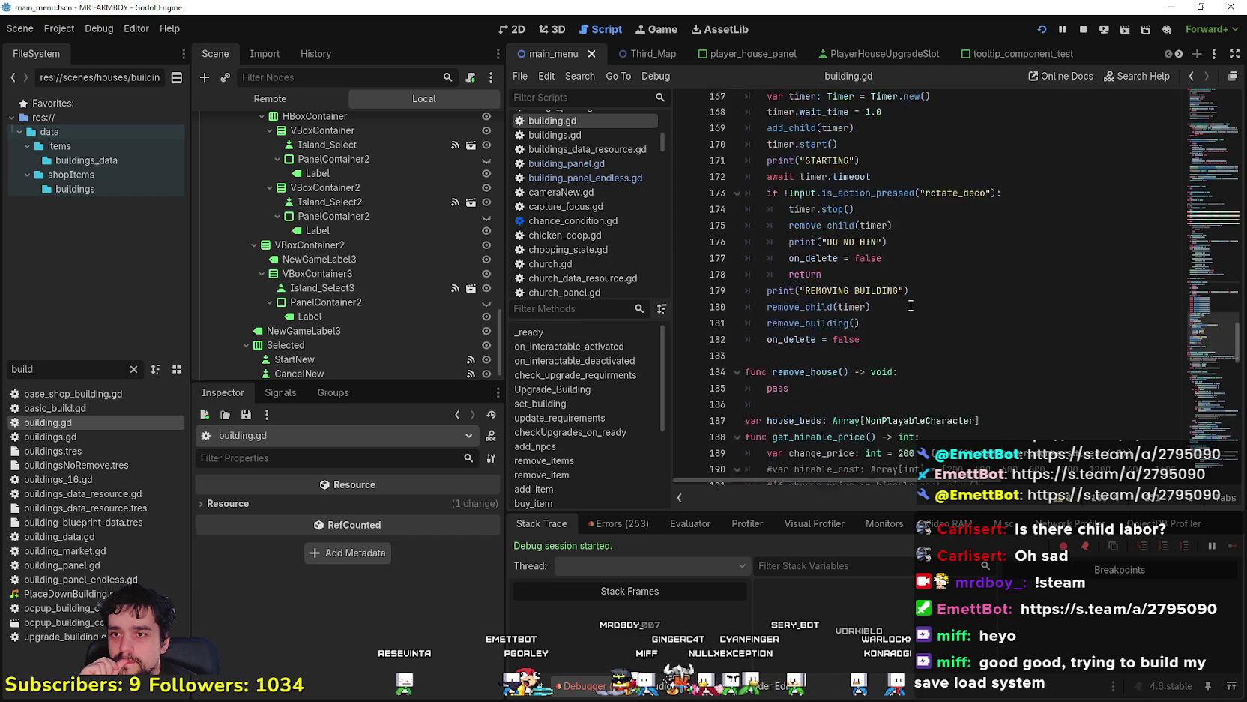
right_click(816, 249)
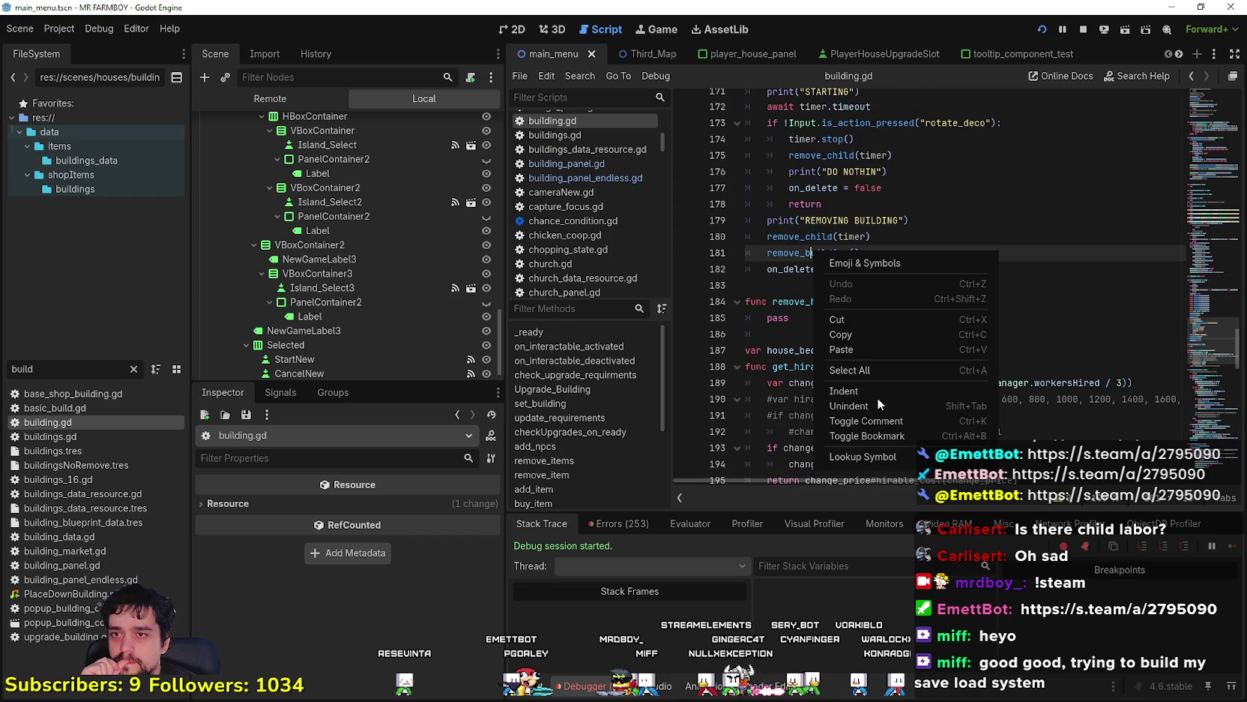
click(897, 449)
scroll(892, 356, down, 2)
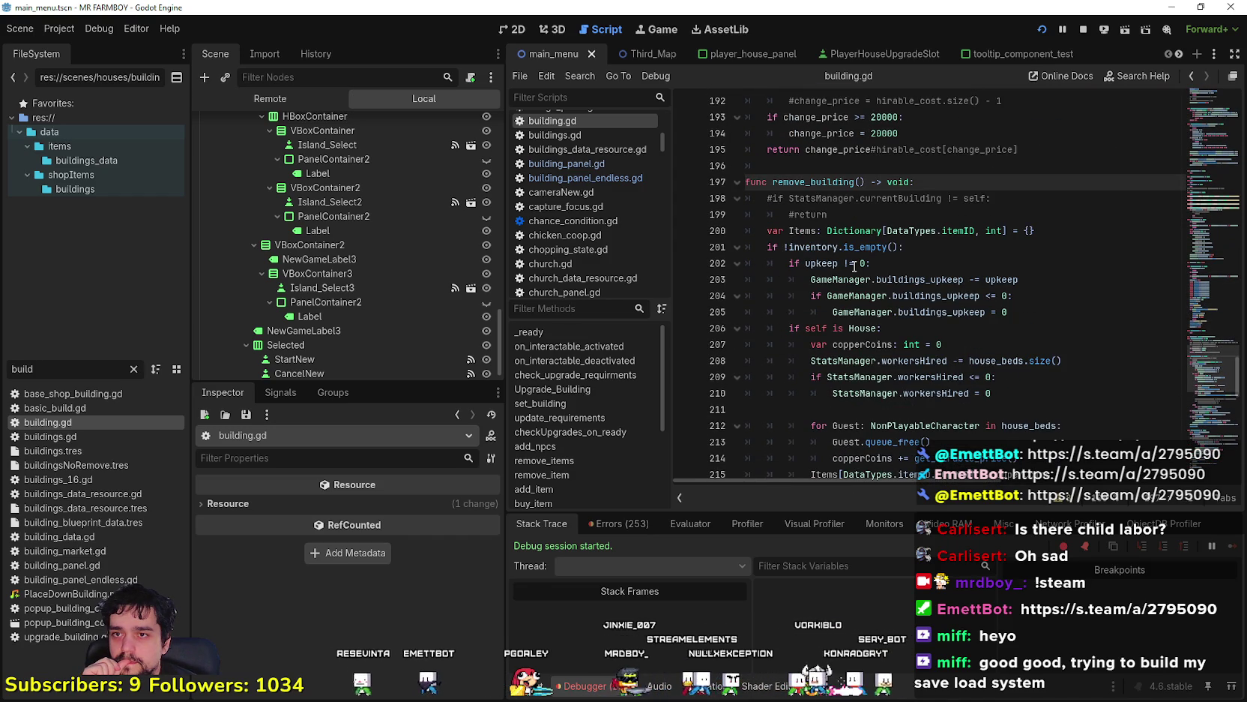
scroll(862, 271, down, 2)
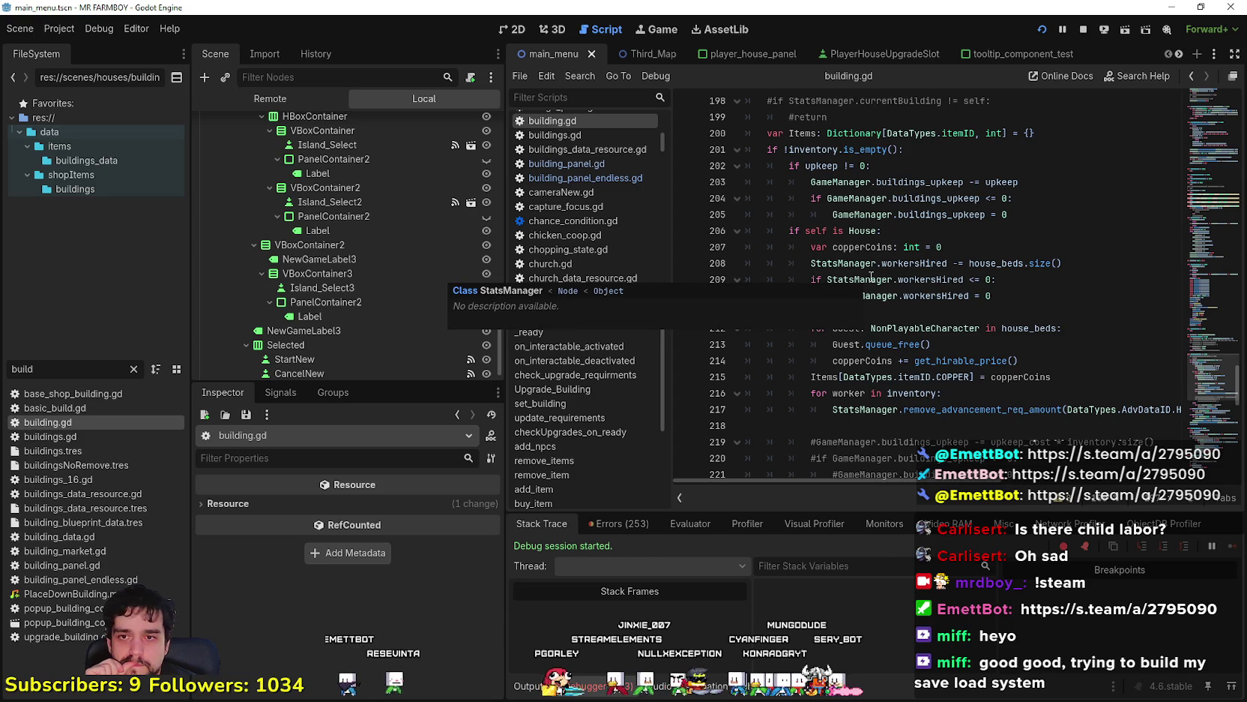
scroll(866, 274, down, 1)
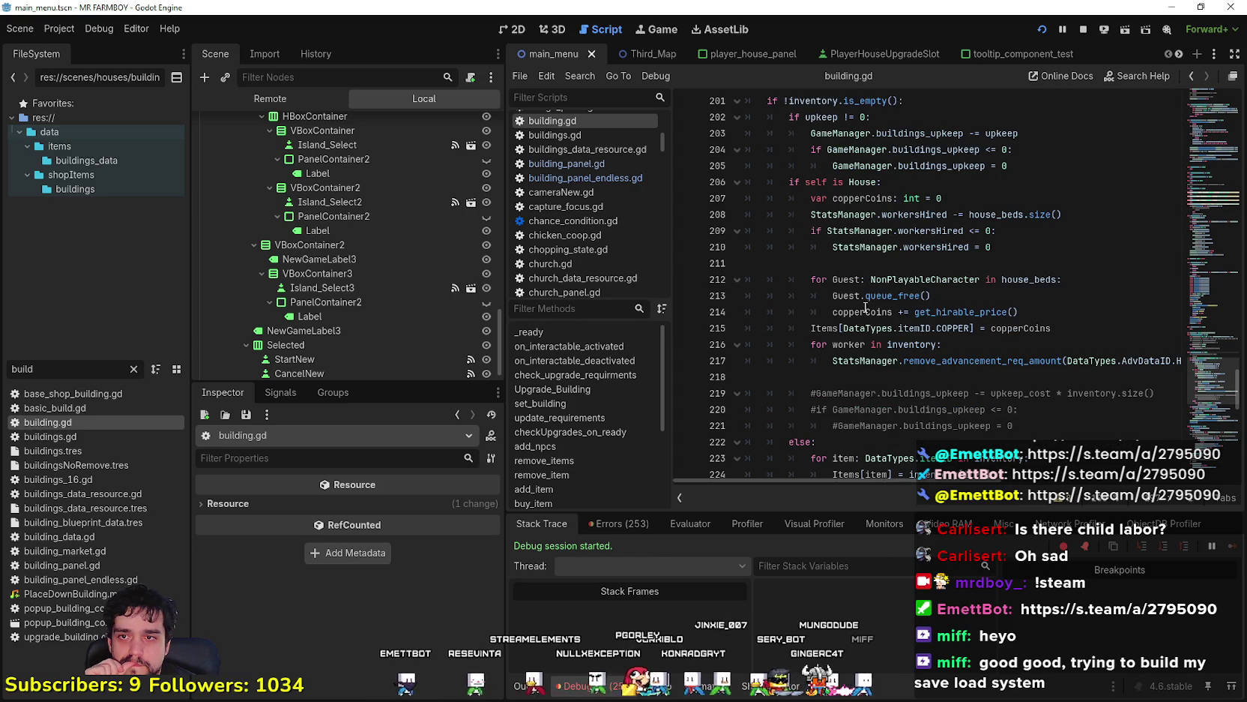
click(1018, 316)
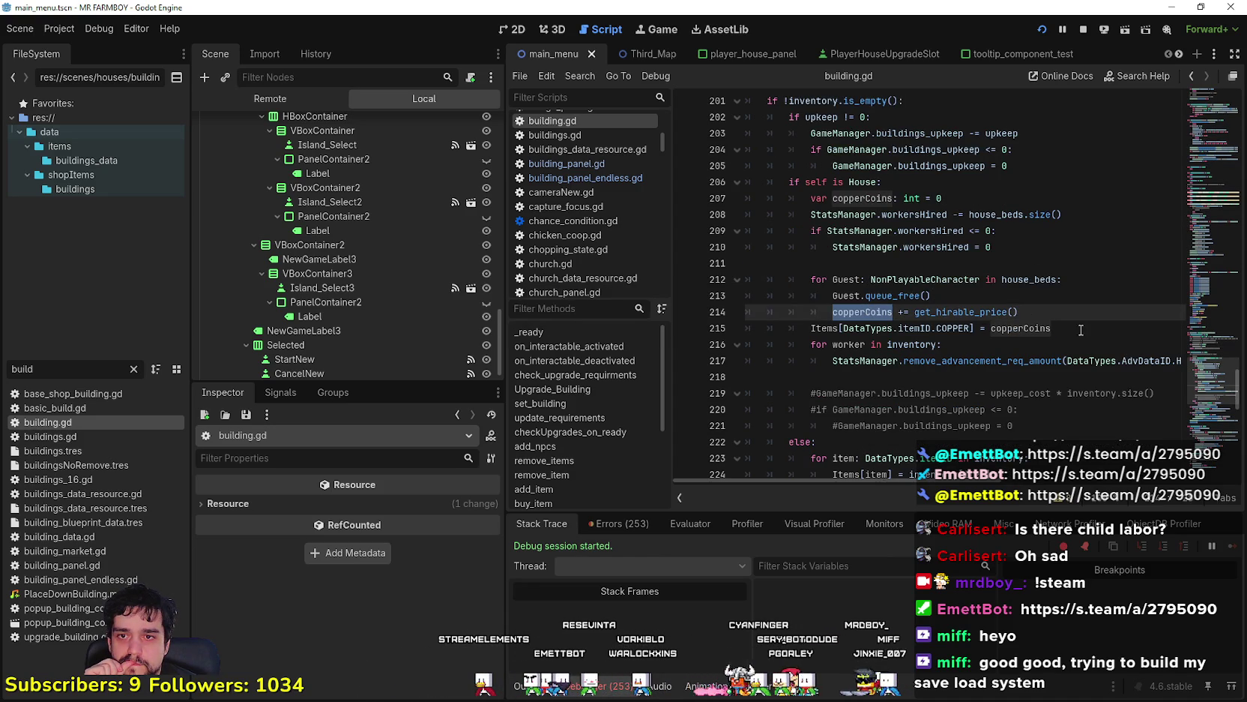
click(1004, 480)
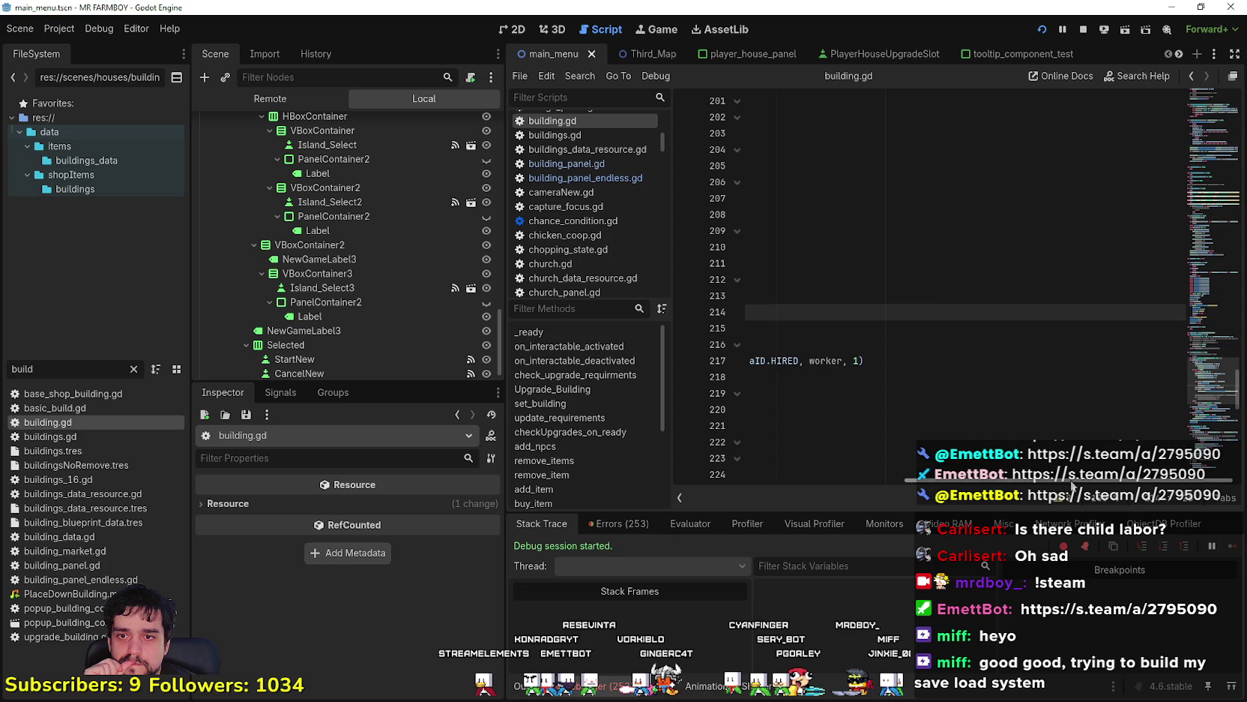
drag(1070, 480, 799, 456)
scroll(866, 395, down, 2)
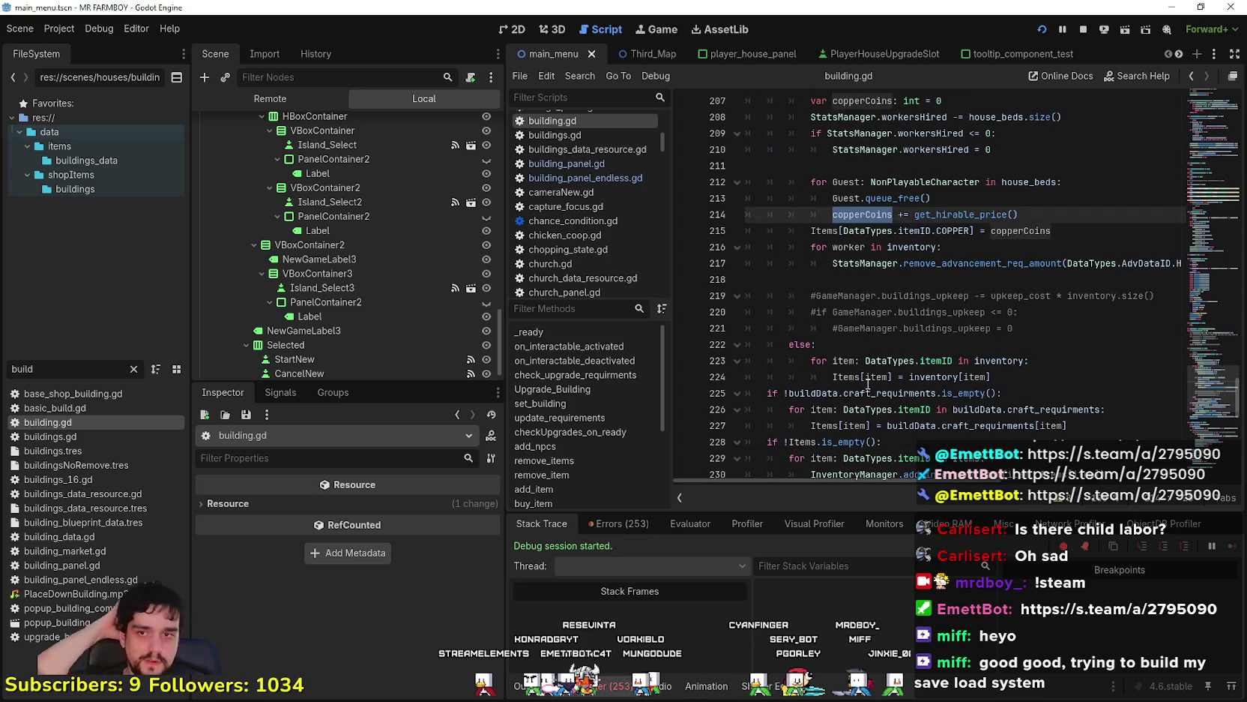
scroll(907, 352, down, 2)
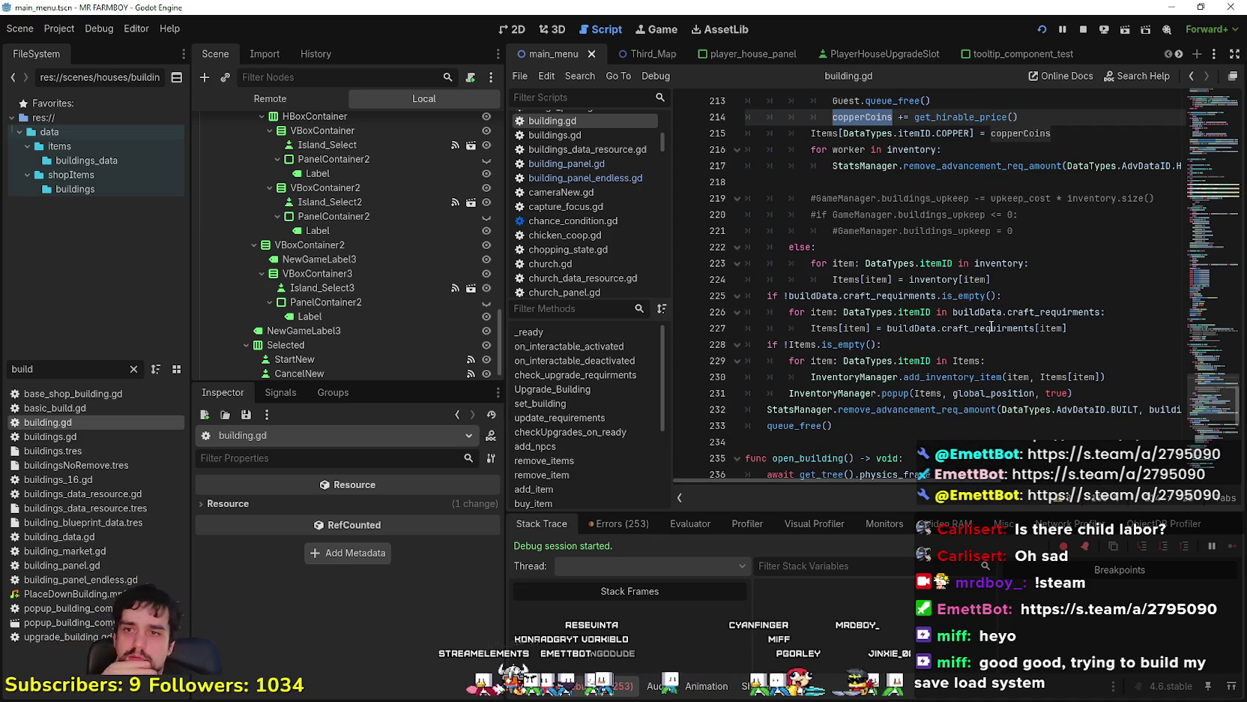
click(1061, 328)
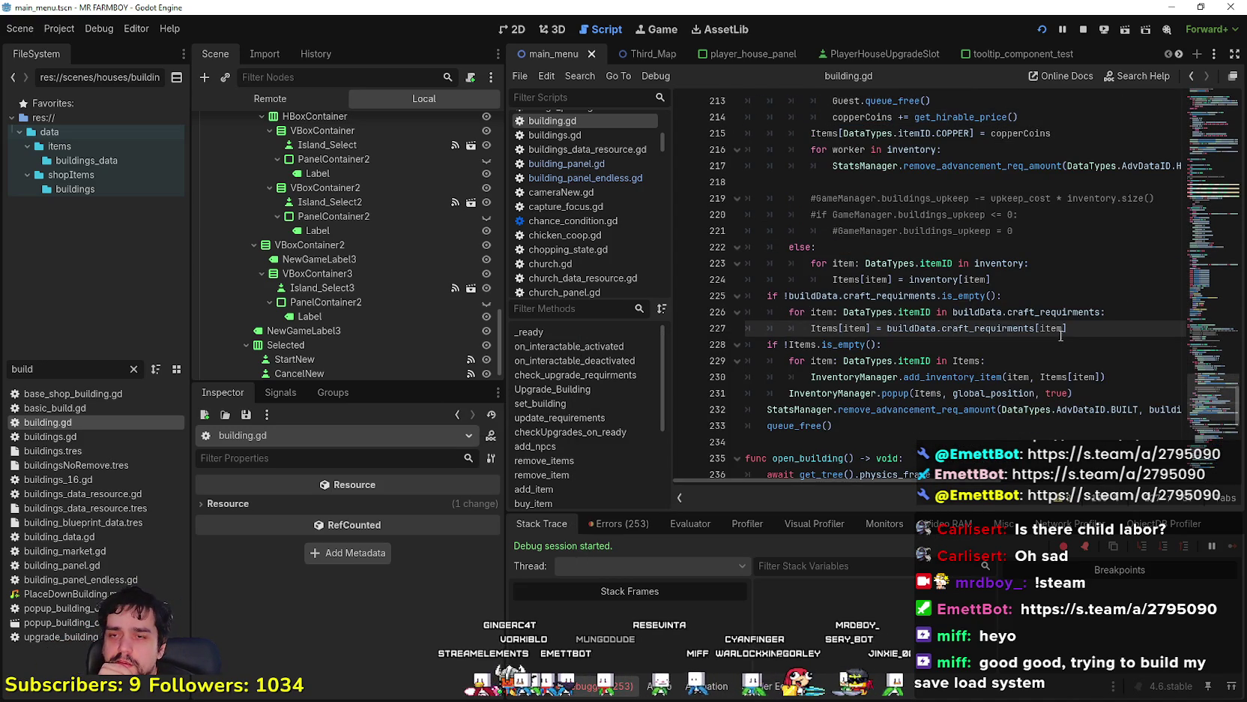
click(766, 295)
shift+click(1061, 298)
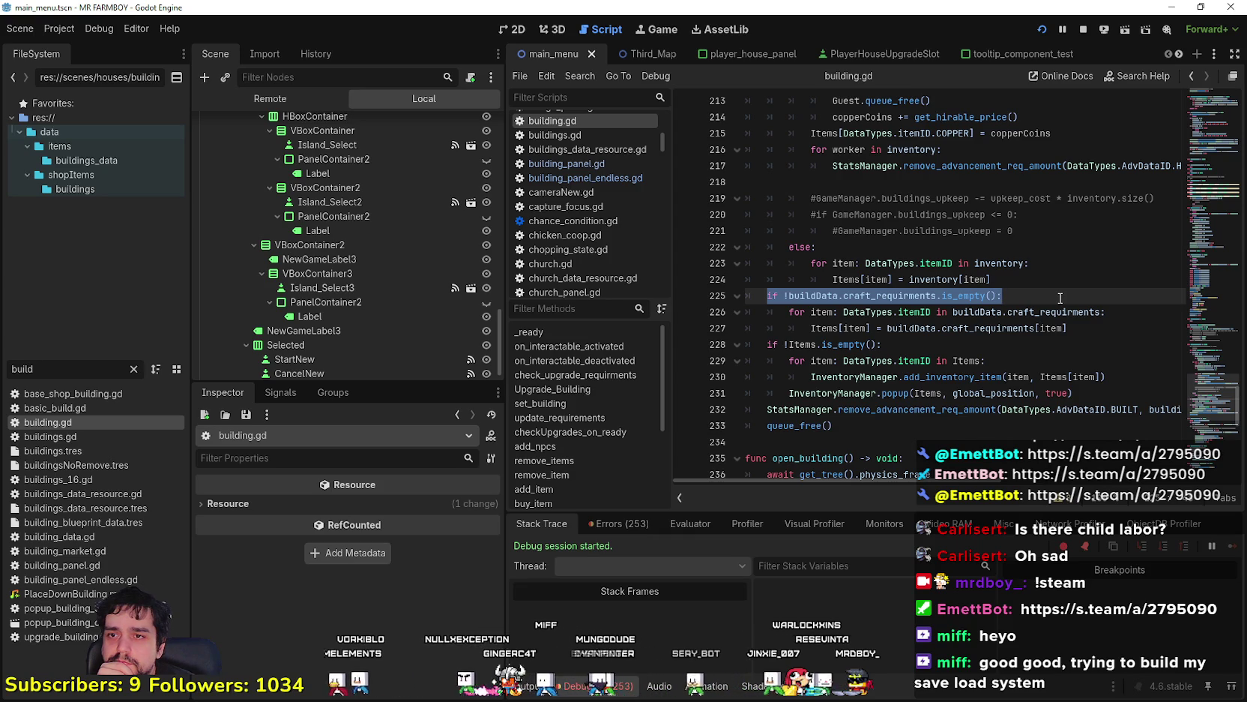
shift+click(1108, 329)
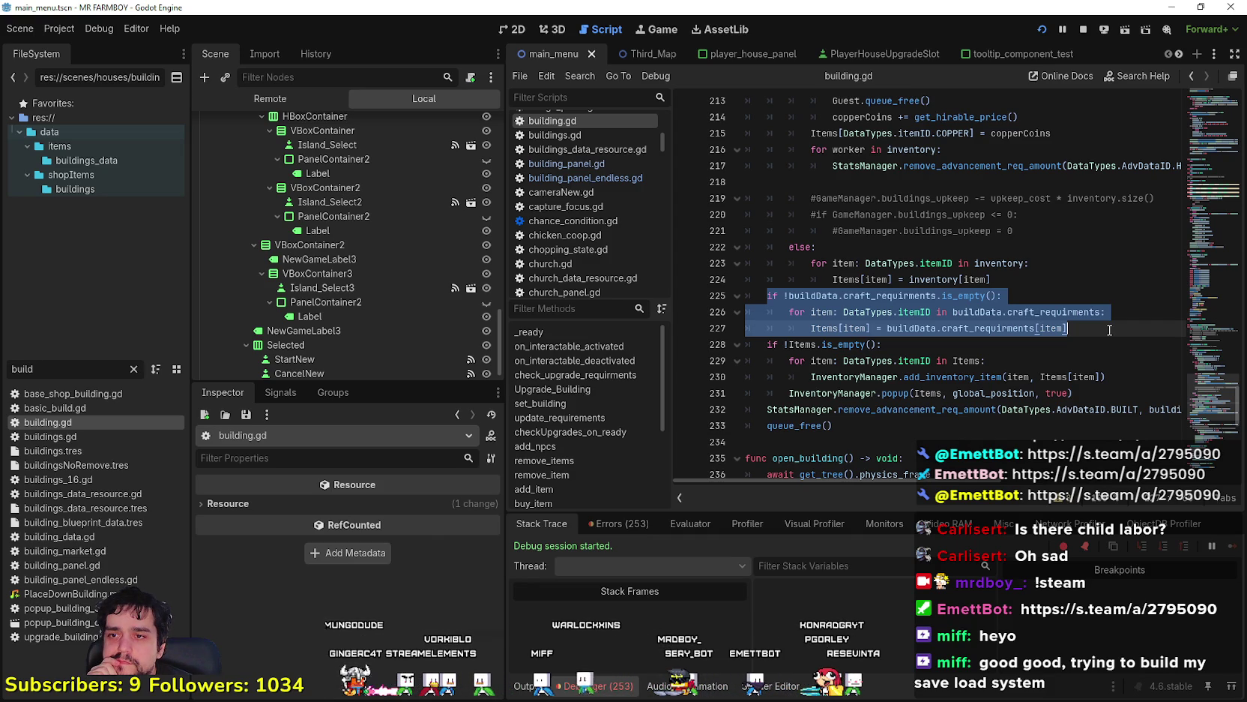
double_click(998, 377)
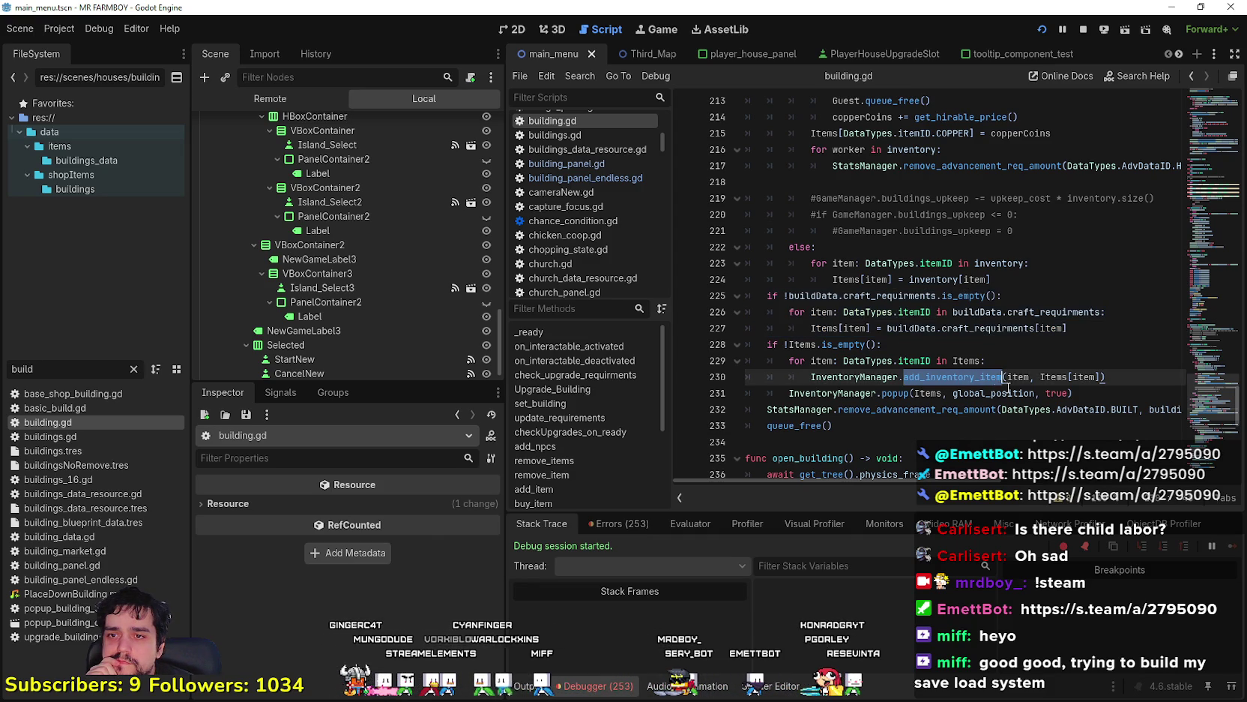
click(1037, 426)
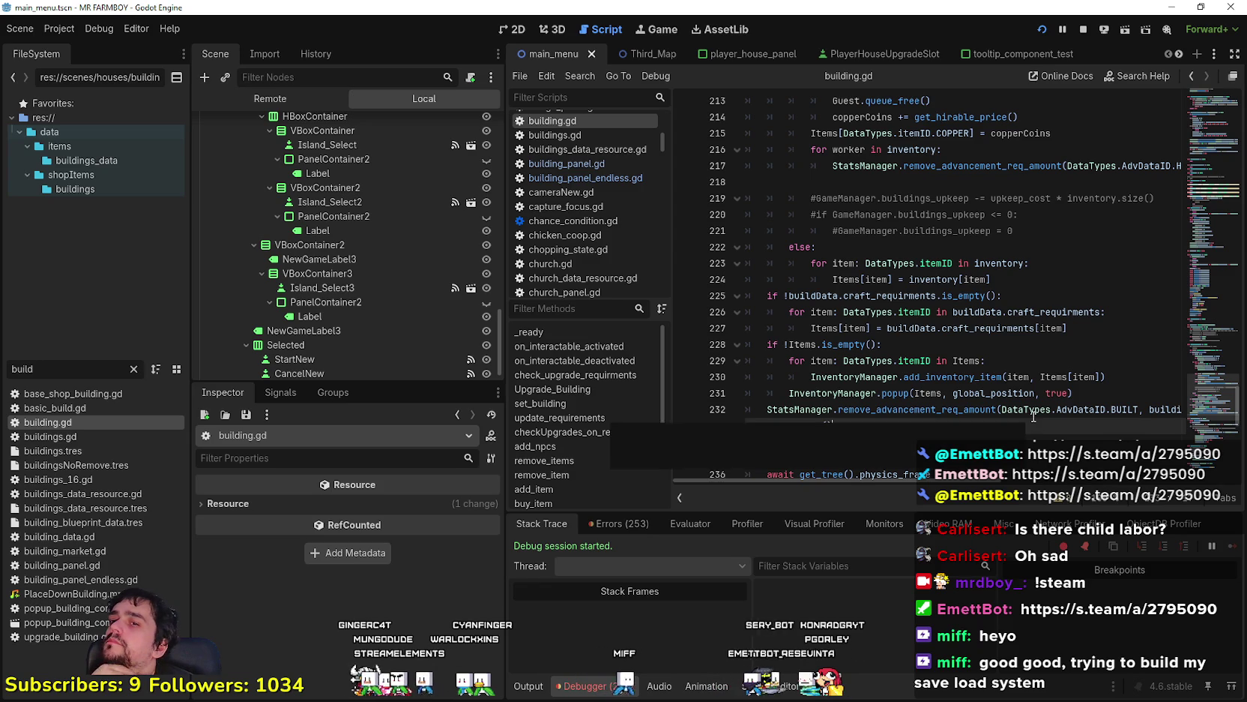
mouse_move(956, 485)
mouse_down()
mouse_move(984, 497)
mouse_move(937, 495)
mouse_up()
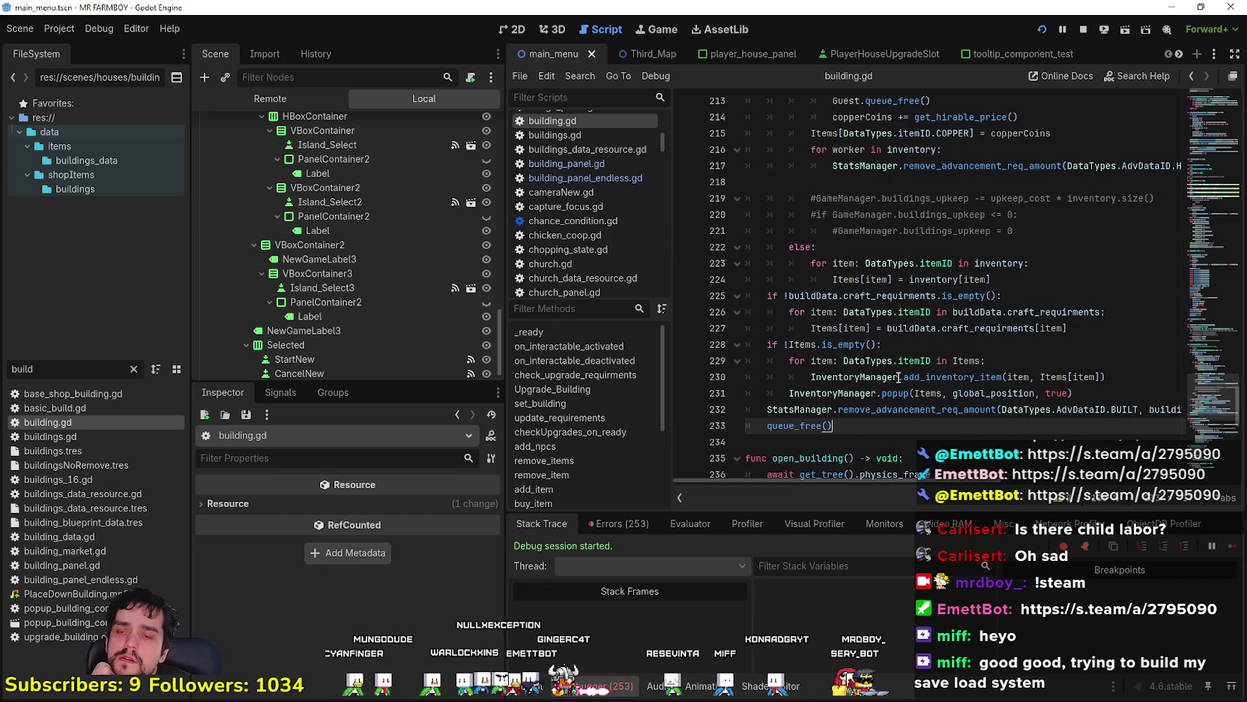
click(952, 377)
click(812, 345)
double_click(812, 344)
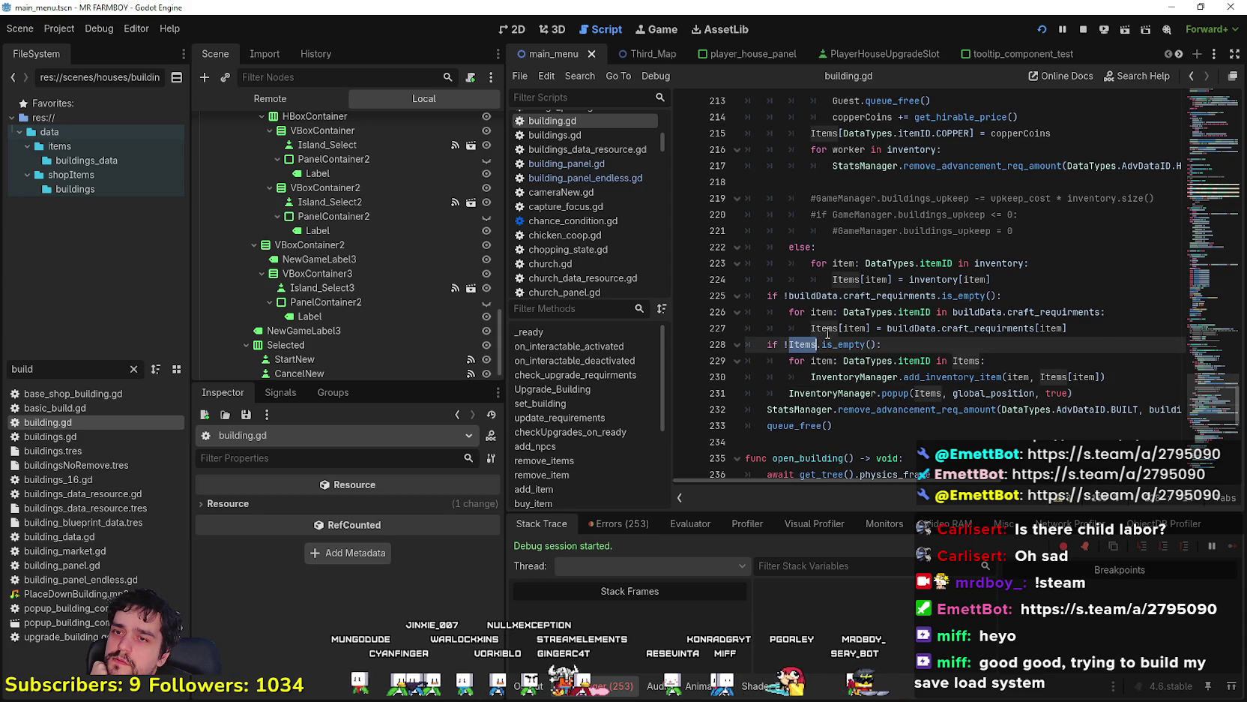
double_click(825, 328)
click(1131, 315)
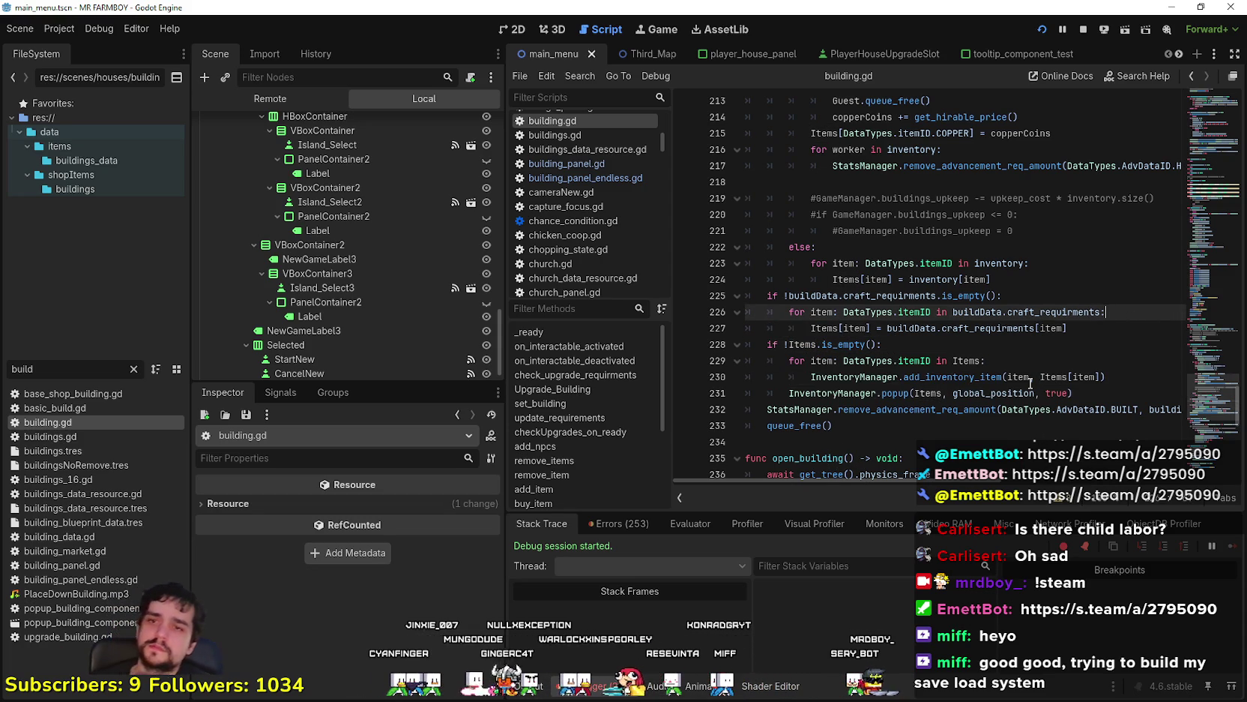
mouse_move(1030, 383)
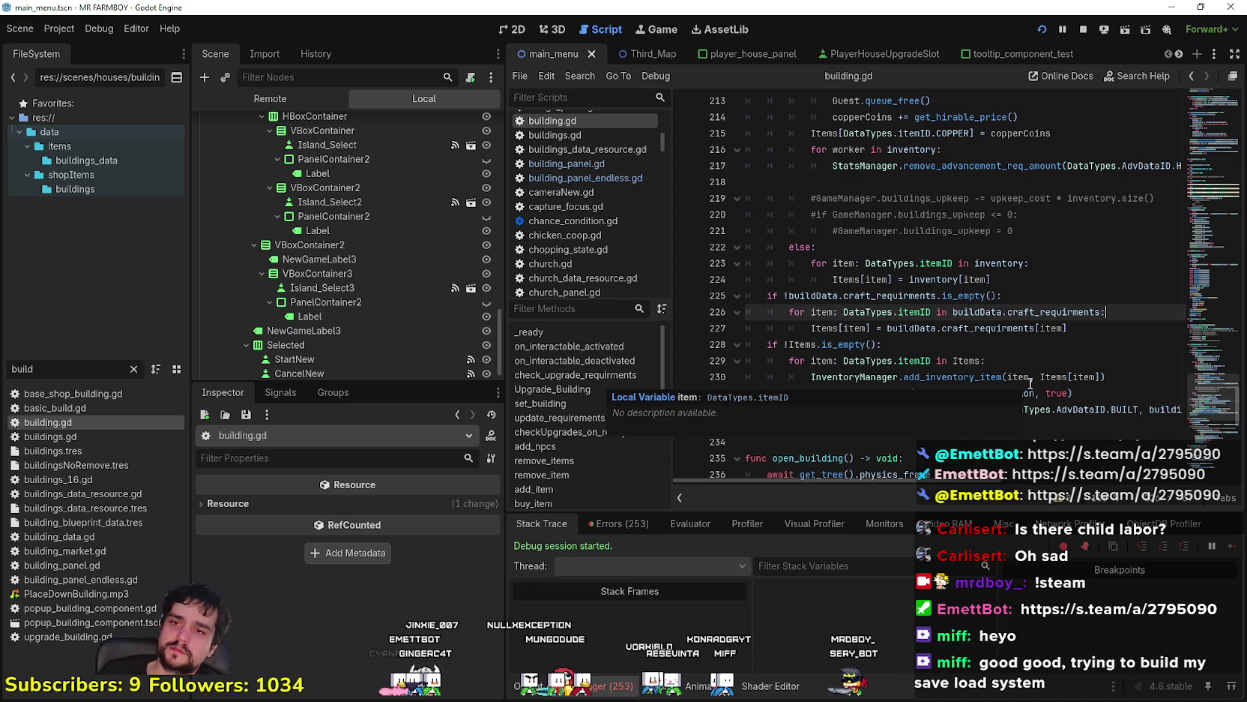
key(Return)
text(if)
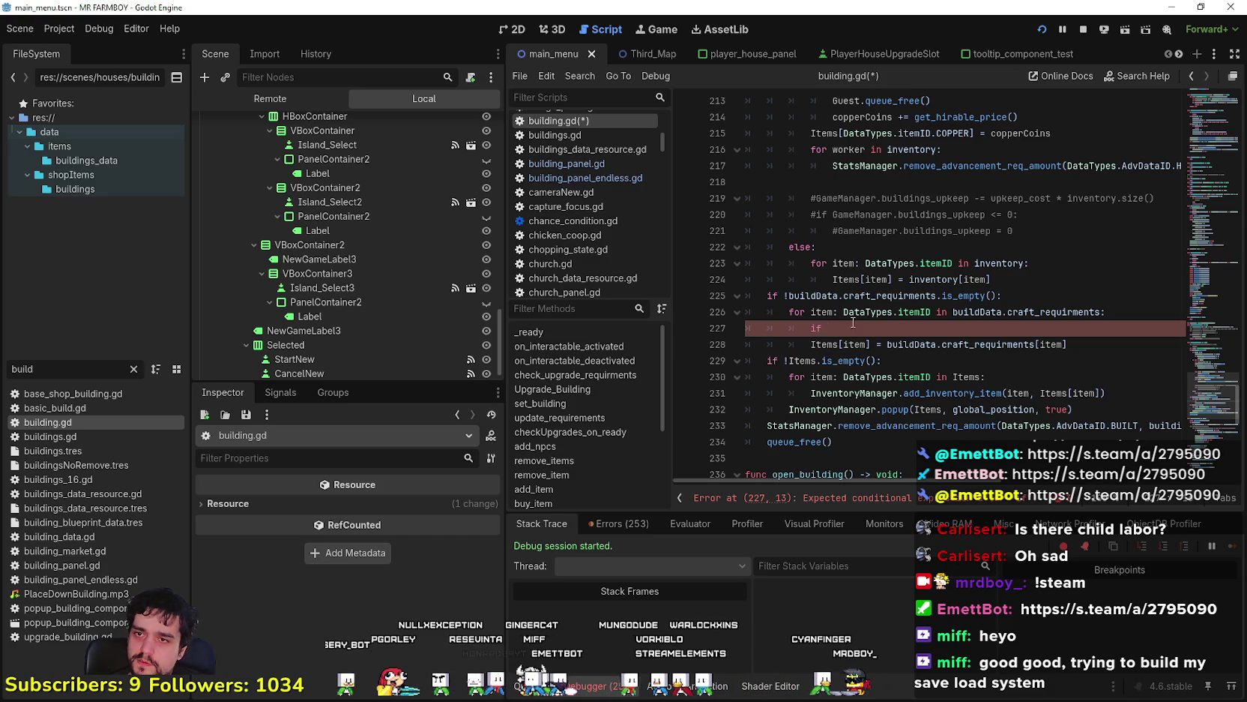
mouse_move(899, 316)
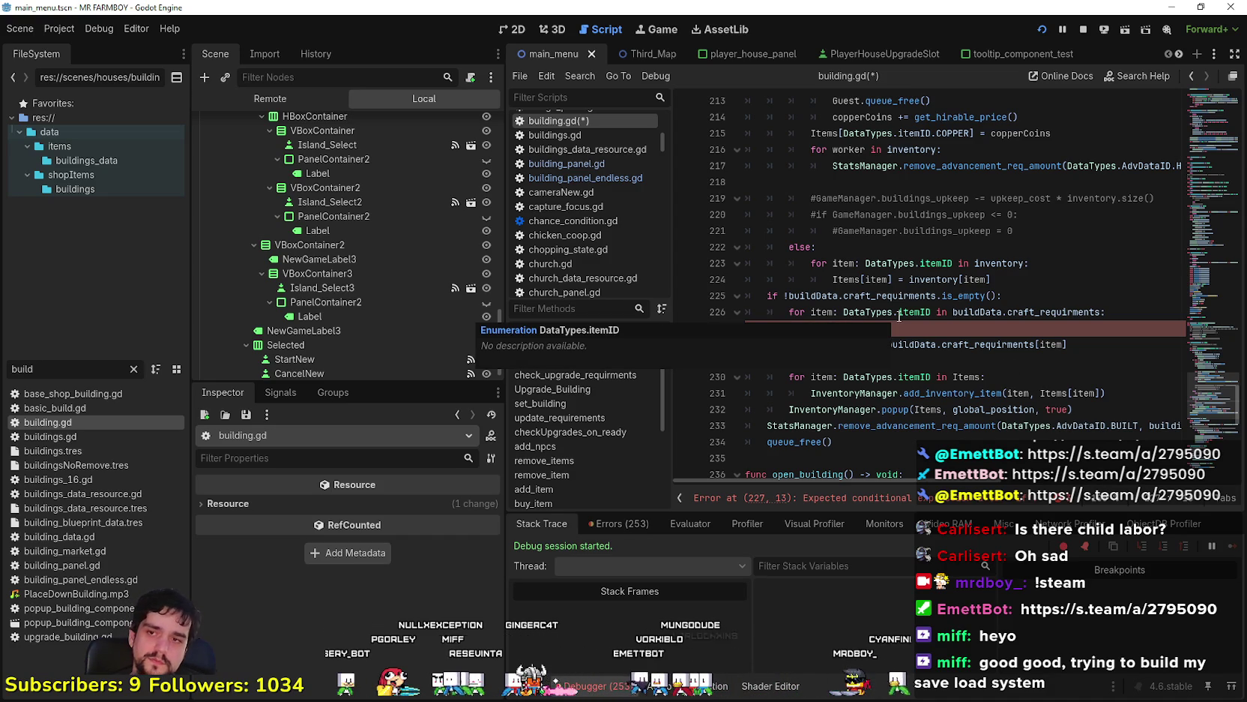
mouse_move(890, 344)
mouse_down()
mouse_move(900, 335)
mouse_move(884, 330)
mouse_up()
click(892, 327)
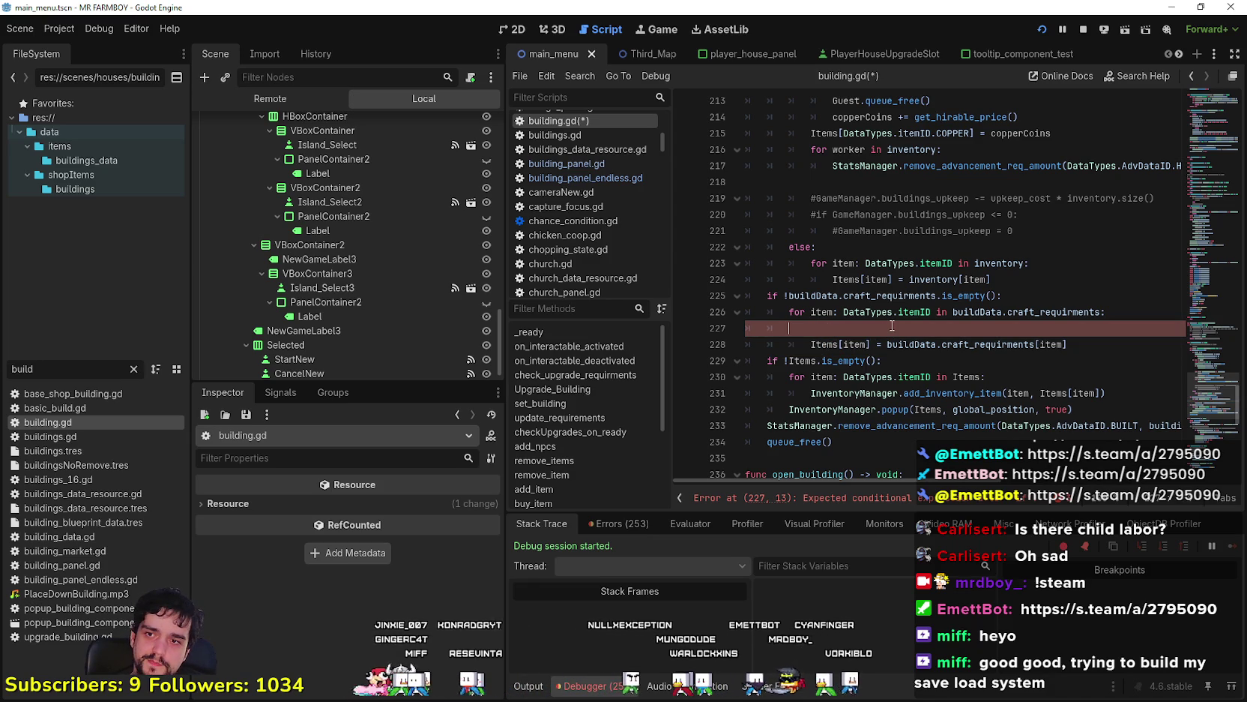
text(fi)
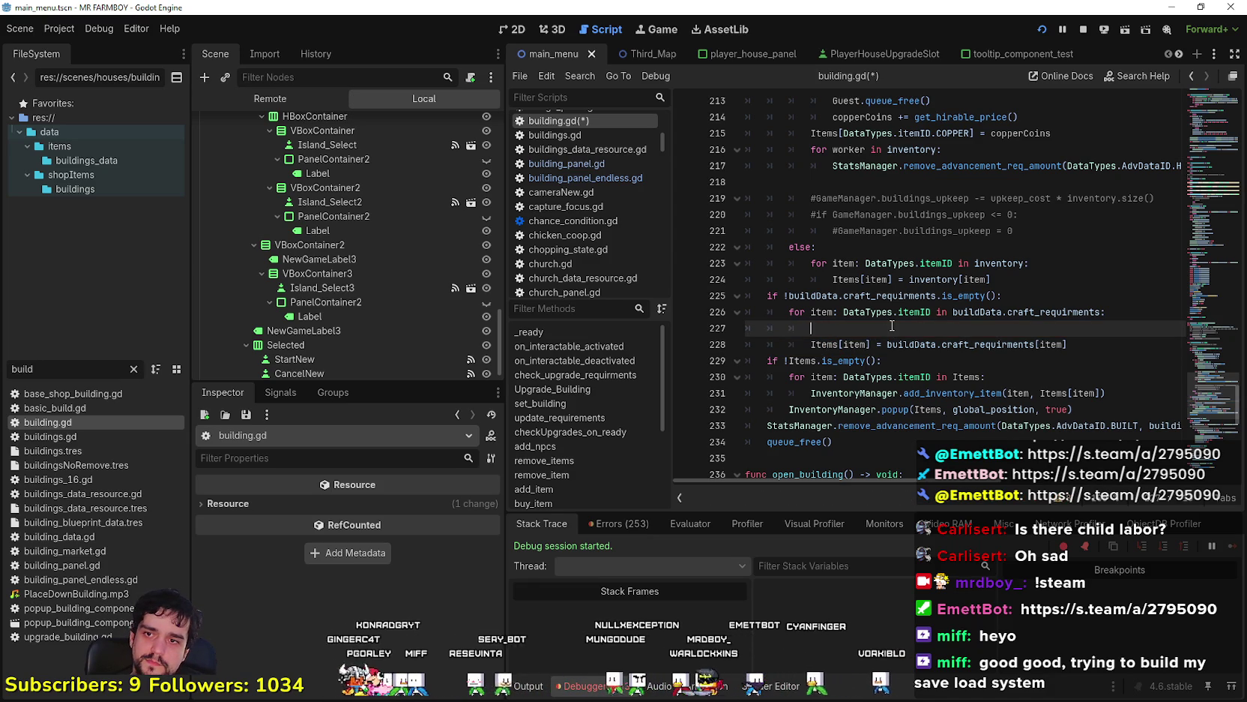
key(BackSpace)
key(BackSpace)
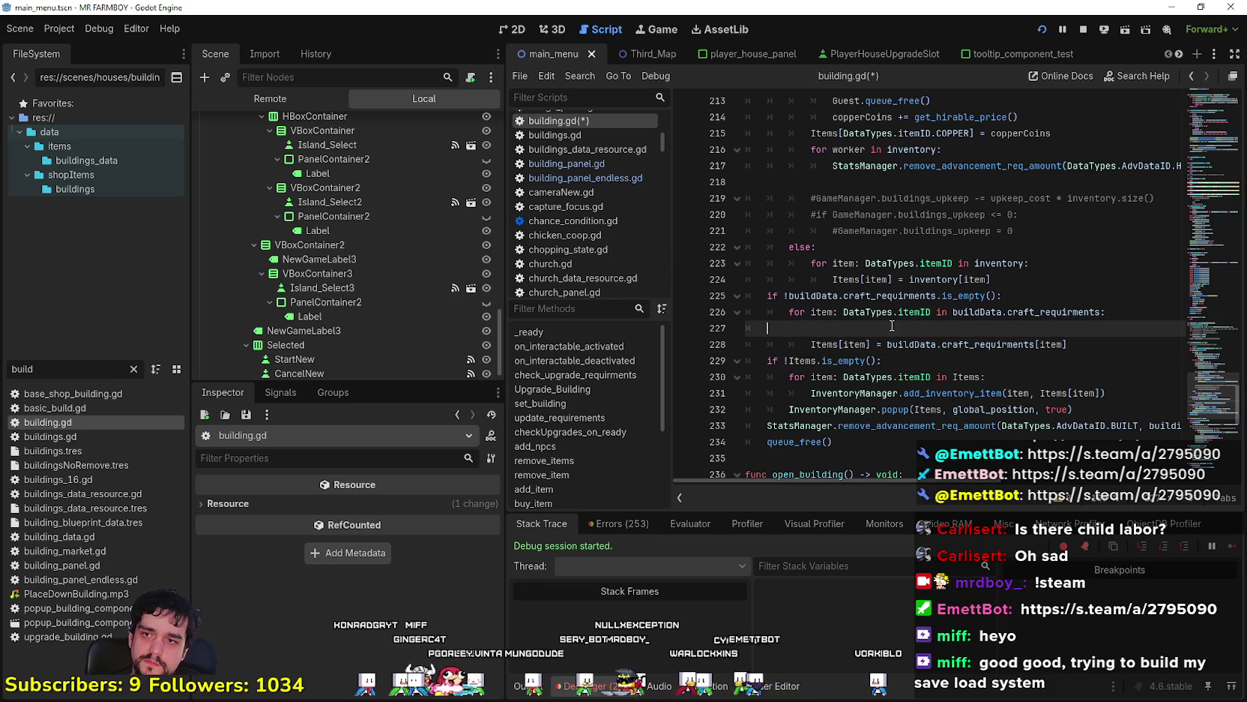
key(BackSpace)
key(BackSpace)
click(1002, 297)
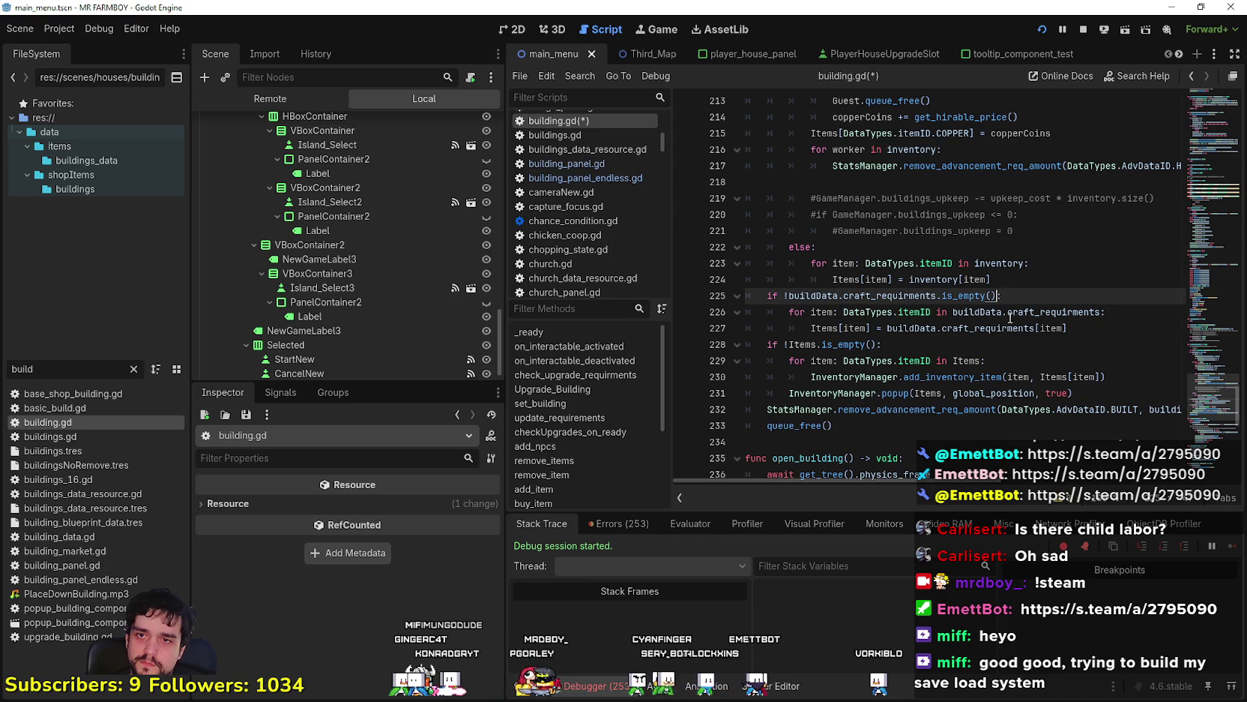
Append 'and SaveGameManager.current_farm_island.island_ID != 2' to line 225's if condition
text(and)
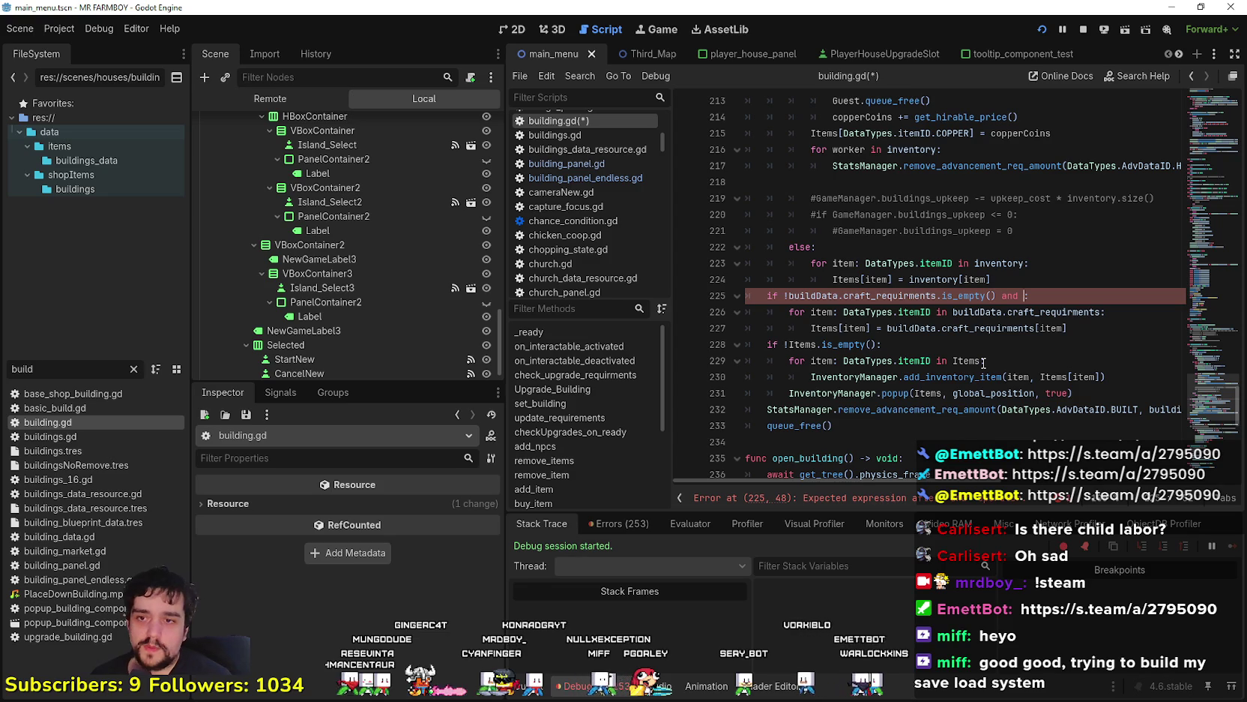
text(Game:)
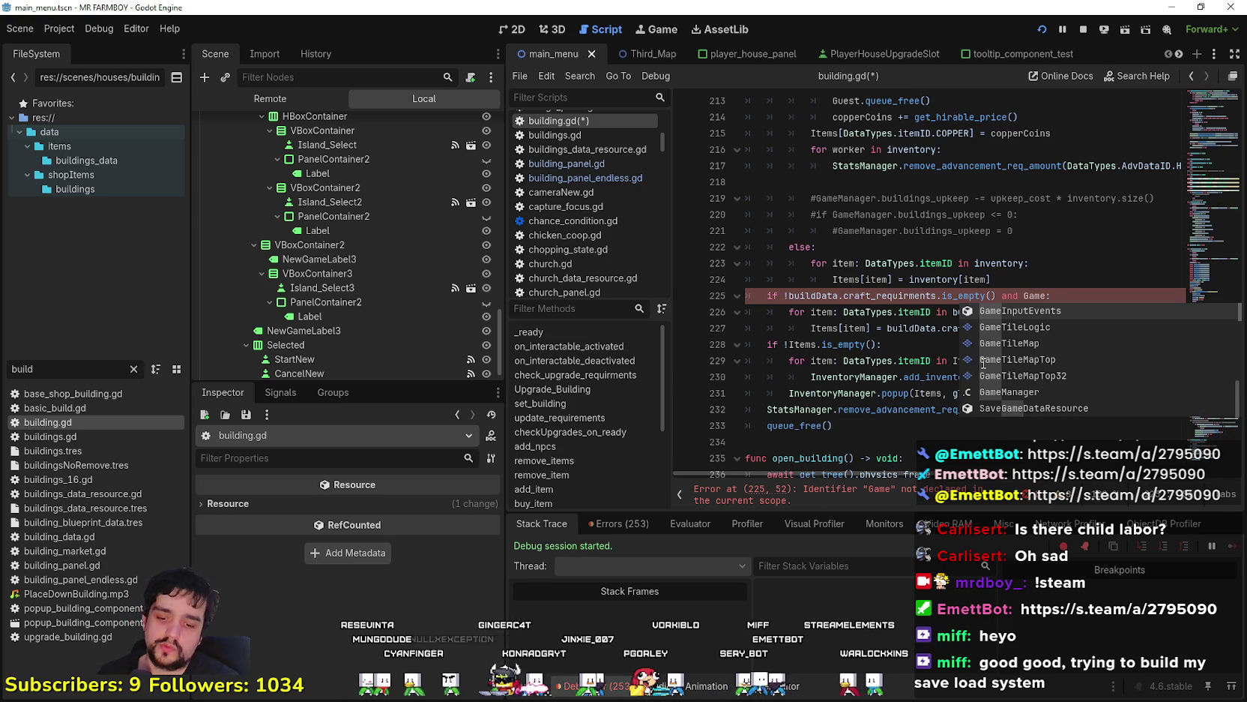
text(Save)
key(BackSpace)
key(BackSpace)
key(BackSpace)
text(ave)
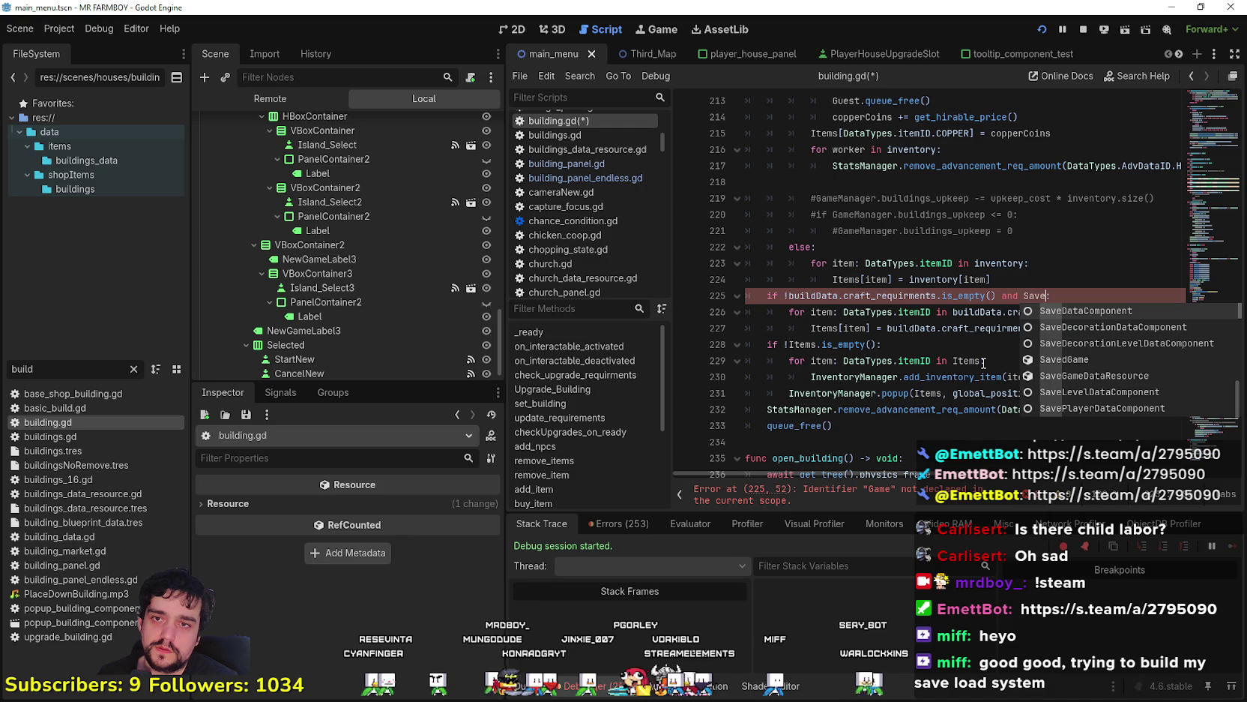
text(M)
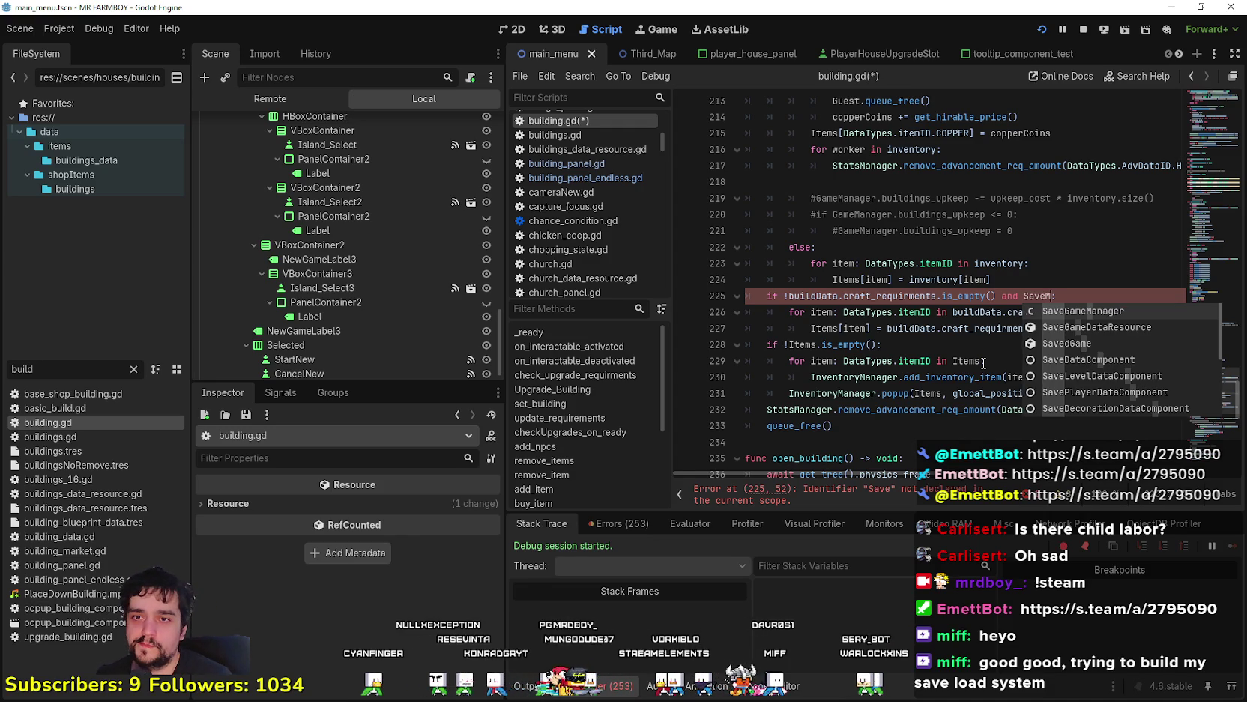
key(Return)
text(.current_farm_island.isl)
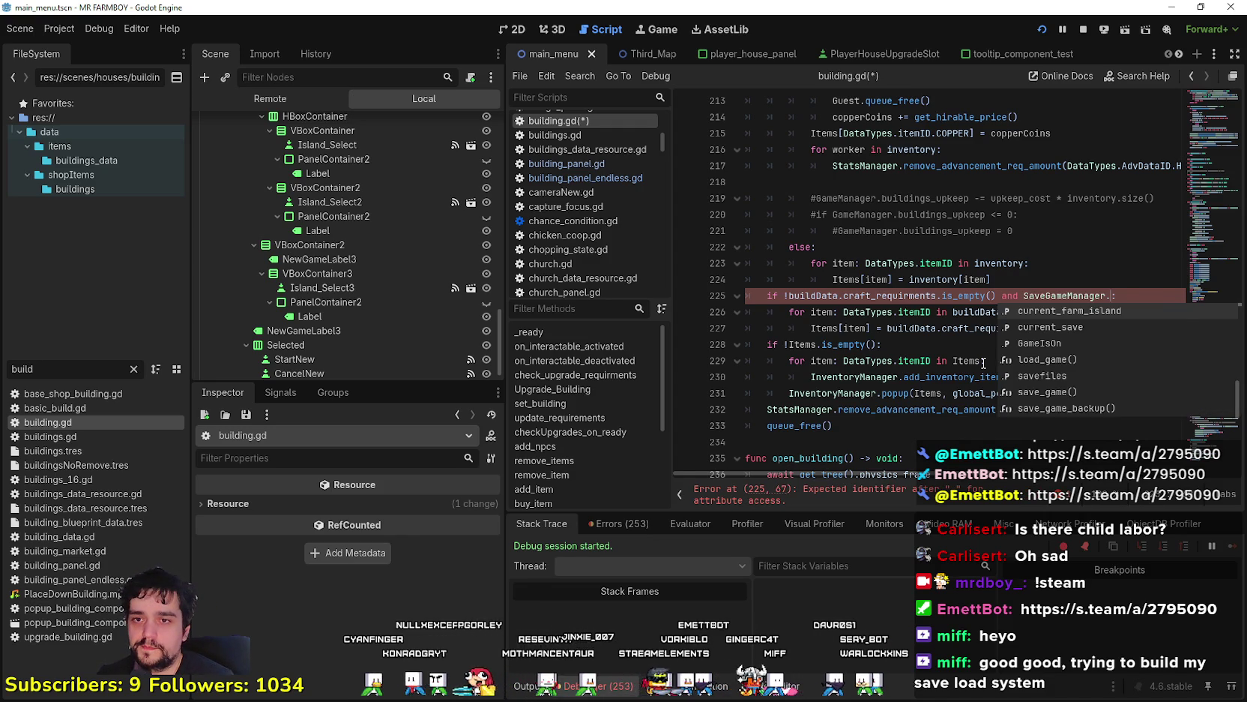
key(Return)
text(.)
text(island.isl)
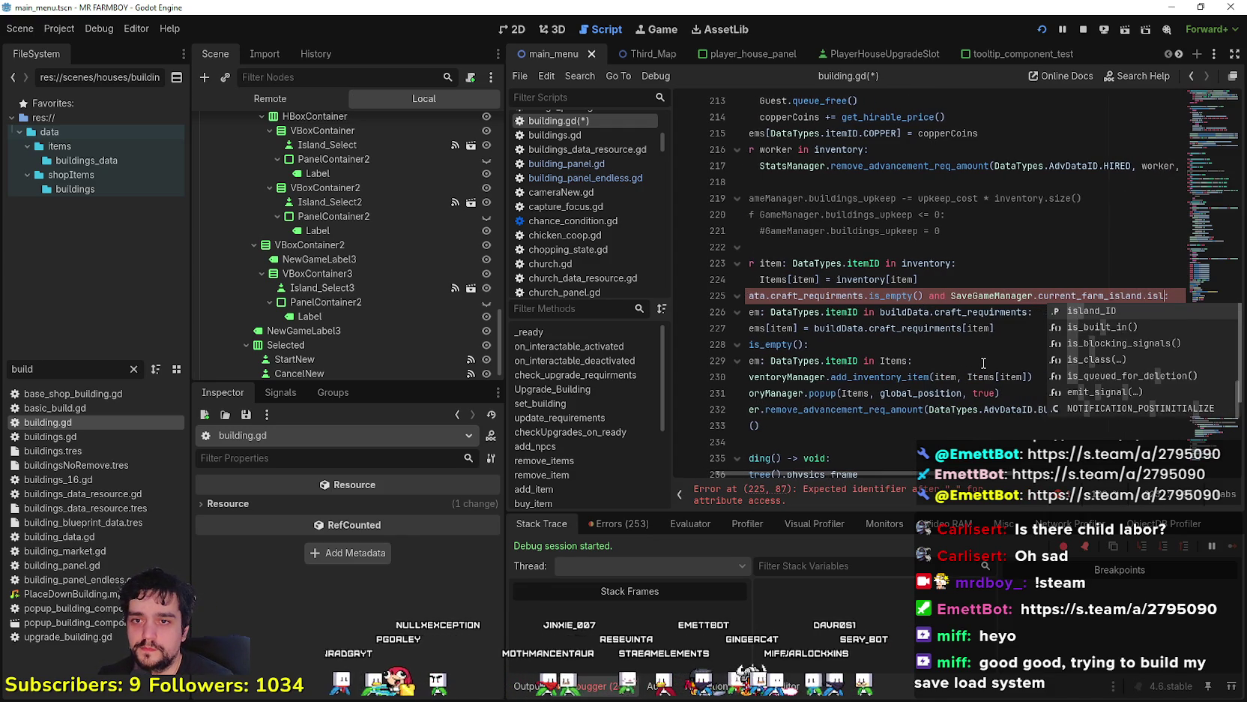
key(Return)
text(!= 2)
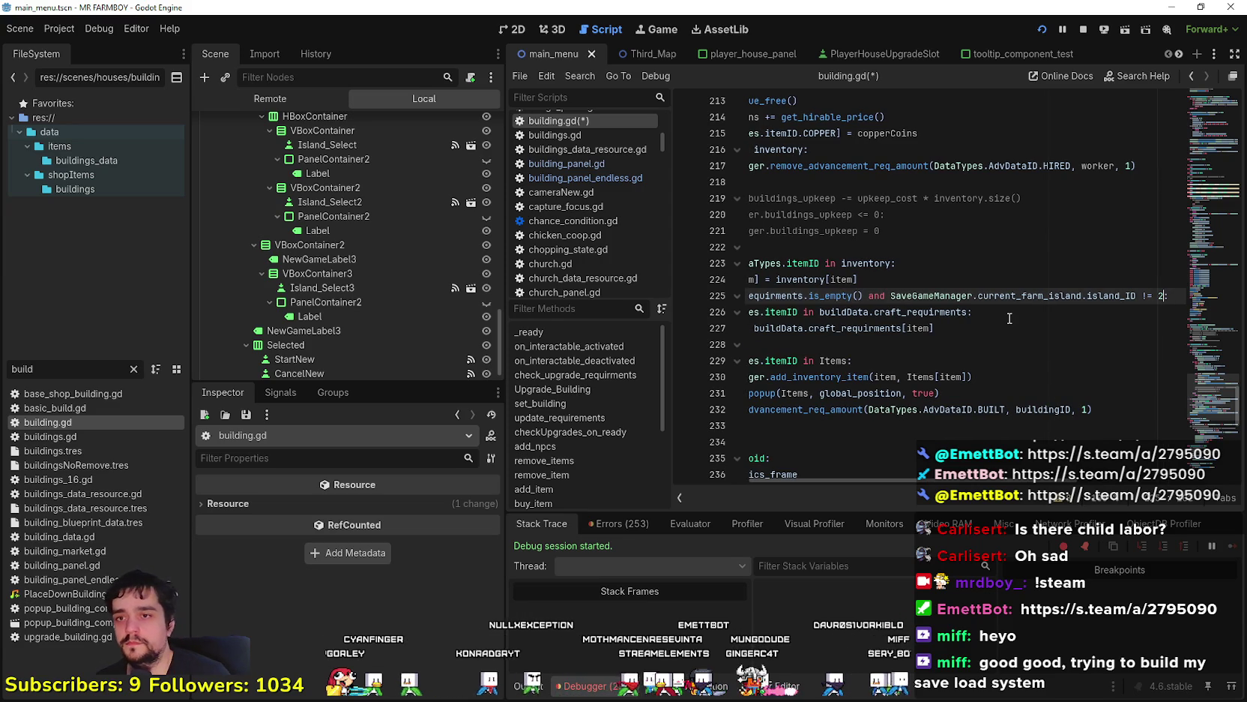
Replace the 2 with DataTypes.scenes.ISLAND_2 and save building.gd
click(1009, 318)
drag(1160, 294, 1171, 293)
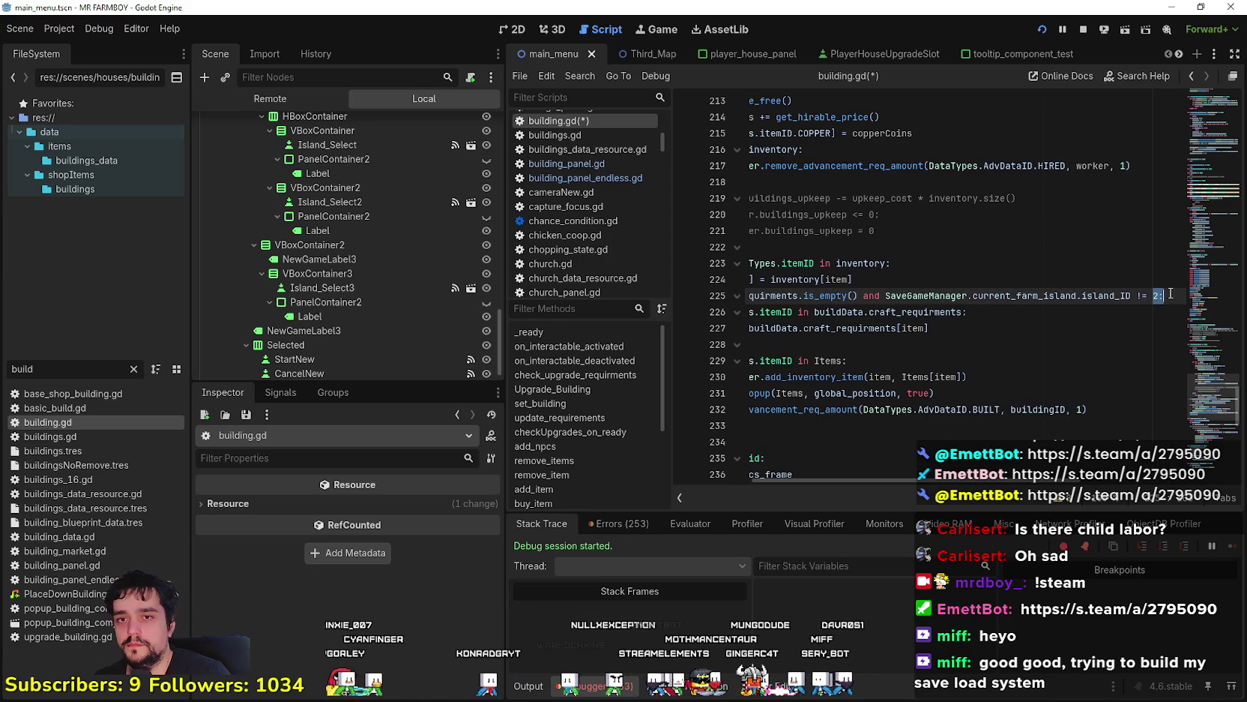
text(taTypes.)
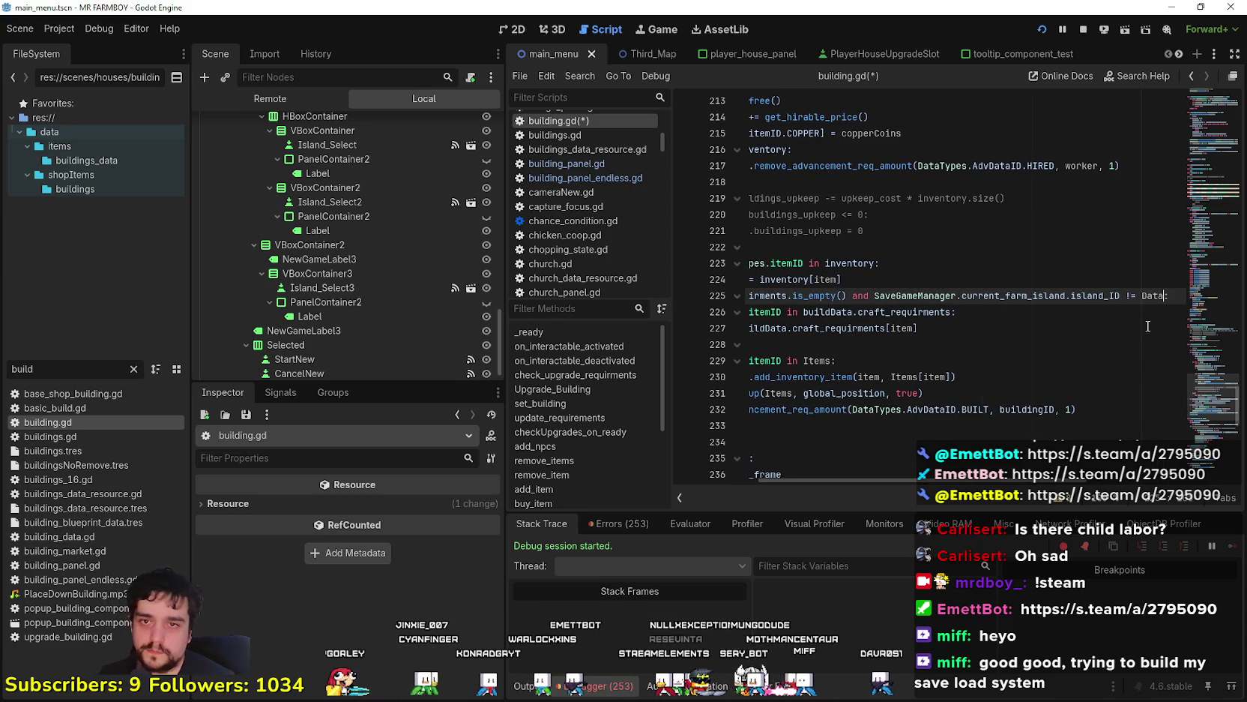
text(scenes.)
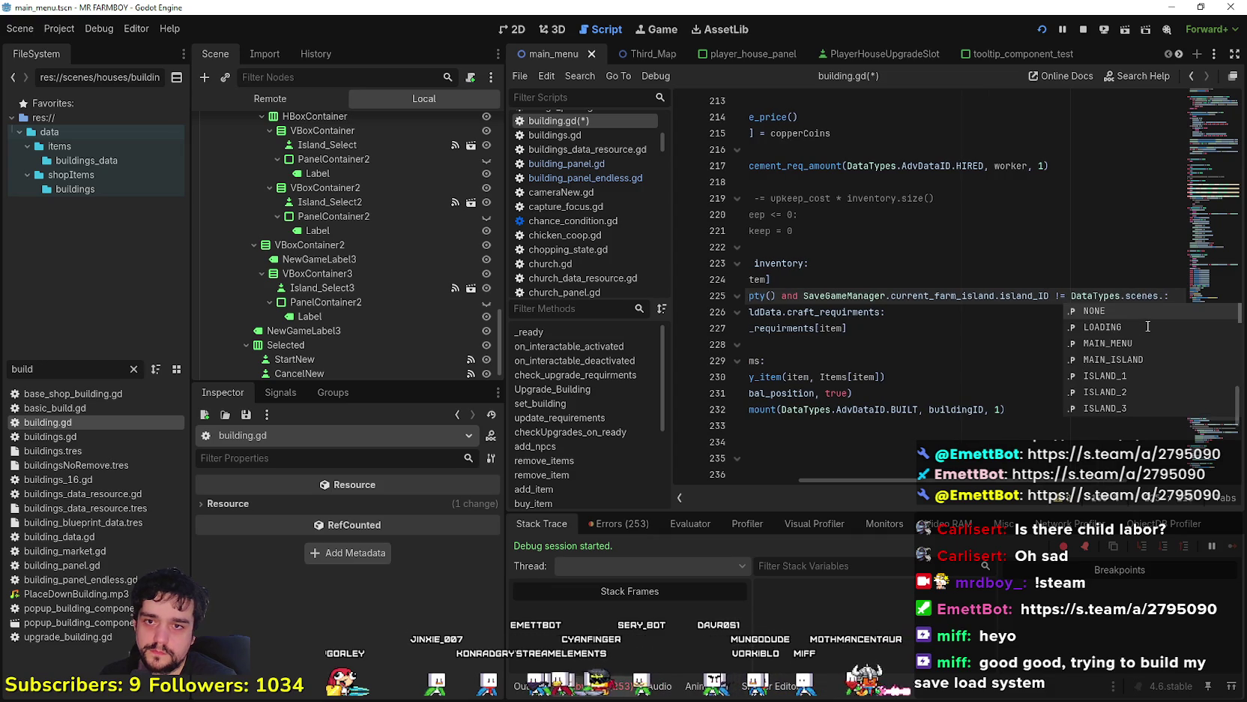
text(isl)
key(Return)
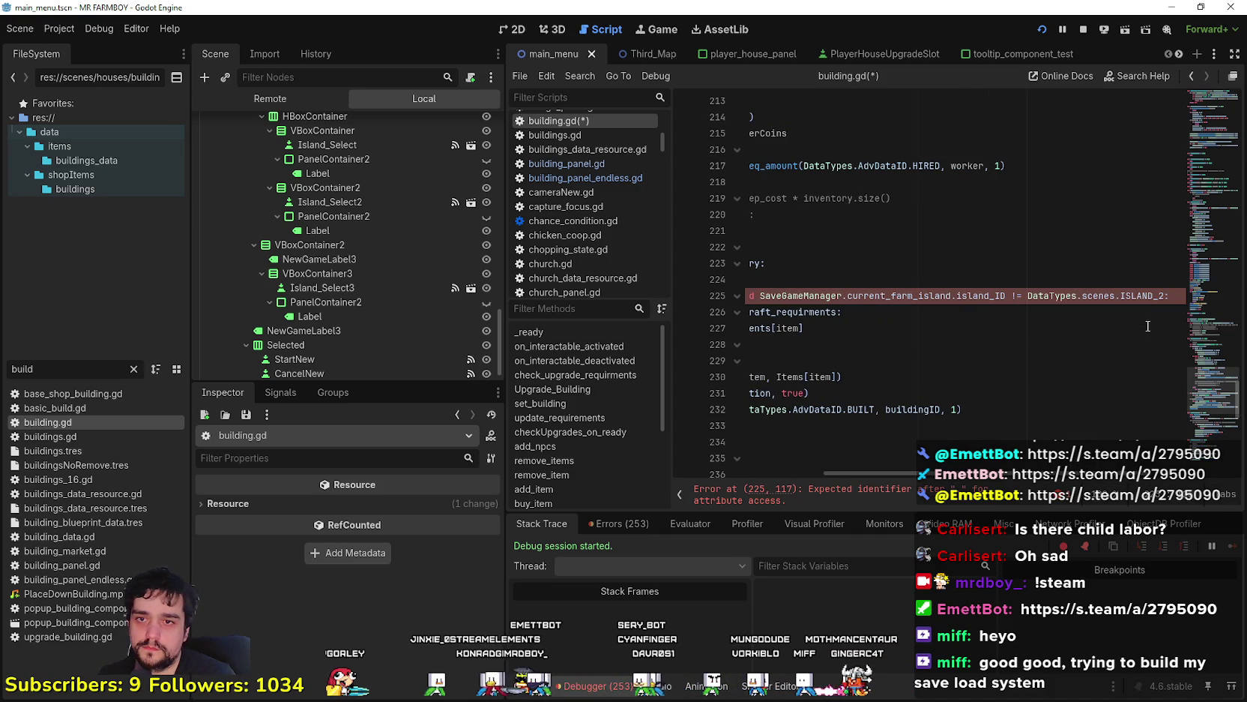
click(917, 339)
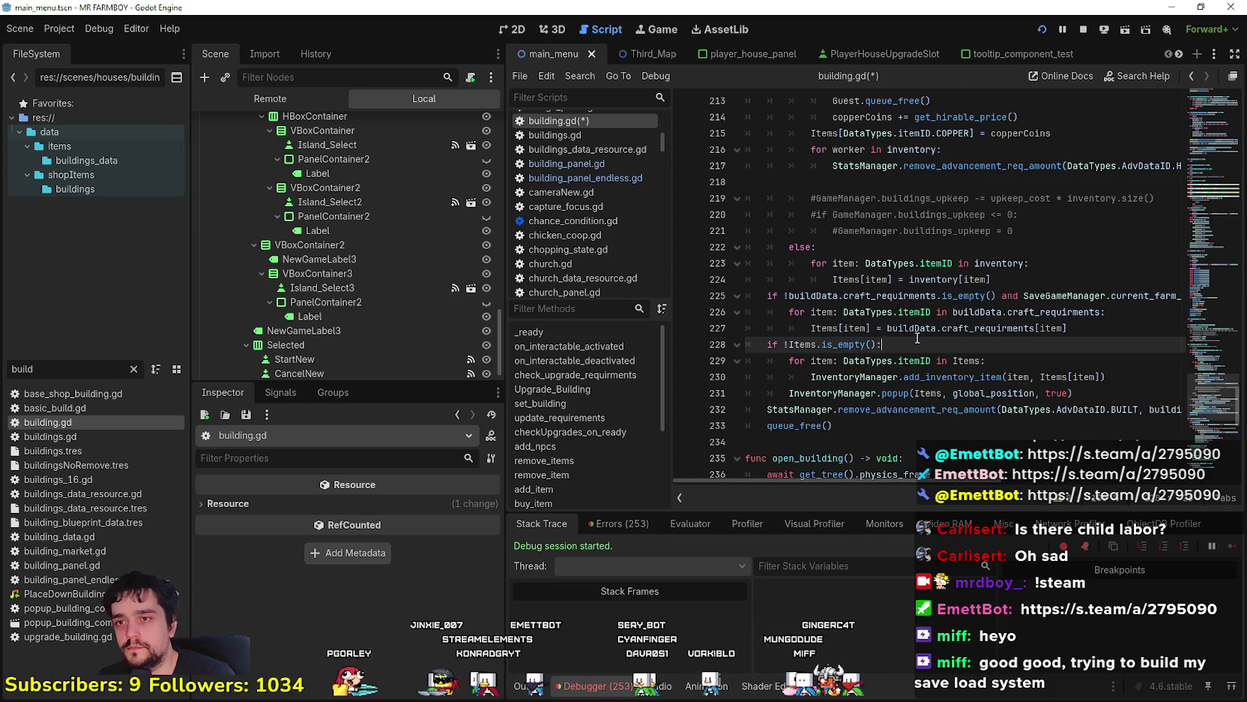
key(ctrl+s)
key(F5)
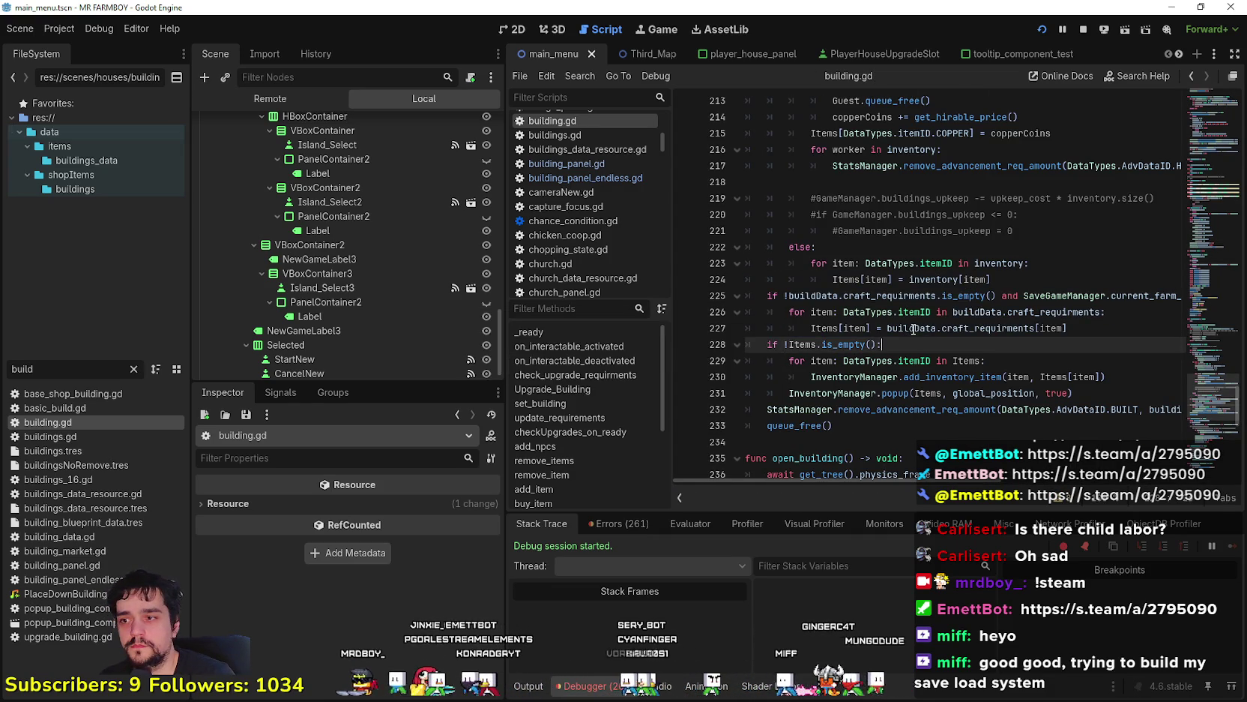
Walk to the Market stall and remove it, collect logs across the road, then return to building.gd
key(w)
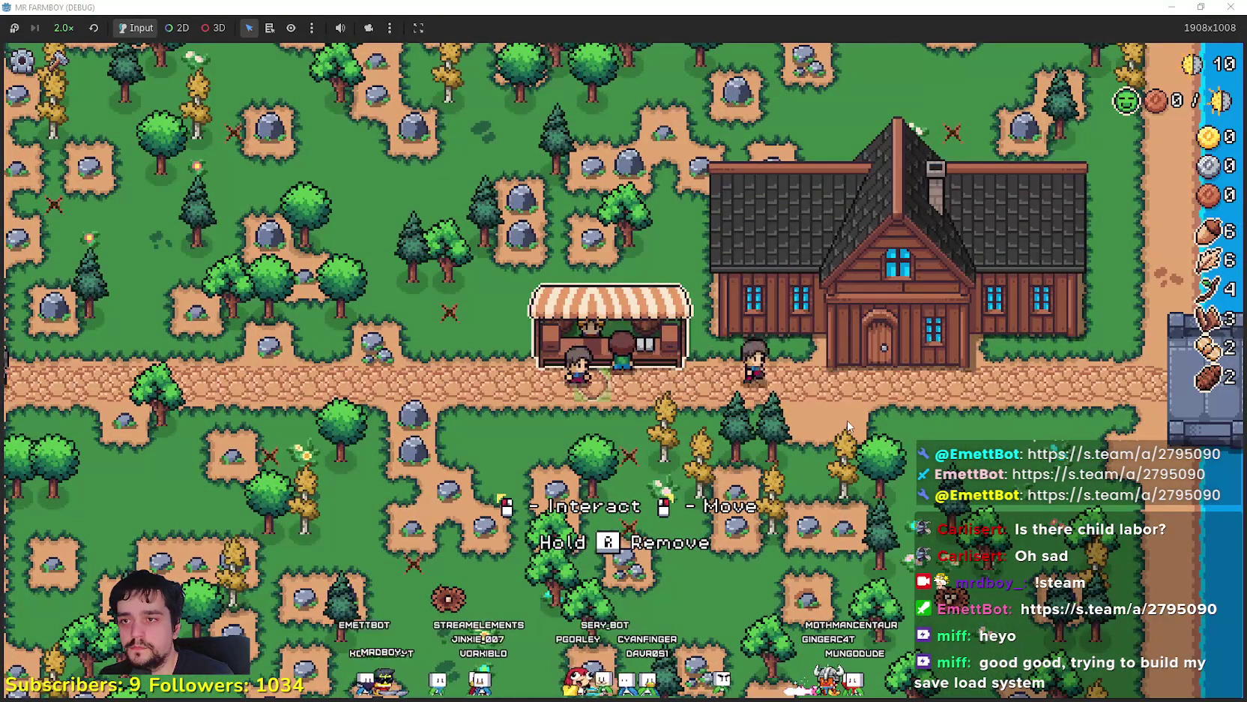
key(r)
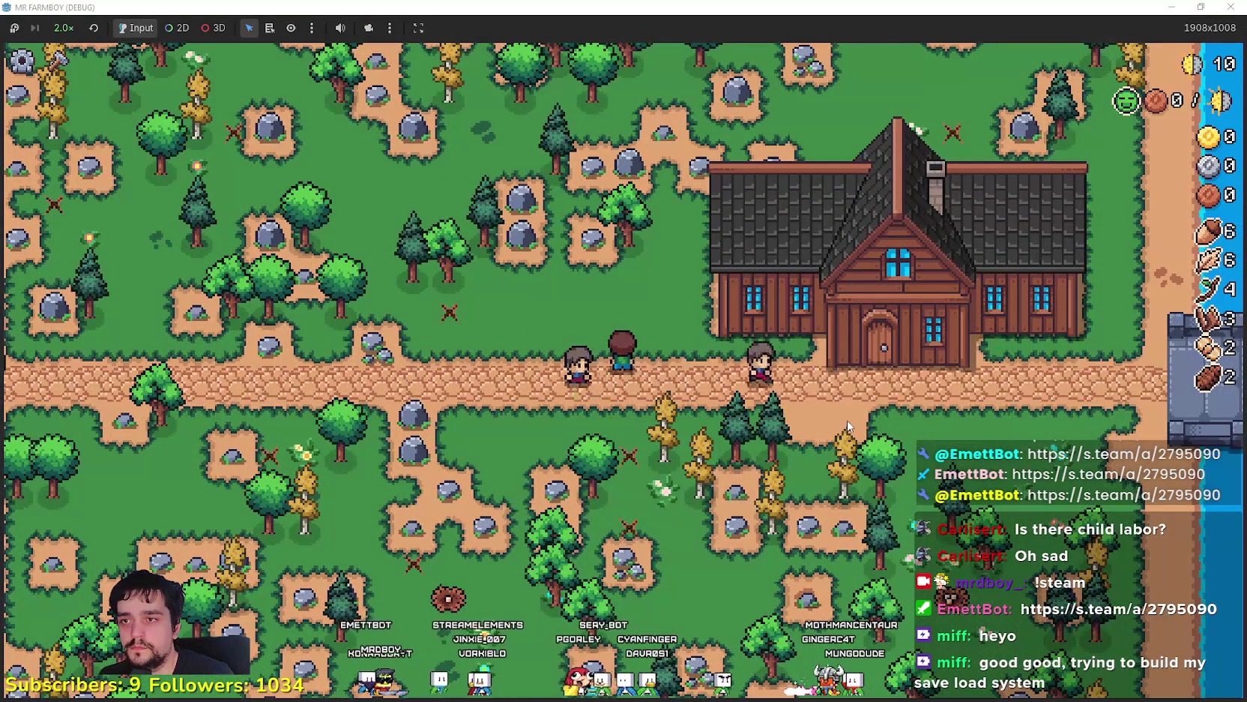
key(s)
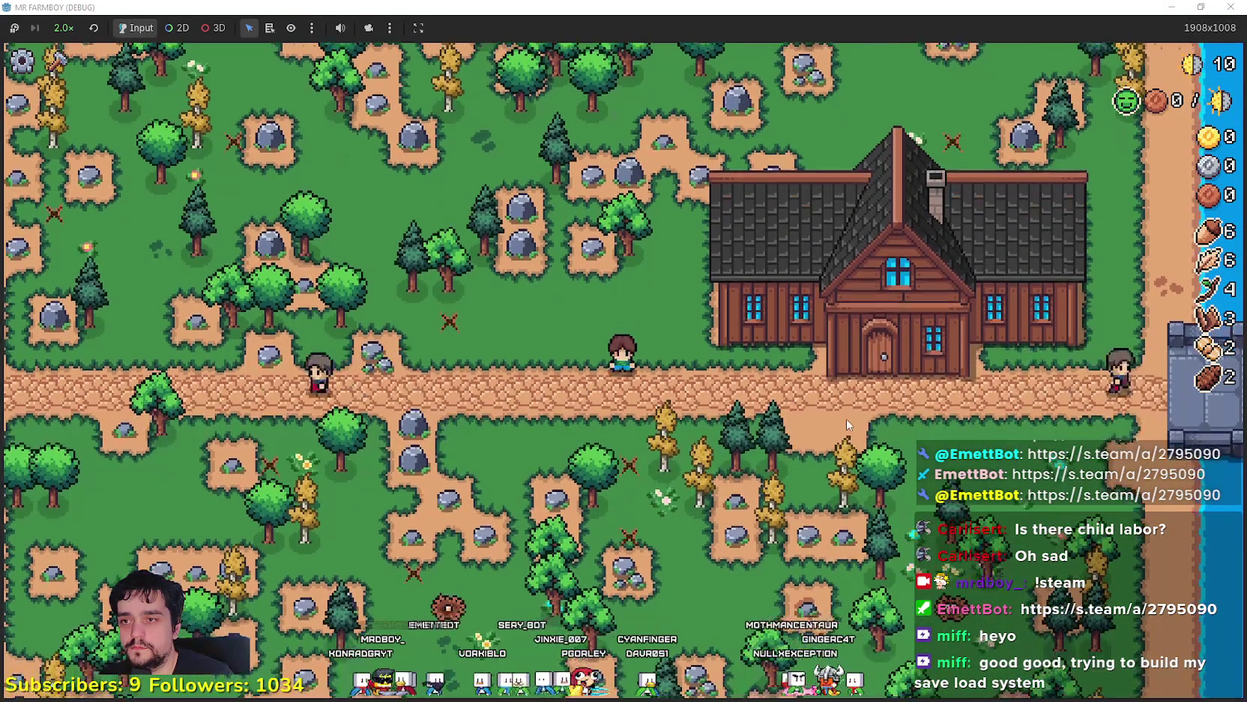
key(a)
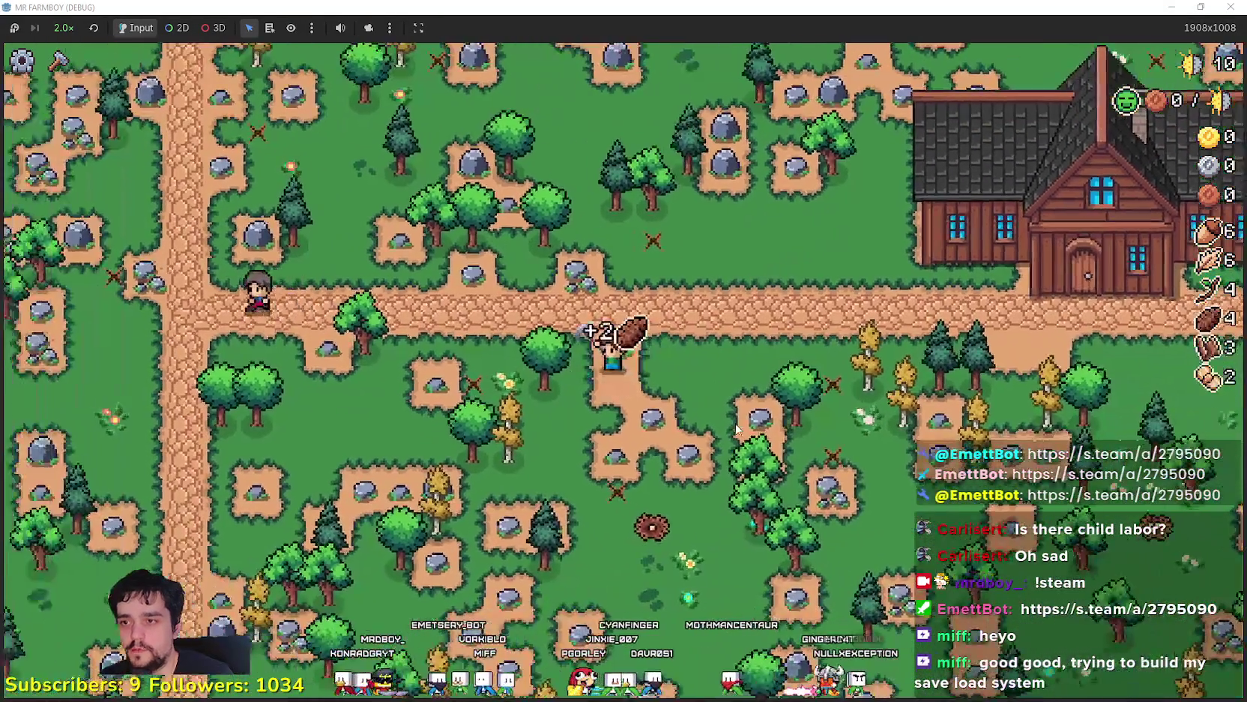
key(w)
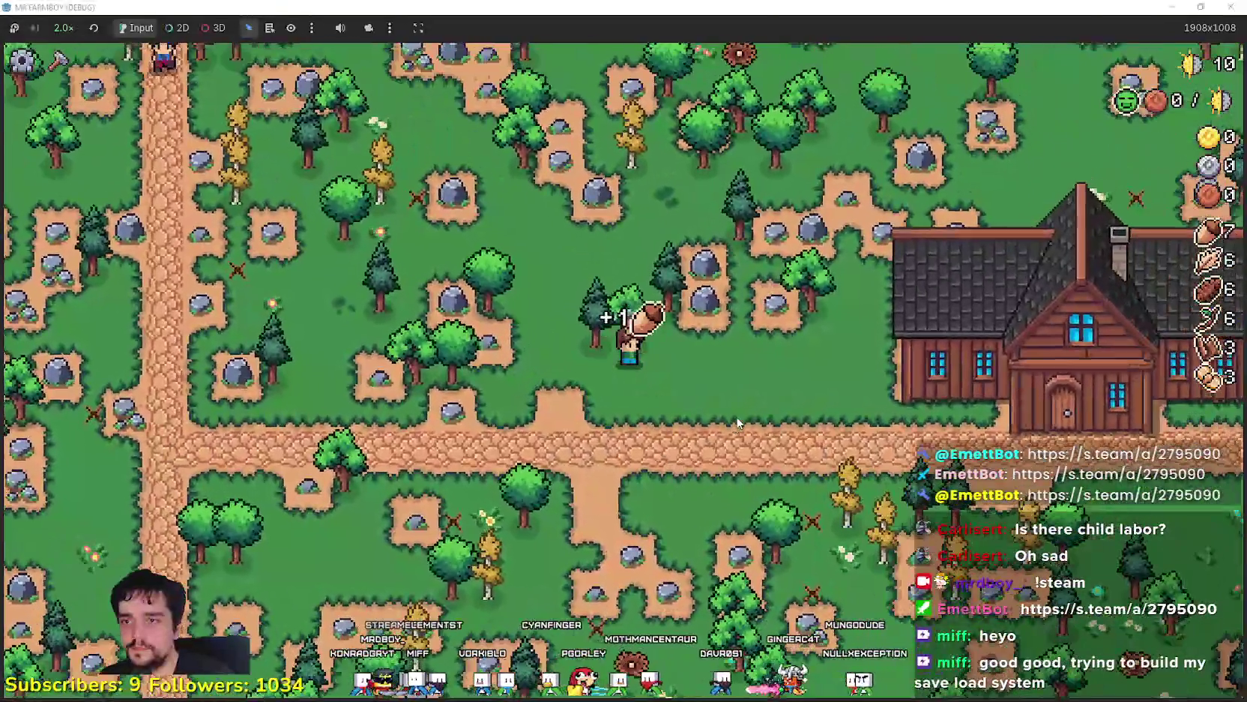
key(w)
key(d)
key(alt+Tab)
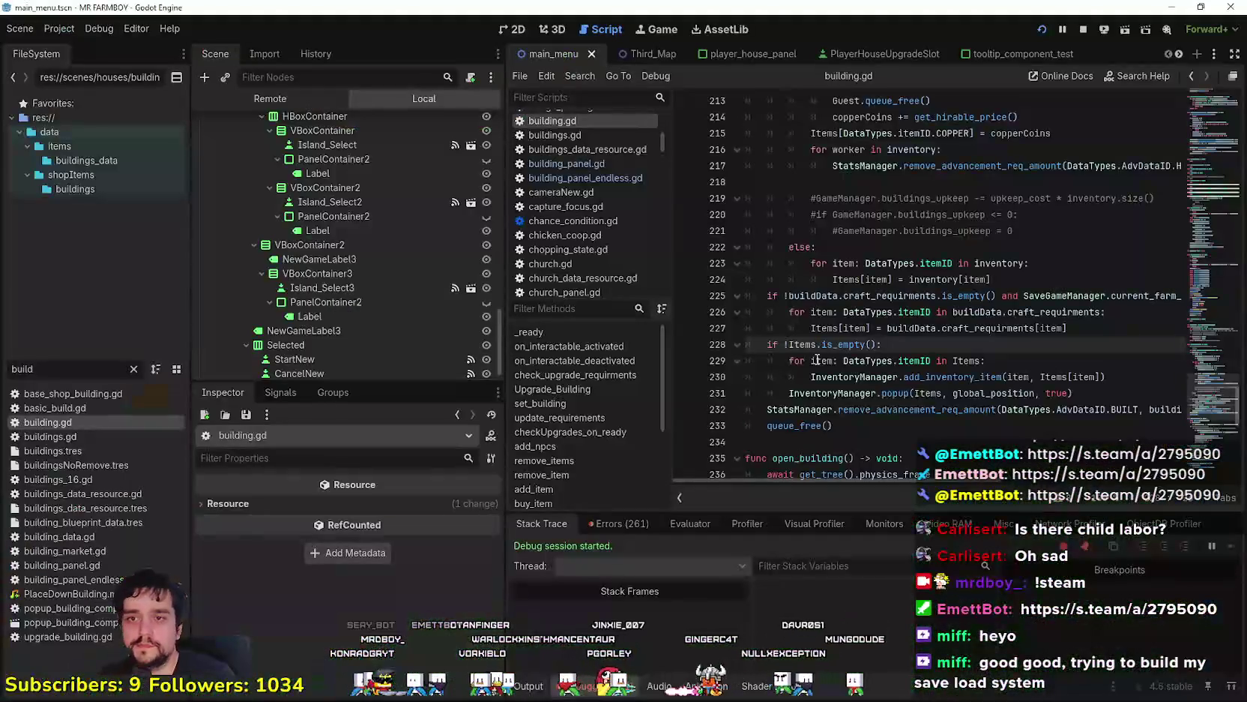
click(843, 329)
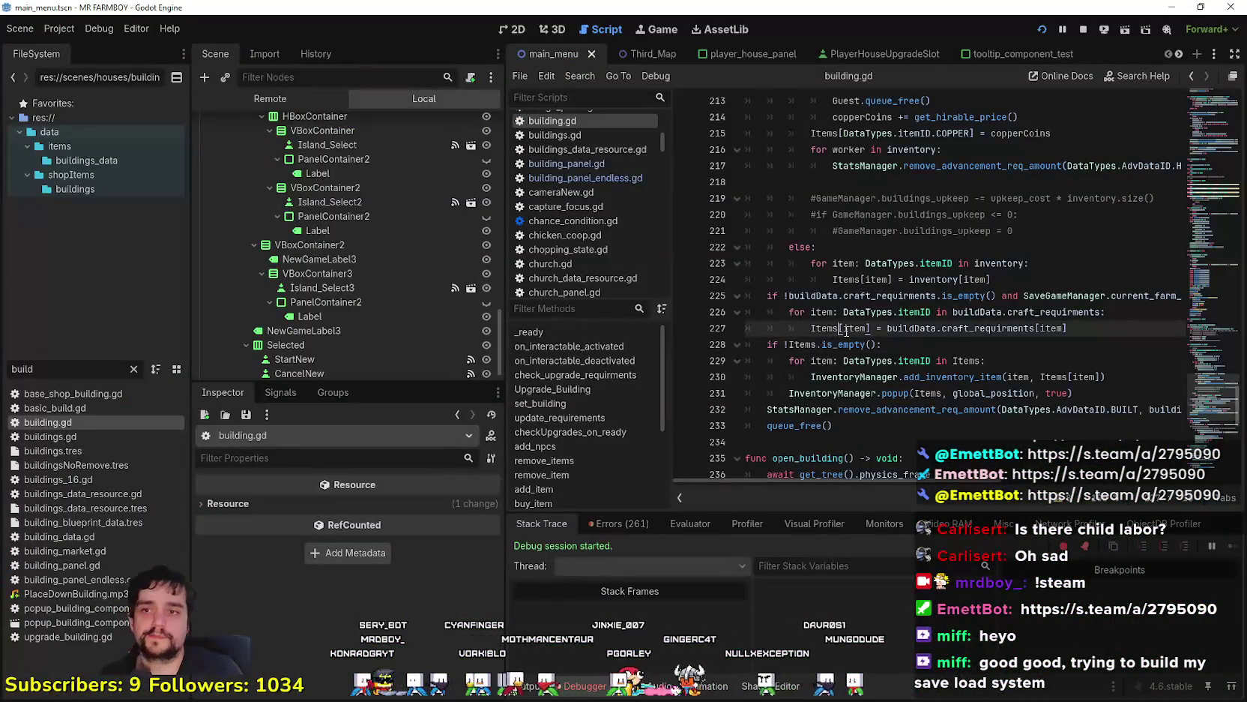
Add an outdented 'else:' branch below the craft-requirement loop ending on line 227
mouse_move(845, 330)
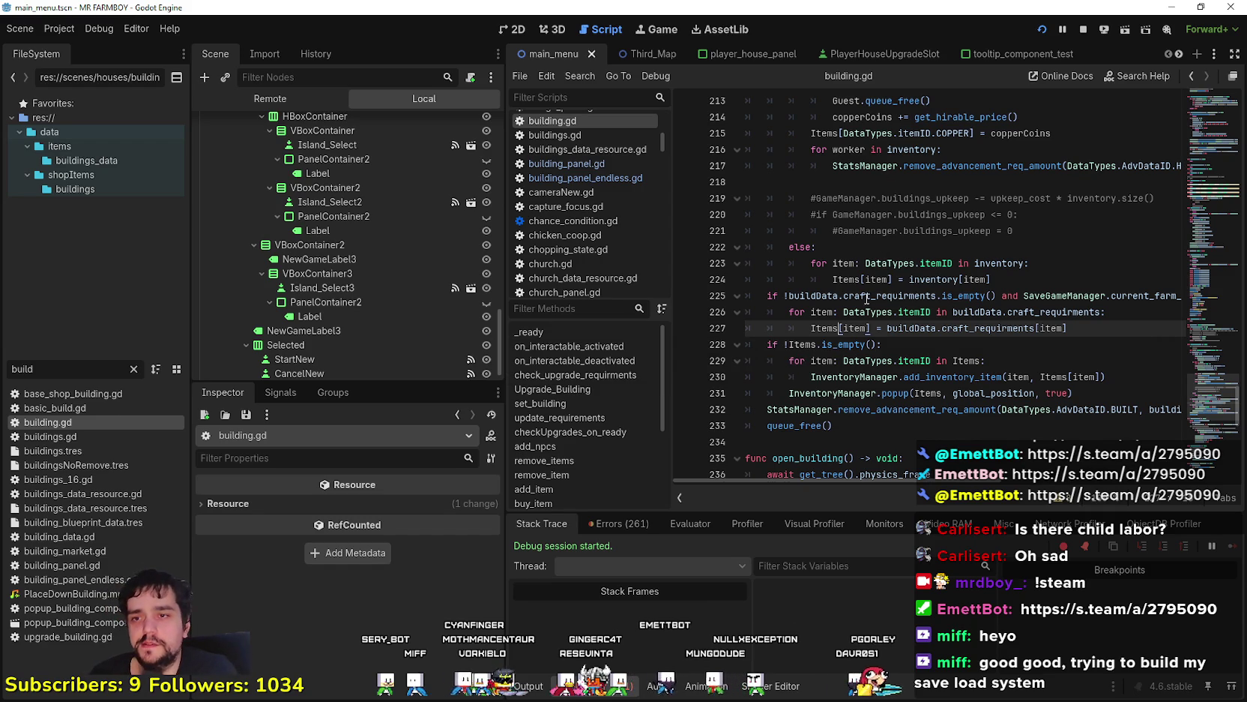
click(887, 342)
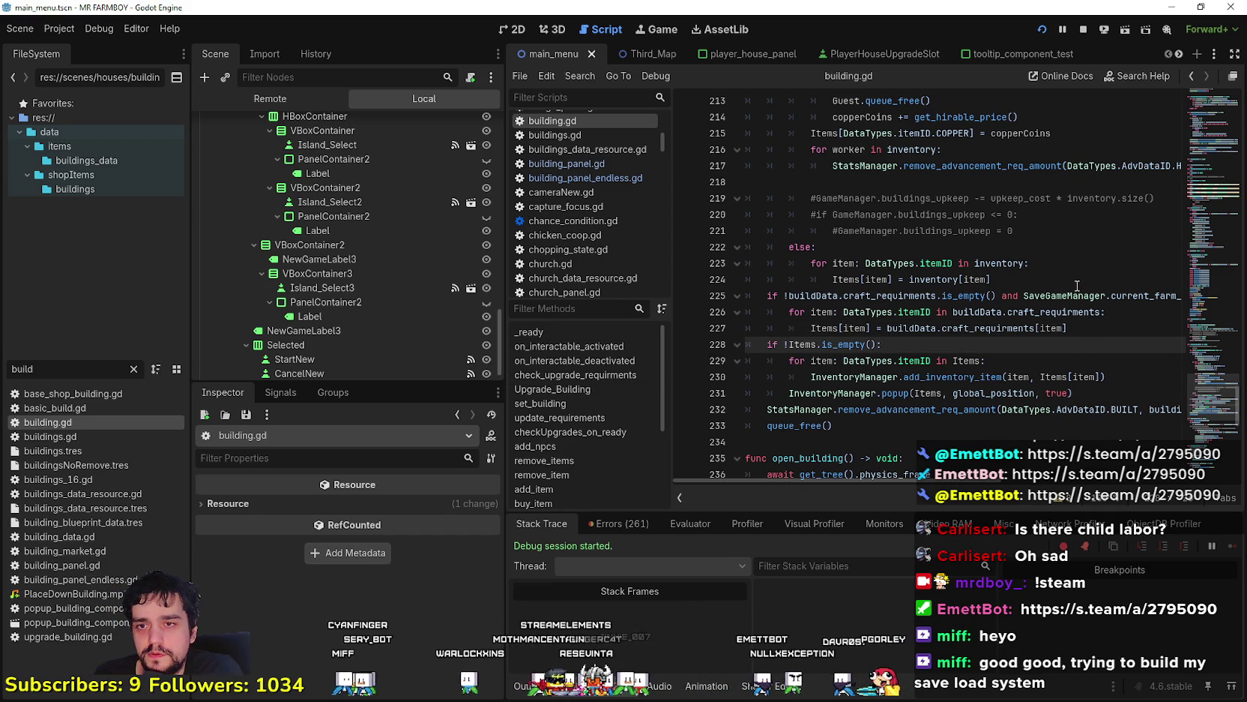
mouse_move(1068, 328)
mouse_down()
mouse_move(749, 327)
mouse_move(697, 279)
mouse_move(697, 312)
mouse_move(695, 297)
mouse_up()
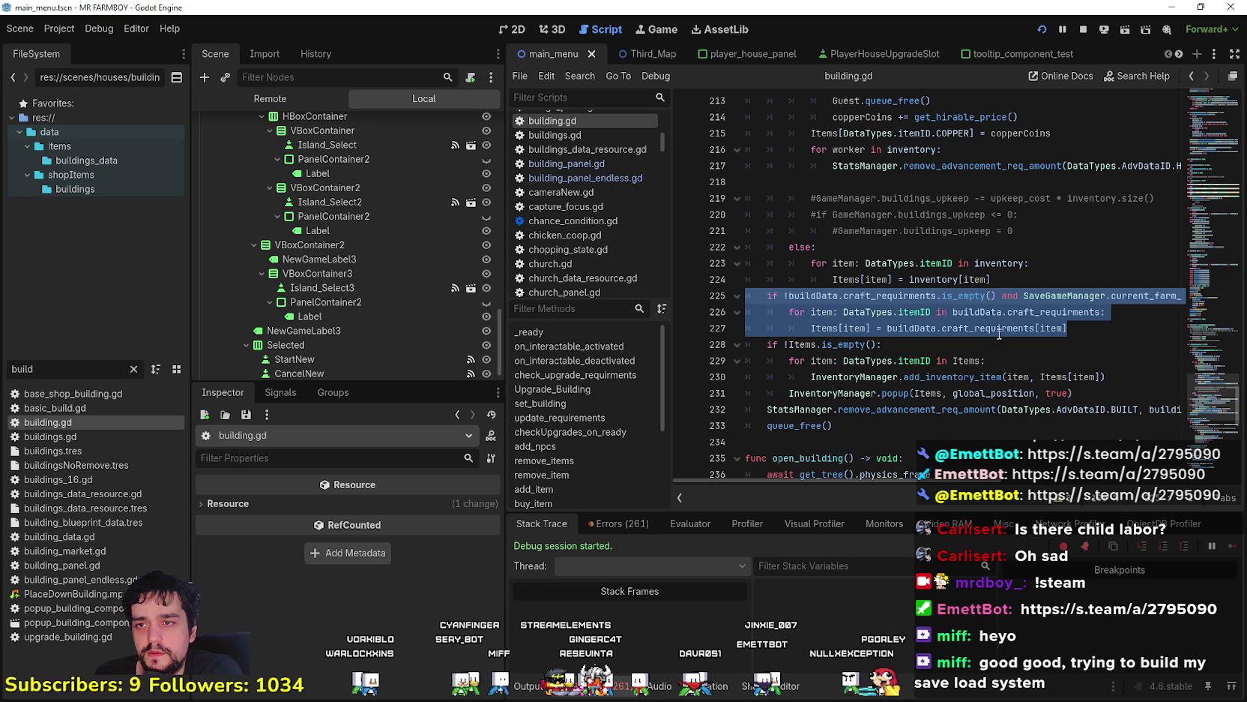
click(1105, 328)
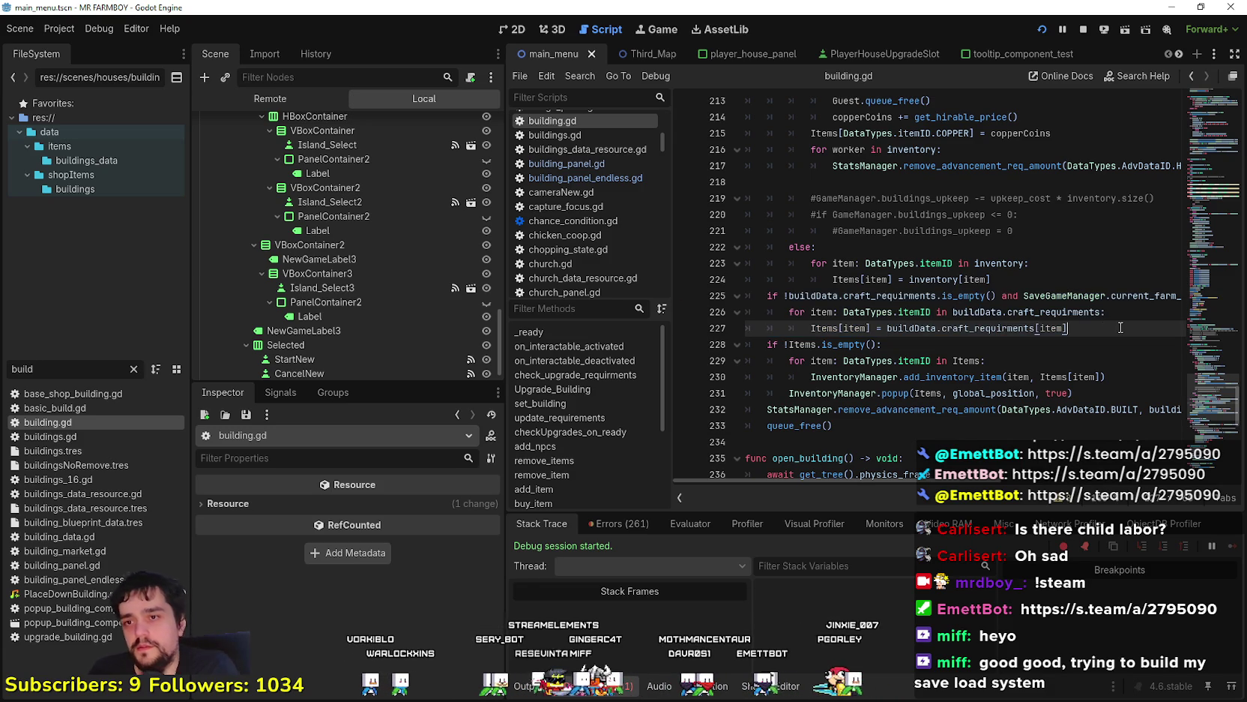
key(Return)
key(BackSpace)
text(else:)
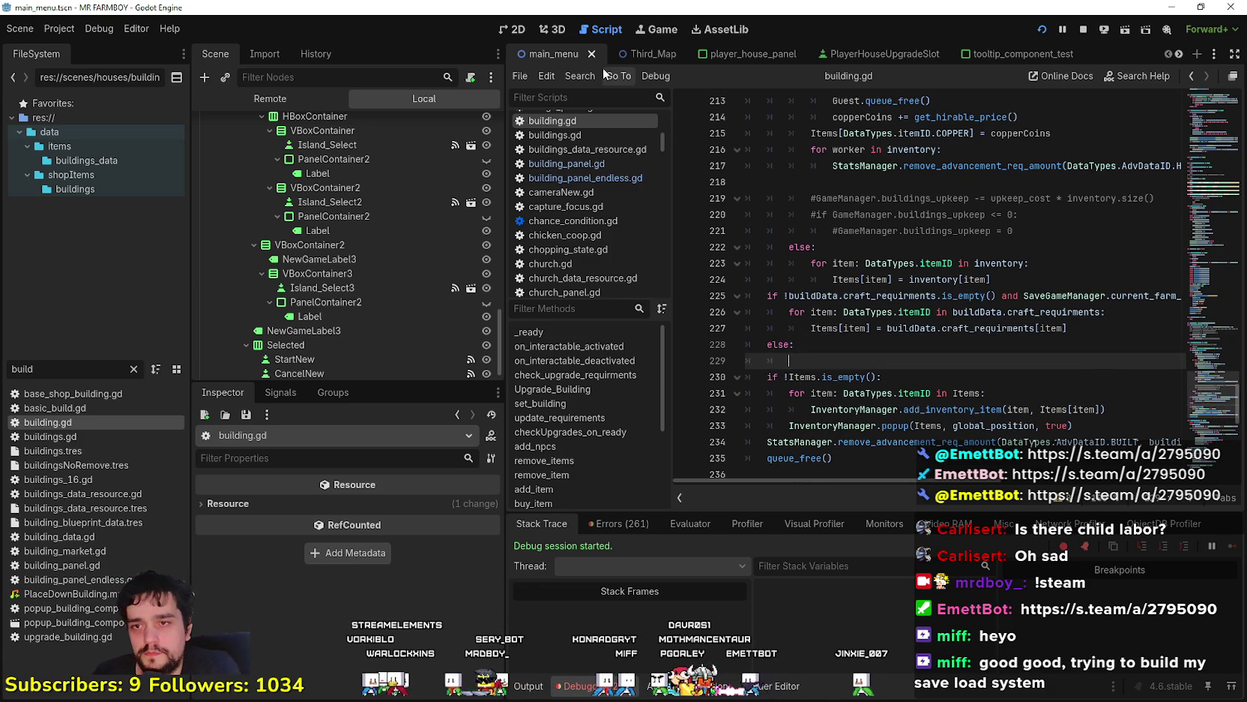
key(Return)
Paste the Items[item] assignment into the else body and change its key to DataTypes.itemID.COPPER
drag(813, 328, 1117, 330)
key(ctrl+c)
click(870, 345)
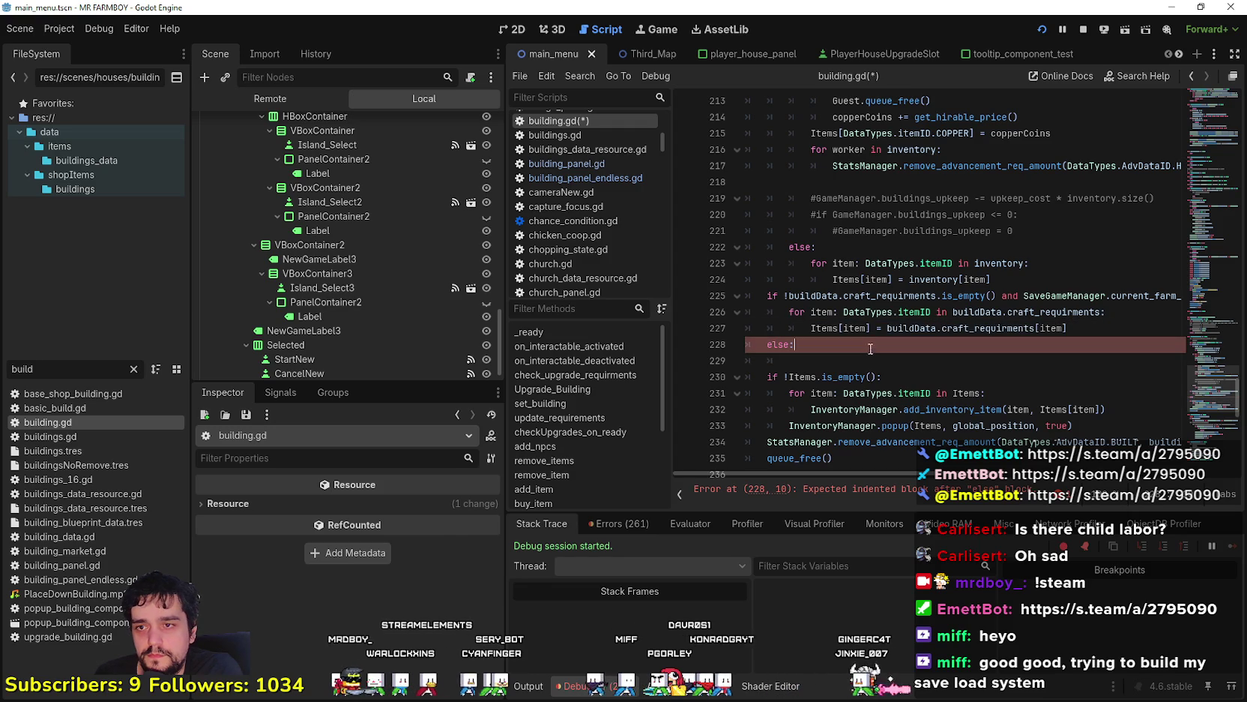
click(864, 360)
key(ctrl+v)
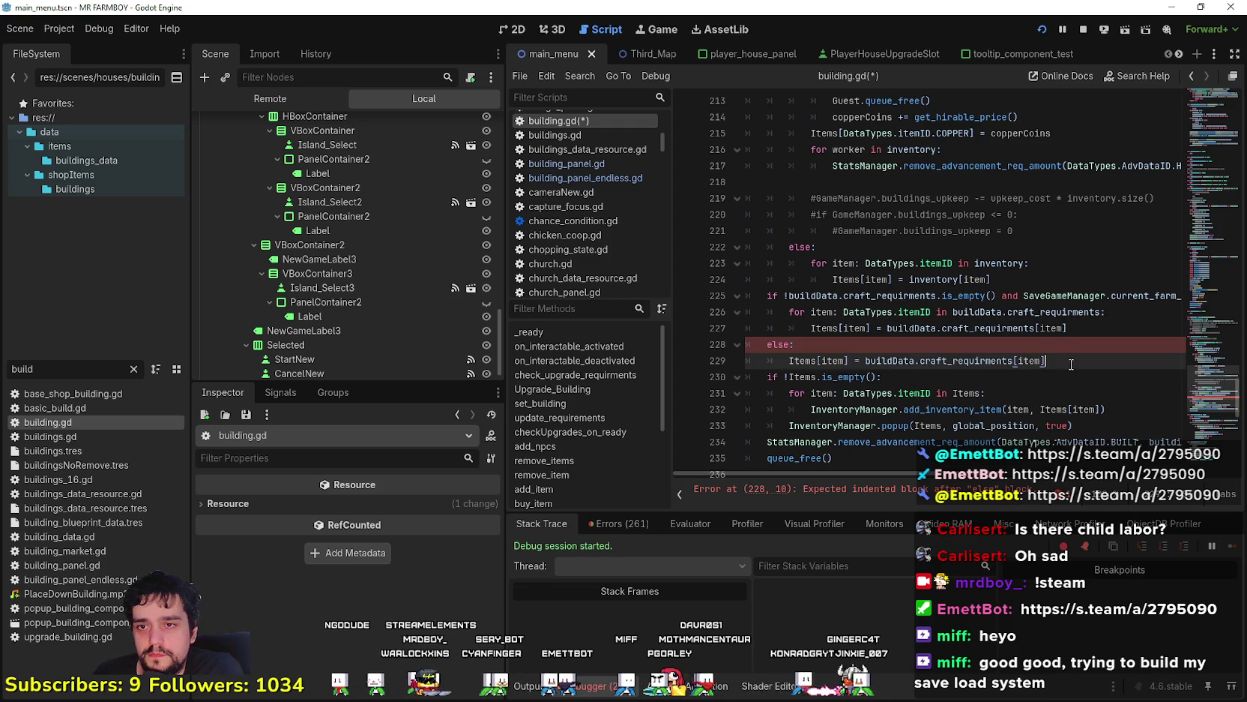
double_click(1037, 360)
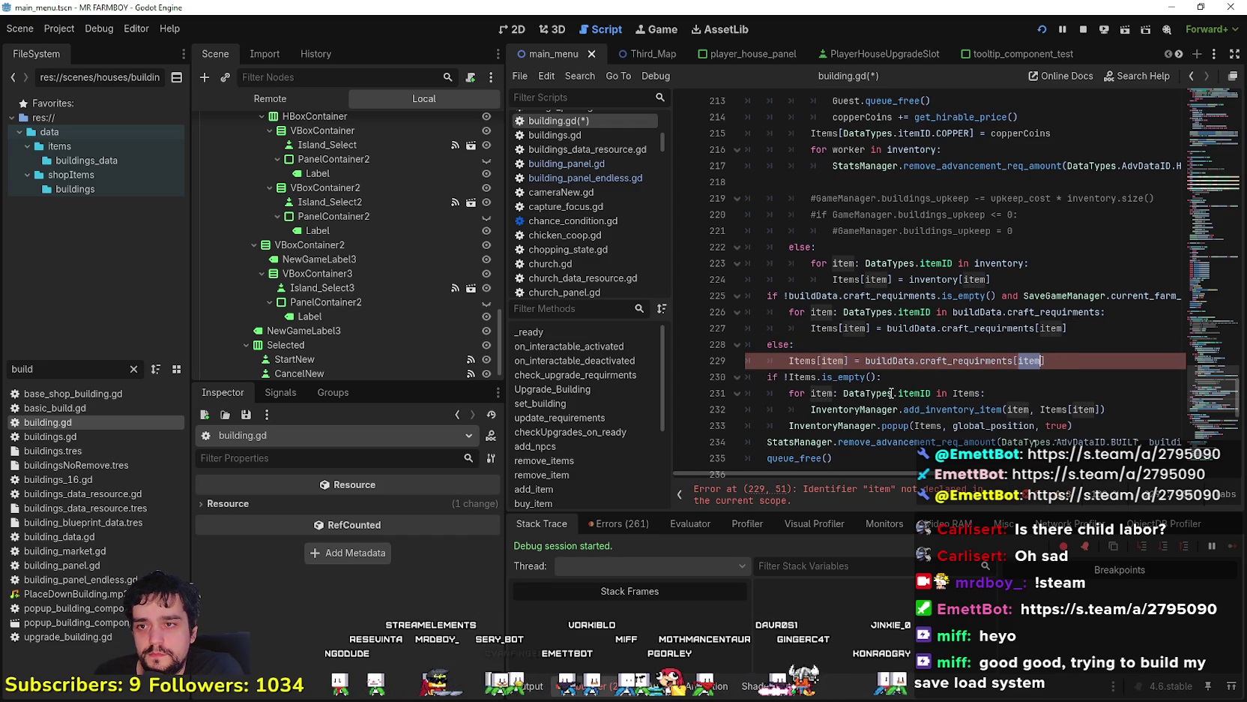
double_click(833, 361)
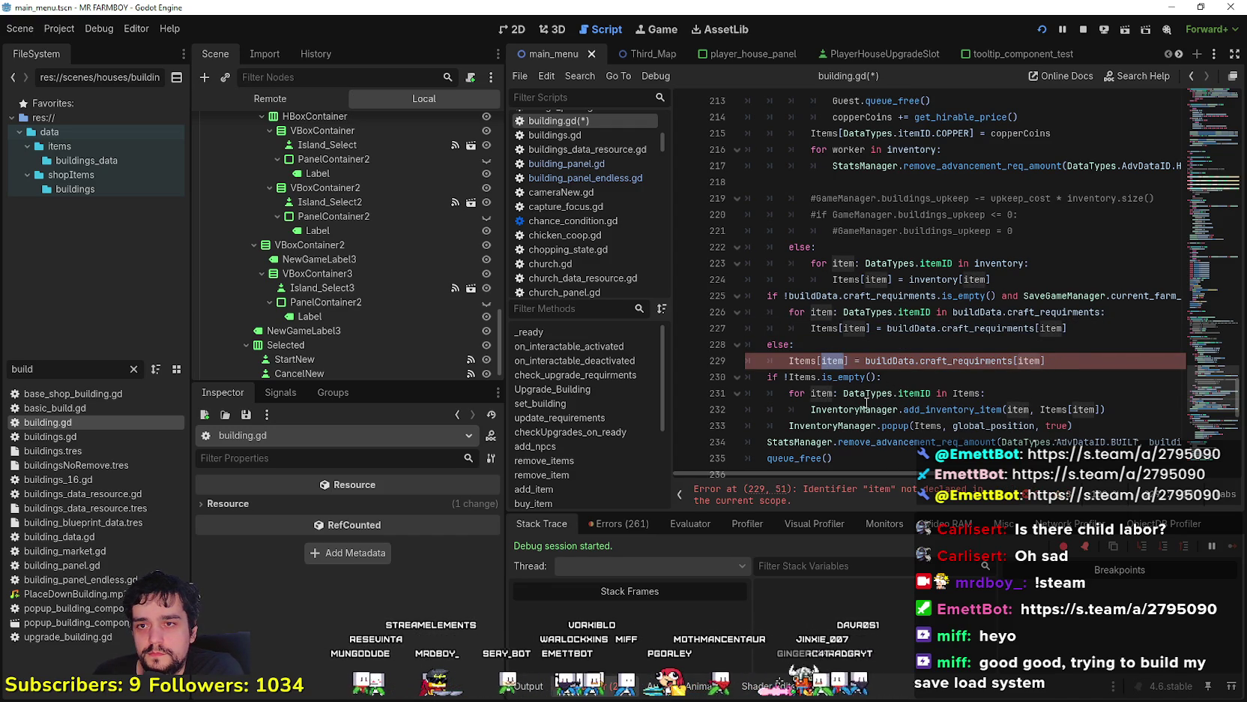
text(D)
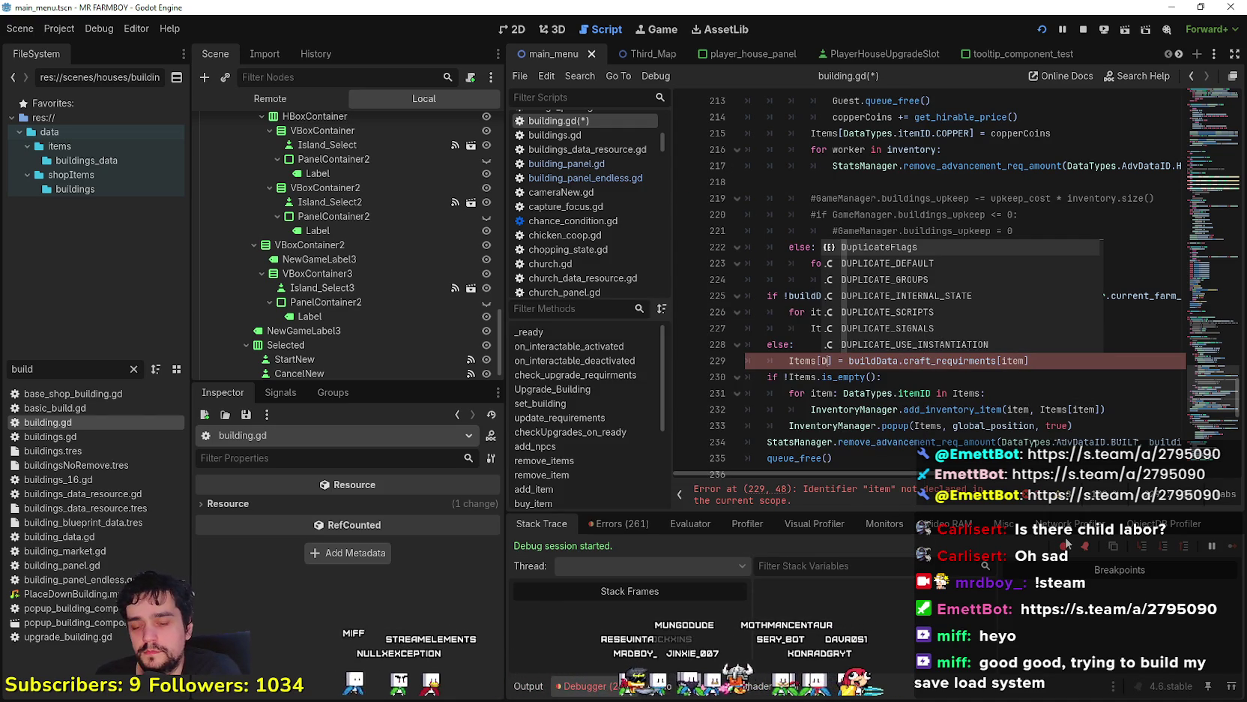
text(ata)
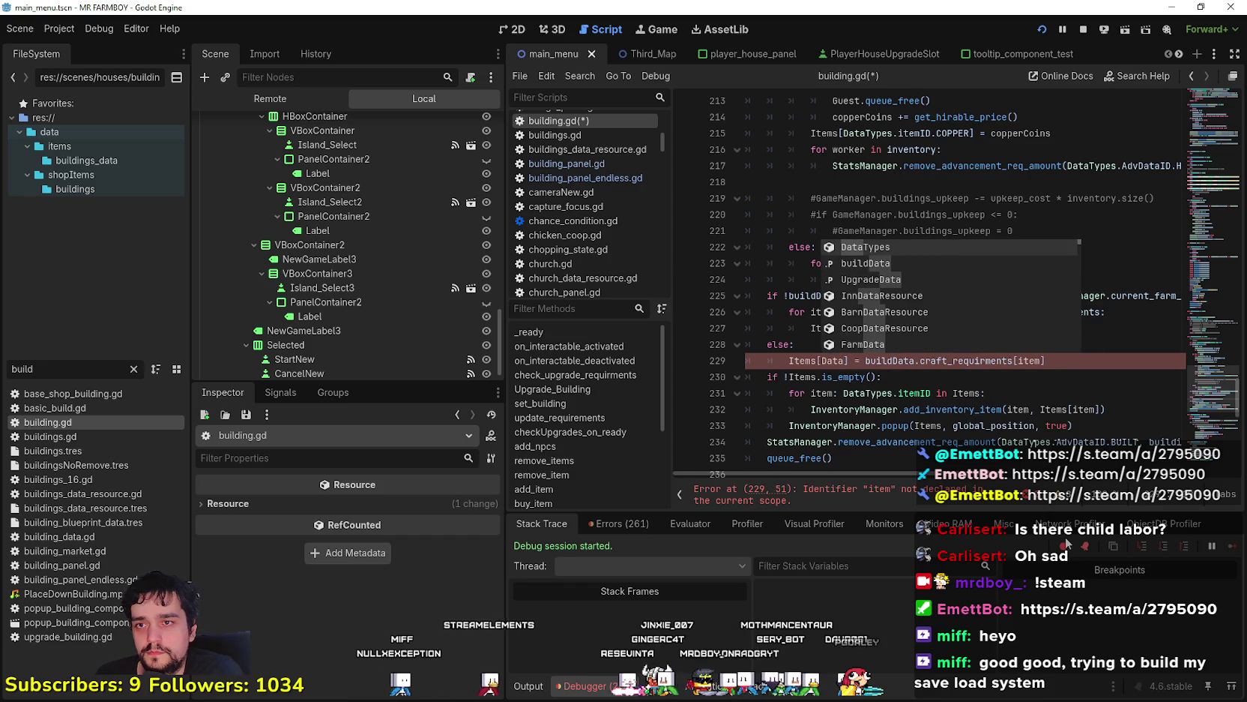
key(Return)
text(.itemID.)
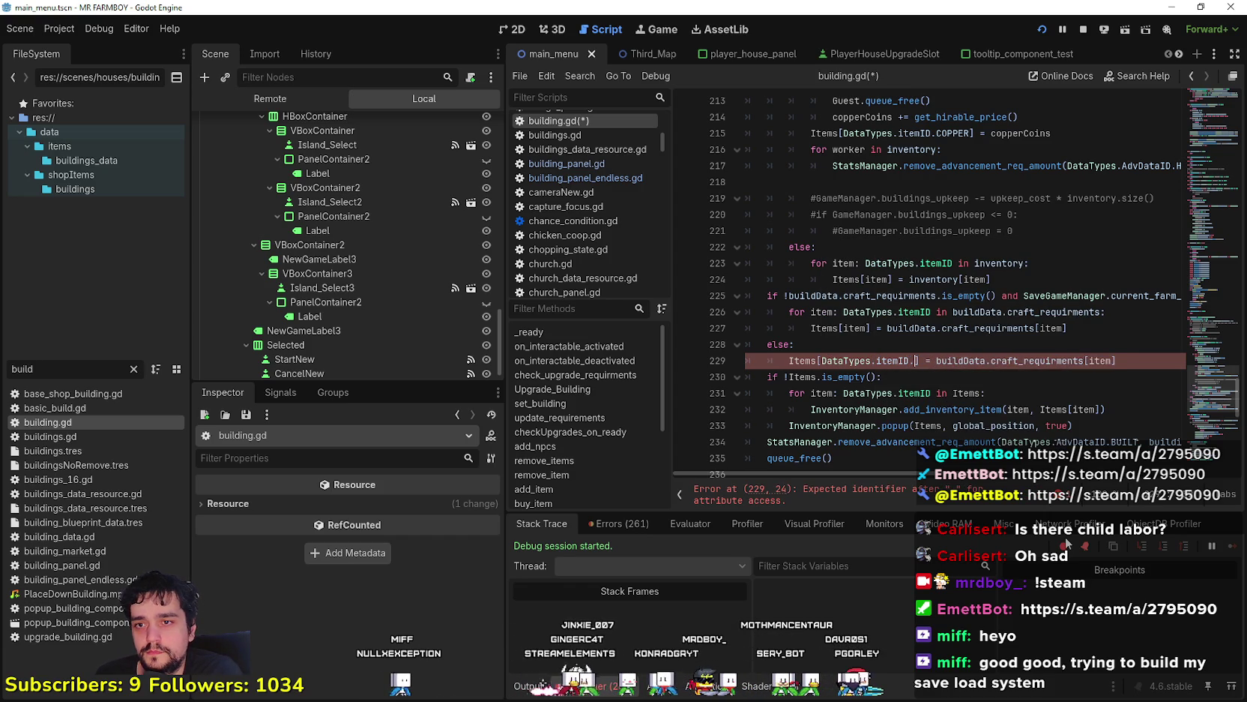
text(copp)
key(Return)
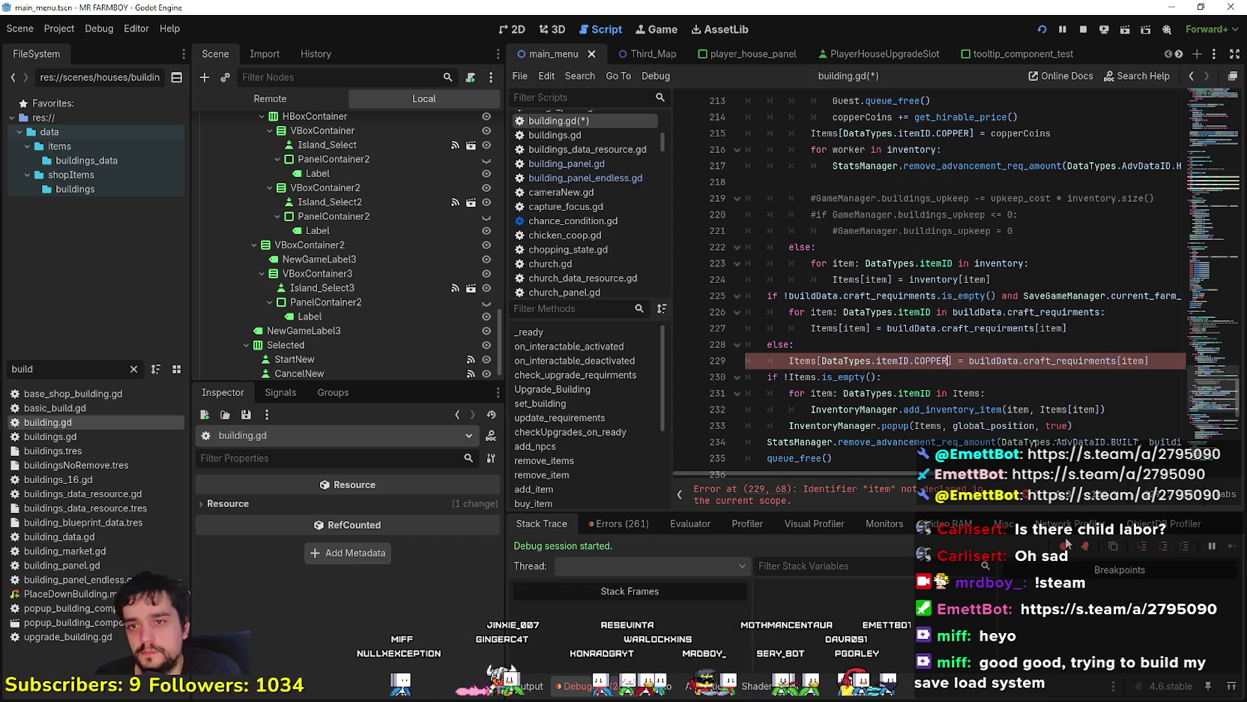
Use DataTypes.itemID.COPPER as the craft_requirments index too, with a blank line above it
key(ctrl+shift+Left)
key(ctrl+shift+Left)
key(ctrl+shift+Left)
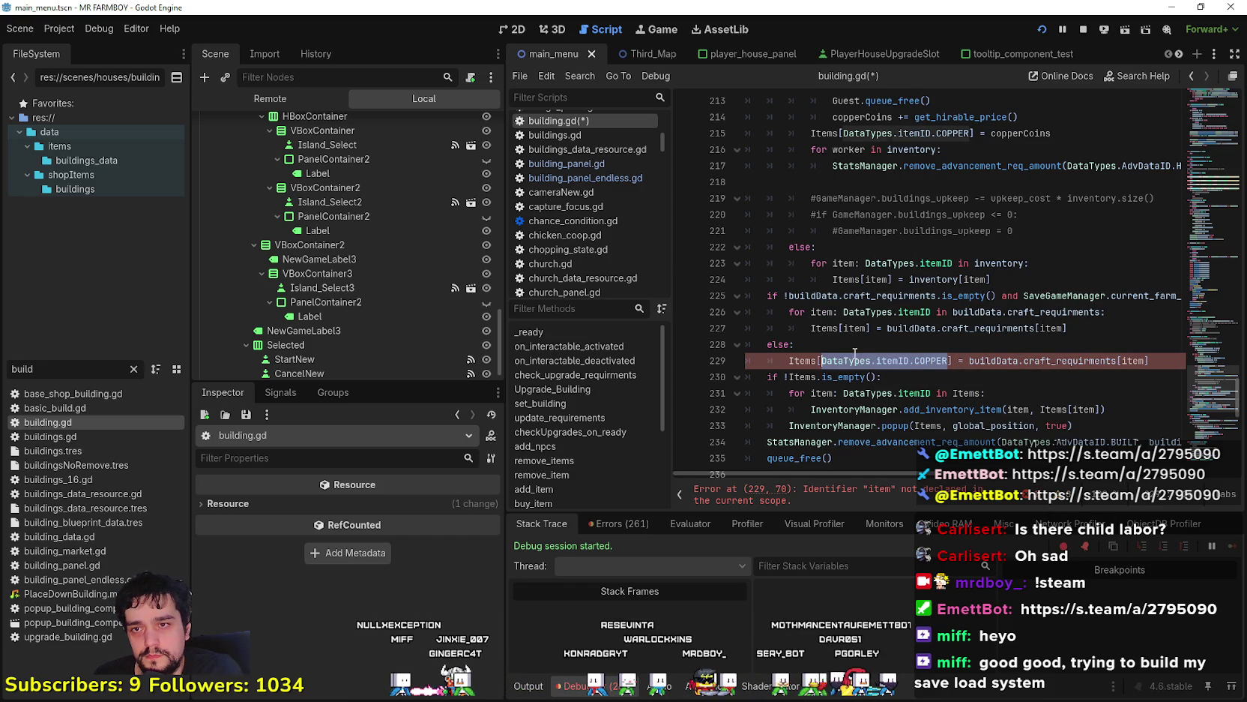
key(ctrl+c)
double_click(1133, 361)
key(ctrl+v)
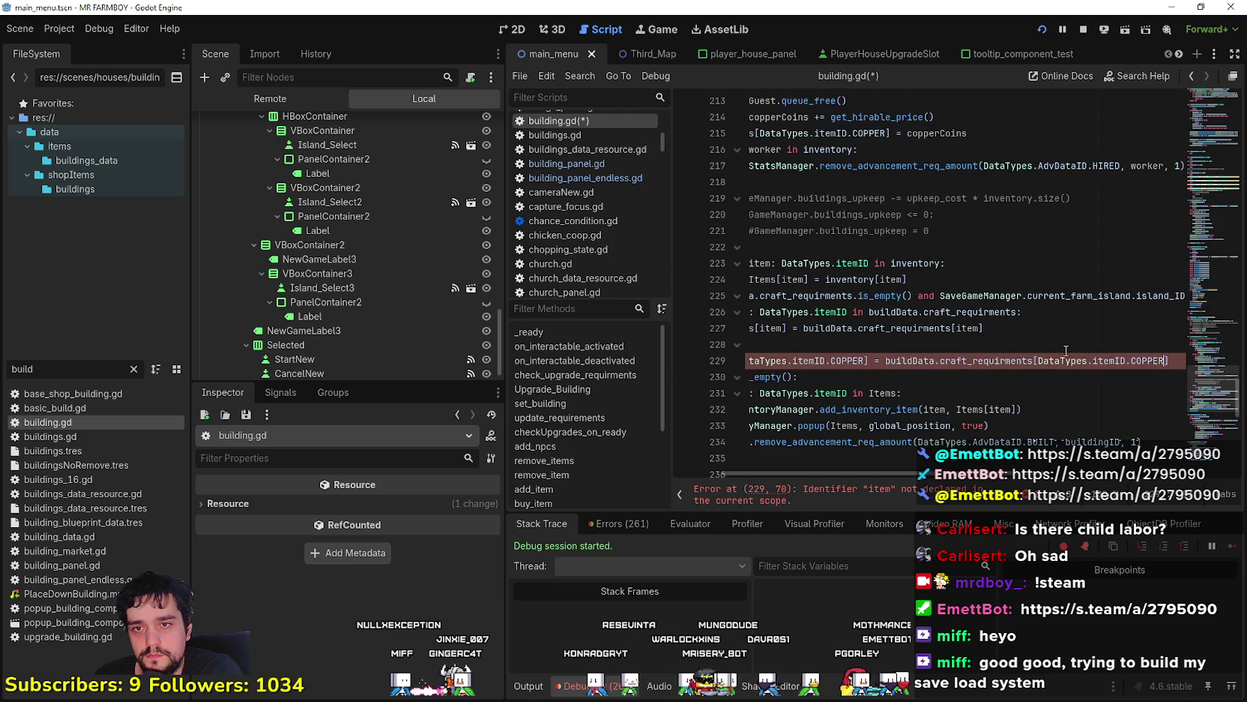
mouse_move(1176, 362)
mouse_down()
mouse_move(795, 367)
mouse_move(799, 353)
mouse_up()
key(Left)
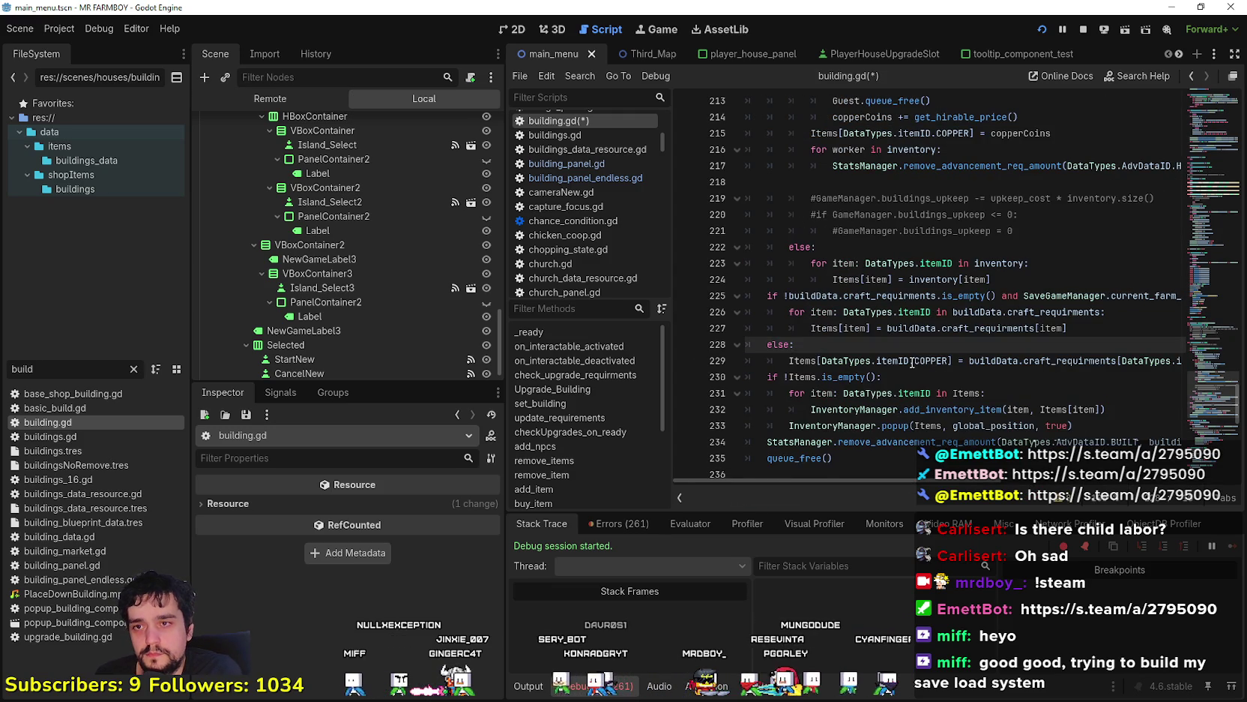
key(Return)
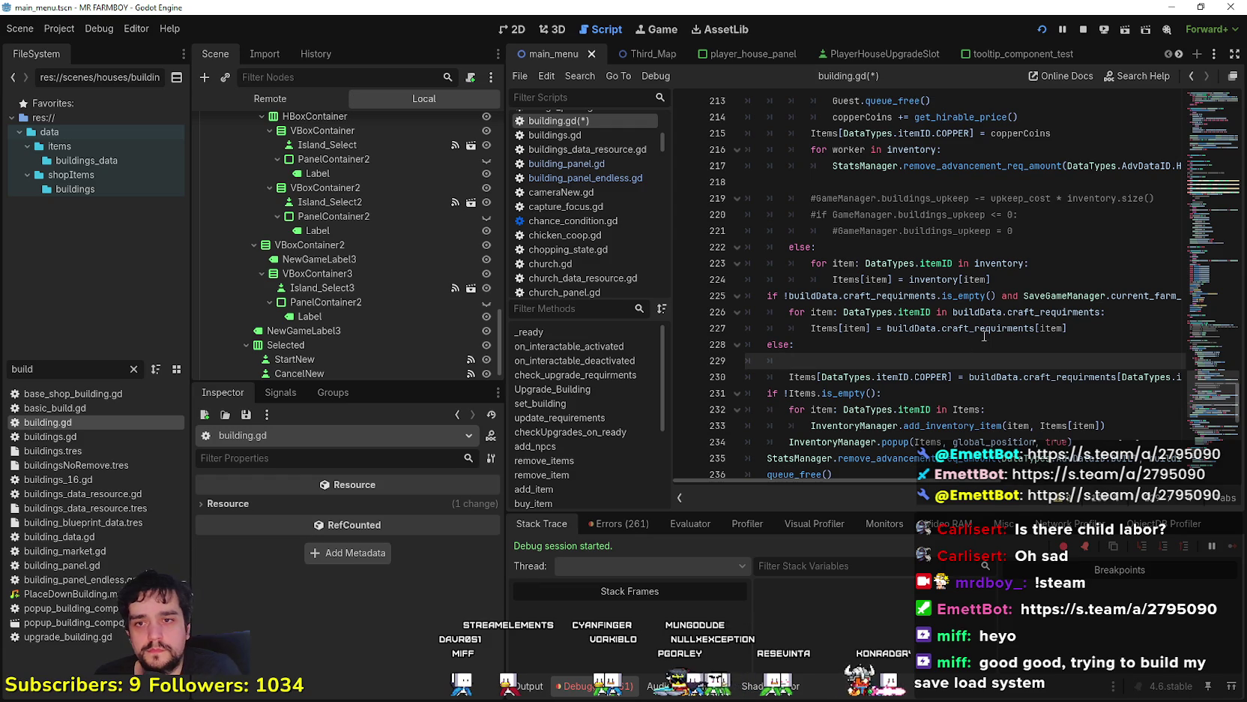
click(1024, 295)
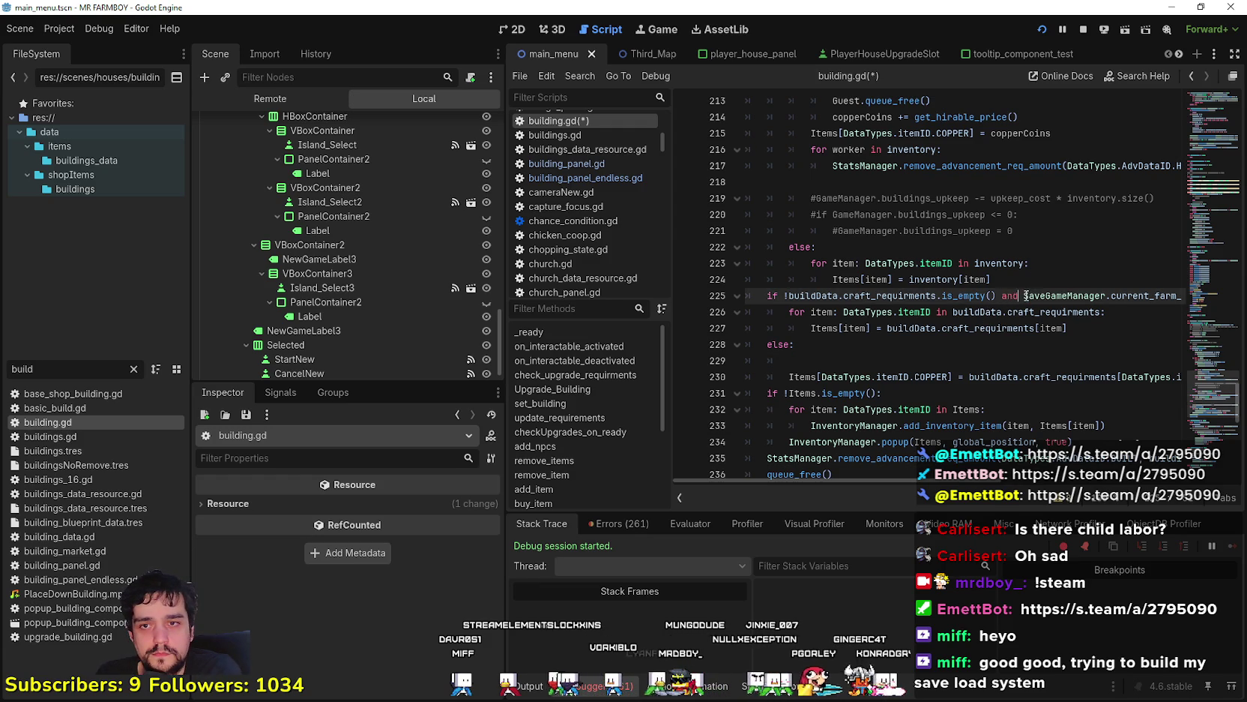
Put the island check on its own nested 'if' line and Tab-indent the loop, else and COPPER lines
key(Return)
key(Tab)
text(if)
click(787, 329)
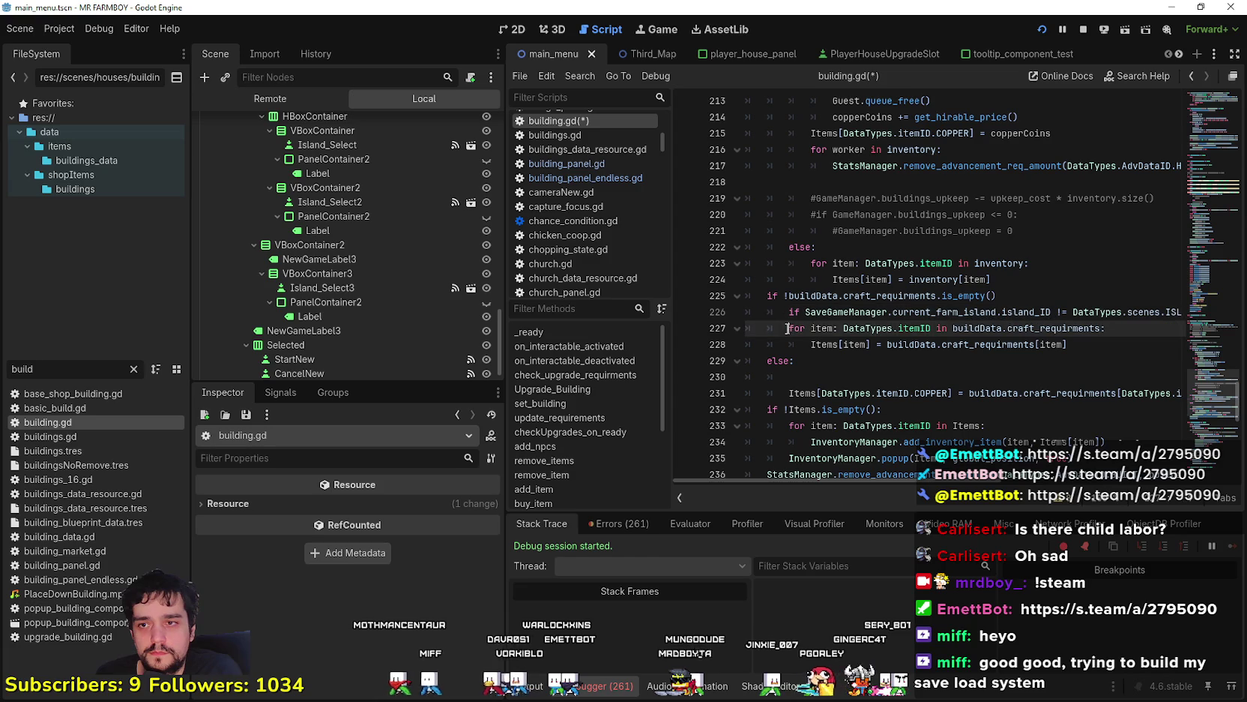
key(Tab)
click(789, 344)
key(Tab)
click(767, 360)
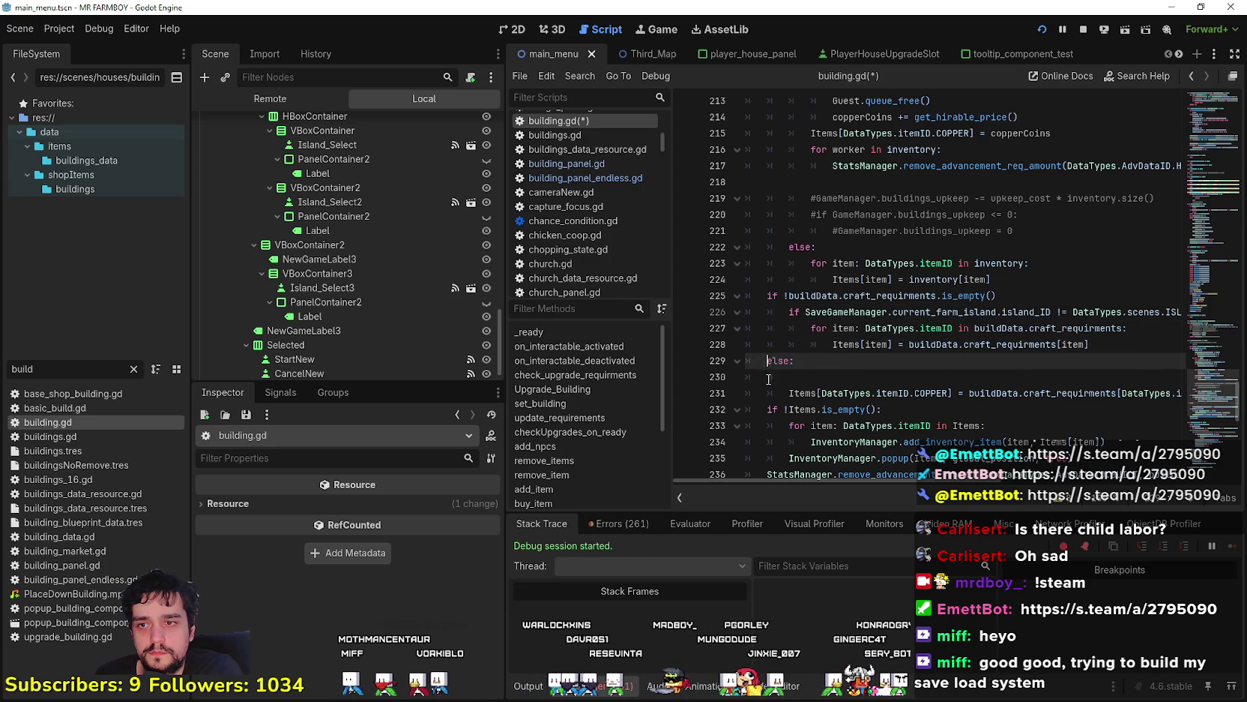
key(Tab)
click(789, 393)
key(Tab)
click(825, 376)
key(BackSpace)
key(BackSpace)
key(BackSpace)
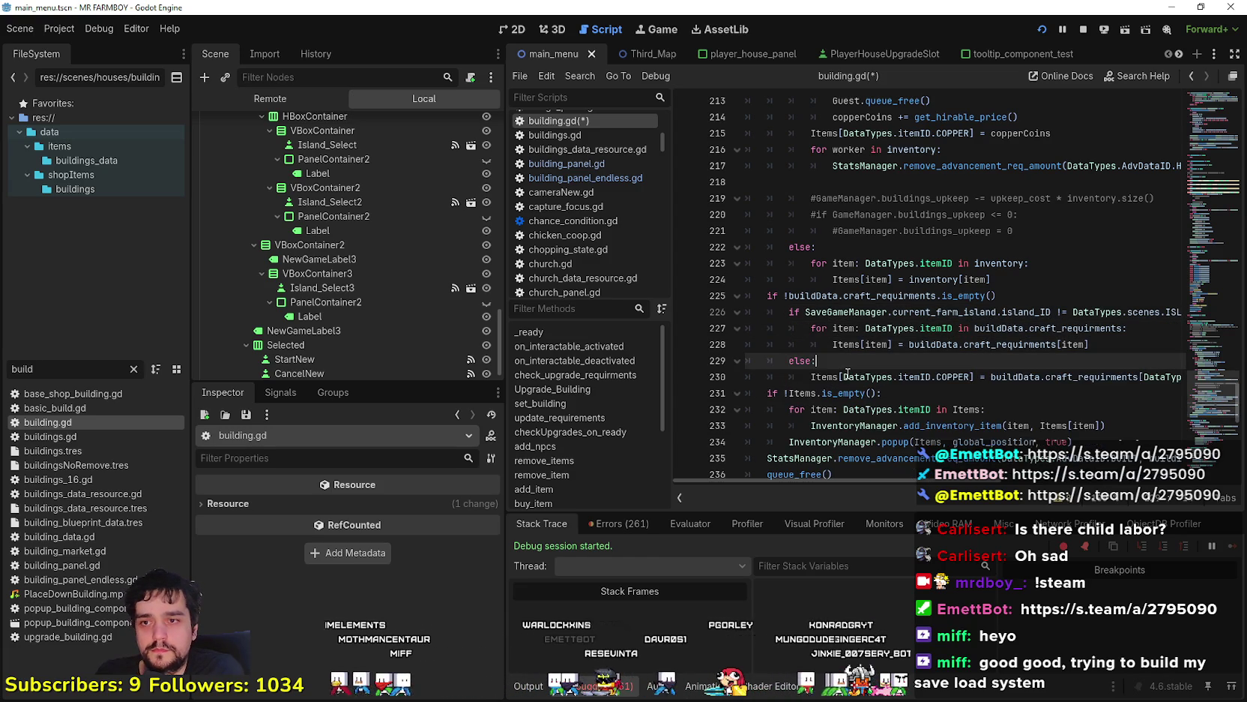
Review the nested block's indentation and save building.gd with Ctrl+S to relaunch the game
drag(1057, 376, 1245, 380)
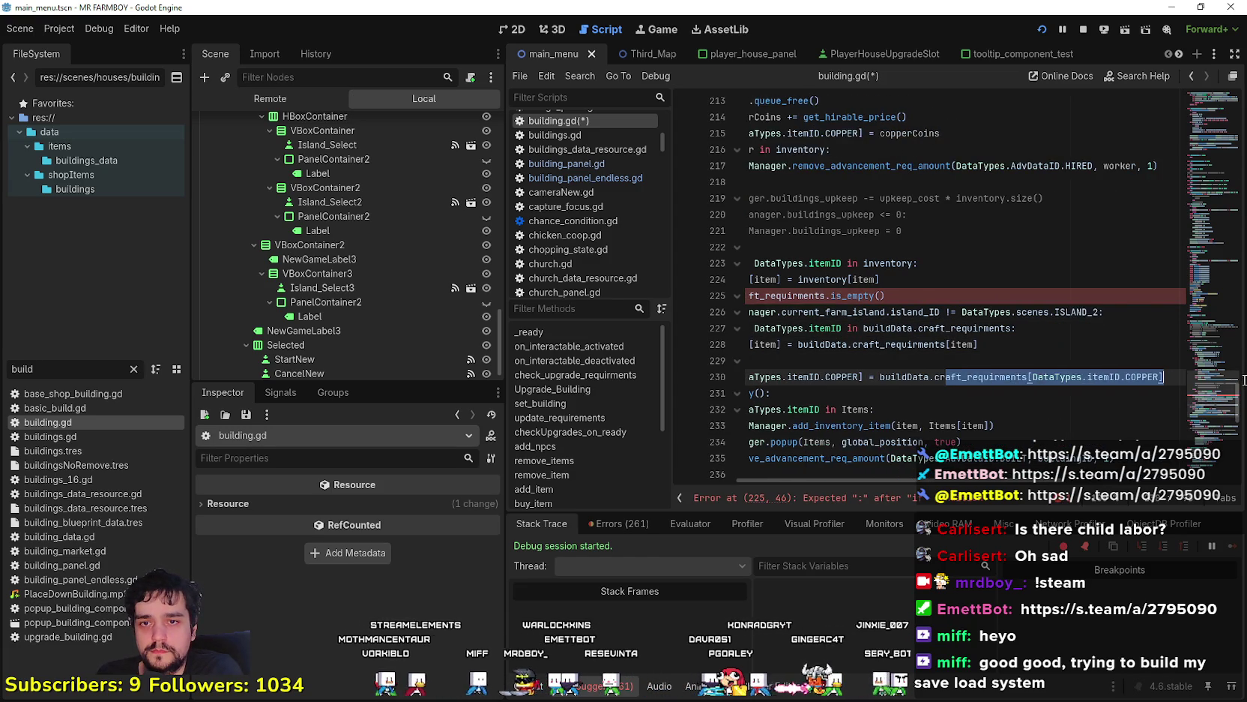
click(975, 295)
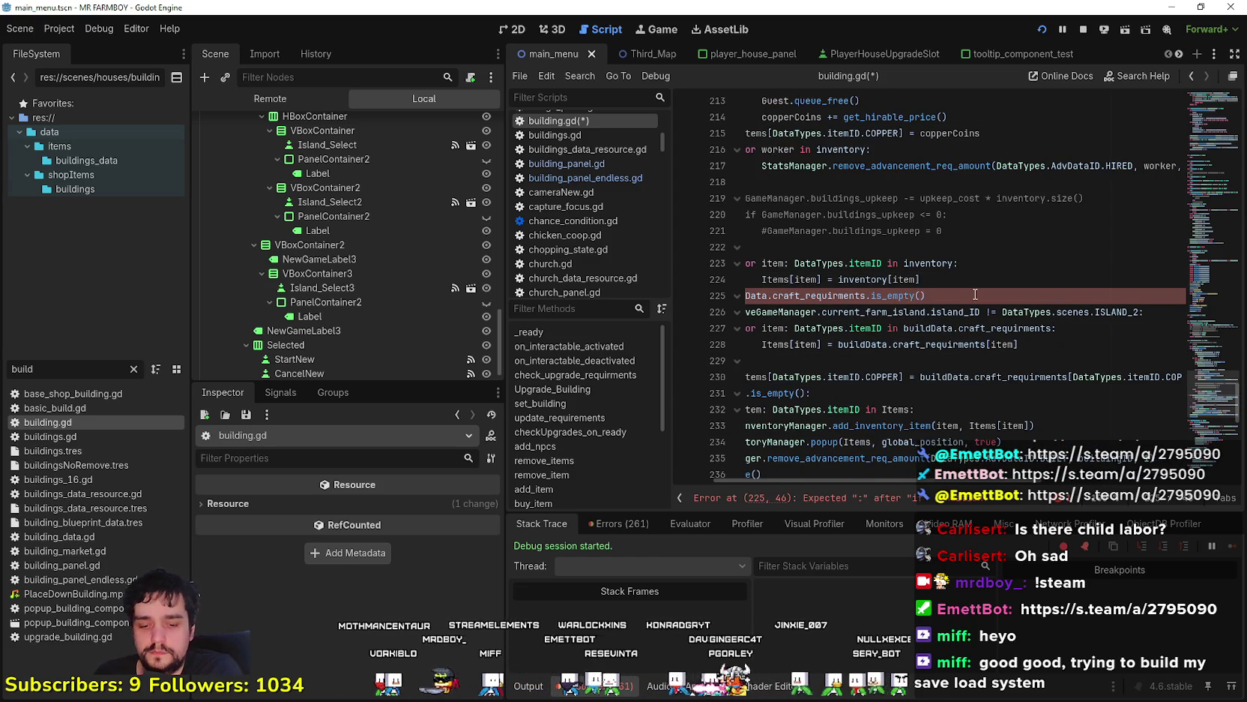
click(939, 345)
text(:)
click(939, 376)
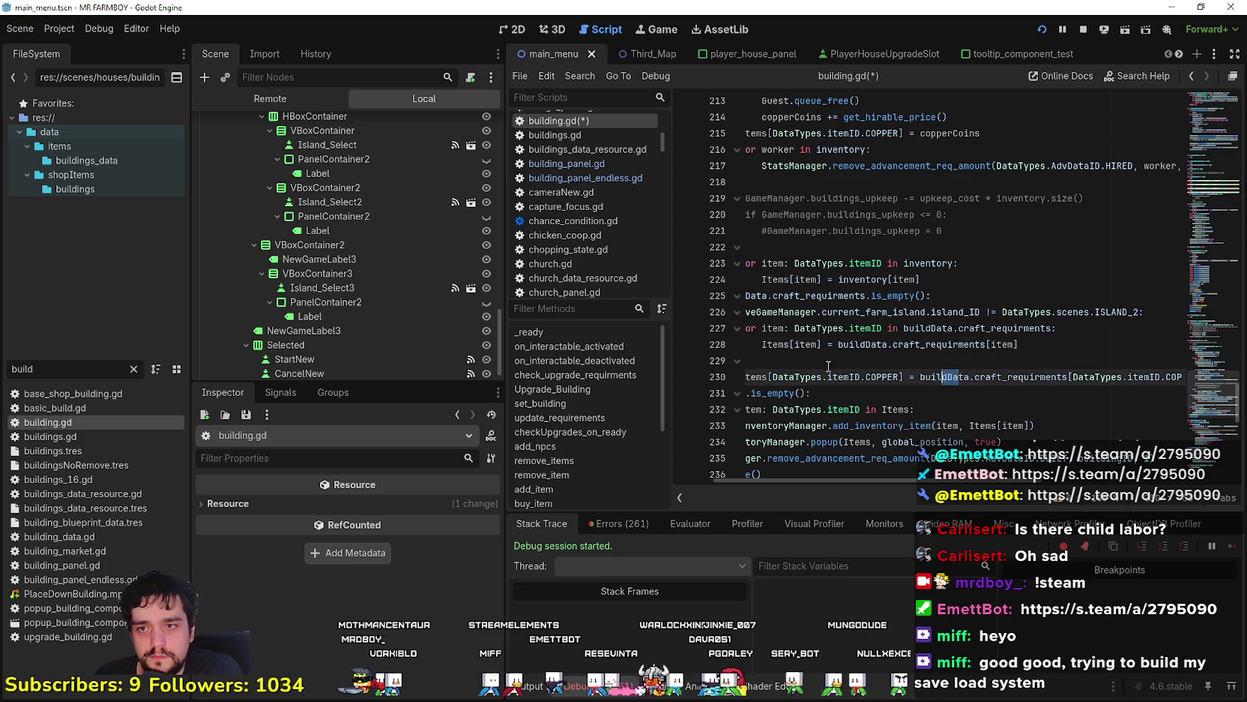
drag(939, 376, 750, 312)
click(870, 376)
click(847, 357)
key(Up)
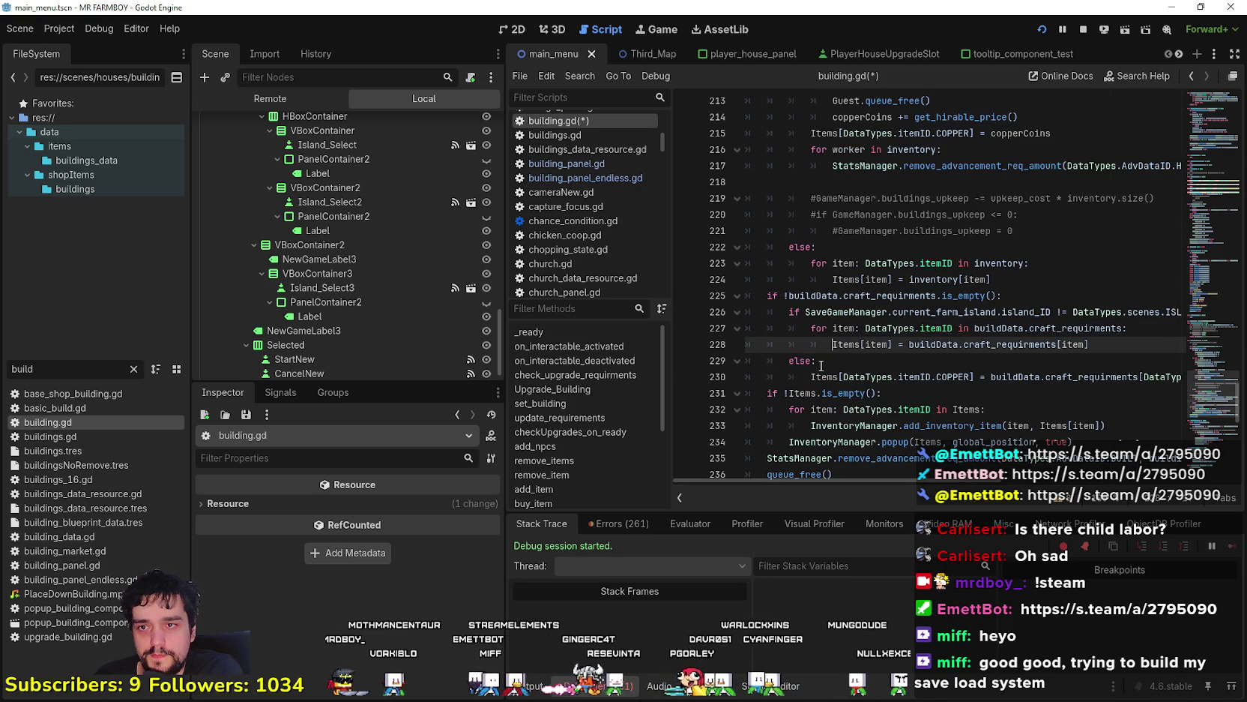
key(Down)
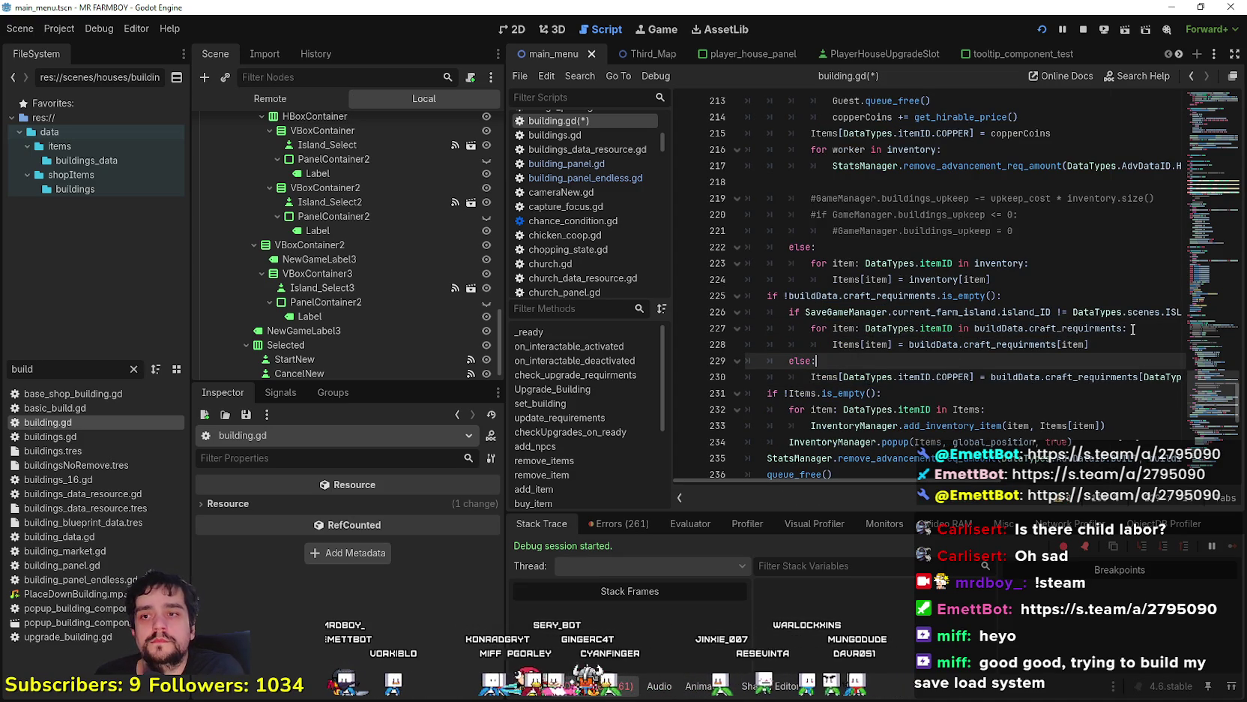
key(Return)
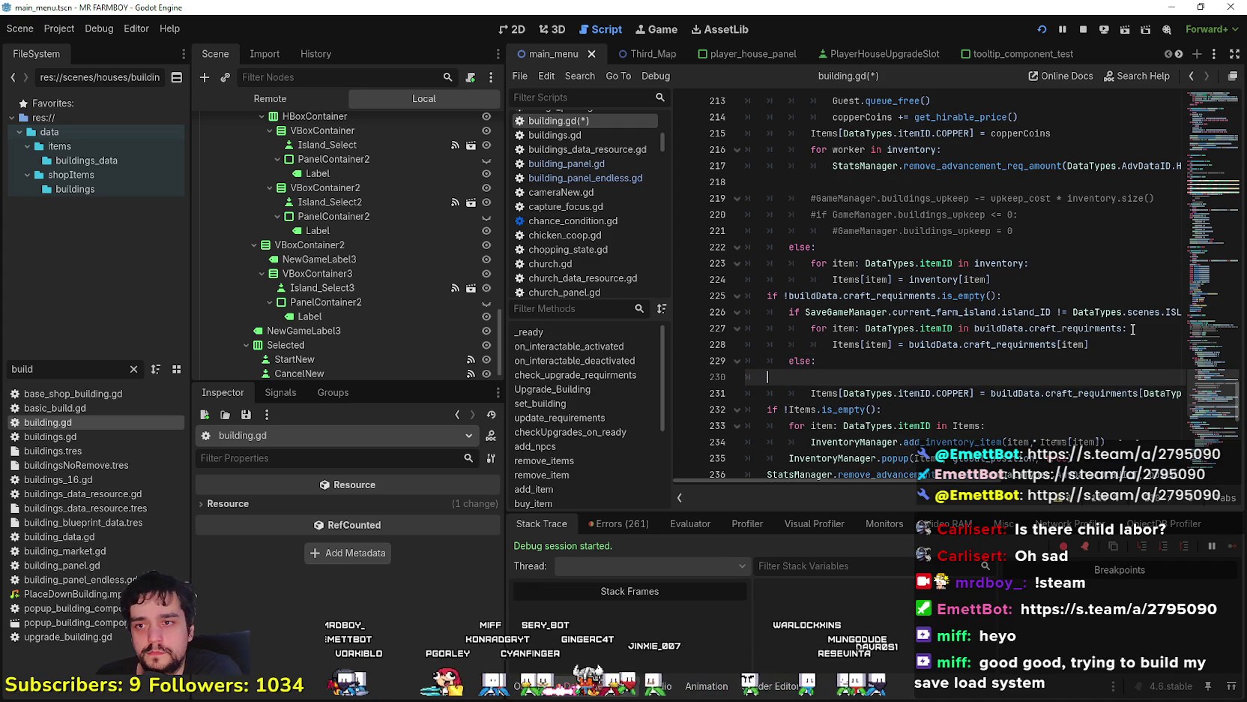
key(BackSpace)
key(BackSpace)
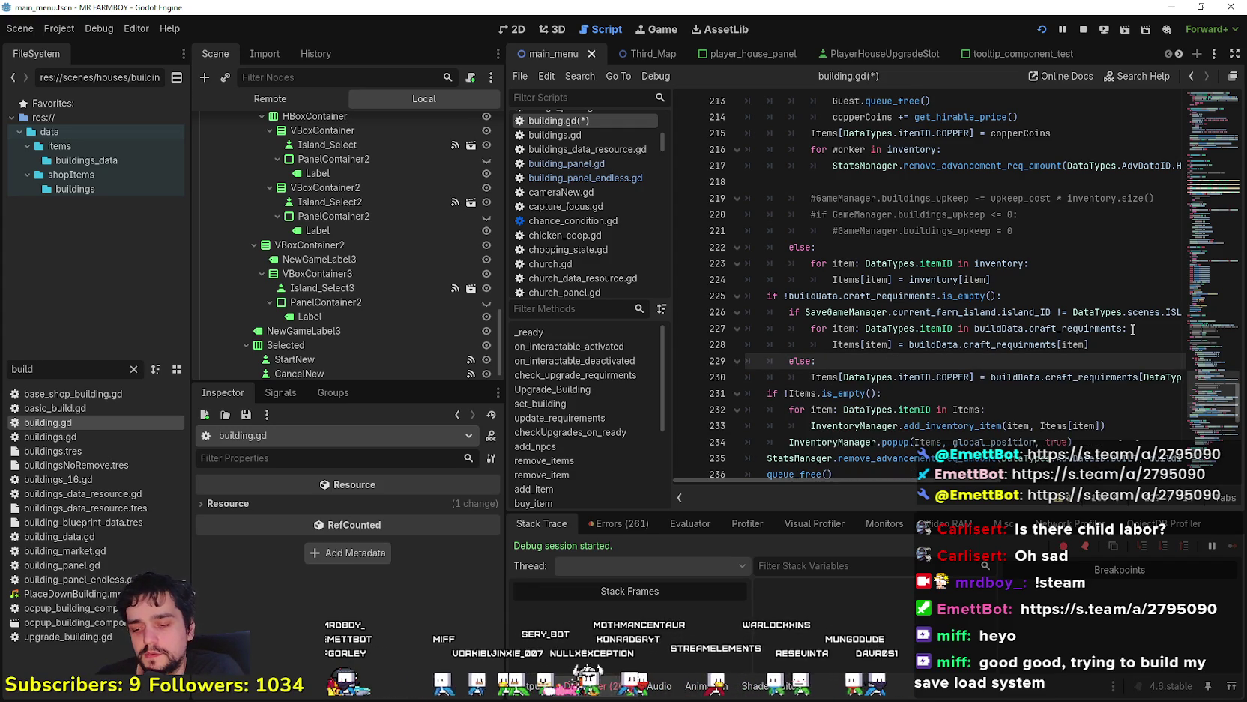
click(1071, 374)
key(ctrl+s)
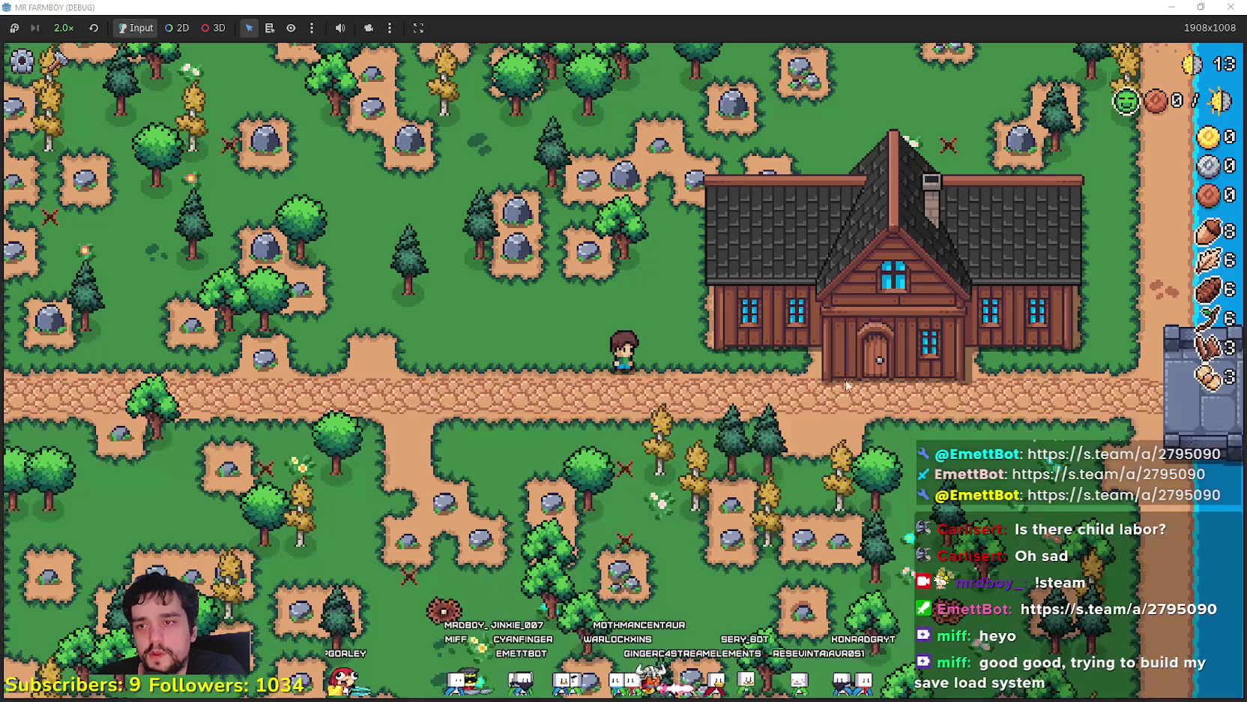
Pick the Market from the crafting menu, then cancel placing it
key(c)
click(46, 482)
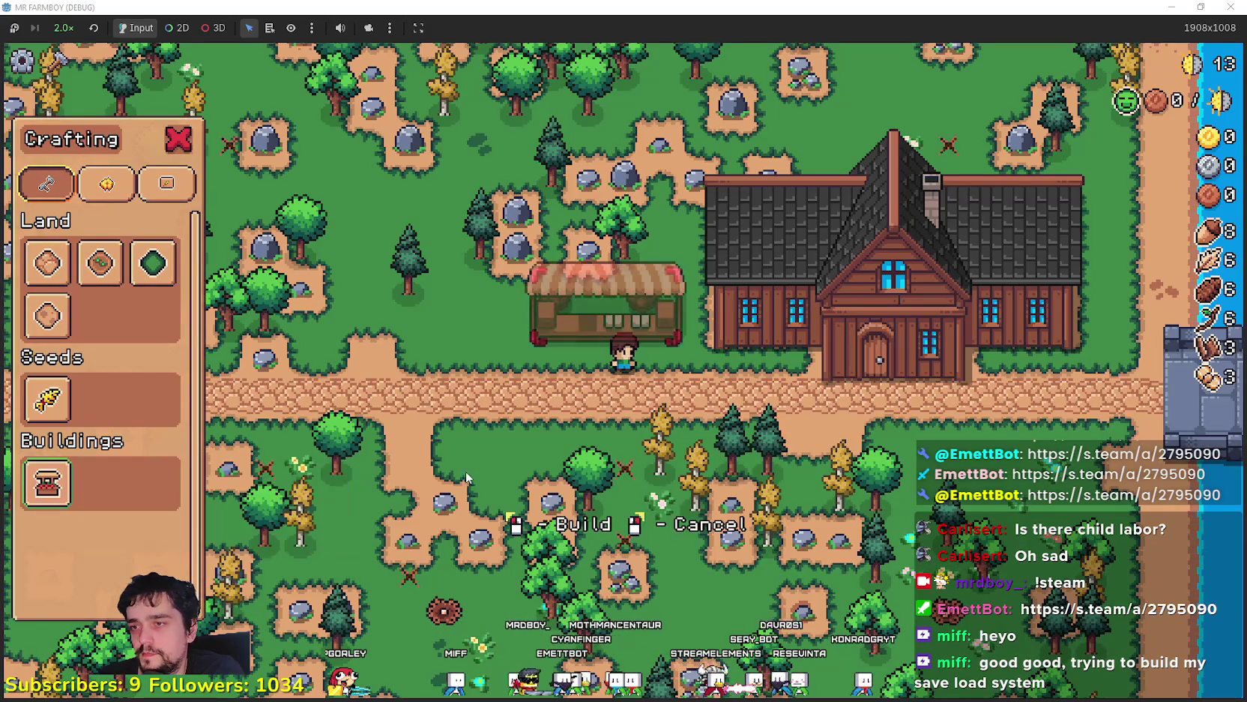
key(d)
right_click(504, 448)
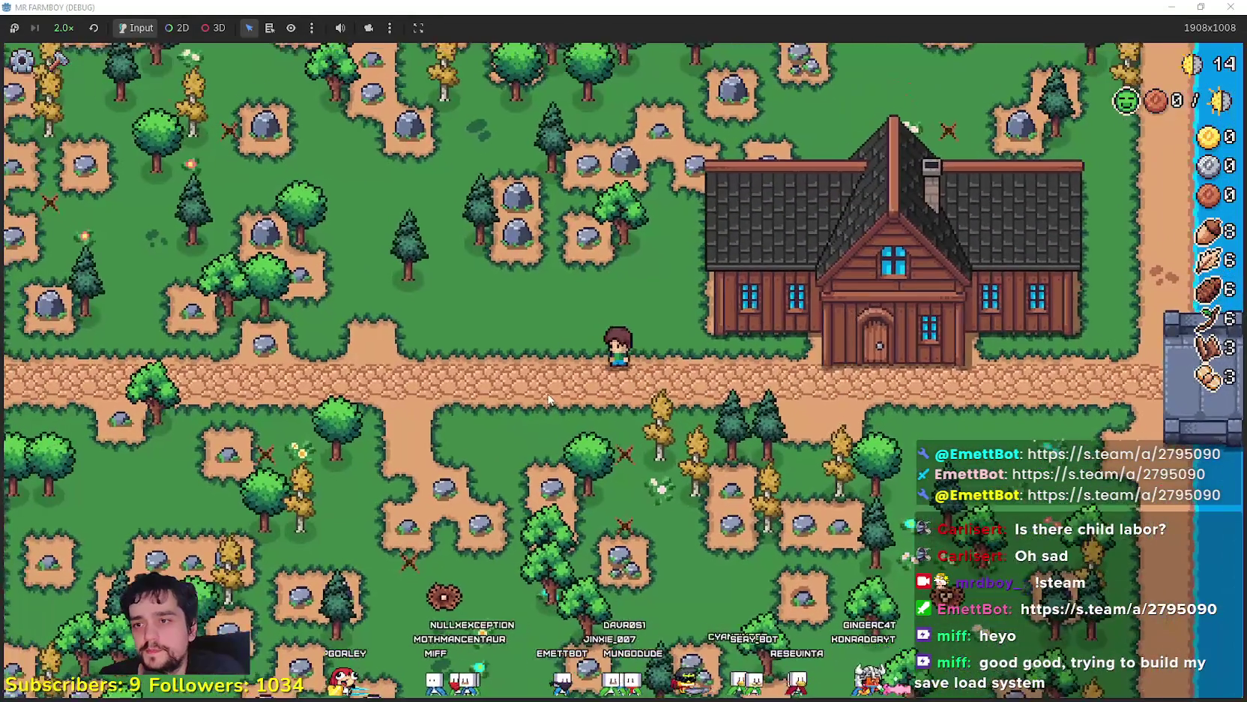
Quit to the title screen, delete Save 4, and create a new Save 4 in The Endless mode
key(Escape)
click(618, 446)
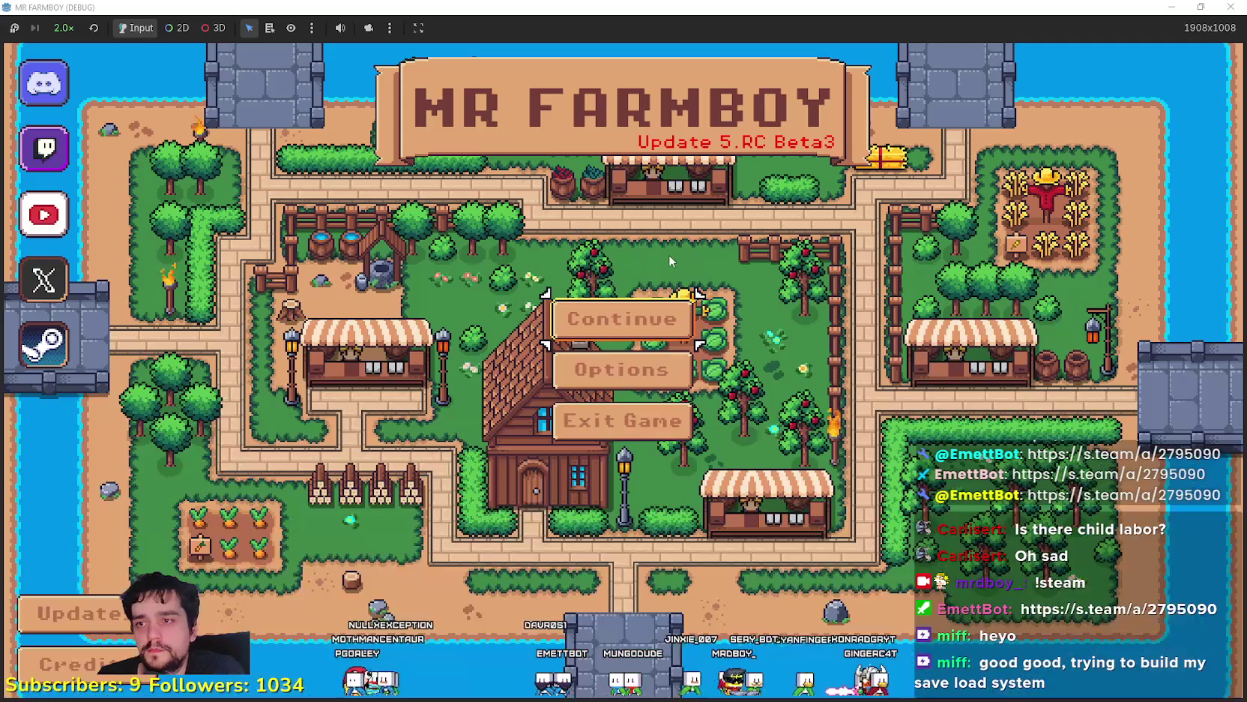
click(638, 324)
right_click(635, 354)
click(565, 416)
click(565, 418)
click(844, 426)
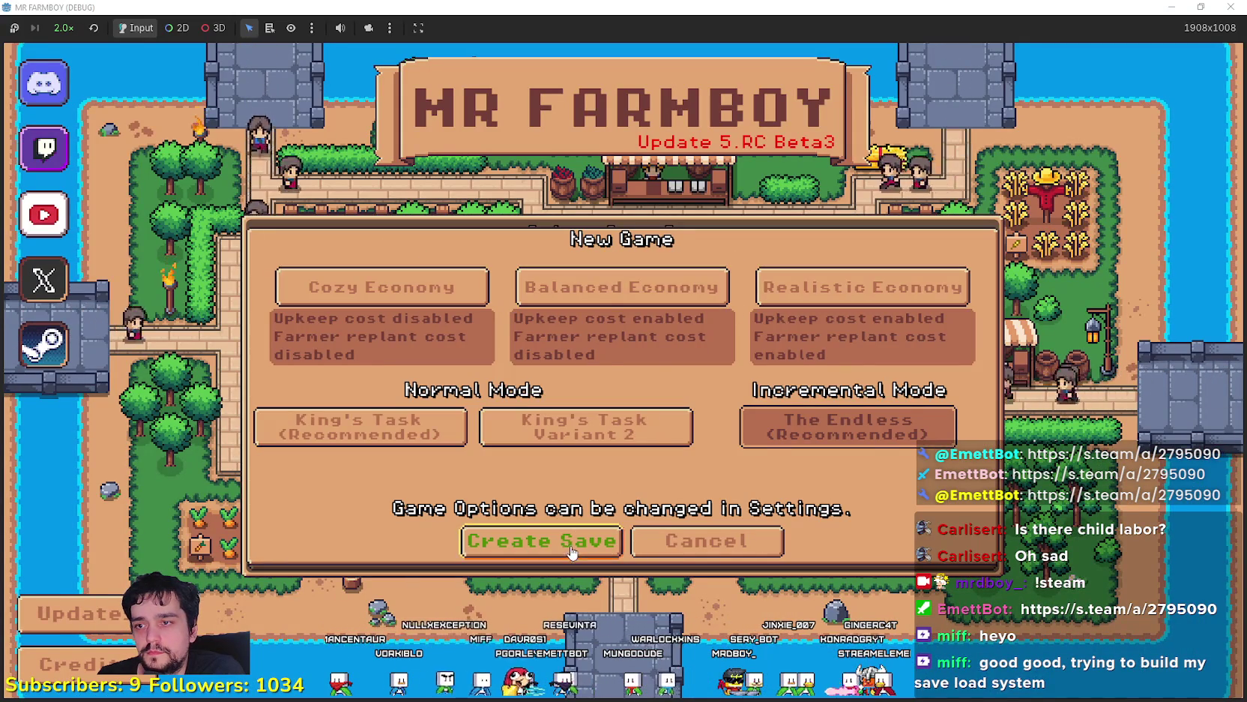
click(555, 537)
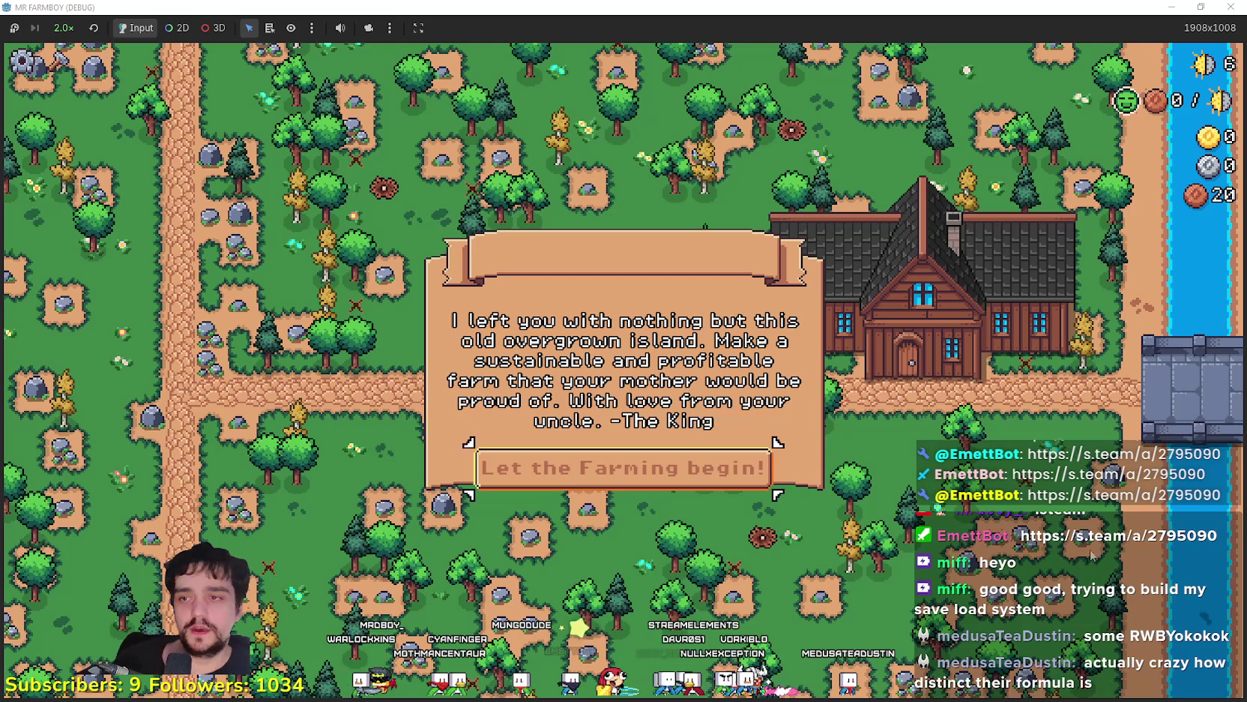
Dismiss the uncle's letter, resume from the debugger break, and check the Player House advancements
click(740, 464)
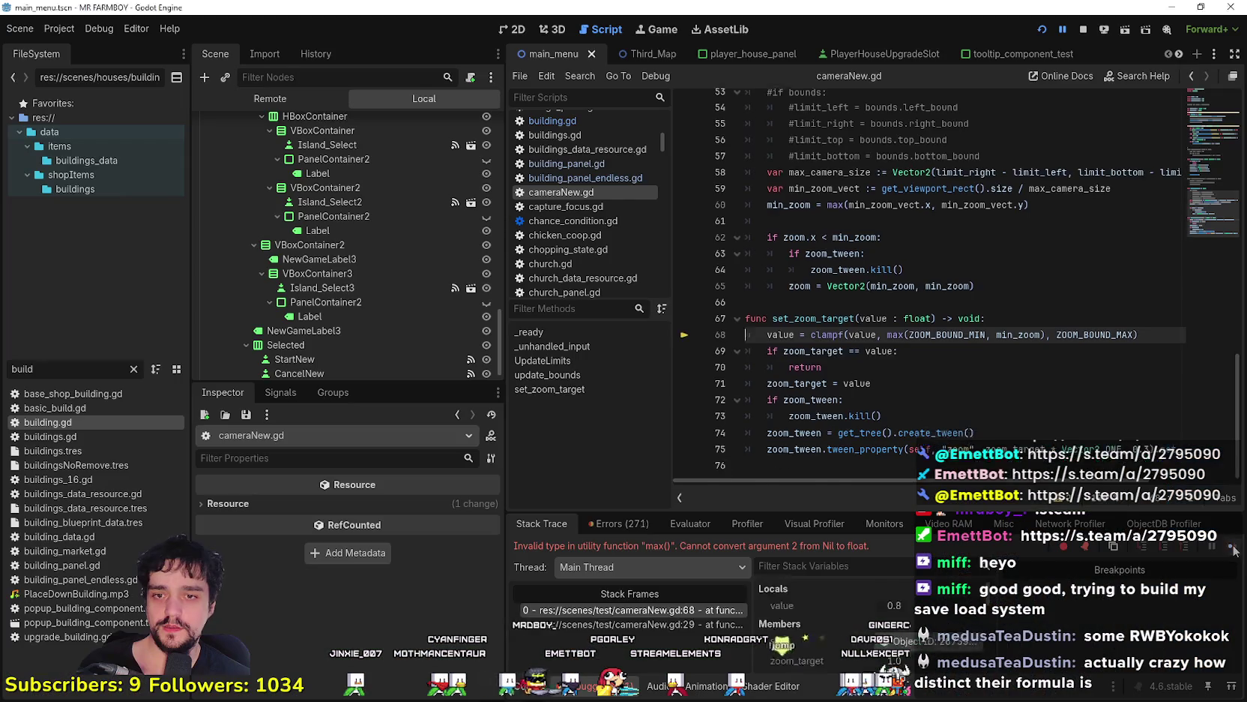
click(1235, 548)
key(super+Down)
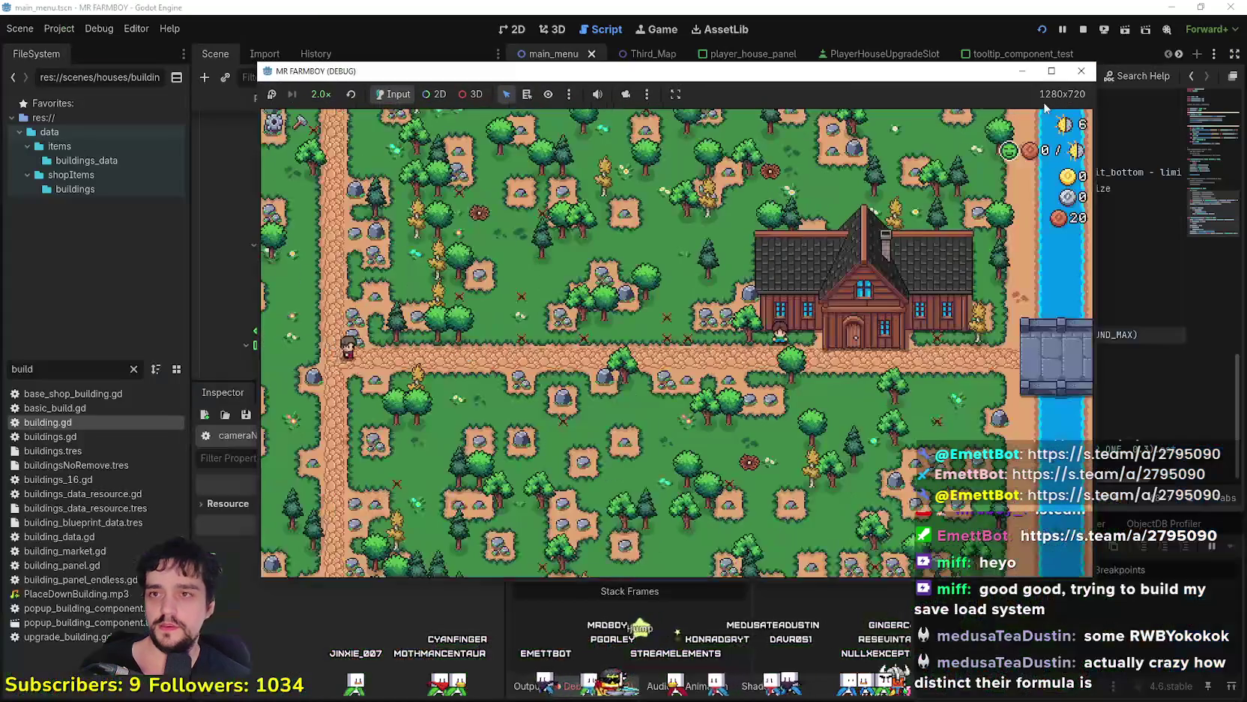
click(1050, 71)
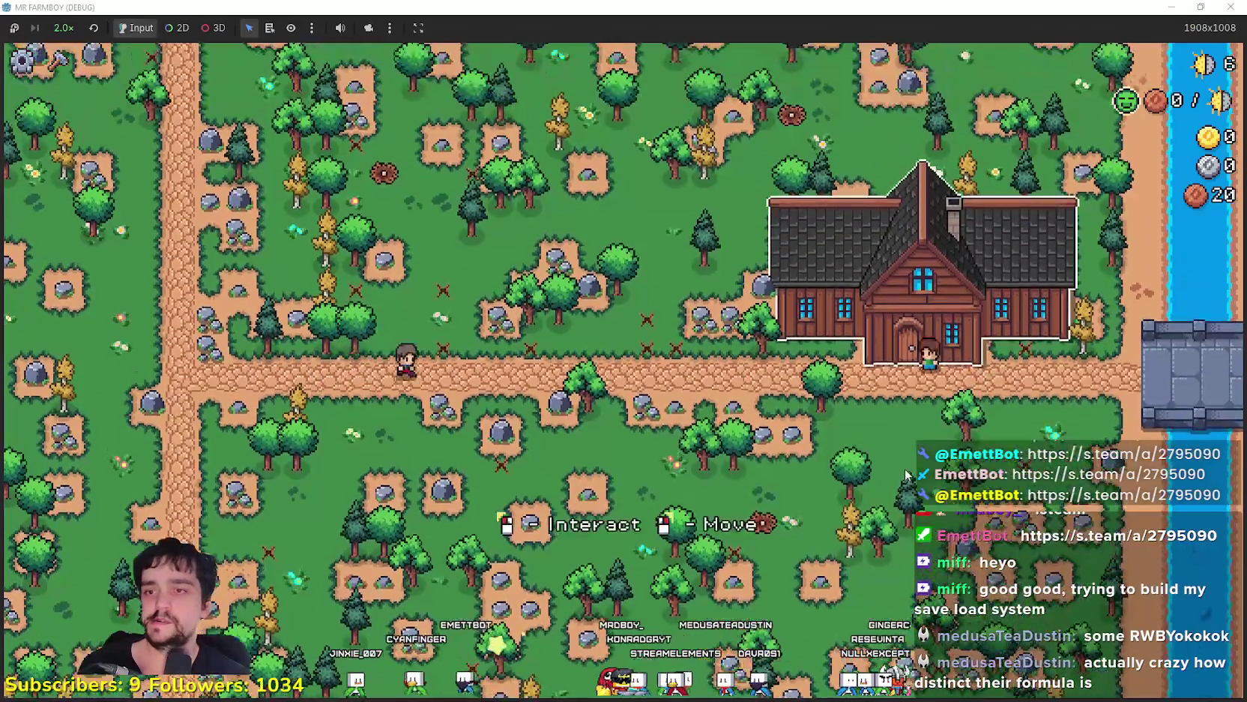
click(425, 365)
mouse_move(247, 492)
mouse_move(215, 262)
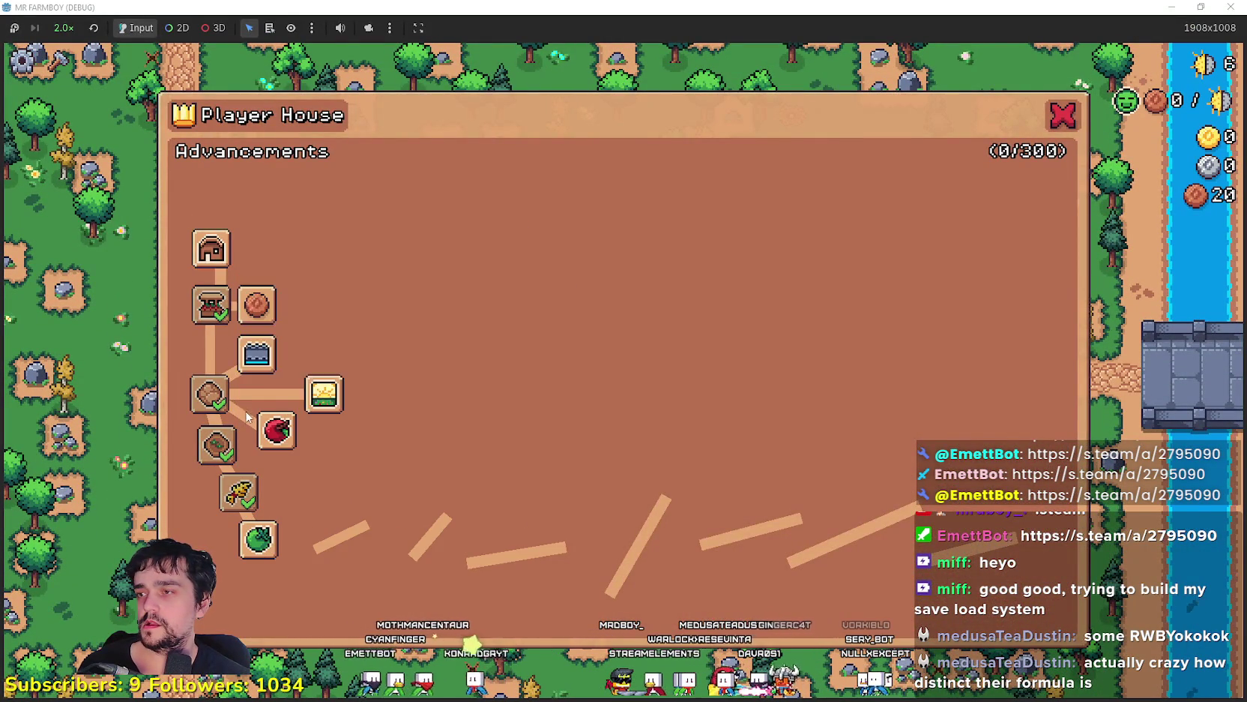
key(Escape)
Mine the nearby rocks, then build a Market stall from Crafting on the road
key(c)
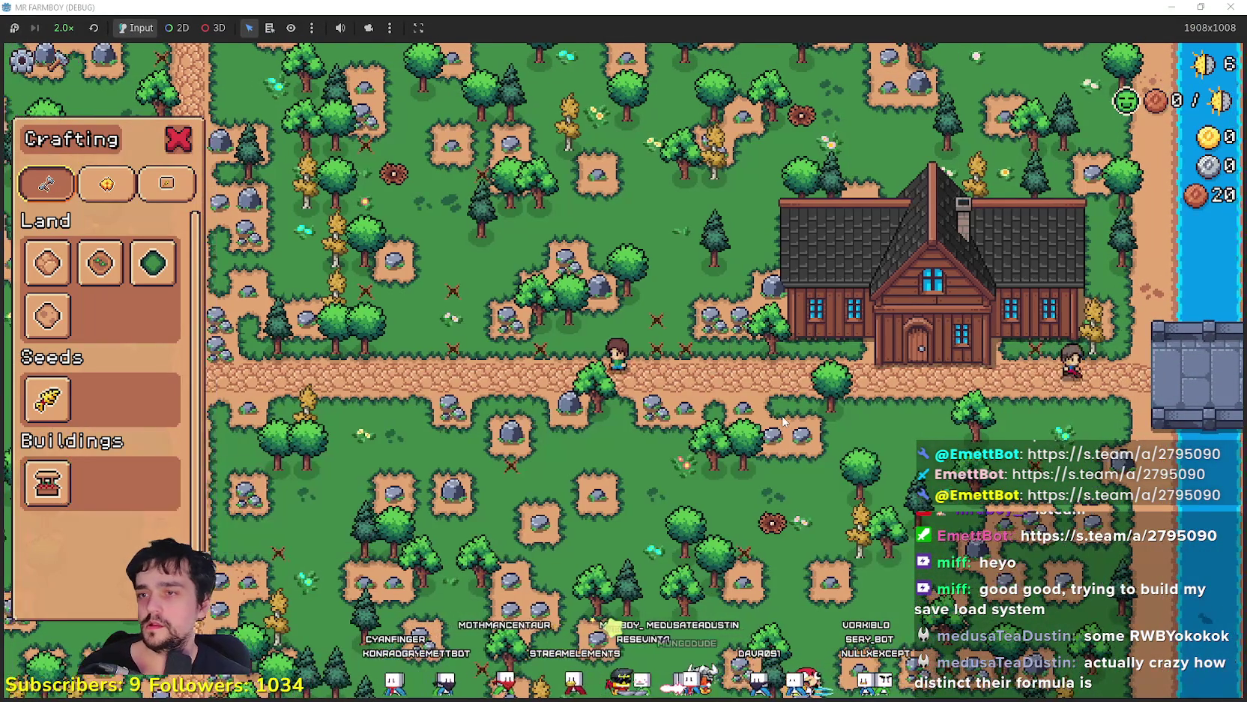
key(w)
click(779, 420)
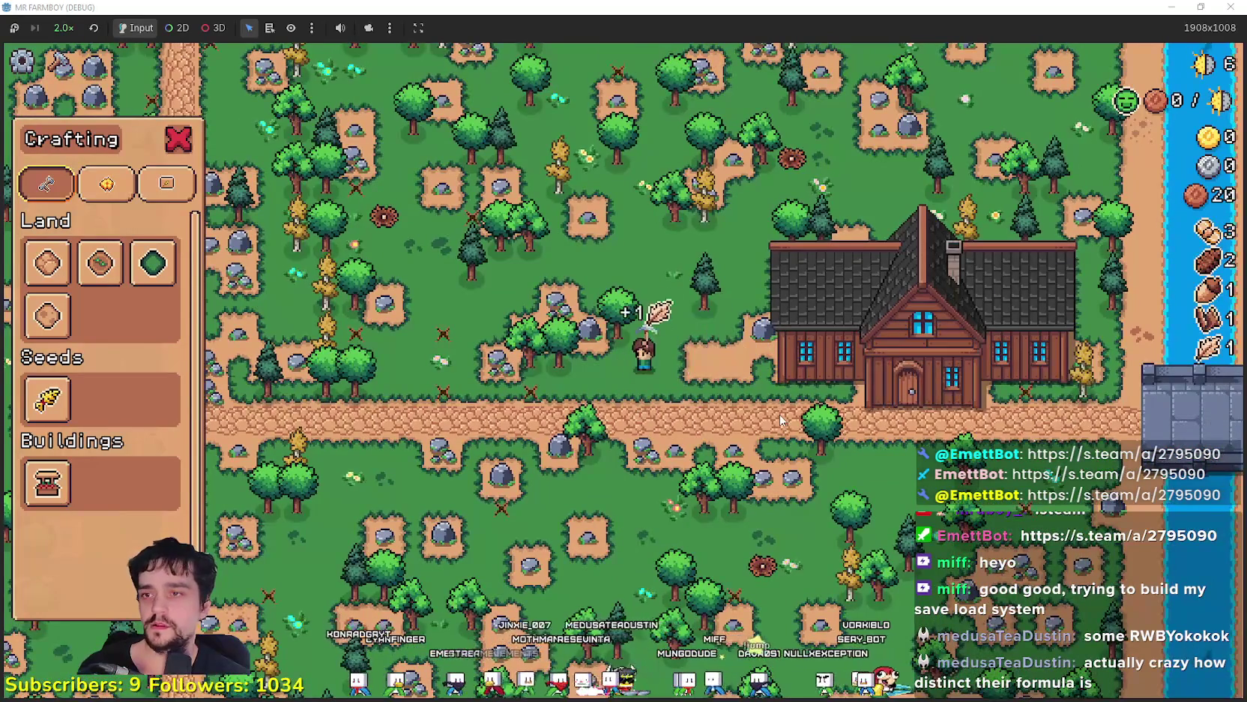
key(a)
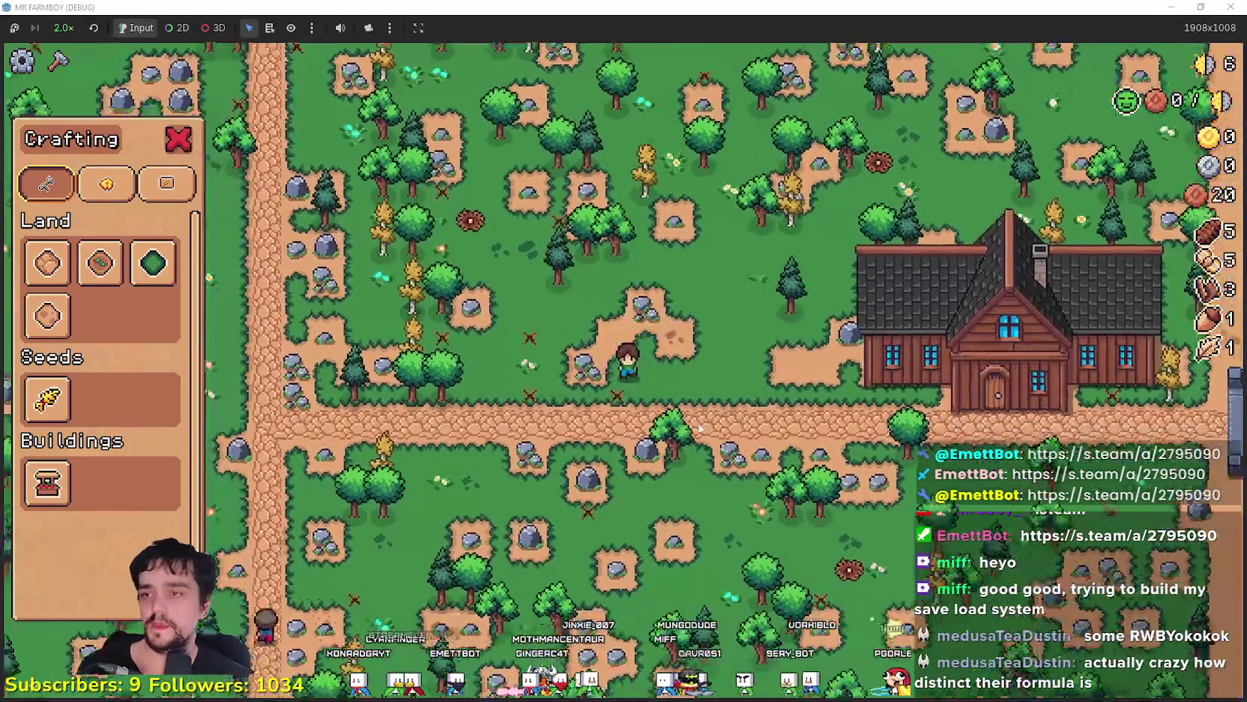
key(s)
scroll(699, 428, up, 2)
click(47, 482)
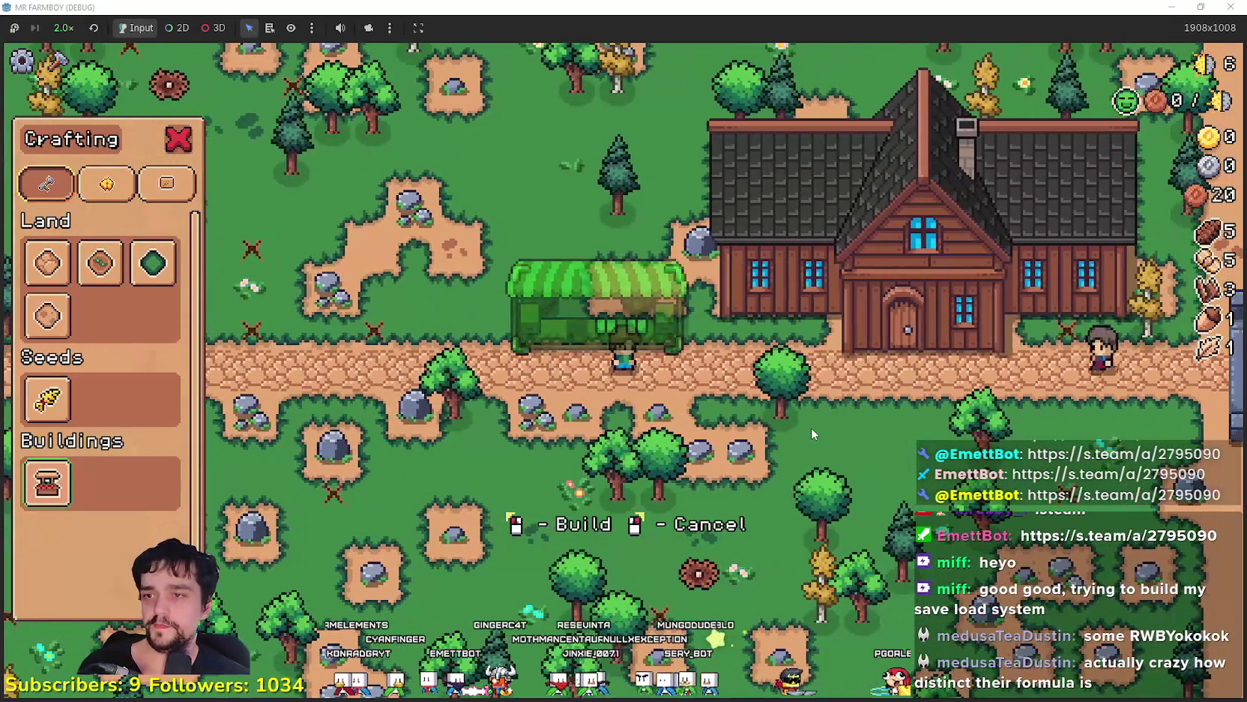
click(811, 426)
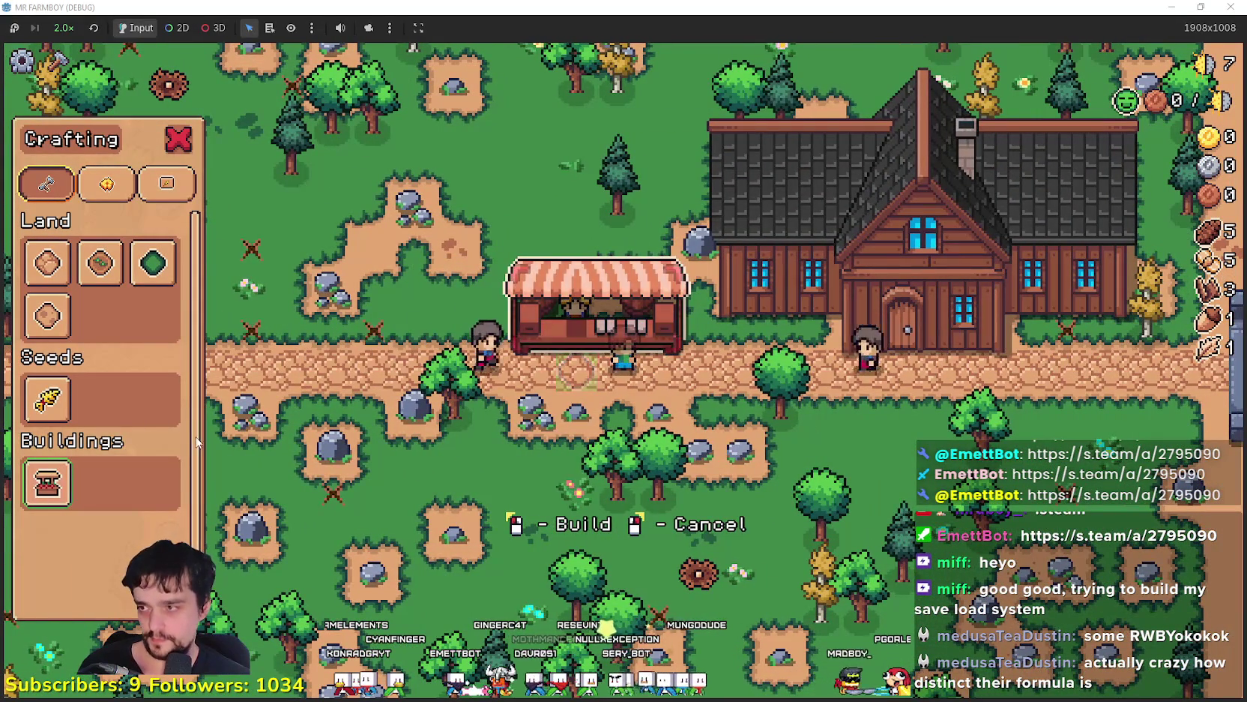
Put the acorn up for sale in the Market, then remove the stall to recover the wood
key(e)
key(e)
key(e)
click(642, 254)
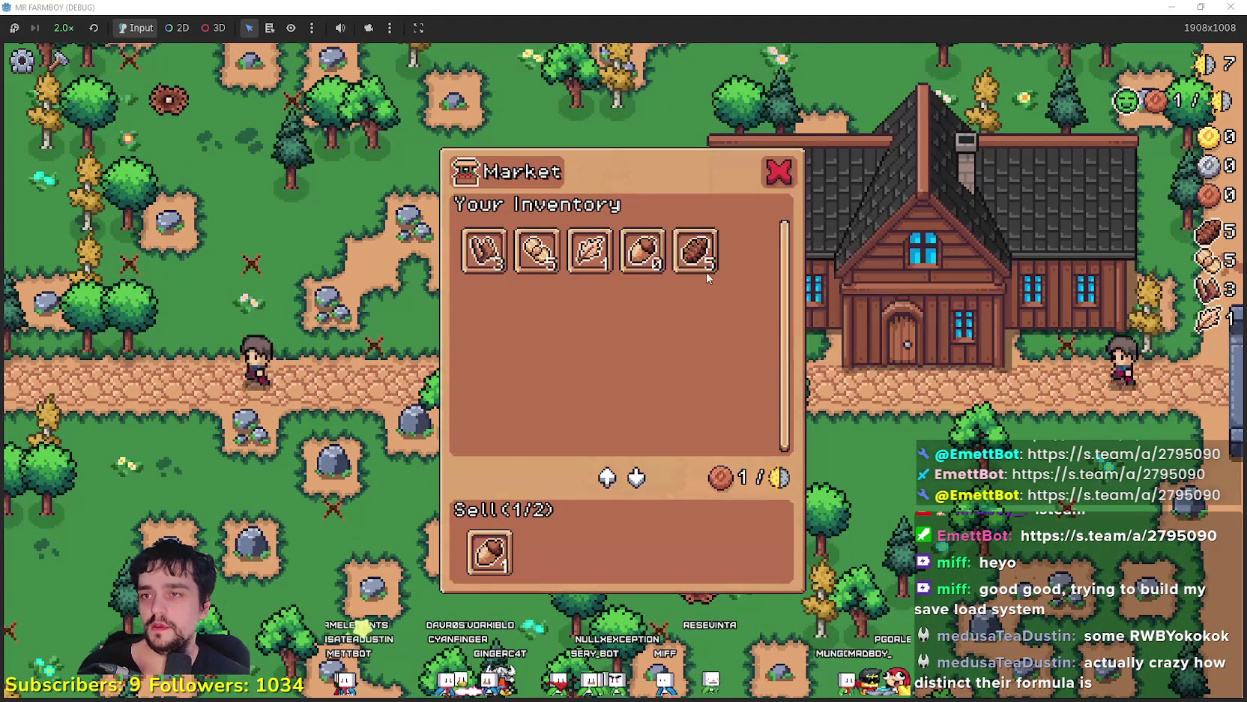
key(e)
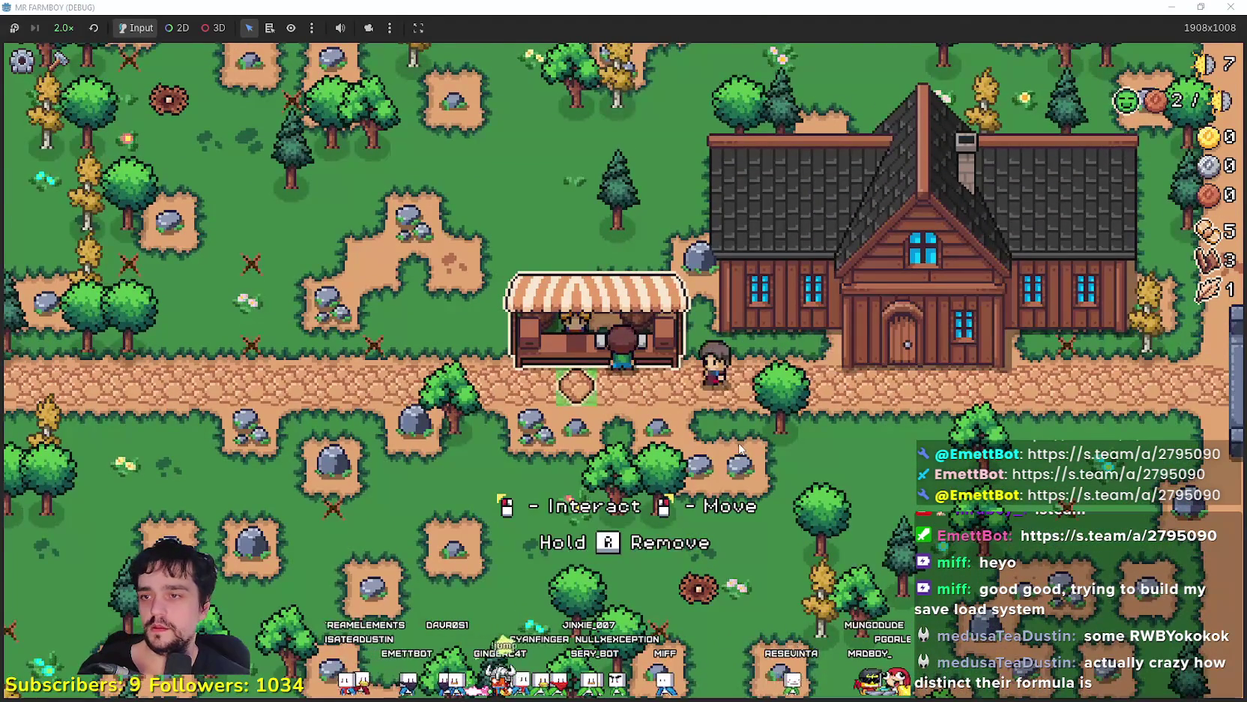
key(r)
key(w)
scroll(740, 440, down, 3)
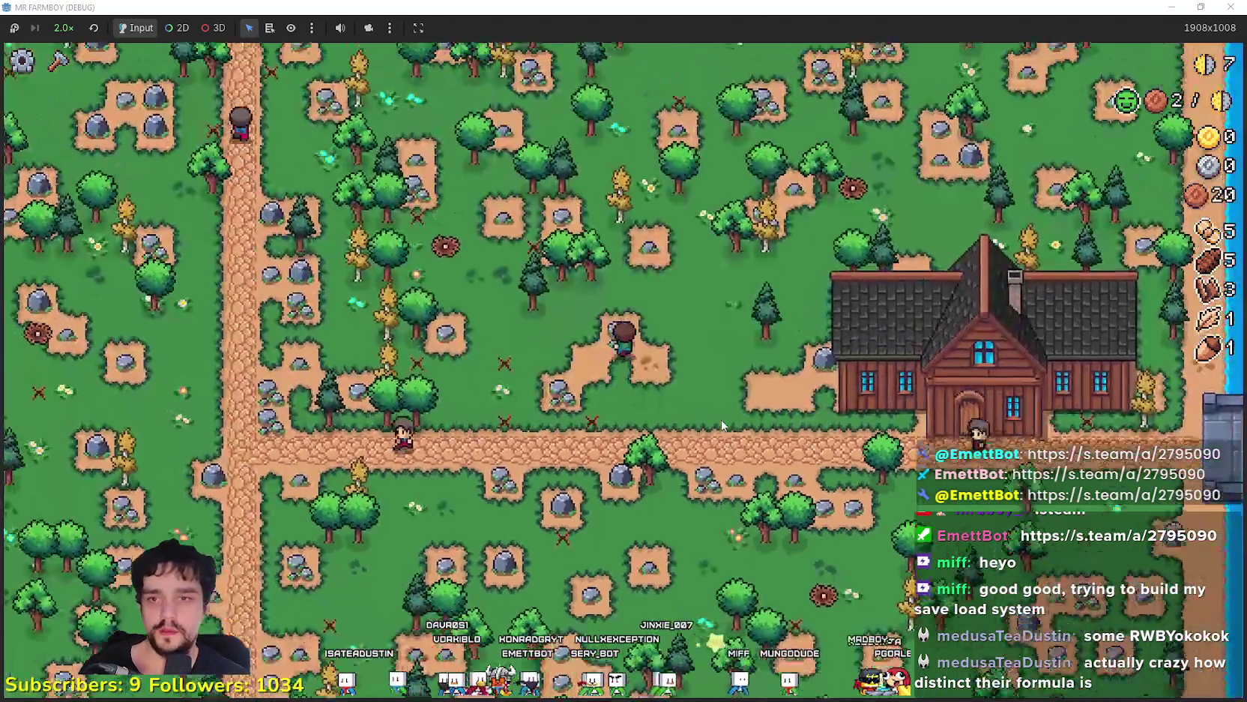
scroll(506, 412, up, 2)
Build a new Market stall beside the player, open its trading window, and glance at house advancements
key(c)
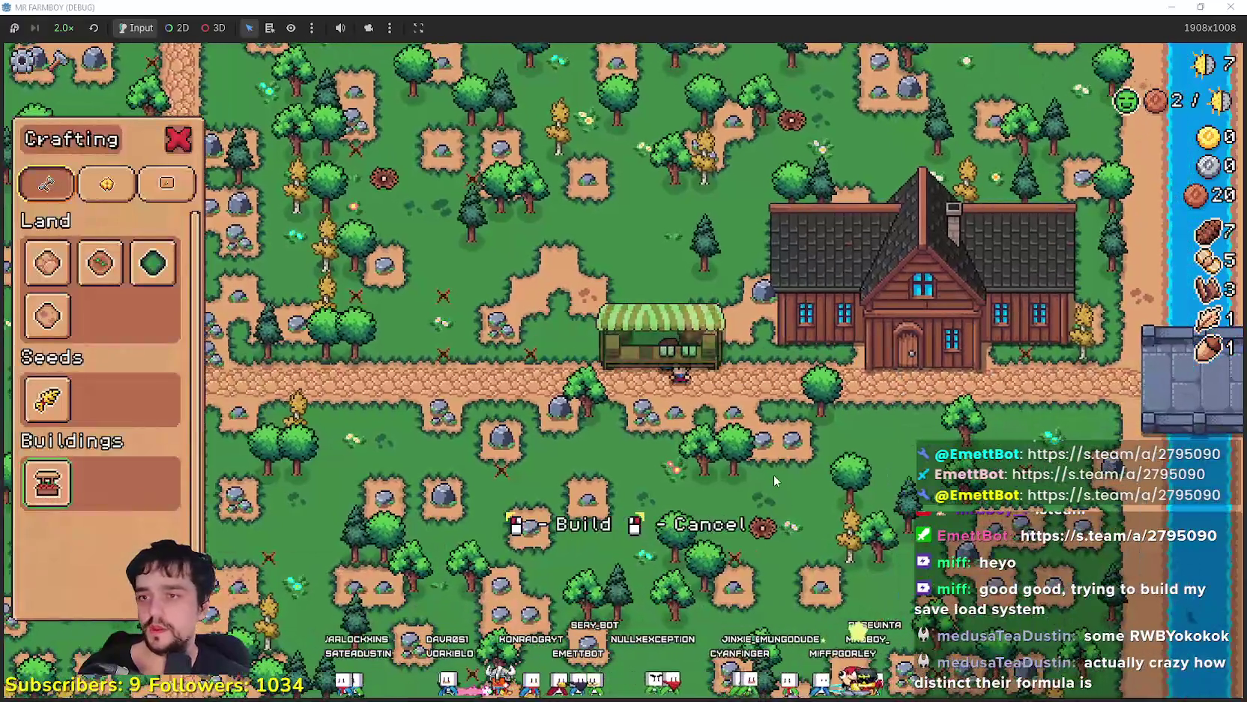
click(772, 472)
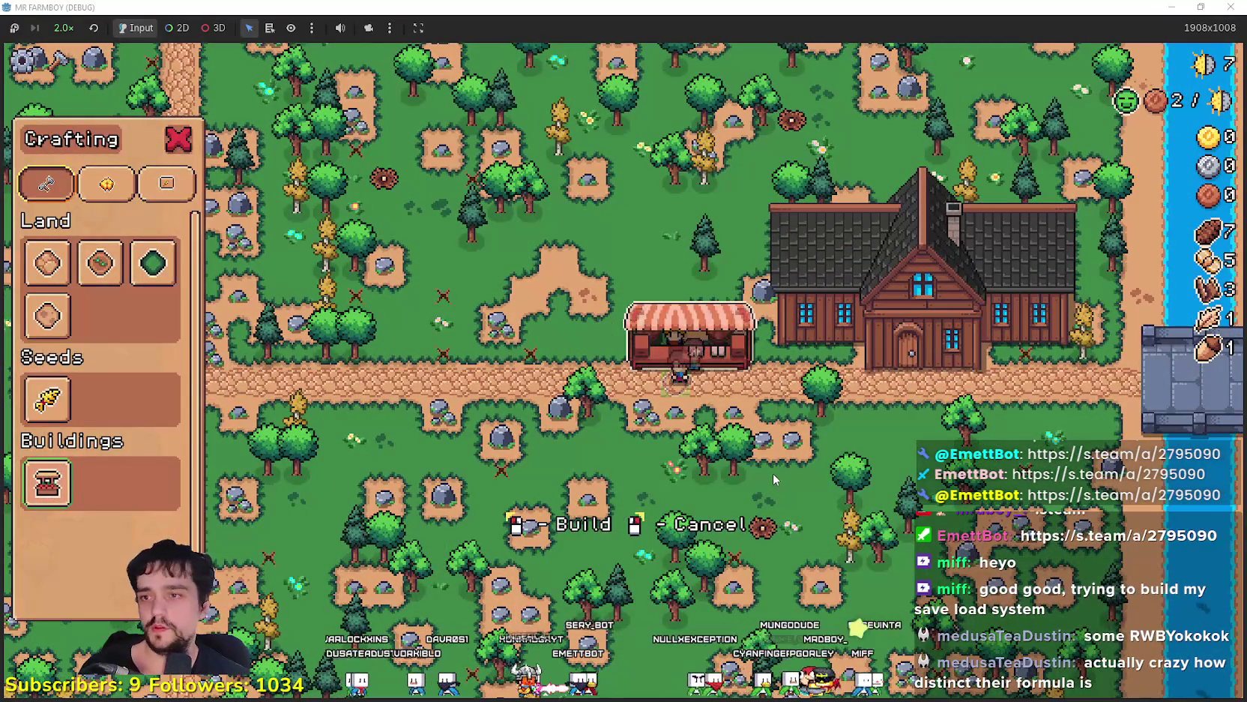
right_click(772, 478)
click(663, 330)
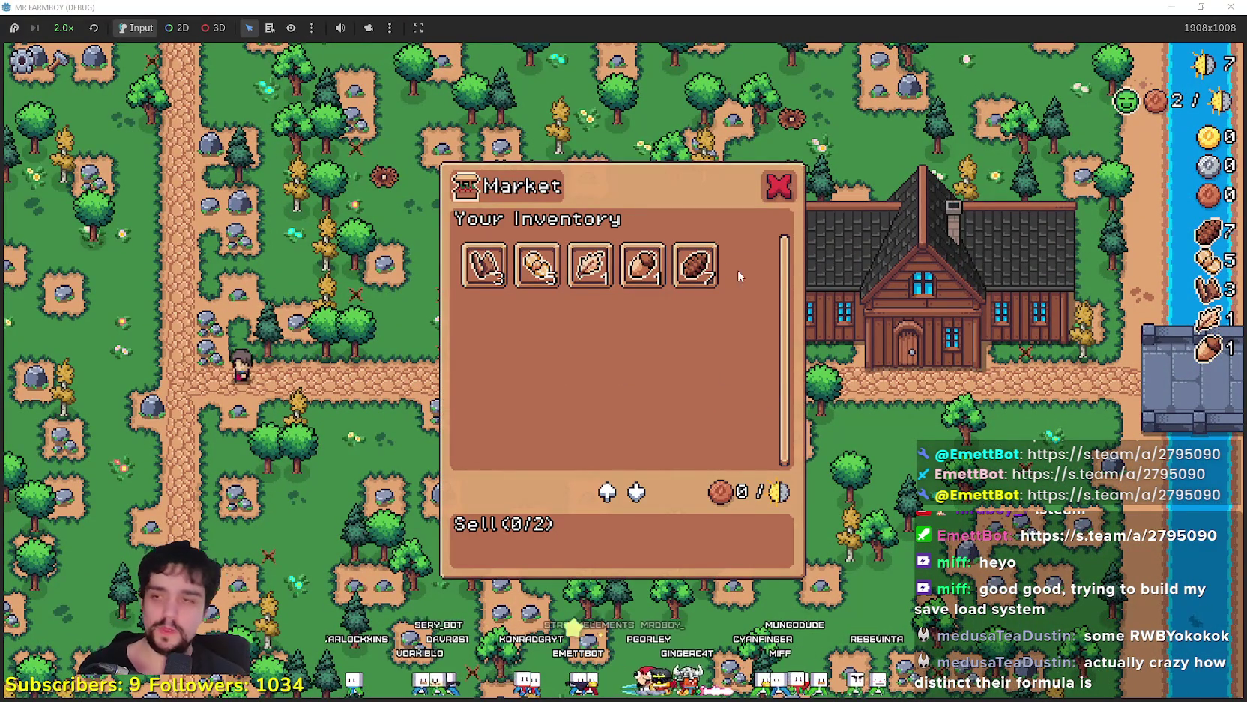
click(776, 185)
right_click(855, 446)
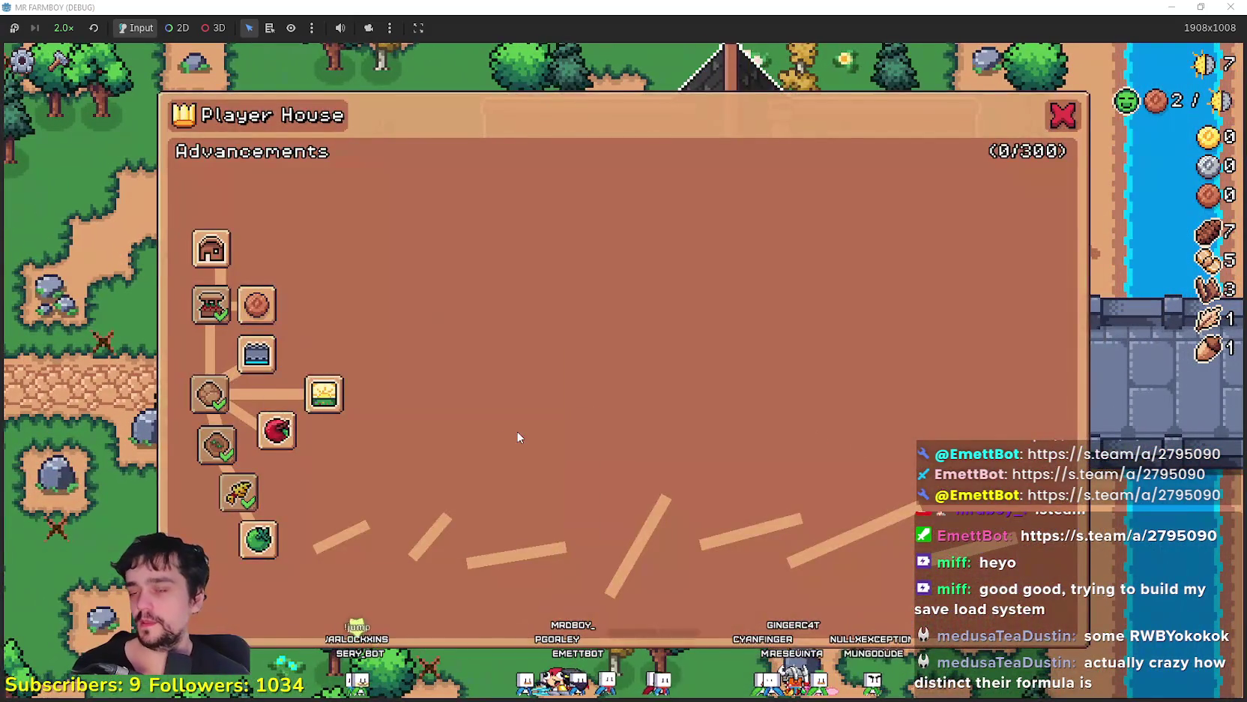
key(Escape)
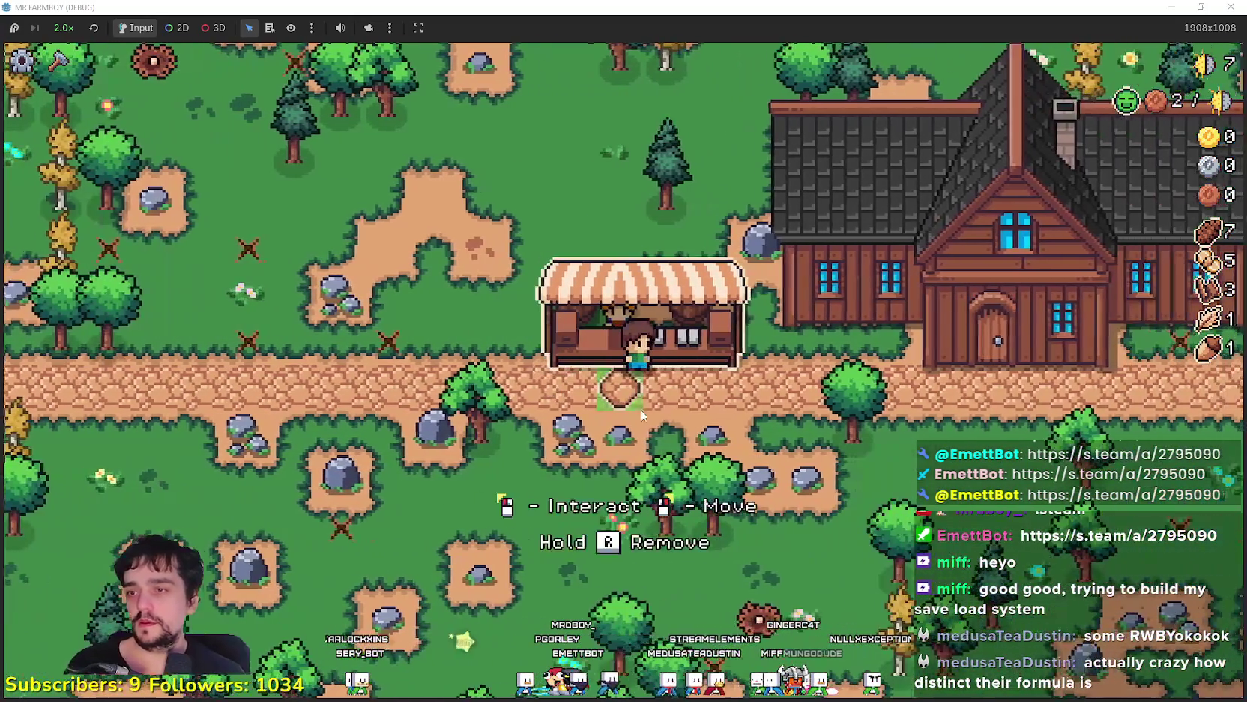
Walk around the market stall mining rocks and collecting dropped items, raising logs to 11
key(a)
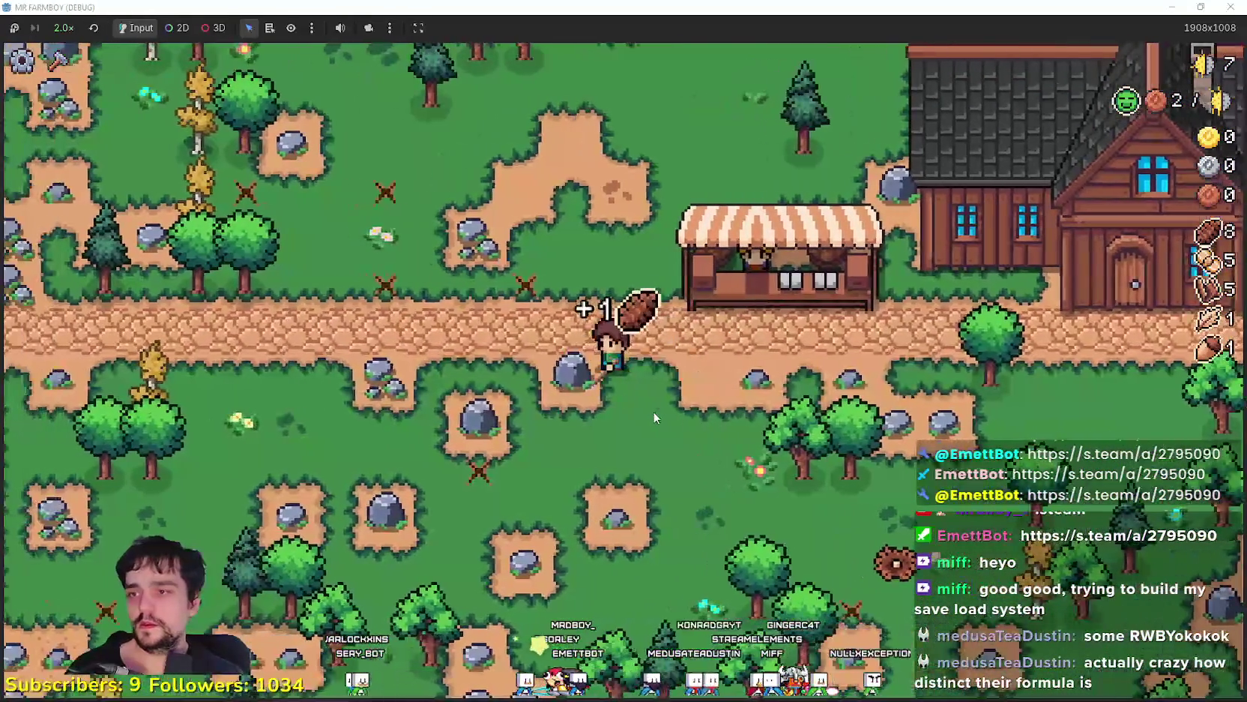
key(w)
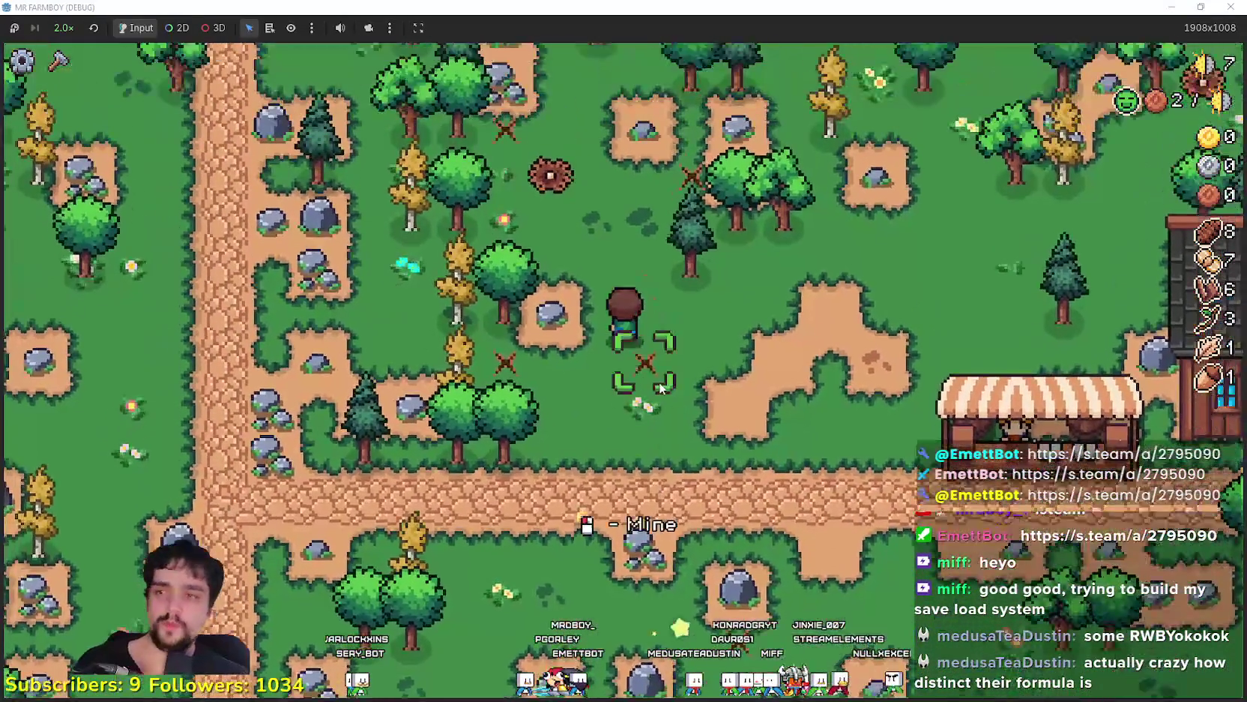
key(a)
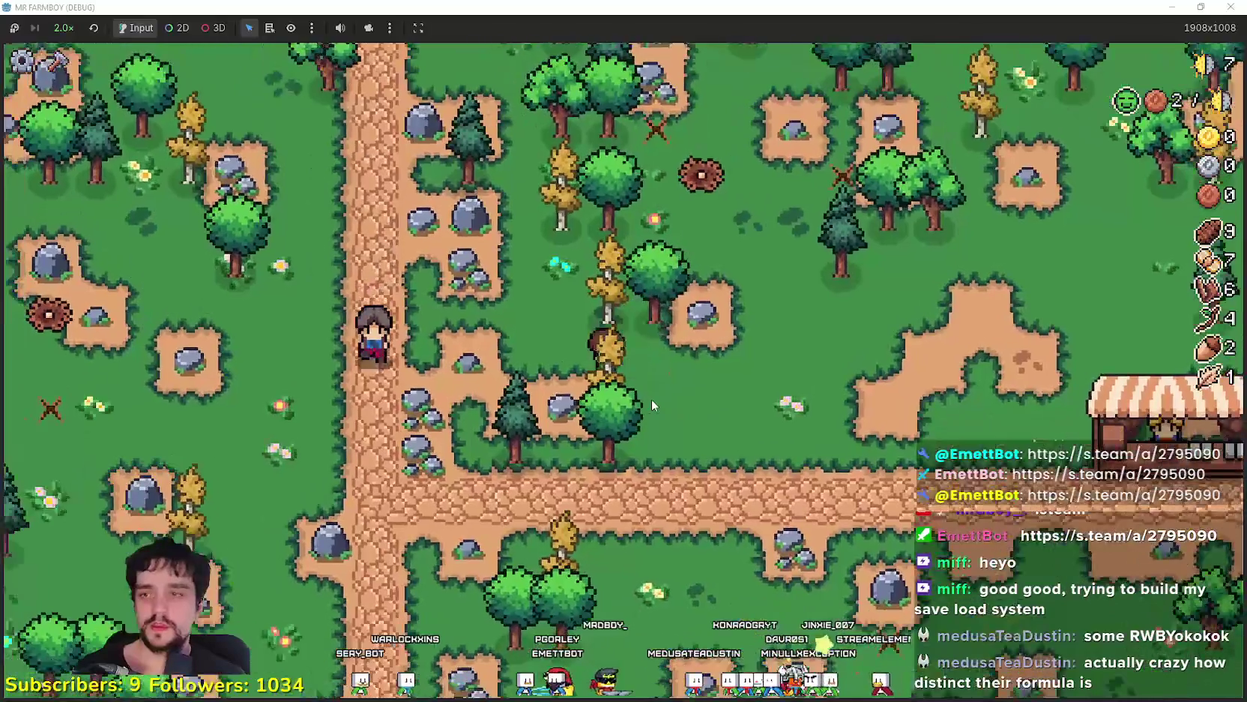
key(d)
key(s)
key(a)
key(d)
key(s)
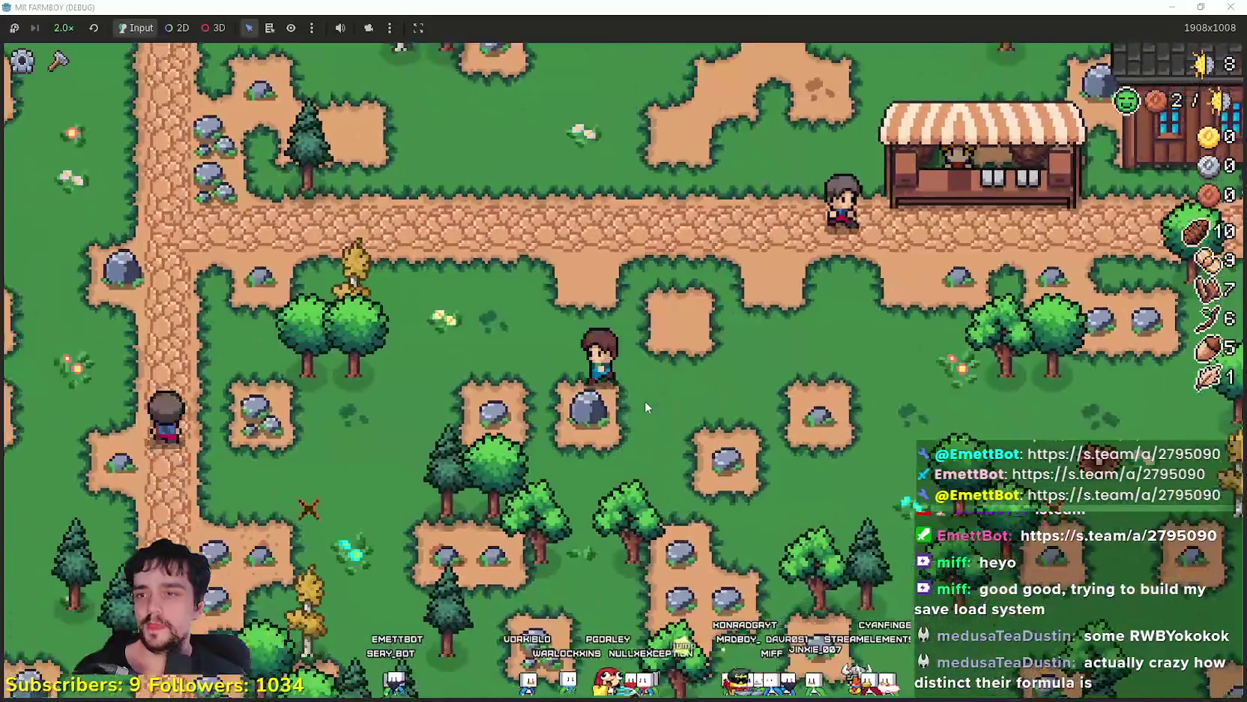
key(w)
key(d)
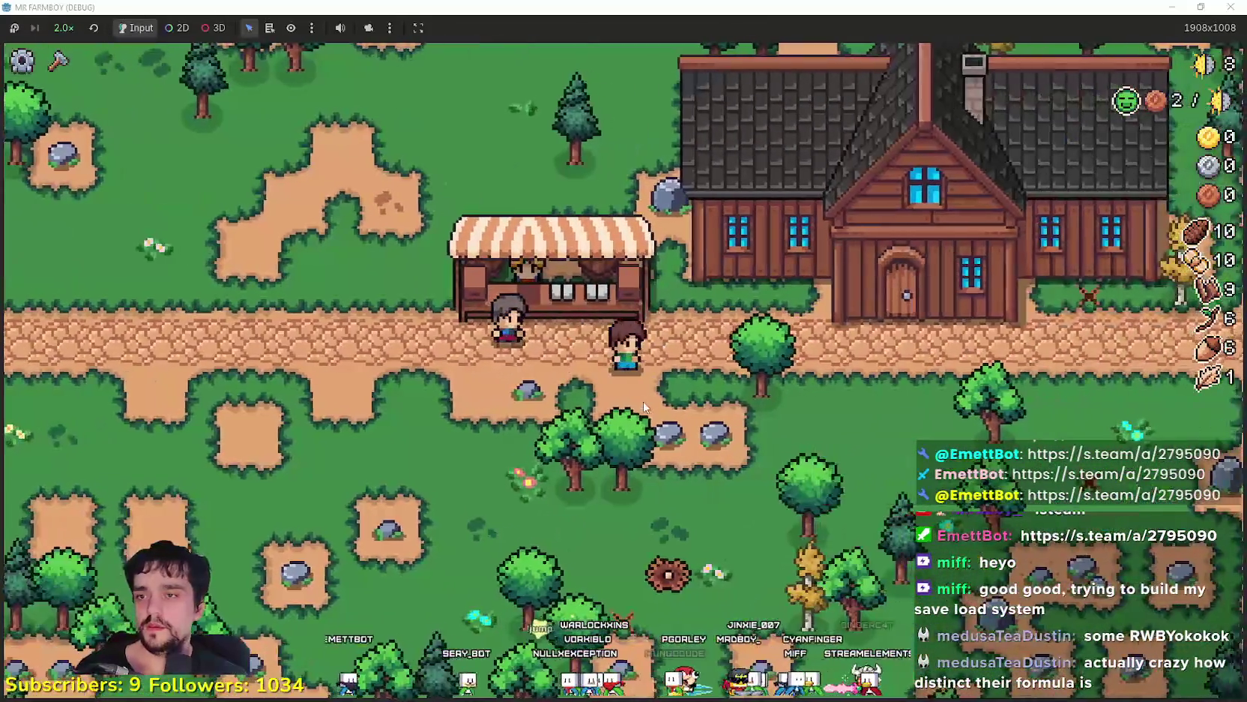
key(a)
key(s)
key(w)
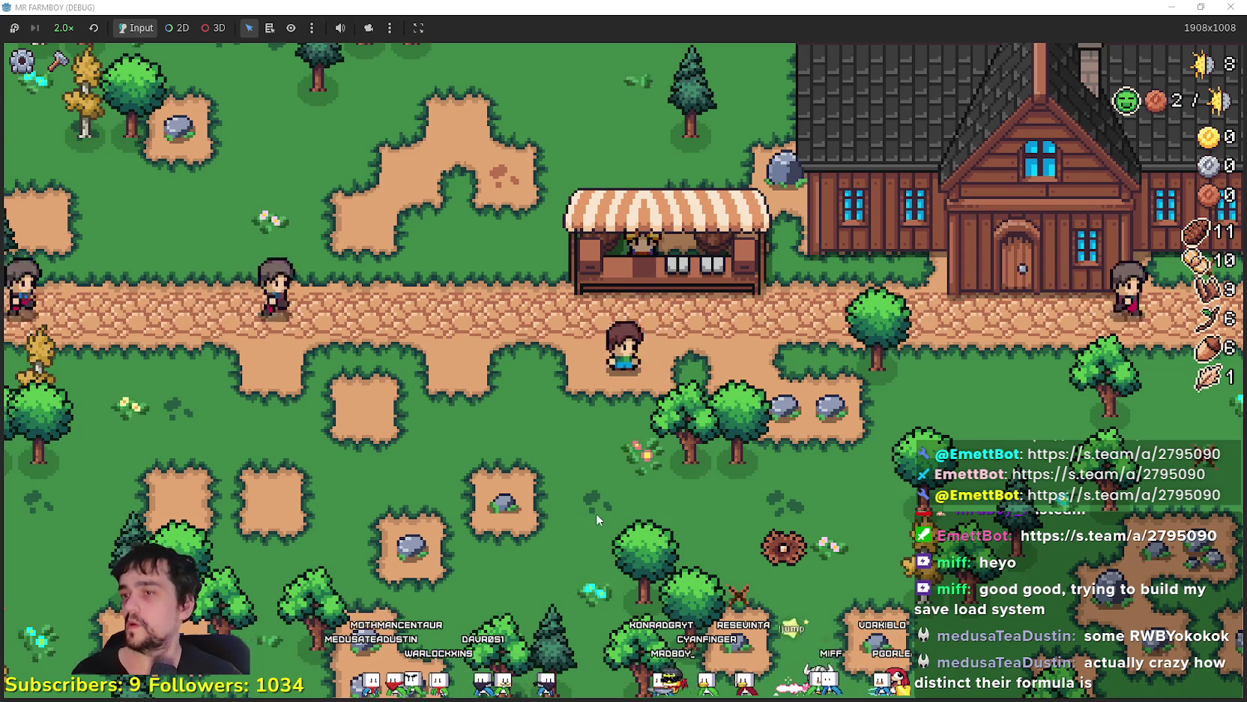
Pause and resume the game, then switch to the YouTube Music window playing Pokémon OP
key(Escape)
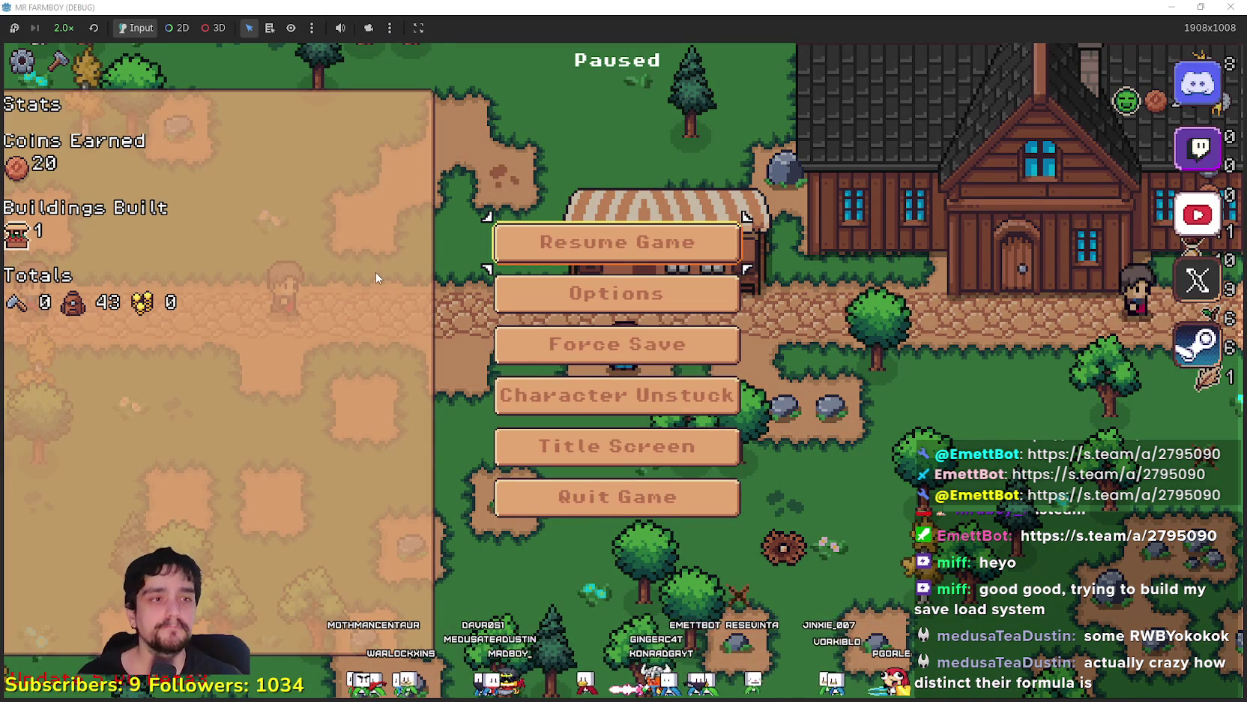
key(Escape)
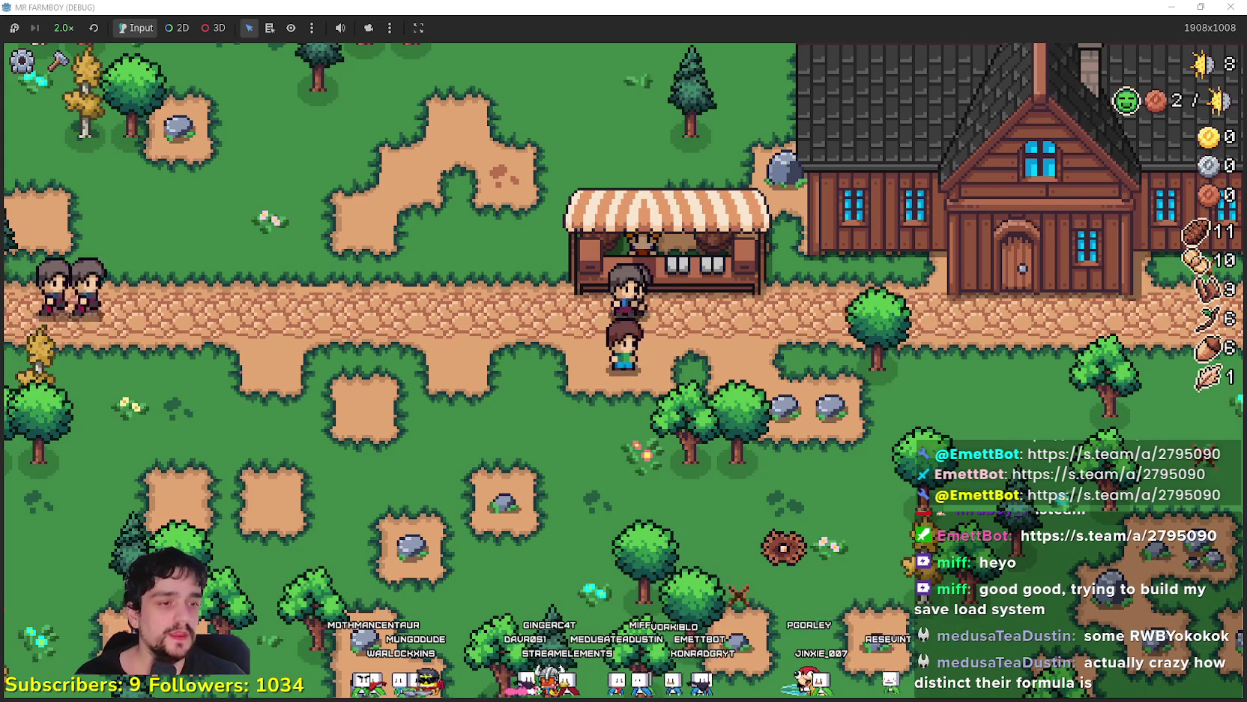
key(alt+Tab)
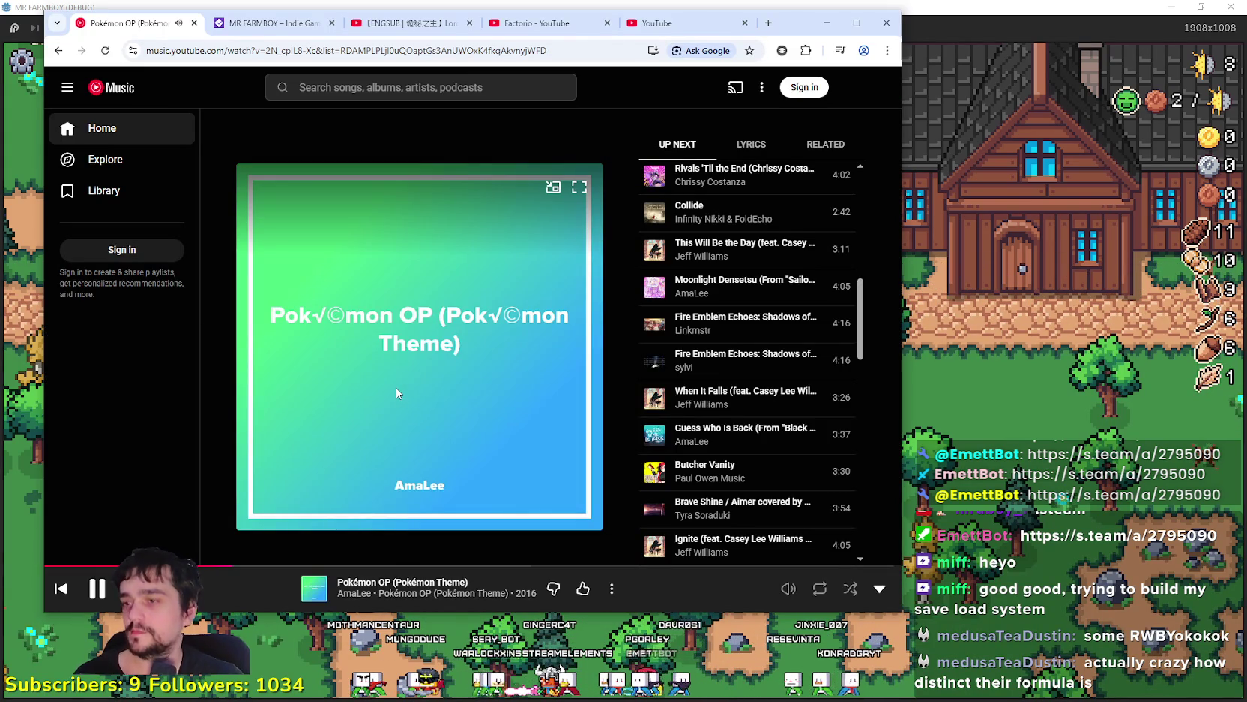
Scroll YouTube Music's Up Next queue to the end, then bring the MR FARMBOY game back in front
click(1001, 358)
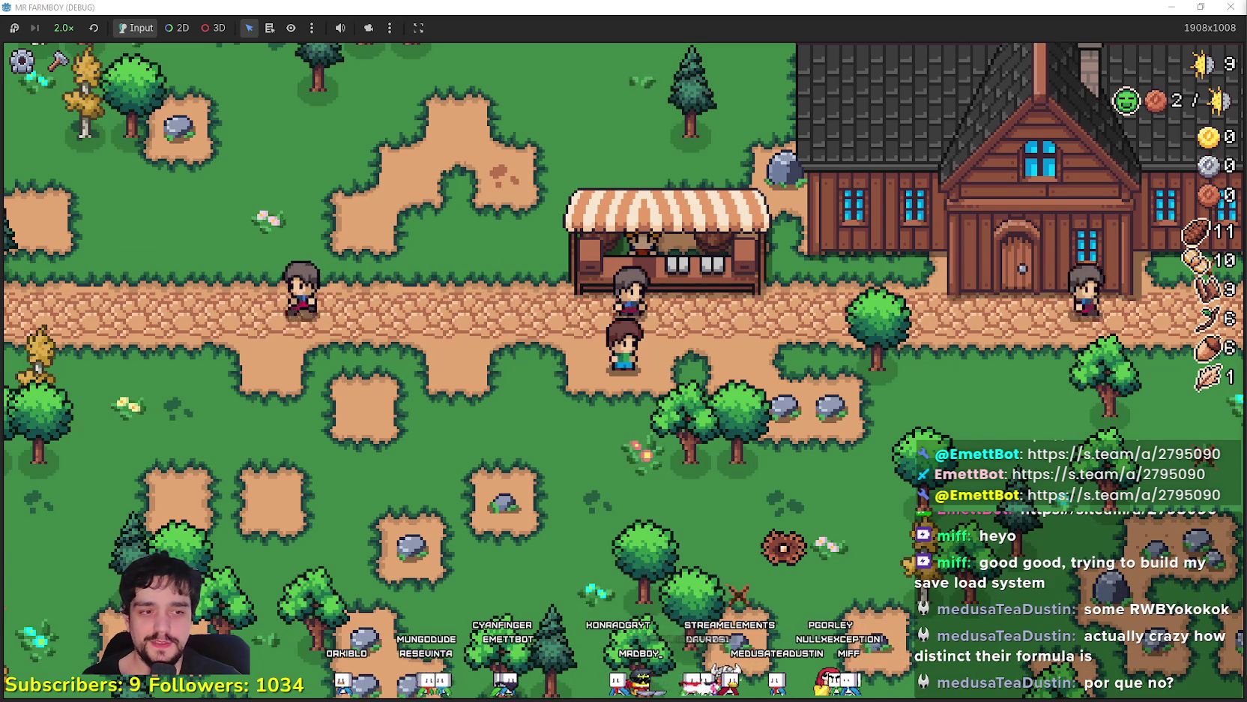
key(alt+Tab)
scroll(771, 328, down, 5)
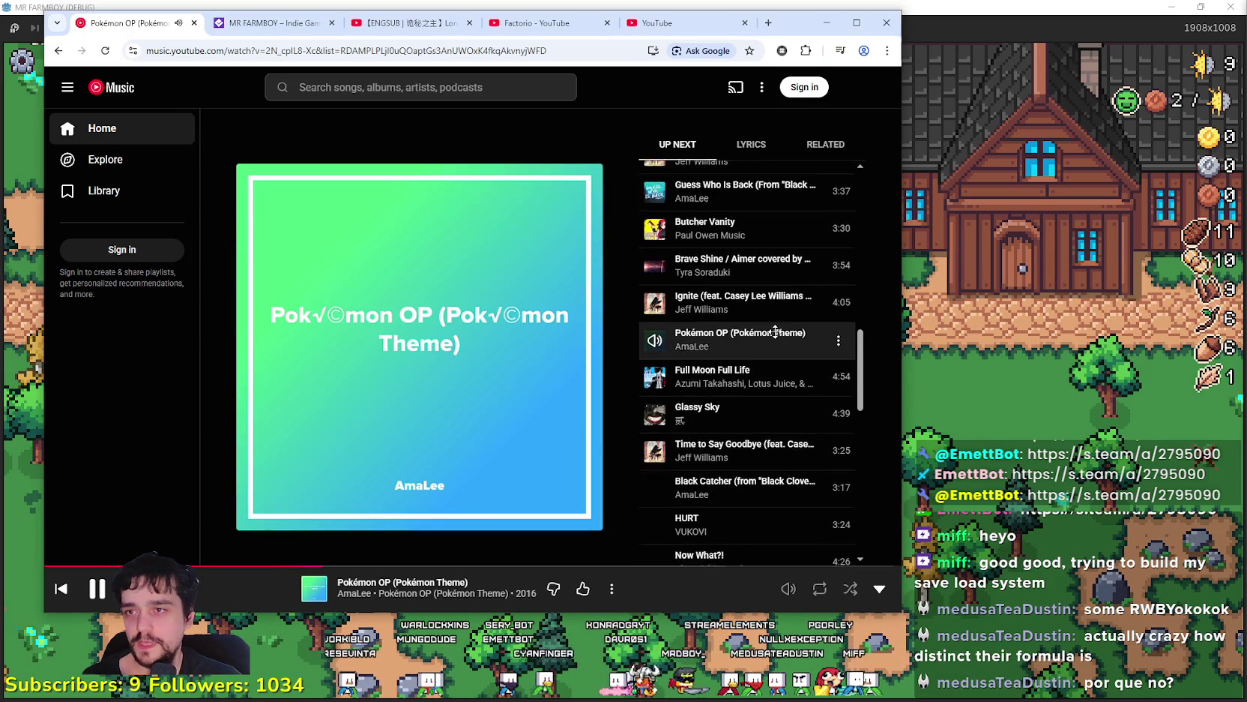
scroll(770, 327, down, 8)
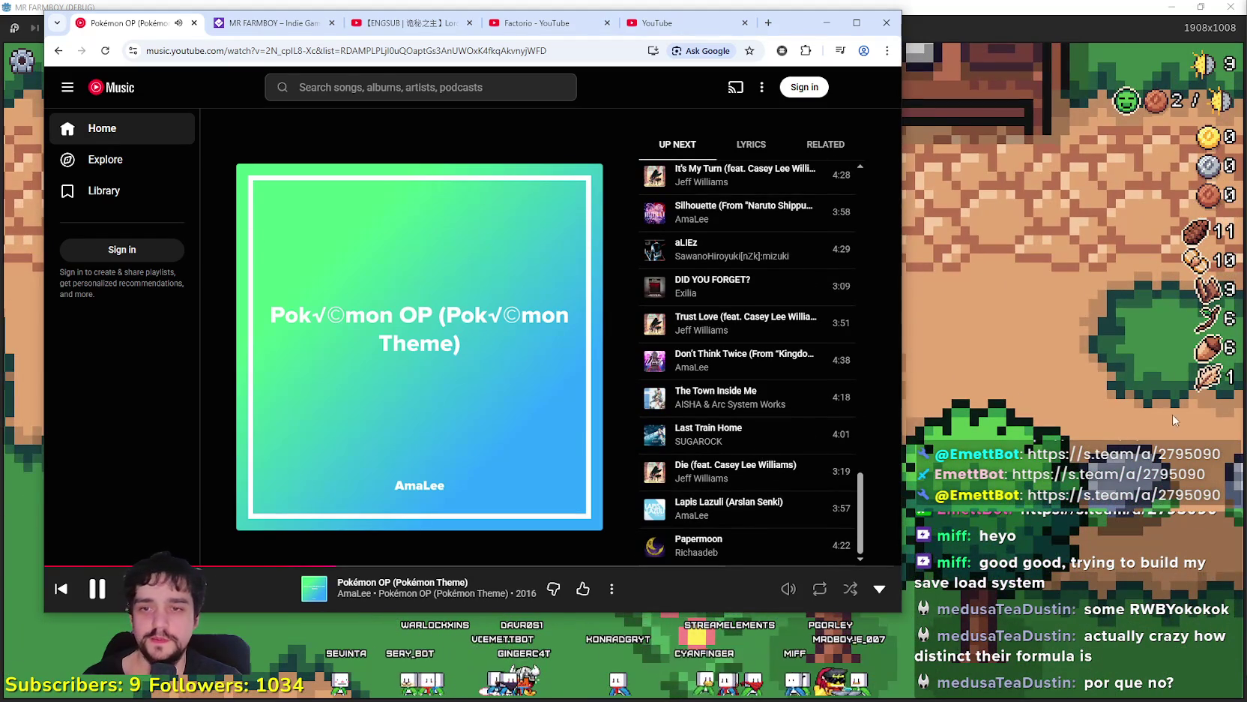
click(1175, 421)
Walk the farmer north toward the house and shop, harvesting until the top stacks reach 36
key(w)
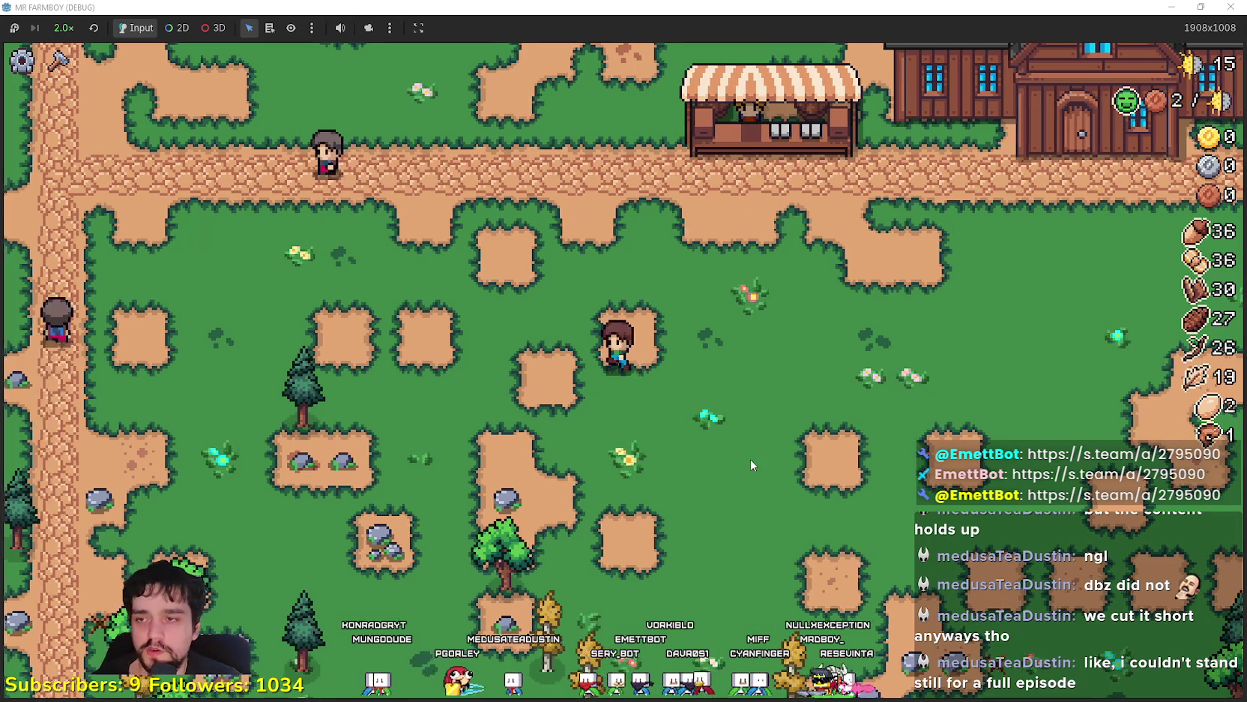
Mine the rocks while walking down across the map, gathering sticks and stone
key(a)
key(s)
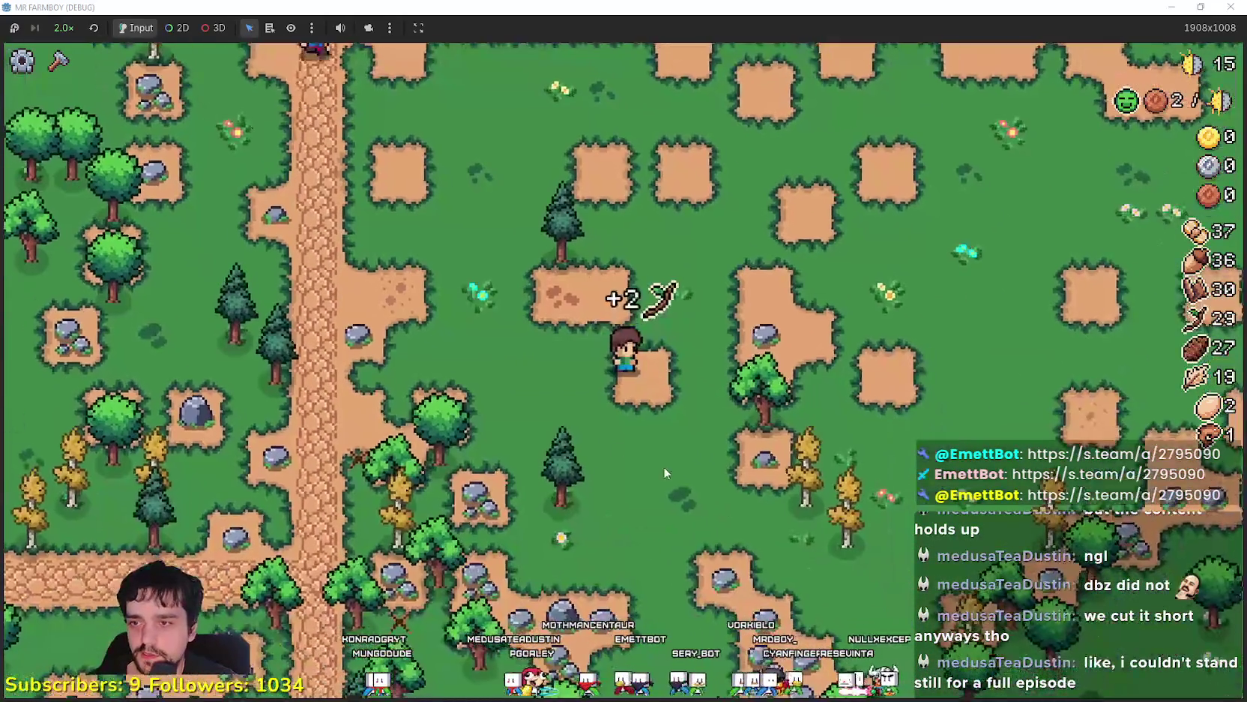
key(d)
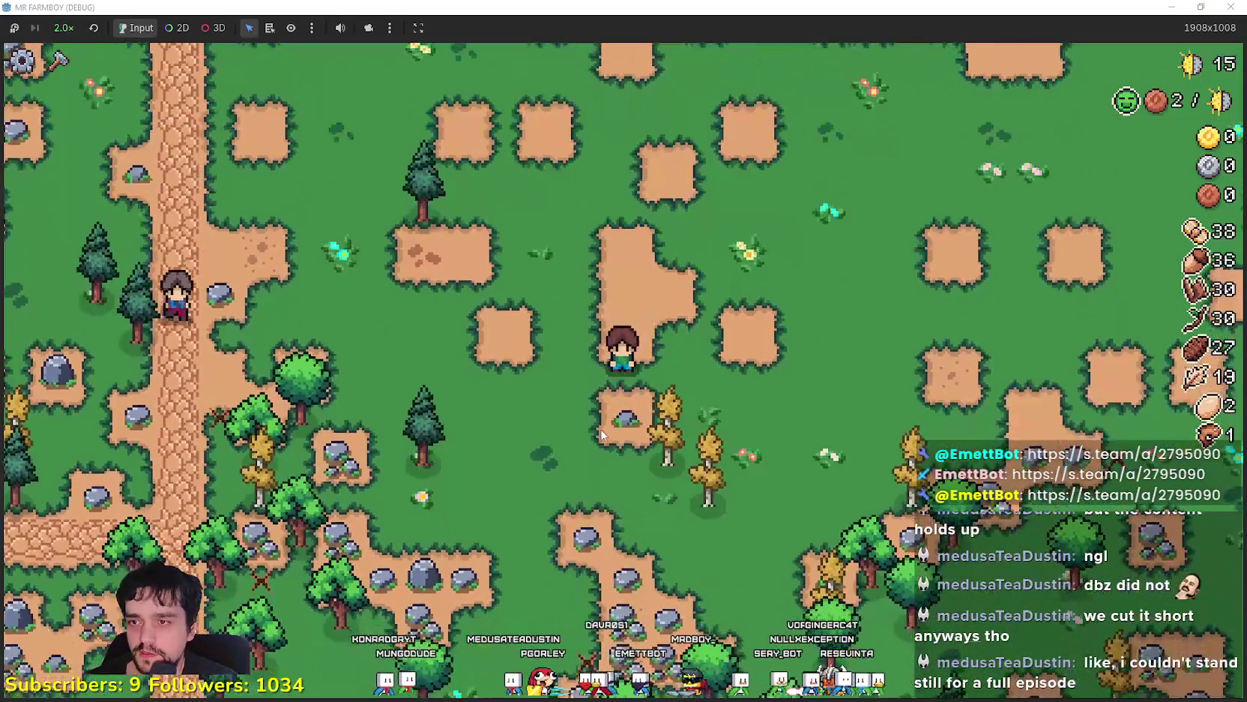
click(601, 430)
key(s)
key(d)
key(s)
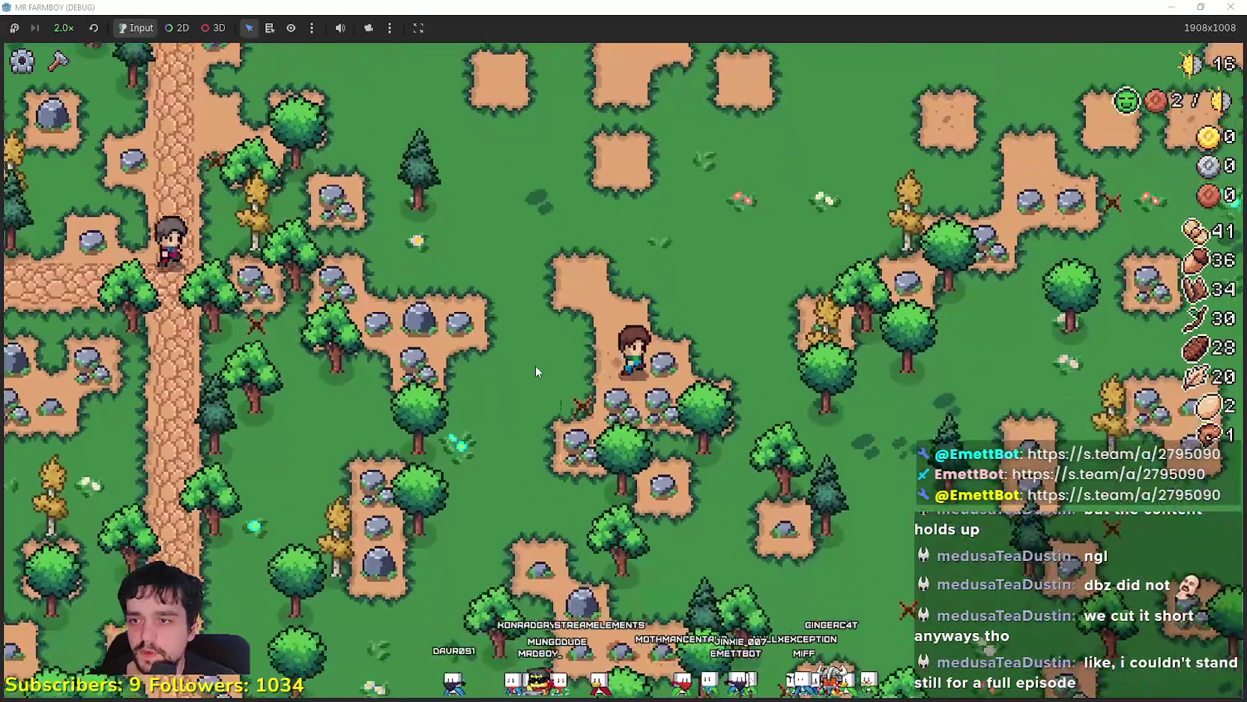
key(s)
key(a)
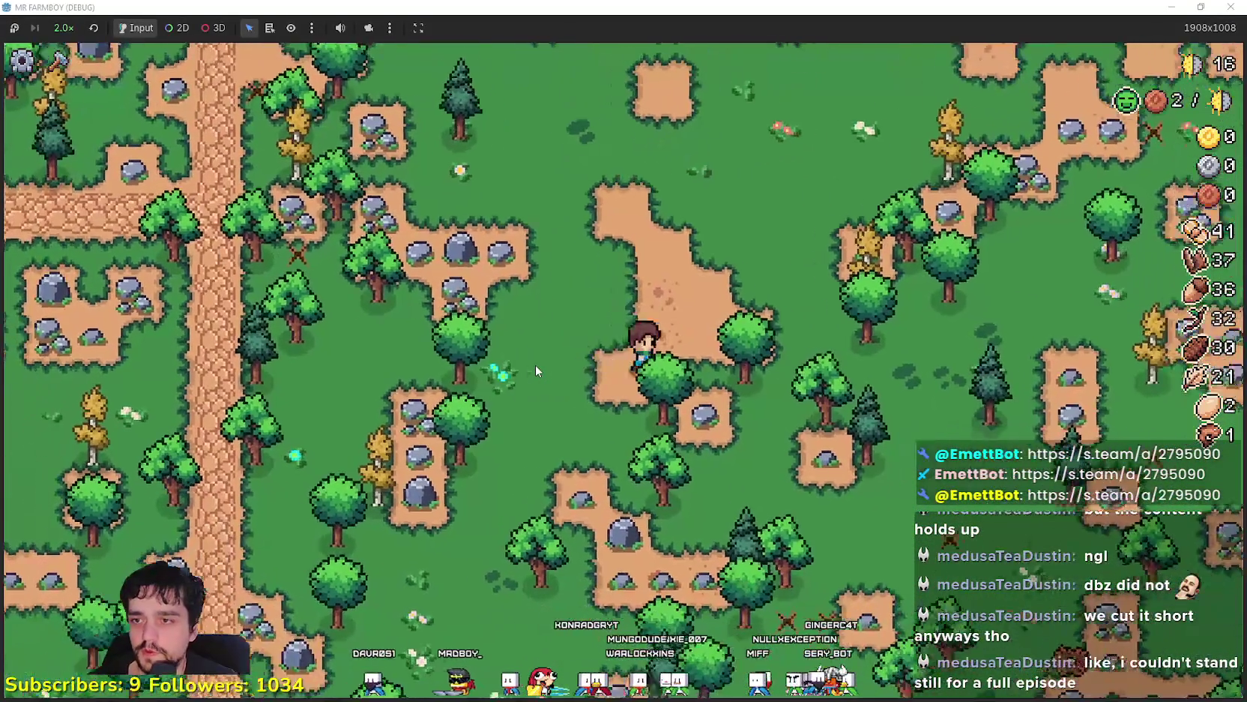
Chop the nearby tree and head up and right to the riverbank to fish
key(d)
key(w)
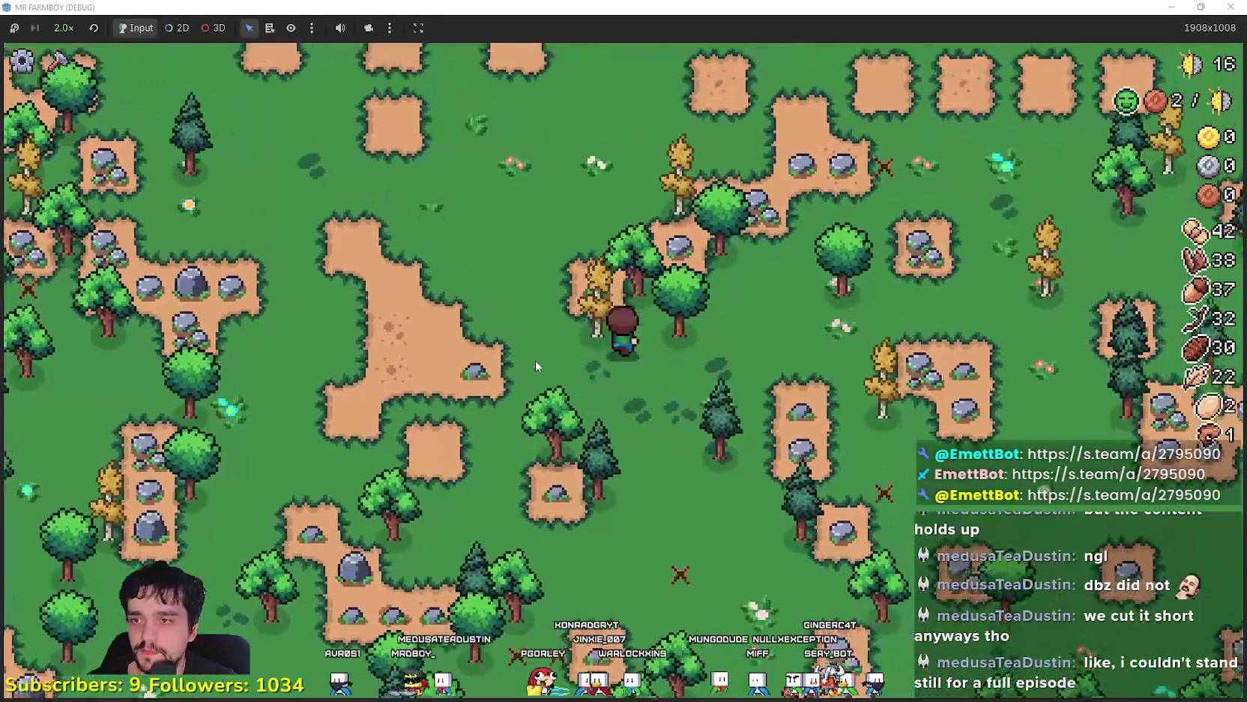
key(w)
key(d)
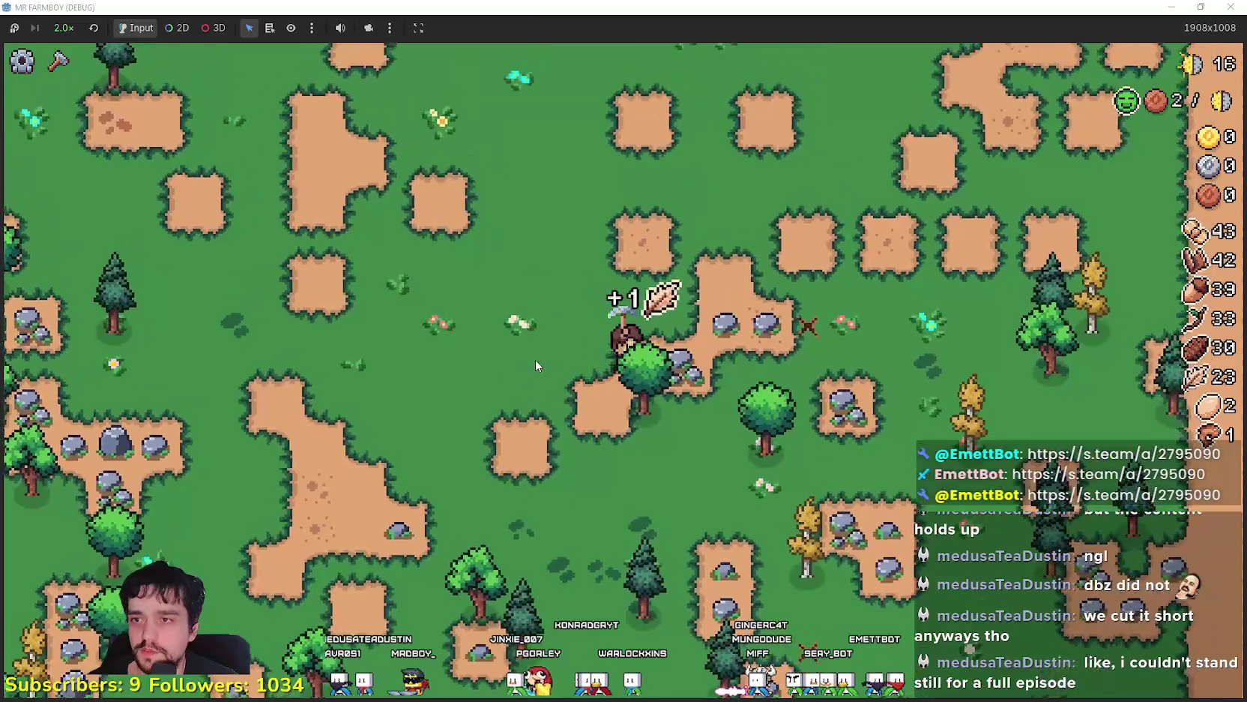
key(d)
key(w)
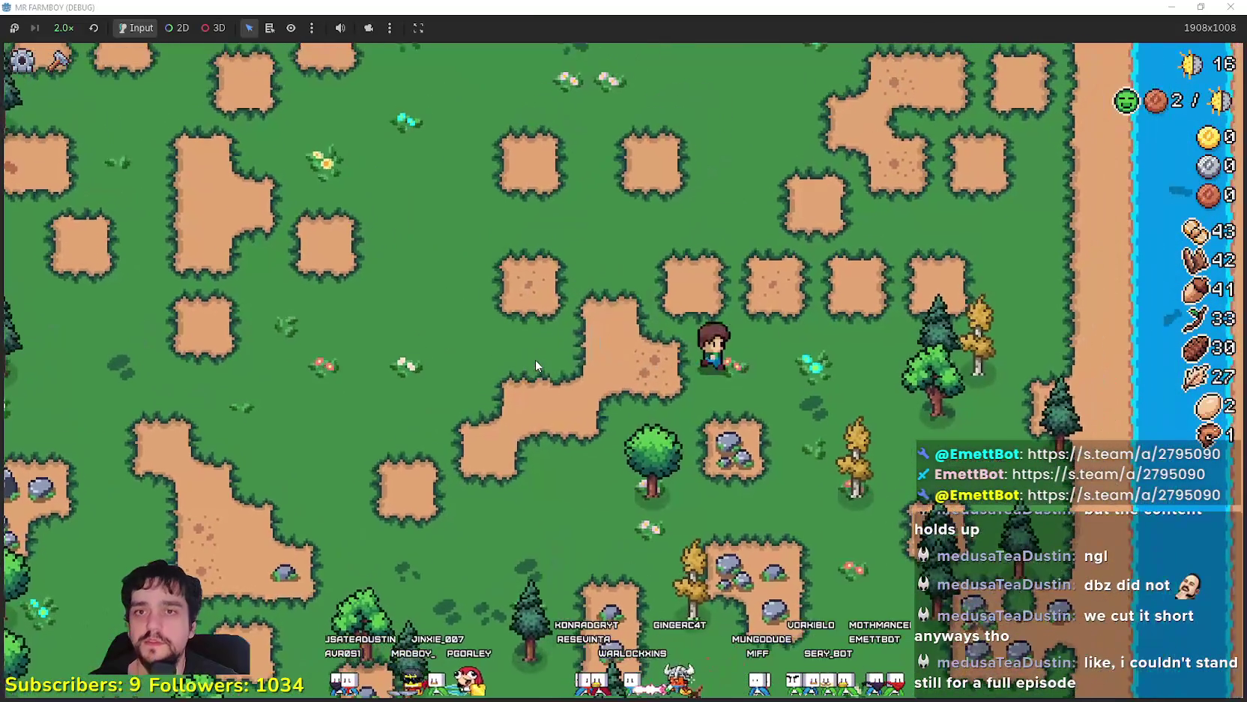
key(d)
key(w)
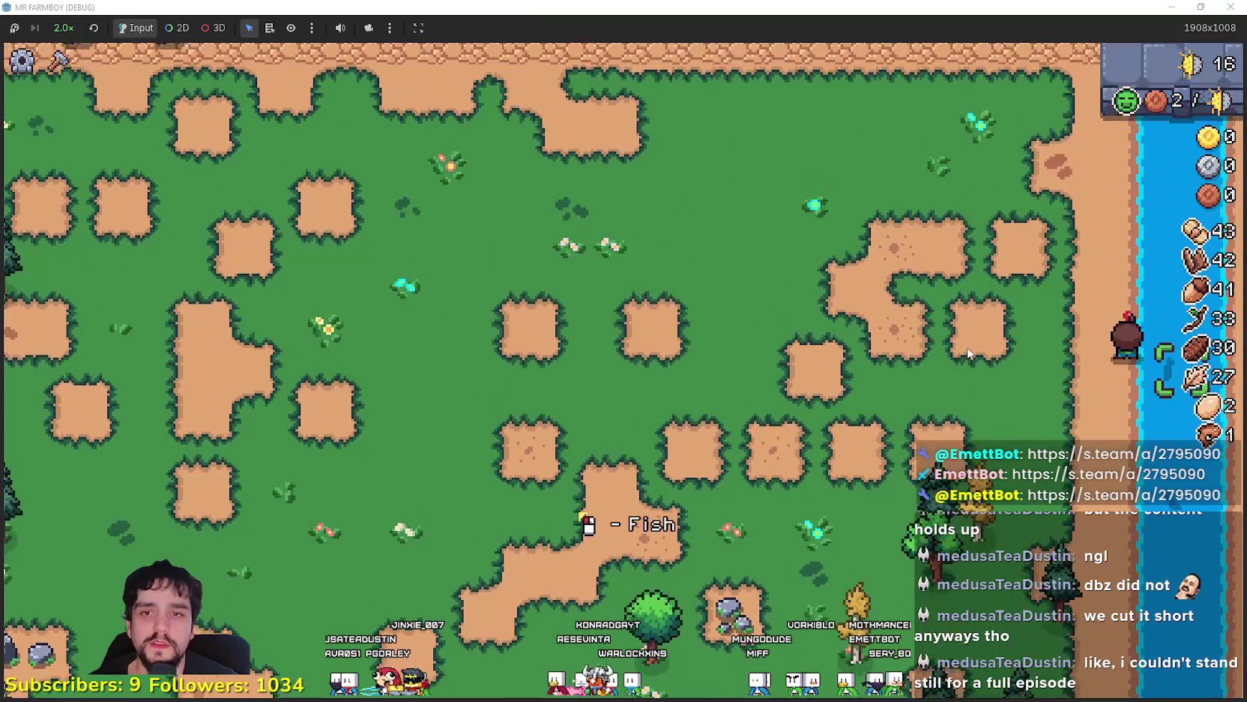
Walk back from the river toward the village along the road
key(s)
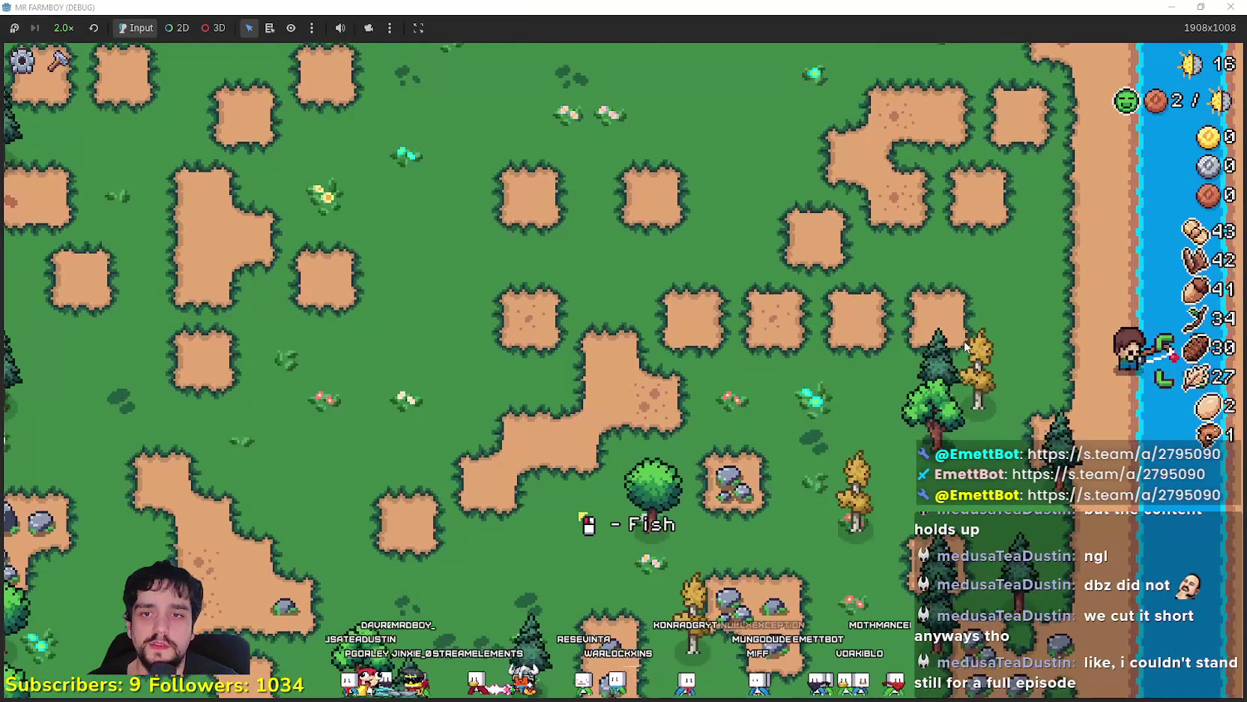
key(a)
key(w)
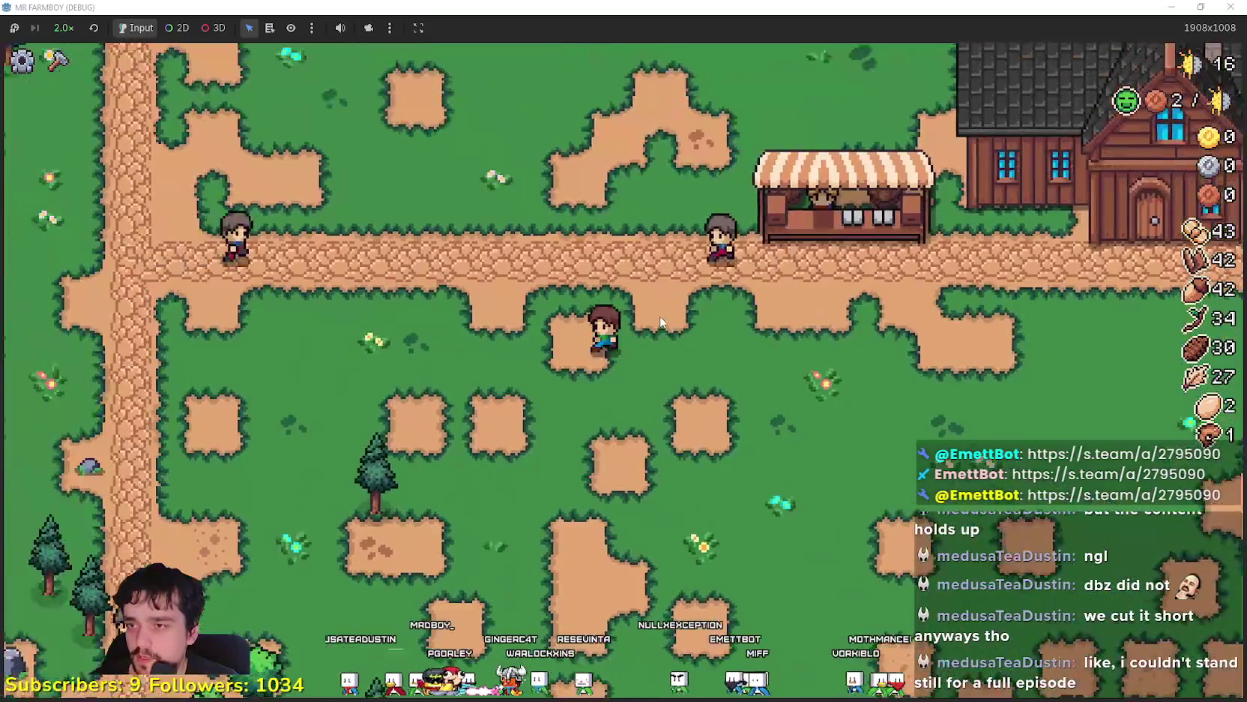
key(s)
key(d)
Open crafting, pick a land tile and move its placement spot over the grass
key(c)
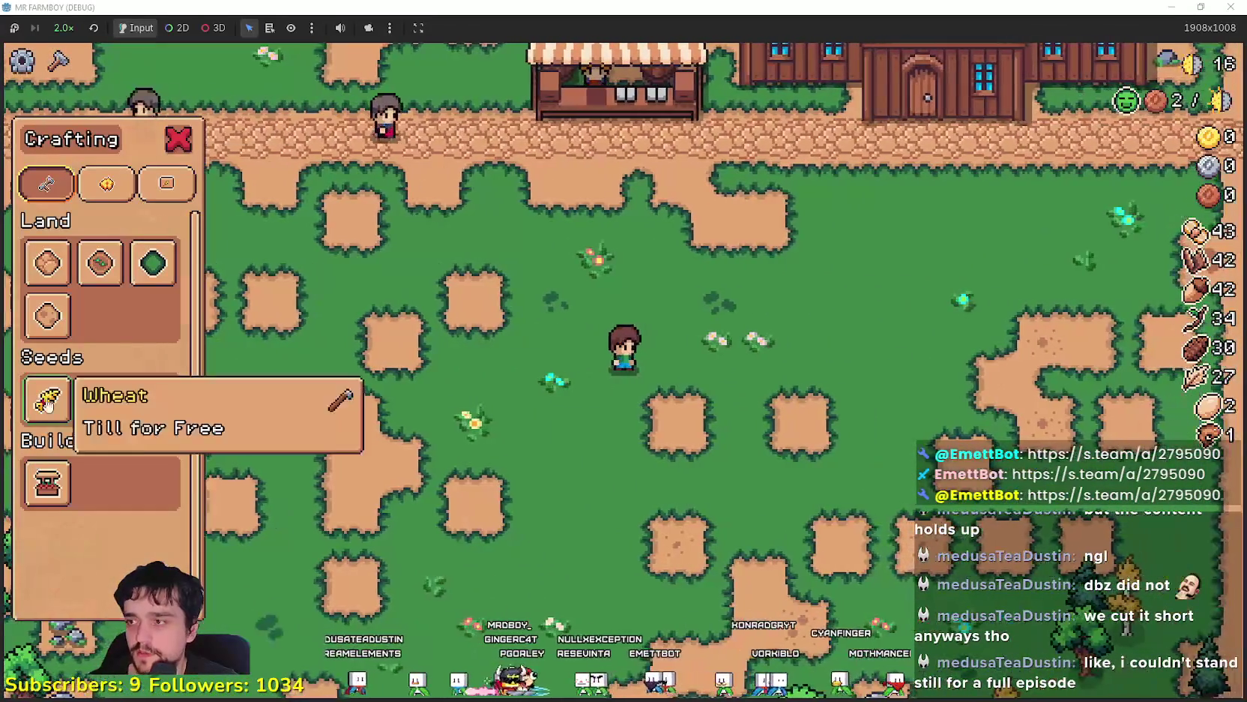
key(w)
click(153, 262)
key(d)
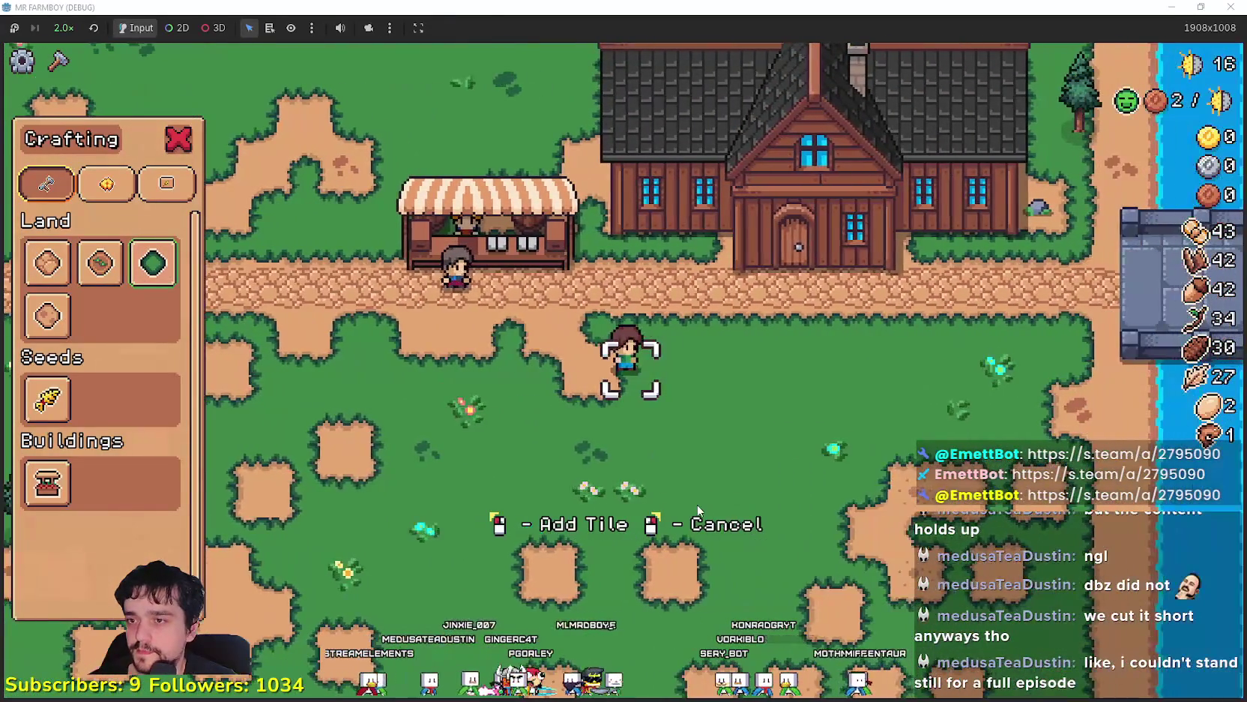
key(a)
key(w)
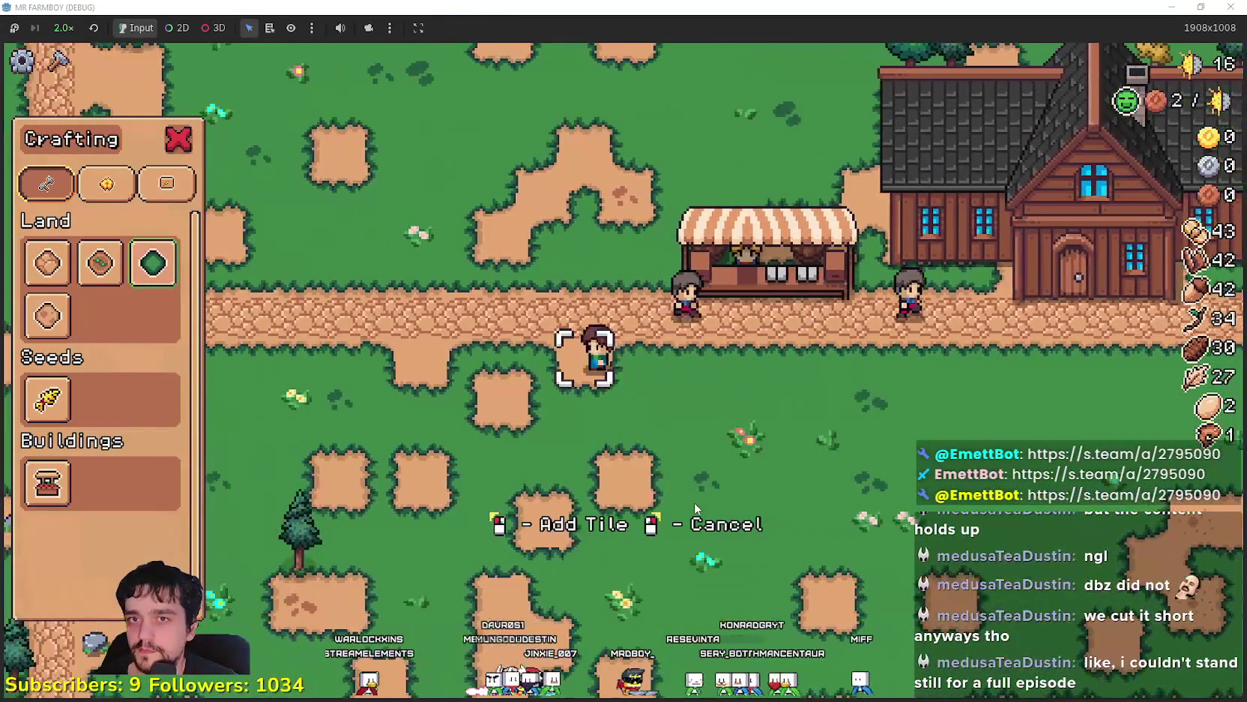
key(d)
key(s)
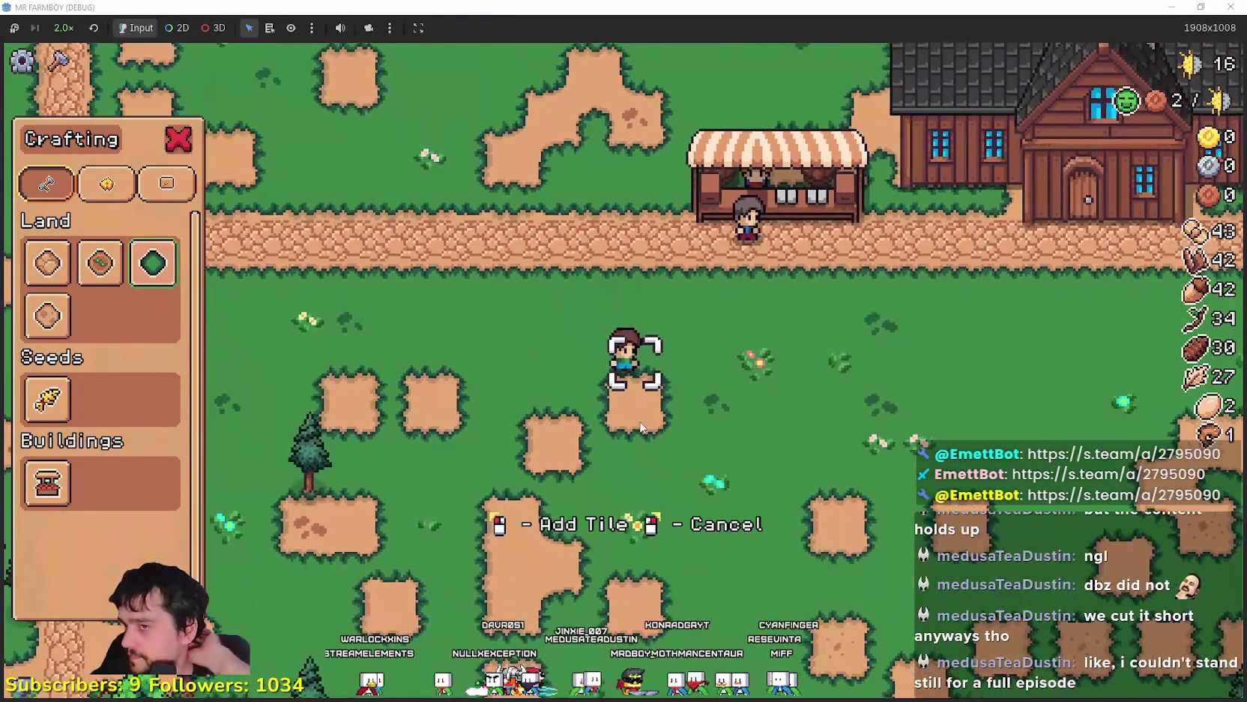
Walk across the grass past the vertical road toward the trees
key(s)
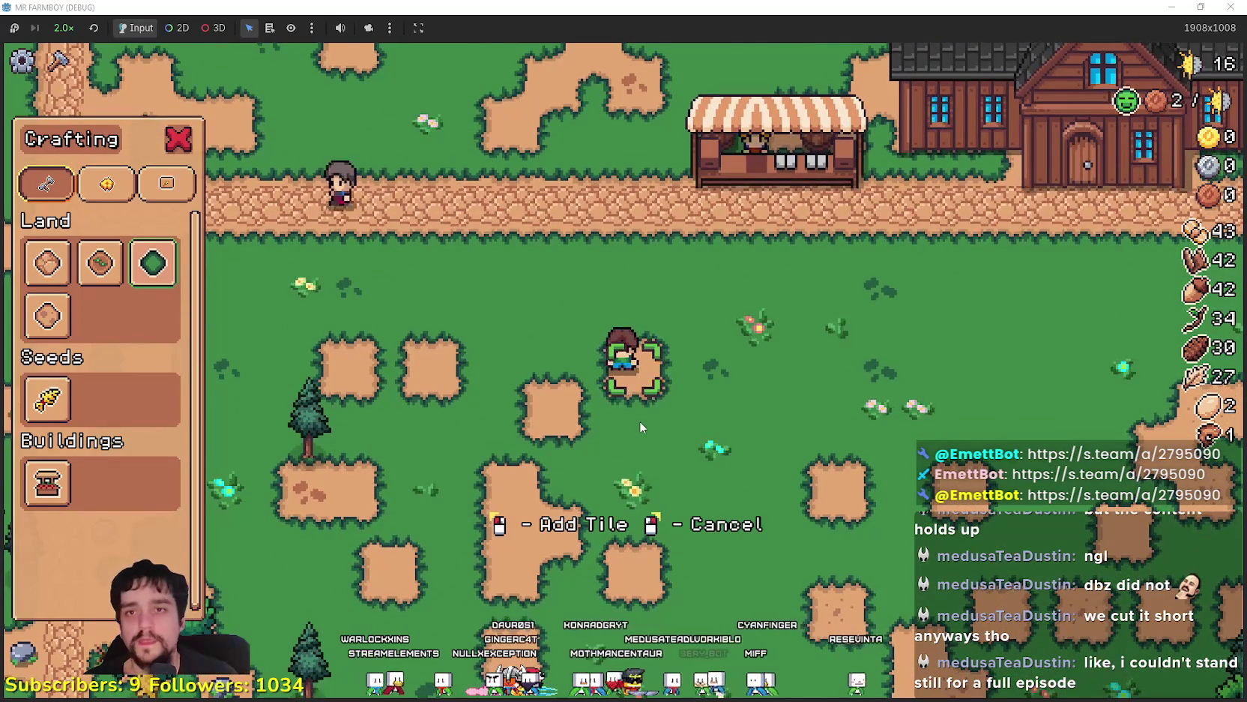
key(a)
key(w)
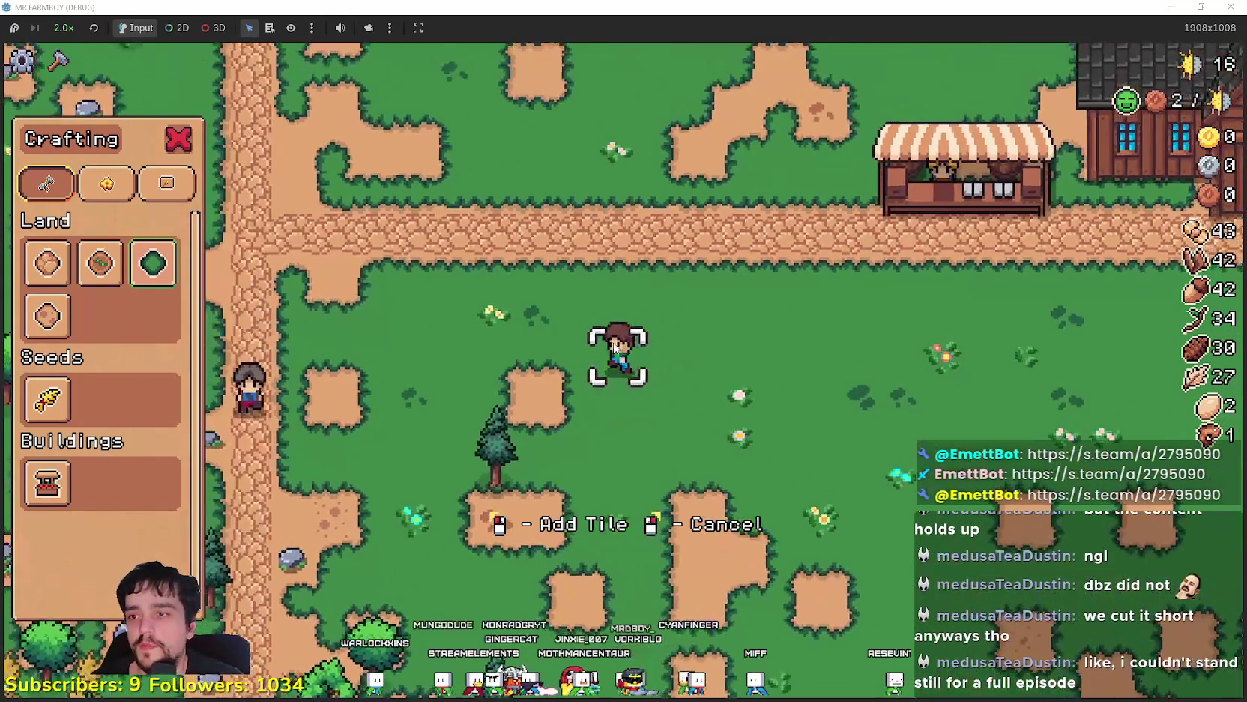
key(s)
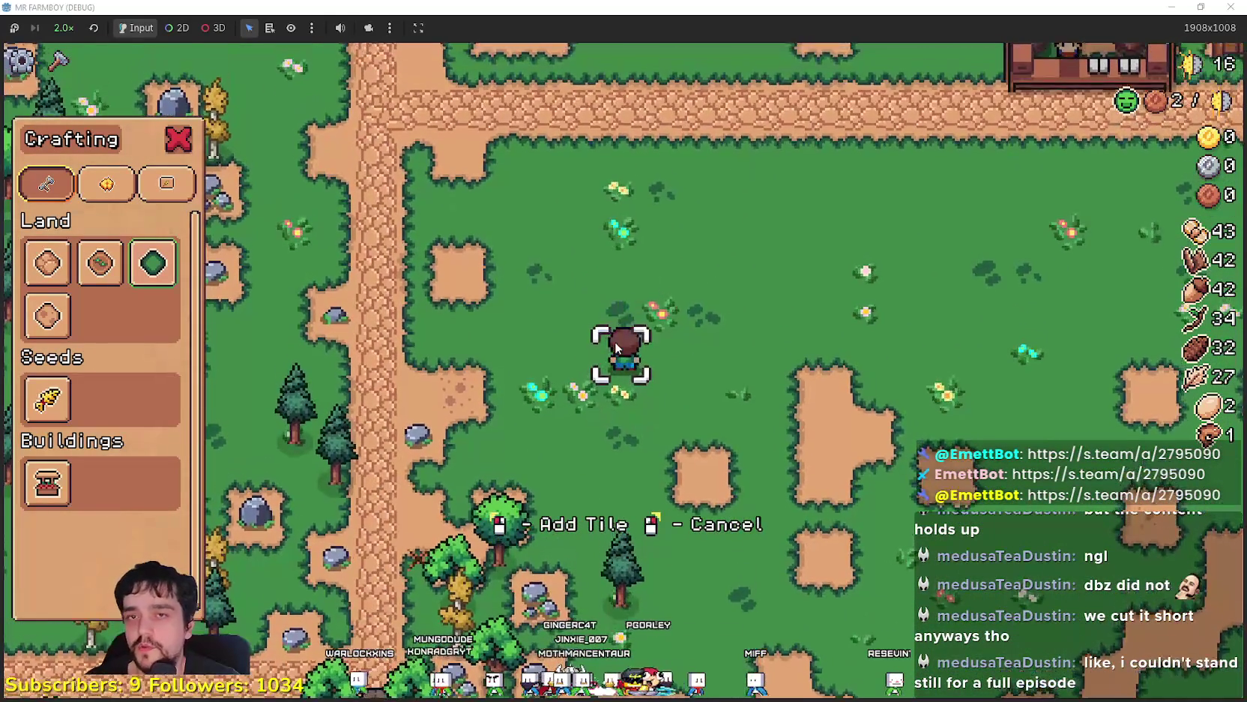
key(a)
key(w)
key(s)
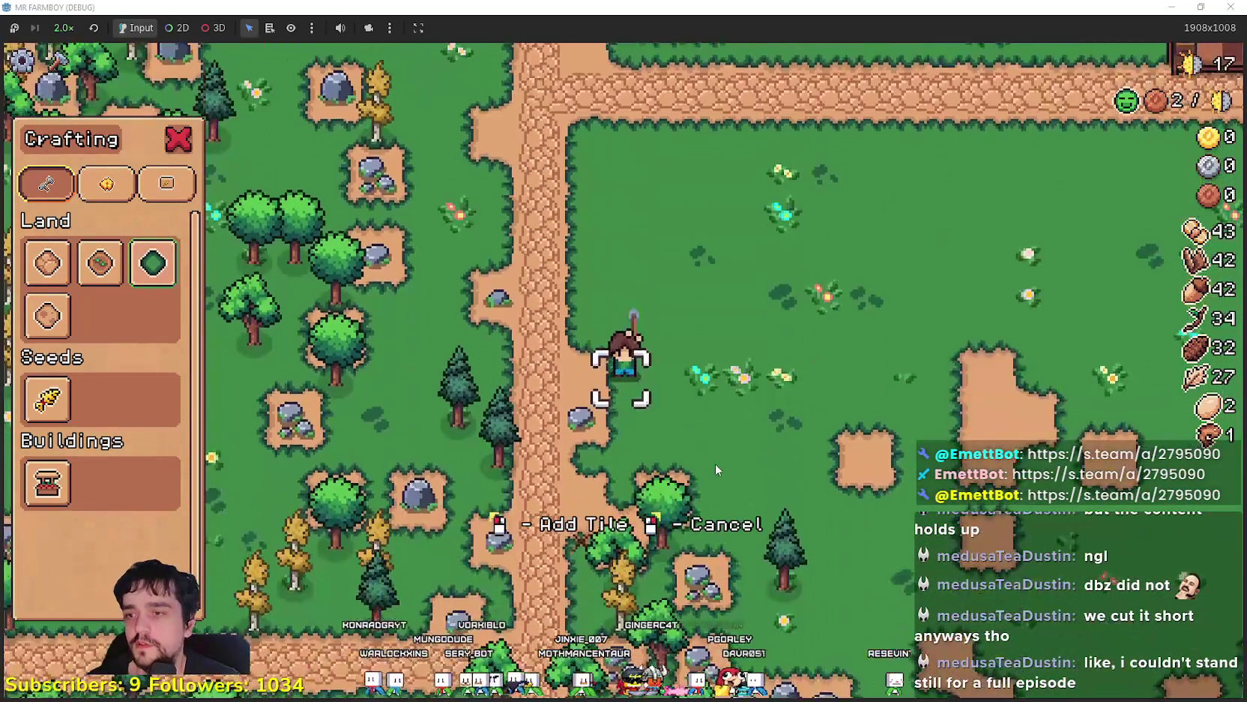
key(a)
Collect acorns and harvest a tree for wood while crossing the field
key(s)
key(d)
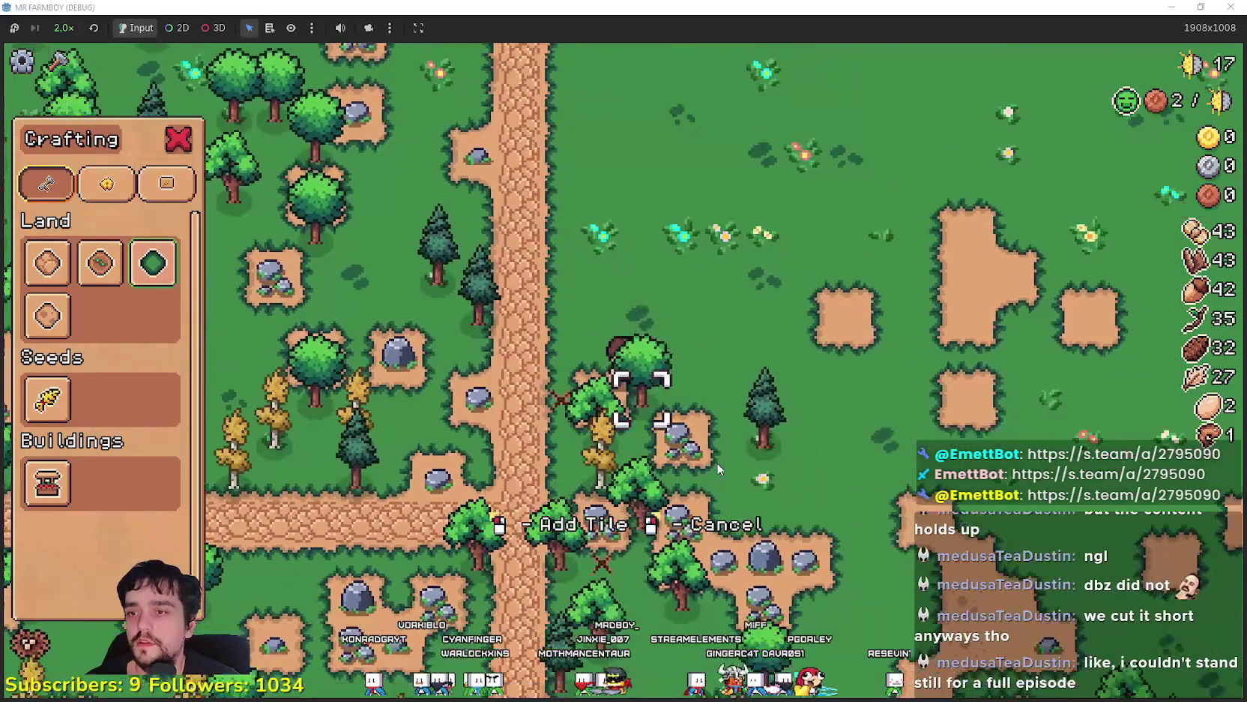
key(d)
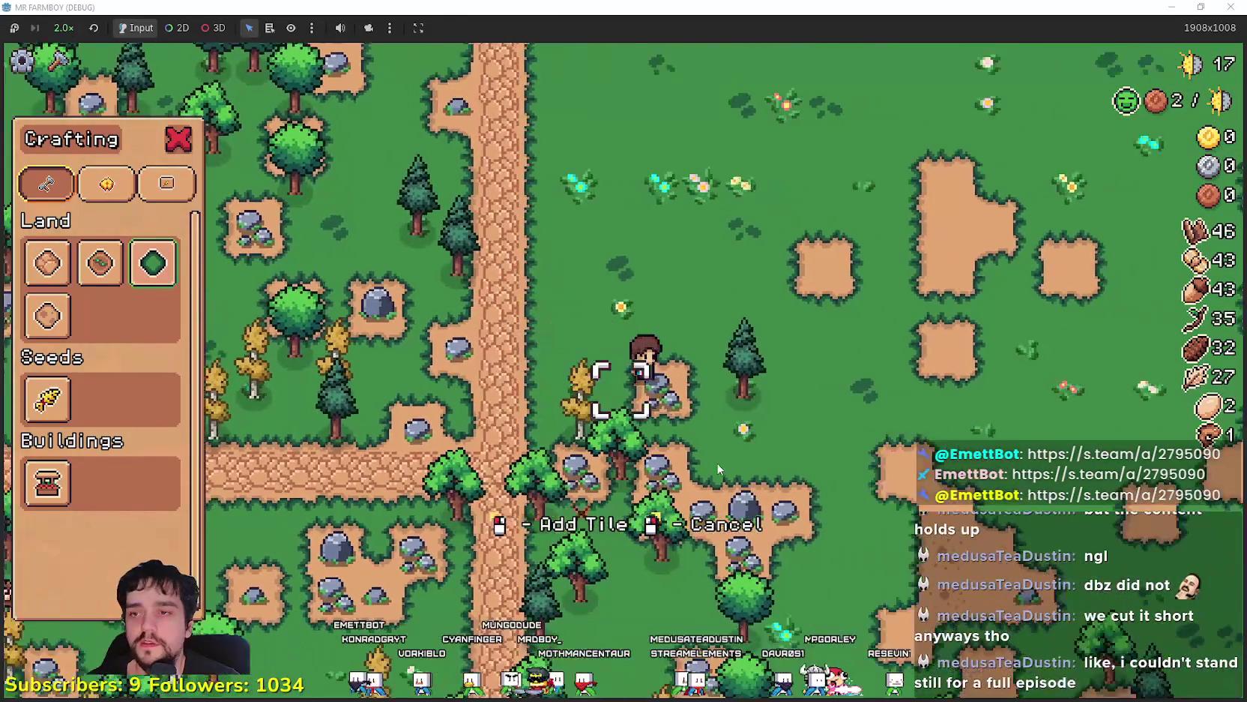
key(s)
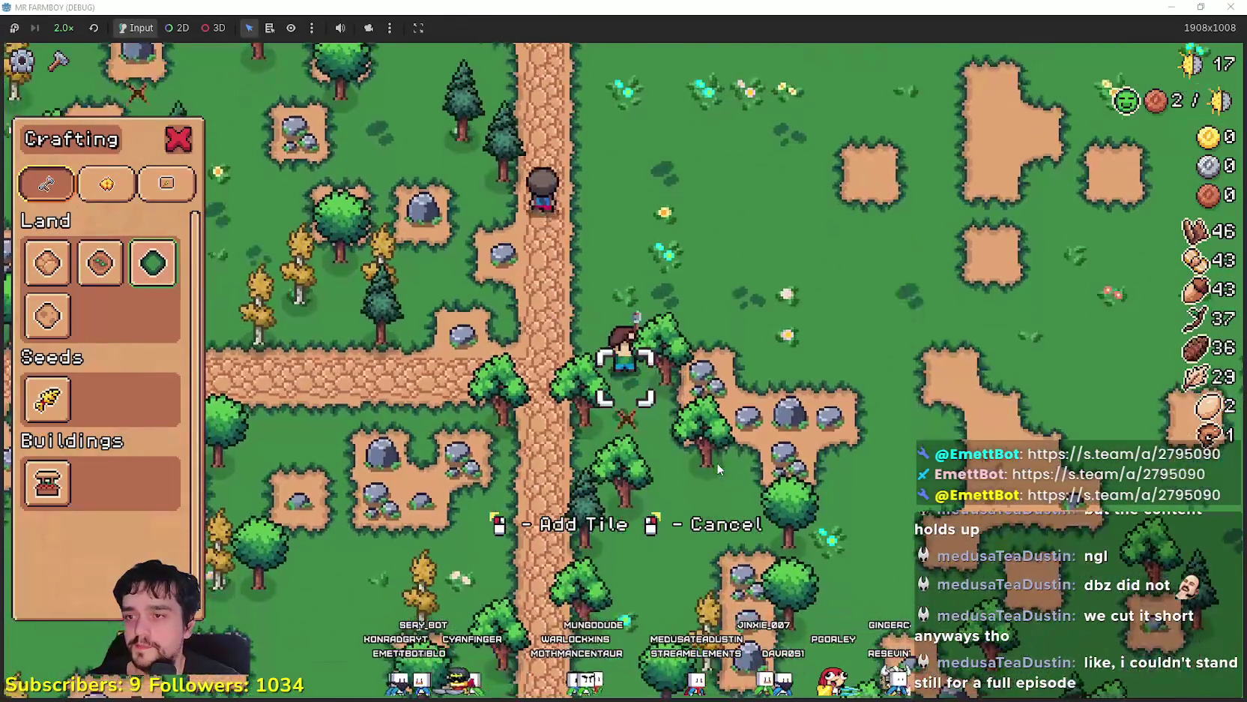
key(d)
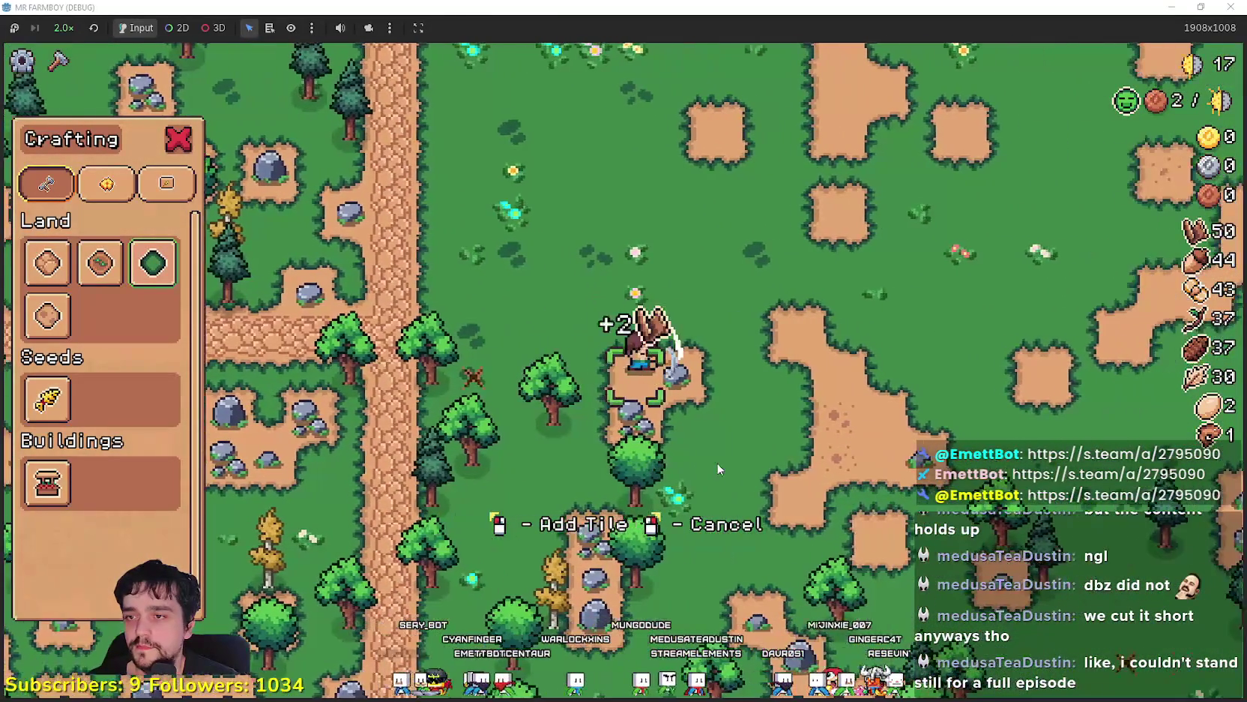
key(d)
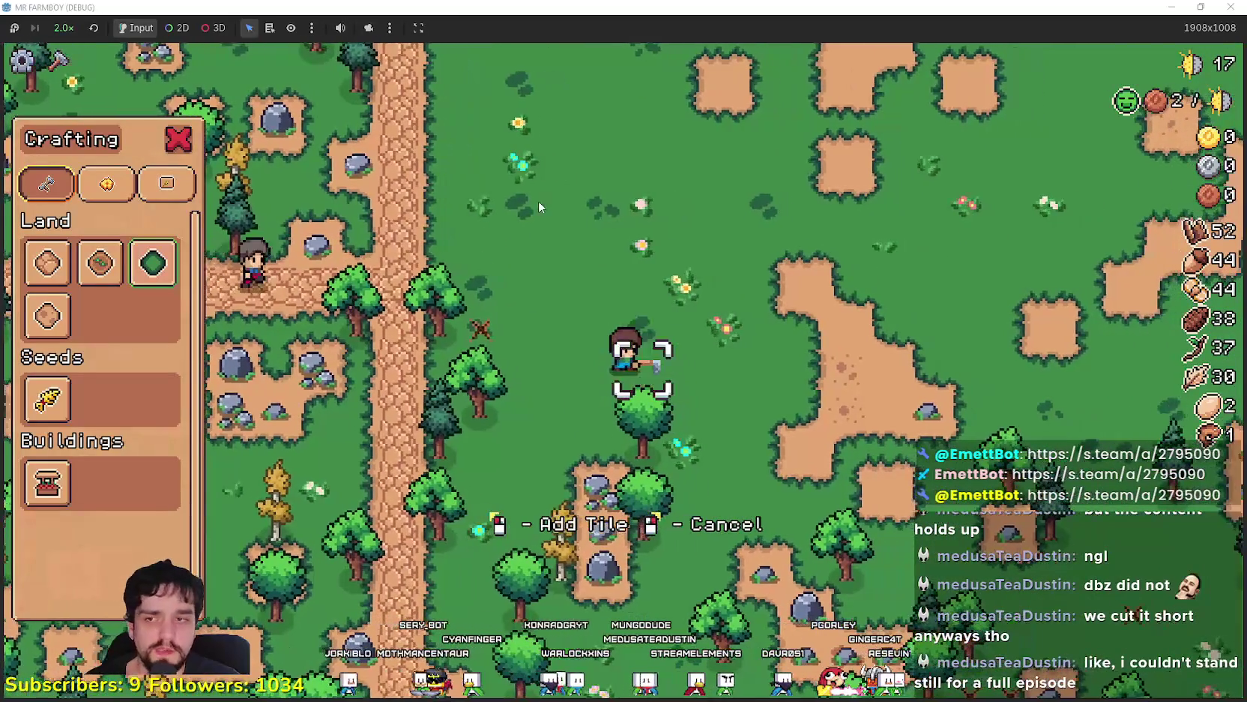
Walk up the field toward the farmhouse and along the river
key(w)
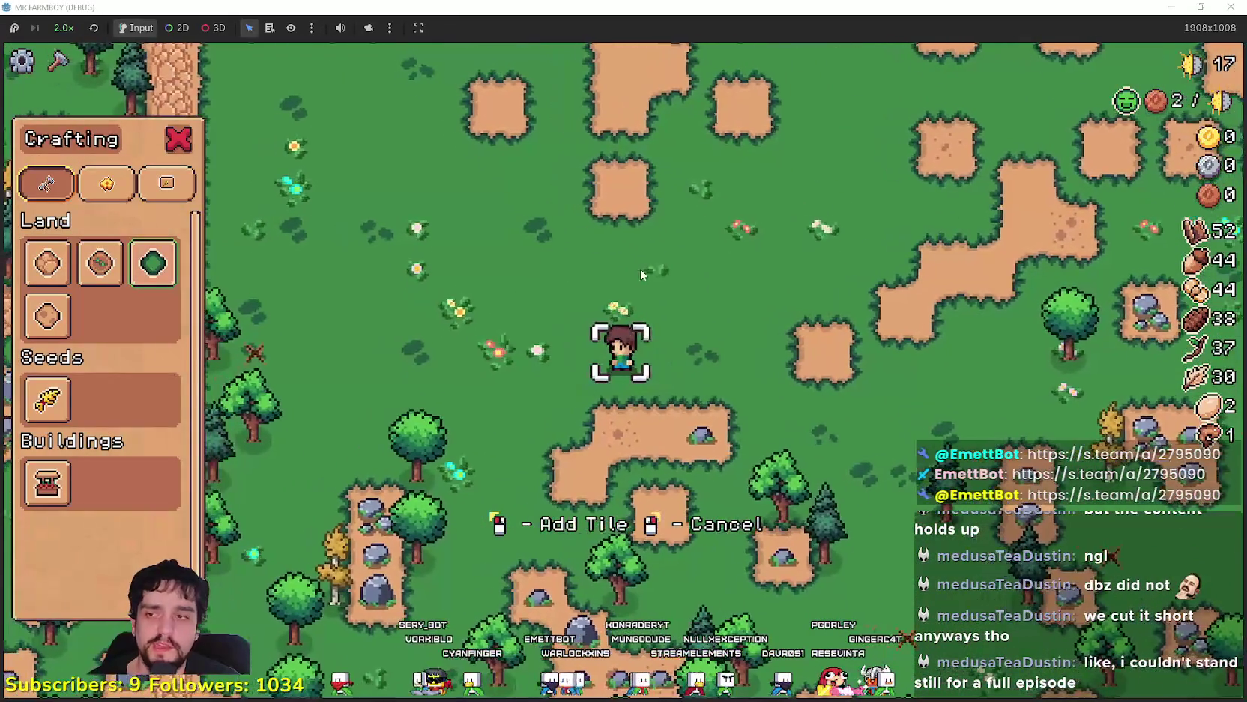
key(w)
key(s)
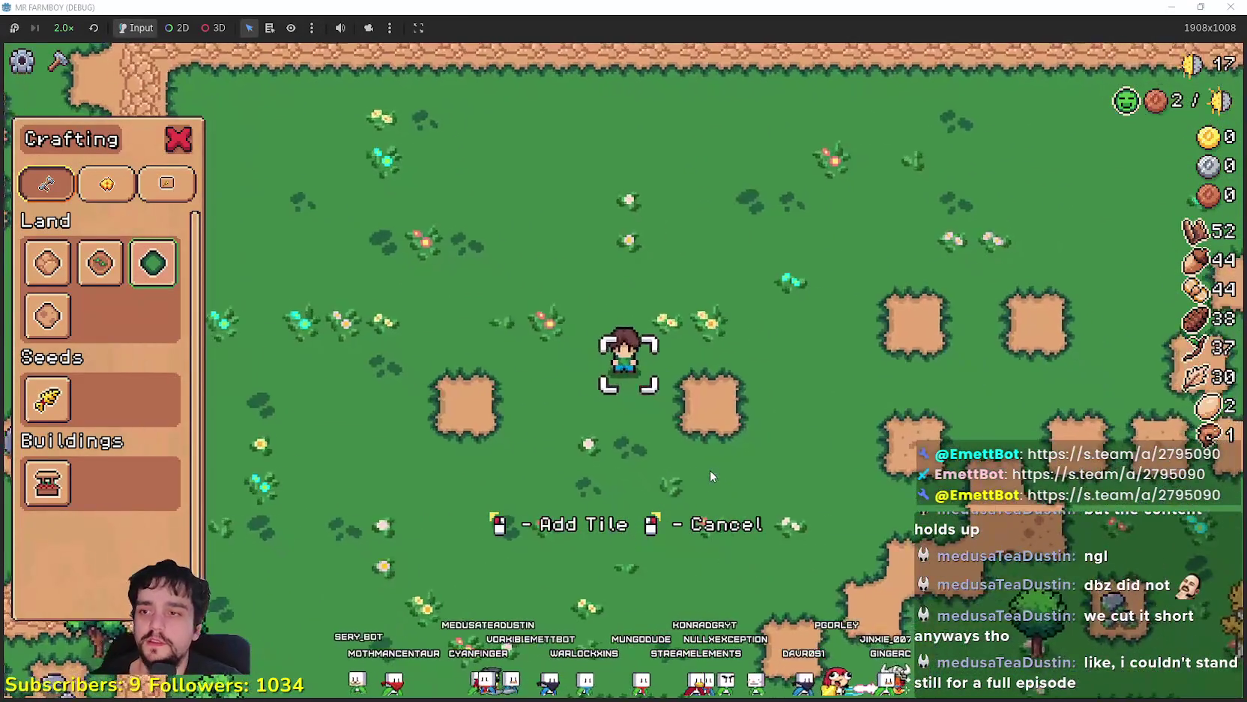
key(a)
key(d)
key(w)
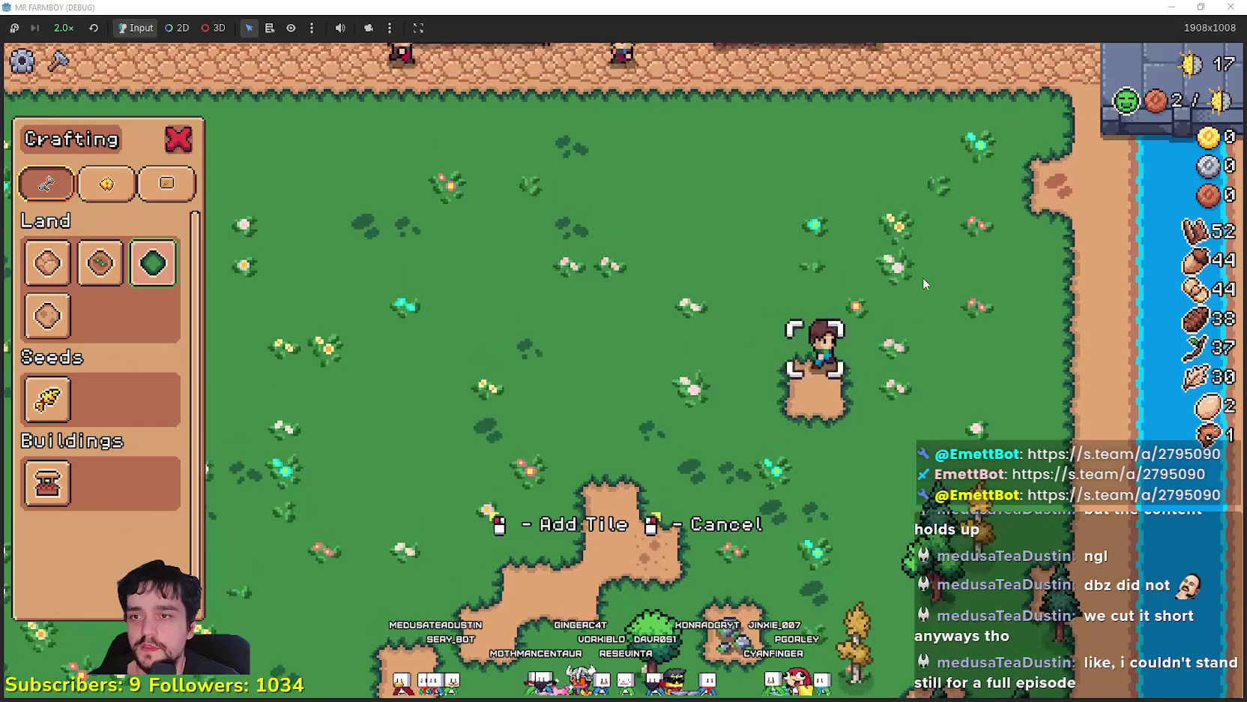
key(w)
key(d)
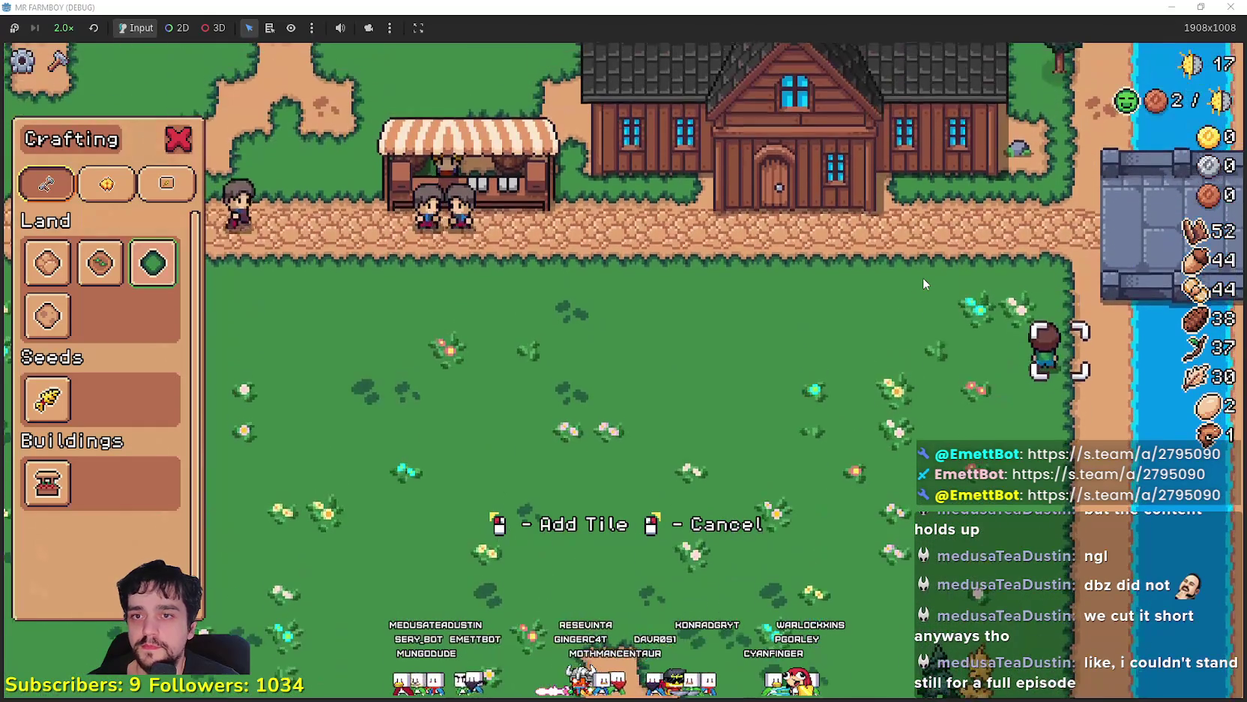
Walk past the farmhouse and down toward the market stall
key(w)
key(a)
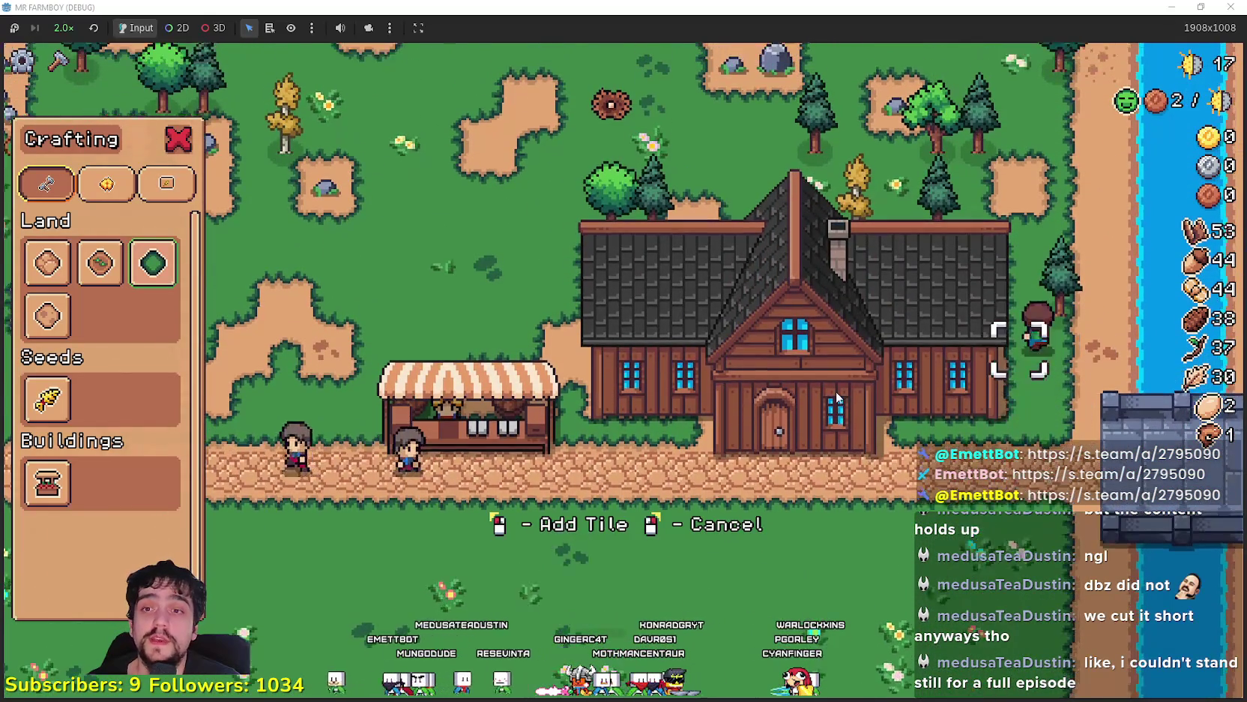
key(a)
key(s)
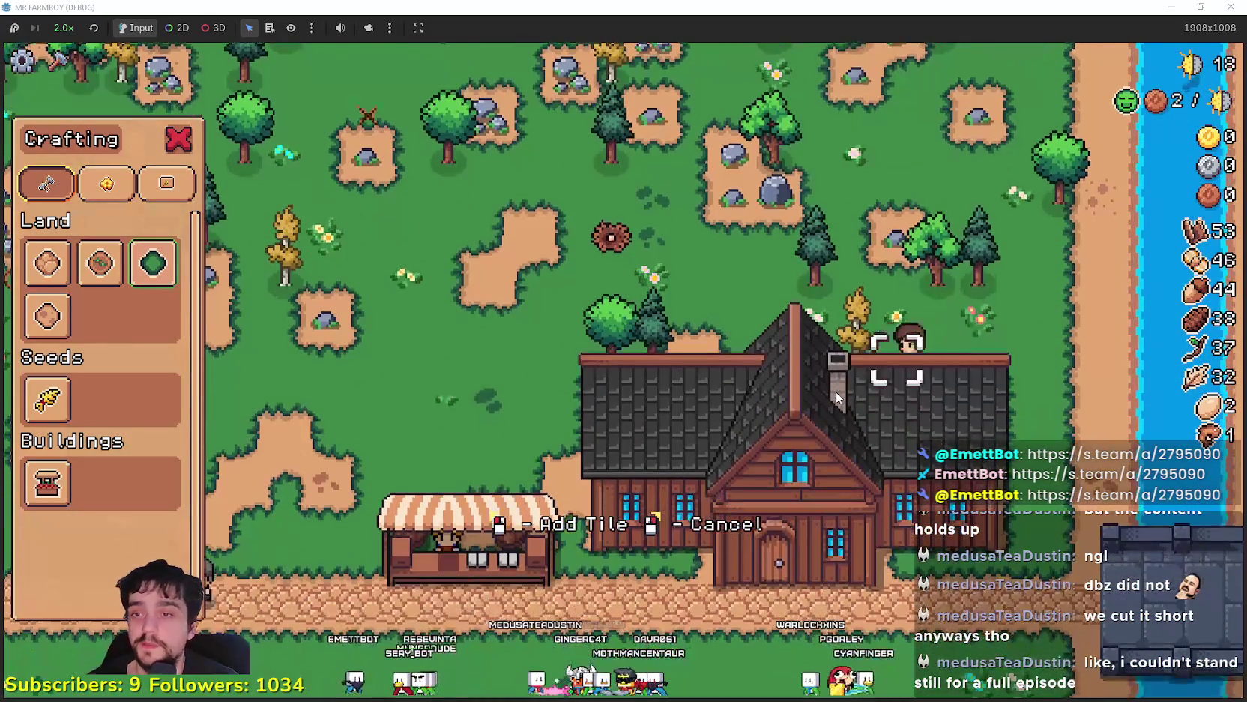
key(a)
key(s)
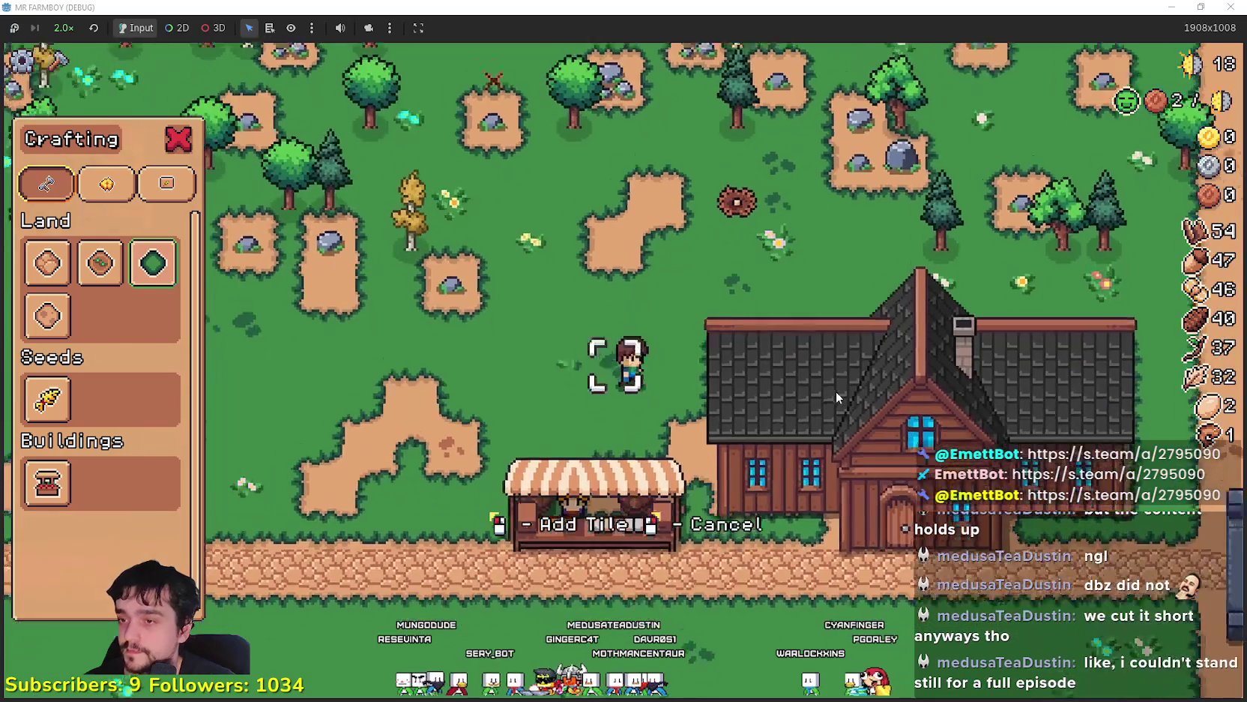
key(a)
Head into the upper field and pick up the dropped log
key(w)
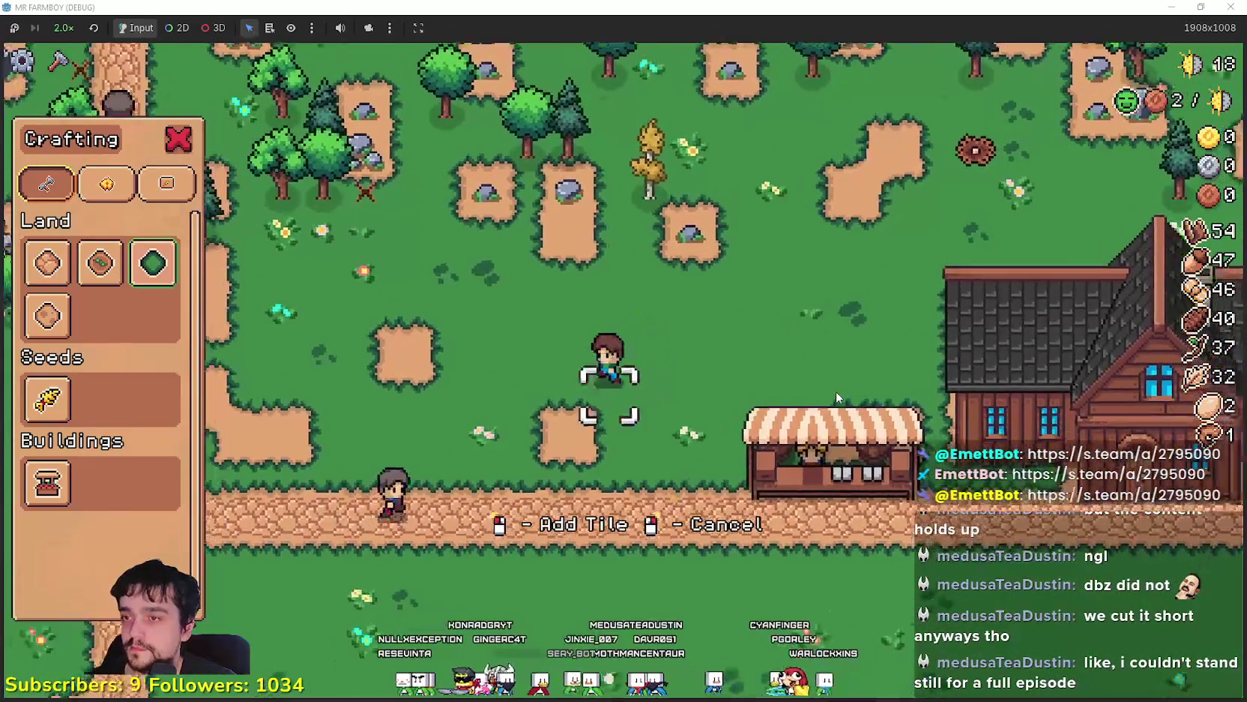
key(w)
key(d)
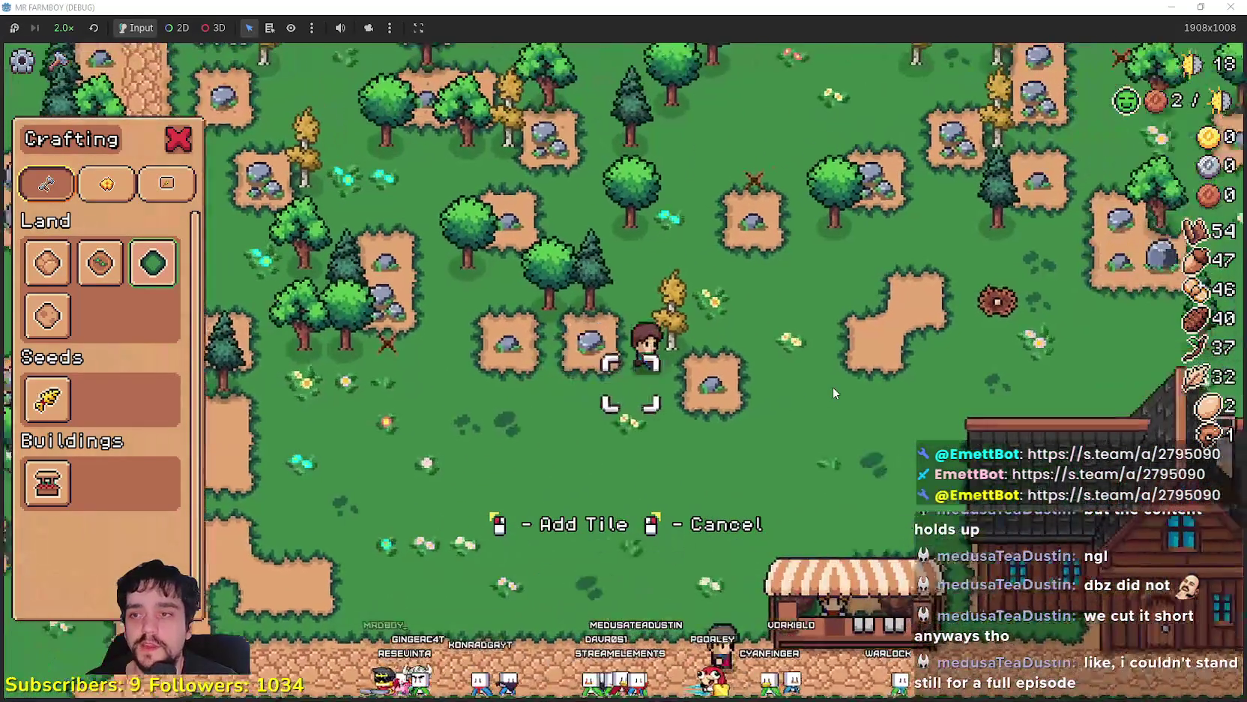
key(d)
key(w)
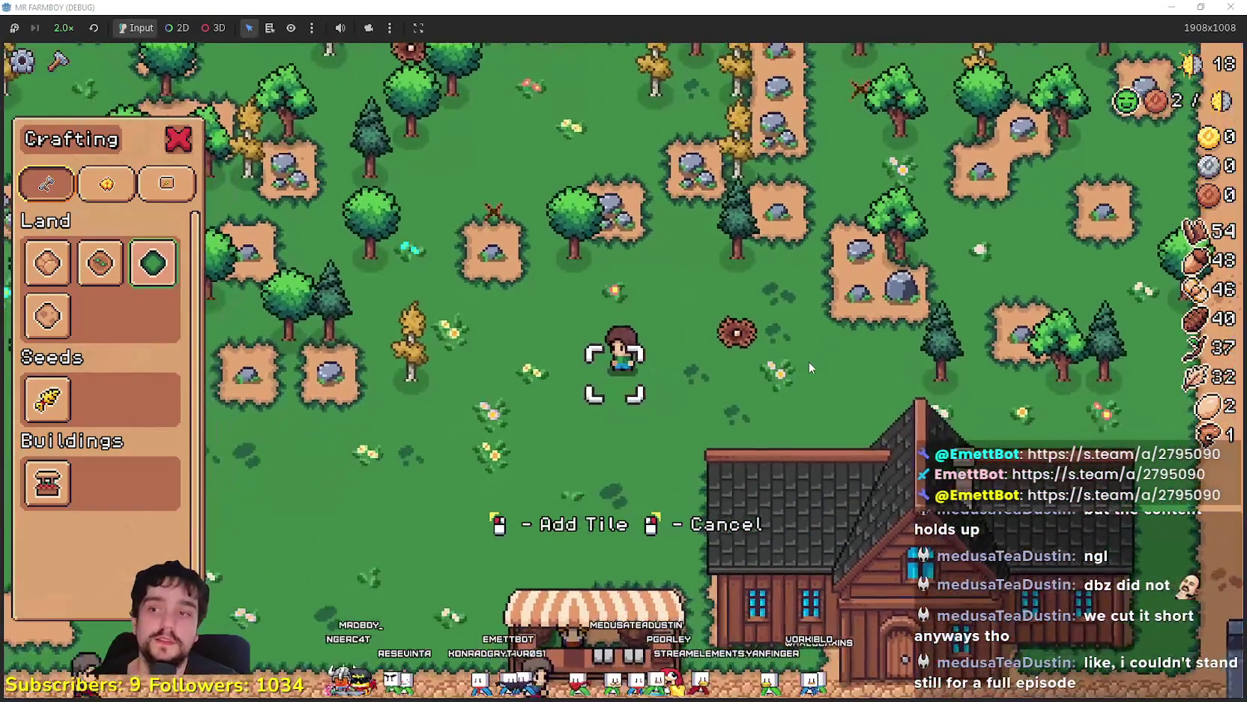
key(d)
key(w)
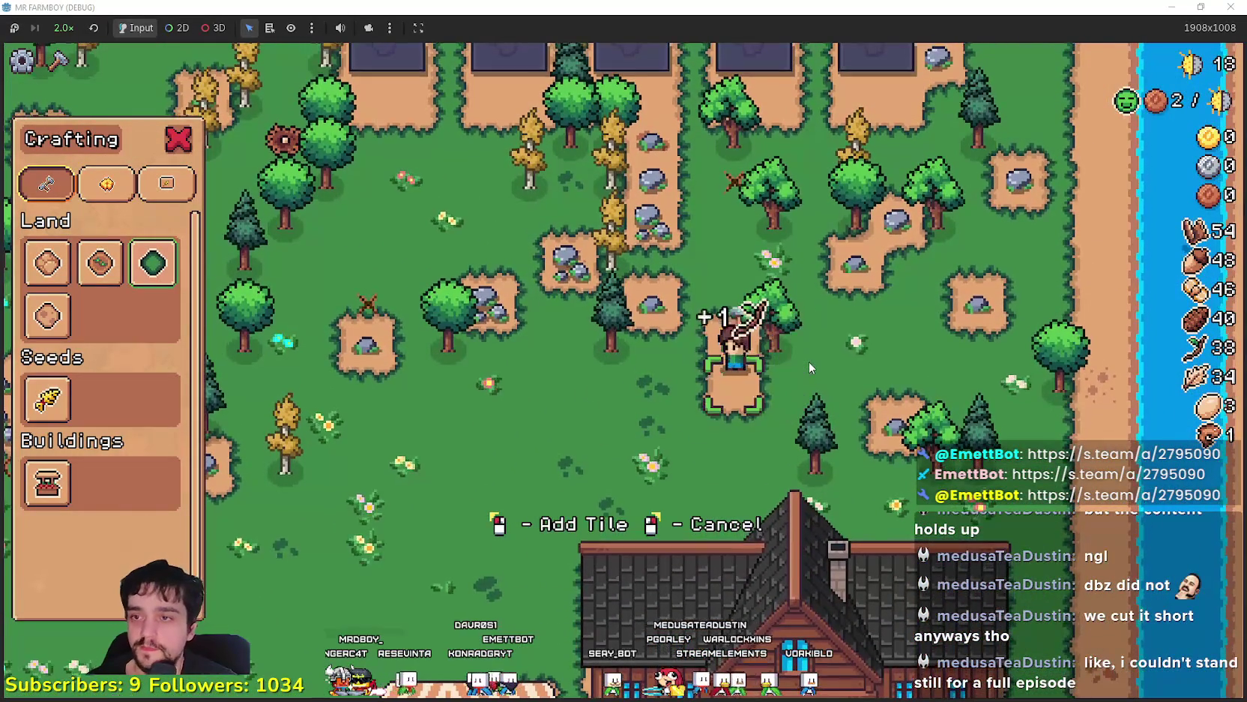
Chop the adjacent tree, walk down to the riverbank, and close crafting
key(d)
key(s)
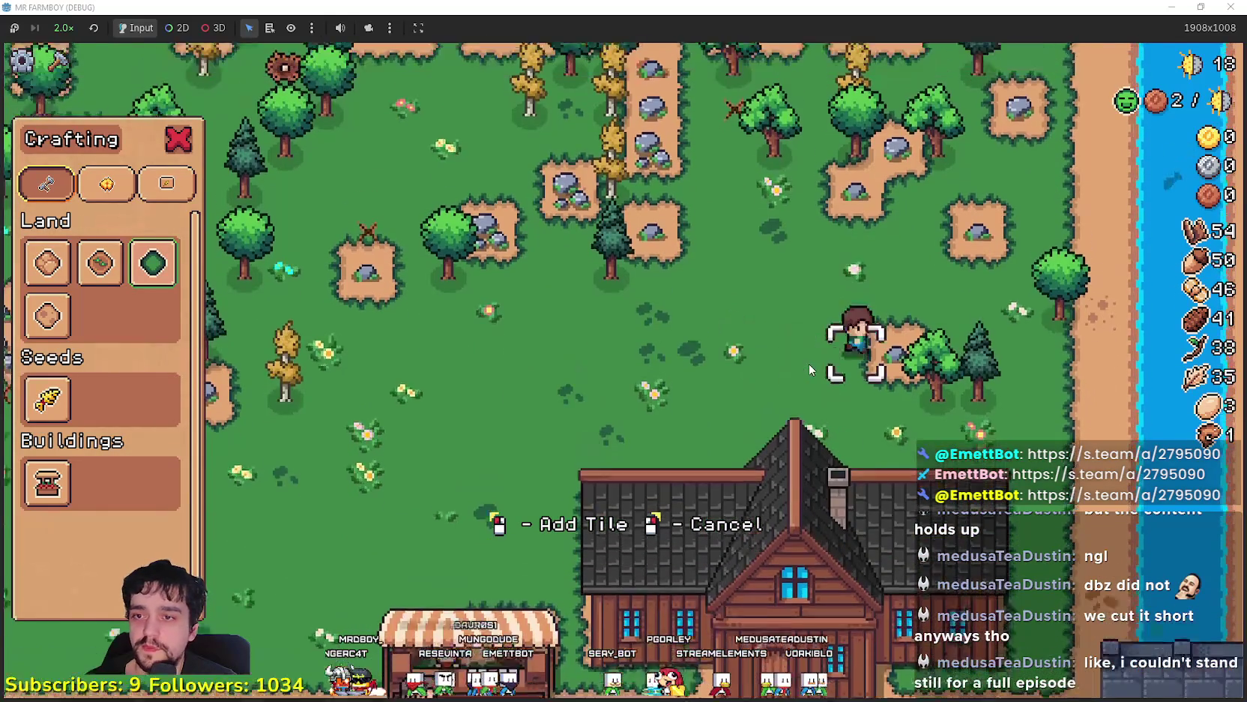
key(s)
key(d)
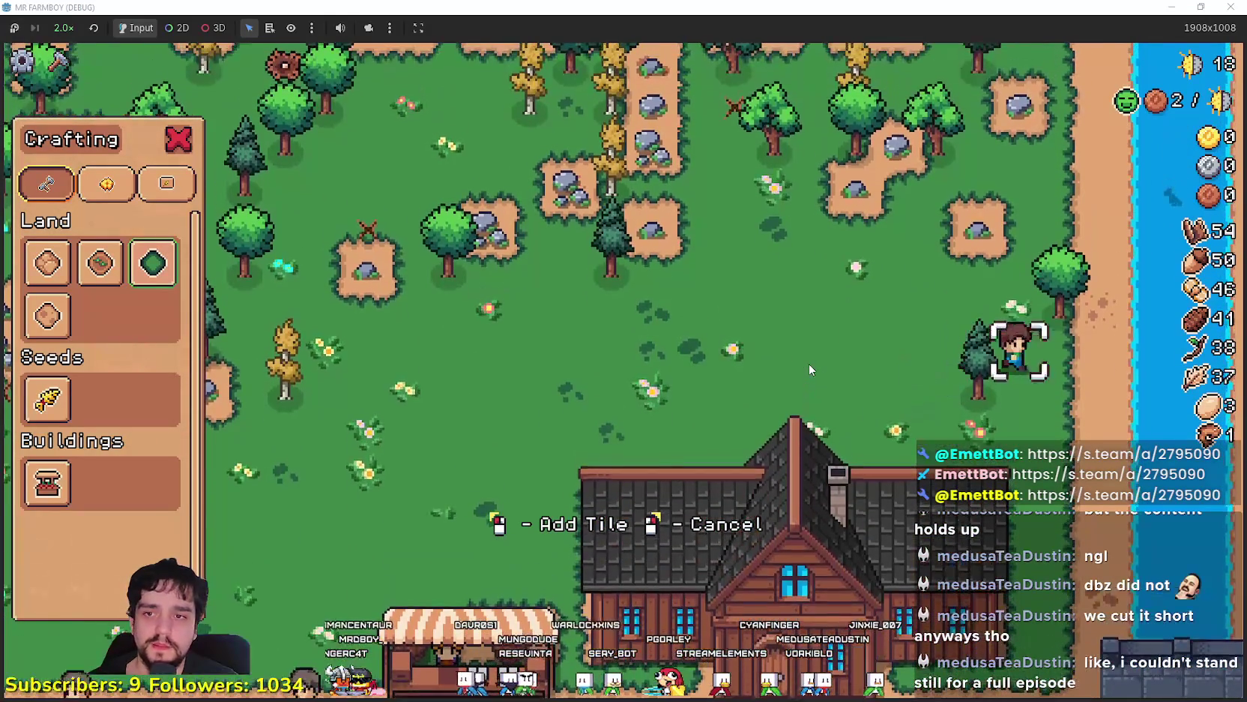
key(a)
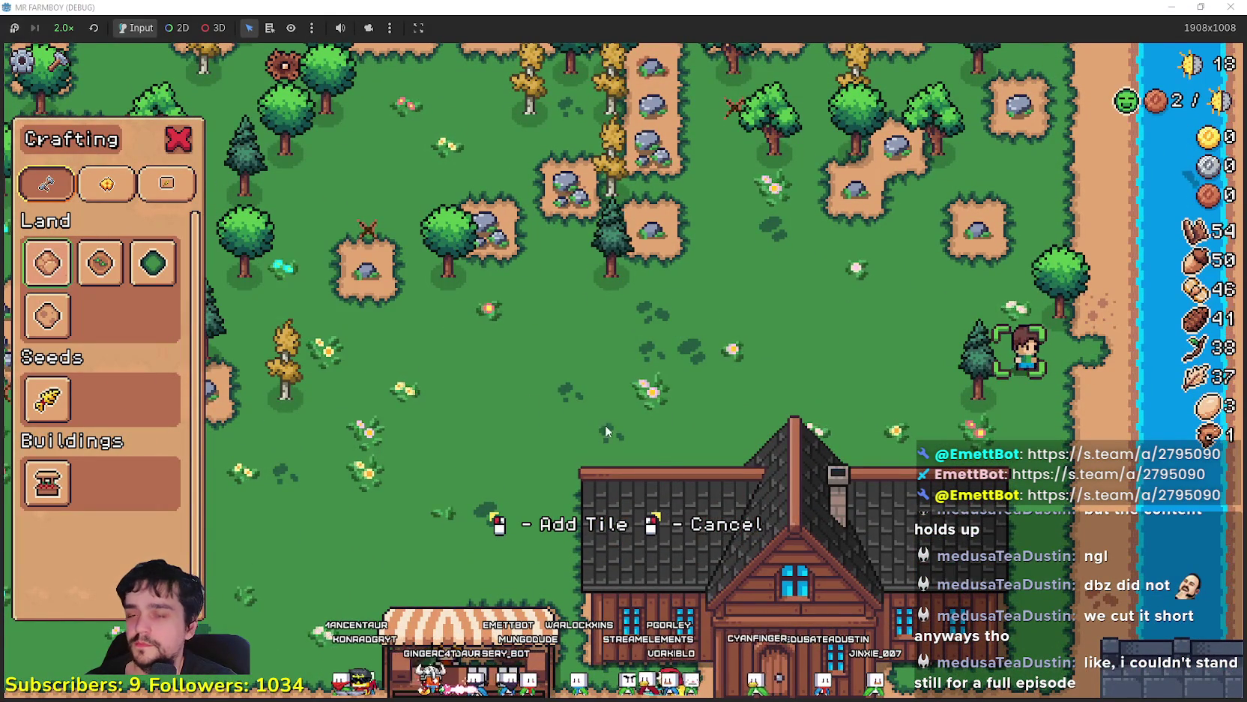
key(d)
key(w)
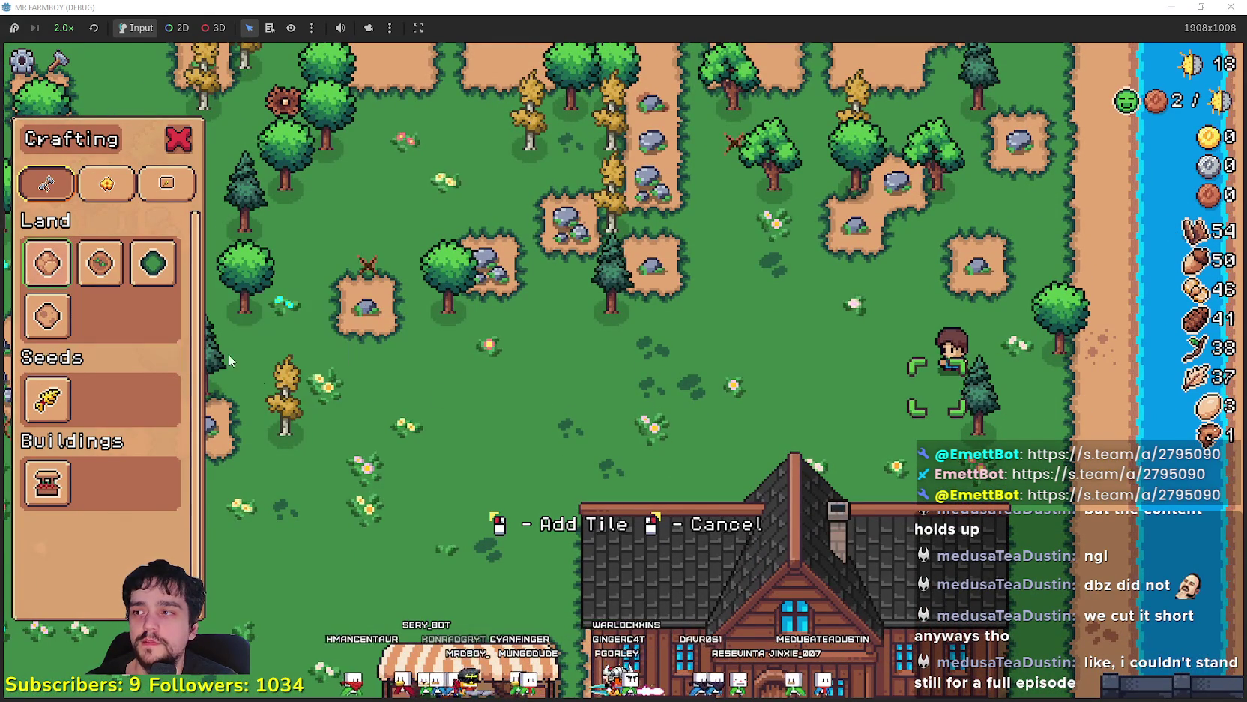
key(Escape)
Chop the pine beside the farmer and head toward the building plots
click(1048, 393)
key(w)
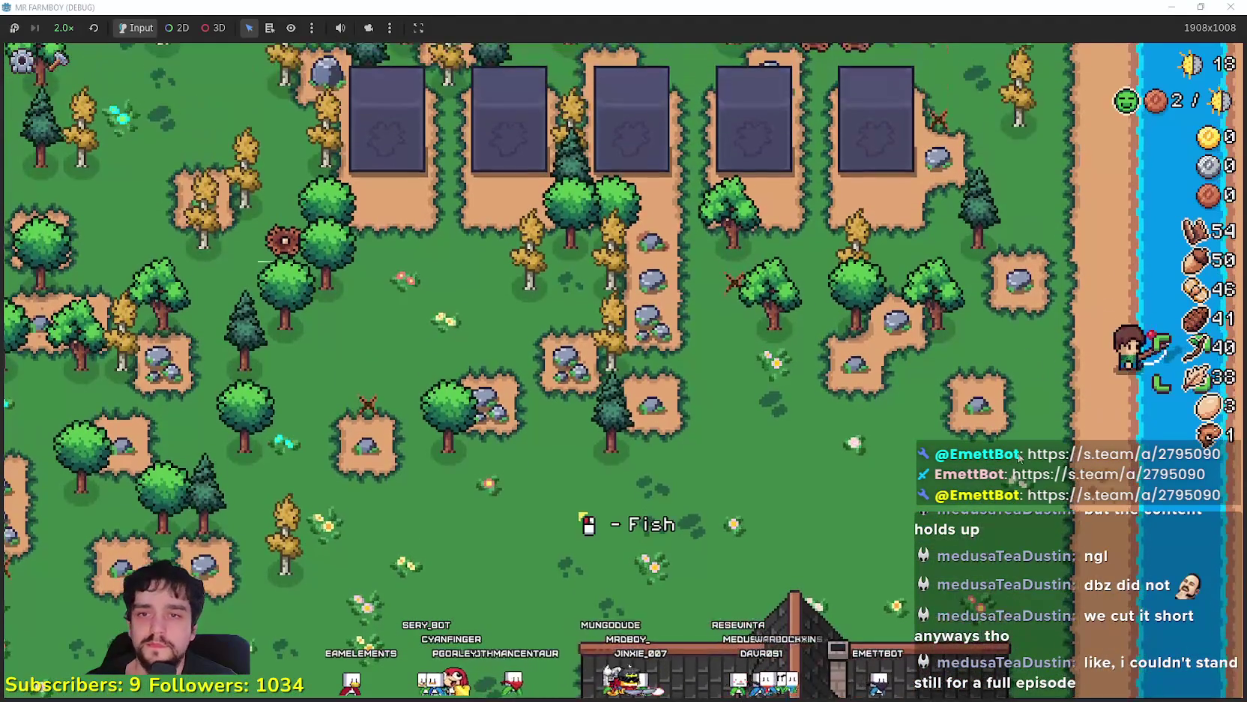
key(s)
With crafting reopened, chop the tree by the plots for wood and leaves, then close crafting
key(a)
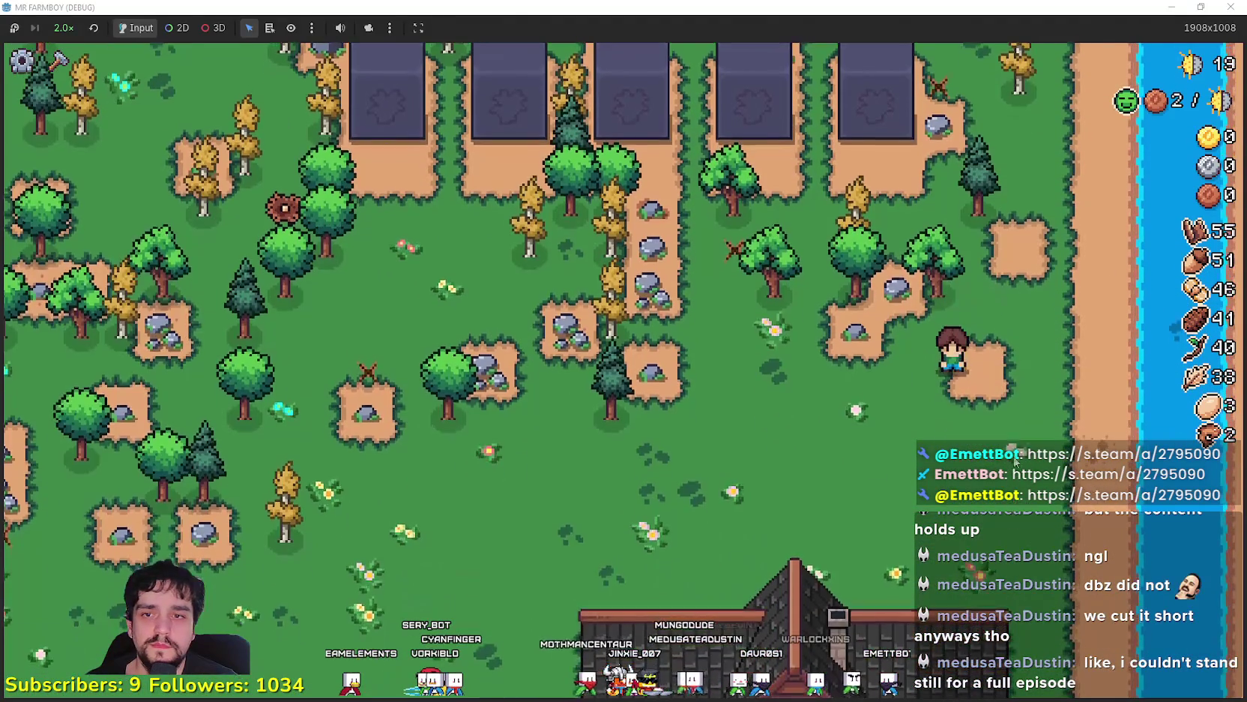
key(c)
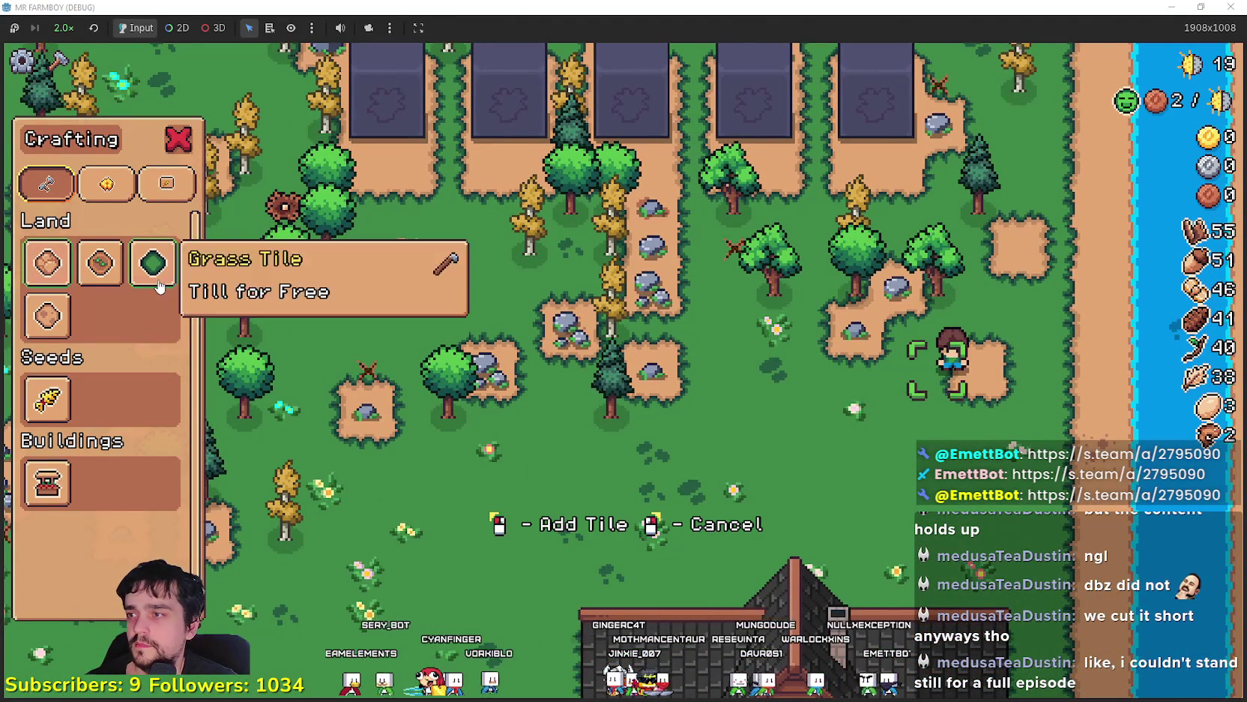
key(w)
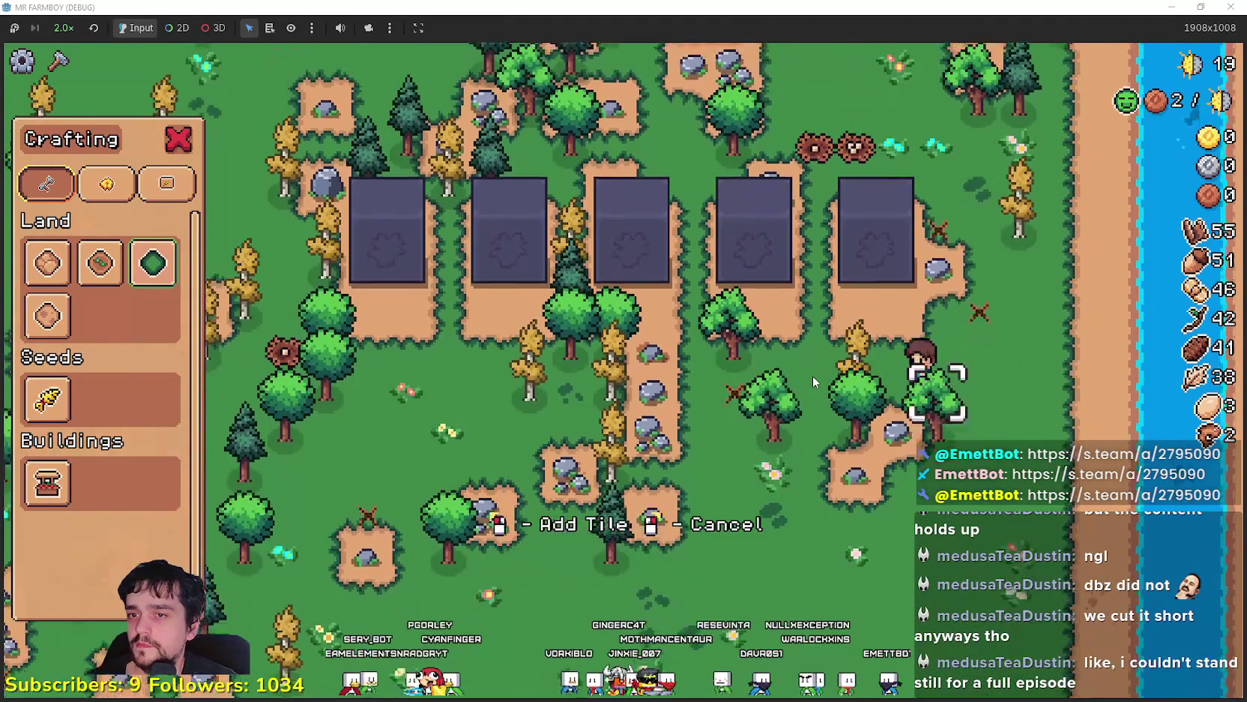
key(s)
key(a)
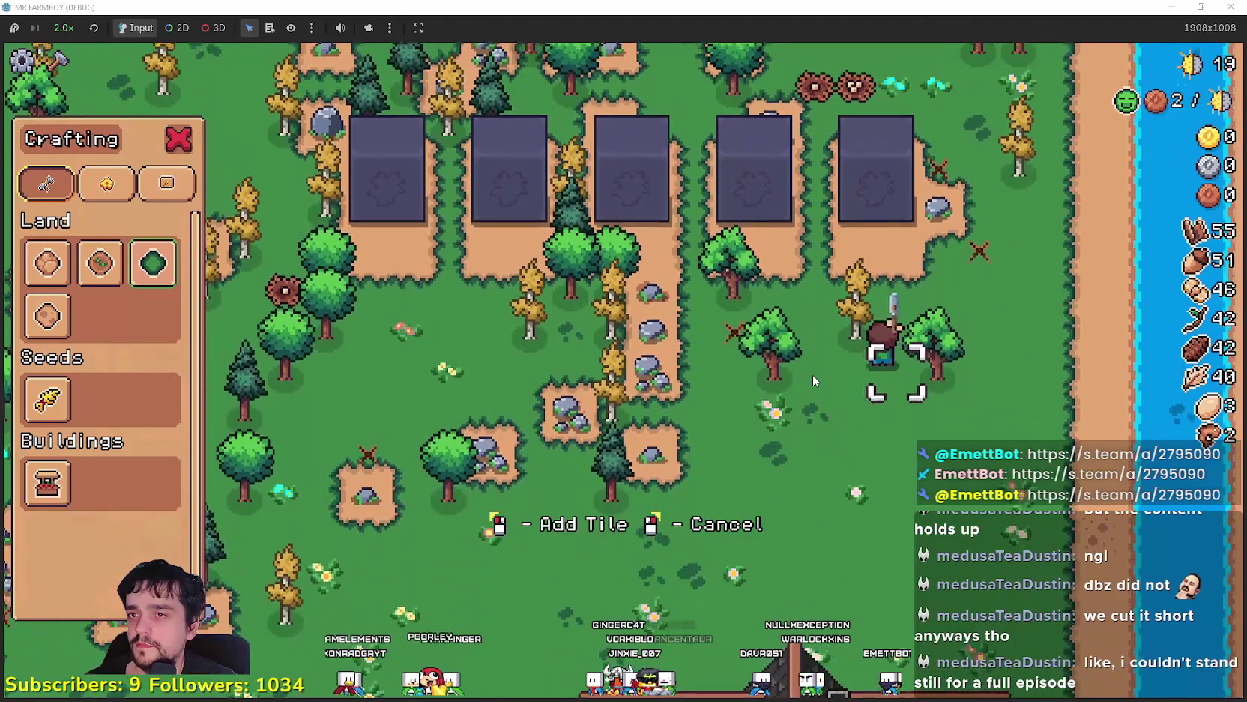
right_click(812, 374)
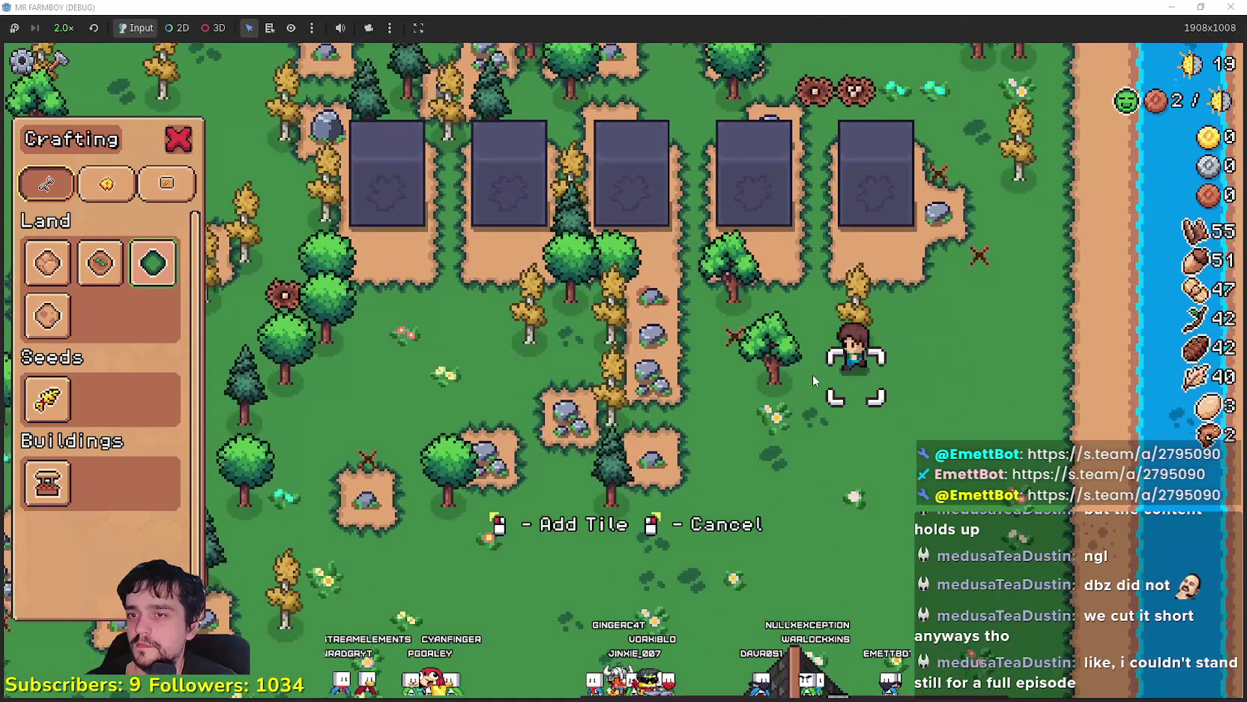
key(w)
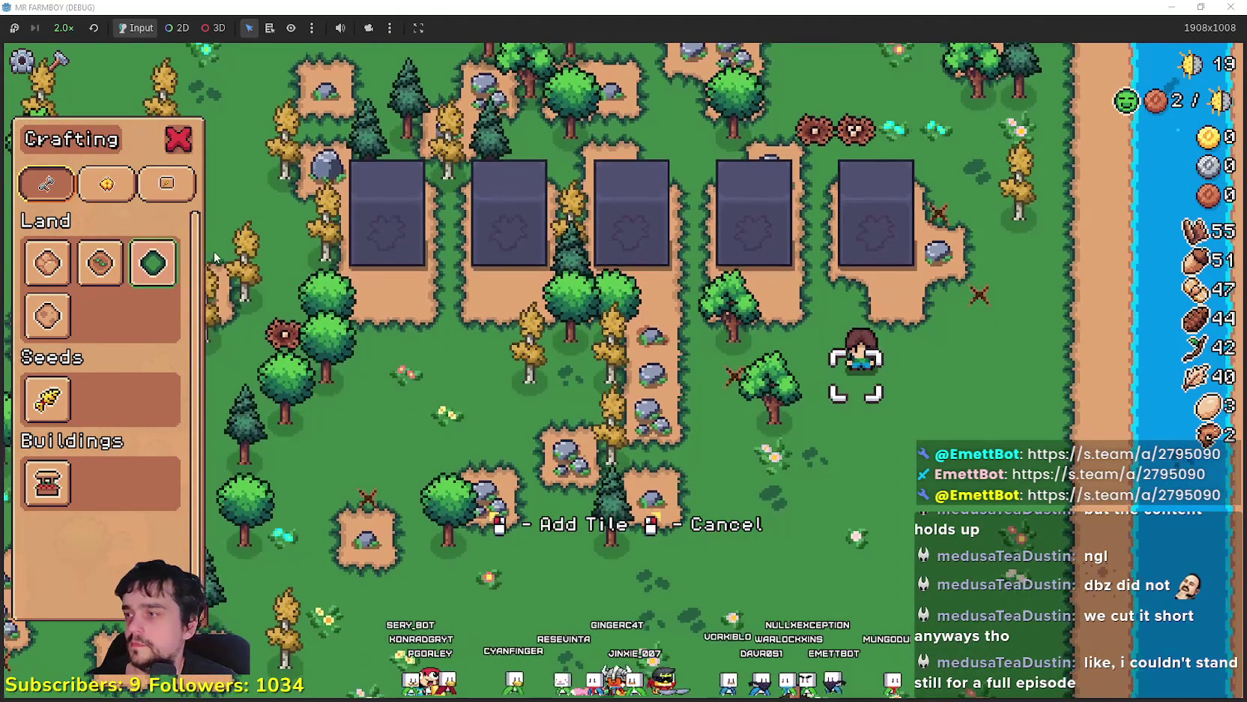
key(d)
key(Escape)
Walk to the farmhouse door and check the Player House advancements
key(w)
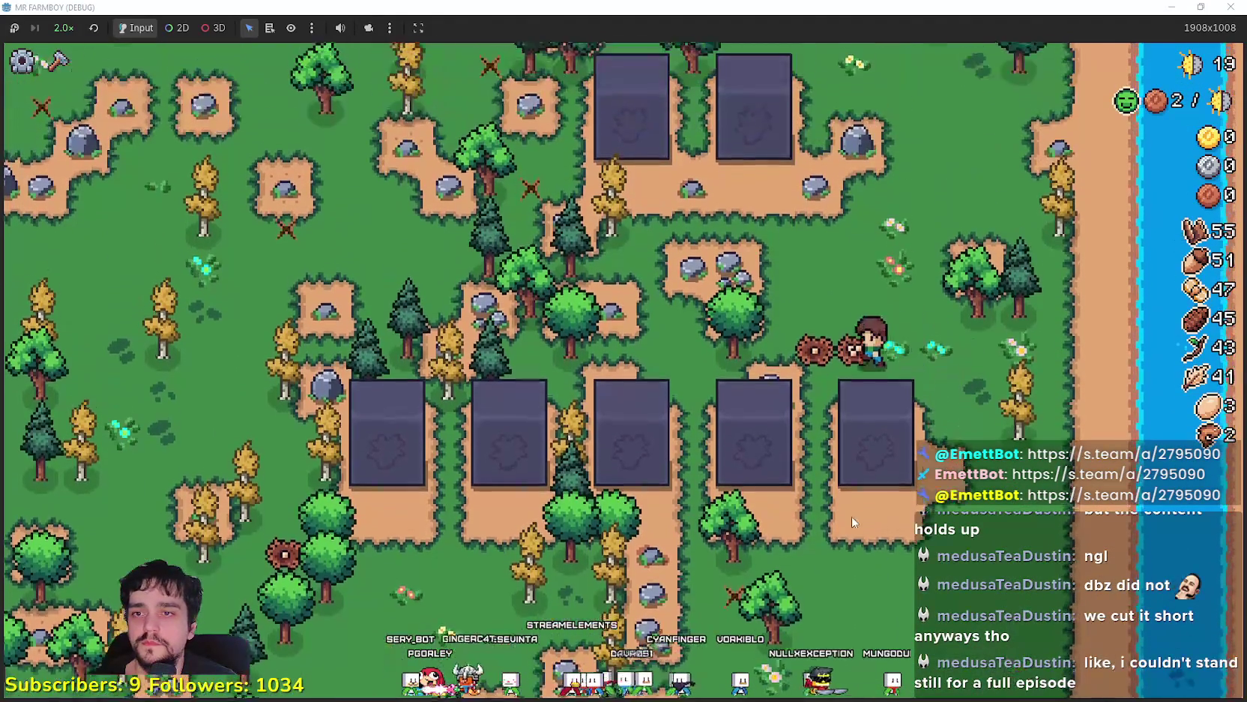
key(s)
key(a)
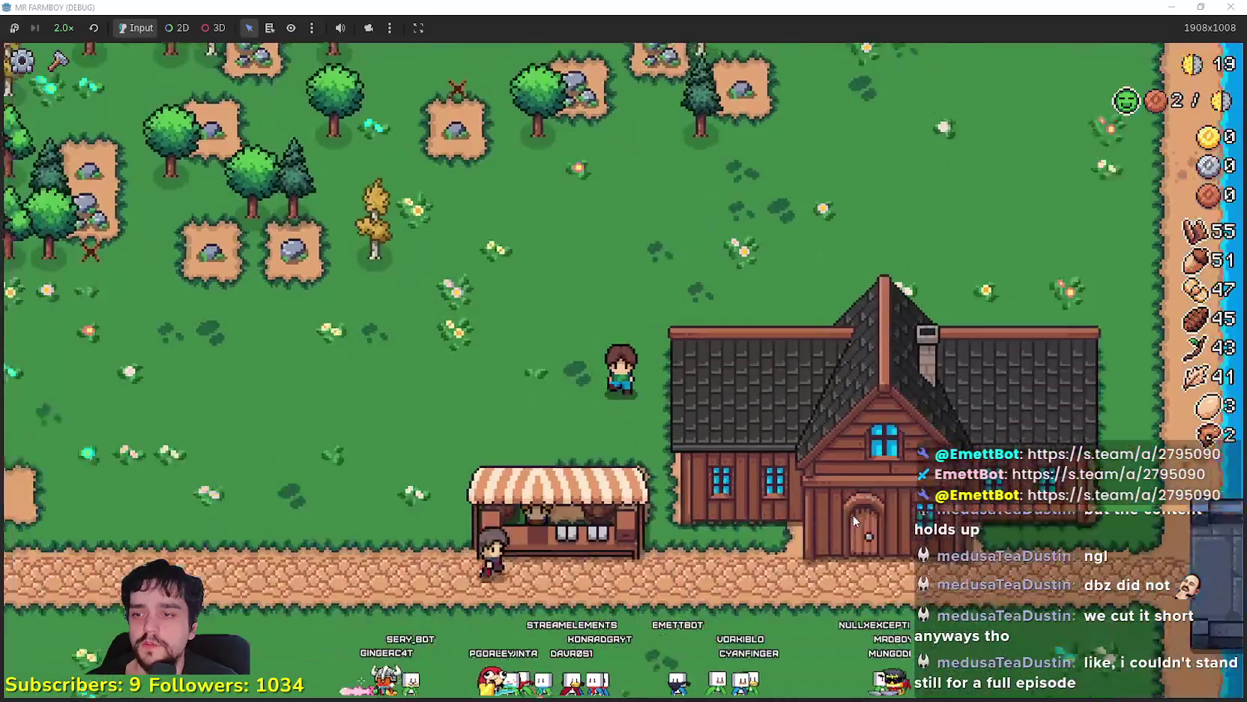
key(d)
key(e)
key(Escape)
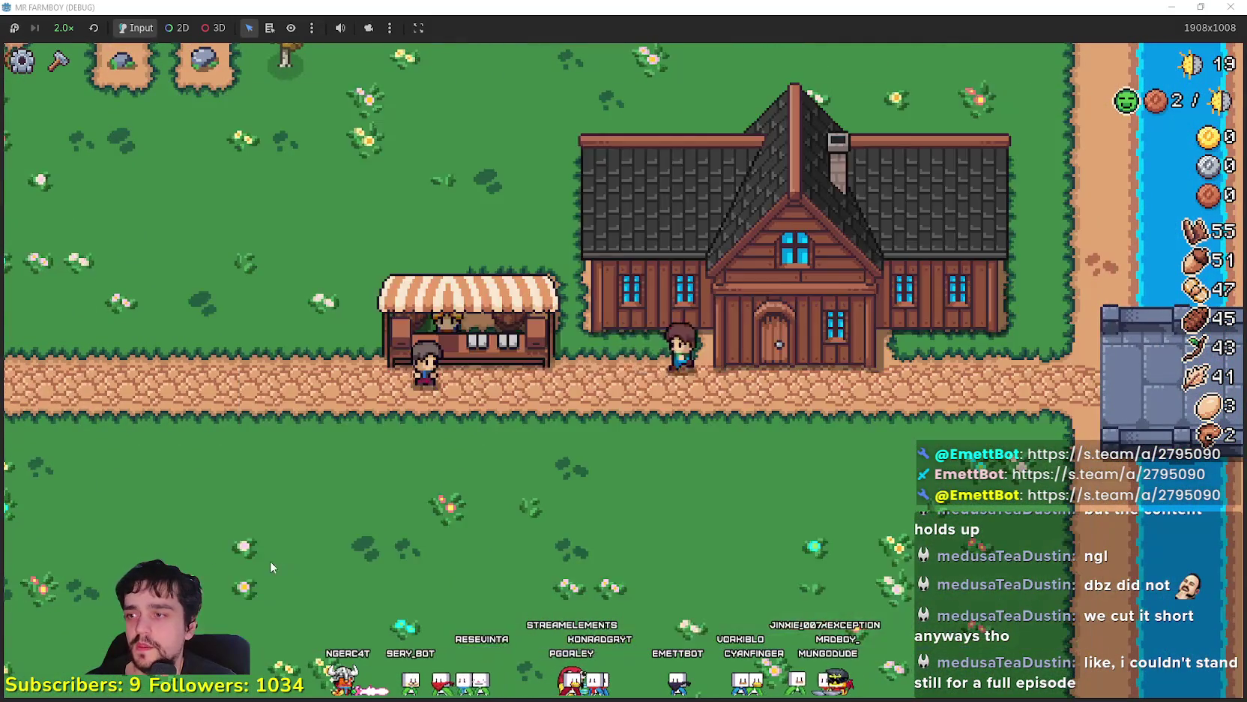
View the Market inventory, then reopen crafting and walk north into the meadow
key(a)
key(e)
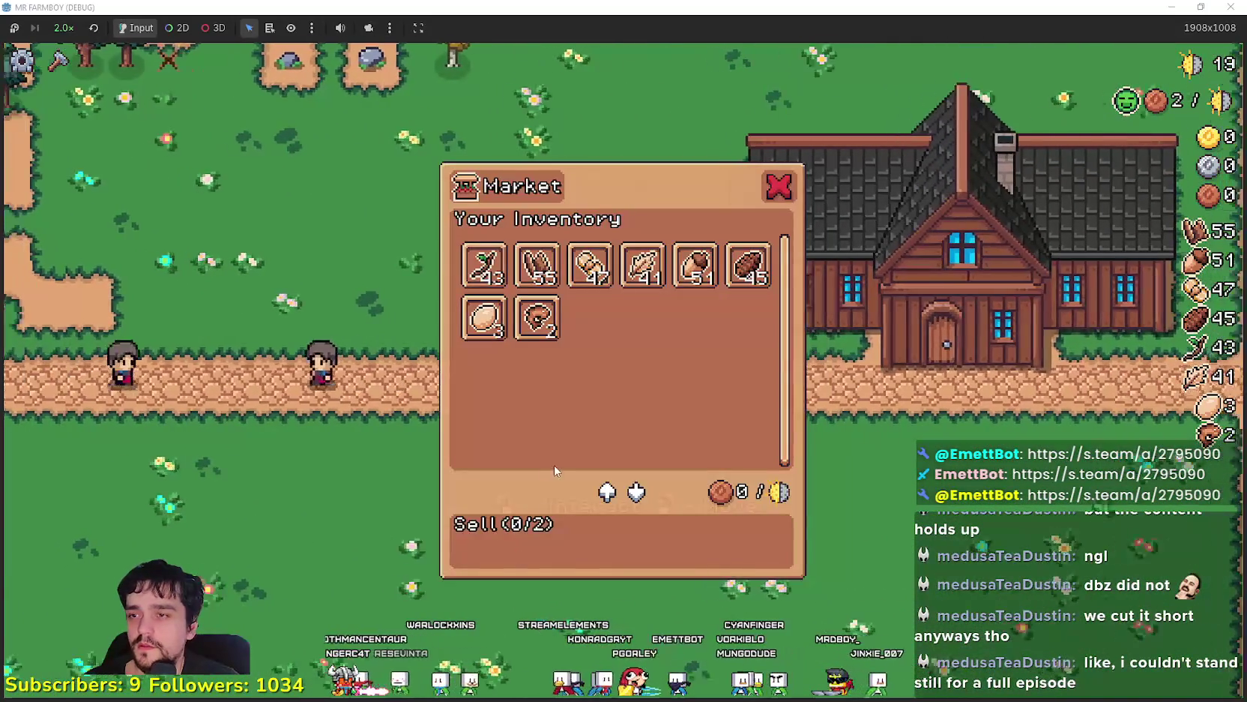
key(Escape)
key(c)
key(w)
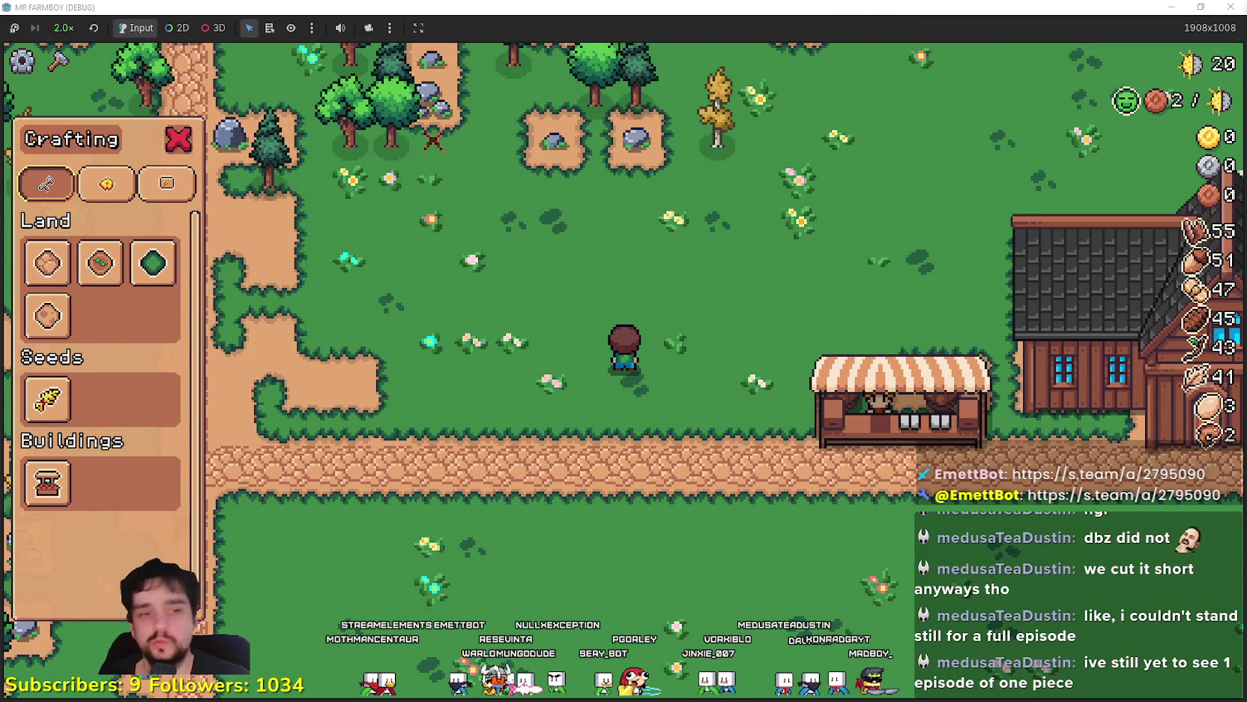
Minimize the Games.txt notes, chop a tree near the trees, and step onto the dirt tile
key(alt+Tab)
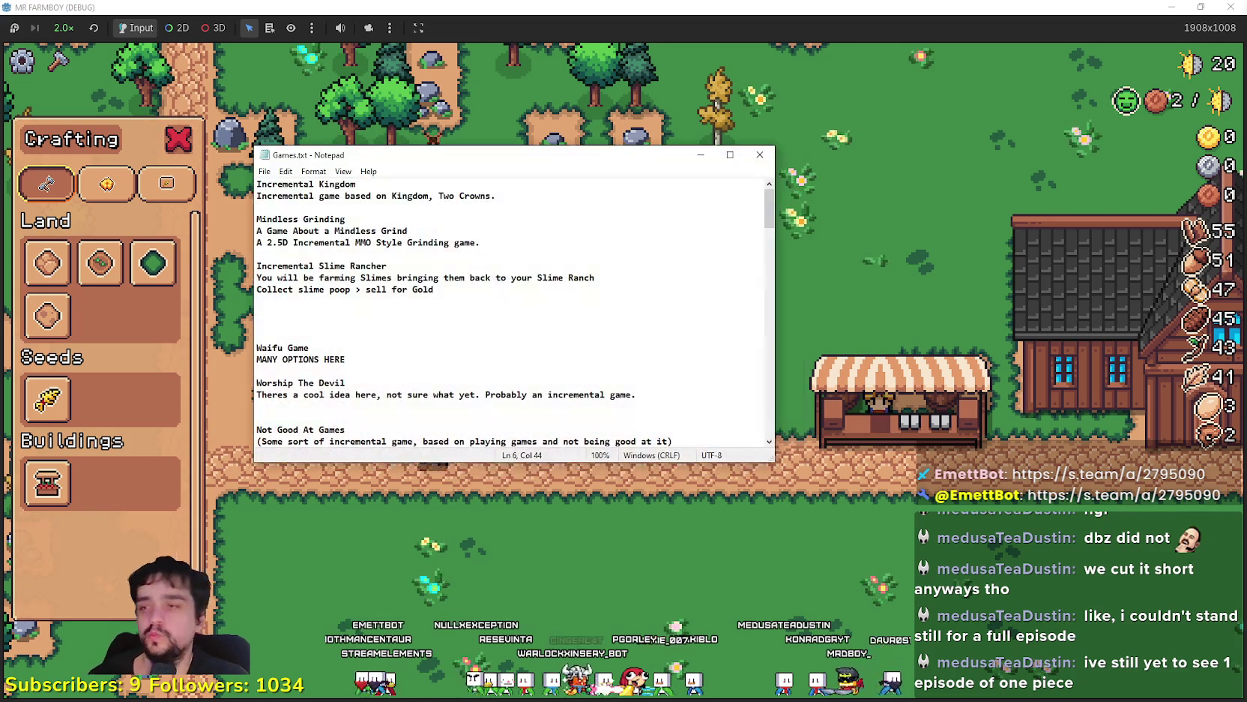
click(701, 156)
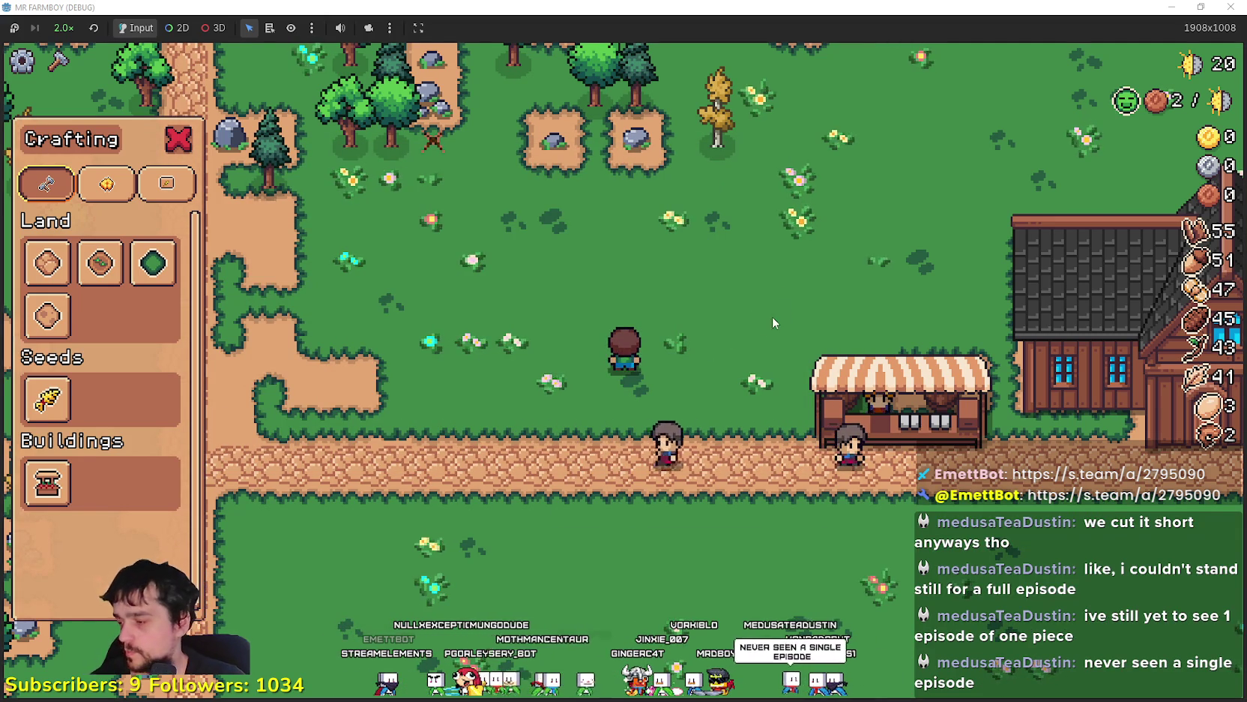
key(a)
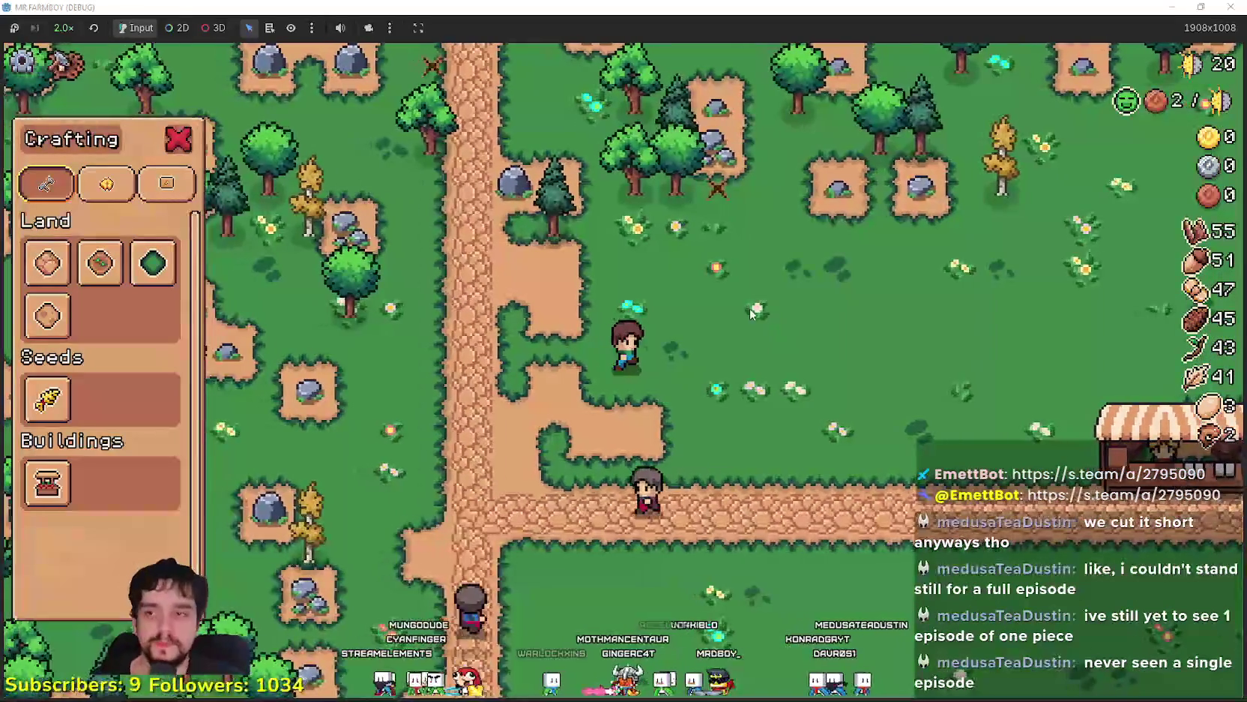
key(d)
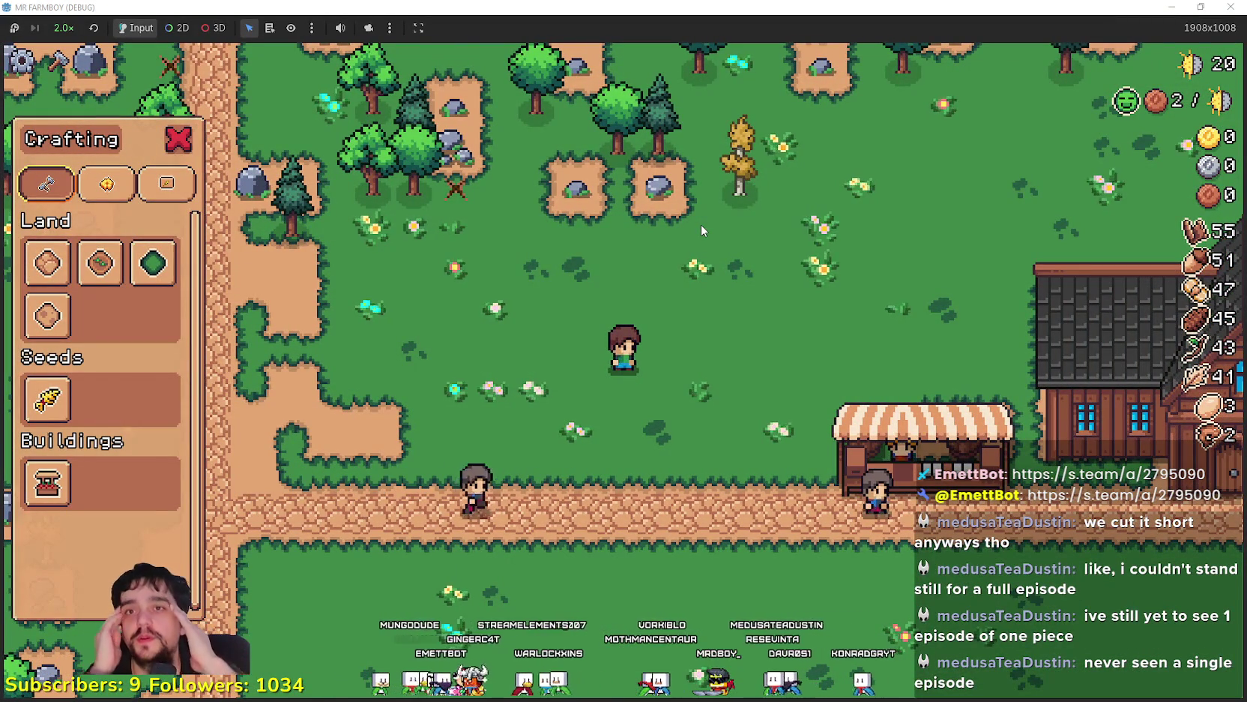
key(w)
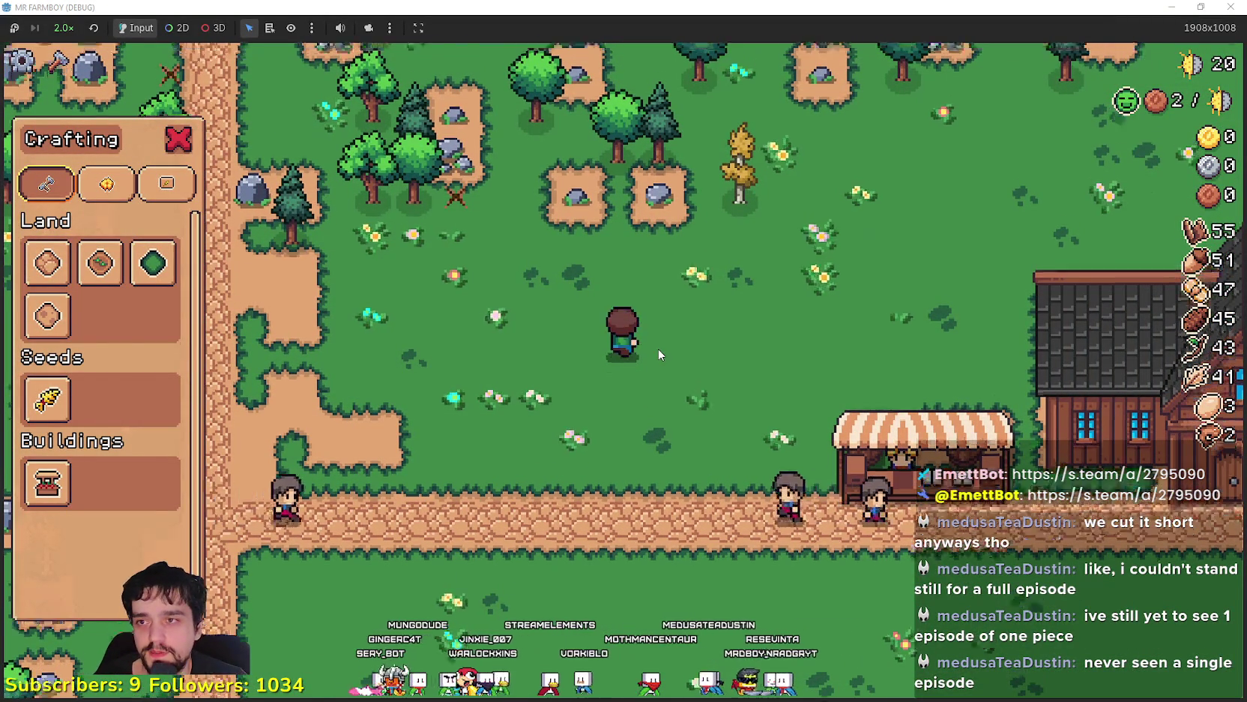
click(658, 349)
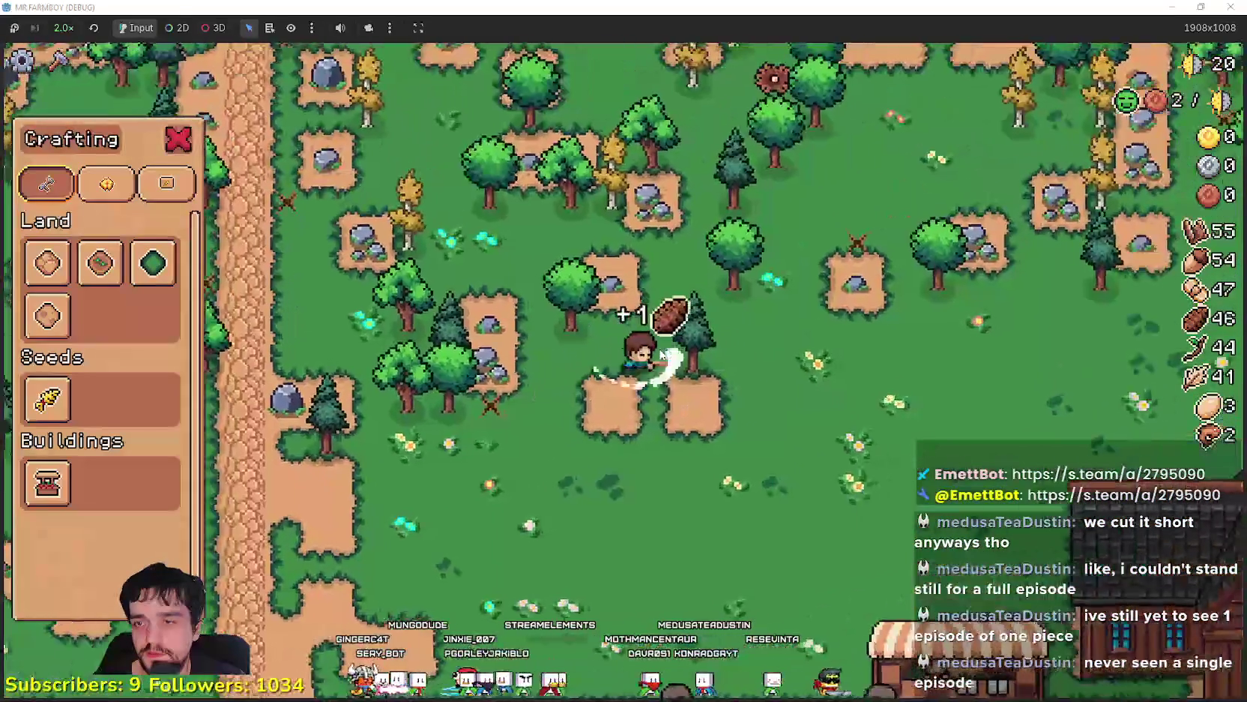
key(s)
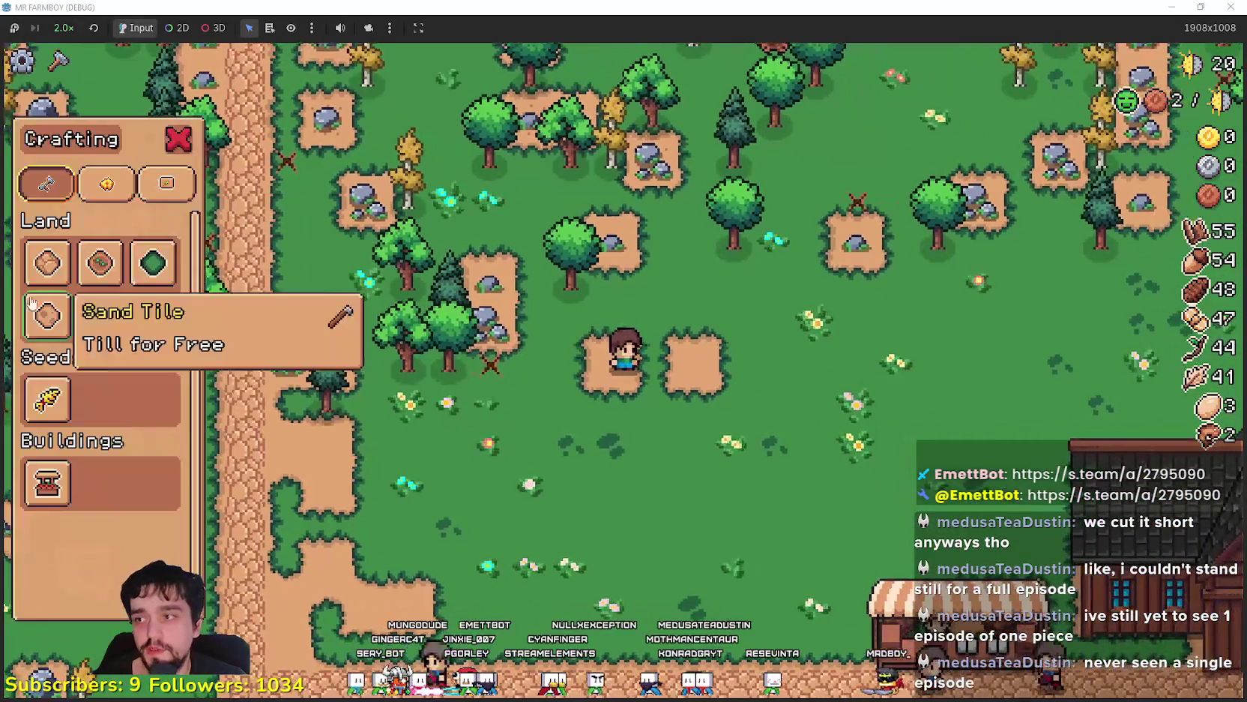
Walk toward the buildings and back down-left onto the dirt path, collecting sticks, acorns and wood
key(w)
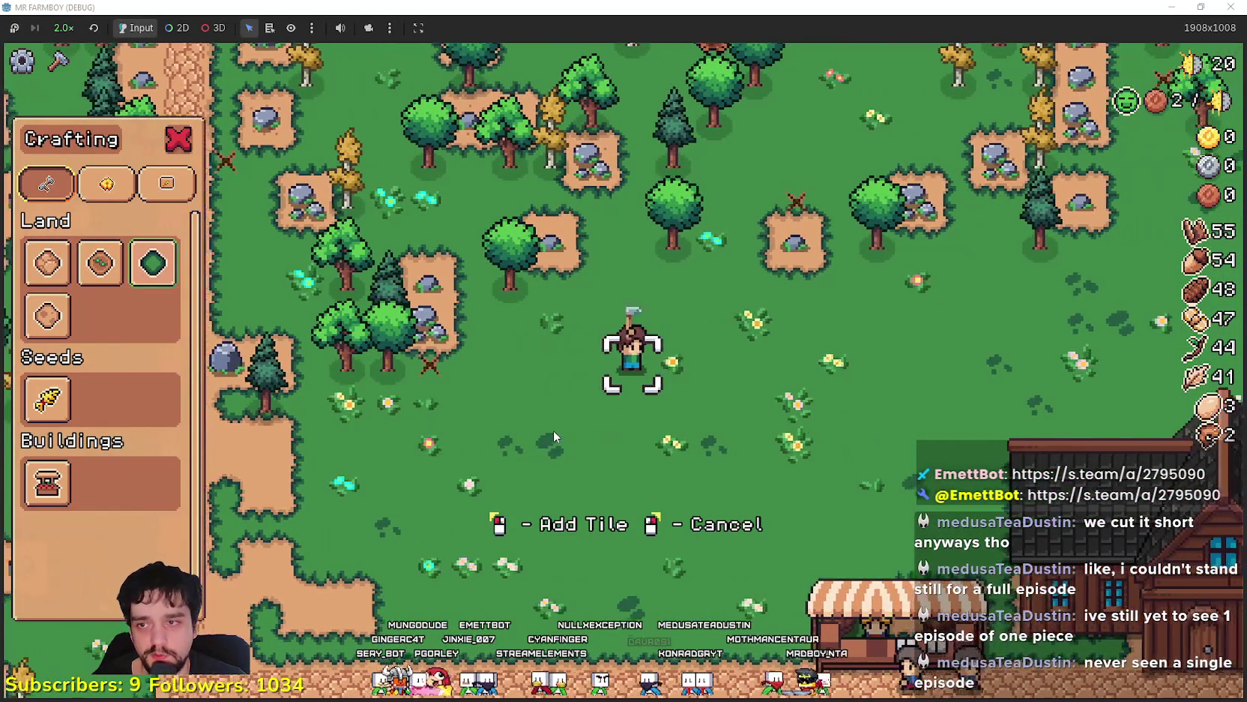
key(d)
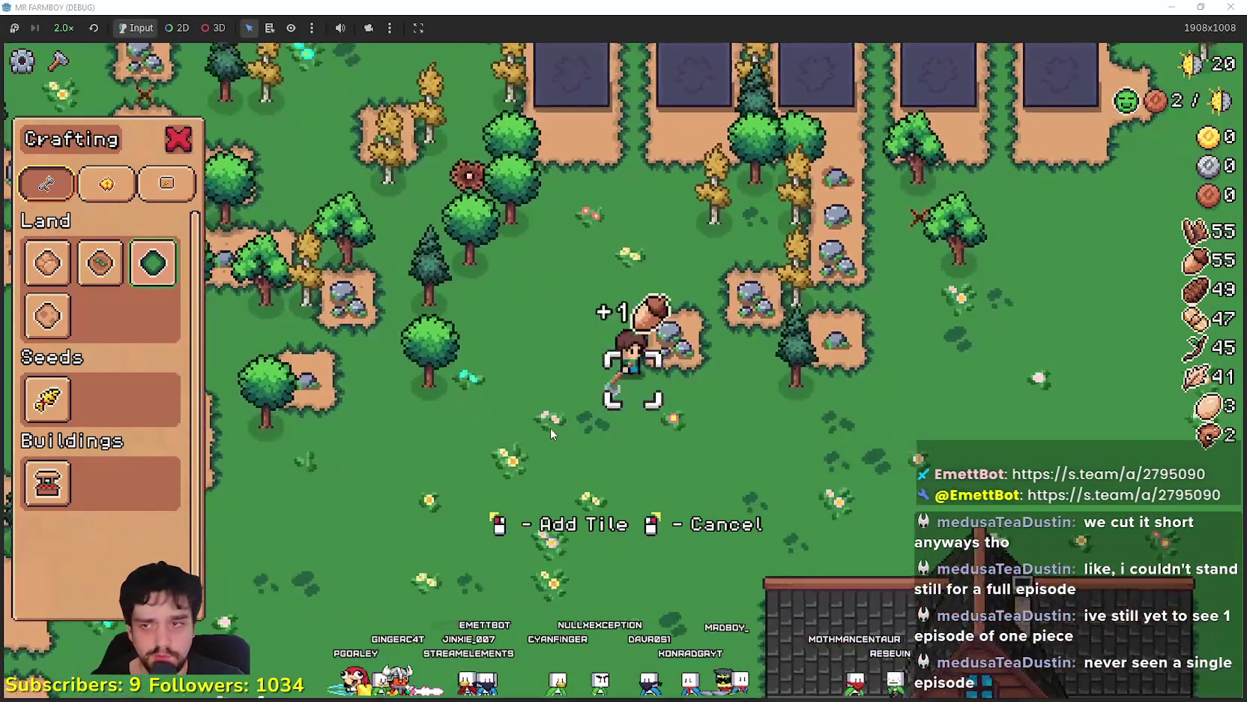
key(d)
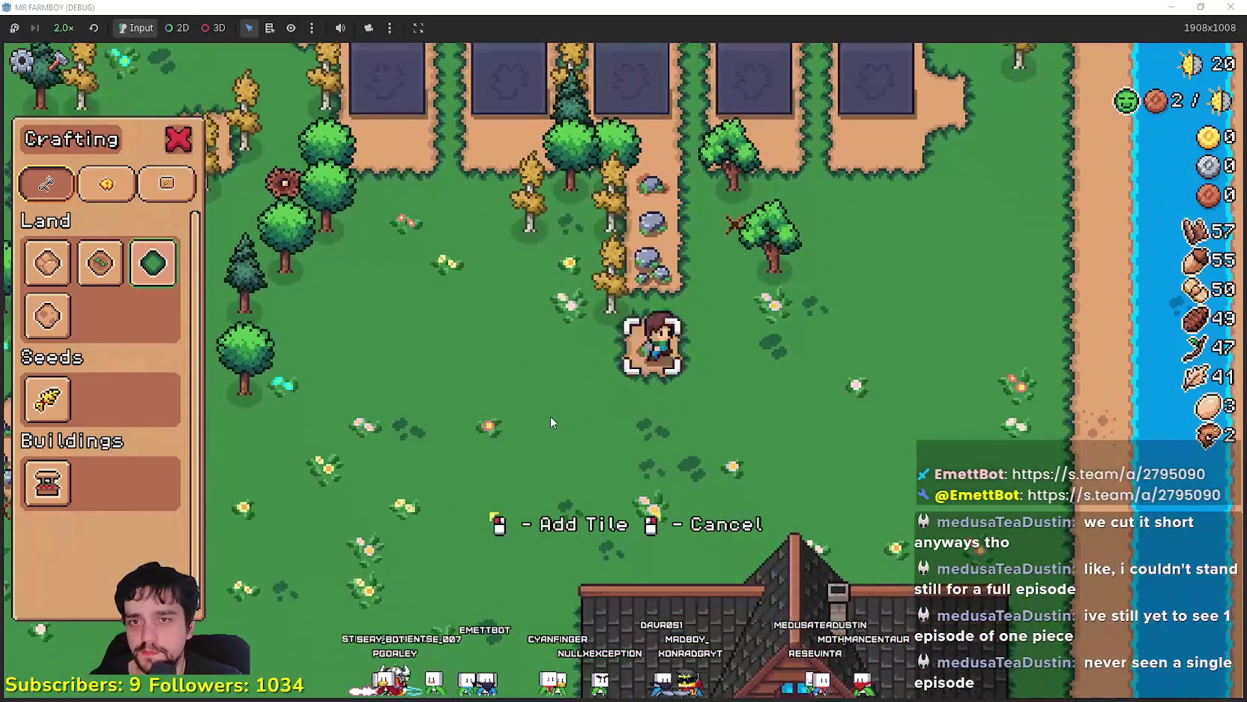
key(a)
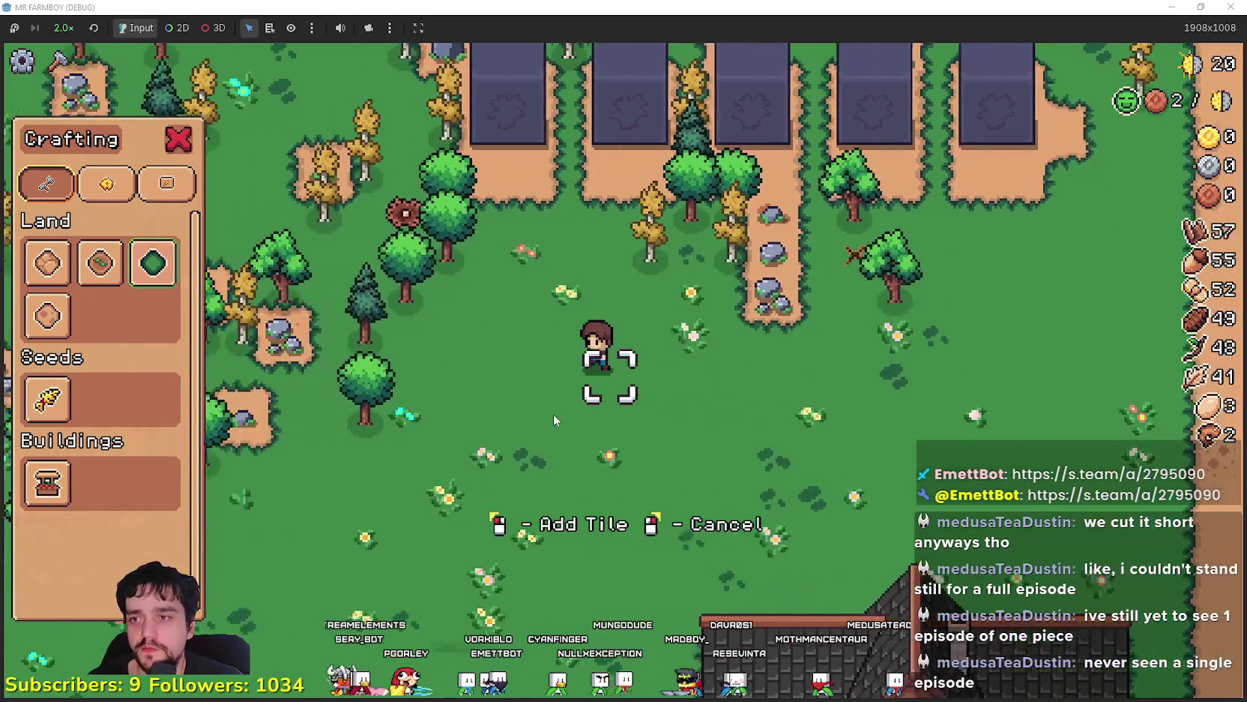
key(a)
key(s)
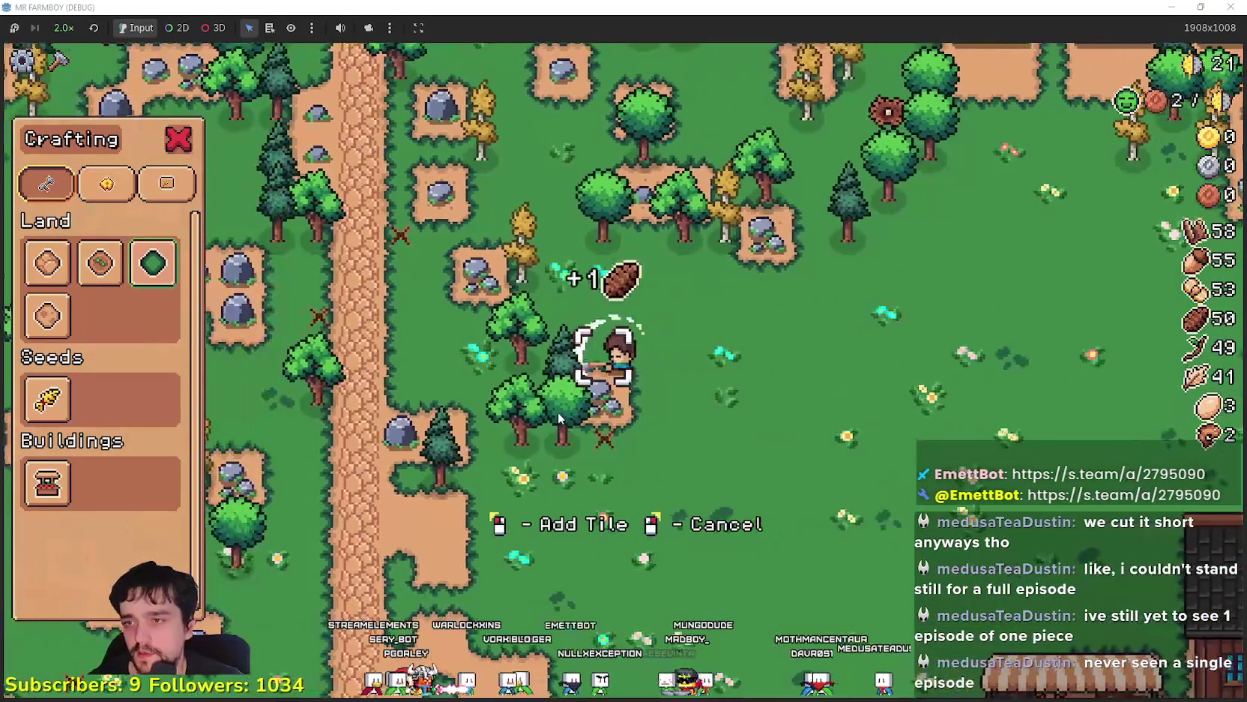
key(a)
key(s)
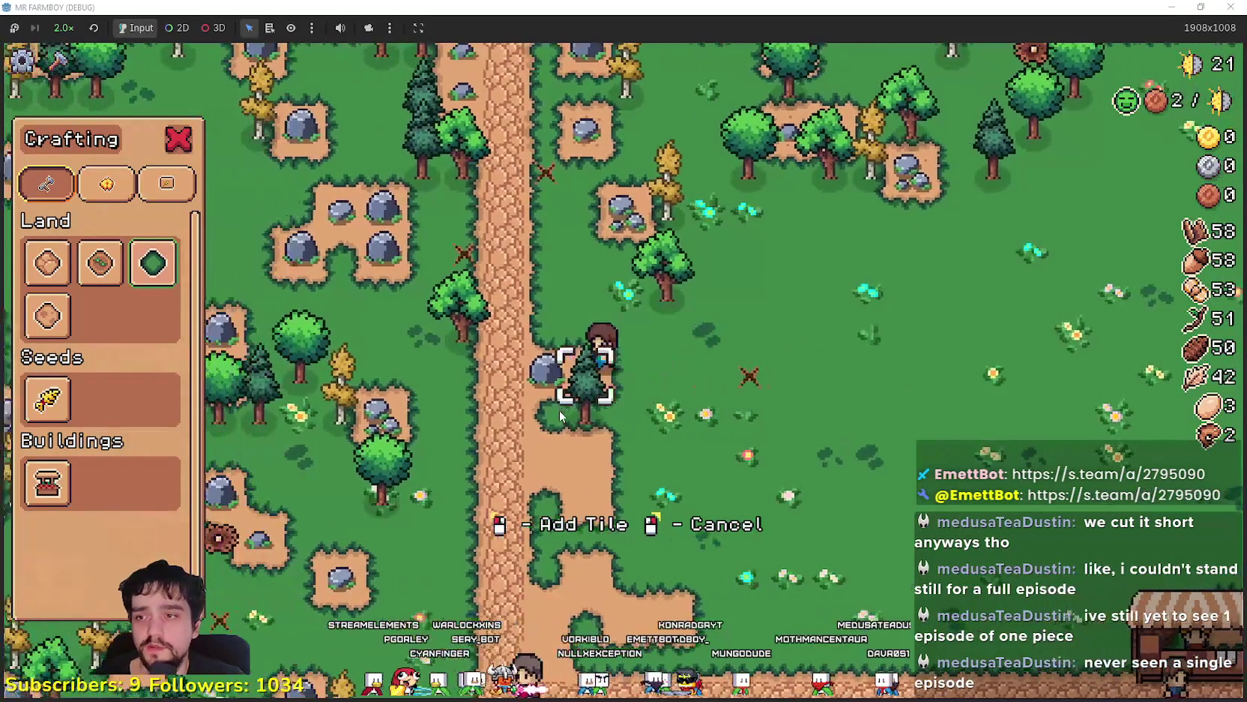
key(a)
key(s)
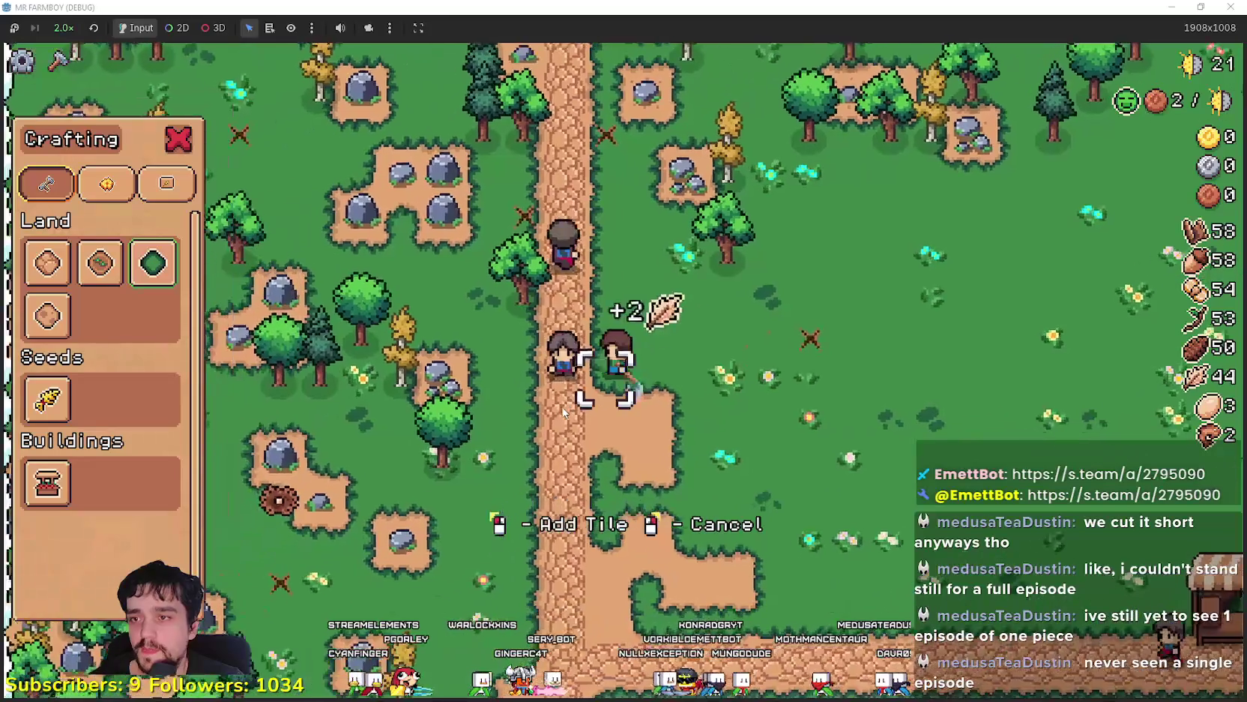
key(a)
key(s)
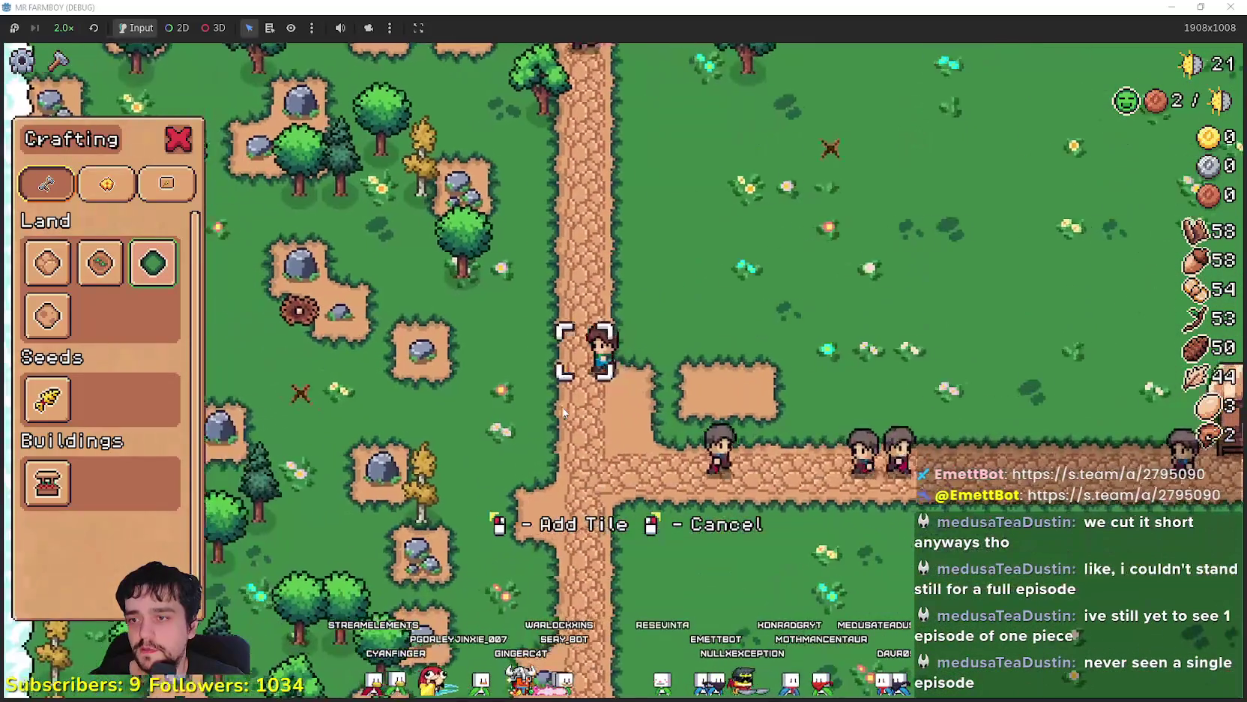
key(a)
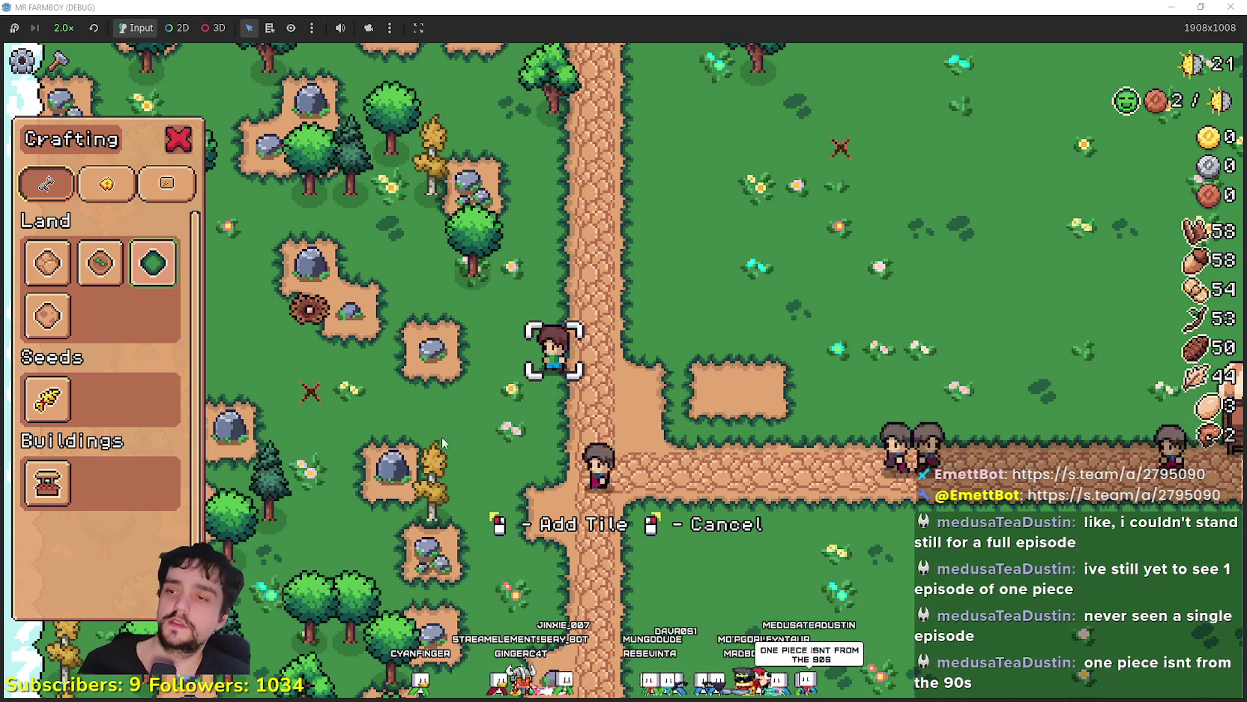
Walk beside the dirt patch and place a grass tile over it
key(s)
key(s)
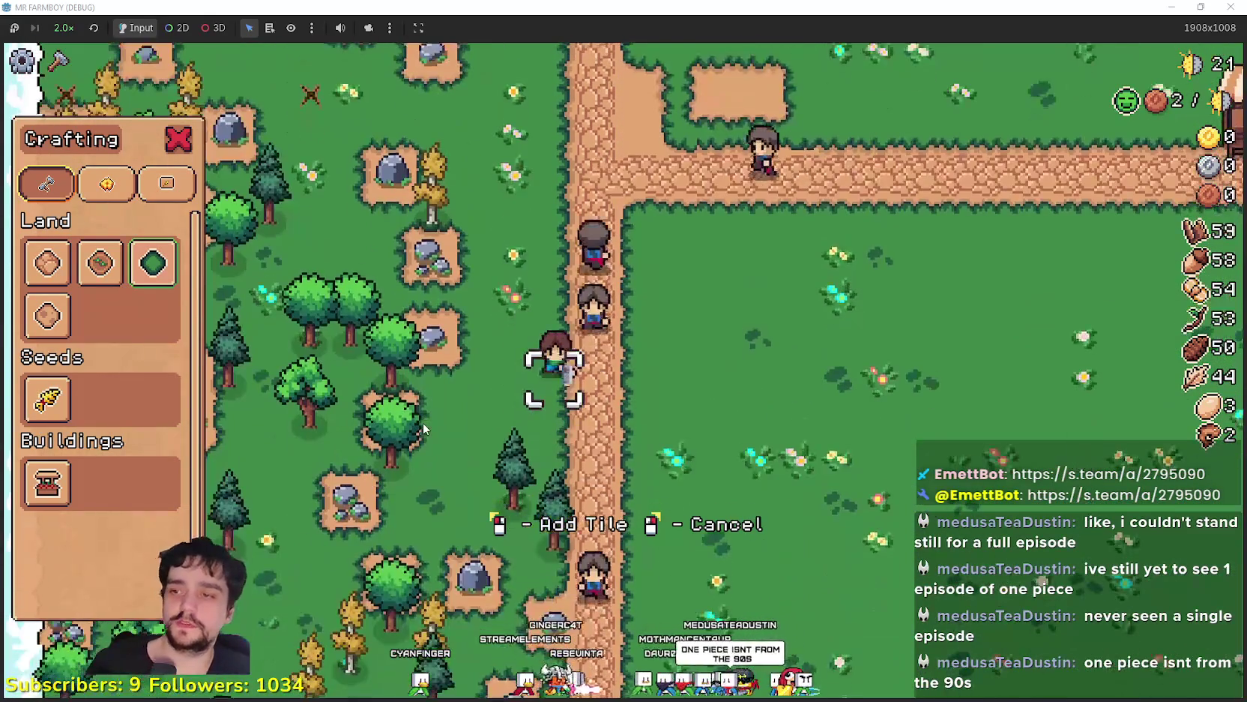
key(a)
key(w)
key(w)
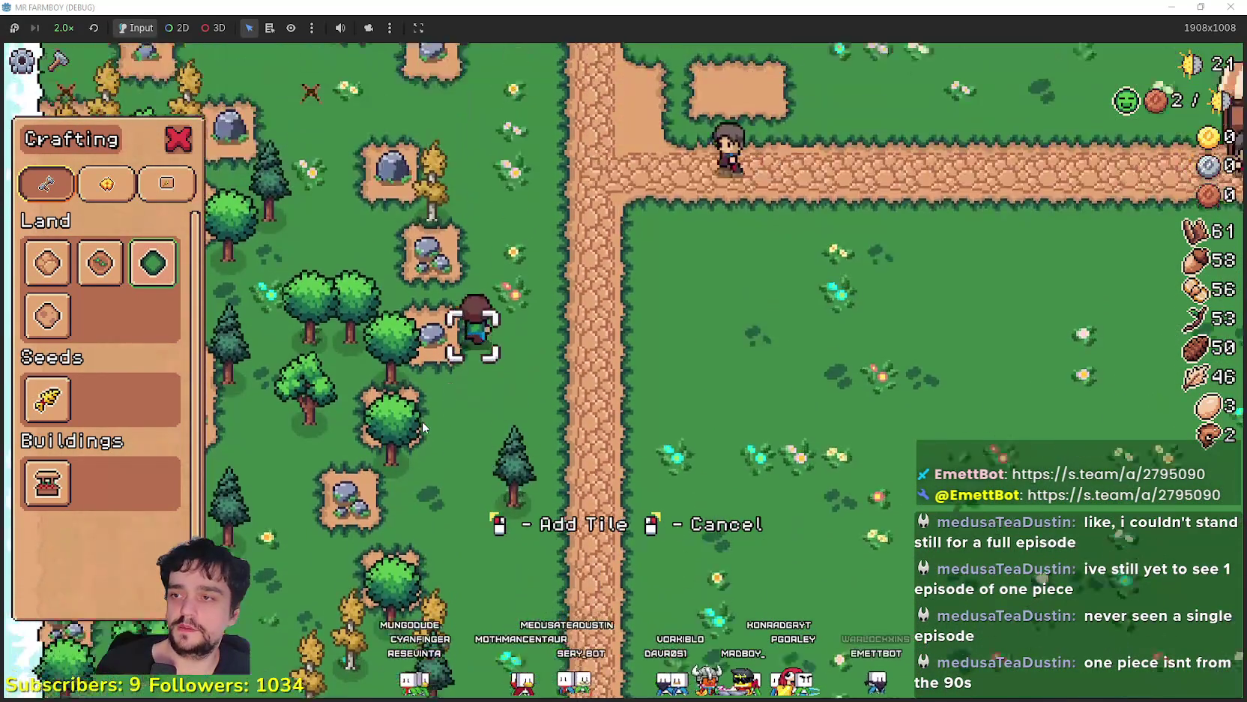
key(d)
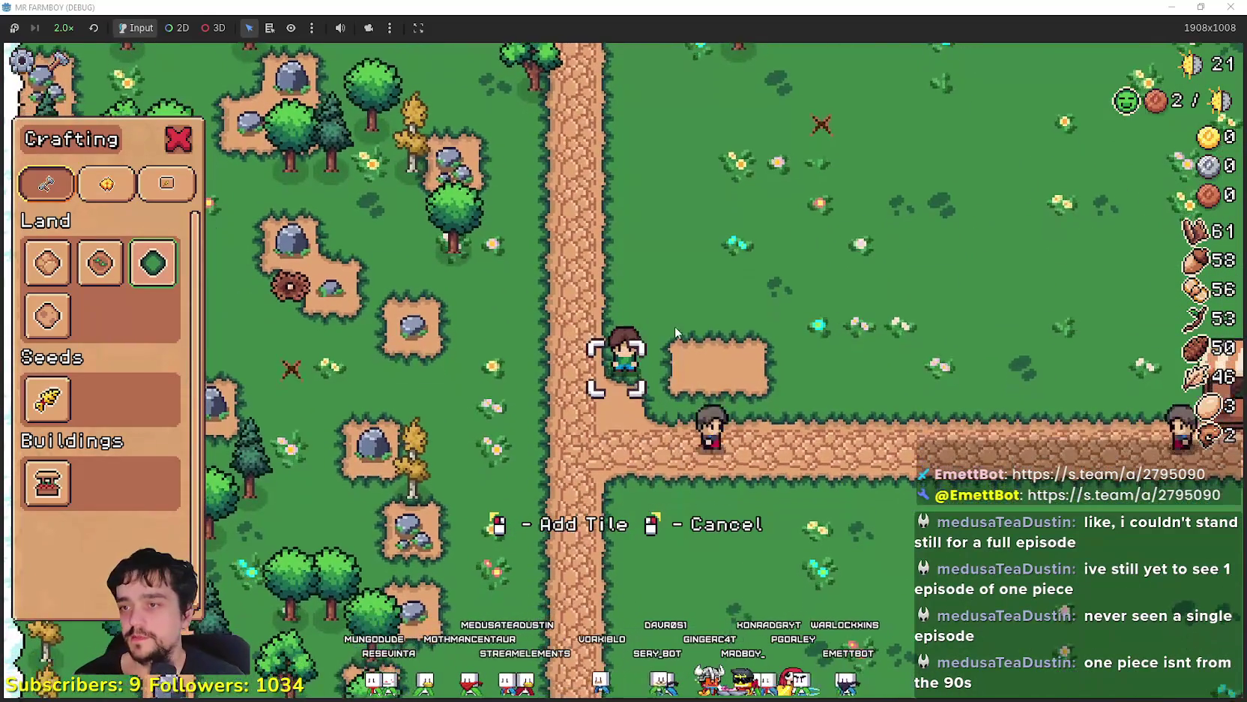
key(d)
click(668, 320)
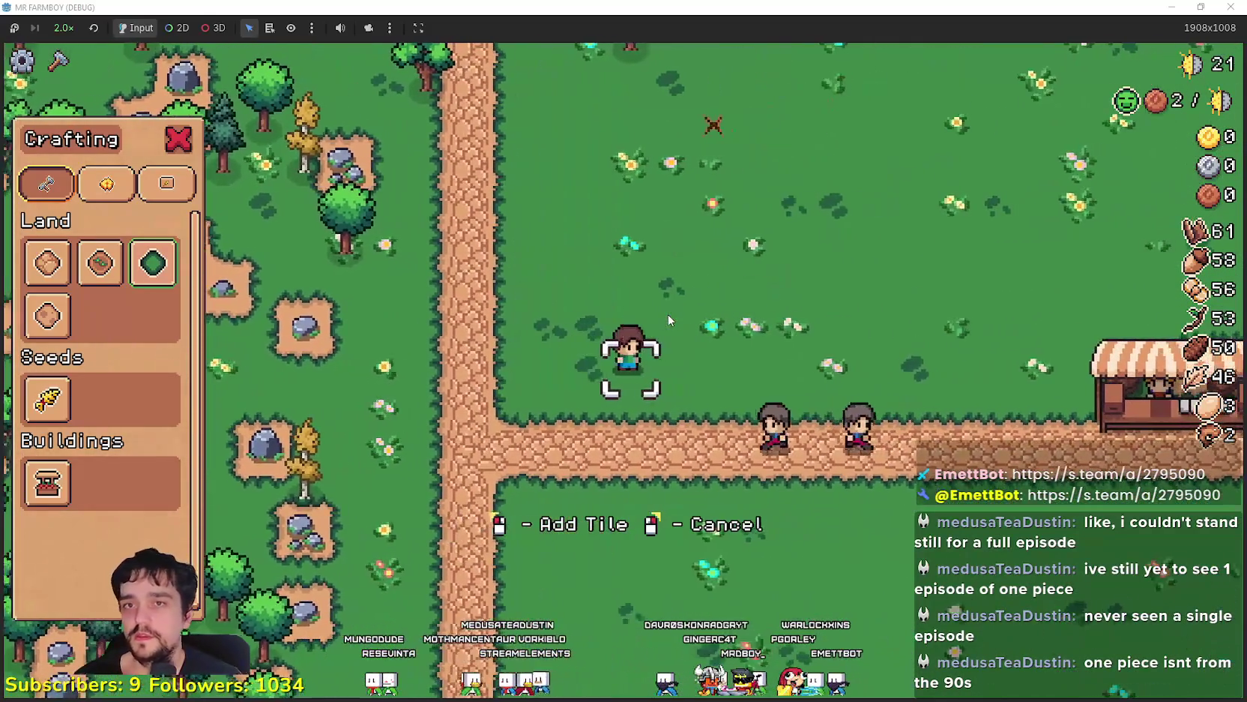
Walk past the market stall and farmhouse and chop the trees up there for wood
key(d)
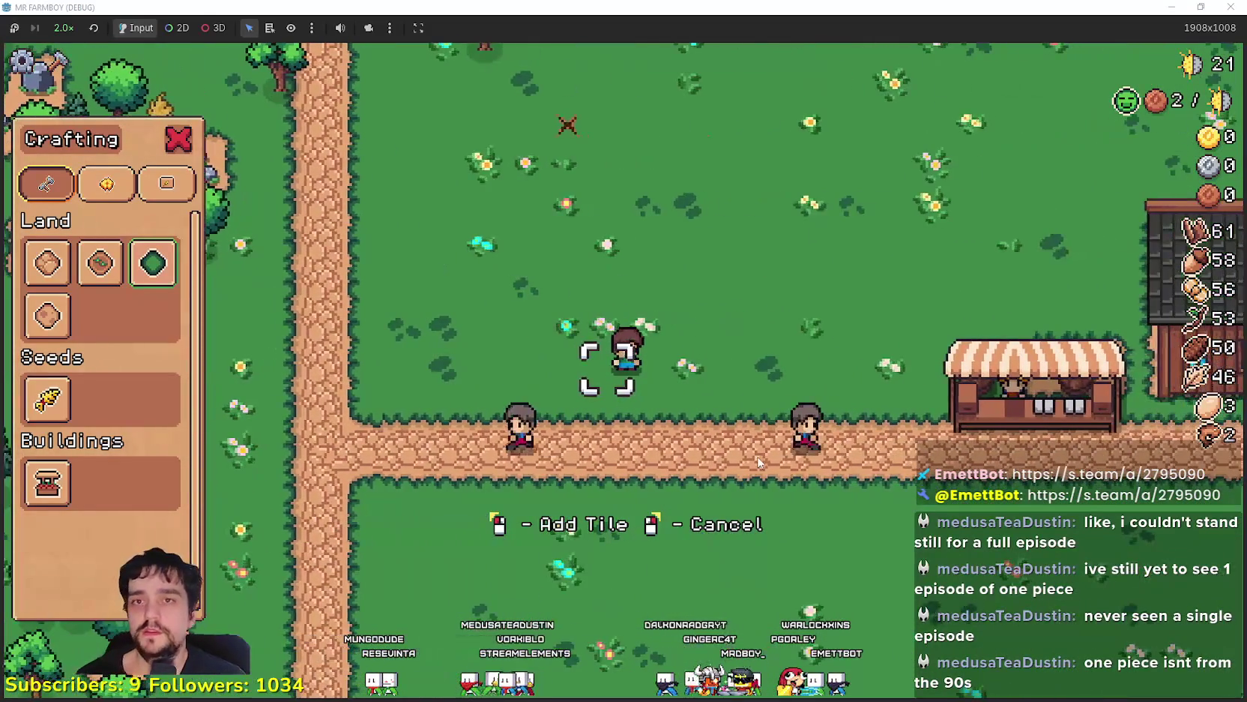
key(w)
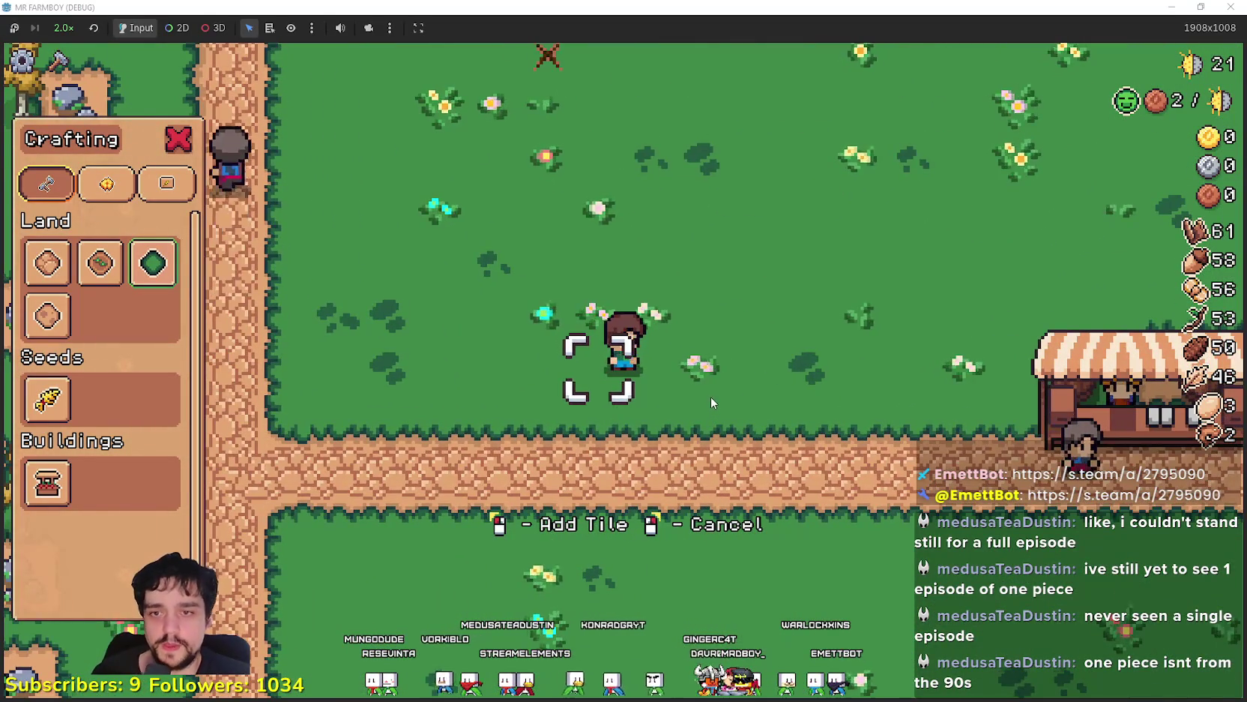
key(w)
key(d)
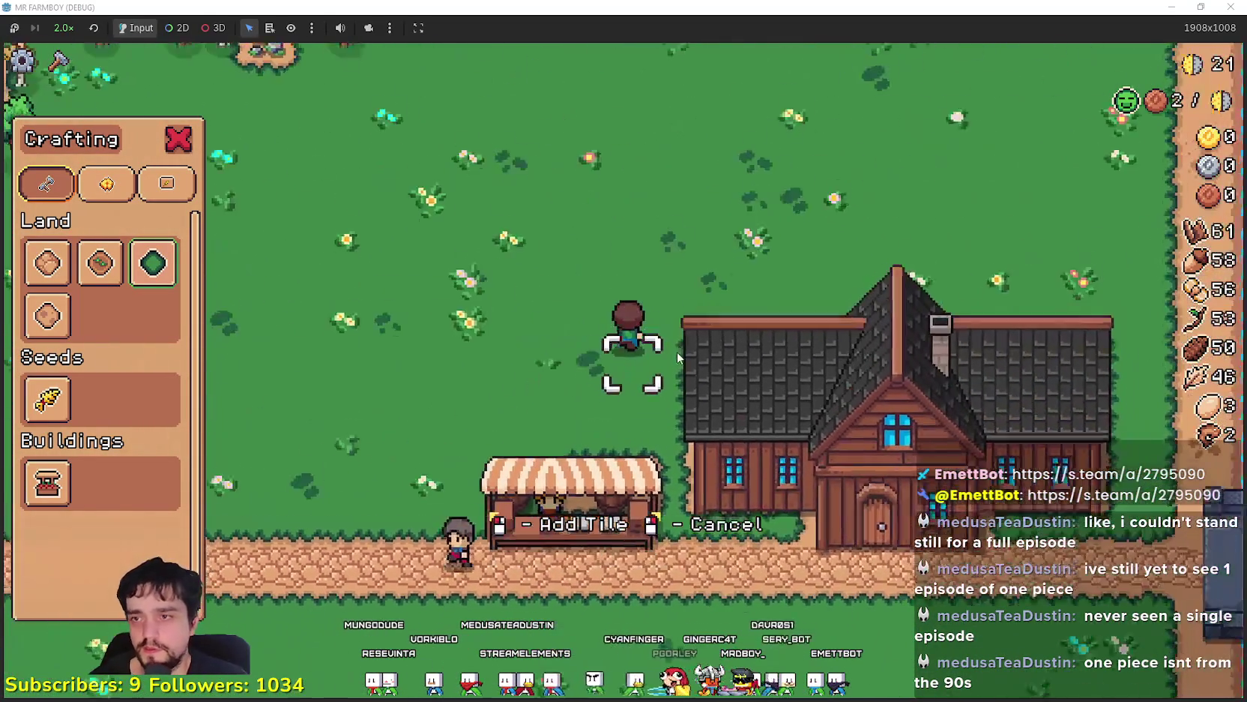
key(w)
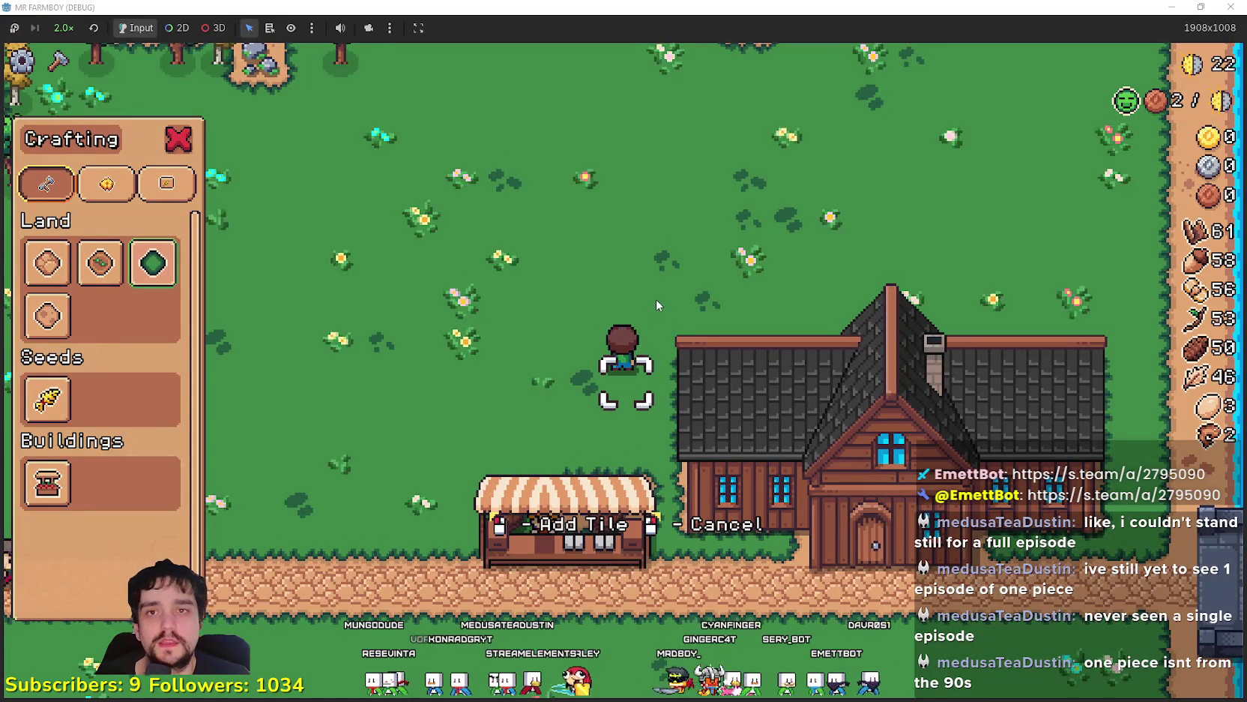
key(w)
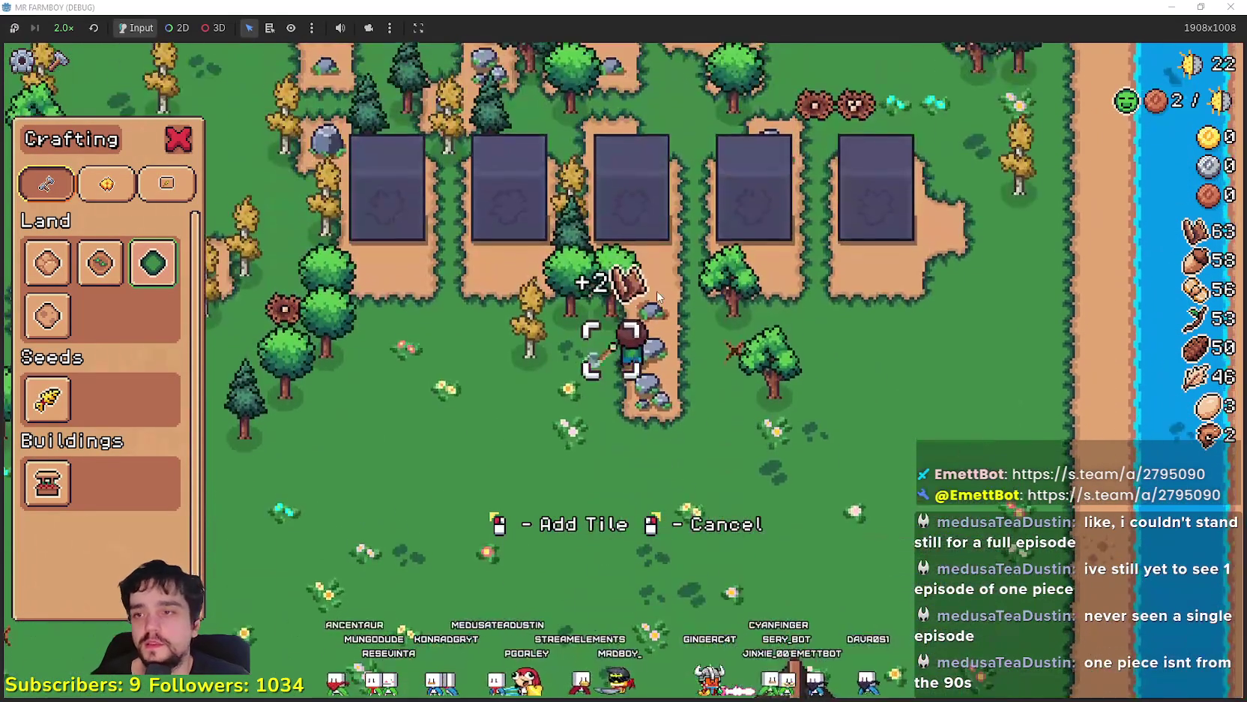
key(s)
key(w)
key(w)
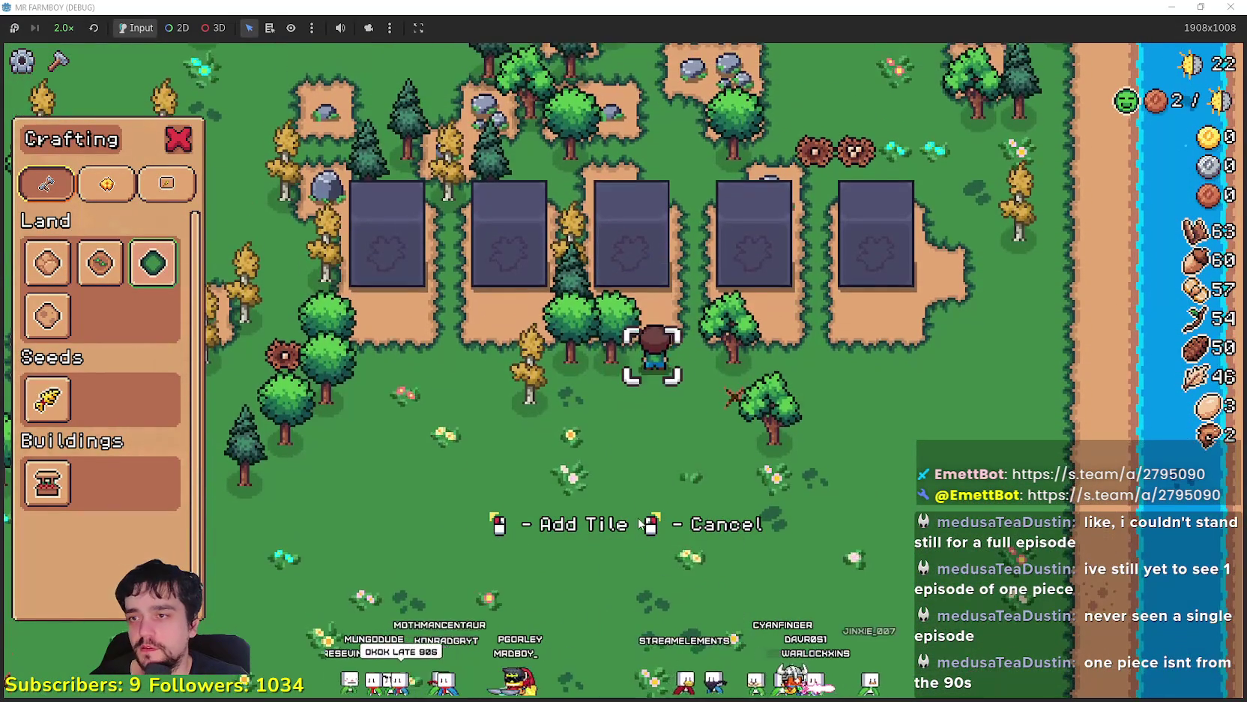
key(d)
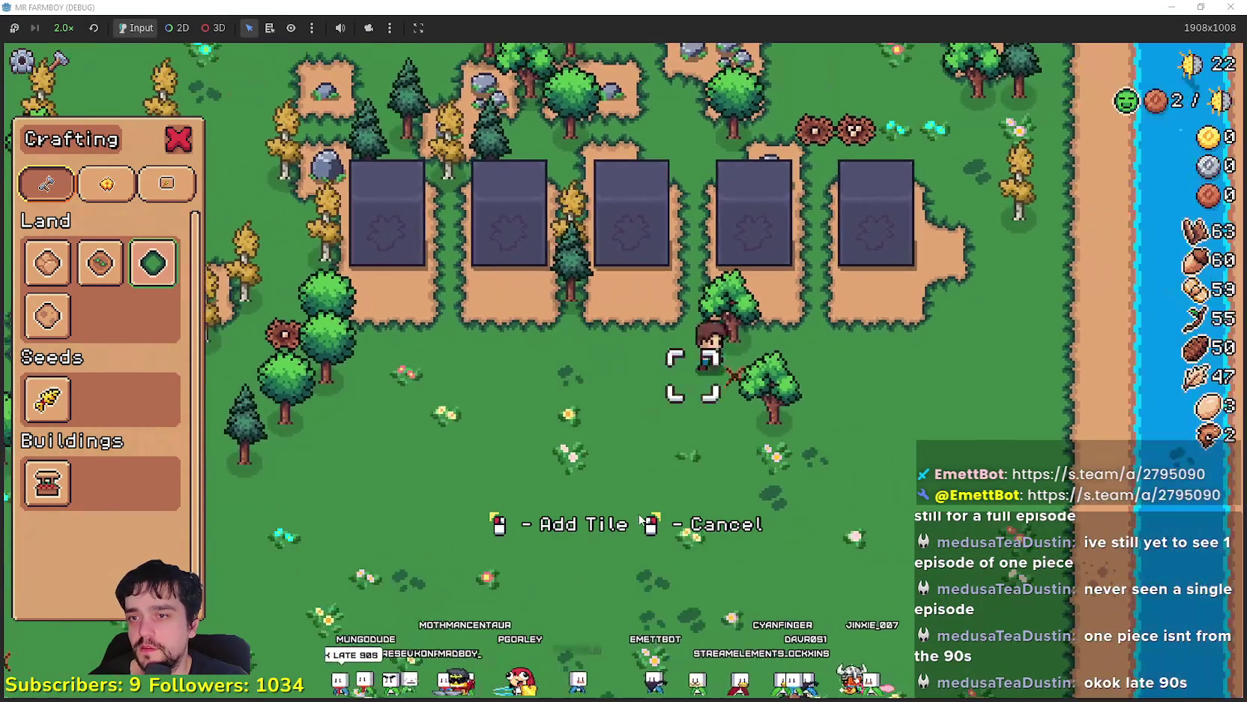
key(d)
key(w)
key(a)
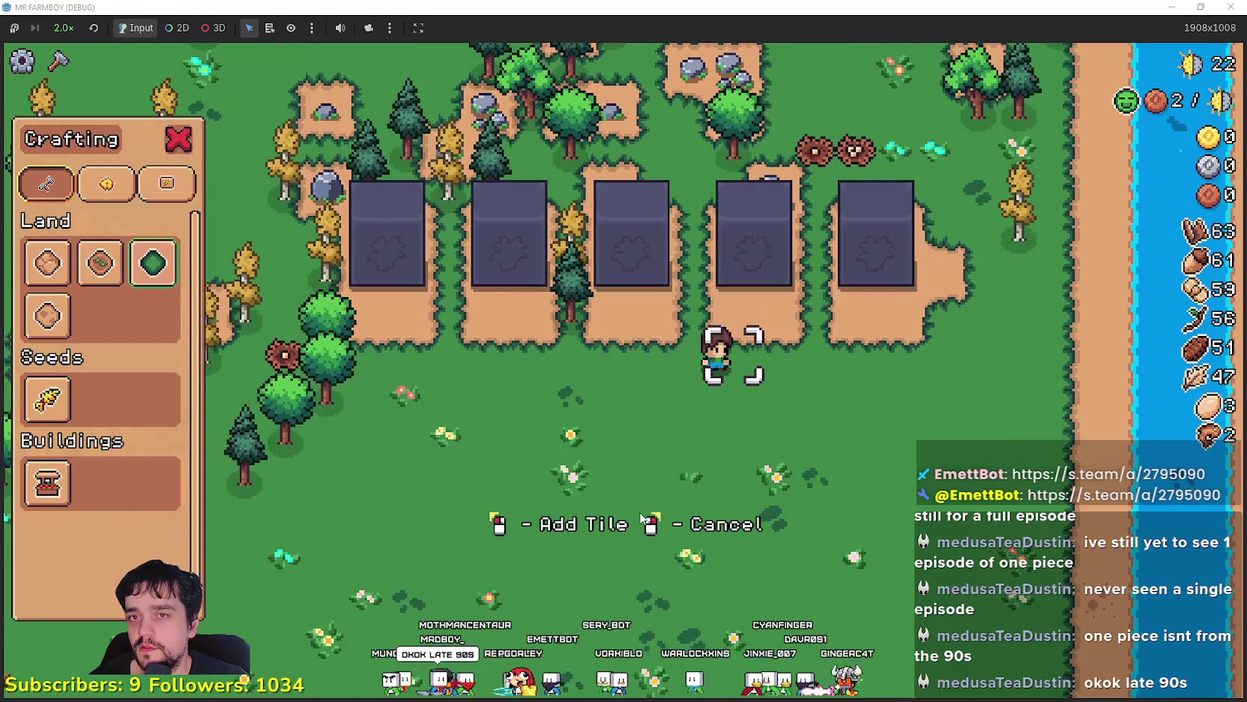
Head up to the river, chopping a tree there, then harvest around the plots
key(w)
key(d)
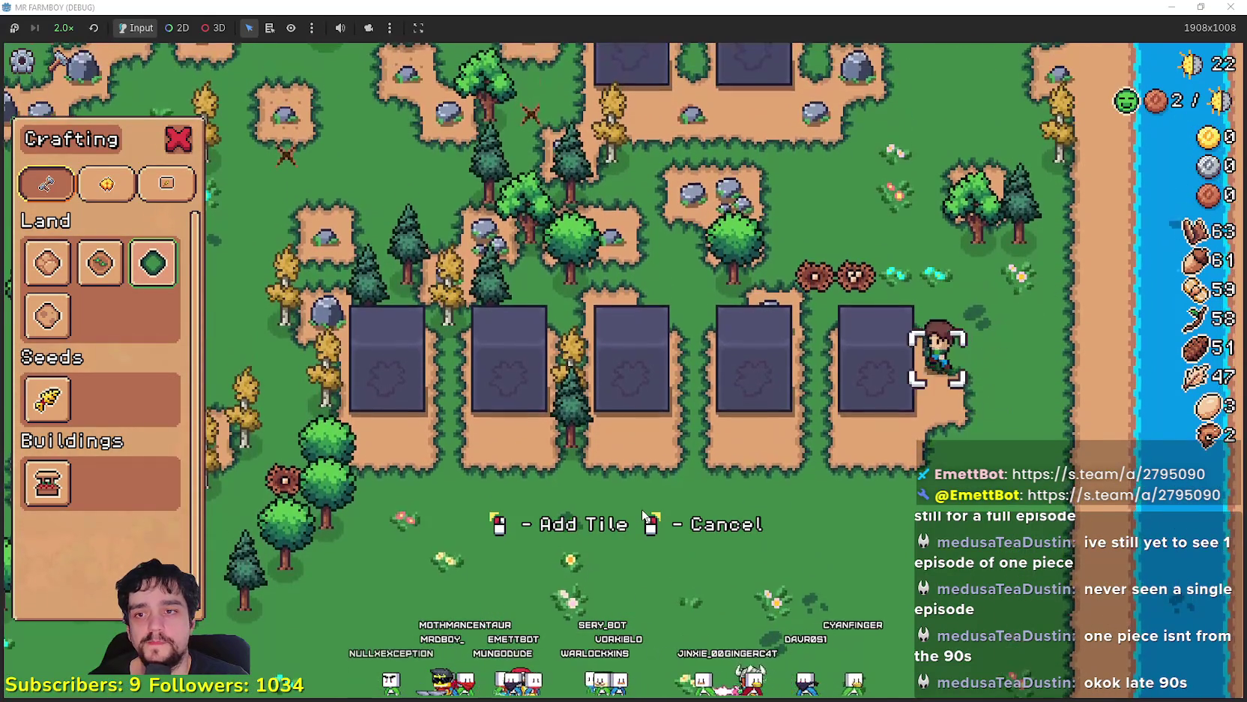
key(w)
key(d)
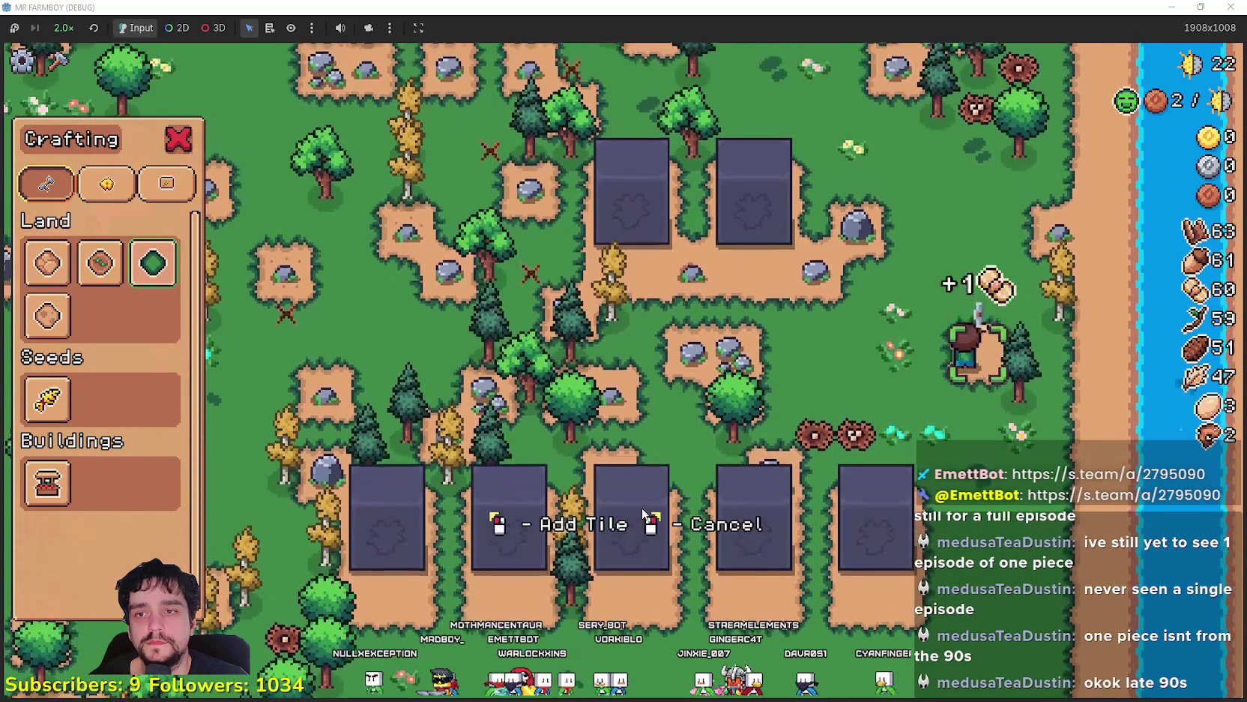
key(w)
key(d)
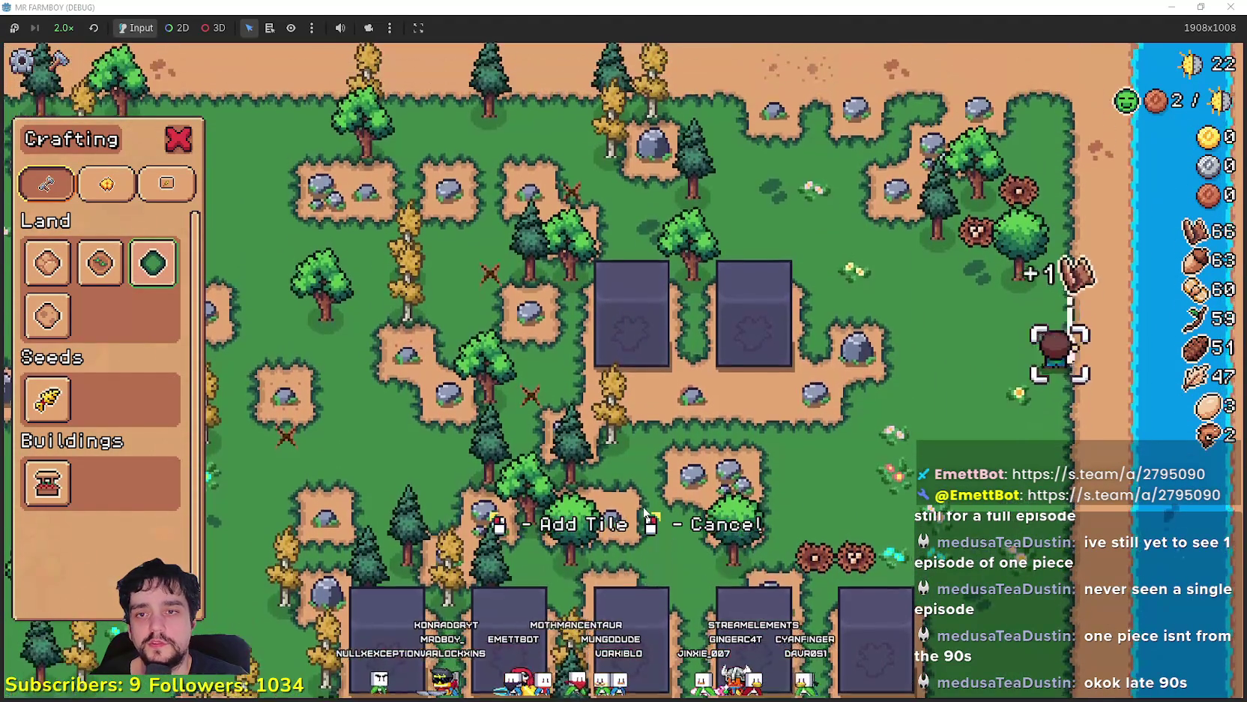
key(a)
key(w)
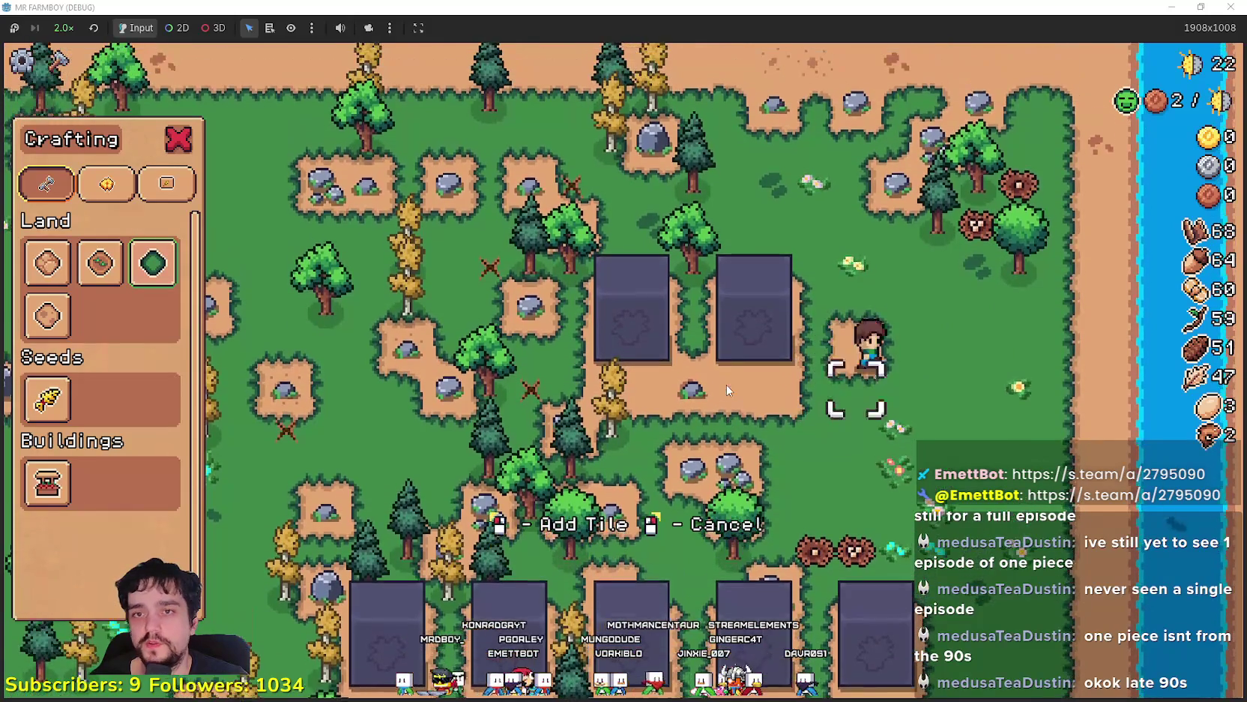
key(s)
key(a)
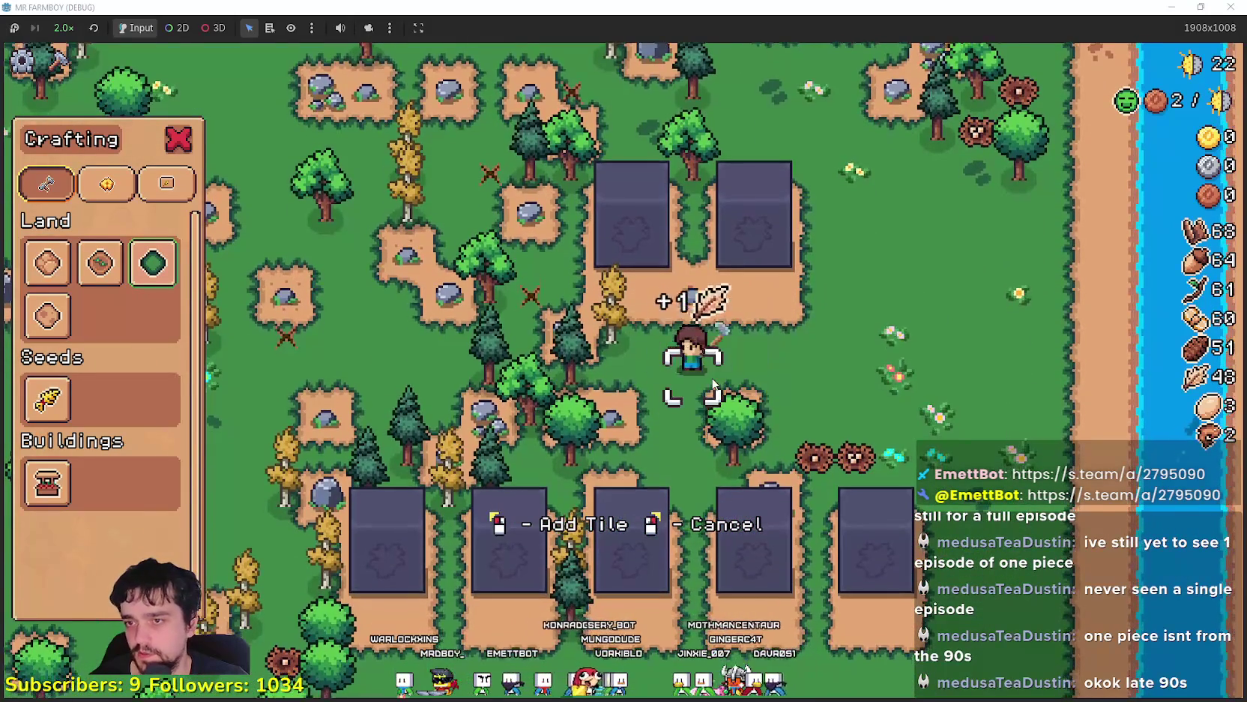
key(s)
key(d)
key(w)
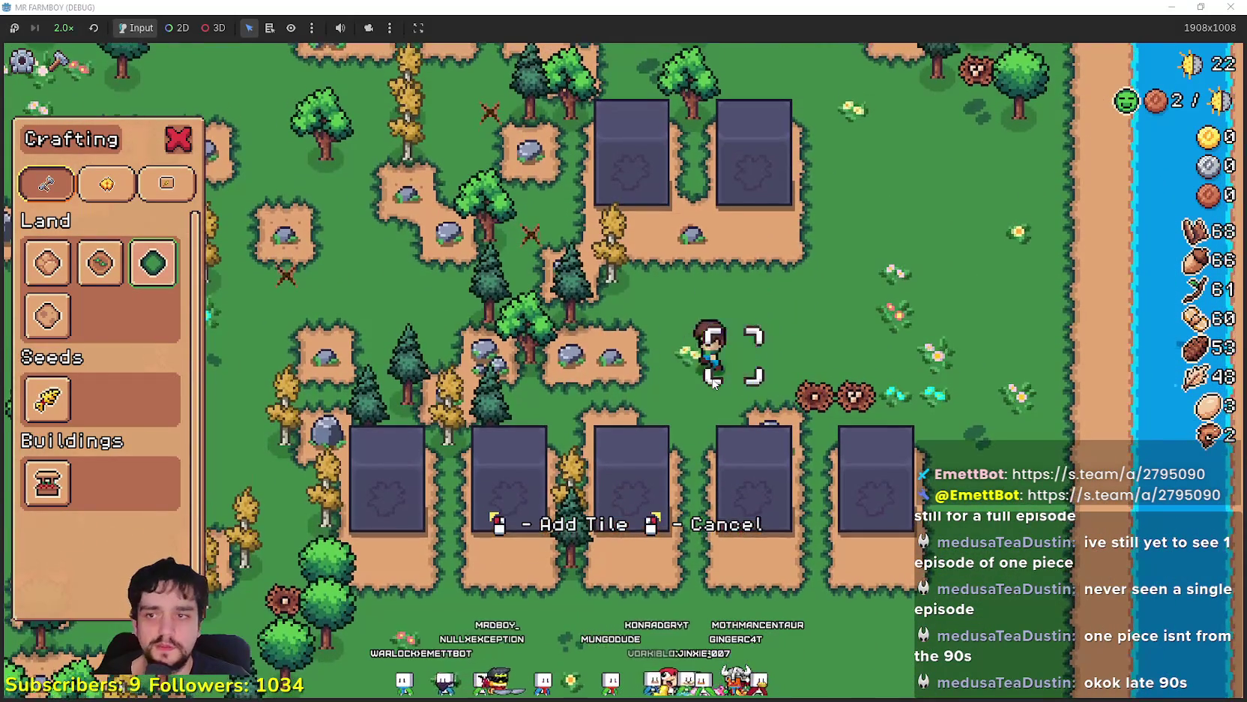
key(a)
key(a)
Pick up an acorn, walk down toward the river, and cancel tile placement to close crafting
key(s)
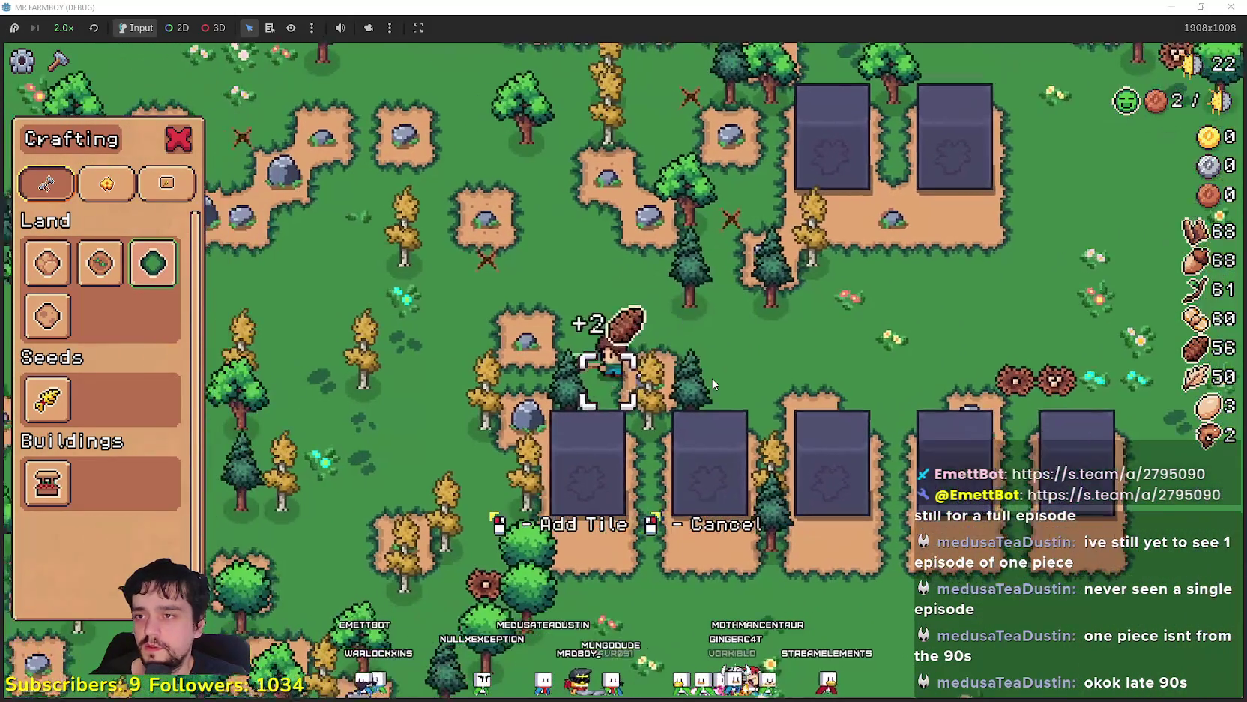
key(d)
key(a)
key(w)
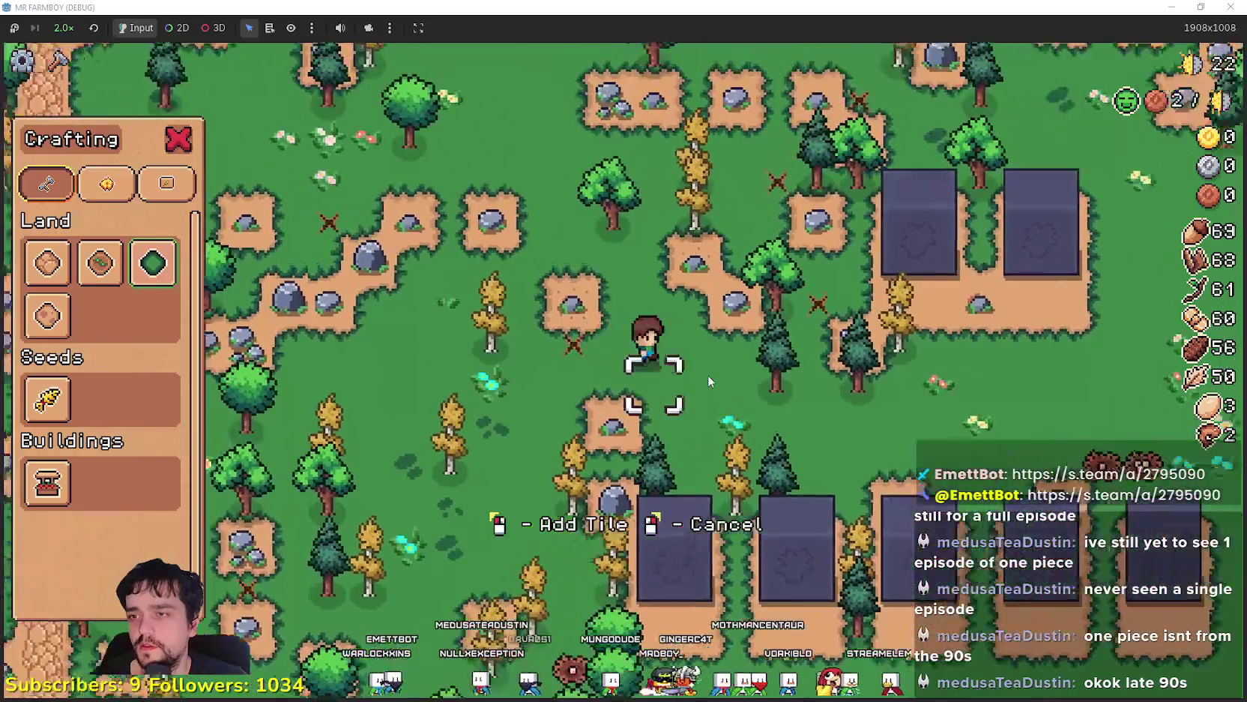
key(s)
key(a)
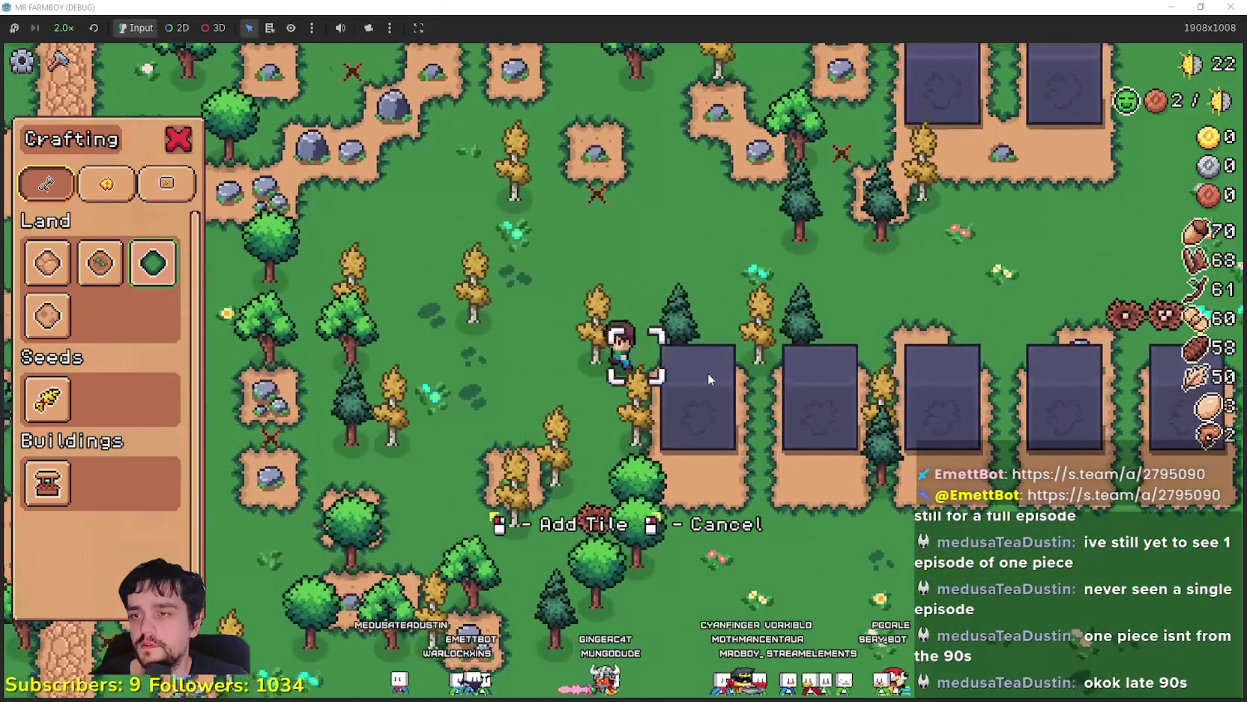
key(w)
key(s)
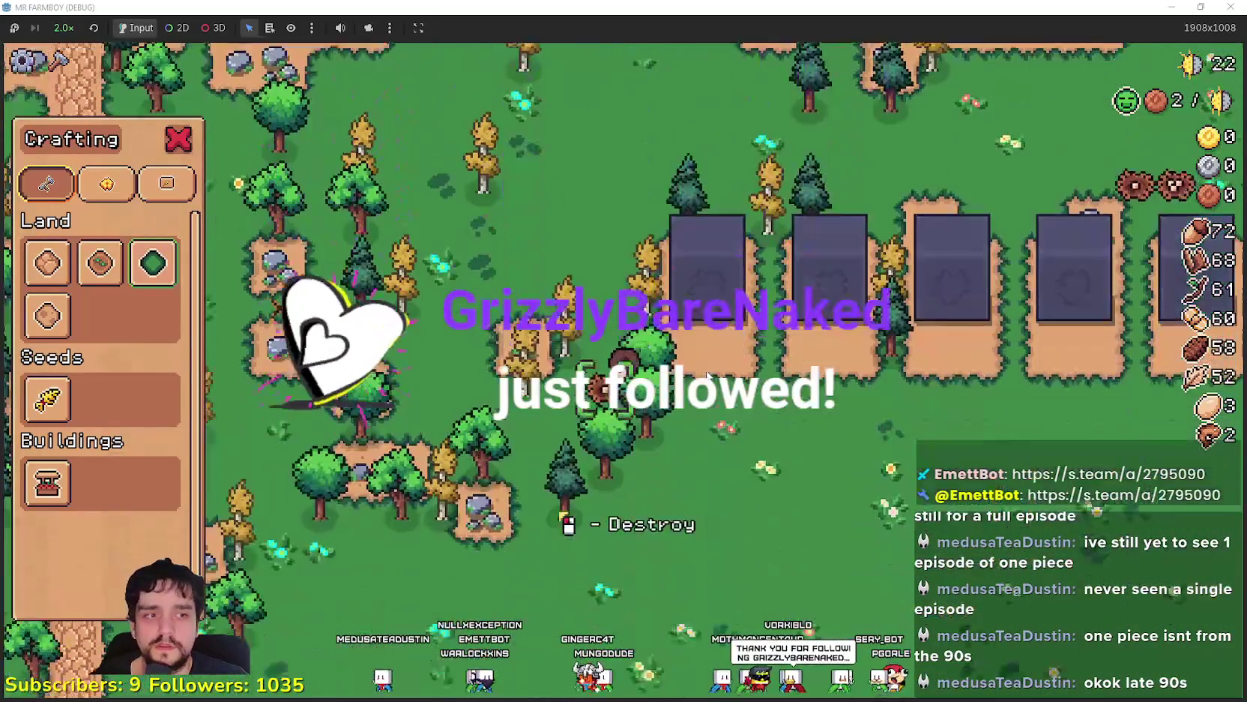
key(d)
key(s)
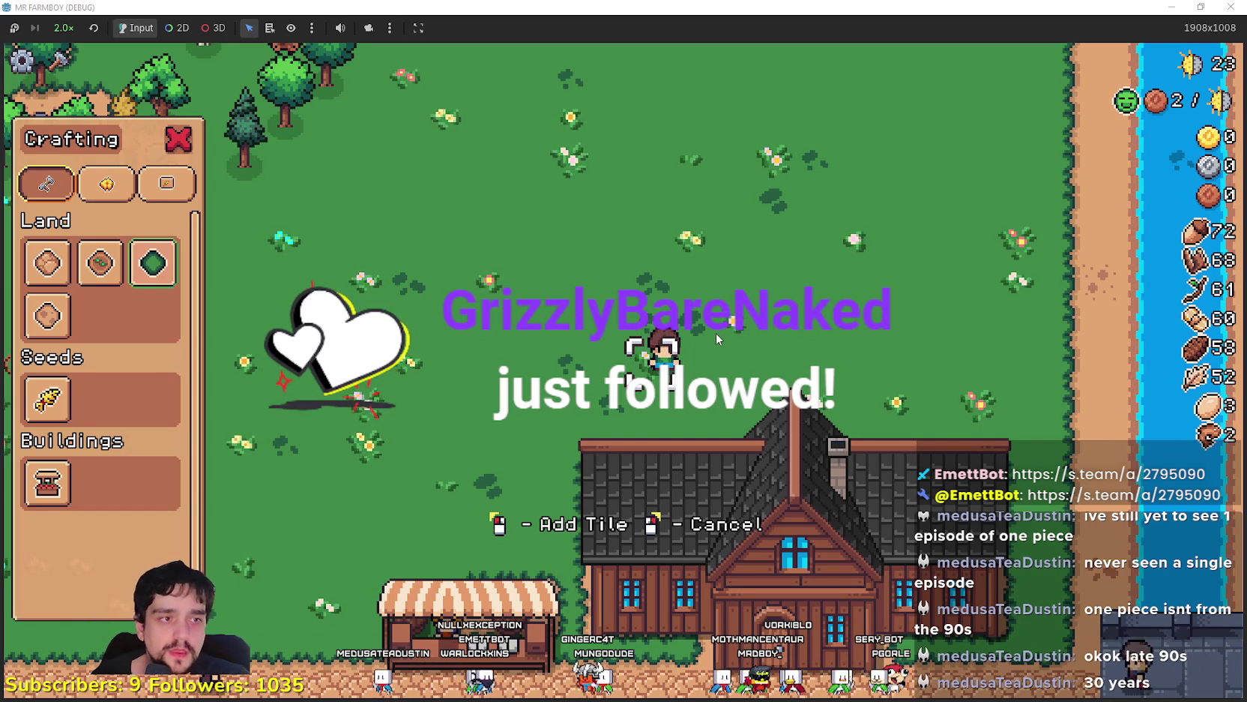
right_click(717, 333)
Walk left chopping nearby trees, then head up-right to pick up an egg
key(a)
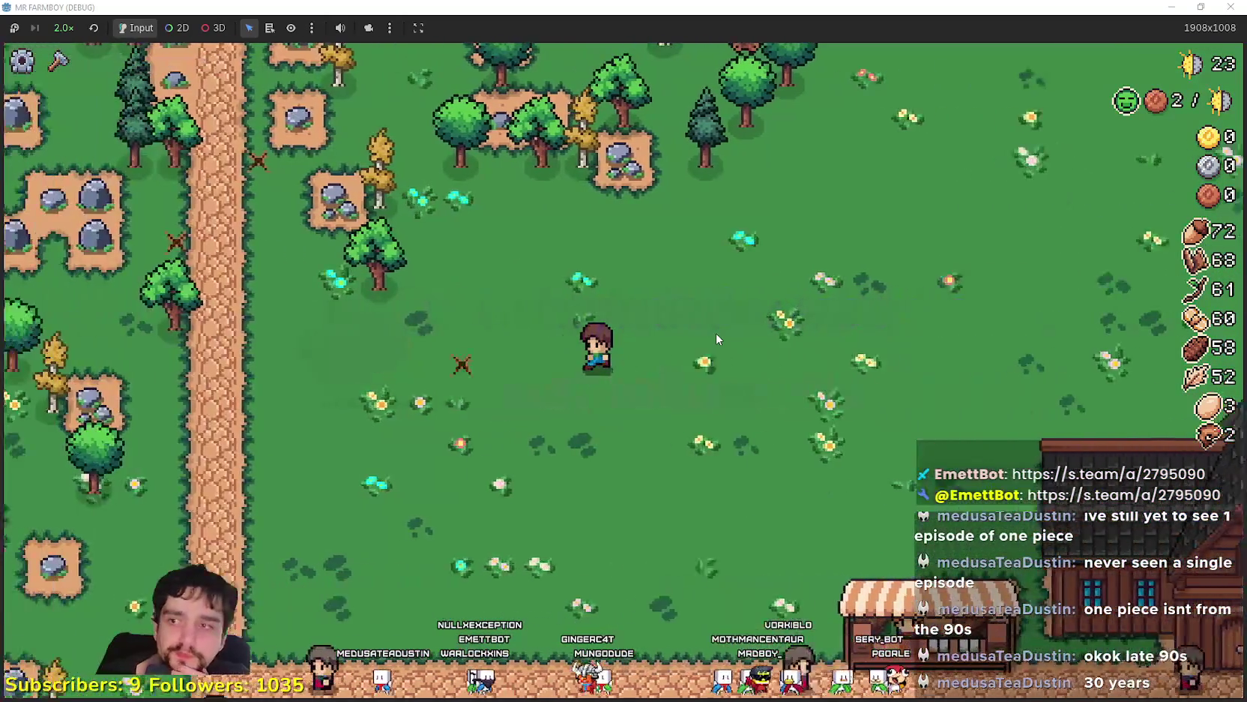
key(w)
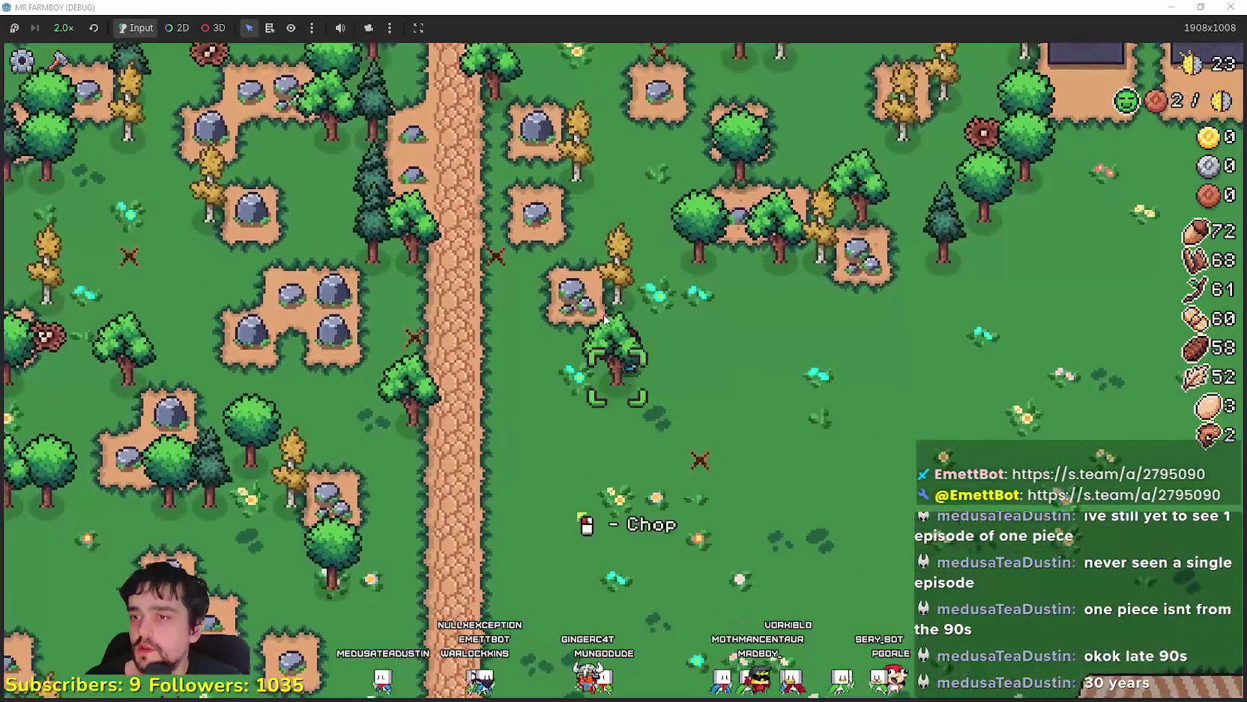
key(w)
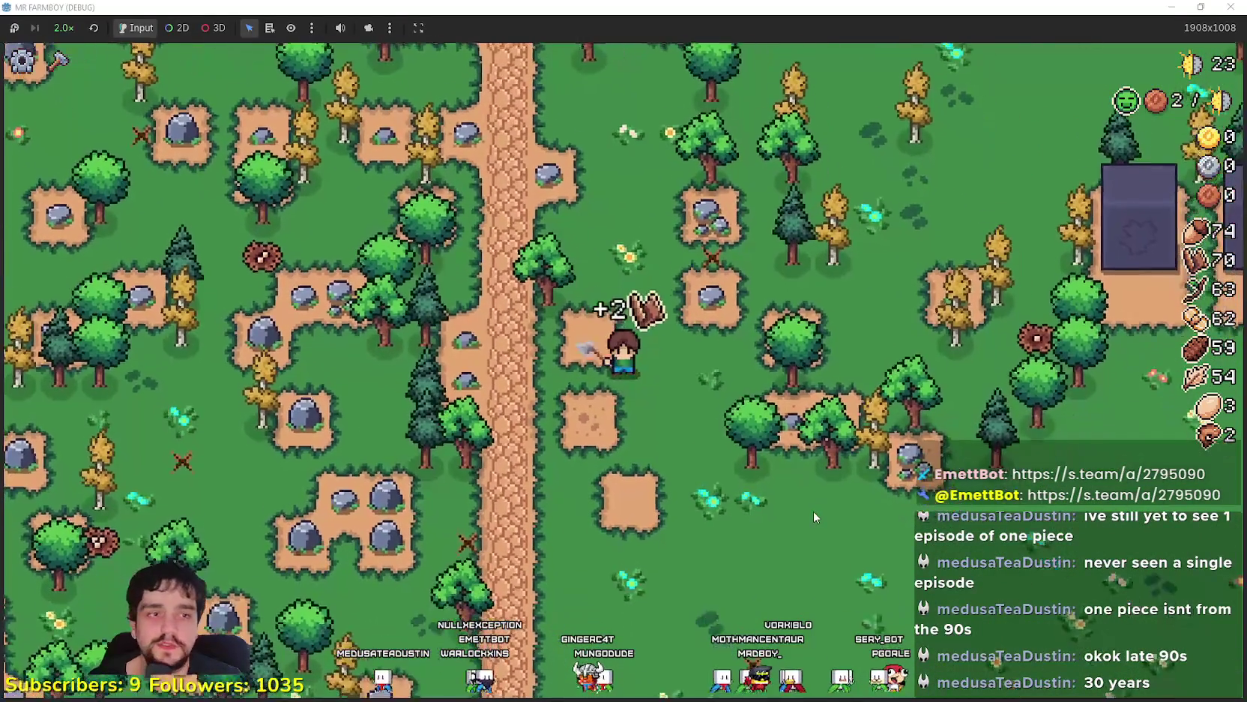
key(s)
key(d)
key(d)
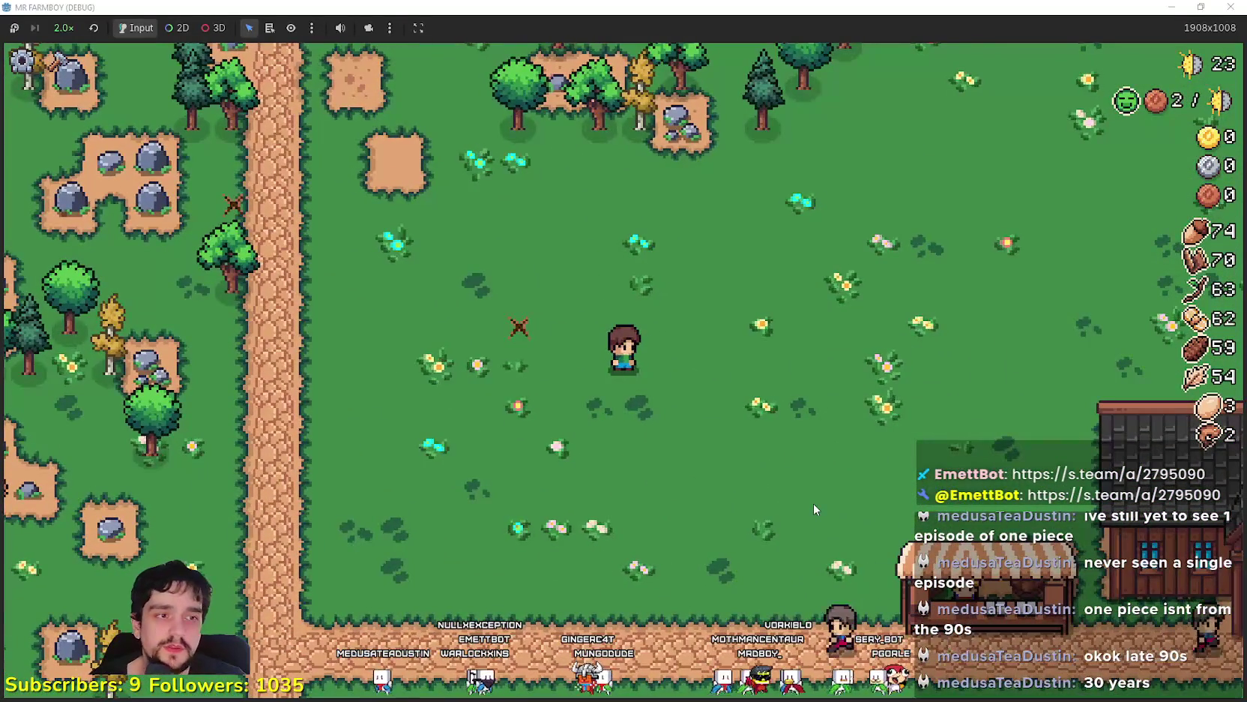
key(w)
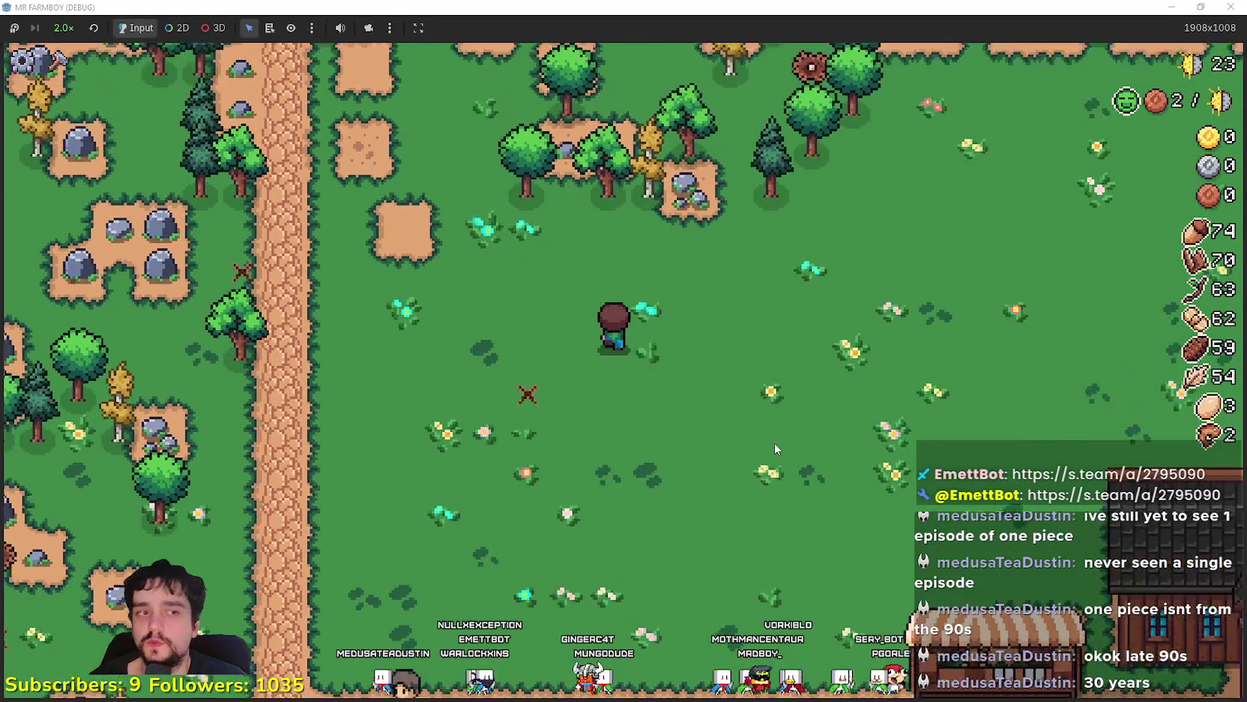
key(d)
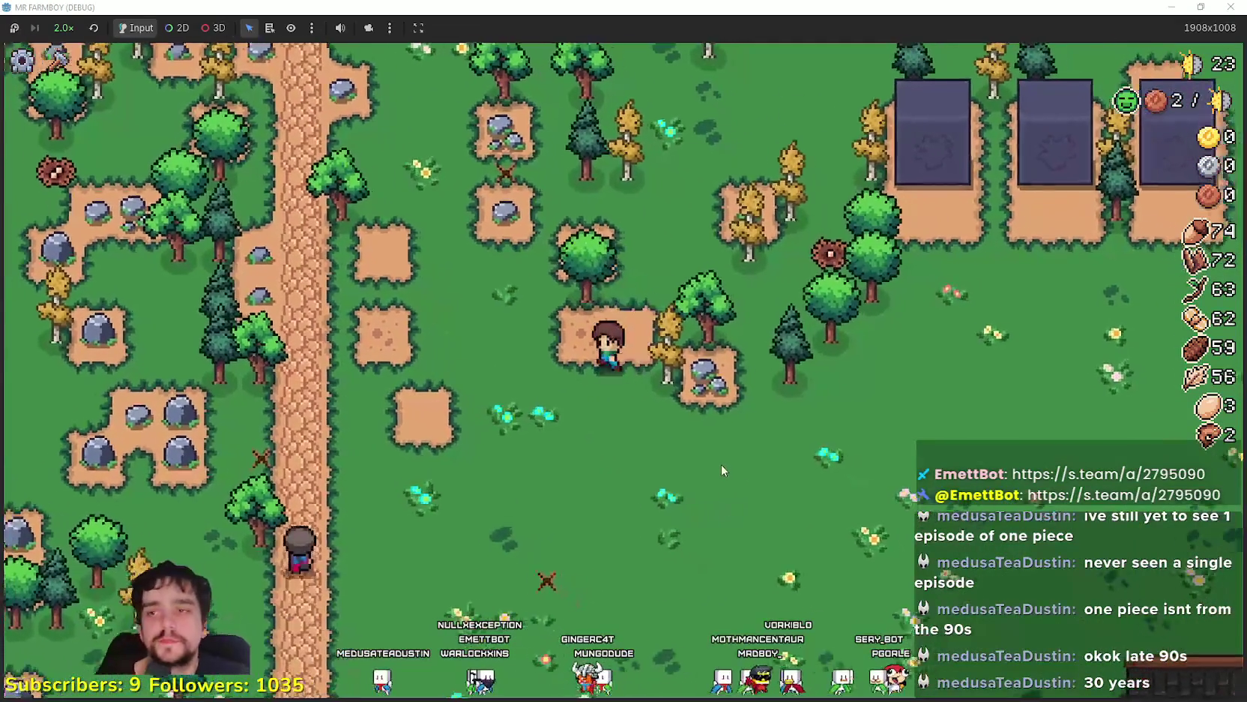
key(d)
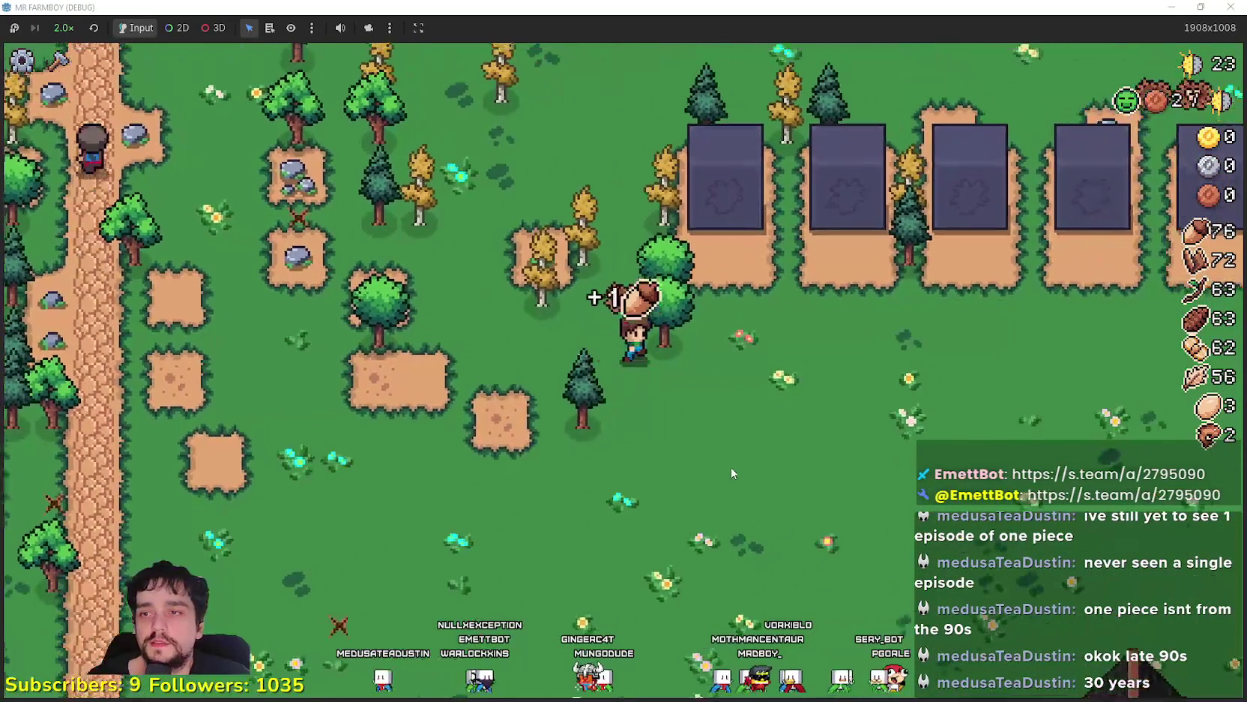
key(w)
key(a)
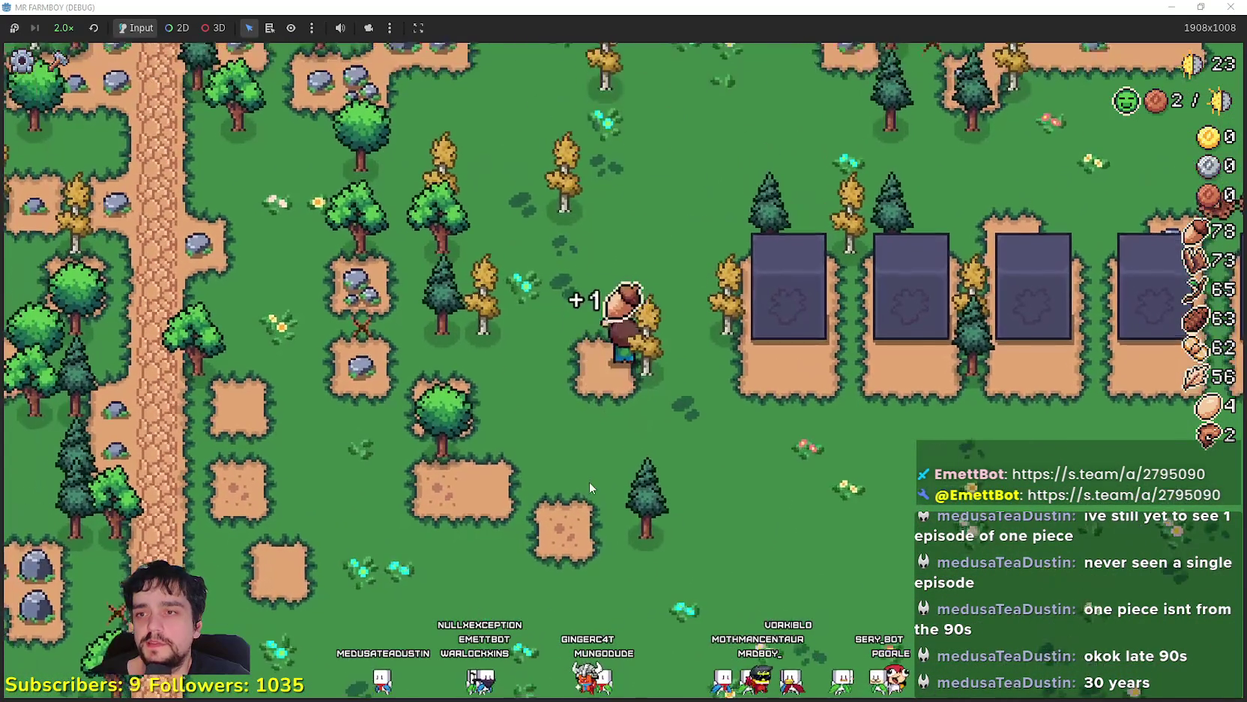
key(s)
Chop the pine tree, then reopen the Crafting panel with C to pick a land tile
key(w)
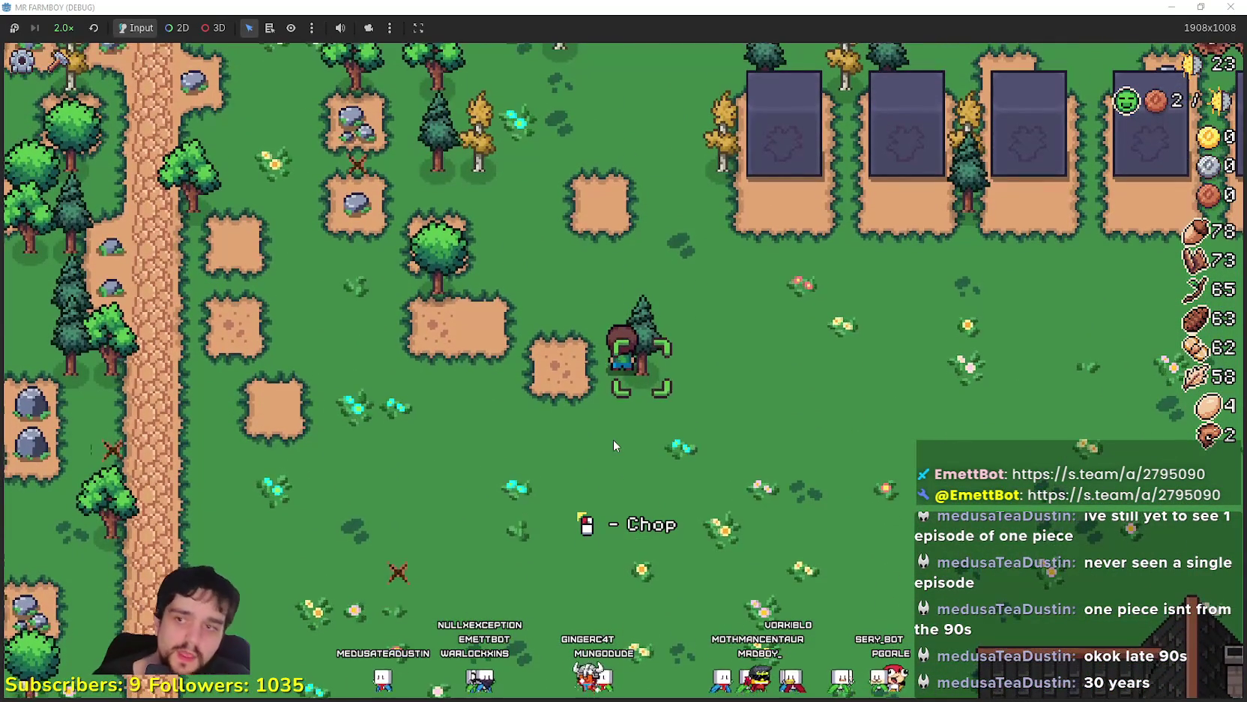
key(a)
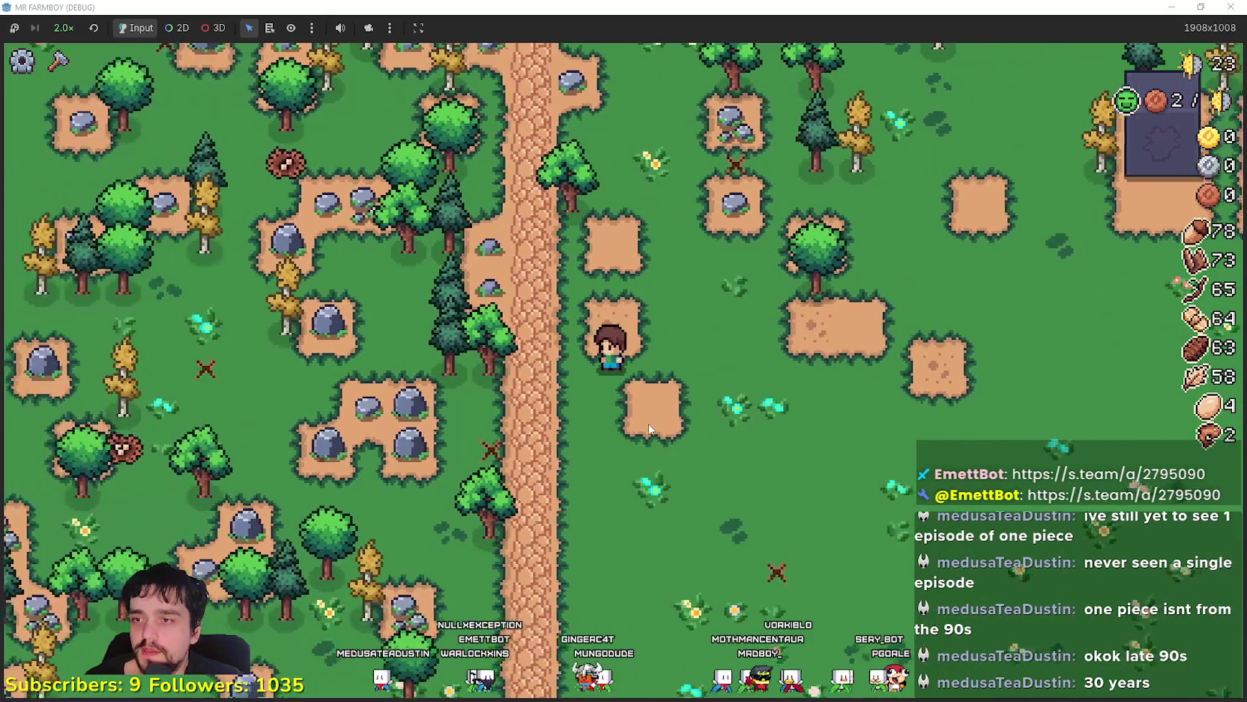
key(s)
key(d)
key(c)
key(w)
key(a)
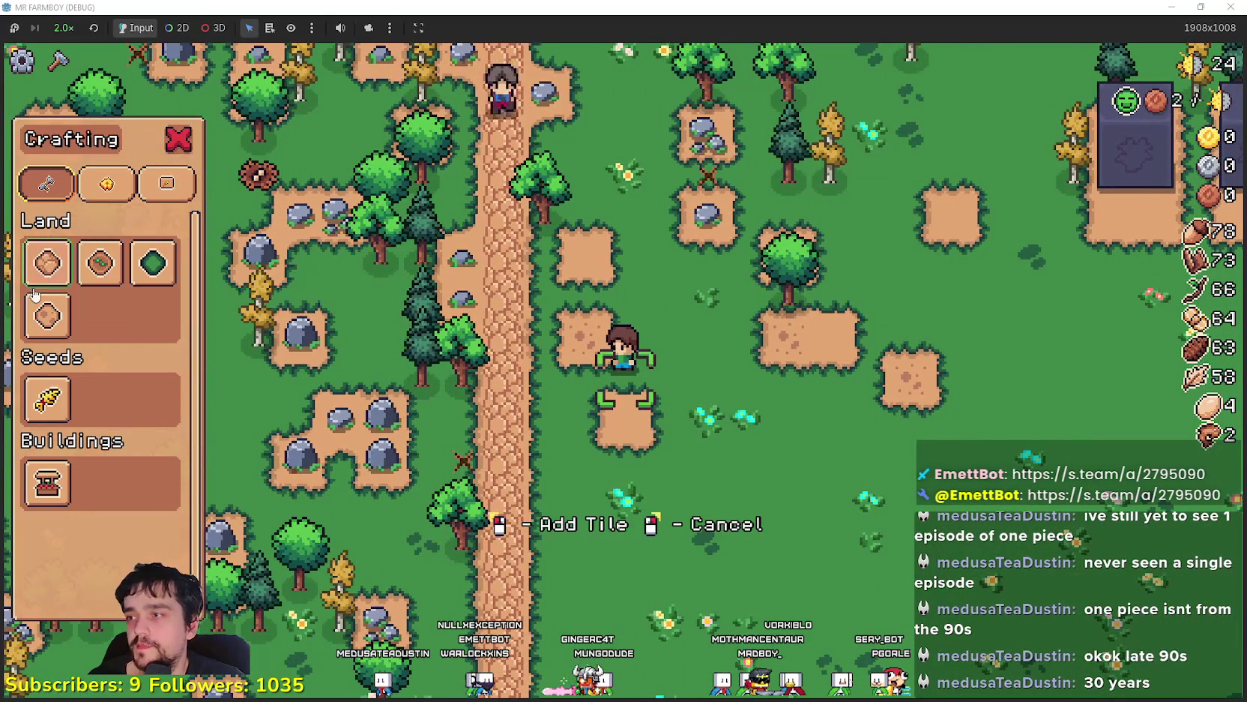
Walk the farmer up-left into the woods and back down-right
key(w)
key(a)
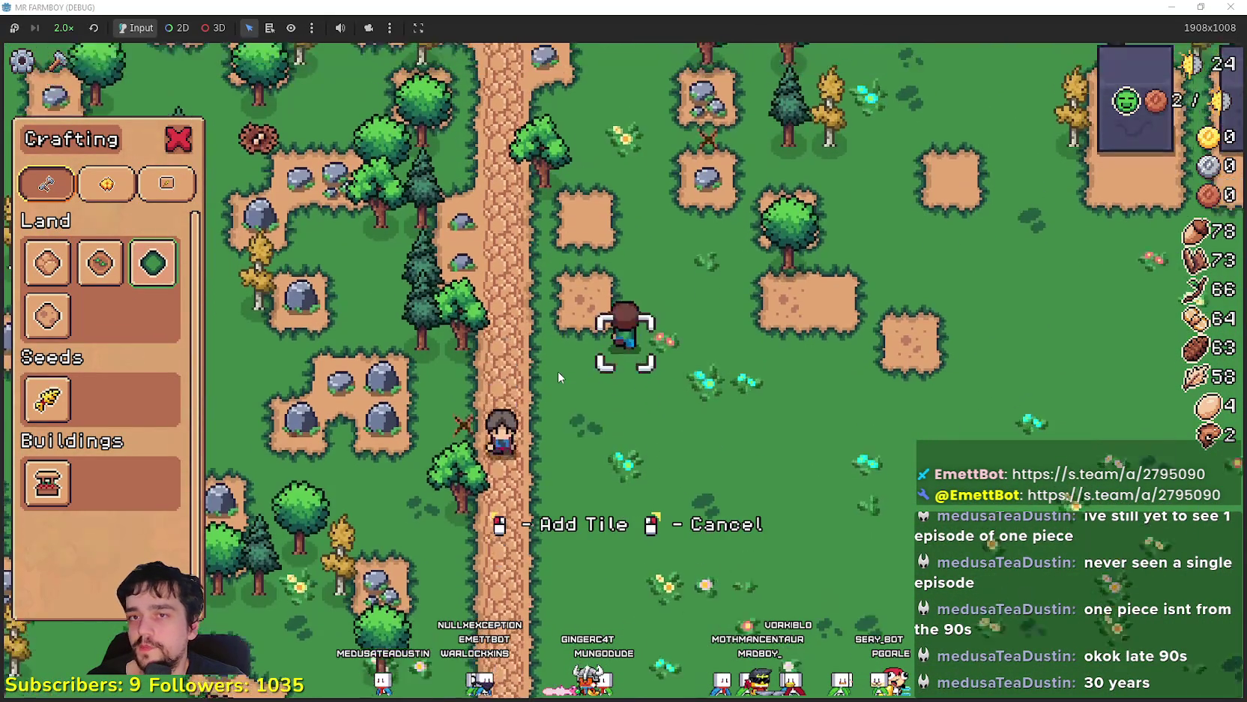
key(w)
key(a)
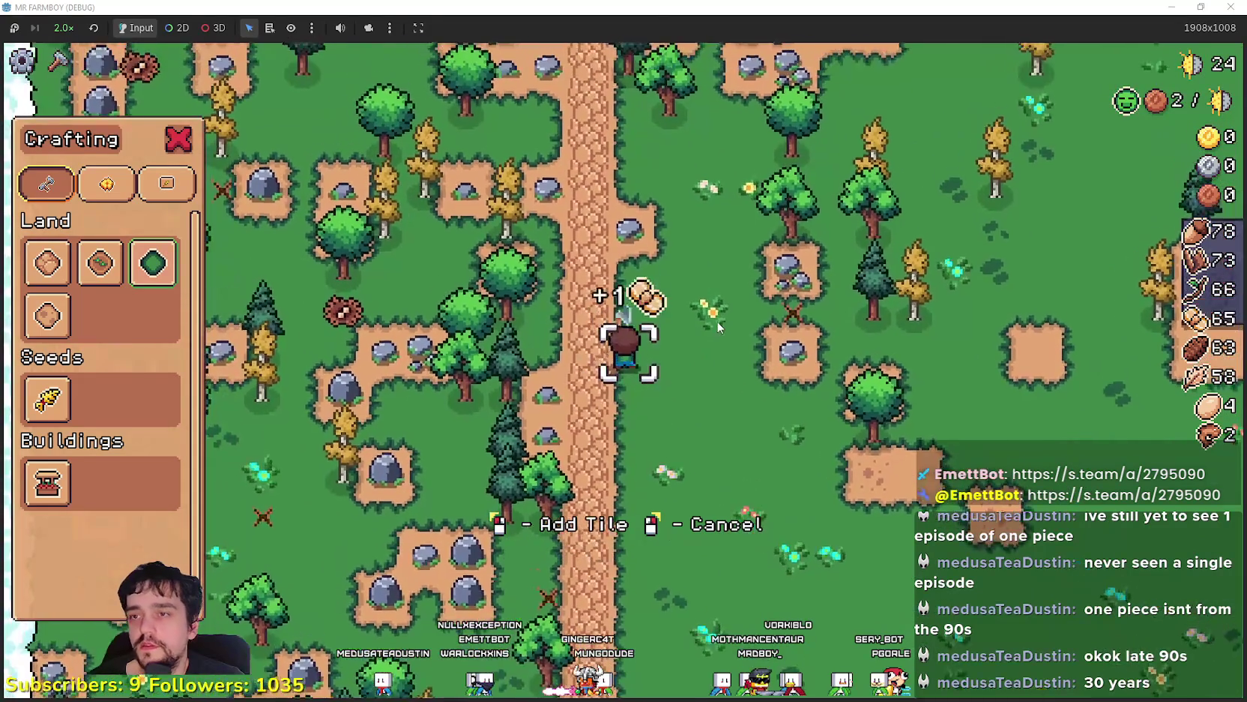
key(s)
key(d)
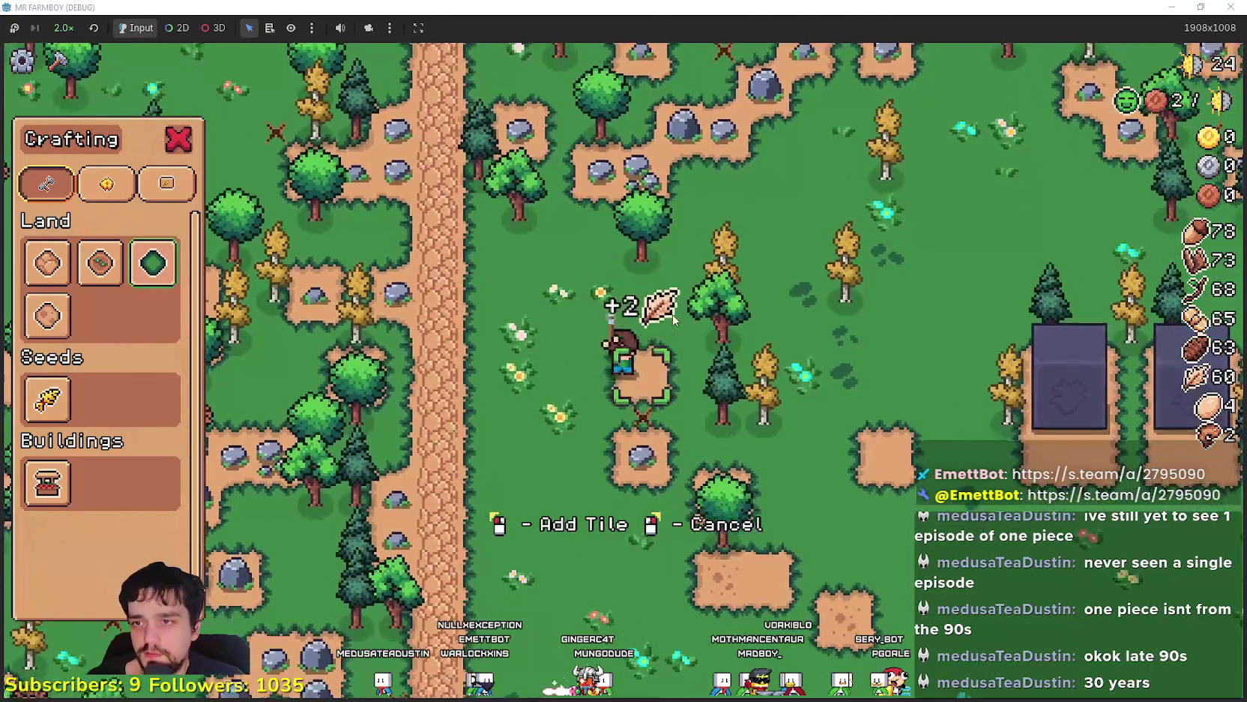
key(d)
key(s)
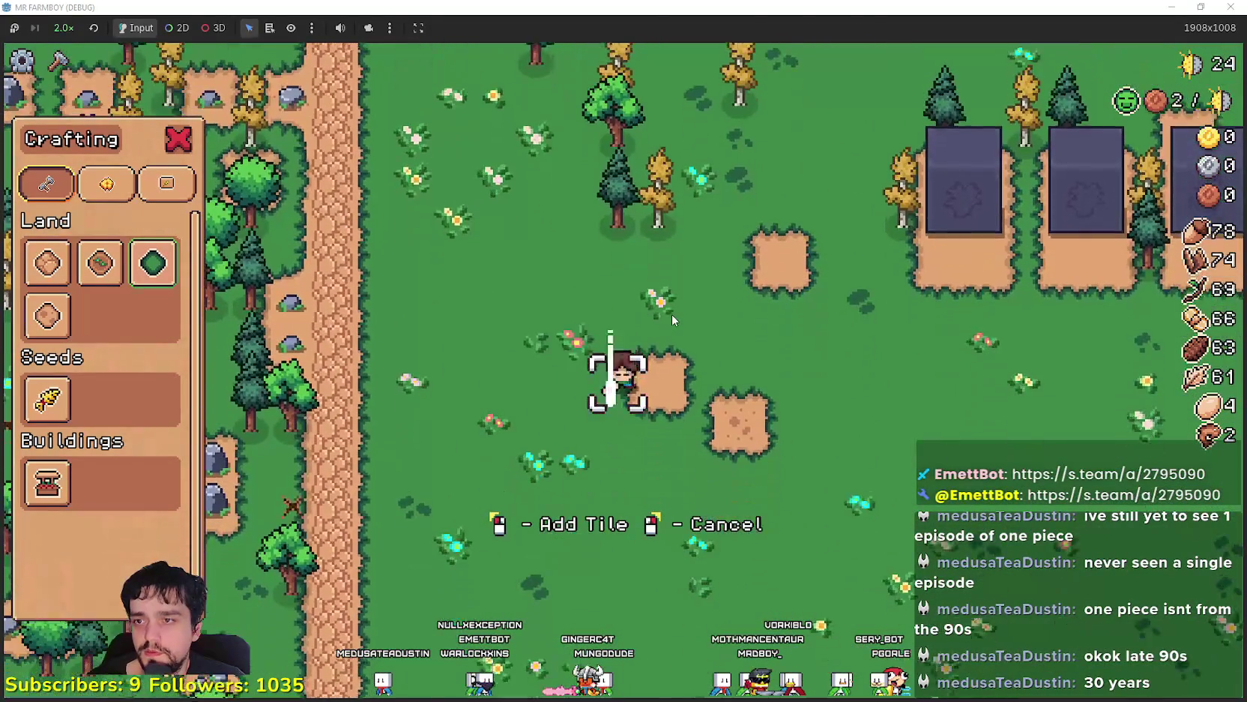
Gather a log from a tree beside the plots, then cancel tile placement and close crafting
key(w)
key(d)
key(a)
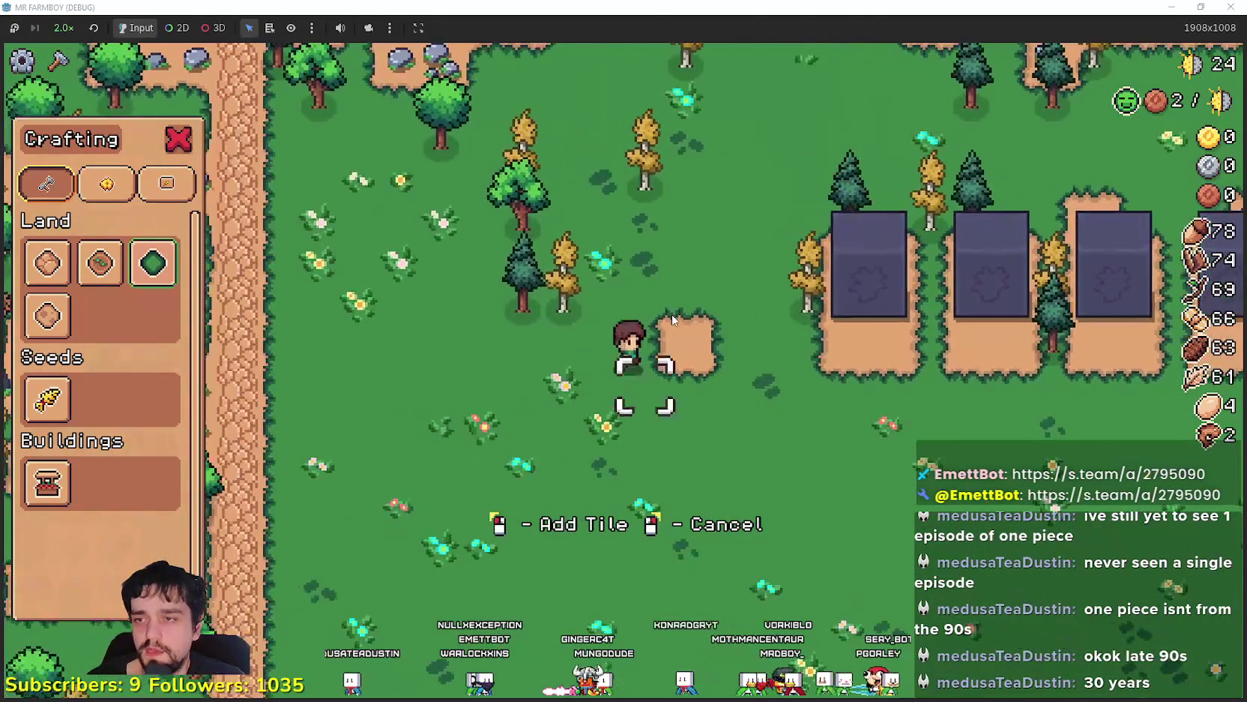
key(d)
key(a)
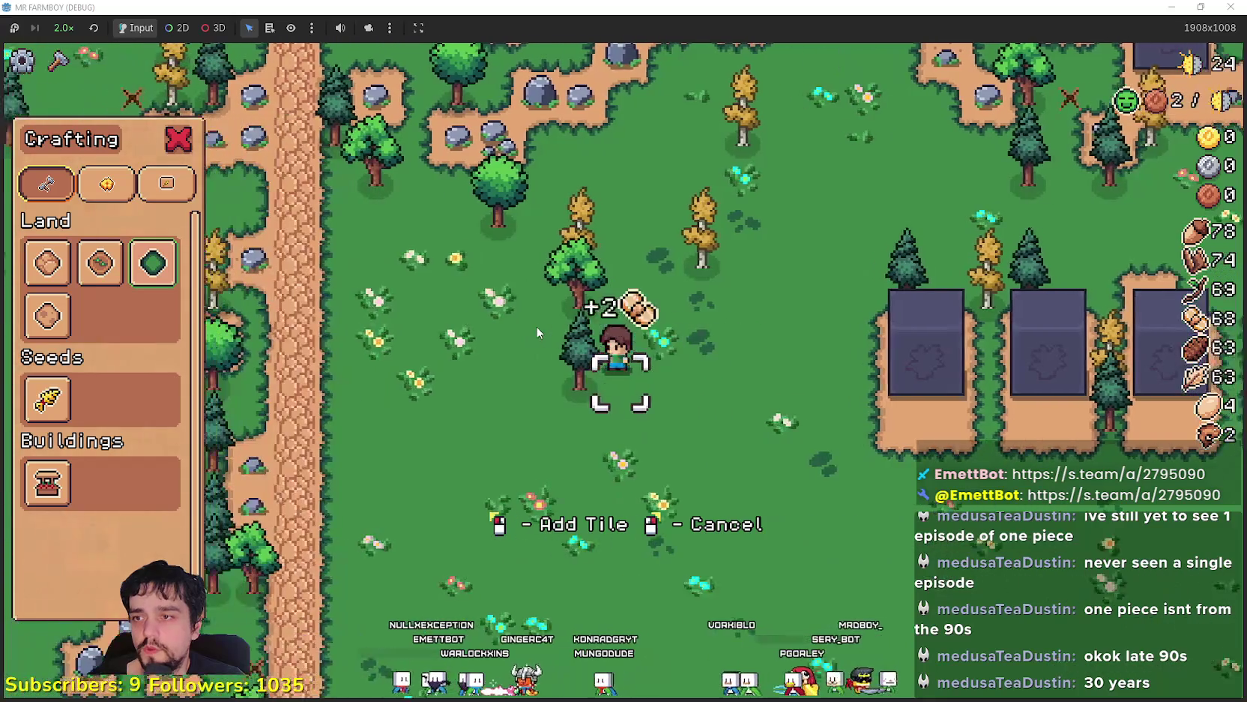
key(w)
key(d)
key(w)
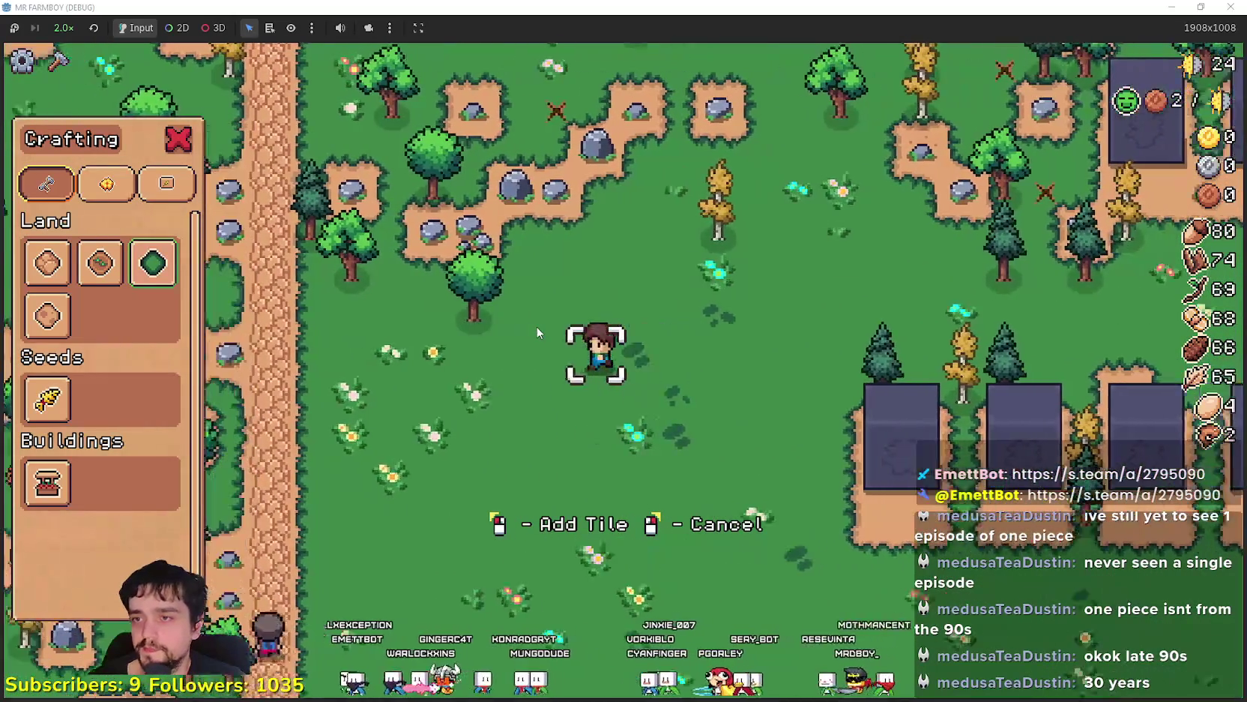
right_click(537, 332)
Walk along the path into the trees to gather wood, then head toward the market stall
key(d)
key(s)
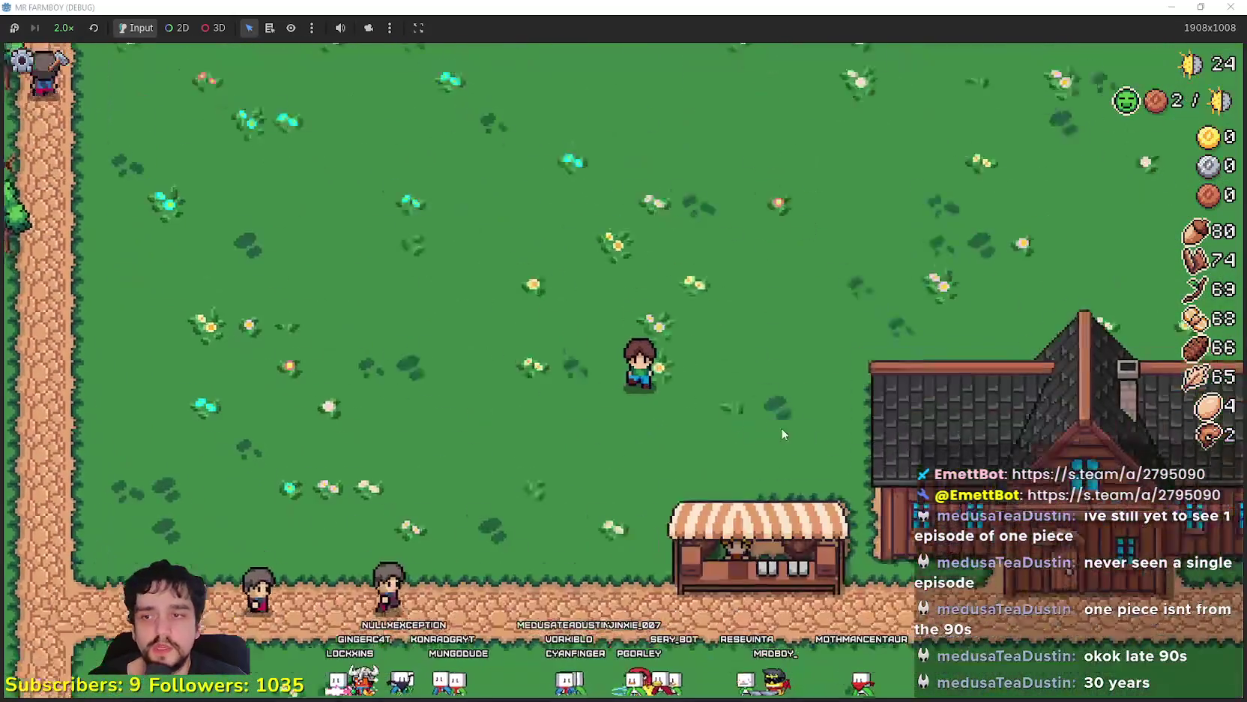
key(s)
key(a)
key(w)
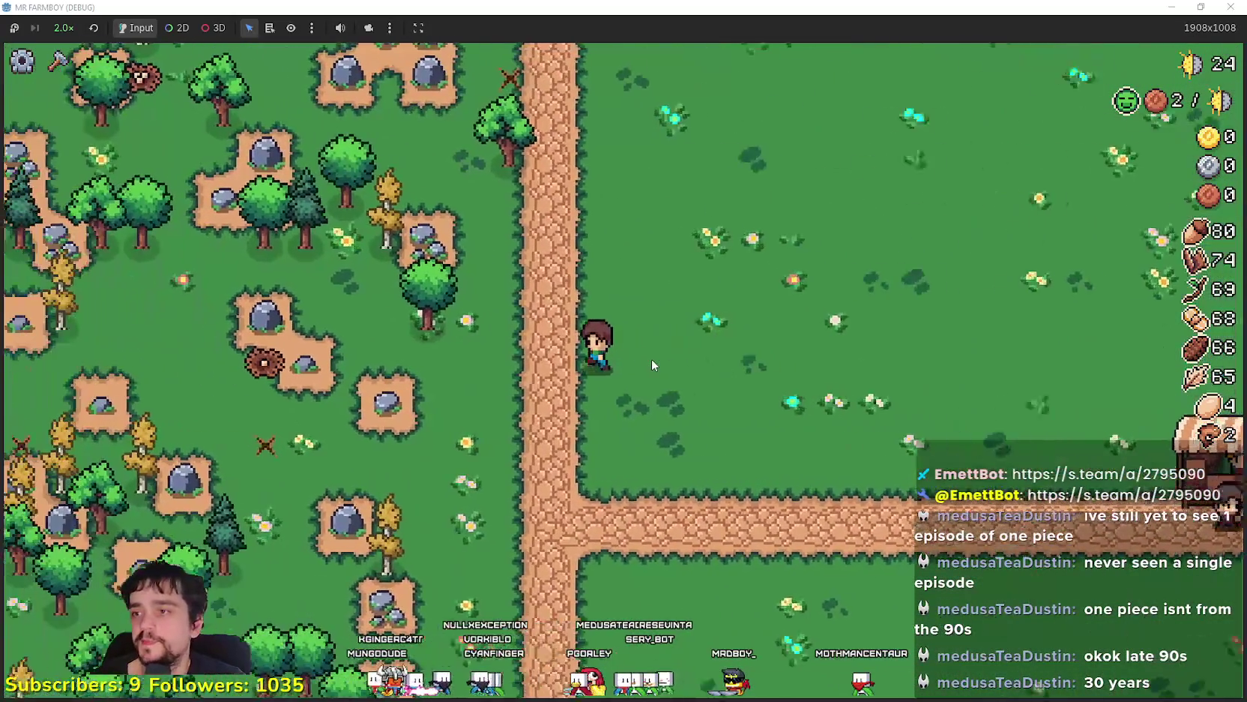
key(a)
key(w)
key(w)
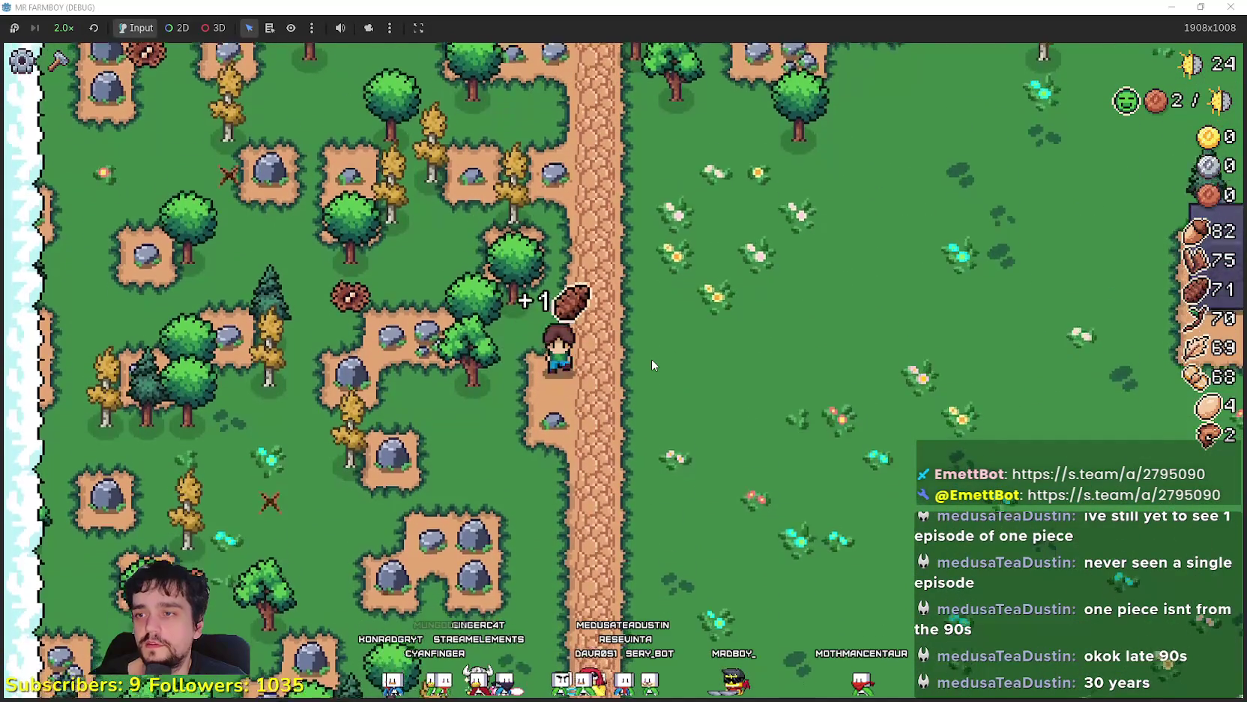
key(d)
key(s)
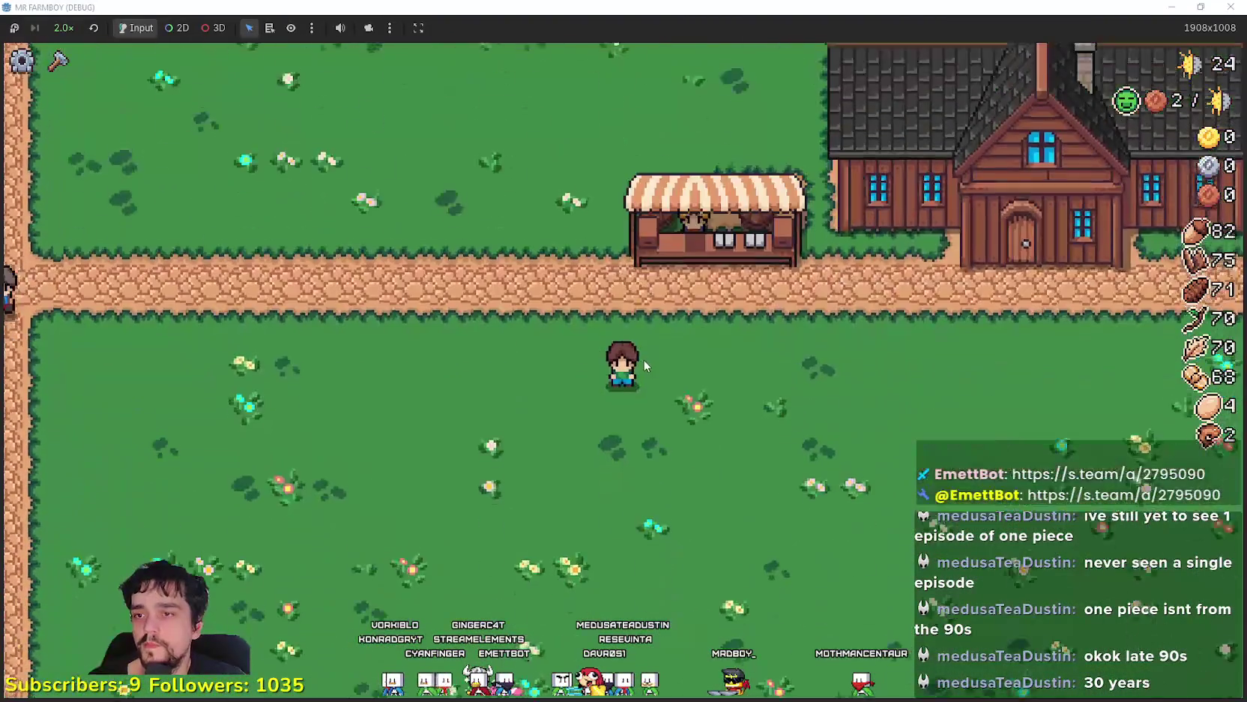
Cross the grass toward the farm plots and reach a tree up to the left
key(a)
key(w)
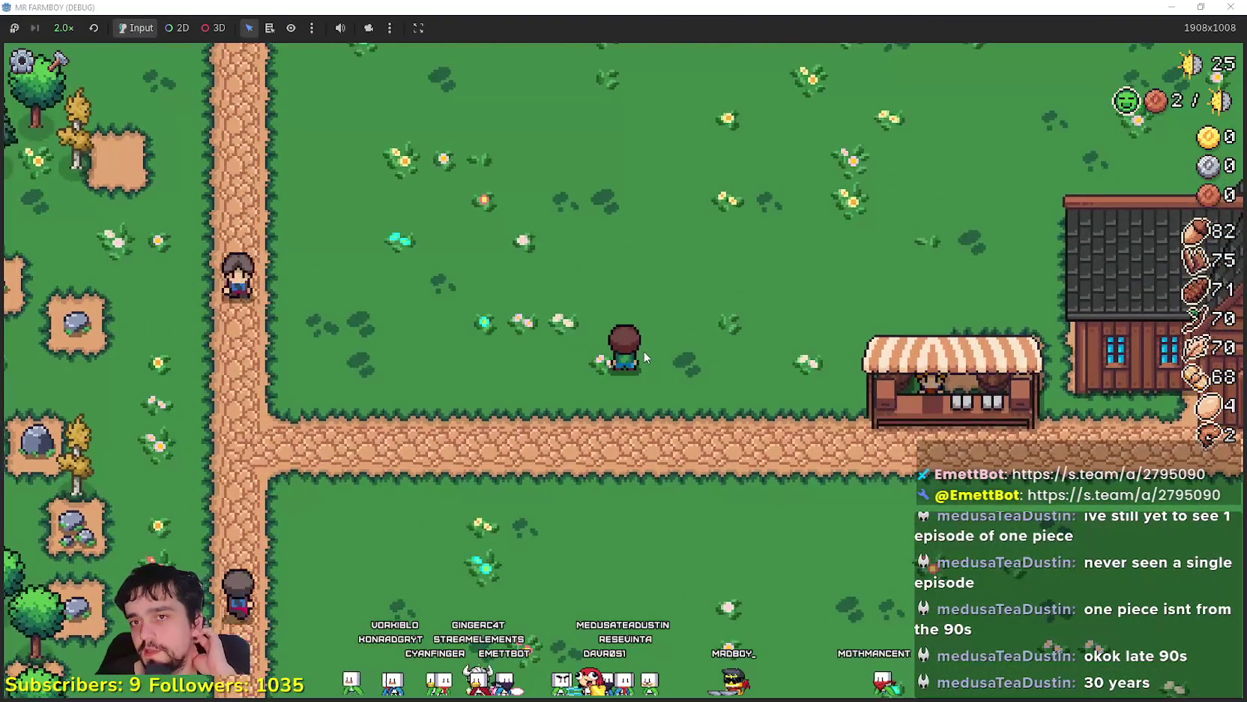
key(d)
key(w)
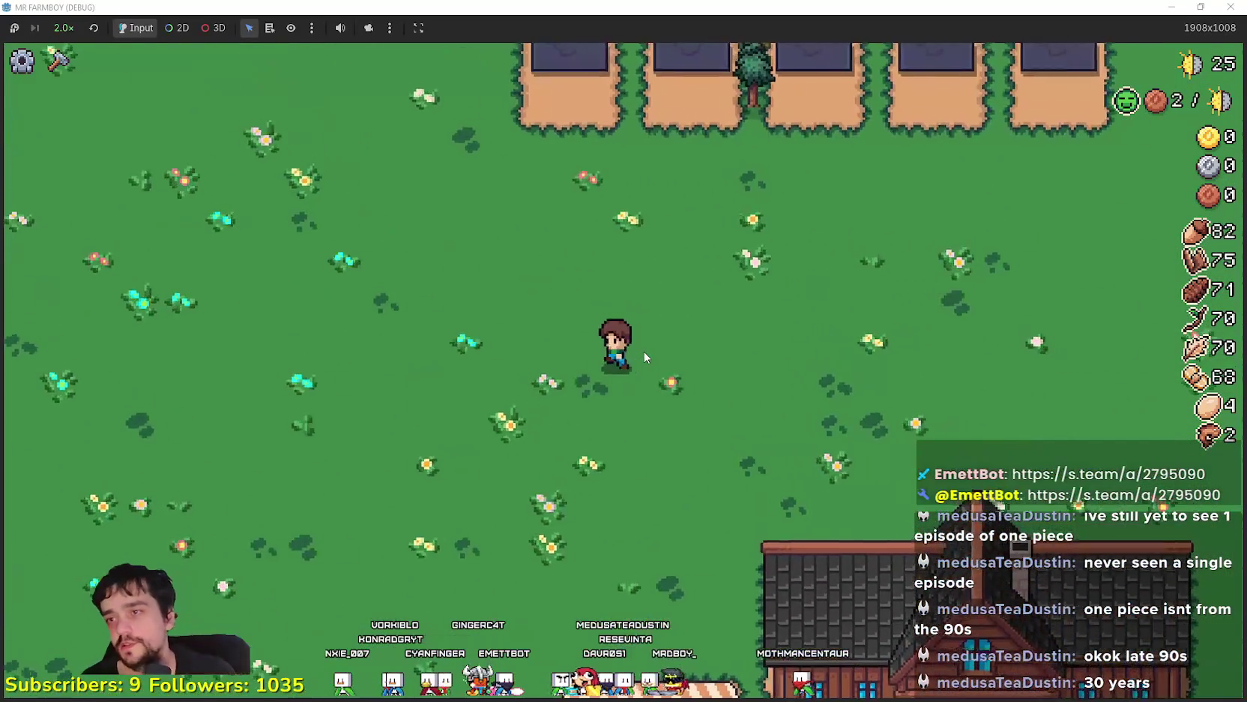
key(a)
key(a)
key(w)
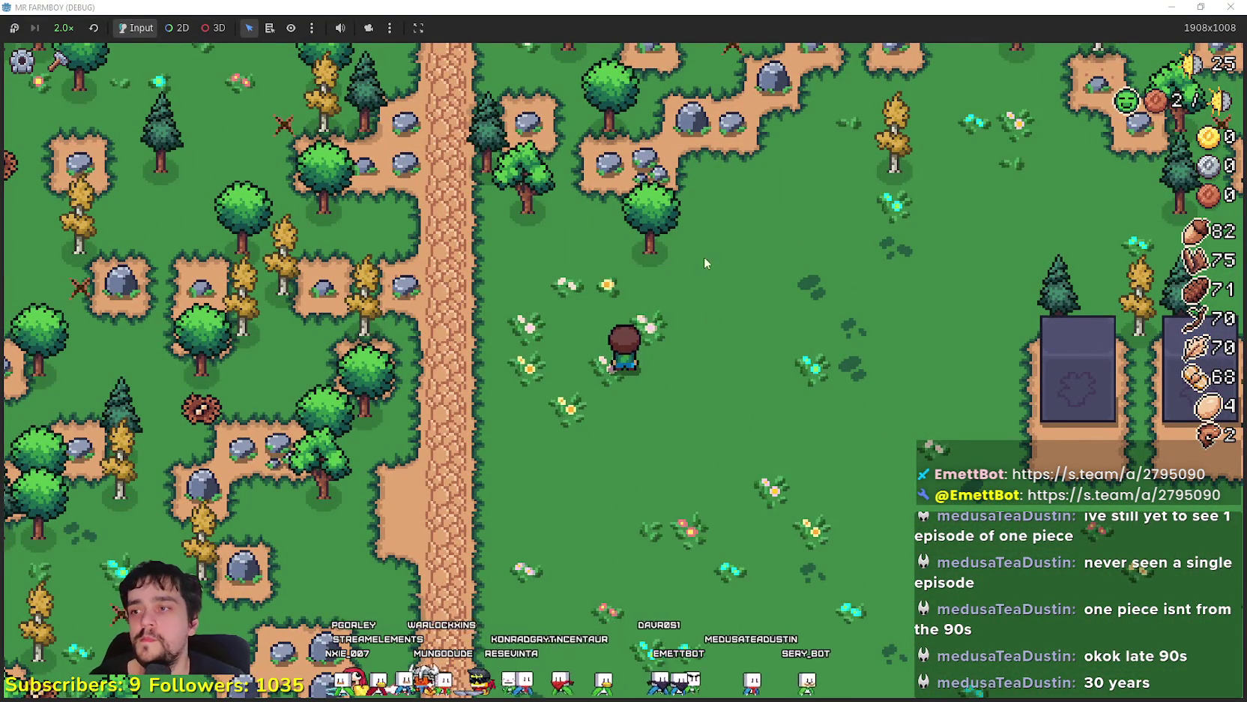
key(a)
key(s)
Walk down the path and back up to the plots, chopping the tree beside them
key(d)
key(s)
key(d)
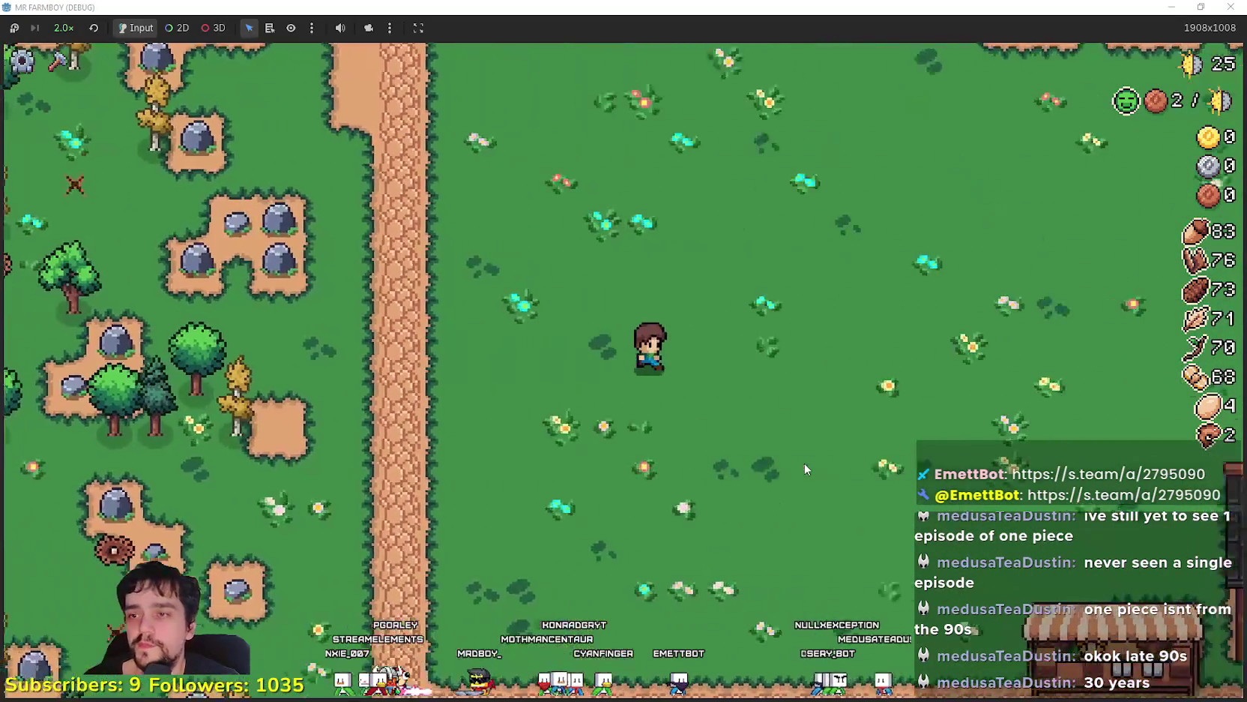
key(d)
key(s)
key(w)
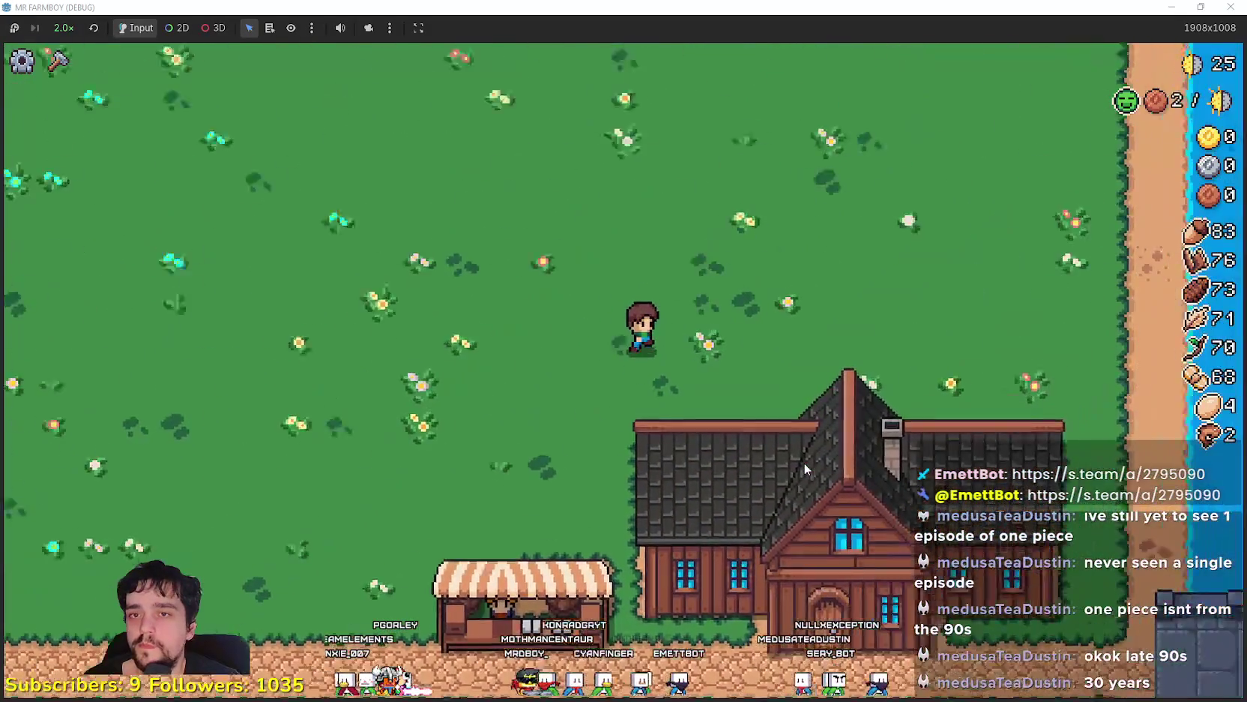
key(w)
key(a)
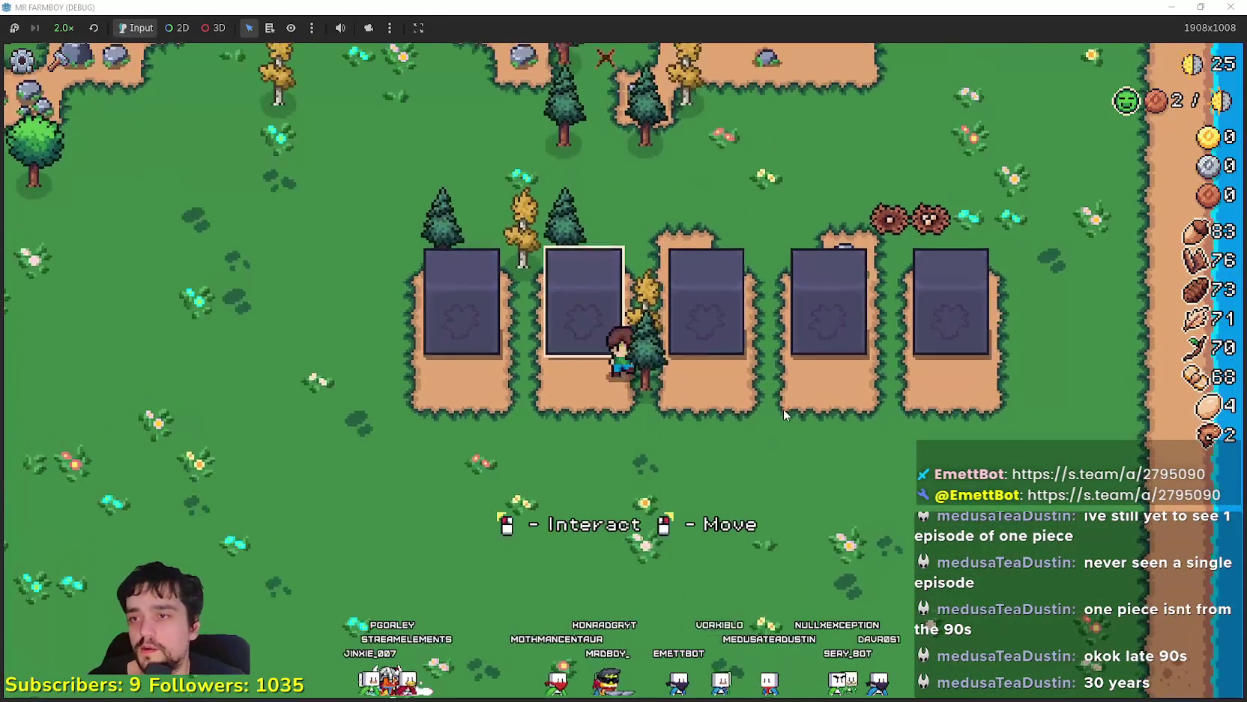
click(787, 413)
key(w)
click(731, 305)
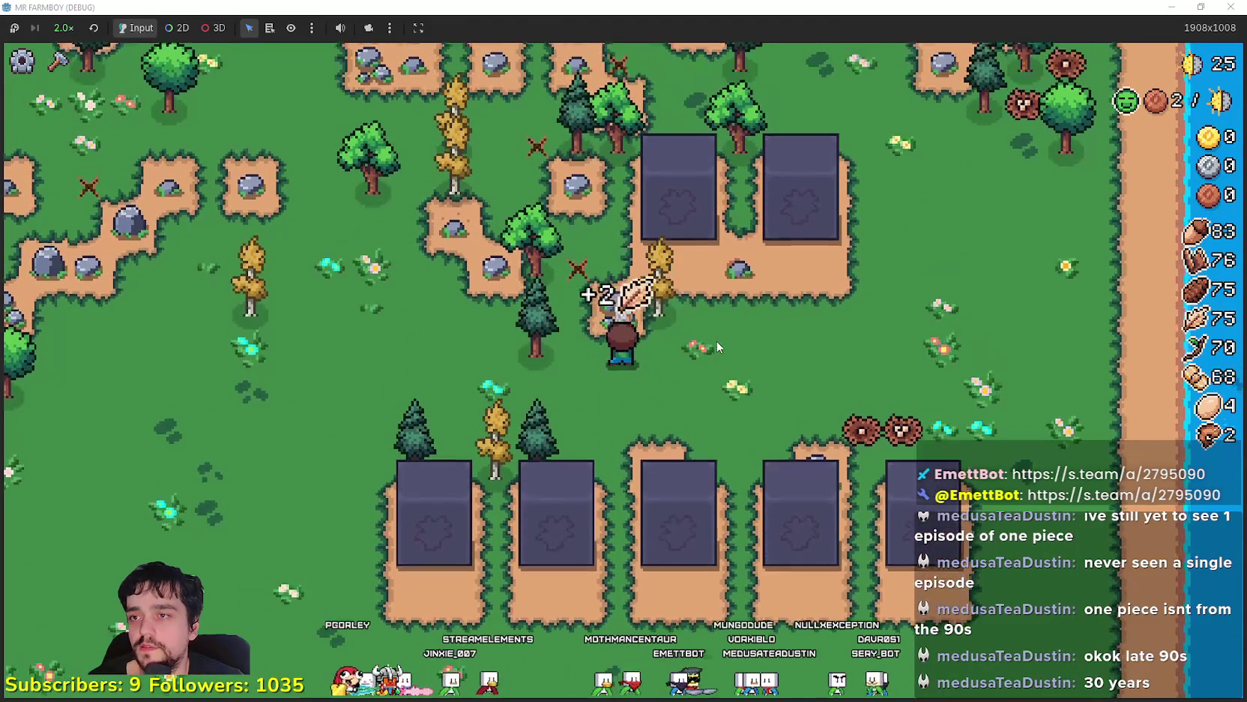
key(d)
key(s)
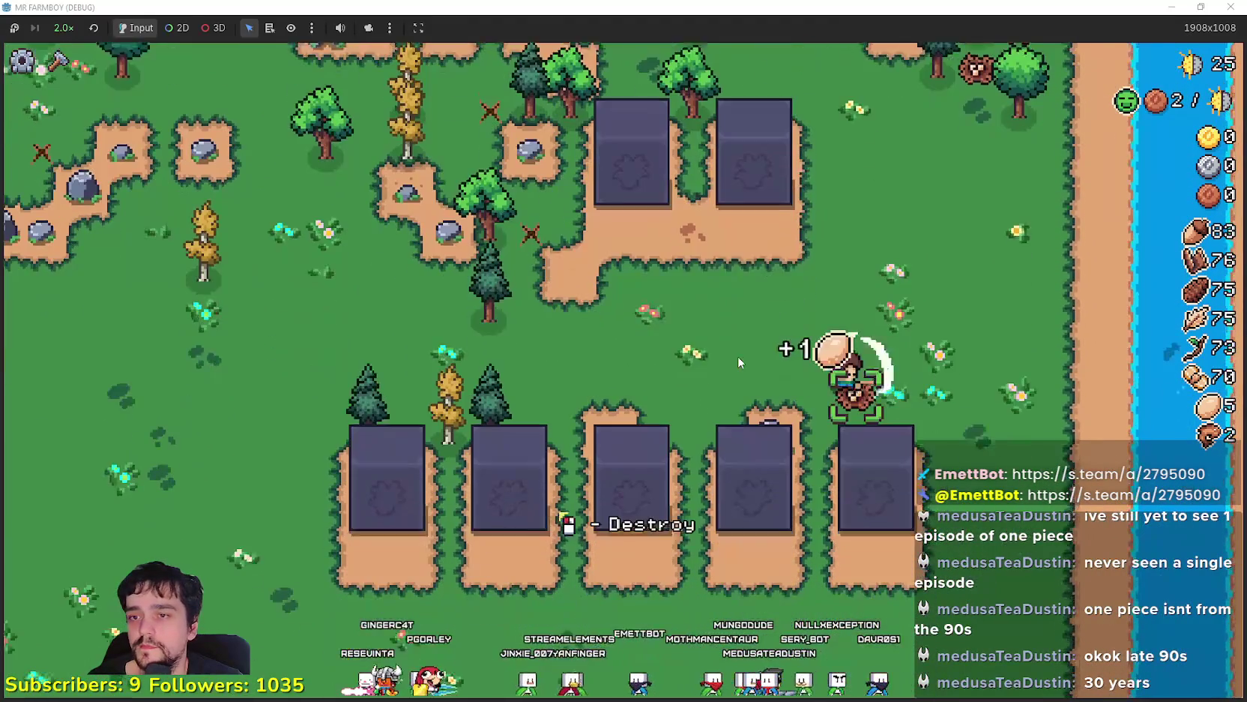
Collect the pickups, walk down to the market stall, and open then close the crafting menu
key(a)
key(s)
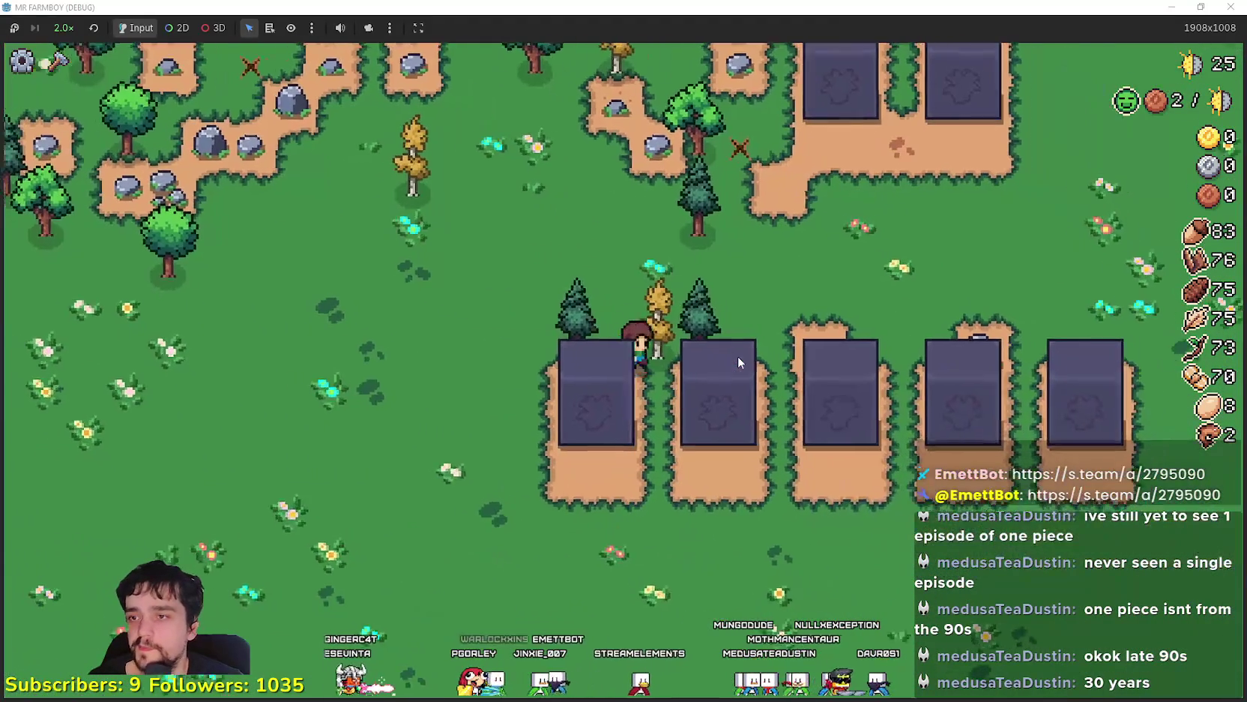
key(a)
key(w)
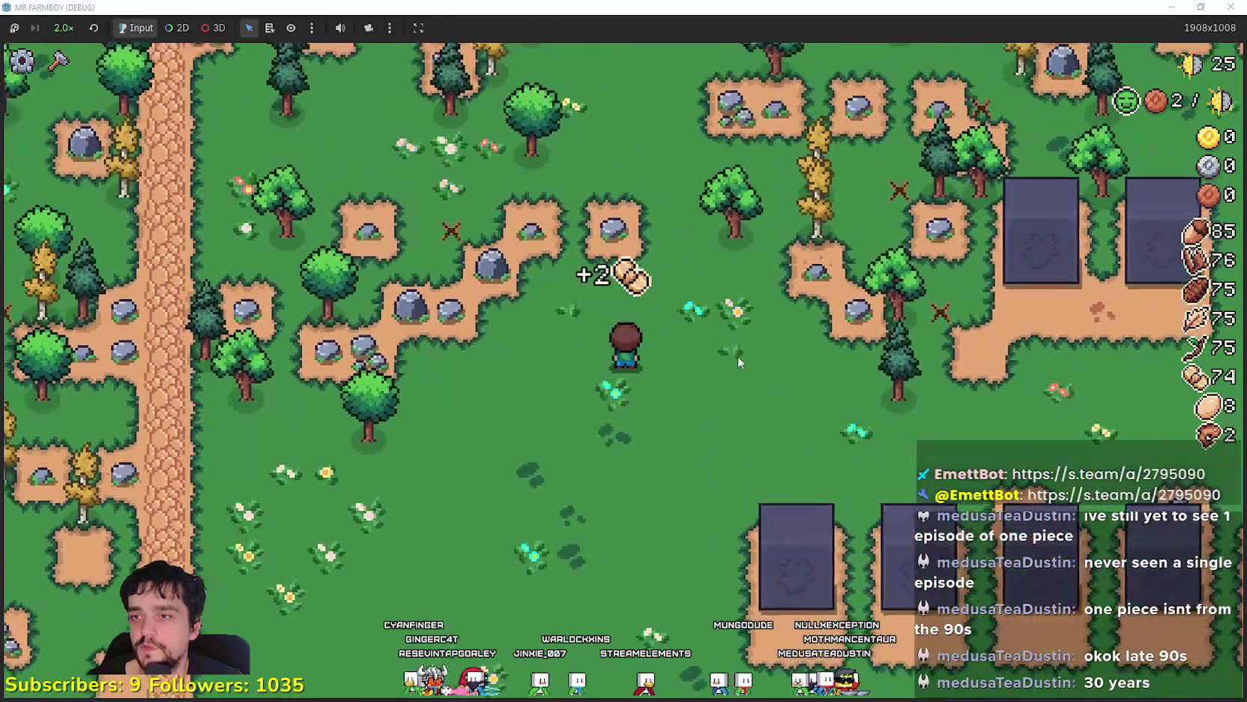
key(a)
key(s)
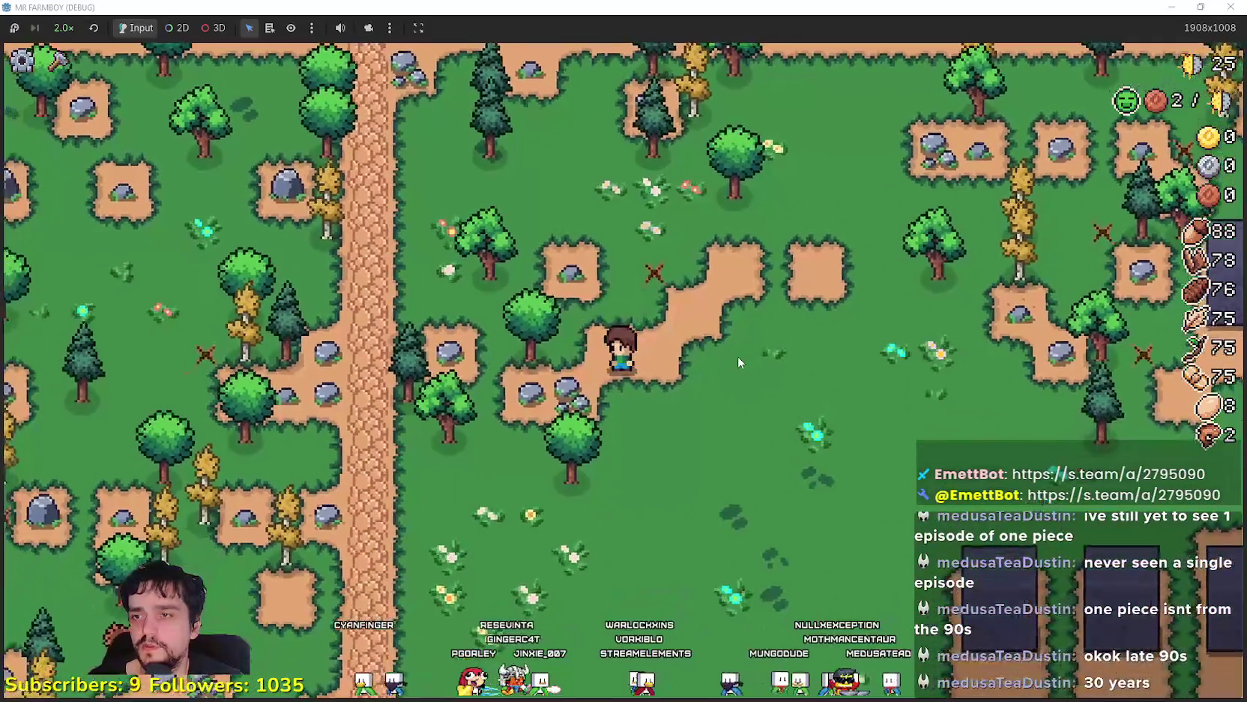
key(c)
key(s)
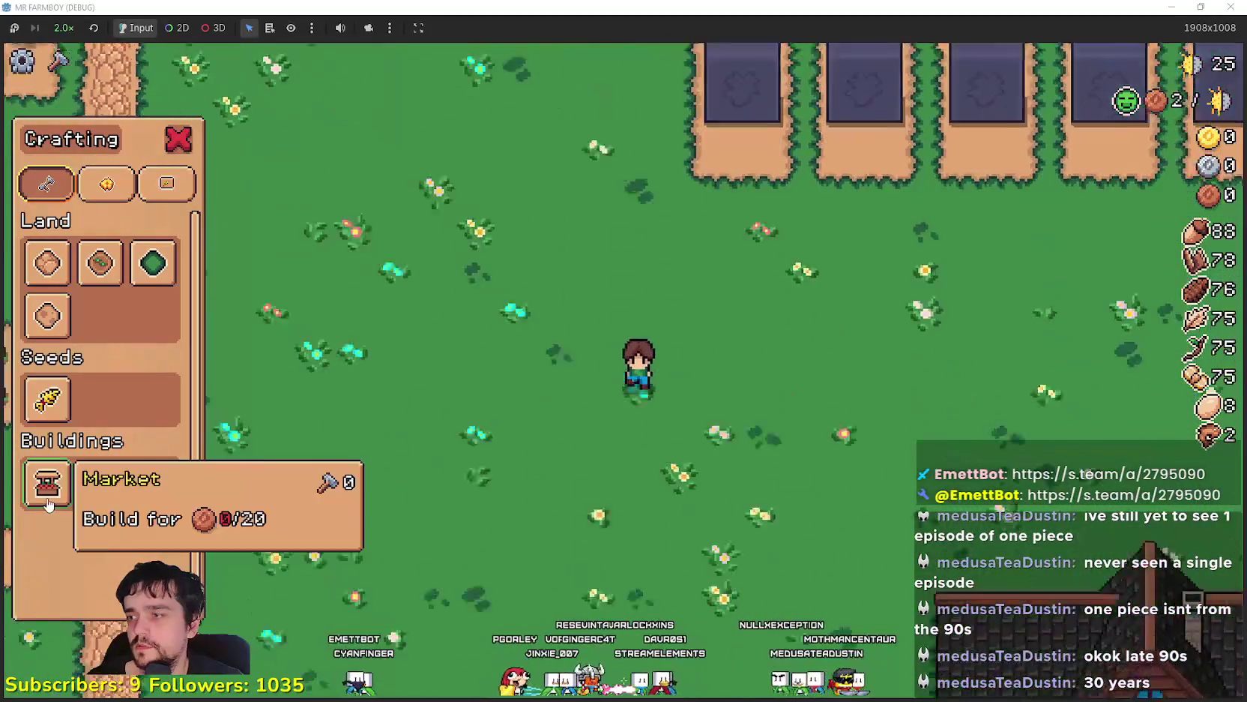
key(c)
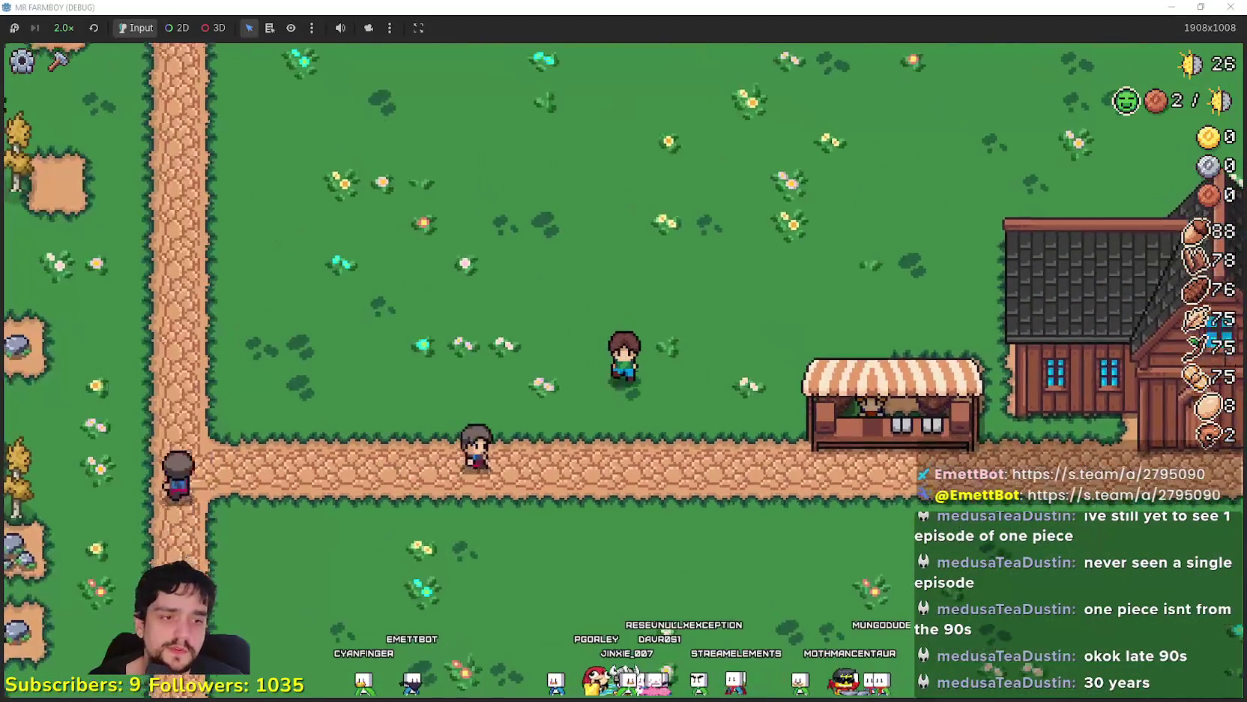
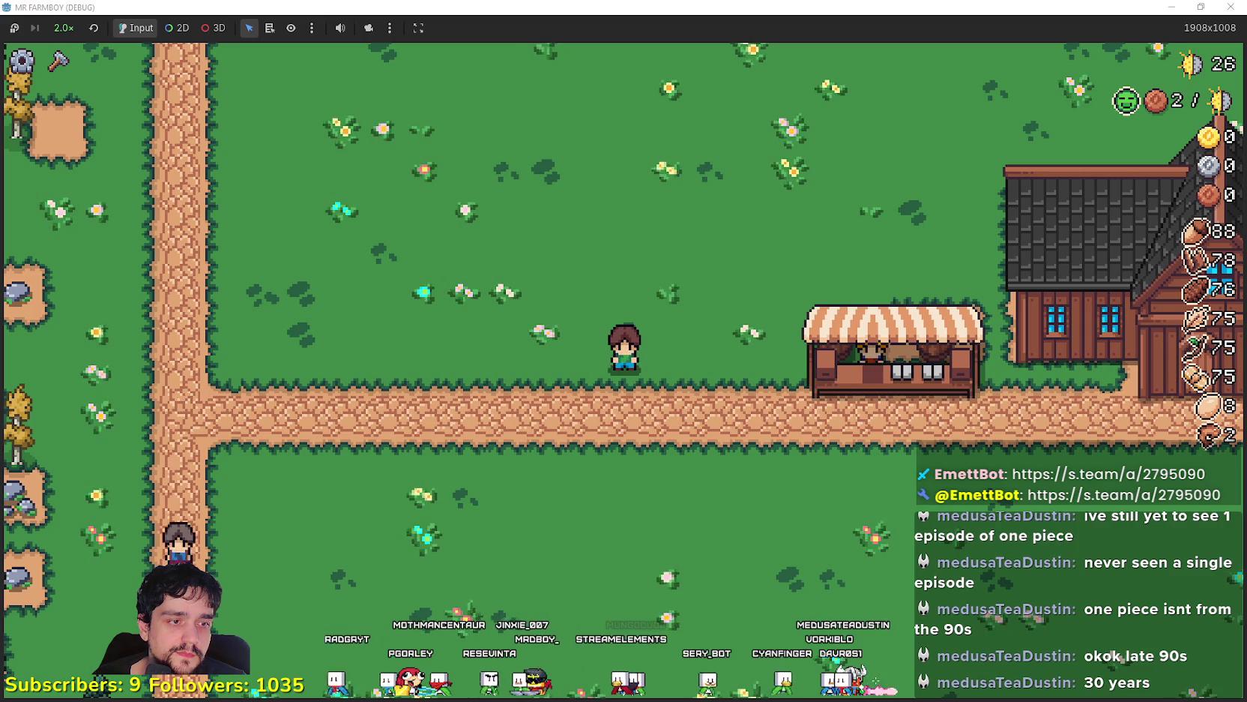
Back in the editor, filter the FileSystem by 'game' and open game_screen.tscn
key(alt+Tab)
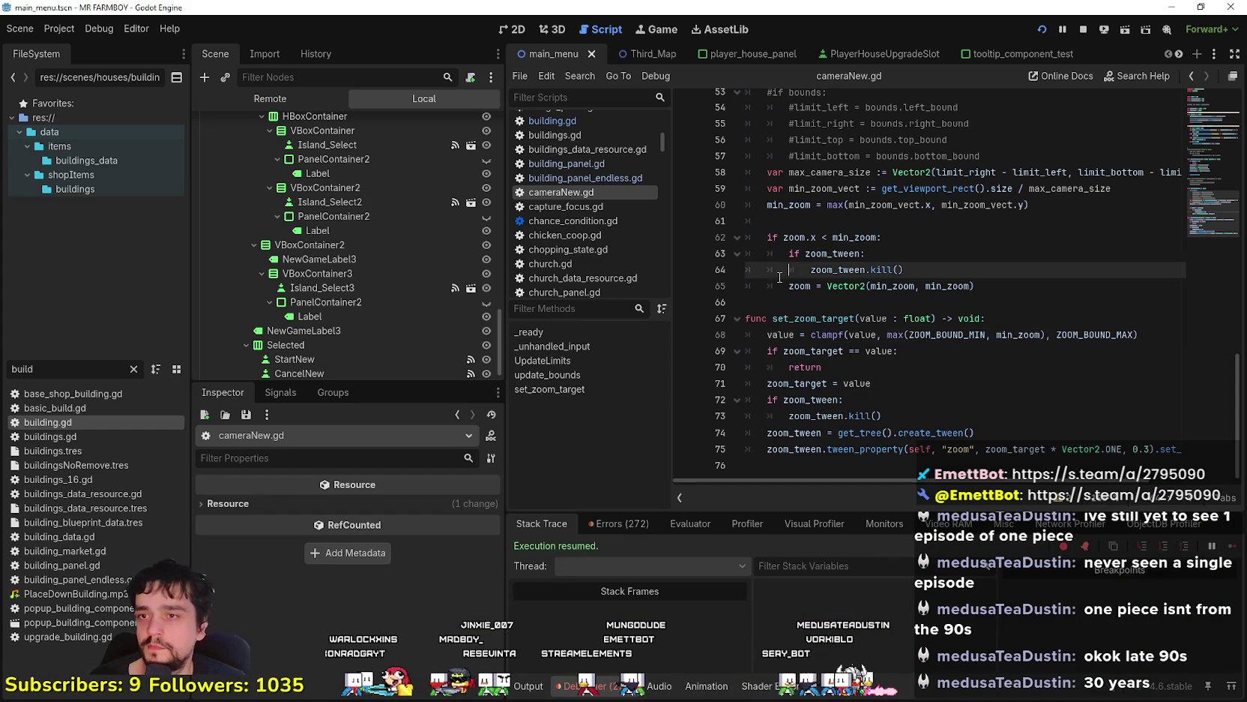
click(133, 368)
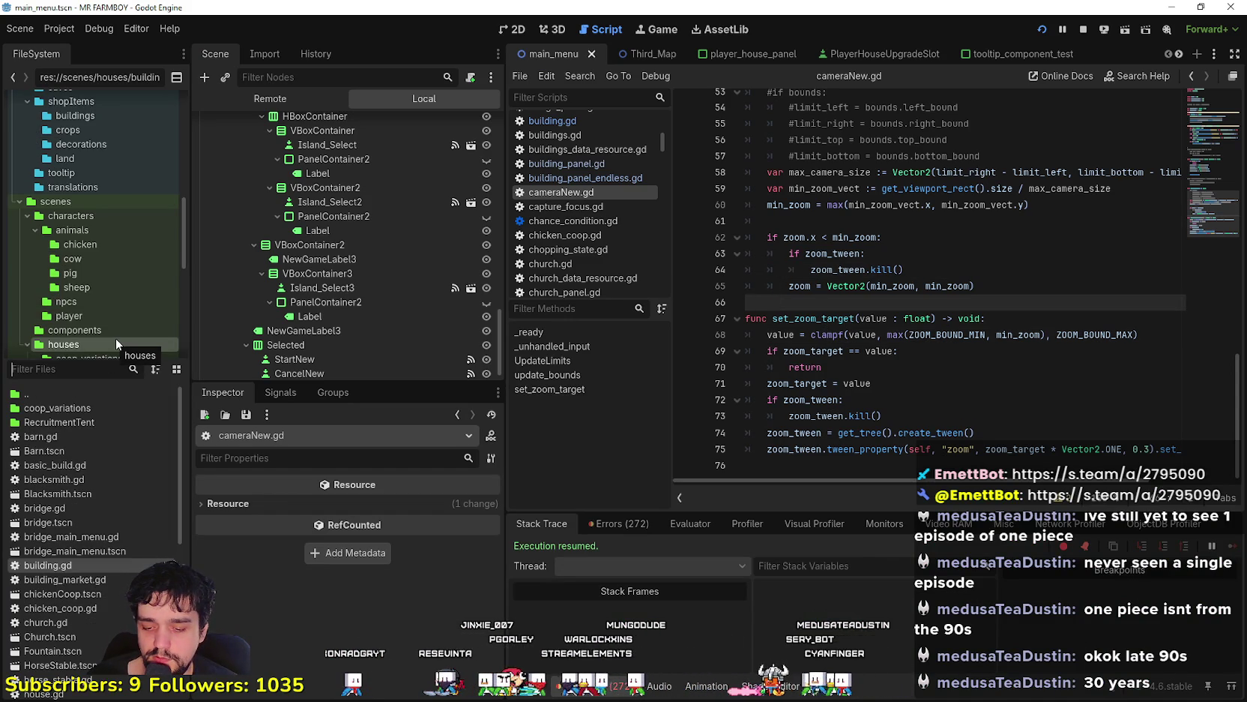
text(game)
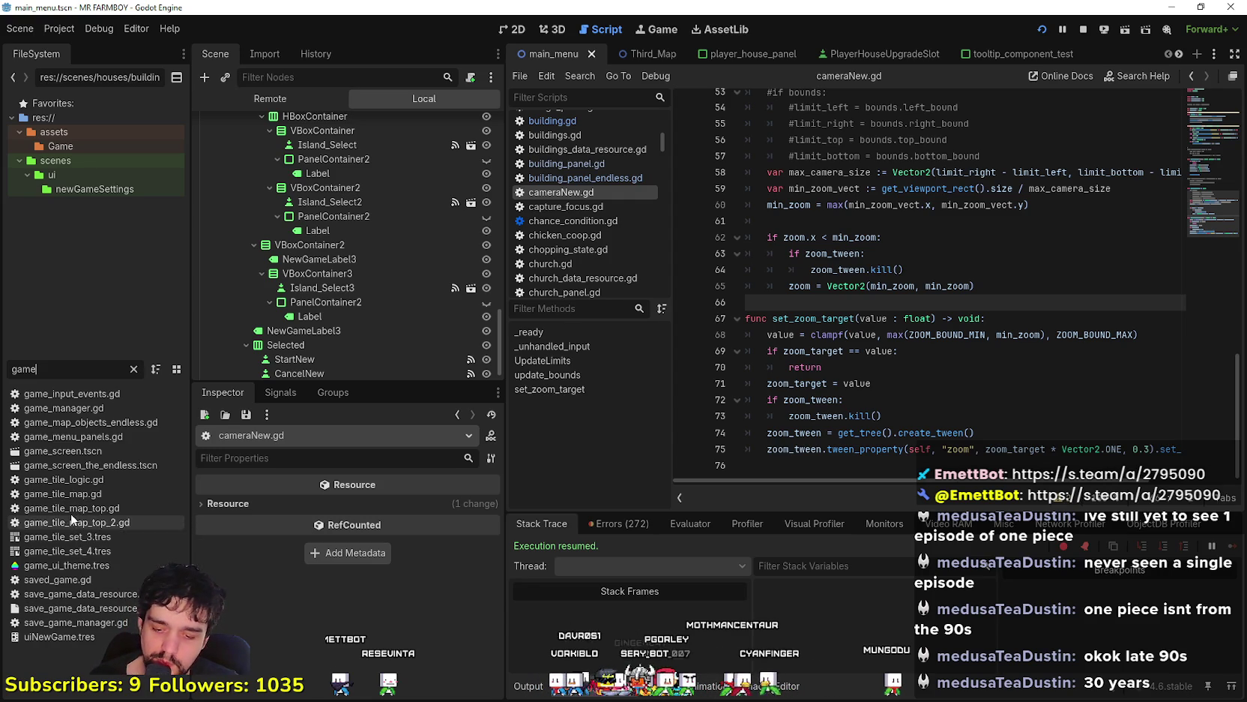
key(ctrl+a)
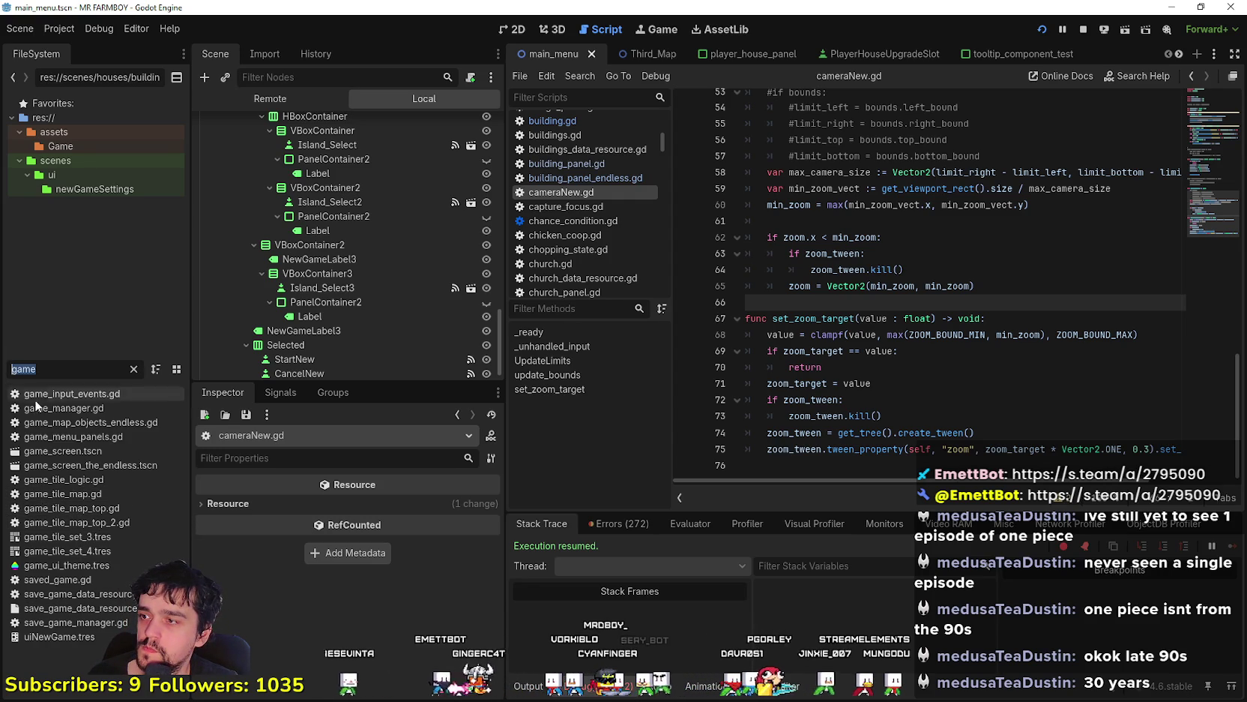
double_click(33, 451)
scroll(437, 235, down, 10)
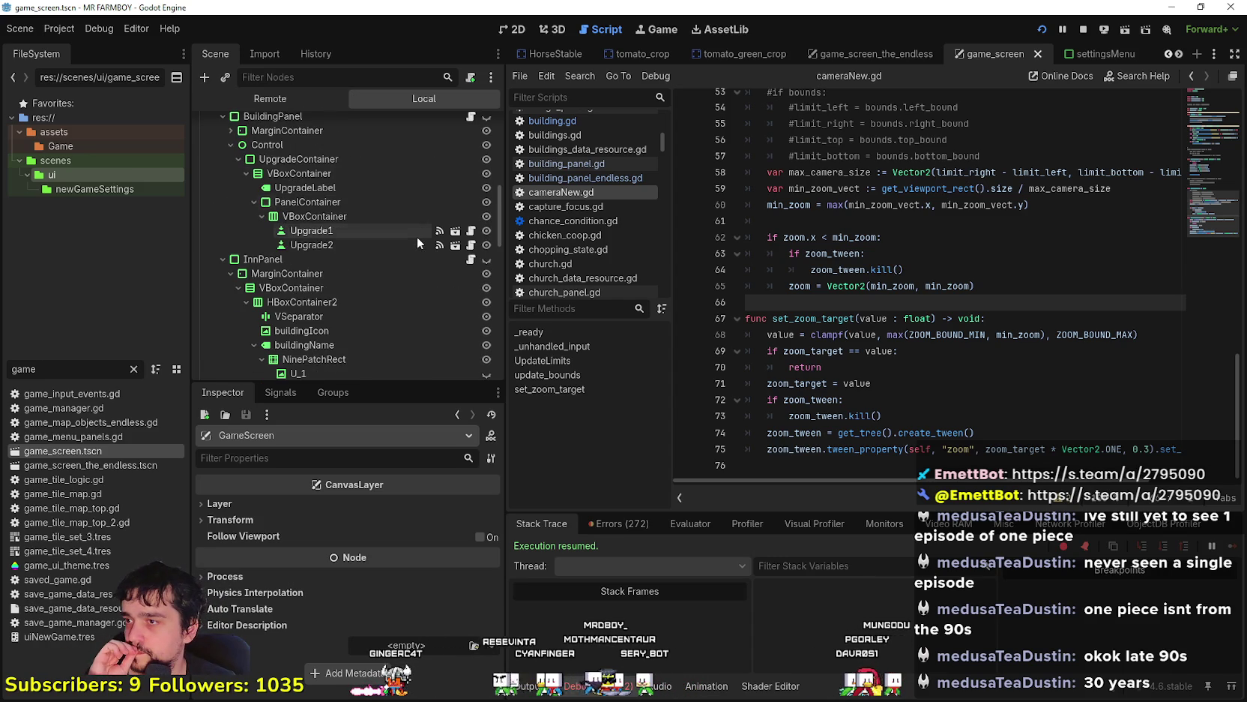
Open the BuildingPanel node's script, building_panel.gd, and widen the code area
scroll(422, 279, up, 5)
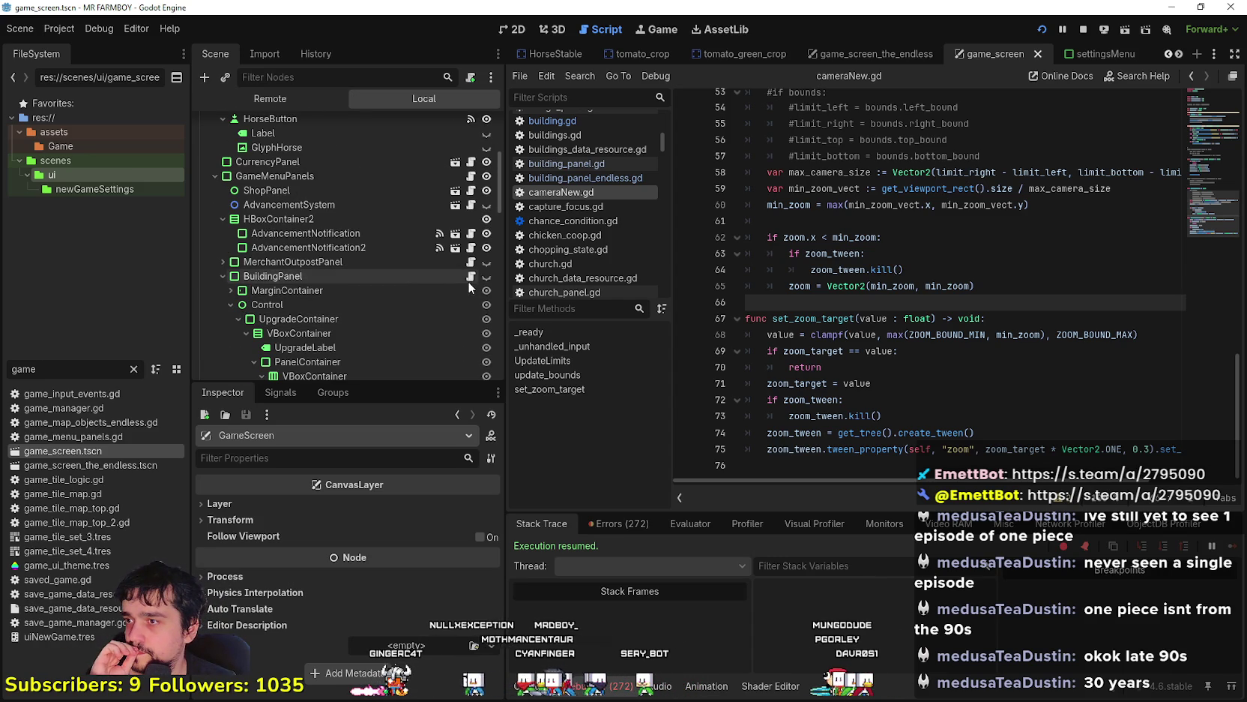
click(470, 277)
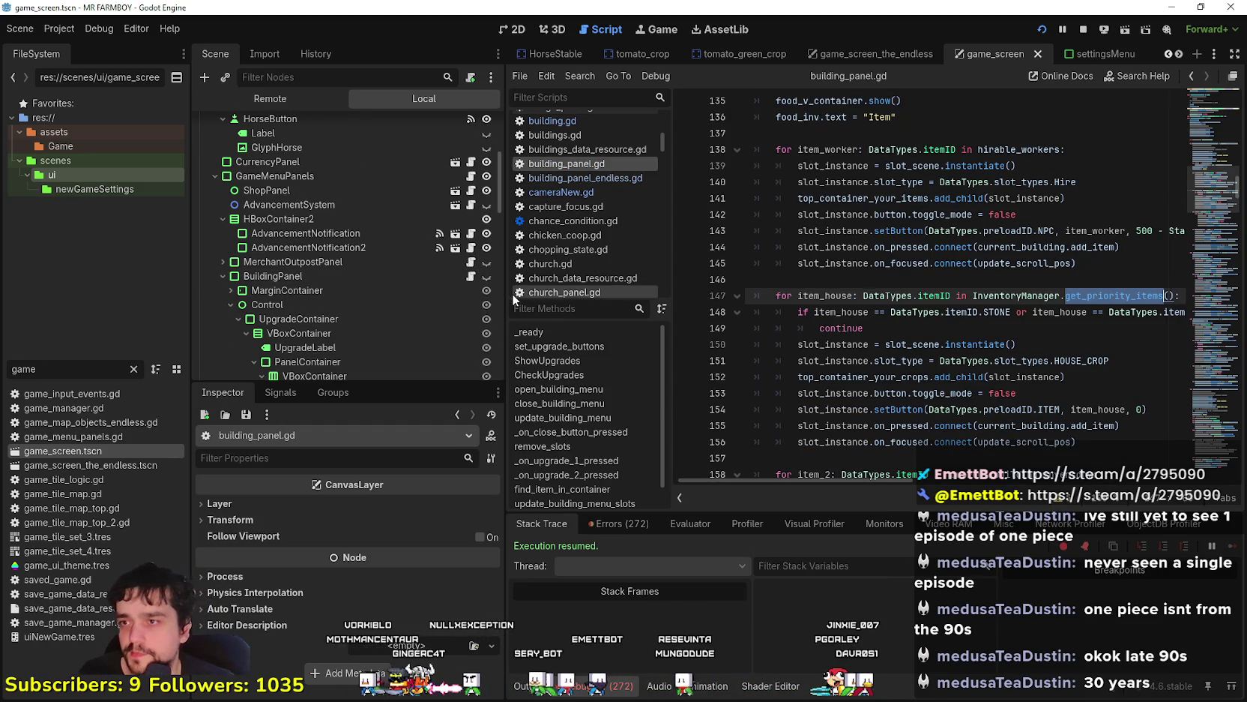
drag(506, 298, 460, 297)
Follow workersHired on line 143 to its definition in stats_manager.gd
click(948, 273)
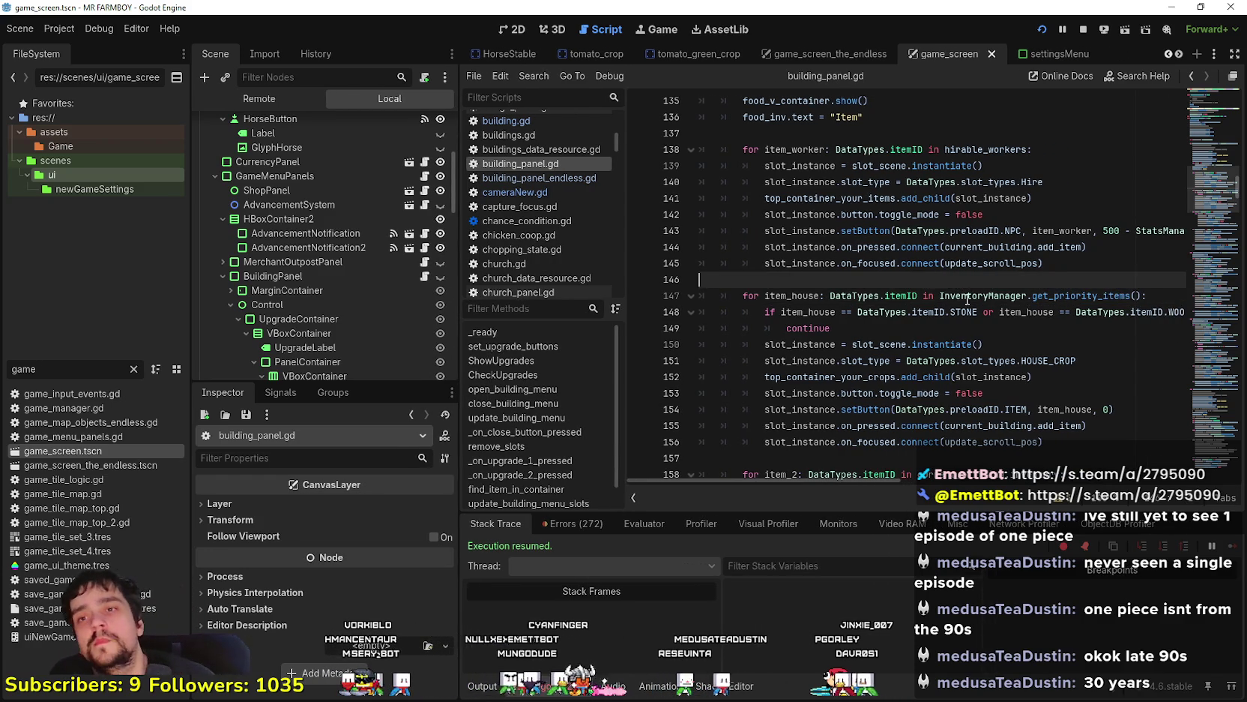
scroll(969, 295, up, 2)
scroll(862, 337, up, 2)
mouse_move(870, 478)
mouse_down()
mouse_move(944, 484)
mouse_move(891, 459)
mouse_move(869, 410)
mouse_up()
scroll(870, 411, down, 2)
drag(860, 481, 909, 478)
scroll(1086, 371, up, 2)
click(1085, 376)
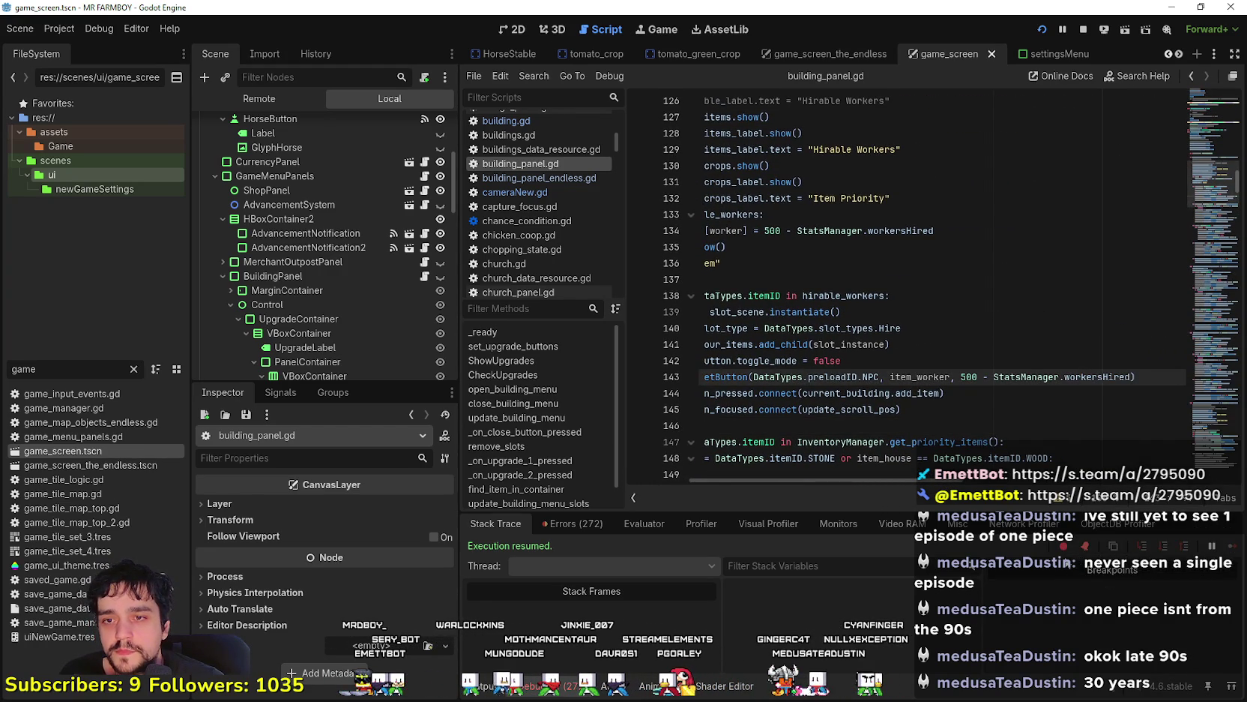
ctrl+click(904, 230)
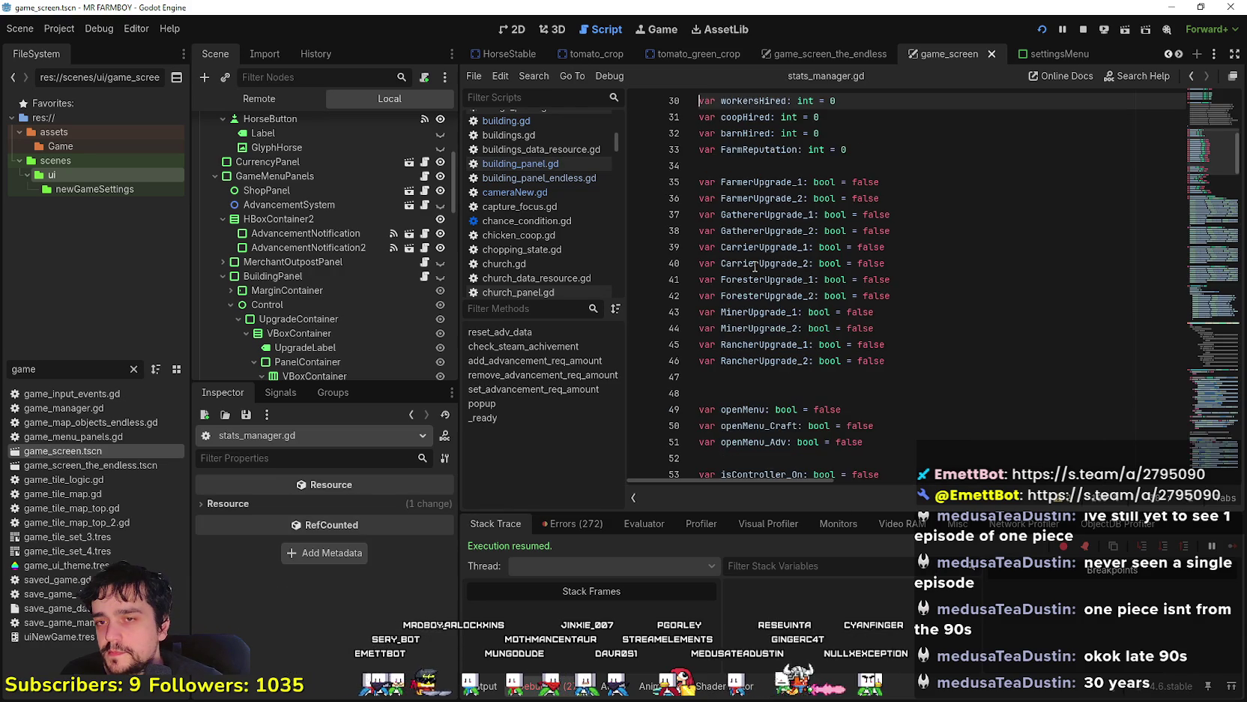
Add 'var buildingsBuilt: int = 0' on a new line above workersHired
drag(867, 245, 689, 181)
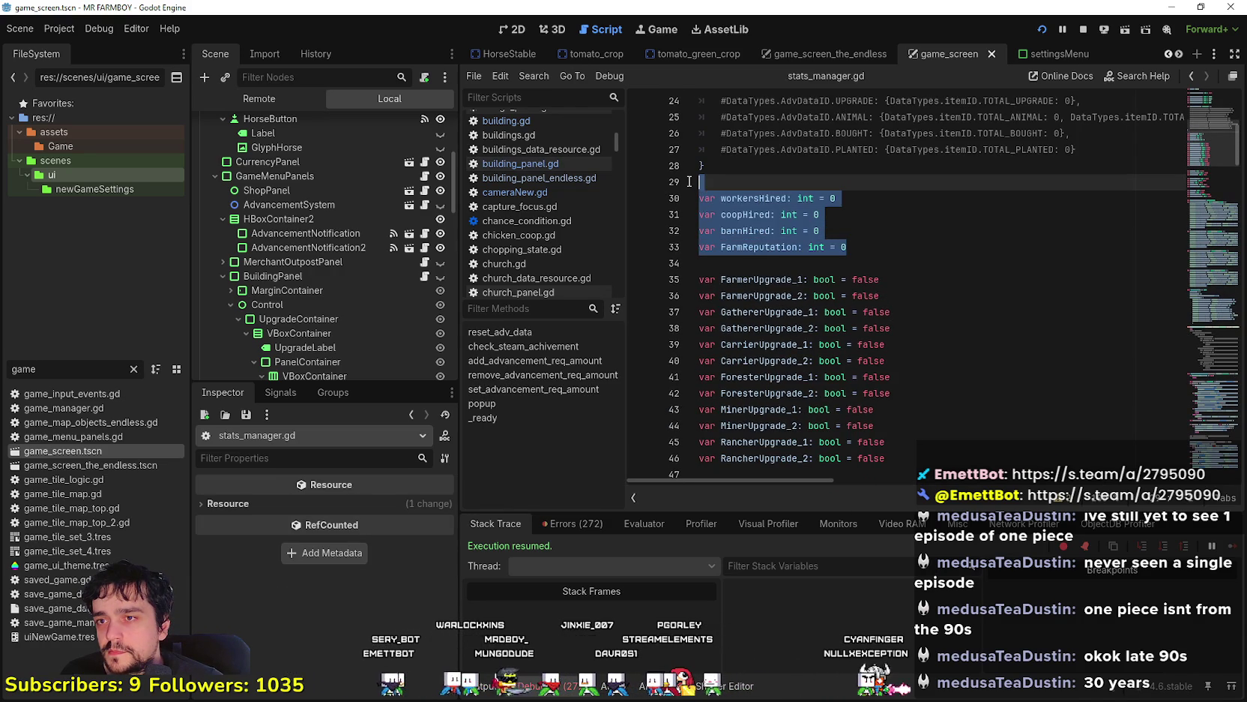
scroll(688, 181, up, 5)
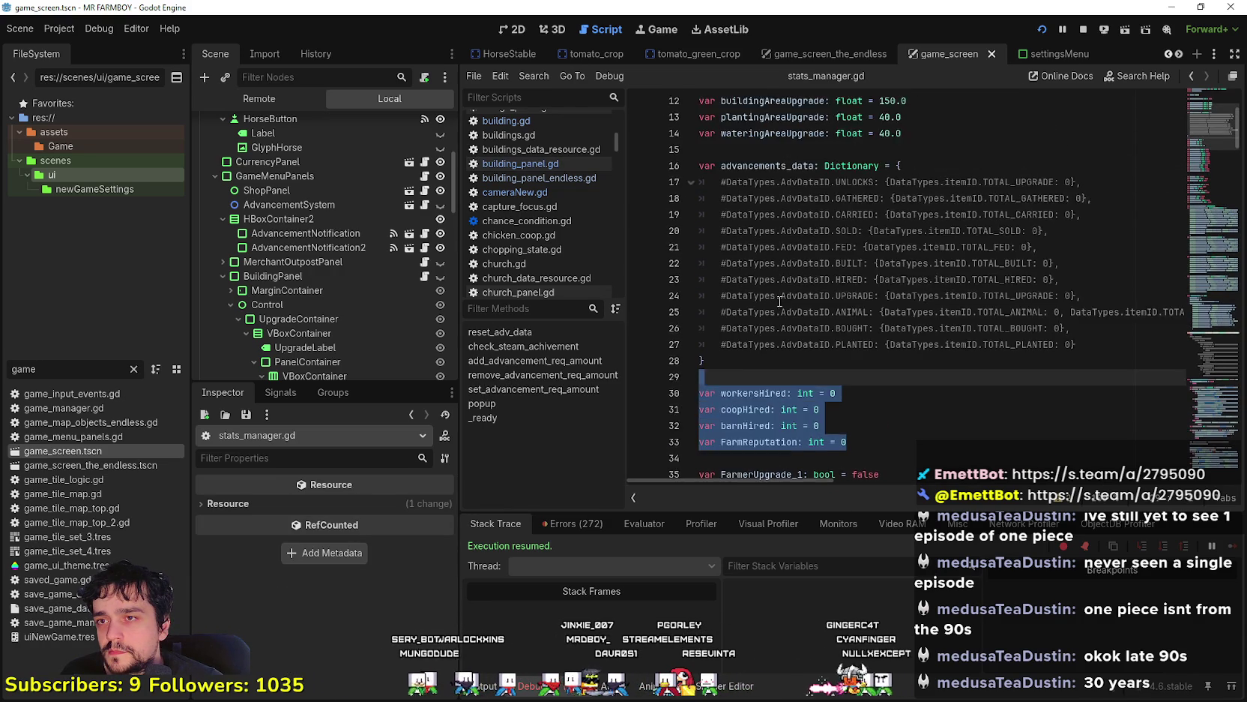
scroll(749, 152, up, 3)
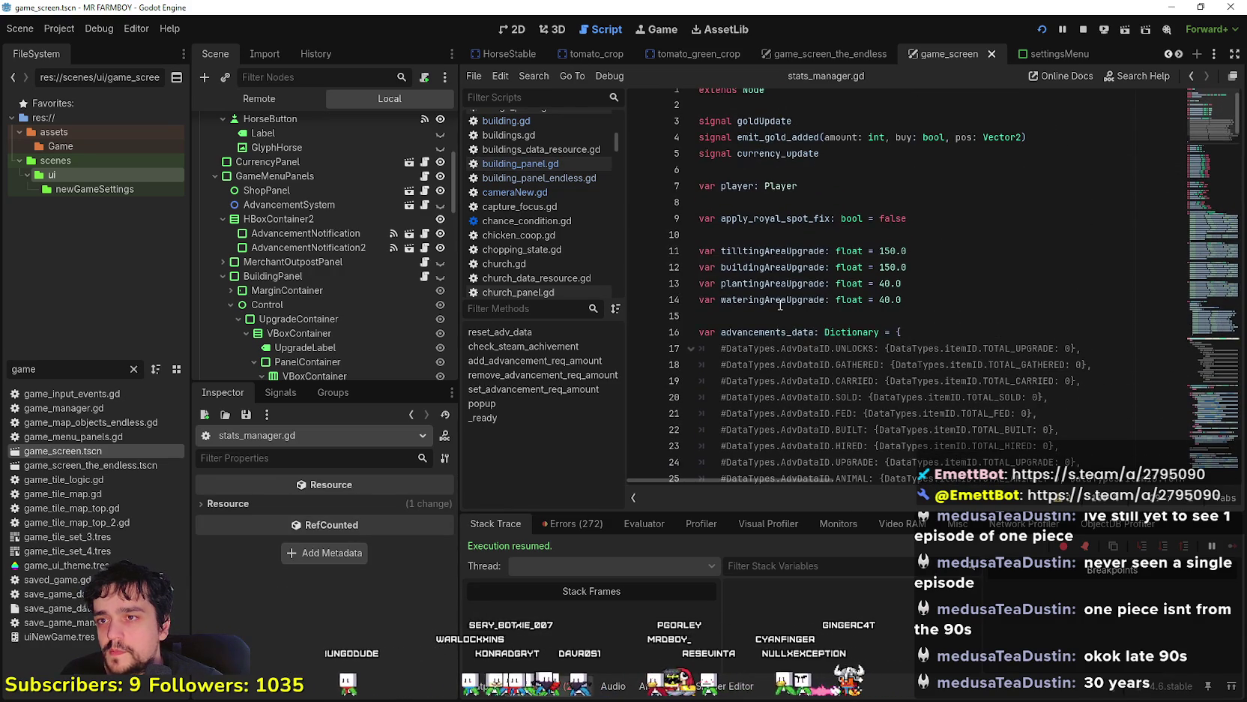
scroll(783, 309, down, 6)
click(751, 277)
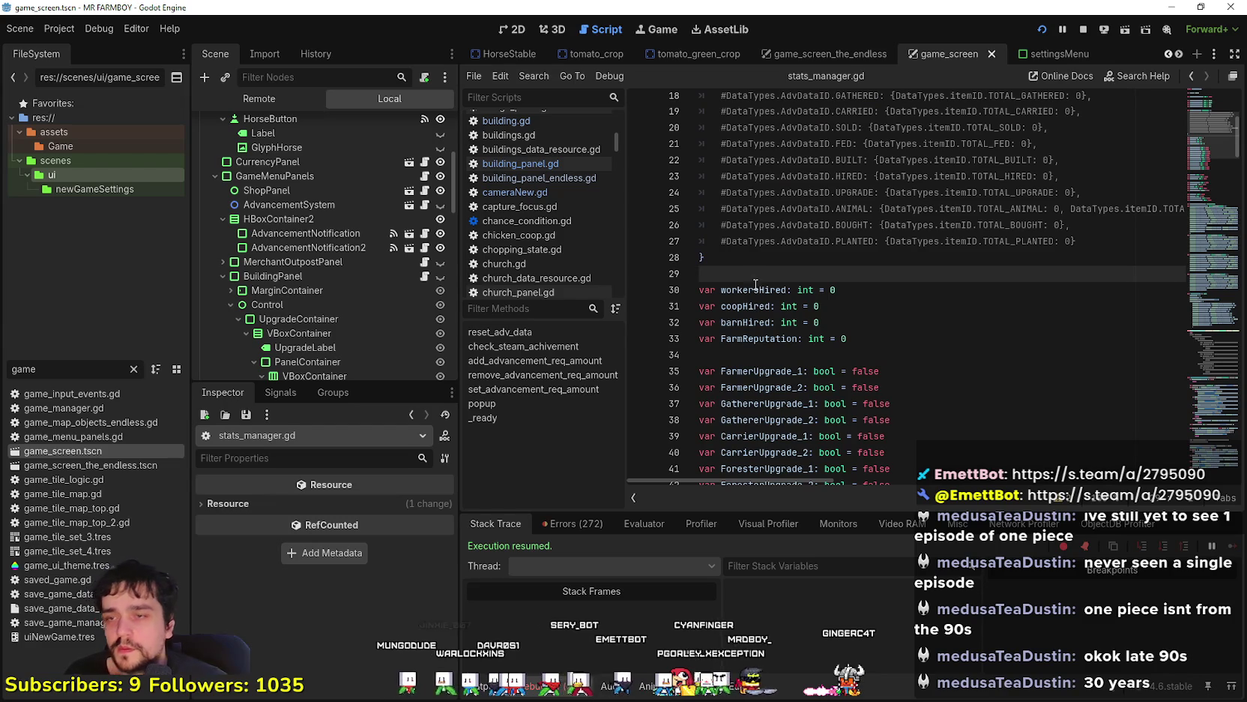
double_click(754, 291)
click(745, 274)
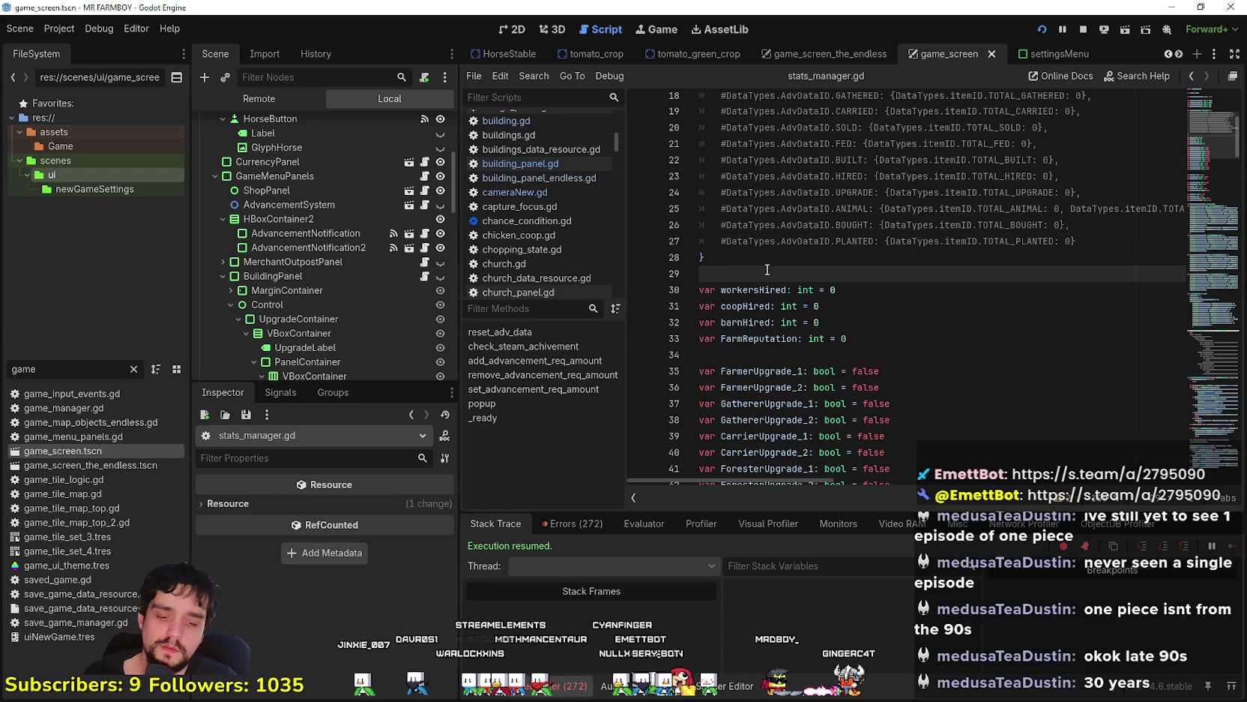
key(Return)
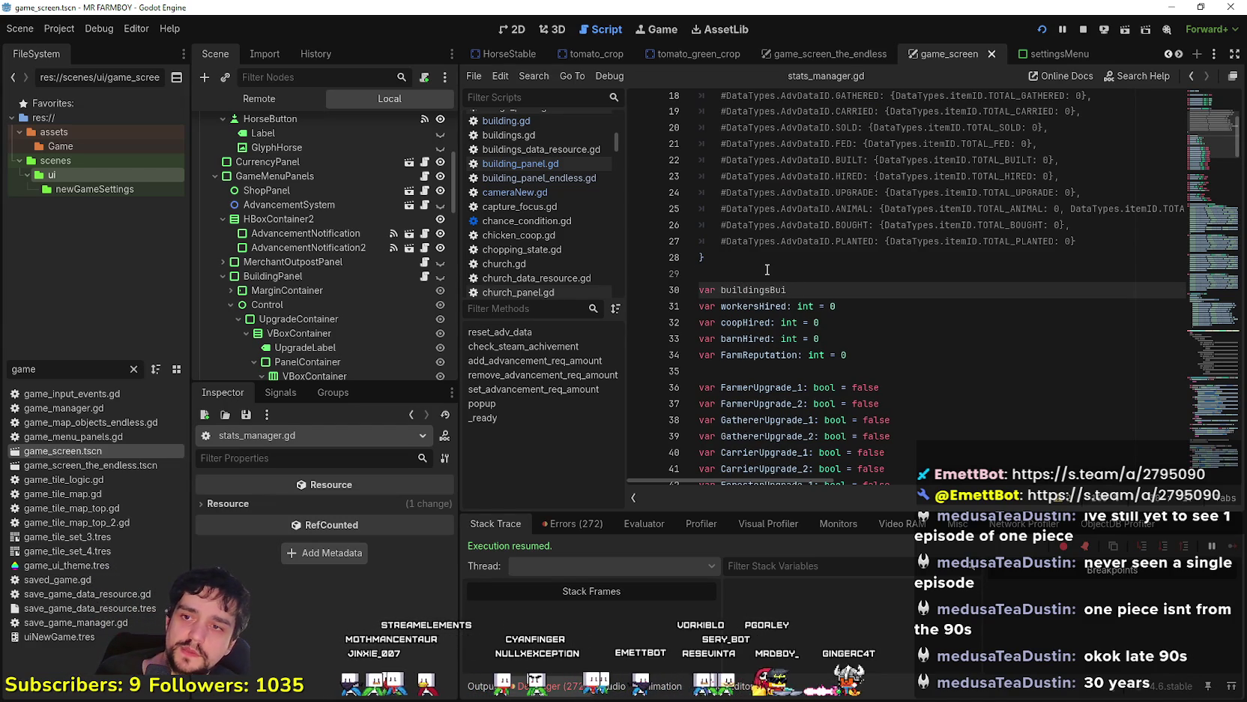
text(var buildingsBuilt: int = 0)
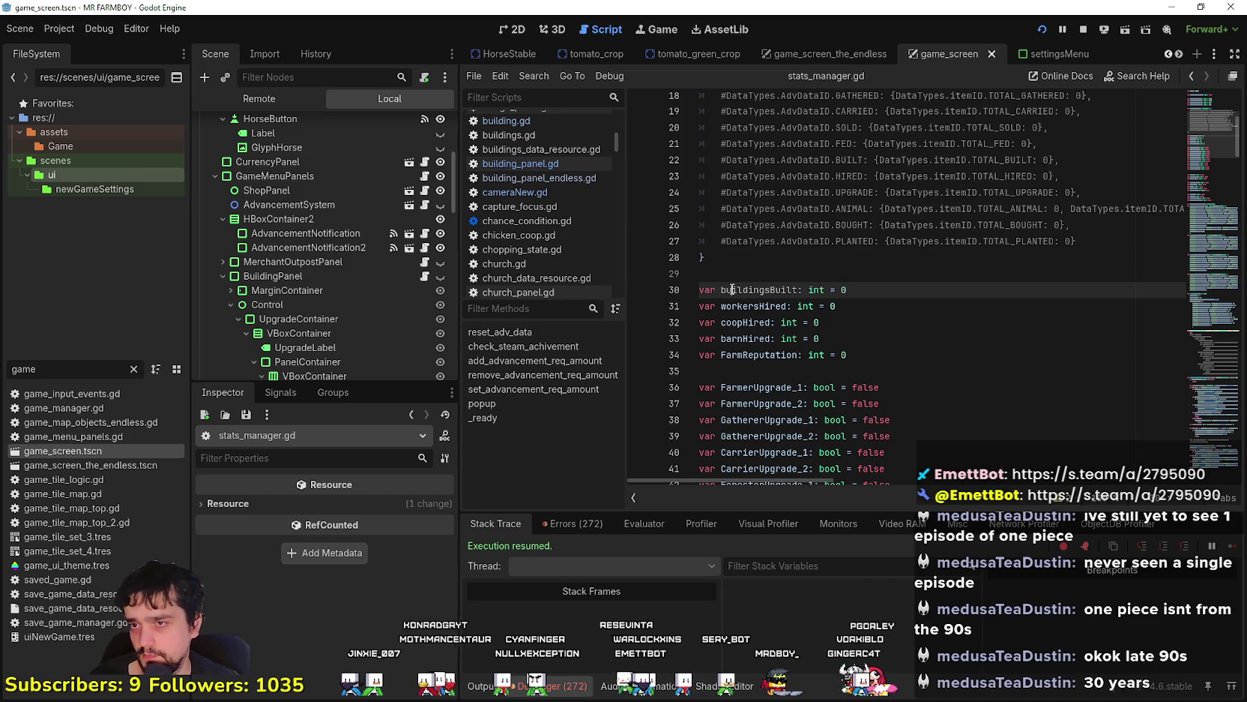
double_click(732, 290)
Search the project for buildingsBuilt, cancel the search, and select the FileSystem filter text
key(ctrl+shift+f)
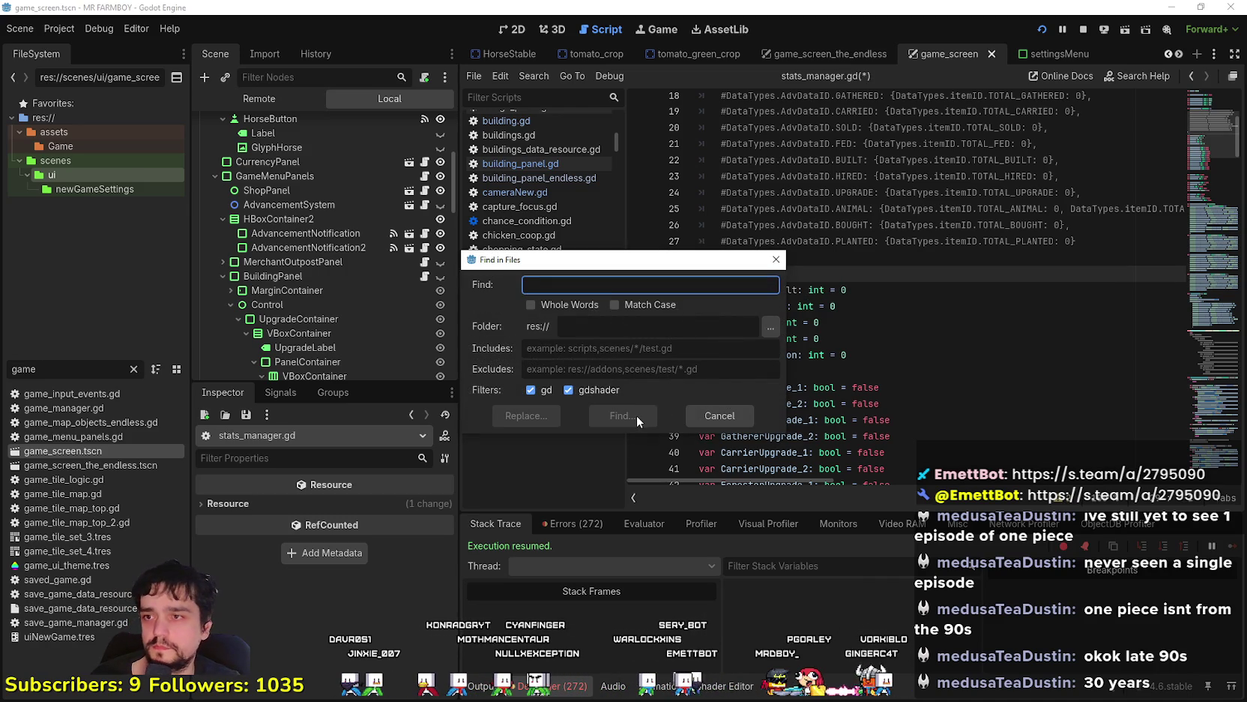
click(712, 418)
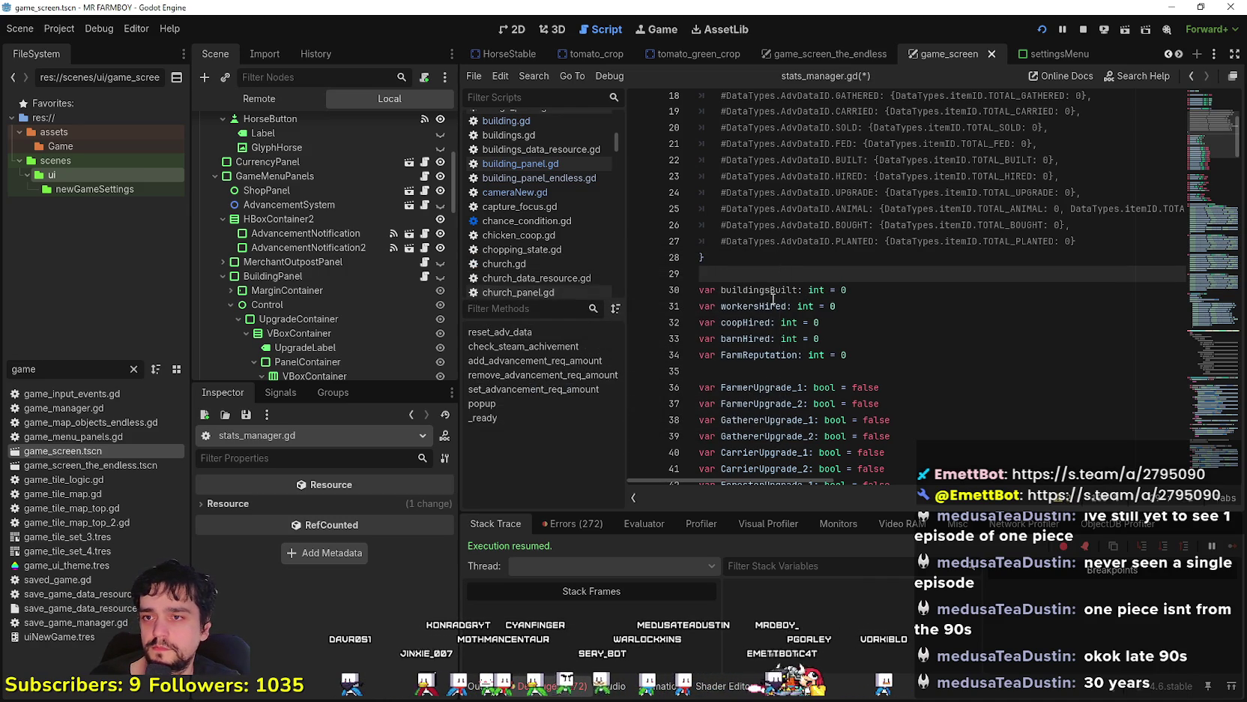
click(737, 276)
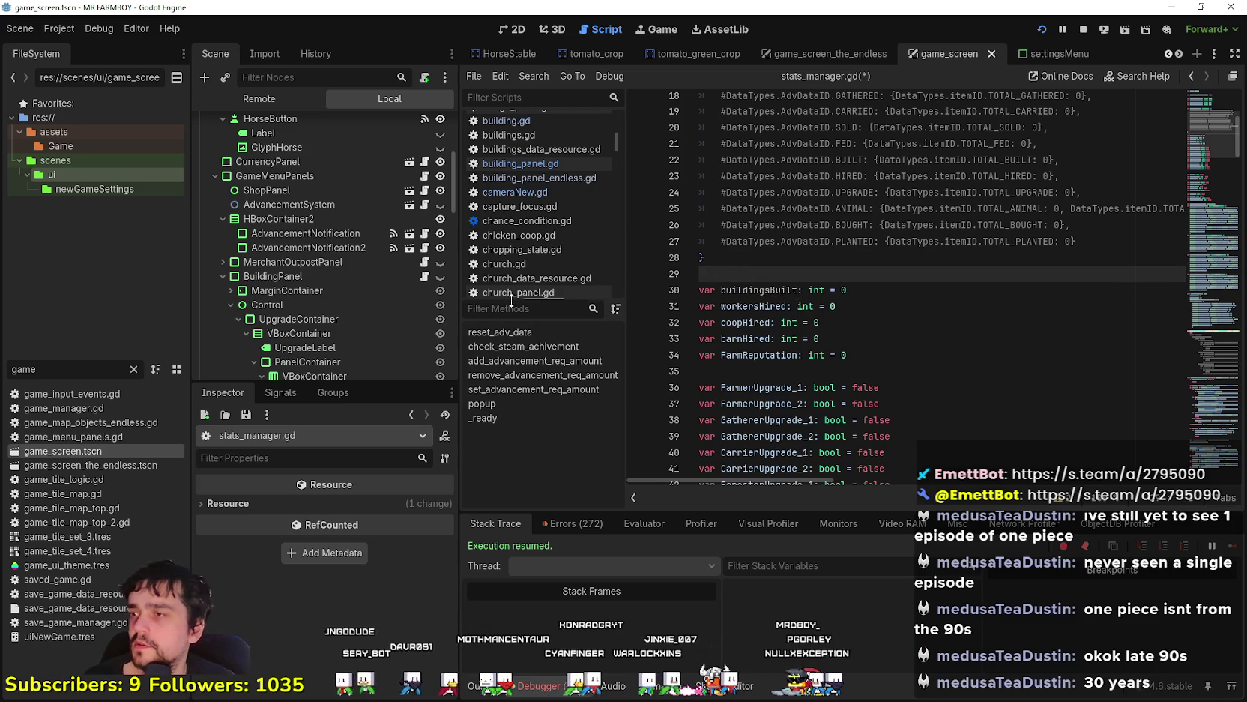
double_click(51, 369)
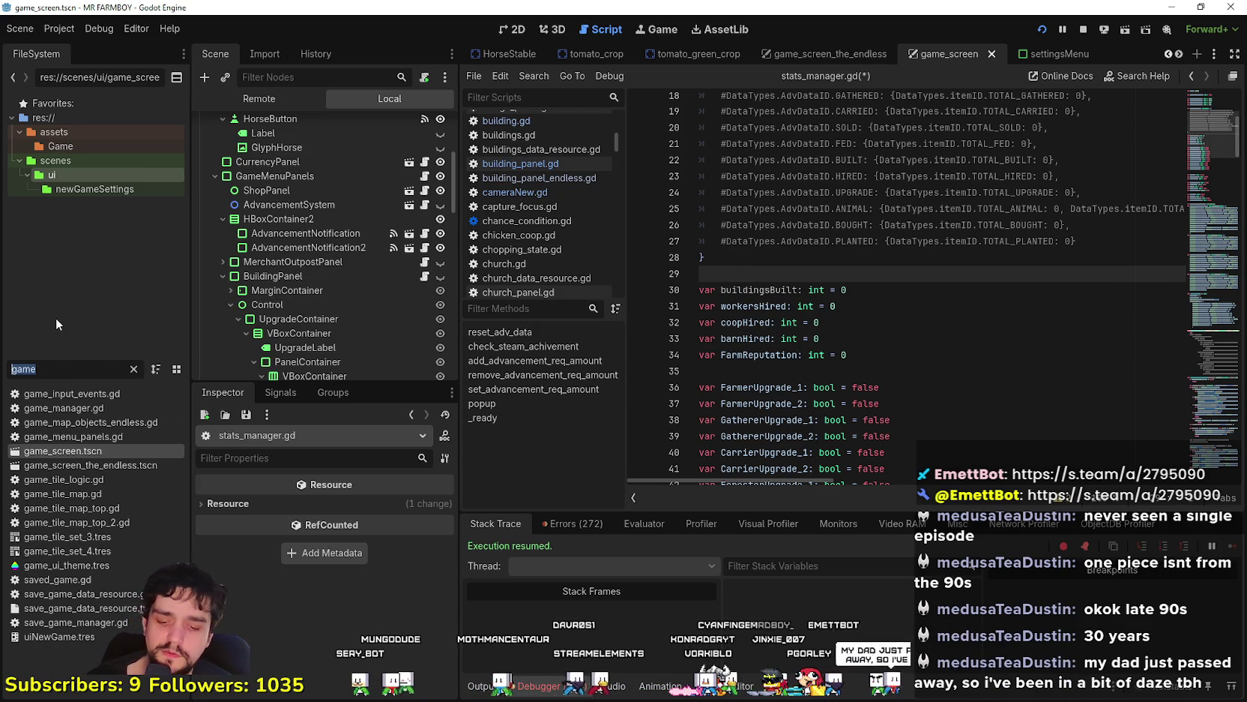
Filter the files by 'build' and open building.gd
text(build)
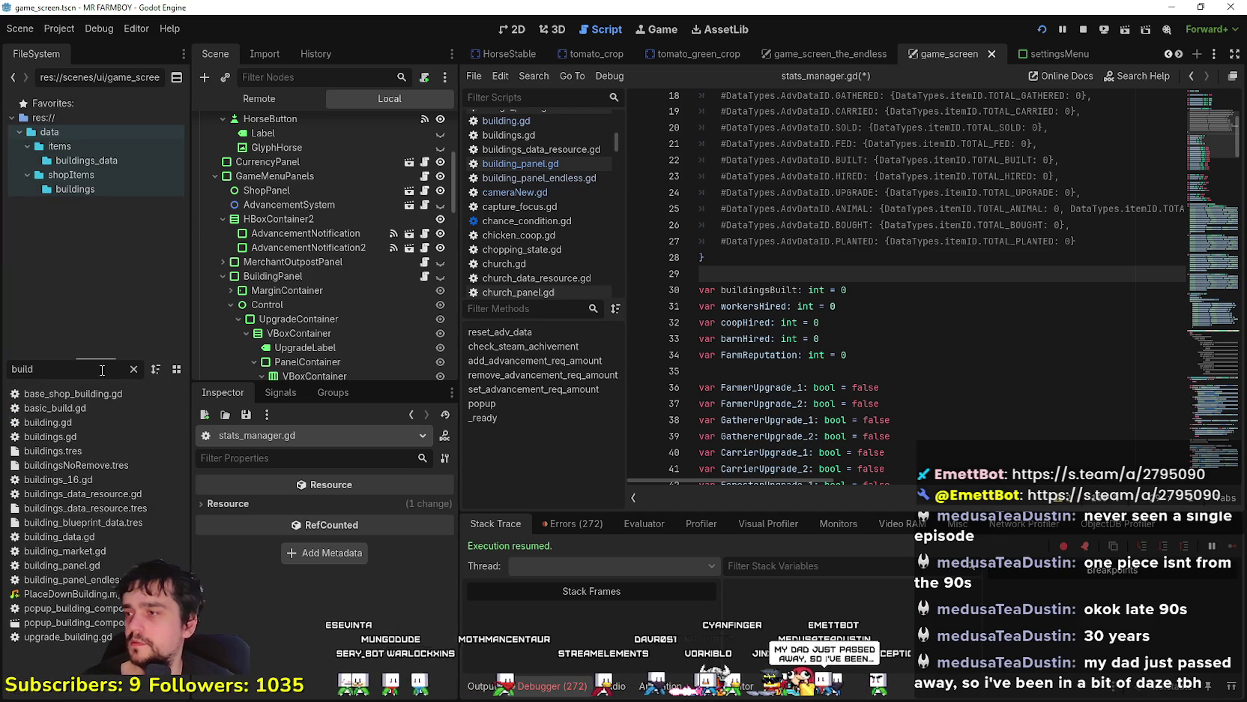
double_click(100, 424)
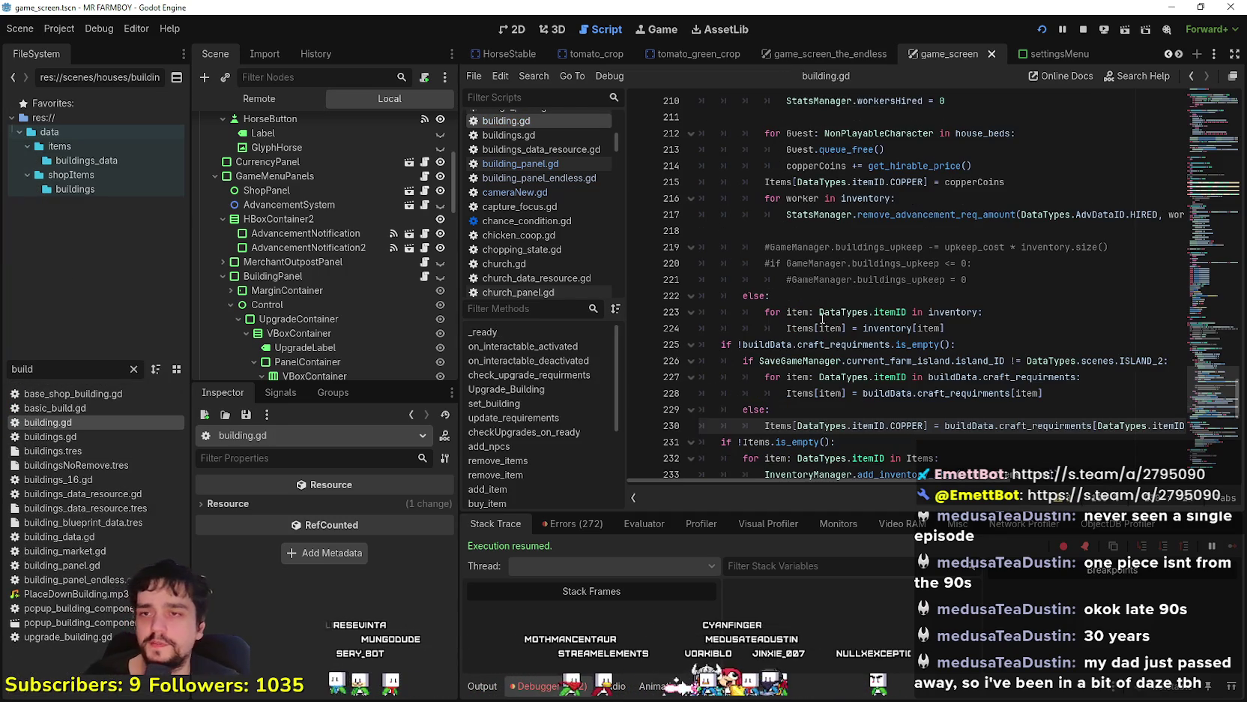
scroll(822, 318, down, 5)
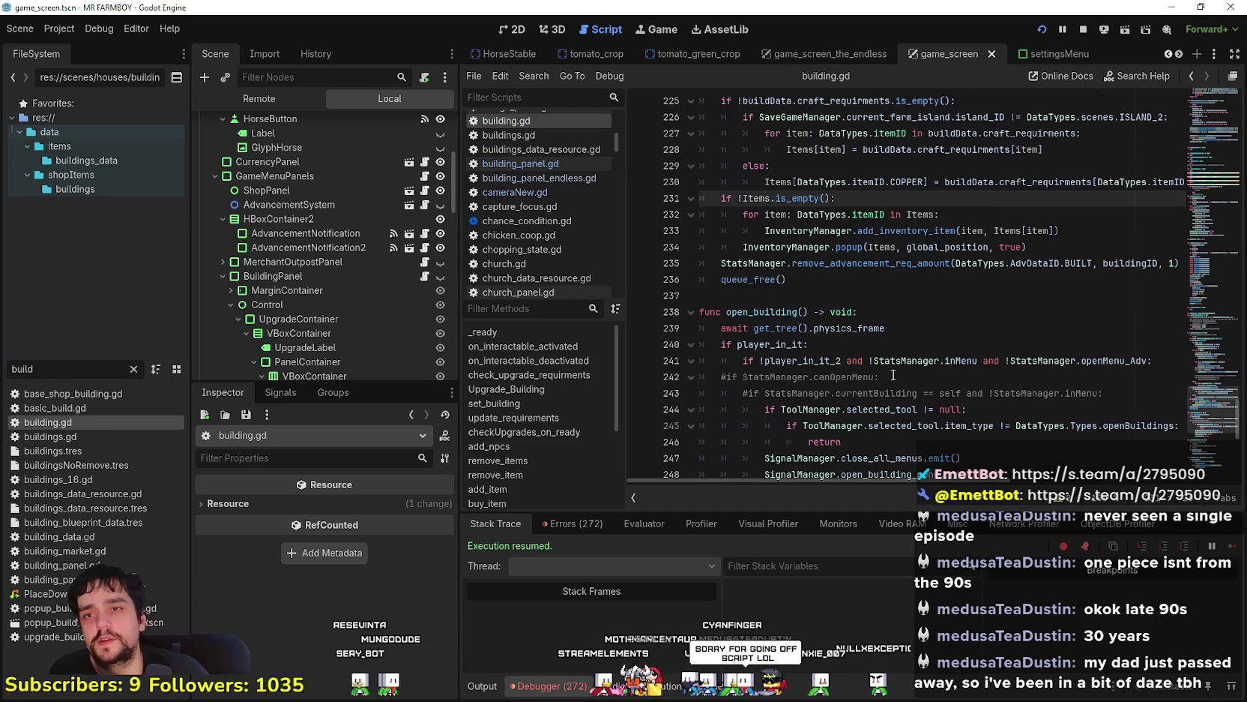
scroll(935, 327, up, 15)
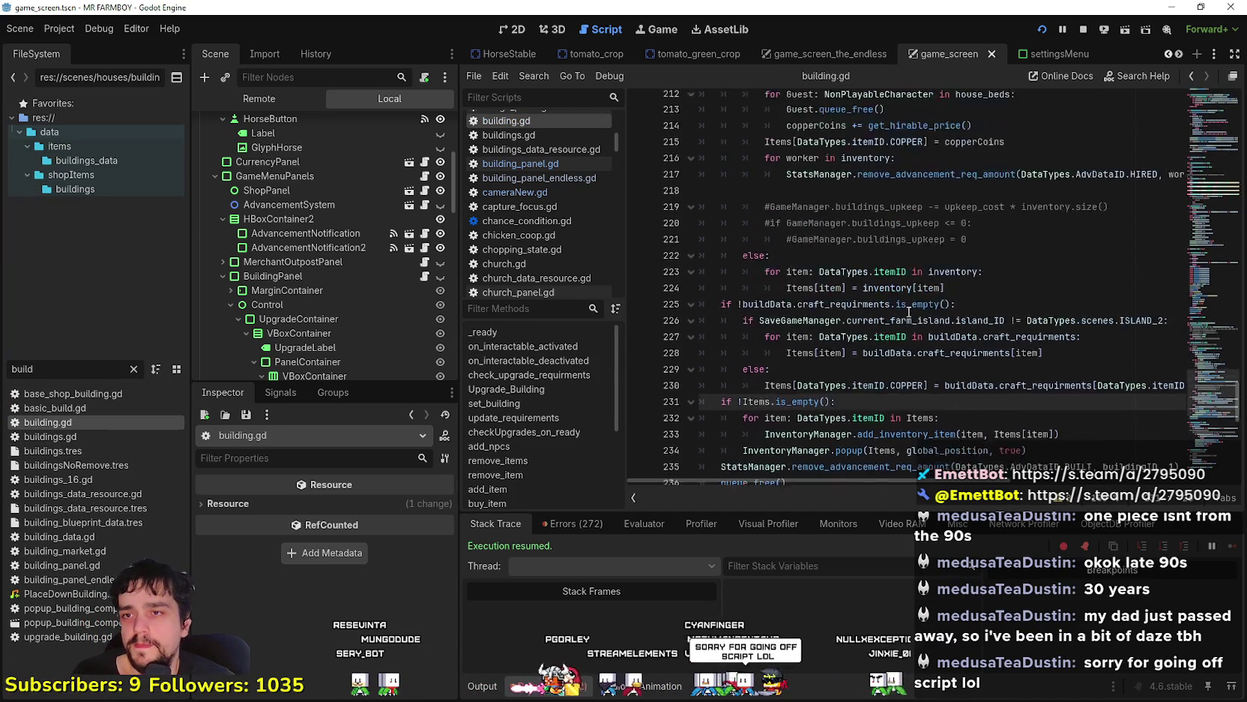
scroll(909, 311, down, 17)
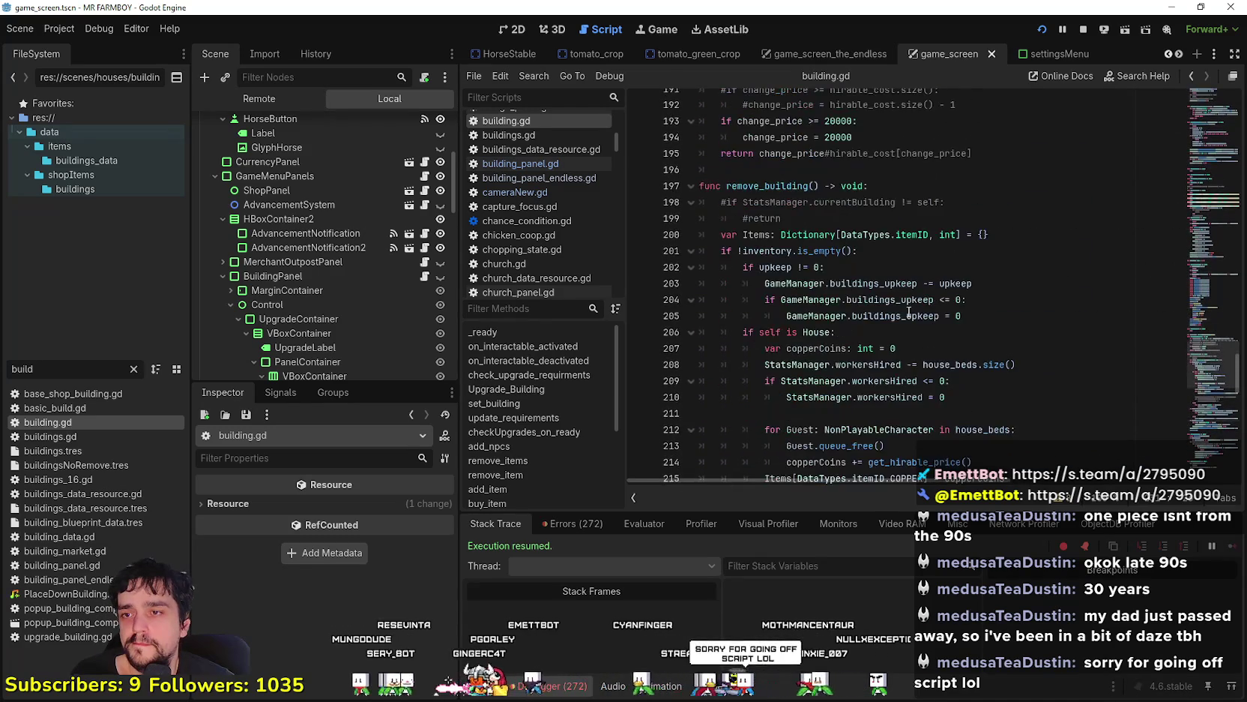
scroll(804, 252, up, 12)
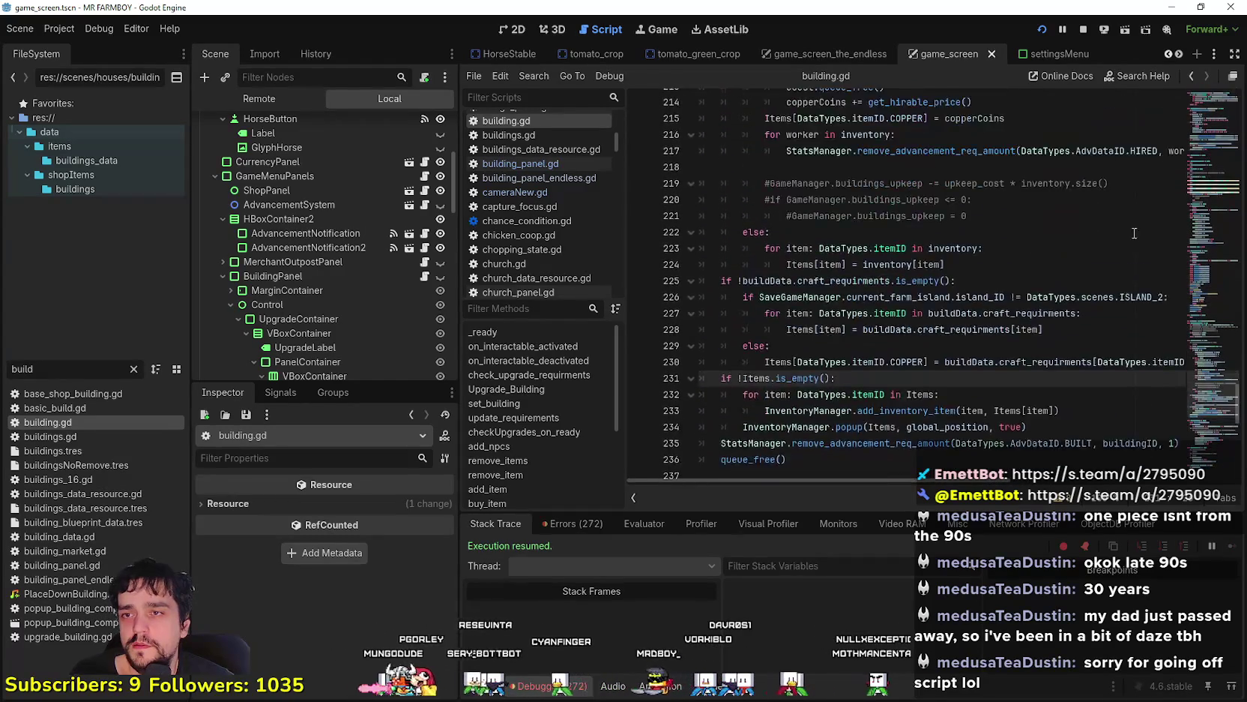
Use Lookup Symbol on remove_advancement_req_amount in line 235's BUILT call to reach its definition
double_click(792, 235)
scroll(772, 300, down, 5)
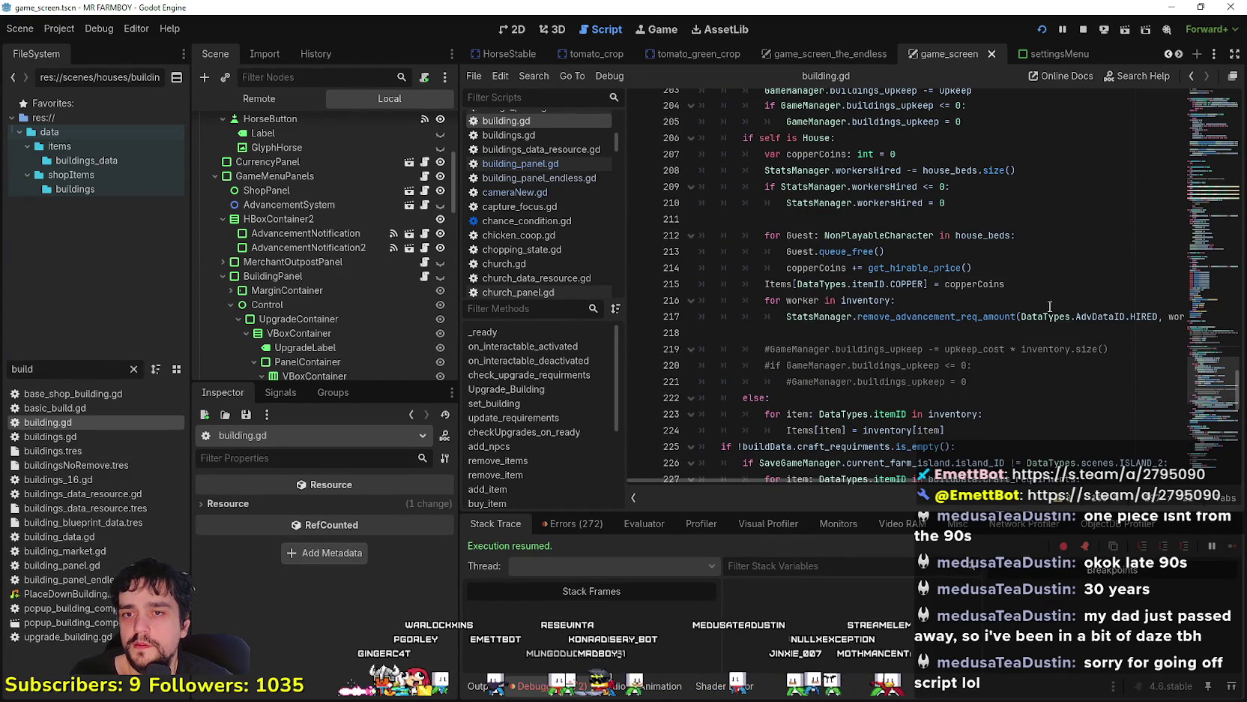
drag(1100, 317, 1191, 317)
scroll(882, 349, down, 3)
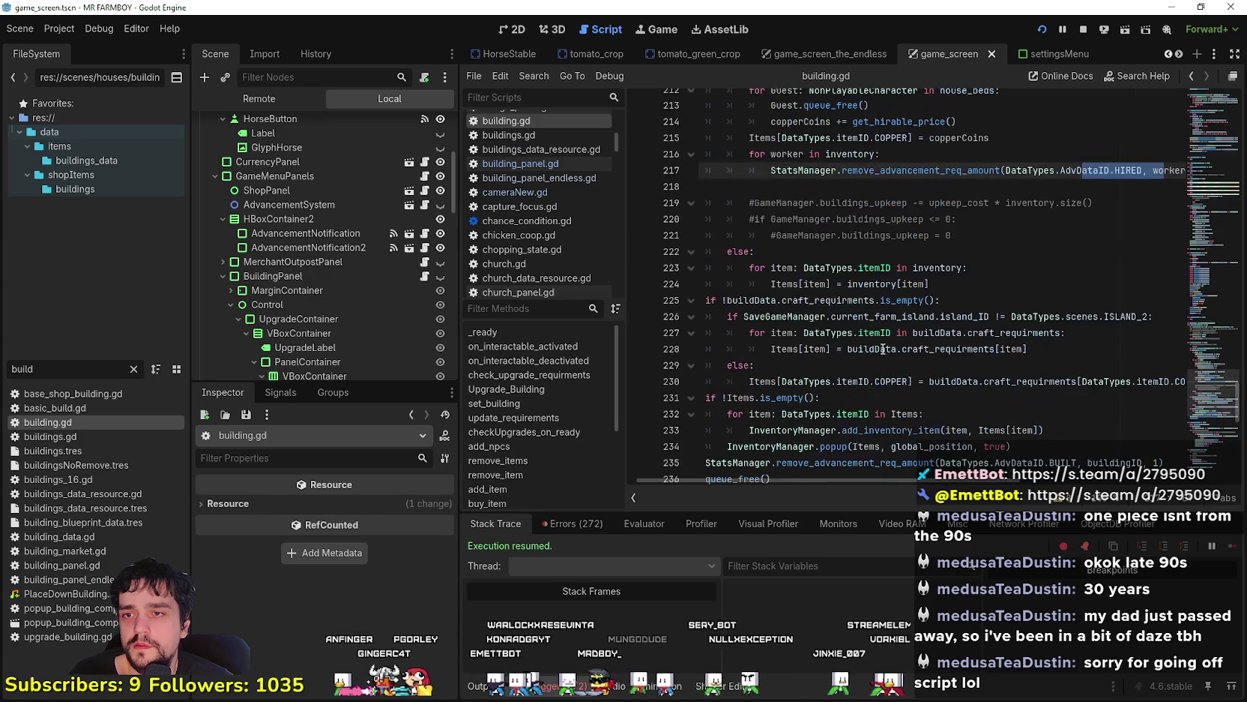
scroll(966, 319, down, 4)
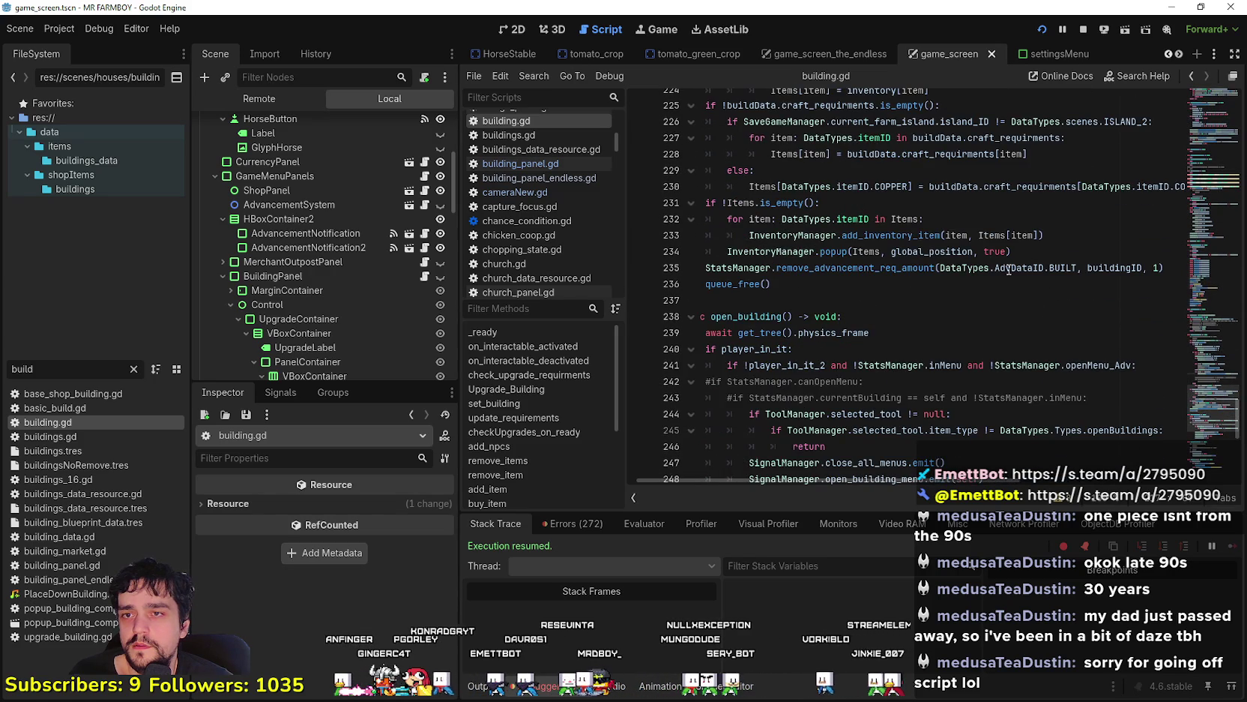
drag(997, 268, 1158, 263)
double_click(1124, 269)
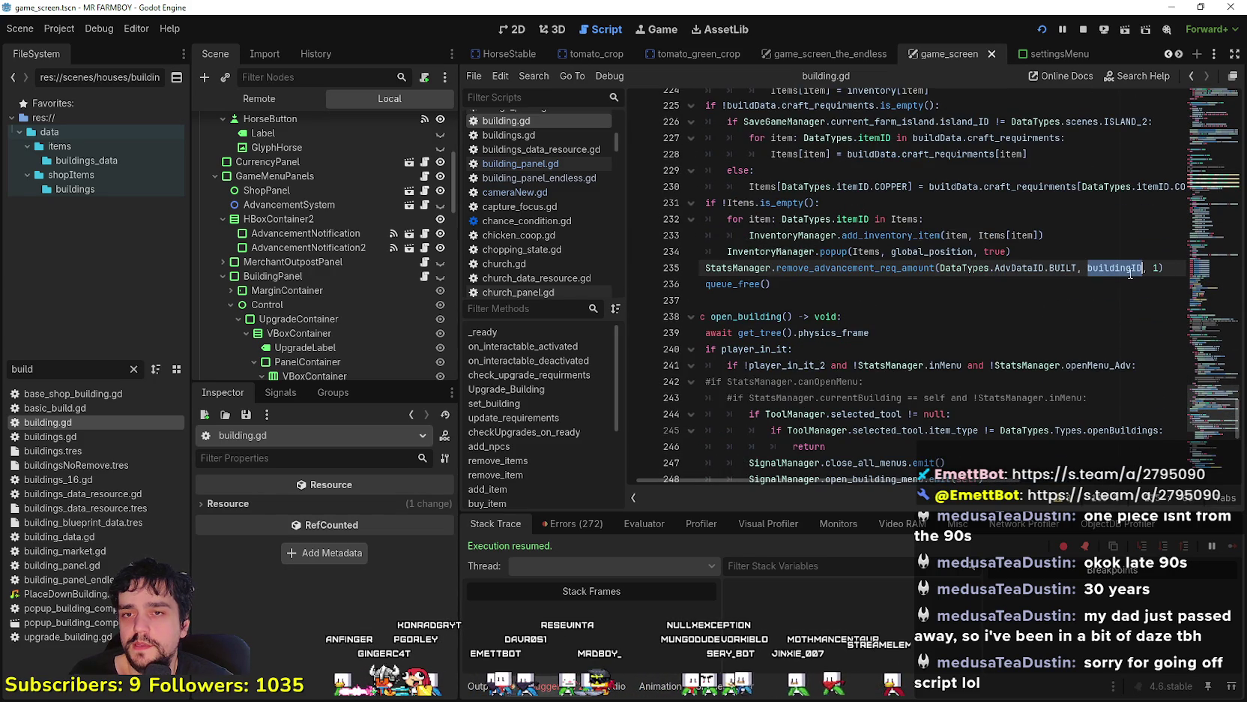
click(1059, 268)
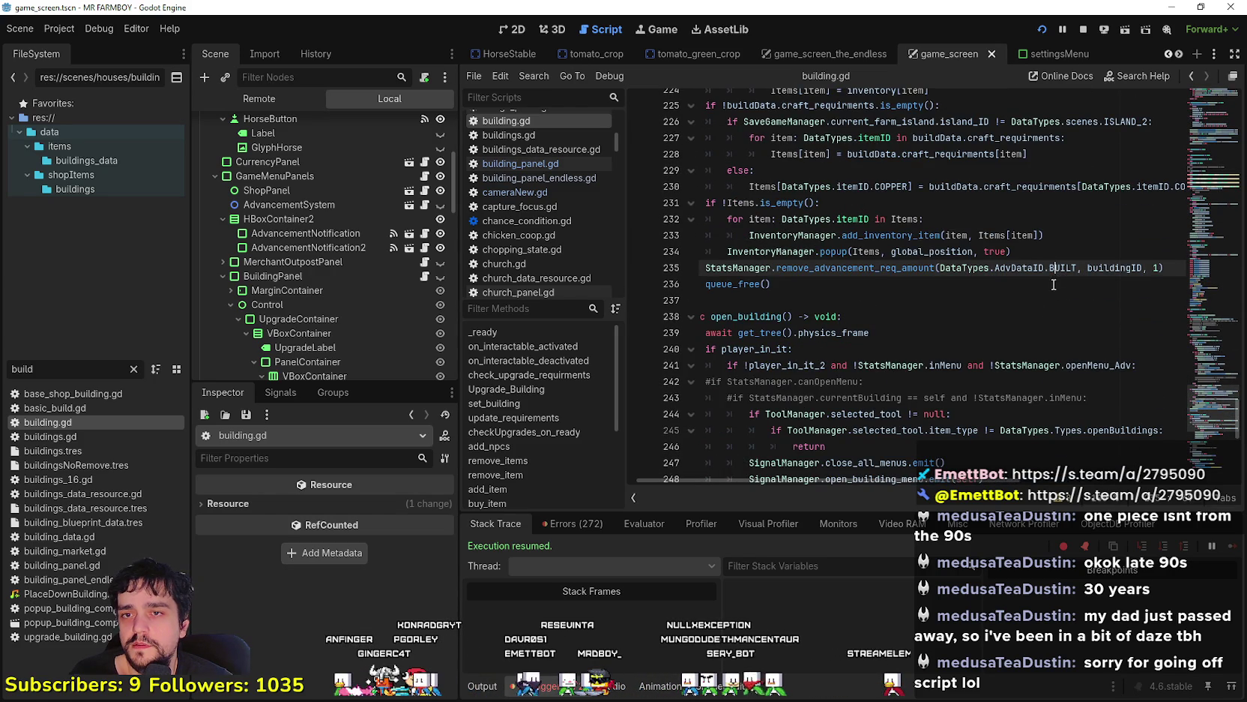
right_click(1071, 275)
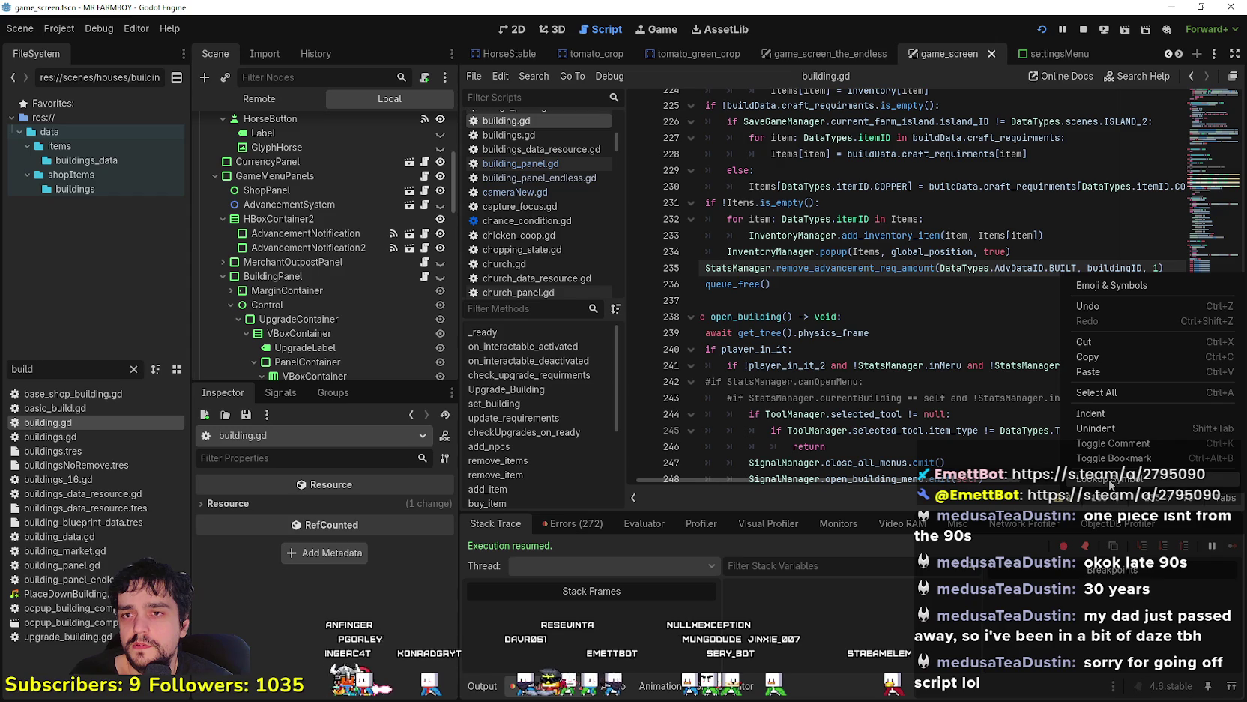
click(794, 307)
right_click(821, 272)
click(860, 484)
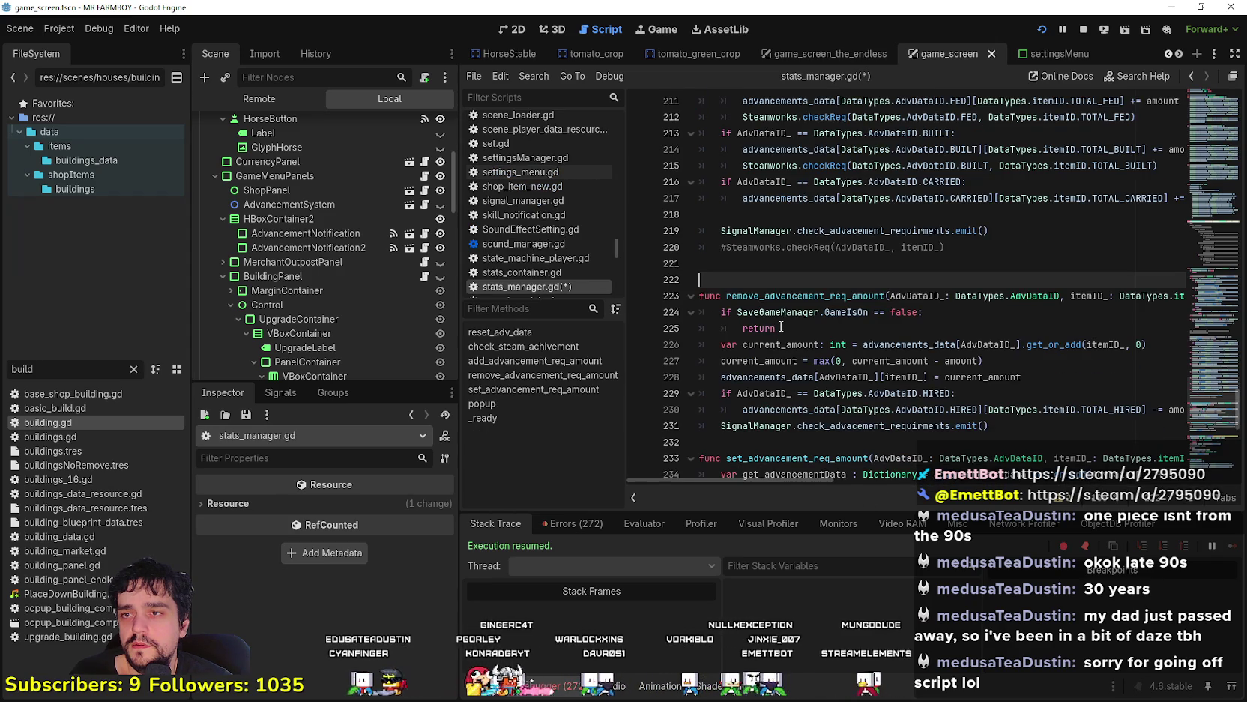
Review the HIRED and BUILT tracking branches in remove_advancement_req_amount
scroll(781, 326, down, 2)
scroll(873, 352, up, 2)
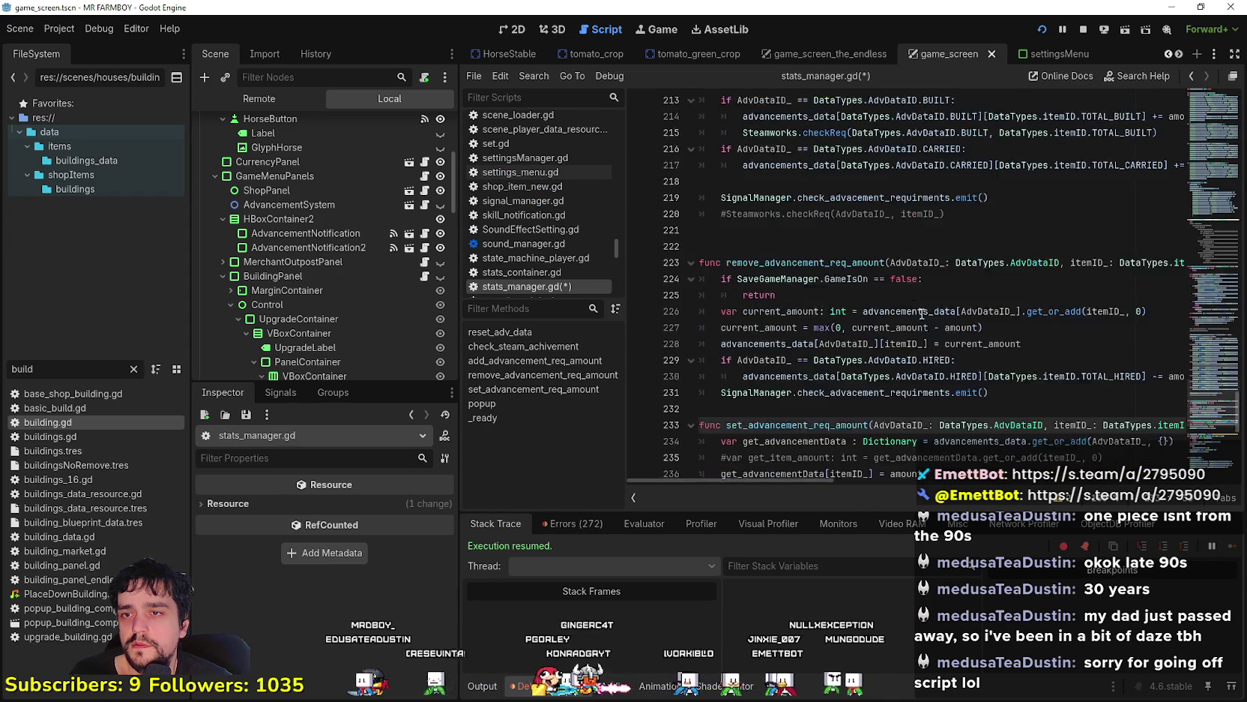
scroll(913, 315, up, 5)
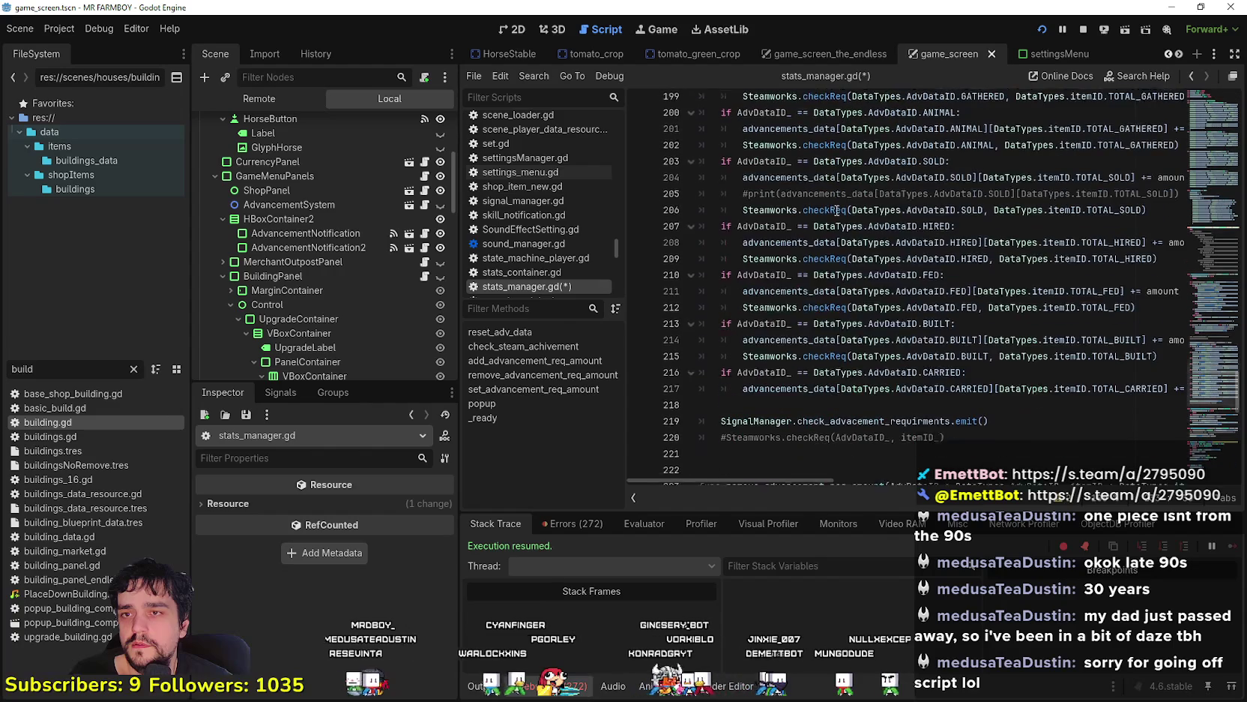
click(906, 255)
scroll(982, 328, up, 4)
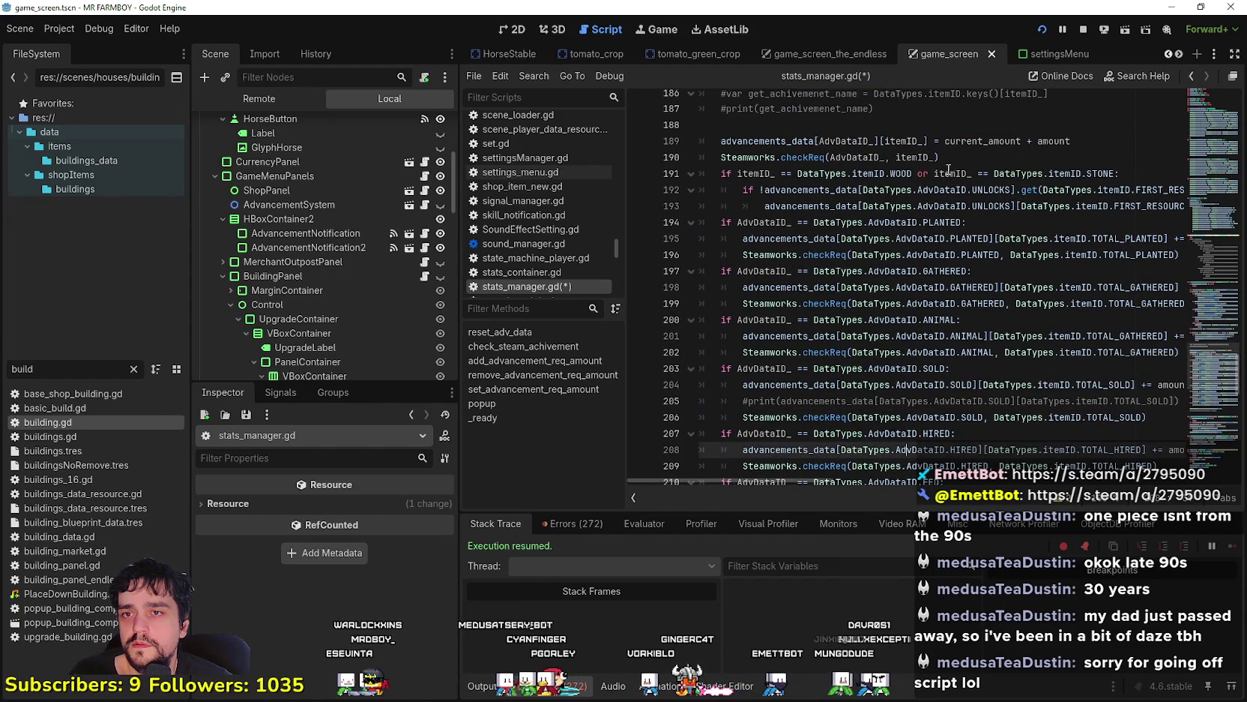
scroll(915, 210, down, 2)
scroll(915, 141, down, 3)
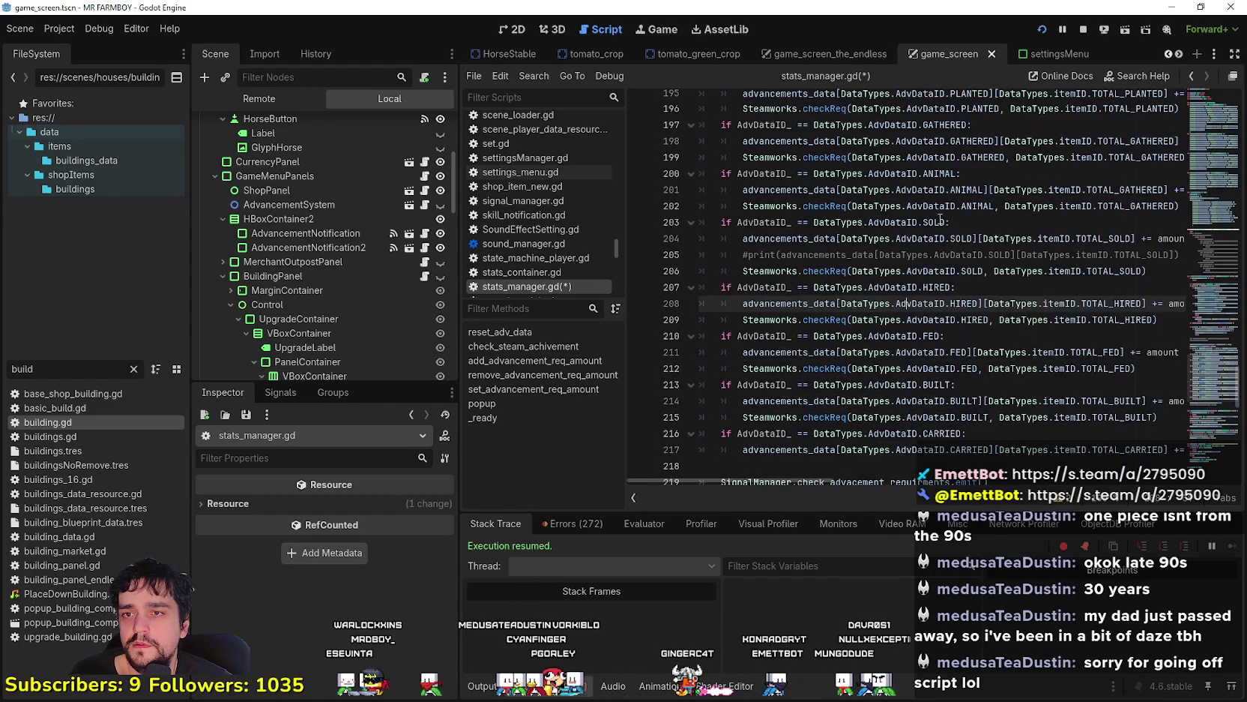
Copy the BUILT advancement-tracking lines 214–216 and clear the FileSystem filter
double_click(933, 287)
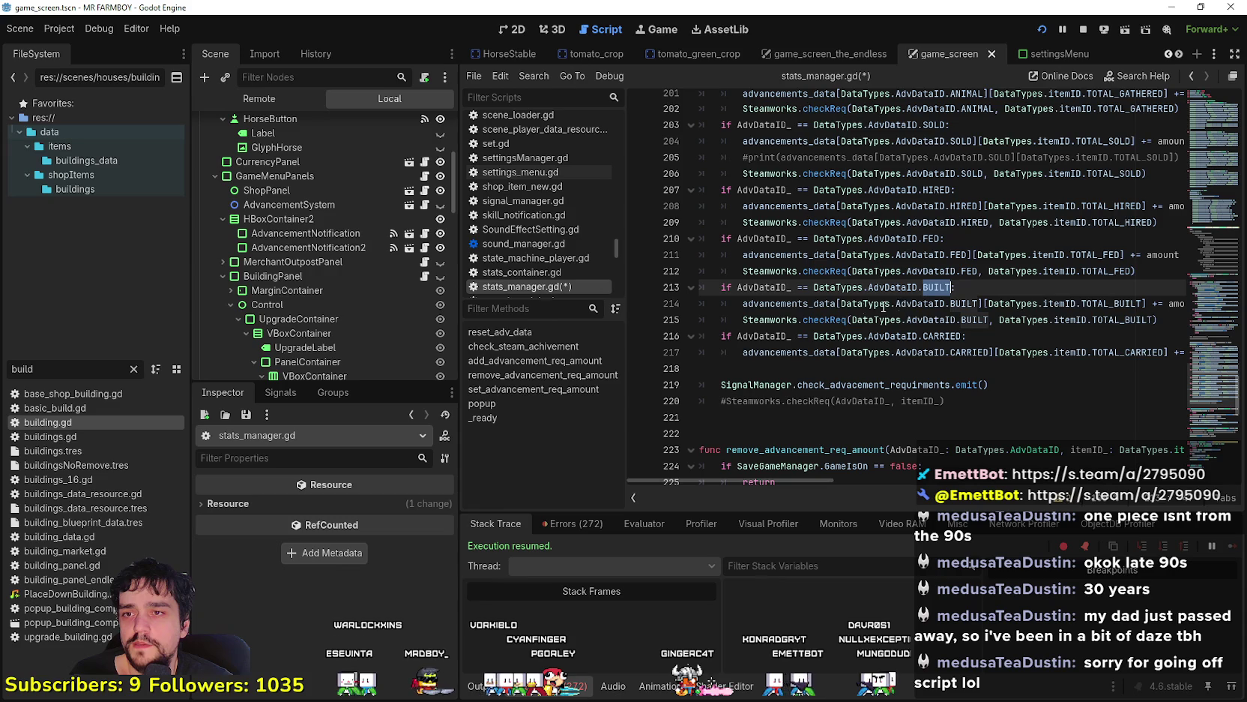
double_click(1122, 305)
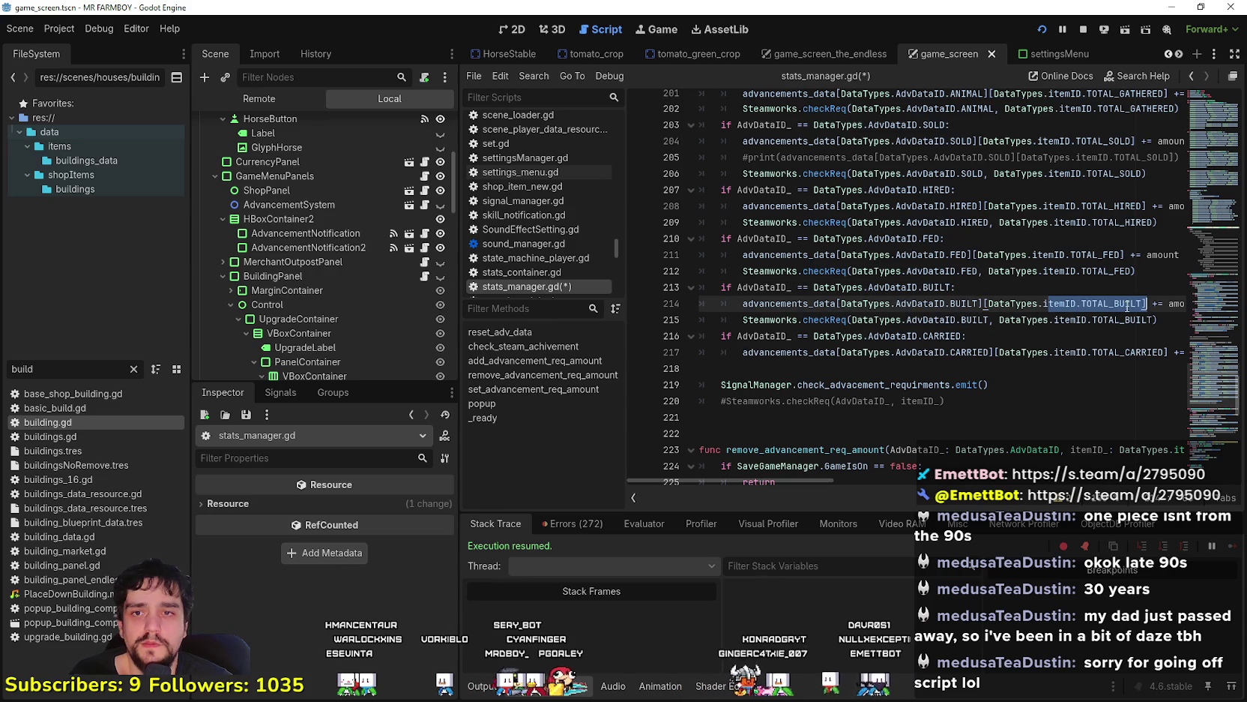
drag(743, 304, 1151, 302)
click(1073, 336)
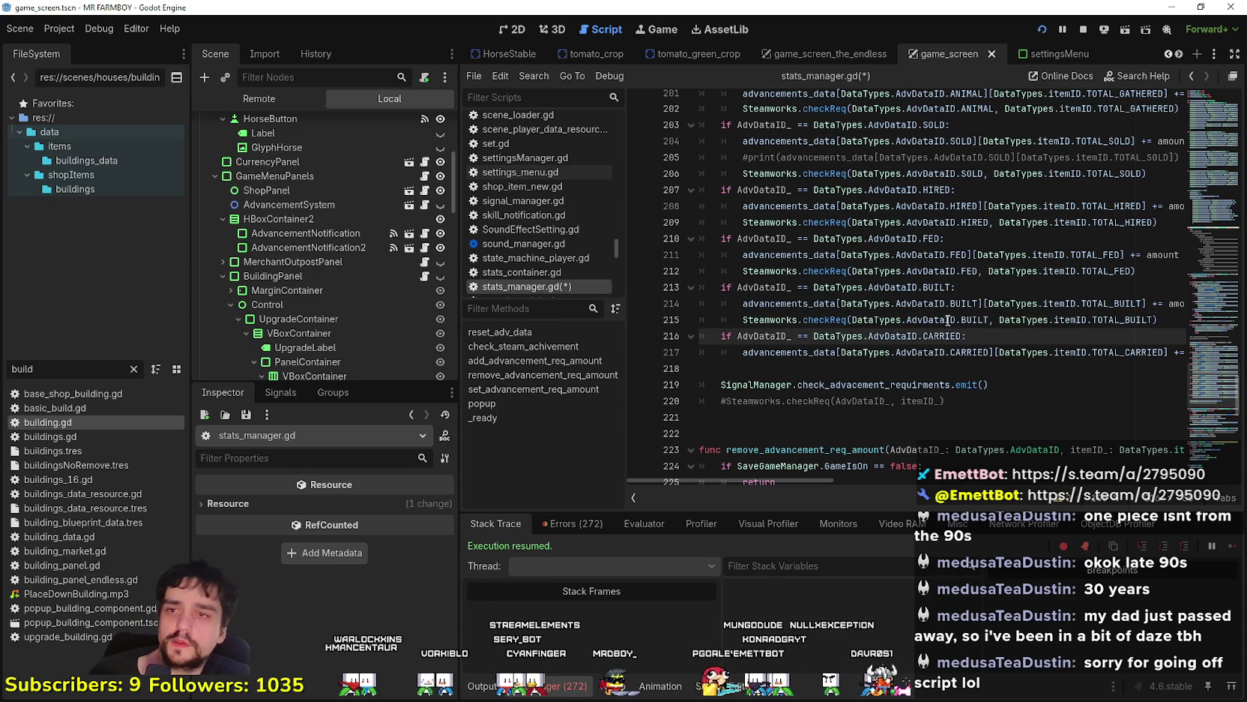
mouse_move(829, 477)
mouse_down()
mouse_move(901, 477)
mouse_move(829, 477)
mouse_up()
mouse_move(742, 303)
mouse_down()
mouse_move(1165, 303)
mouse_move(1110, 298)
mouse_up()
right_click(1110, 306)
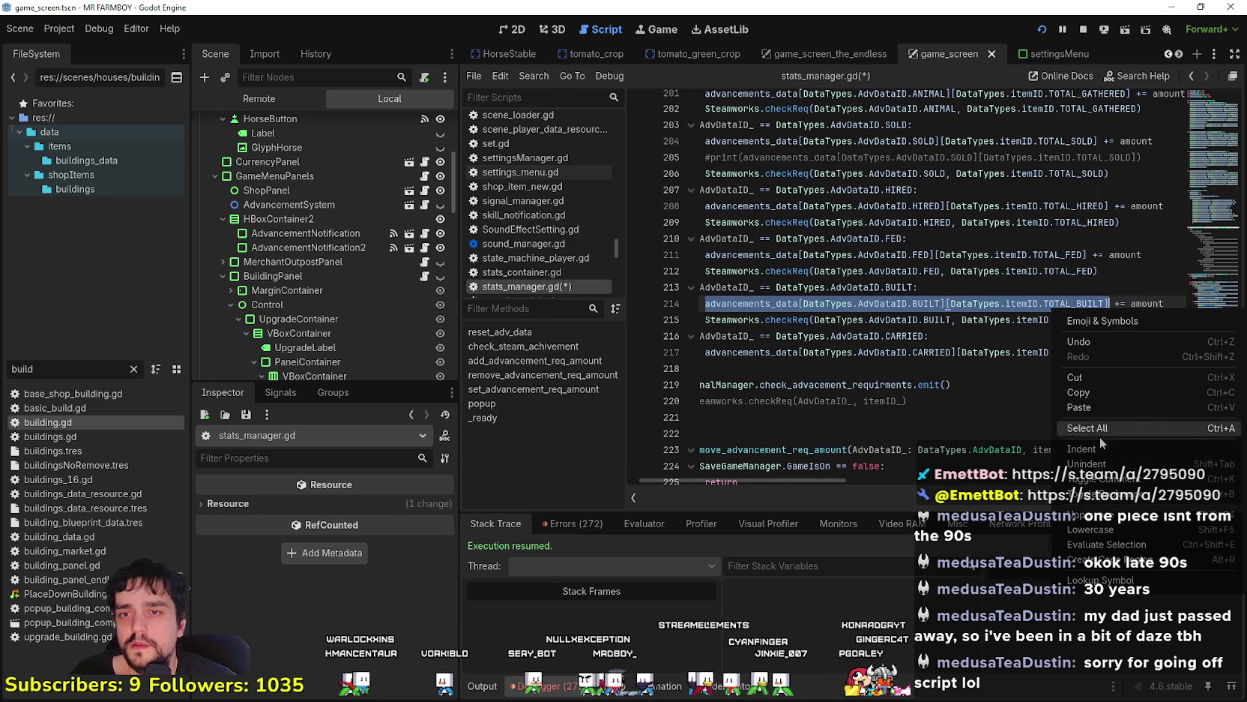
click(1096, 389)
drag(930, 336, 697, 304)
click(134, 369)
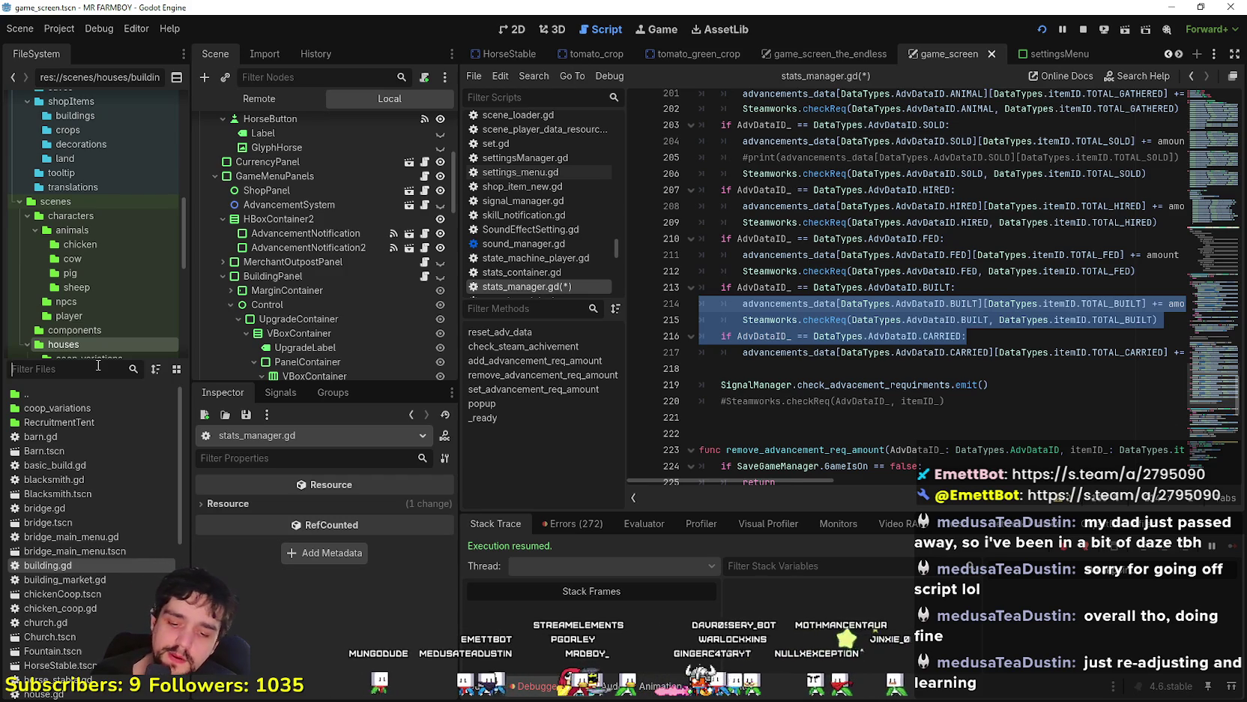
click(98, 365)
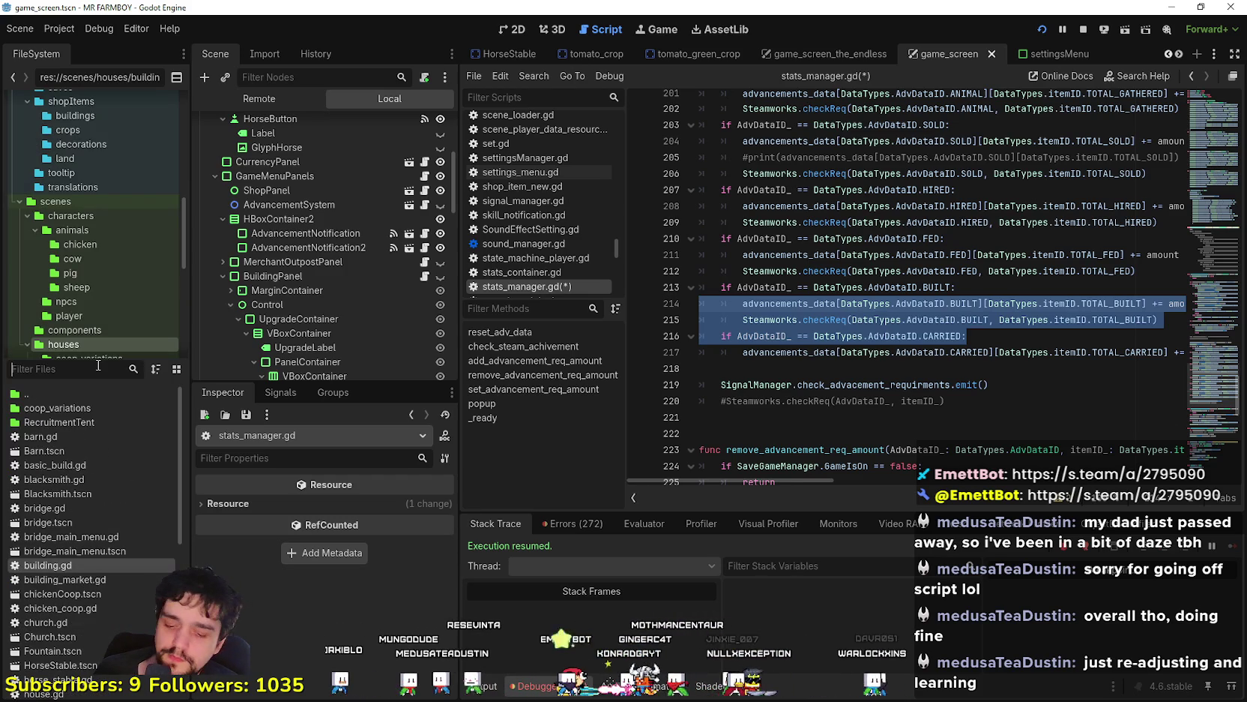
Filter the files by 'cursor' and open field_cursor_component.gd
text(cuur)
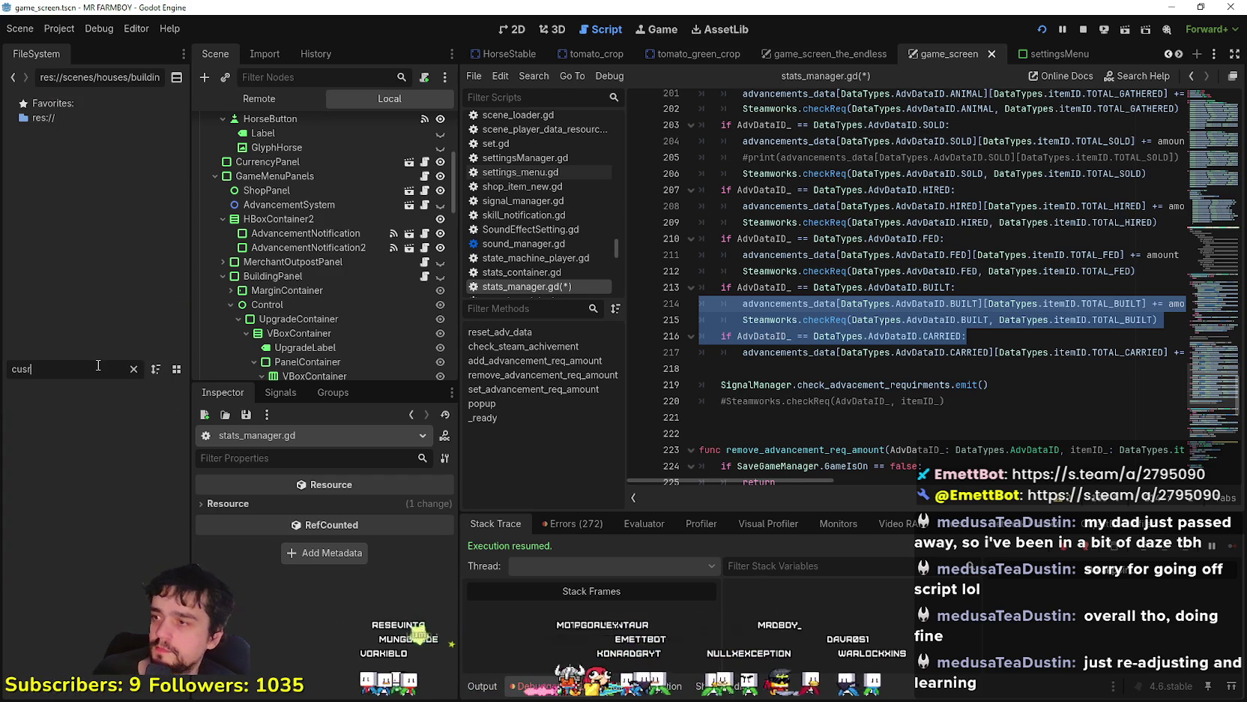
key(BackSpace)
key(BackSpace)
text(rso)
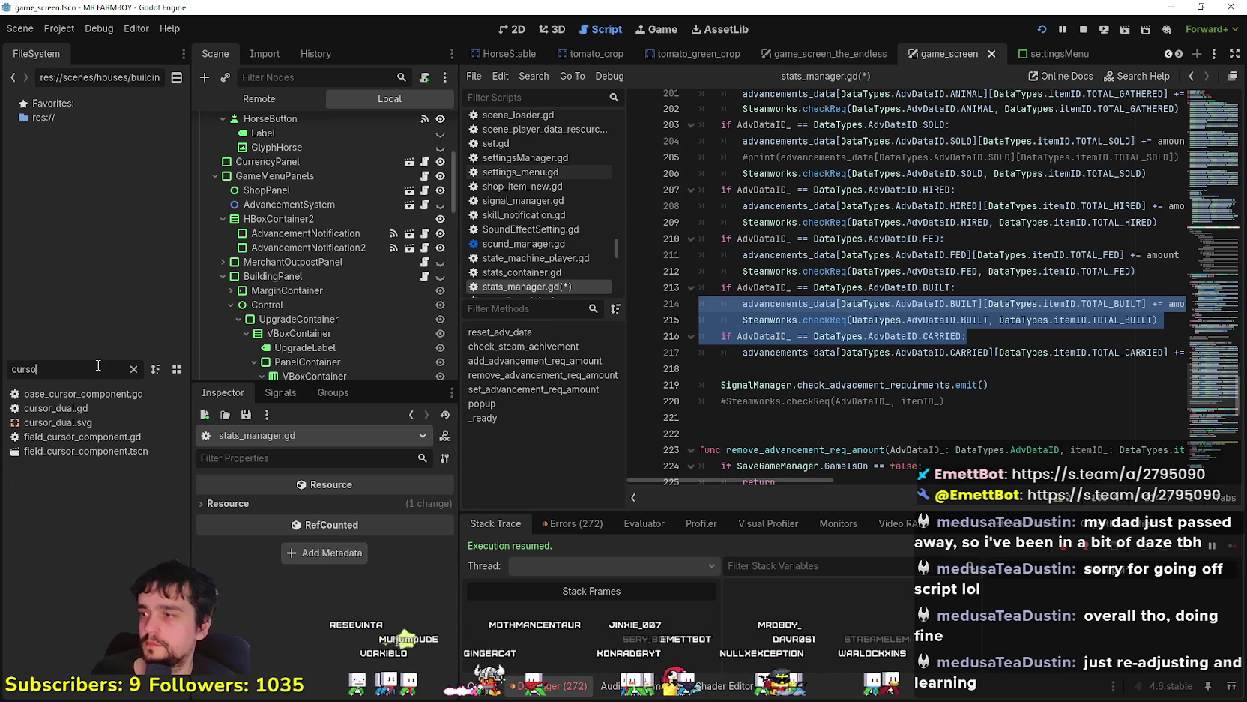
double_click(101, 436)
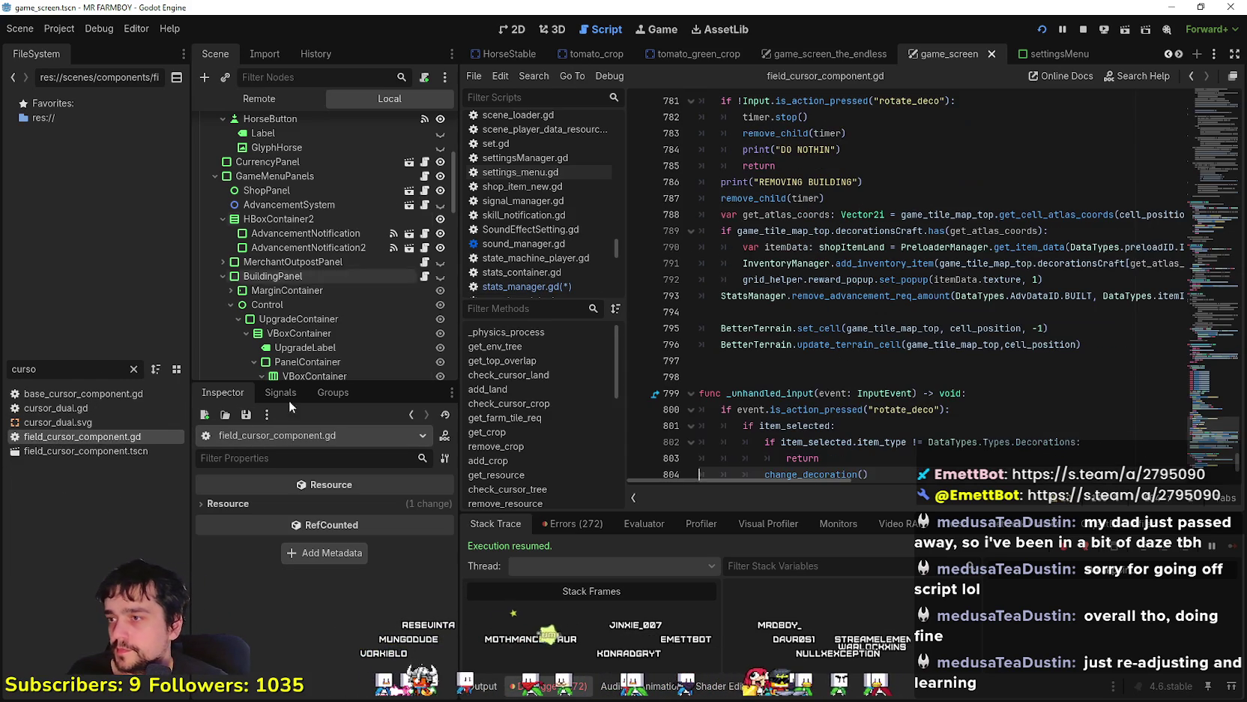
Inspect add_building's check_place_req call on line 327 and the craft_requirments check on line 372
click(884, 311)
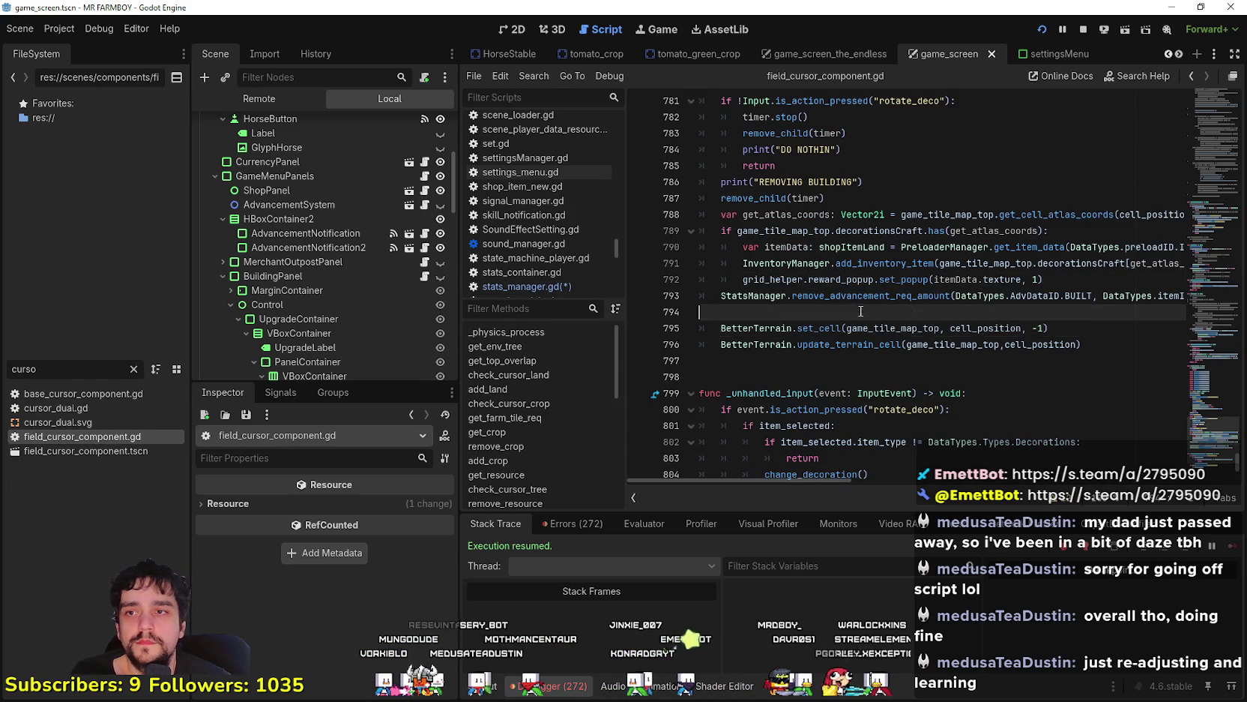
scroll(862, 315, up, 2)
scroll(860, 311, down, 6)
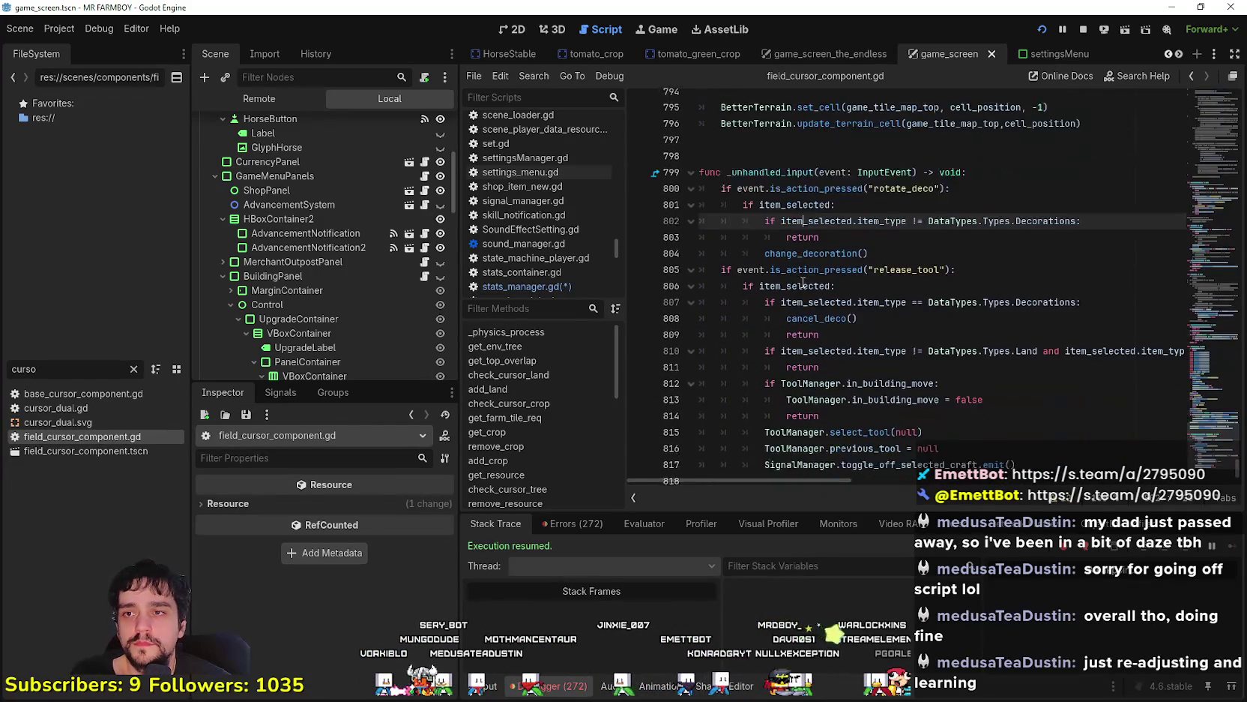
scroll(1190, 408, up, 20)
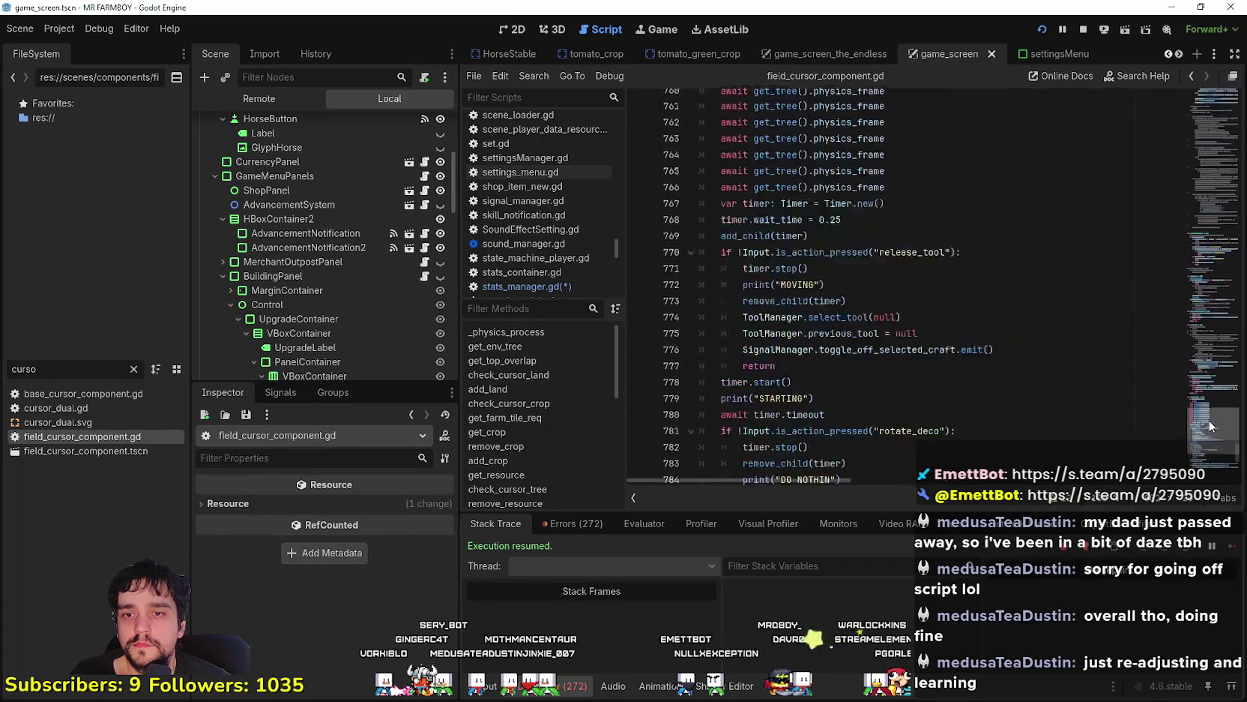
drag(1211, 413, 1220, 285)
scroll(1220, 286, down, 1)
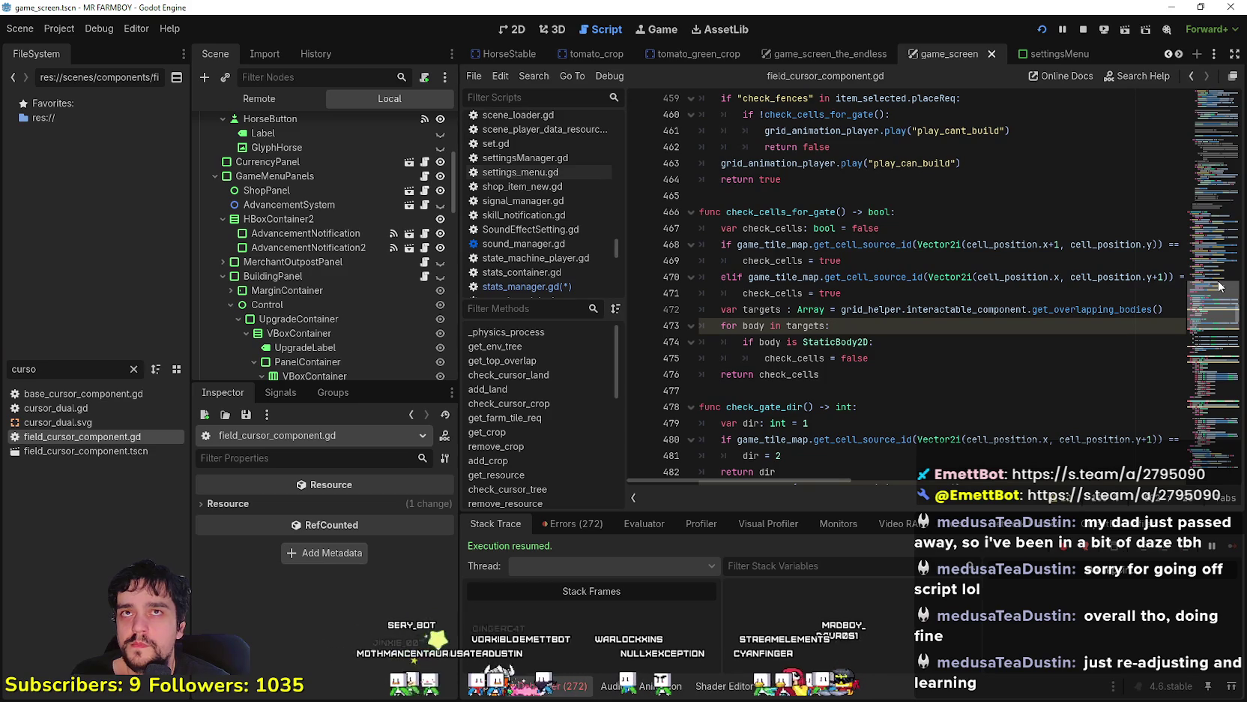
scroll(1219, 285, up, 2)
drag(1219, 285, 1234, 225)
click(809, 244)
double_click(810, 244)
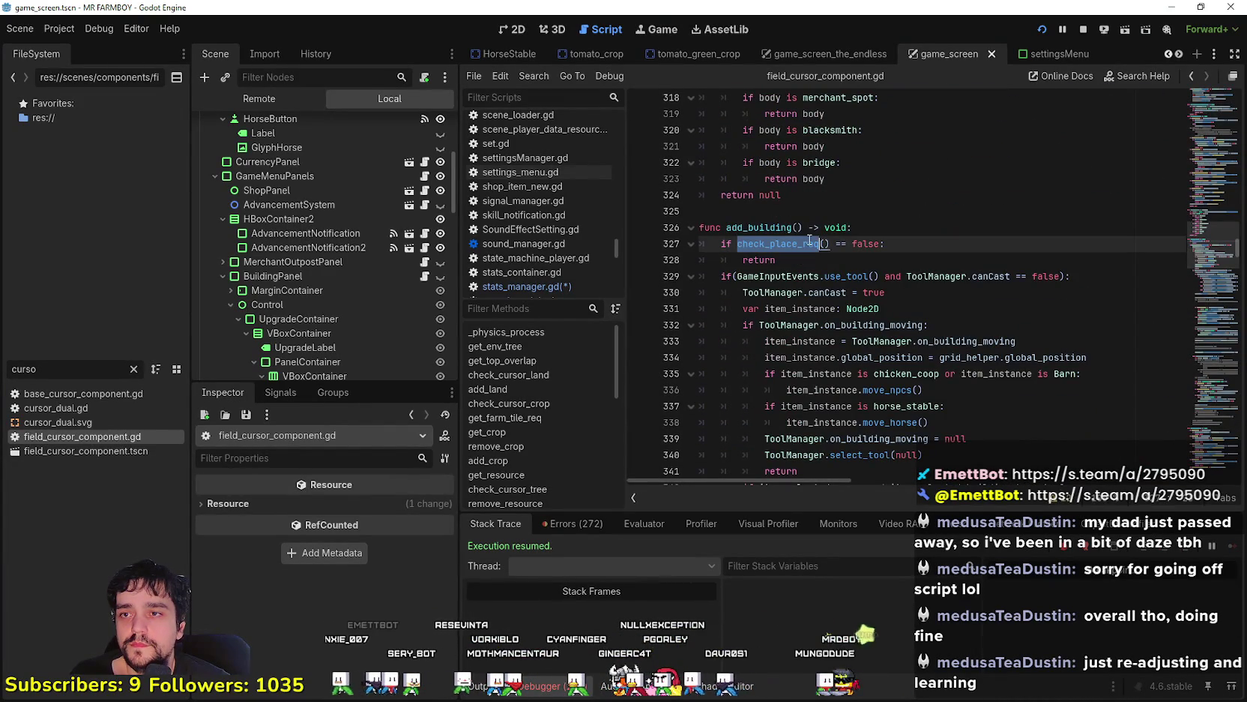
scroll(797, 279, down, 4)
scroll(820, 296, up, 3)
scroll(981, 338, down, 7)
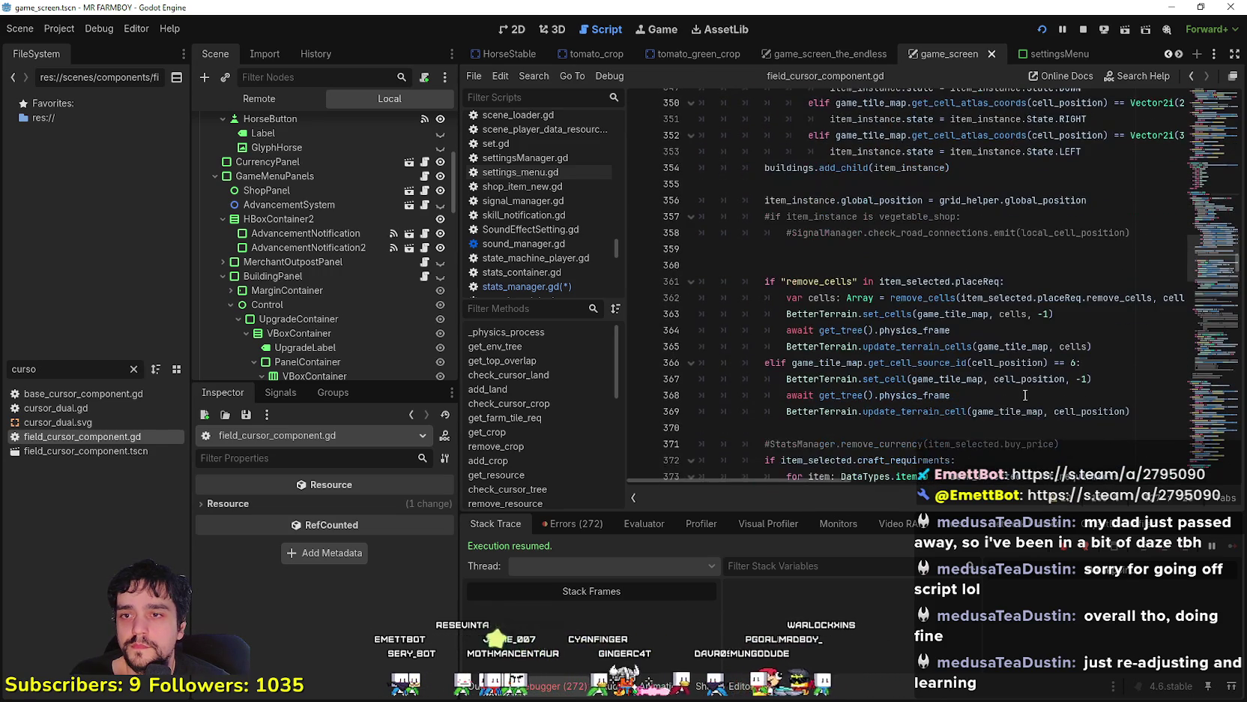
scroll(952, 293, down, 4)
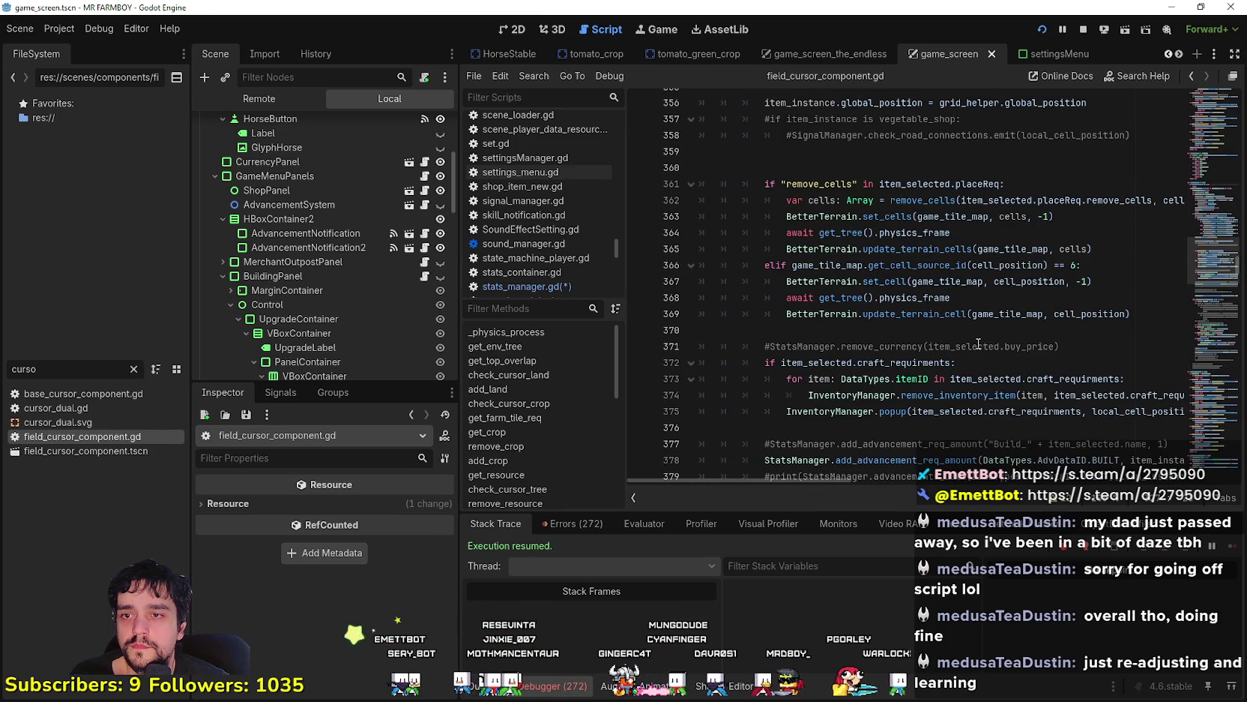
scroll(975, 330, down, 2)
drag(951, 265, 780, 266)
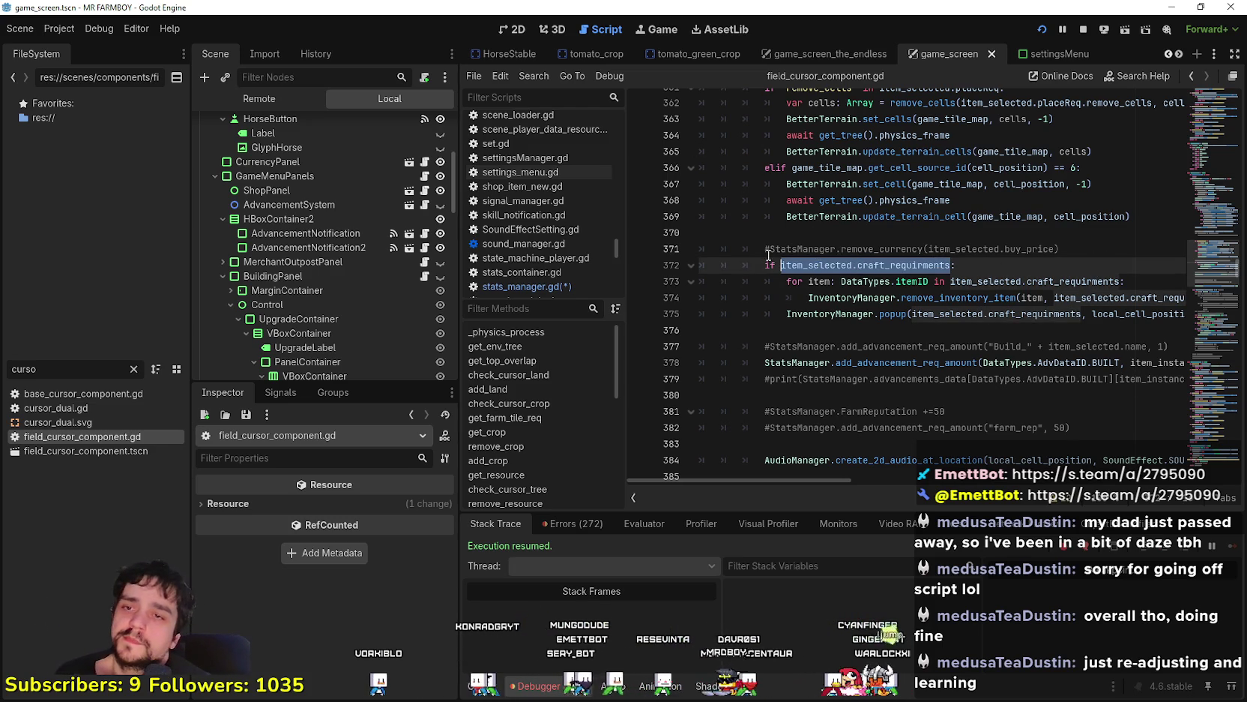
Select the check_crafting_requirments call in the craft_requirments check on line 275
scroll(789, 296, up, 10)
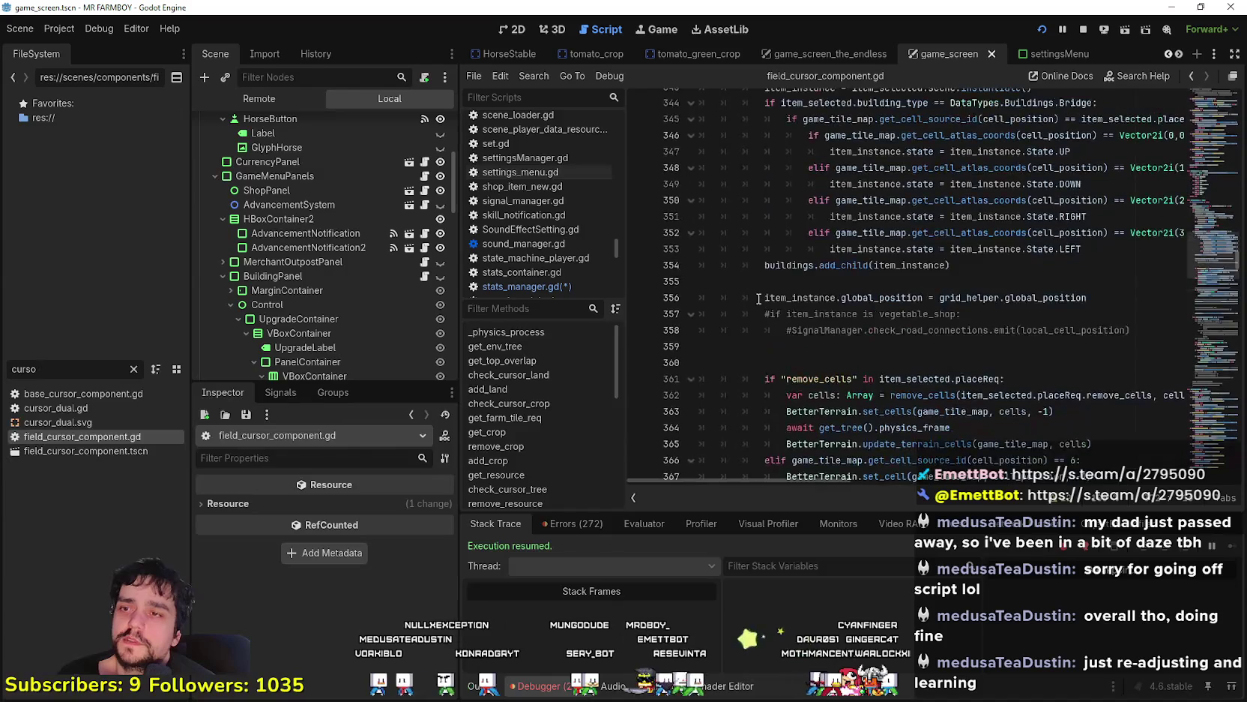
scroll(758, 296, up, 3)
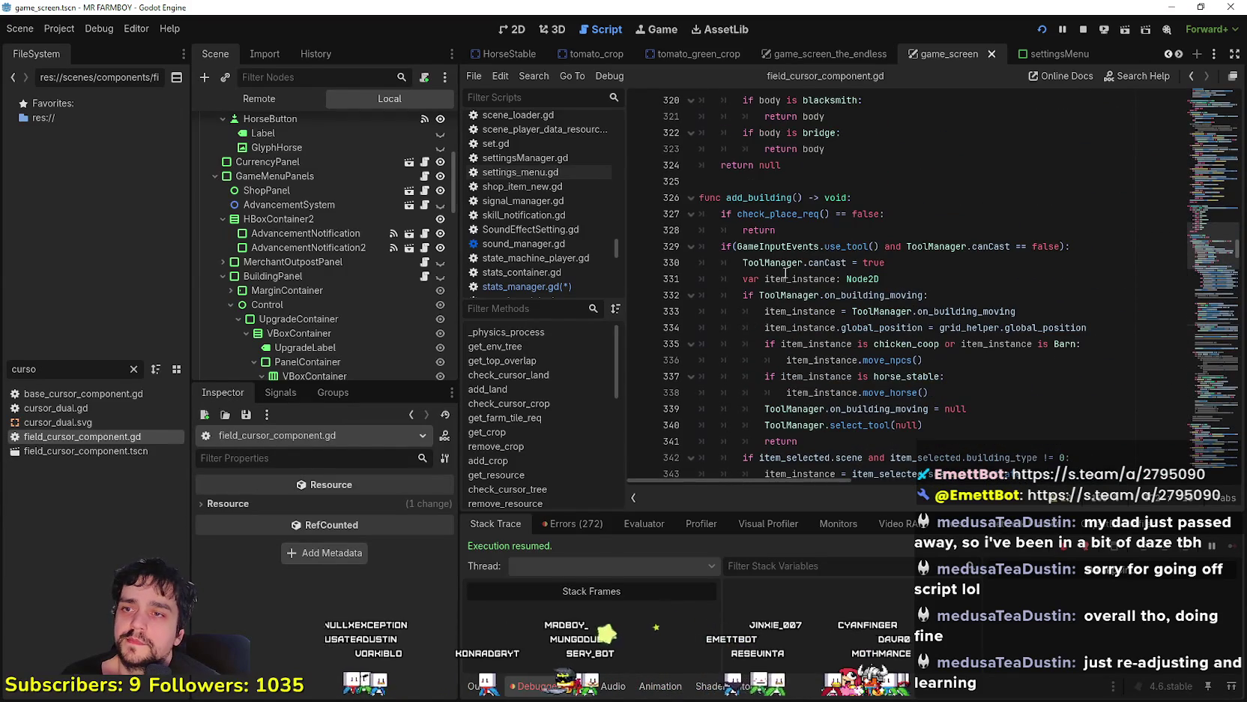
click(765, 214)
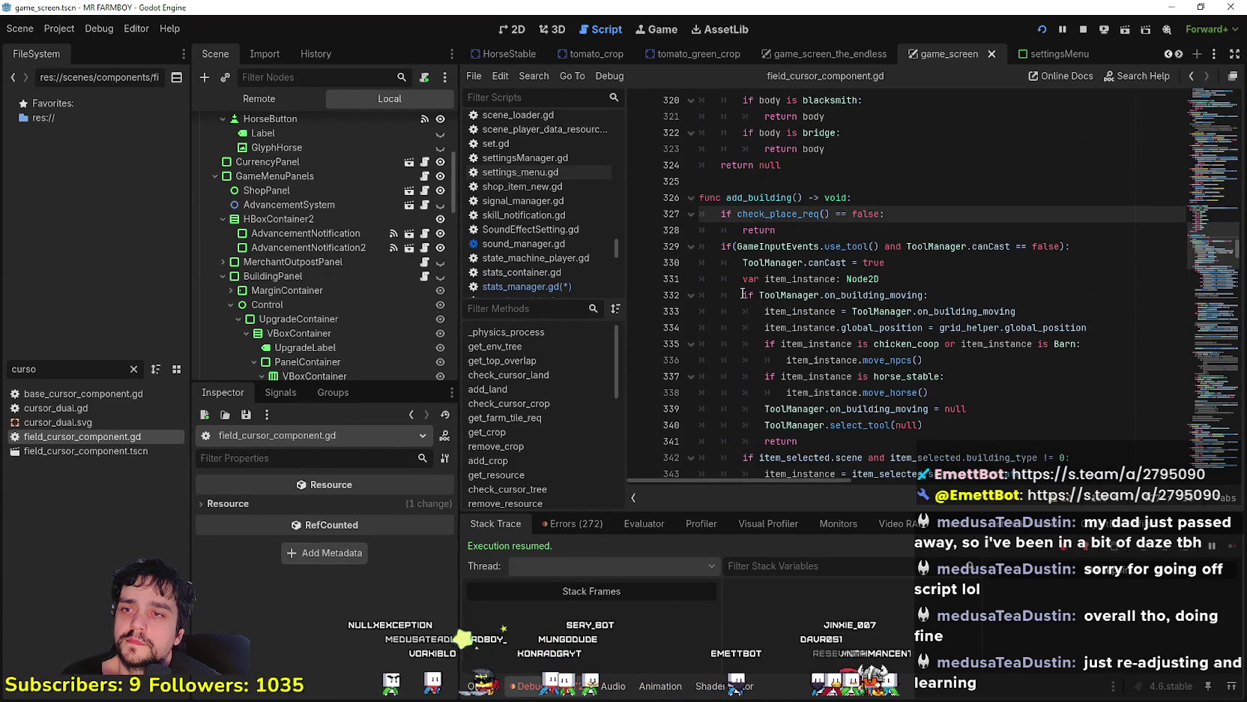
scroll(745, 300, up, 4)
scroll(744, 320, up, 13)
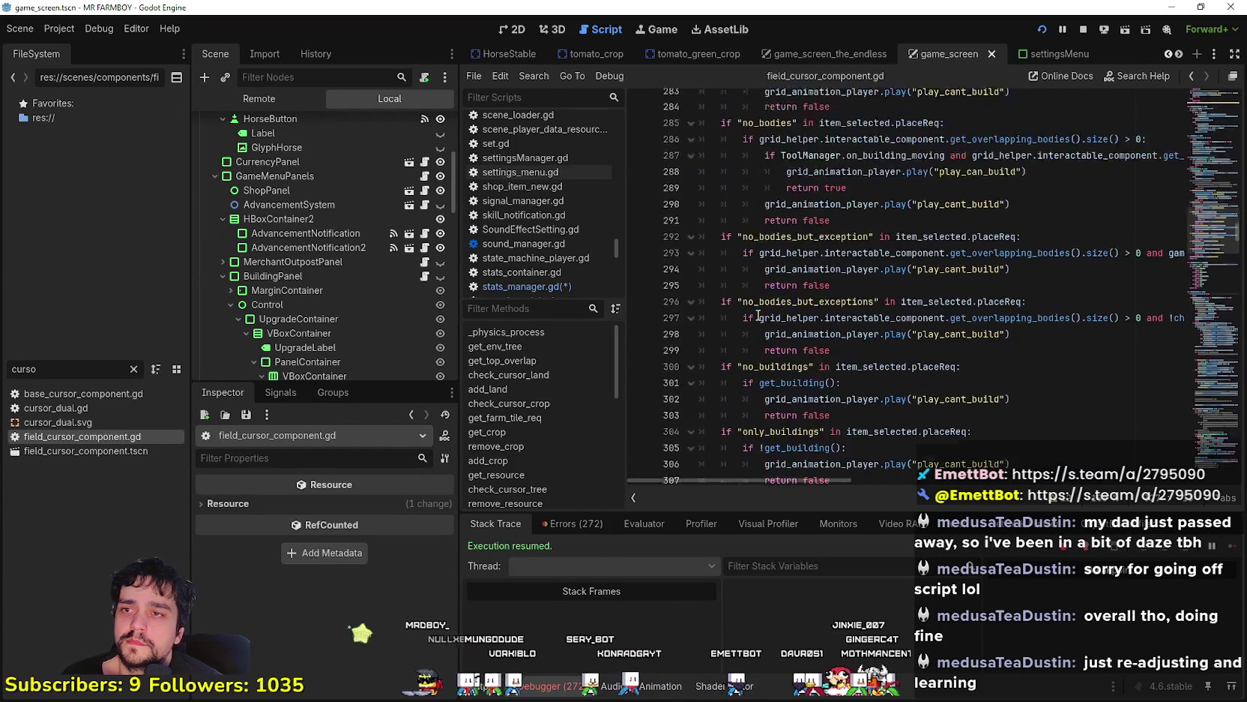
scroll(760, 315, up, 3)
click(856, 318)
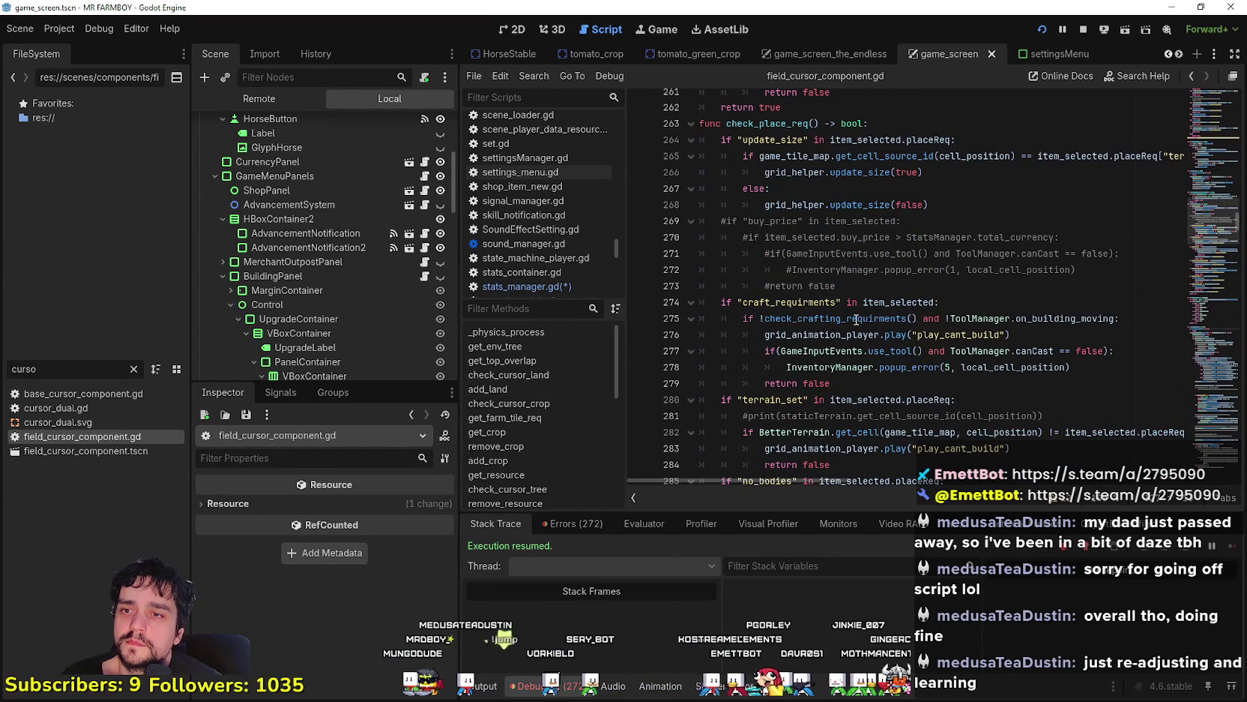
double_click(822, 319)
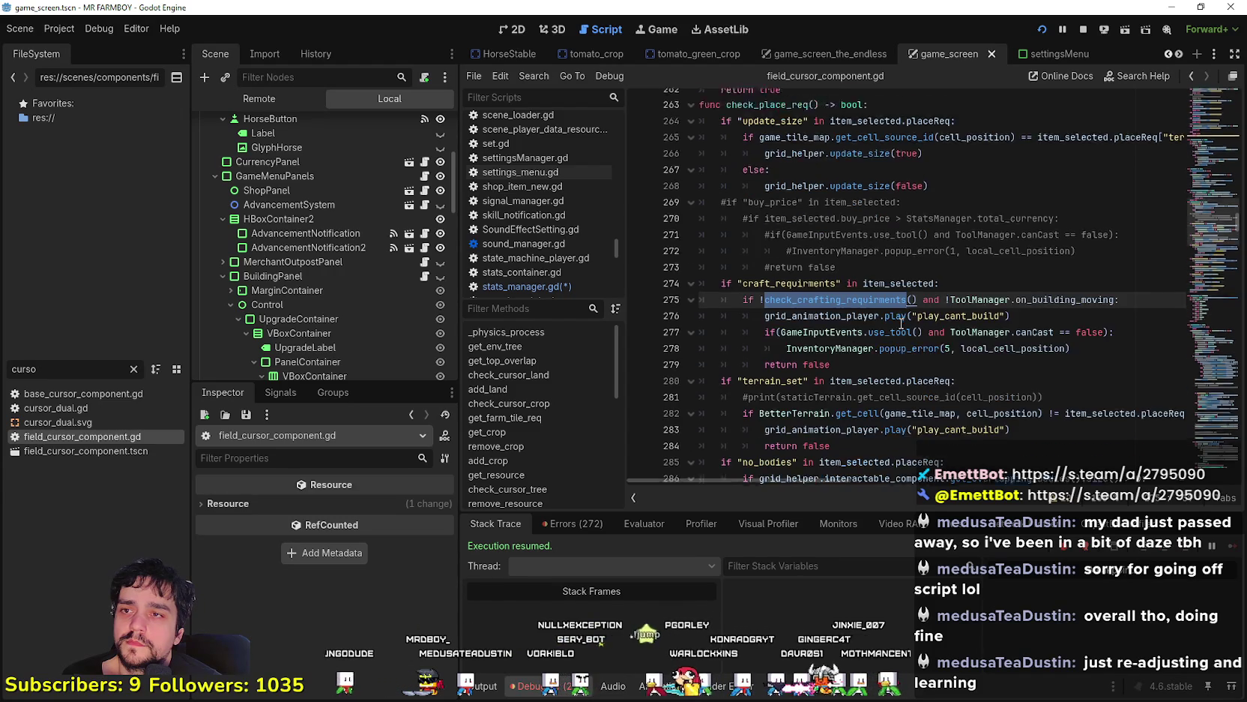
scroll(902, 320, down, 2)
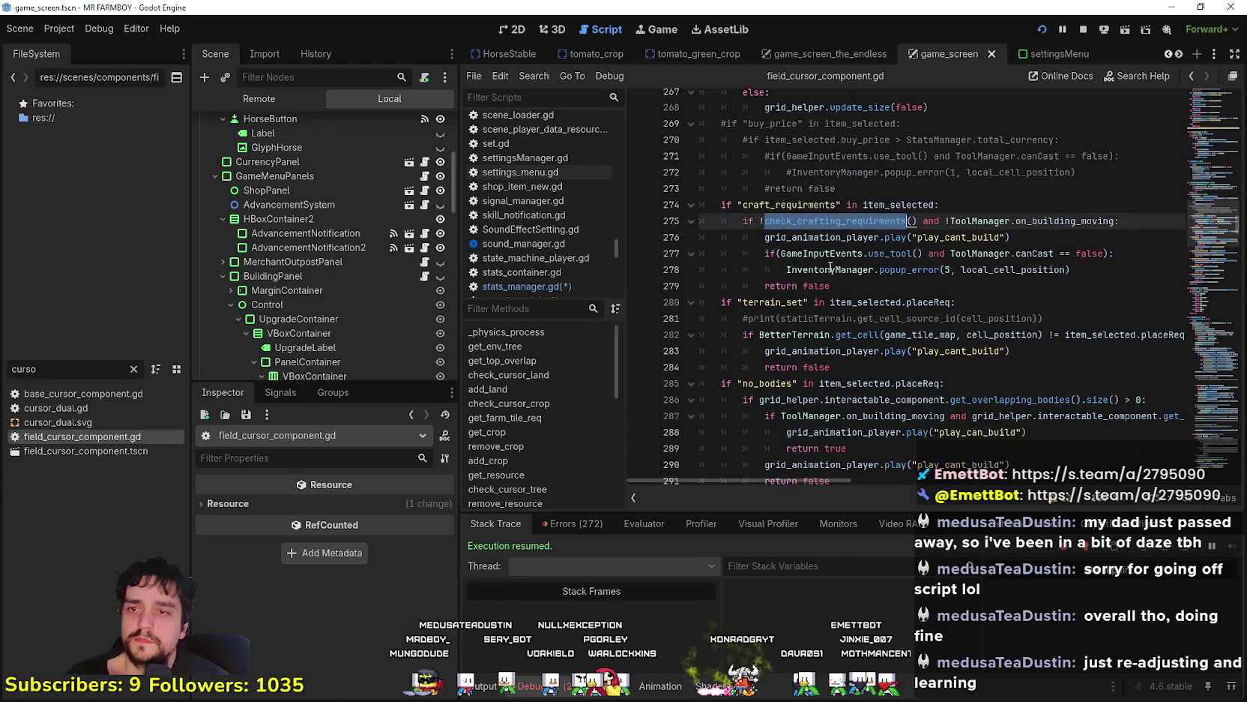
right_click(845, 230)
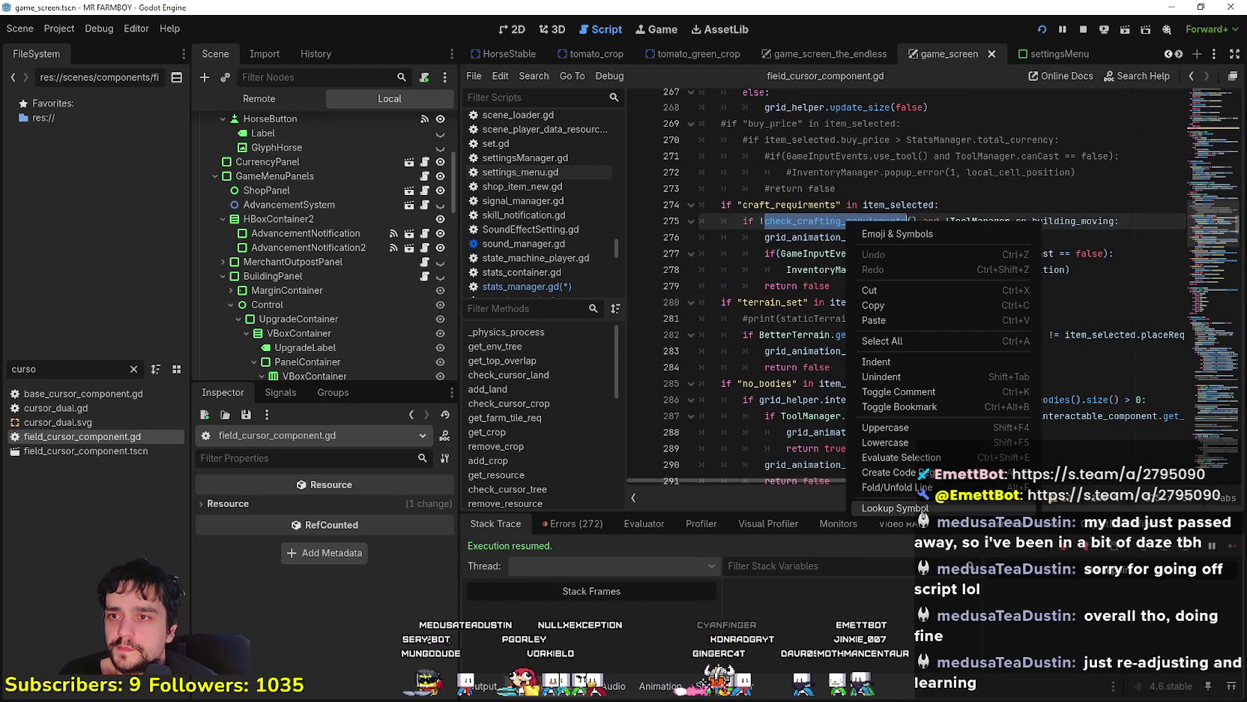
Jump to check_crafting_requirments' definition and select its body, lines 257–261
click(908, 505)
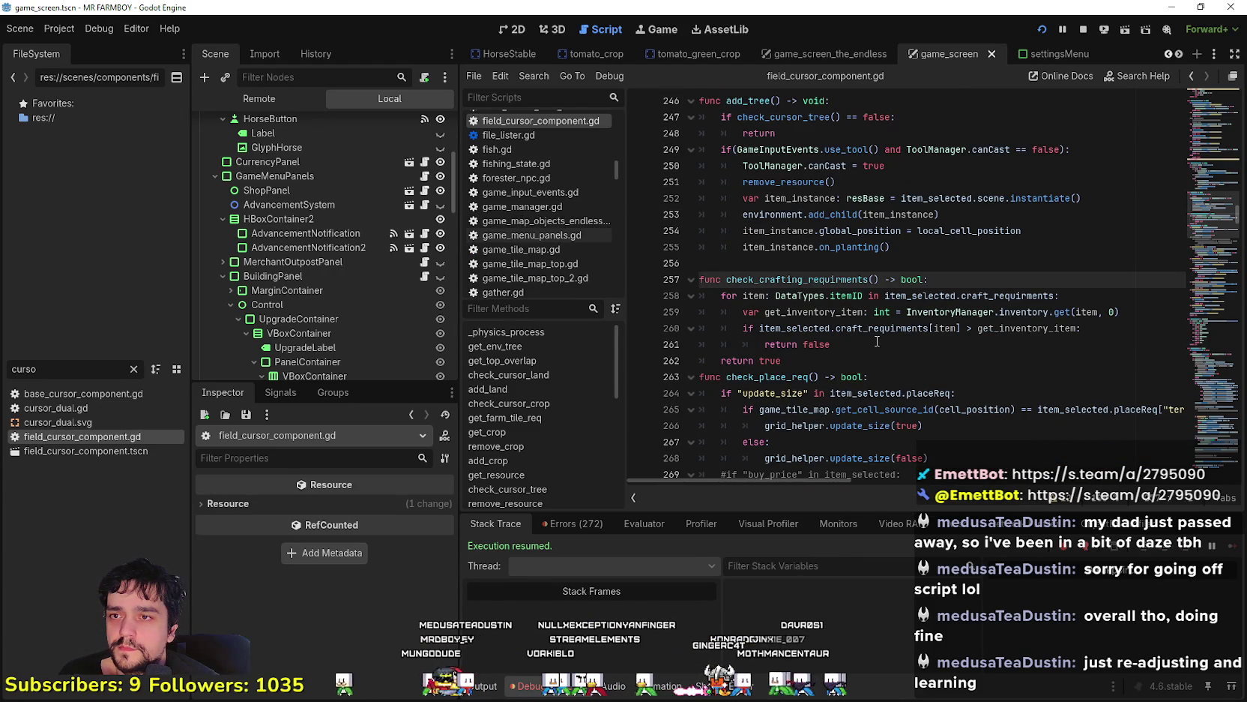
click(871, 363)
drag(1099, 344, 715, 283)
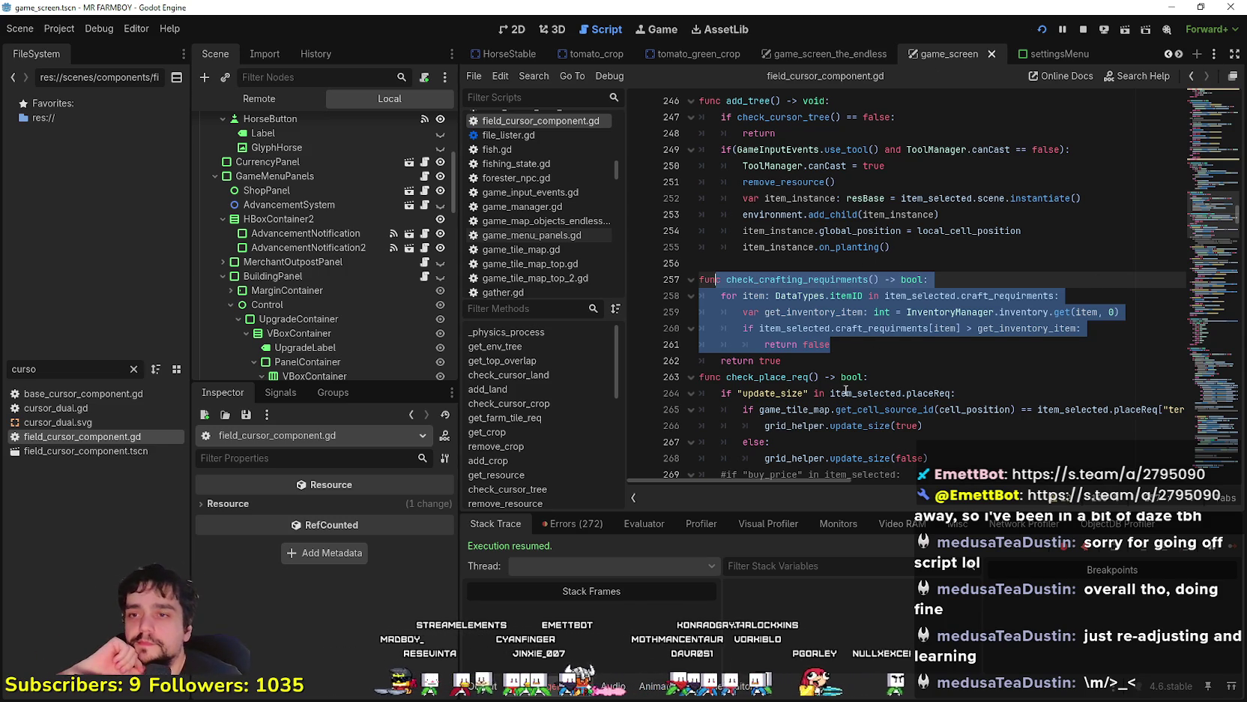
click(820, 360)
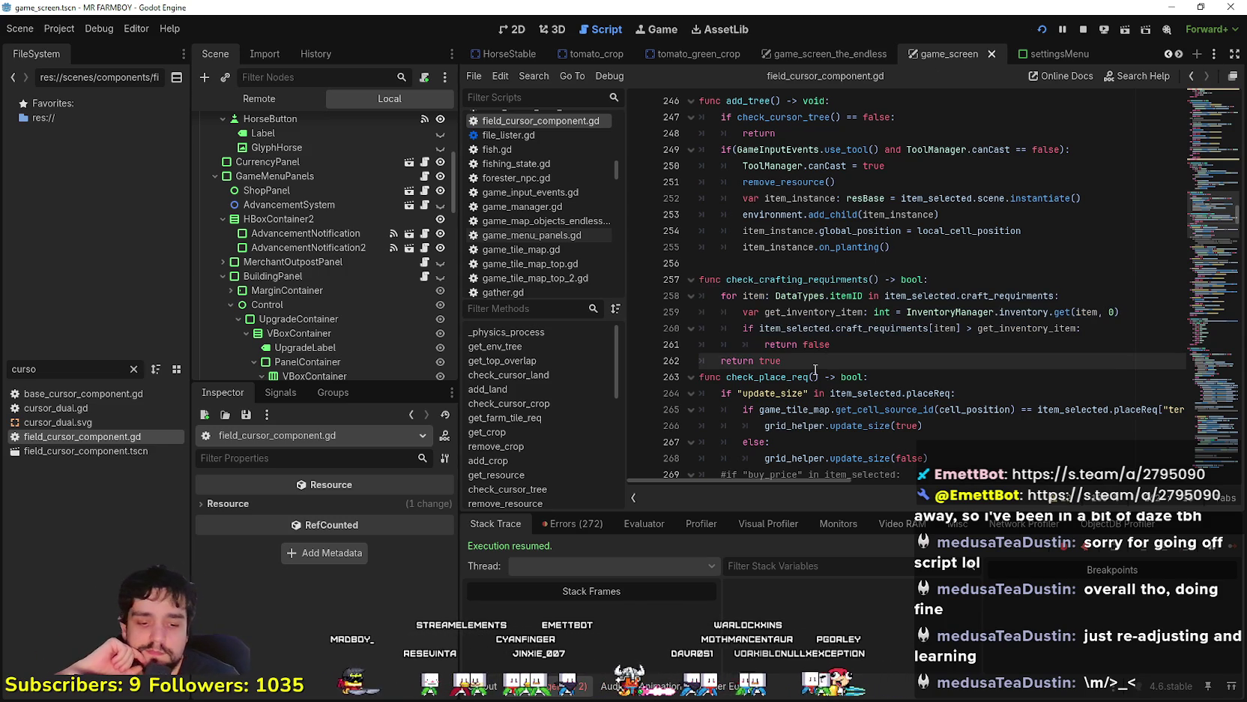
key(Return)
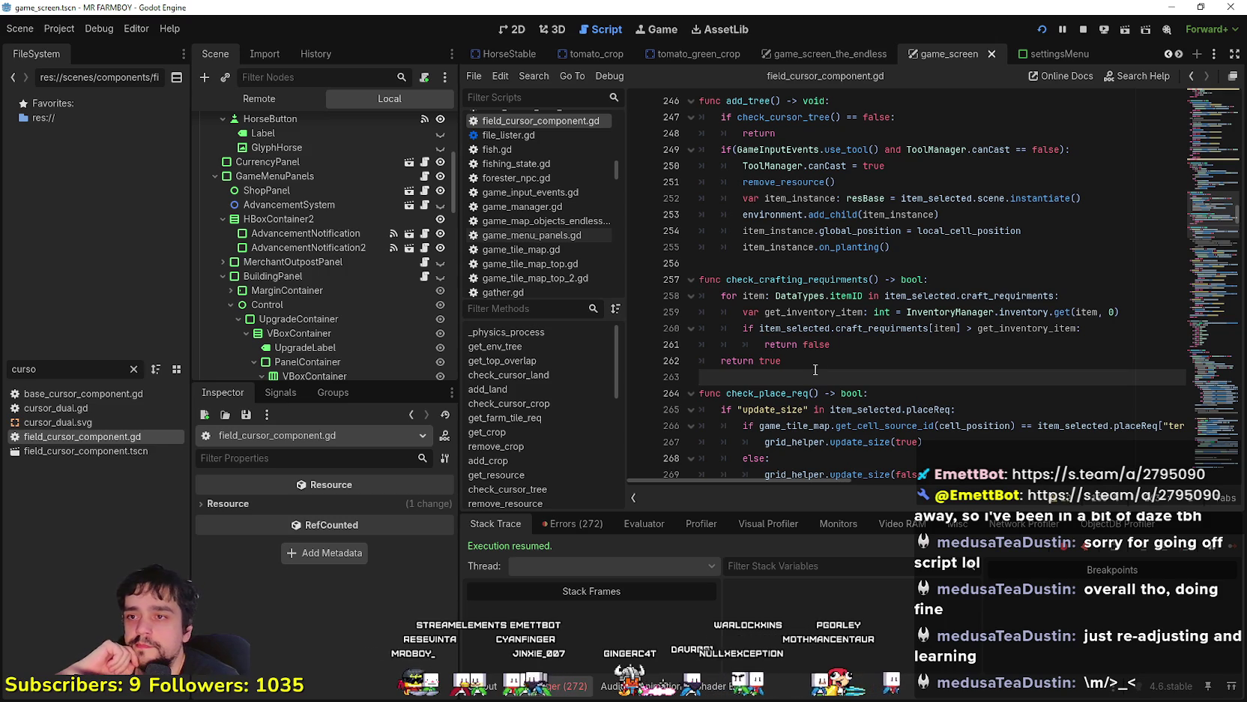
click(946, 346)
click(815, 376)
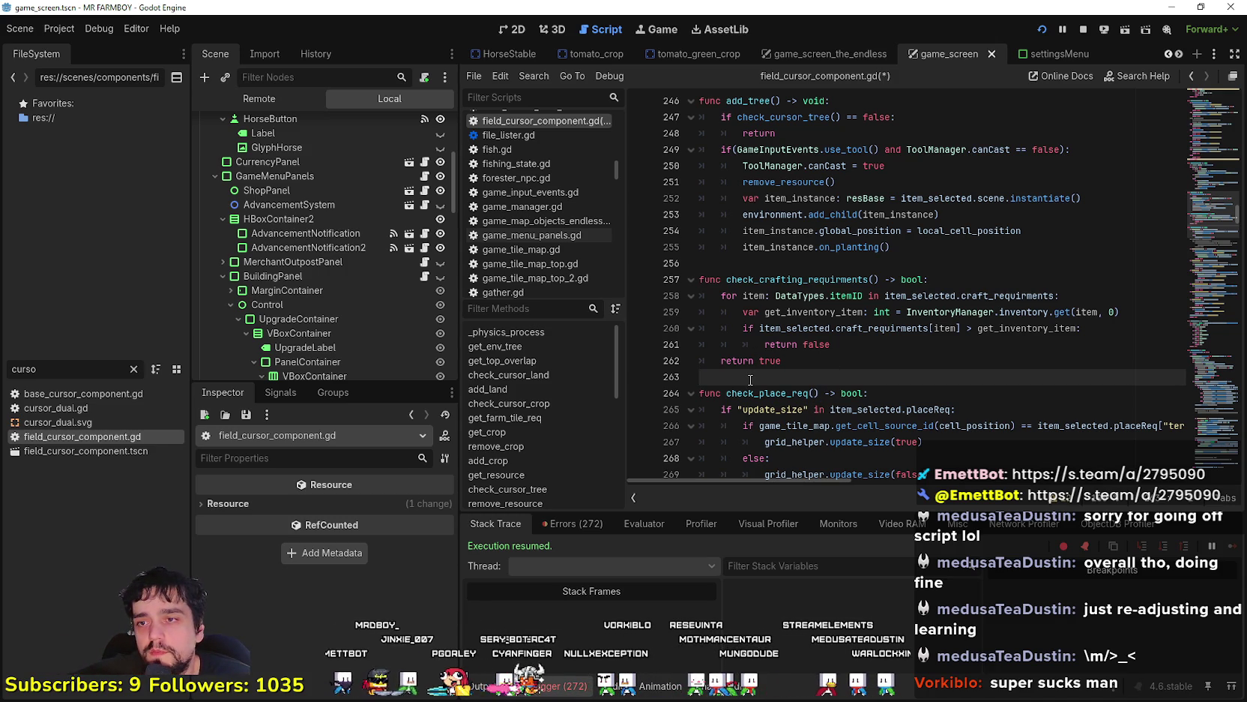
key(Left)
key(Right)
key(BackSpace)
key(Right)
key(Left)
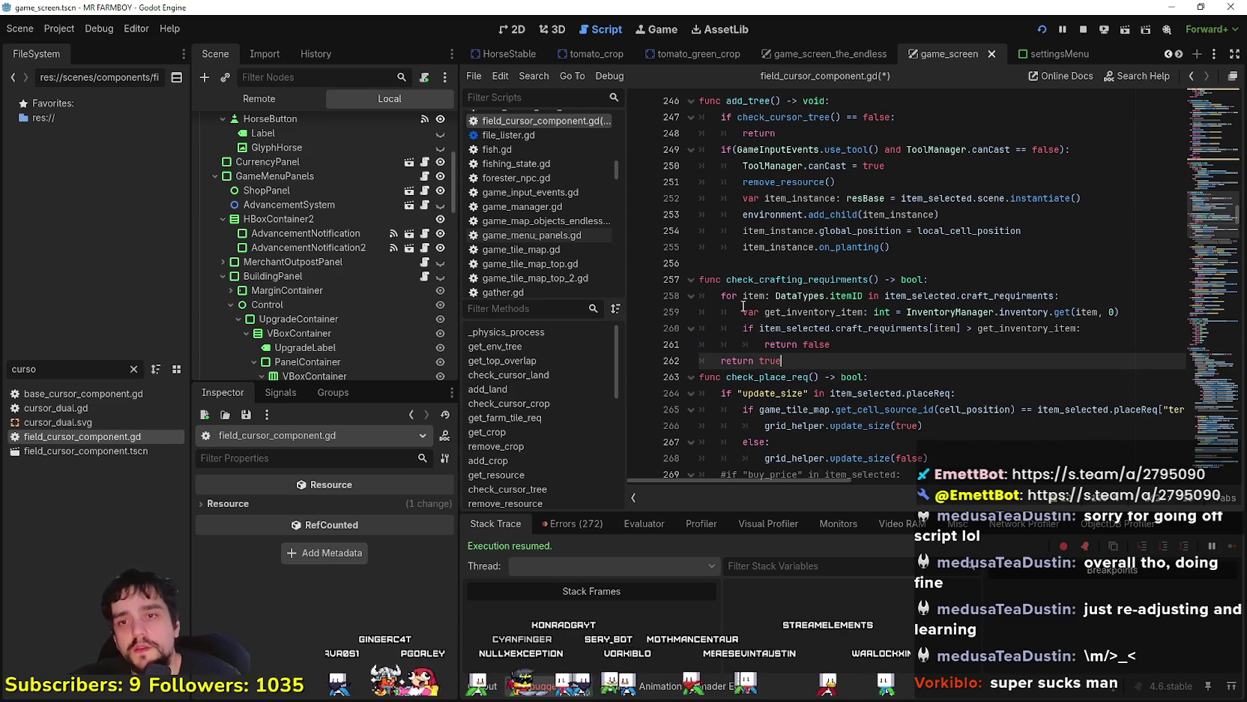
scroll(720, 250, down, 1)
key(shift+Up)
key(shift+Home)
key(shift+Up)
key(shift+Up)
key(shift+Up)
key(shift+Home)
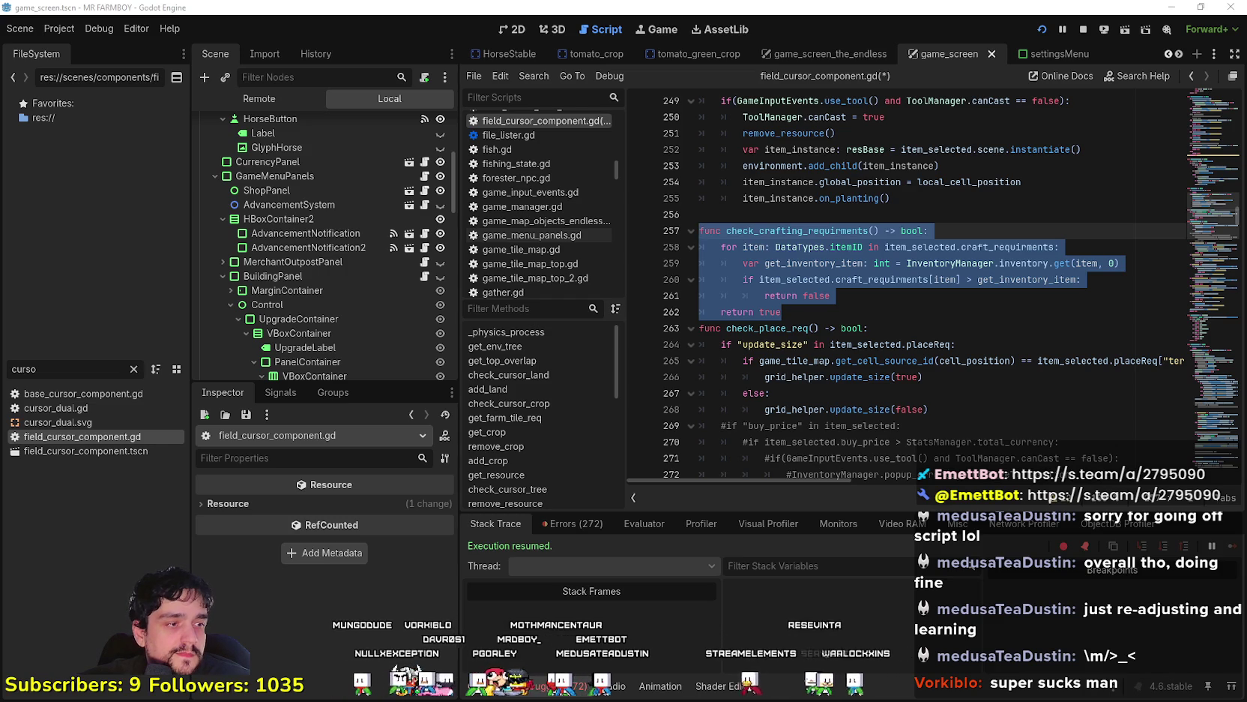
click(903, 312)
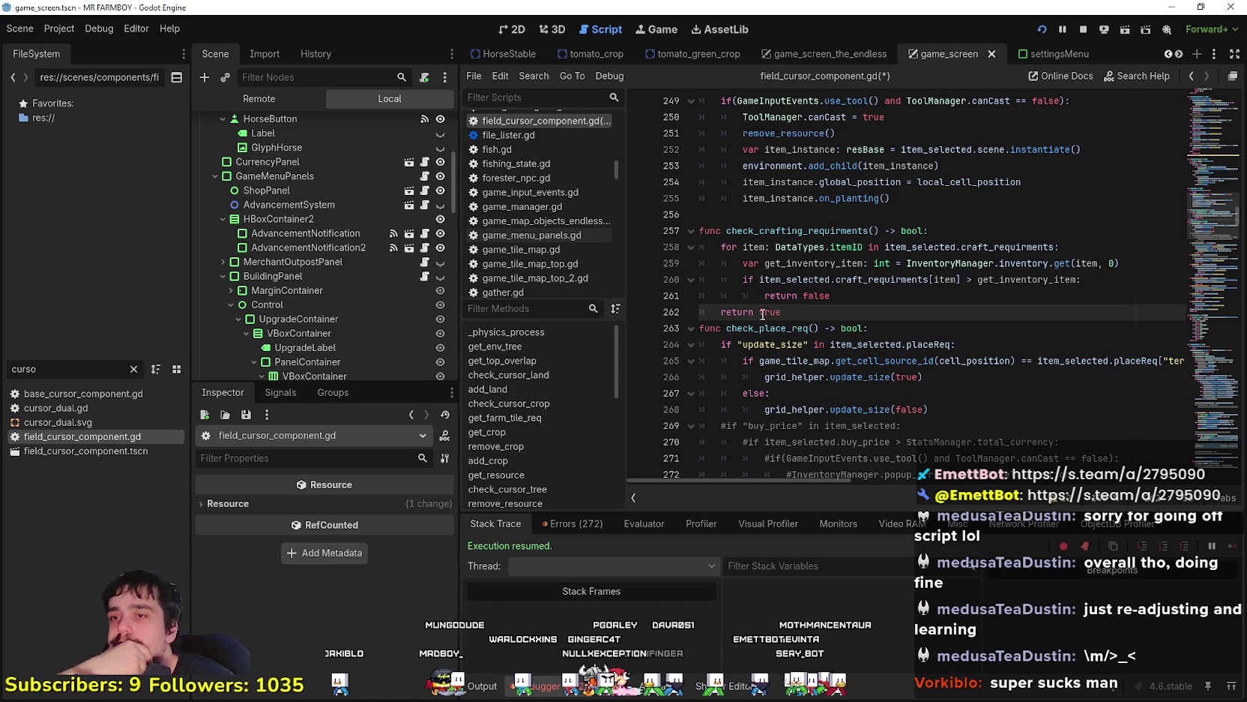
mouse_move(910, 300)
mouse_down()
mouse_move(772, 263)
mouse_move(701, 264)
mouse_up()
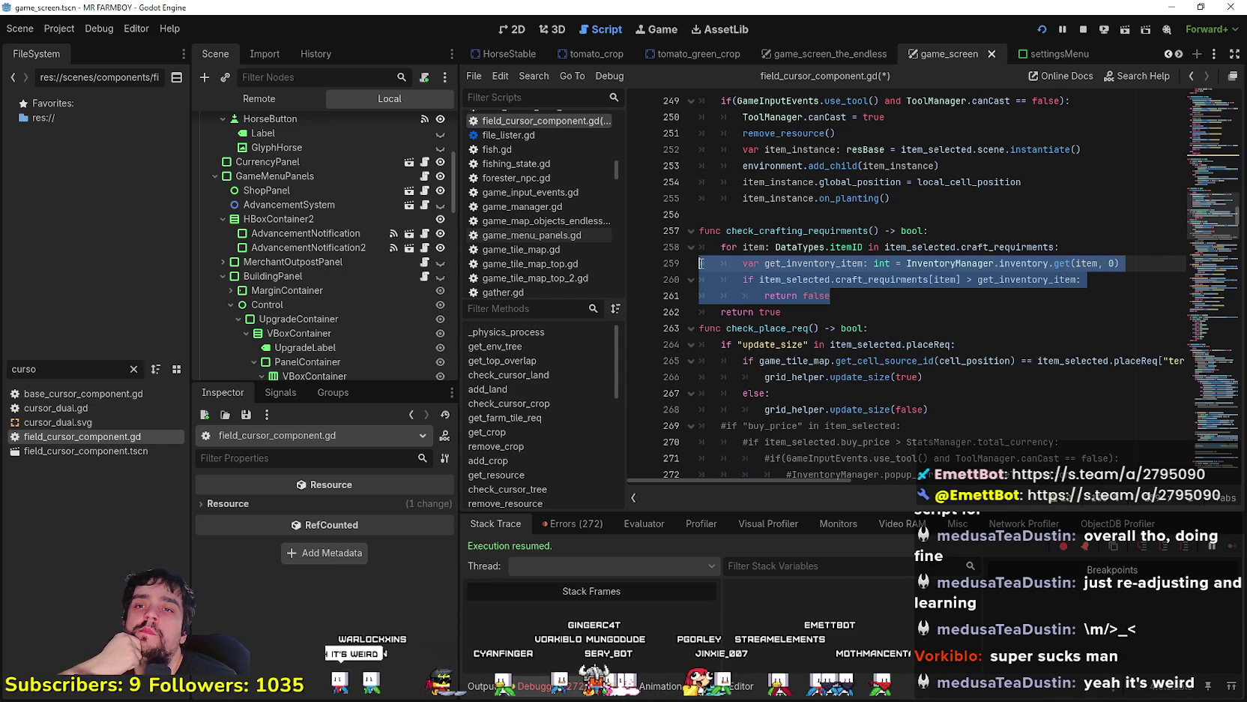
double_click(849, 232)
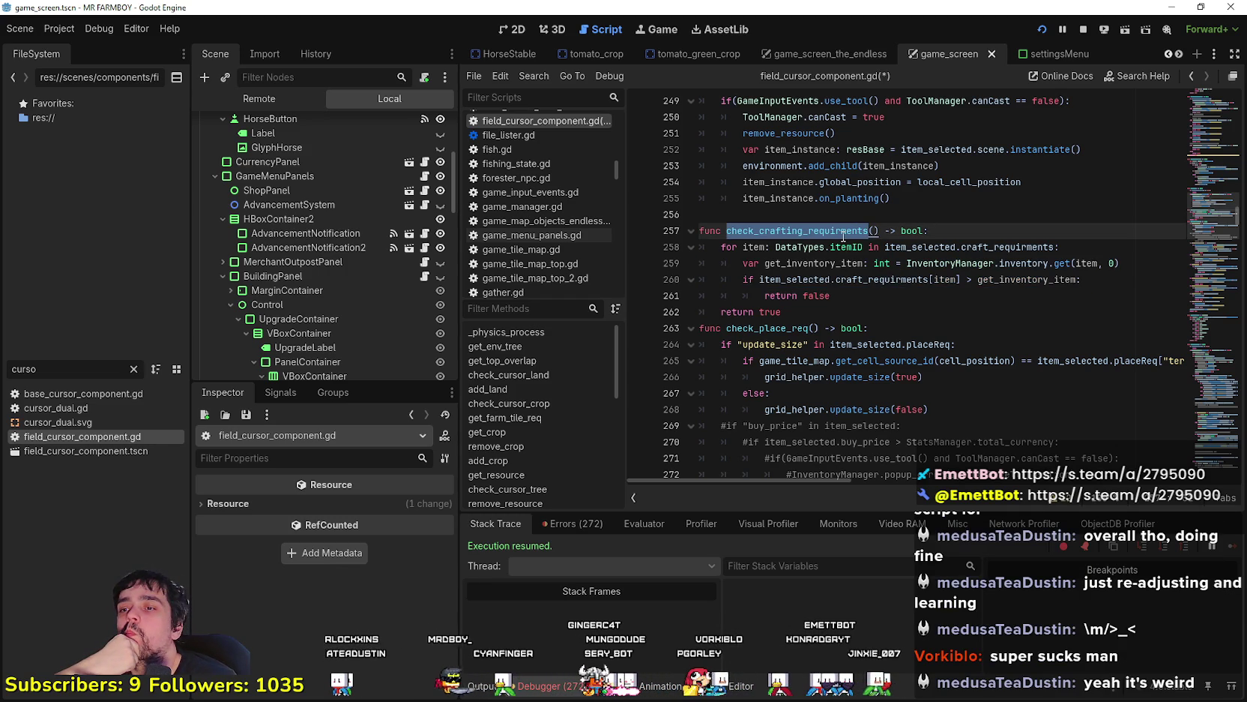
scroll(842, 236, up, 2)
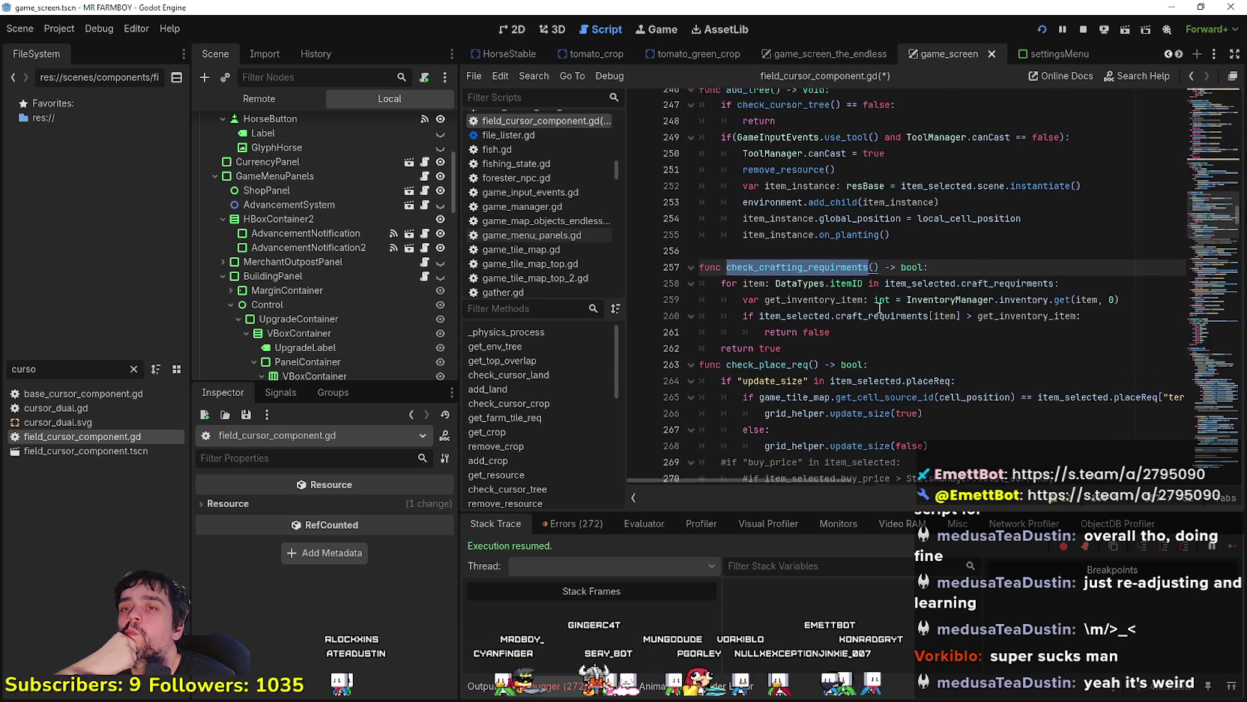
scroll(880, 307, down, 3)
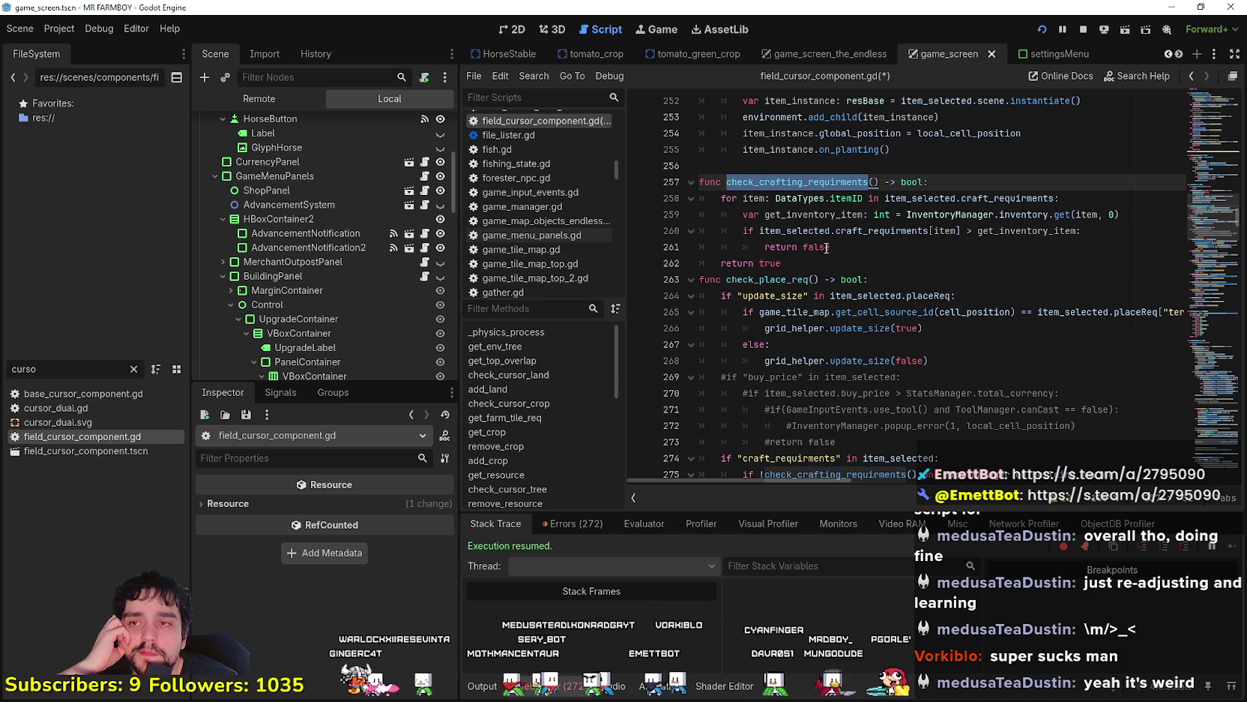
click(839, 165)
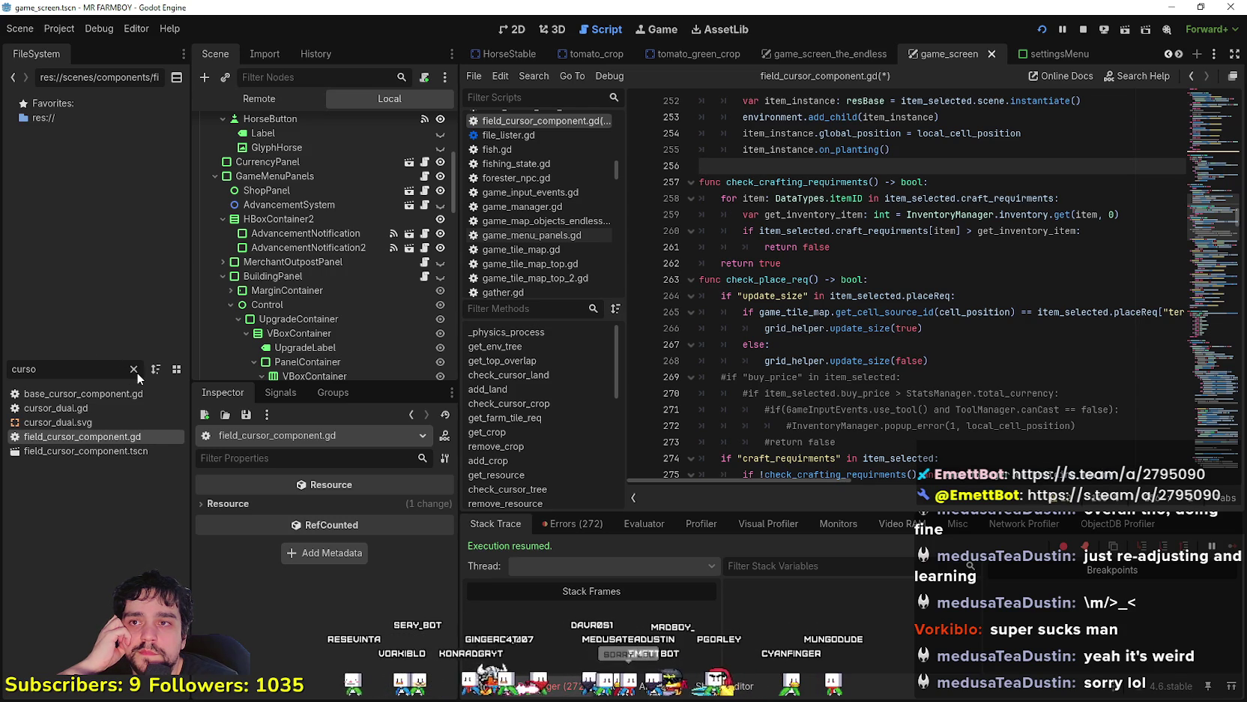
scroll(348, 266, down, 5)
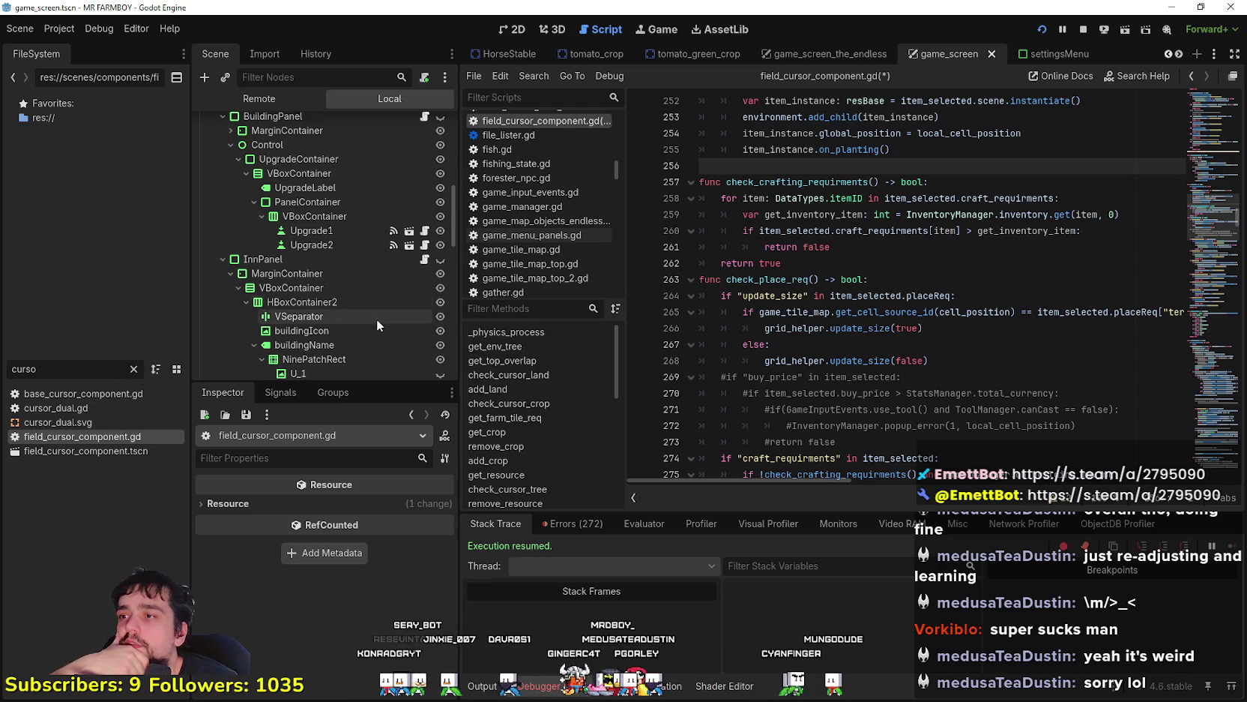
Open Upgrade1's pressed handler and jump from its Upgrade_Building call into building.gd
click(338, 241)
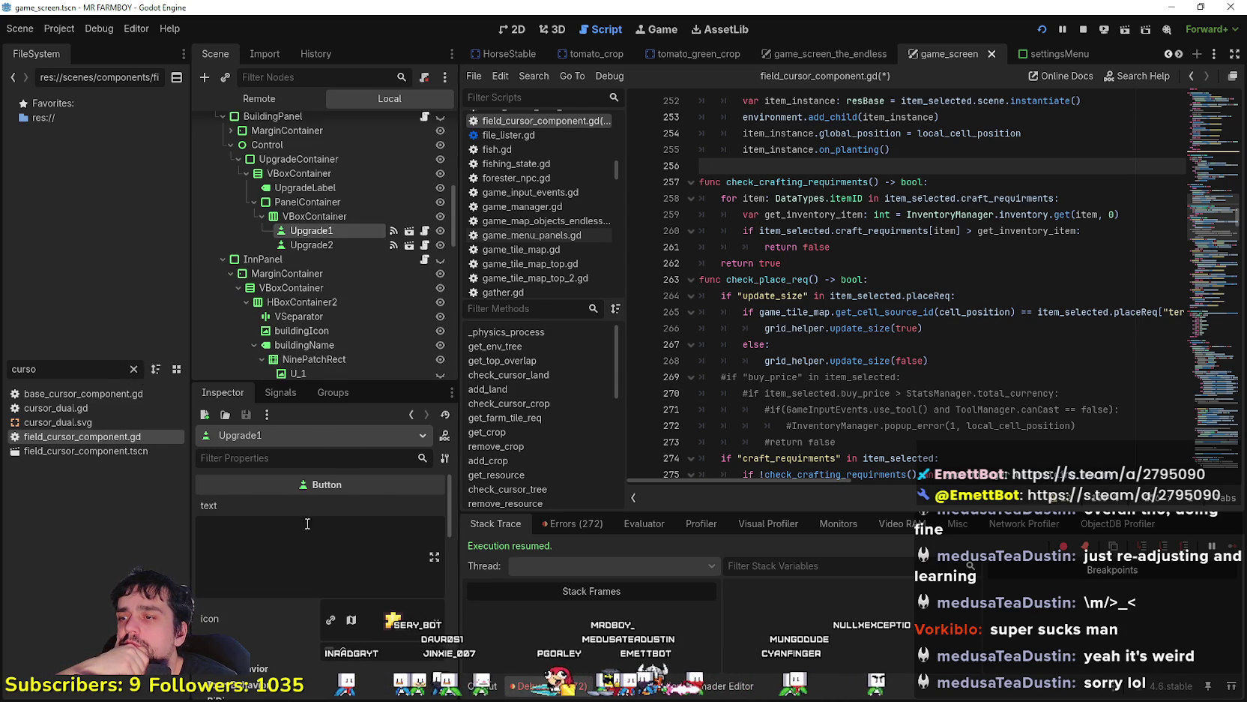
click(279, 392)
double_click(312, 525)
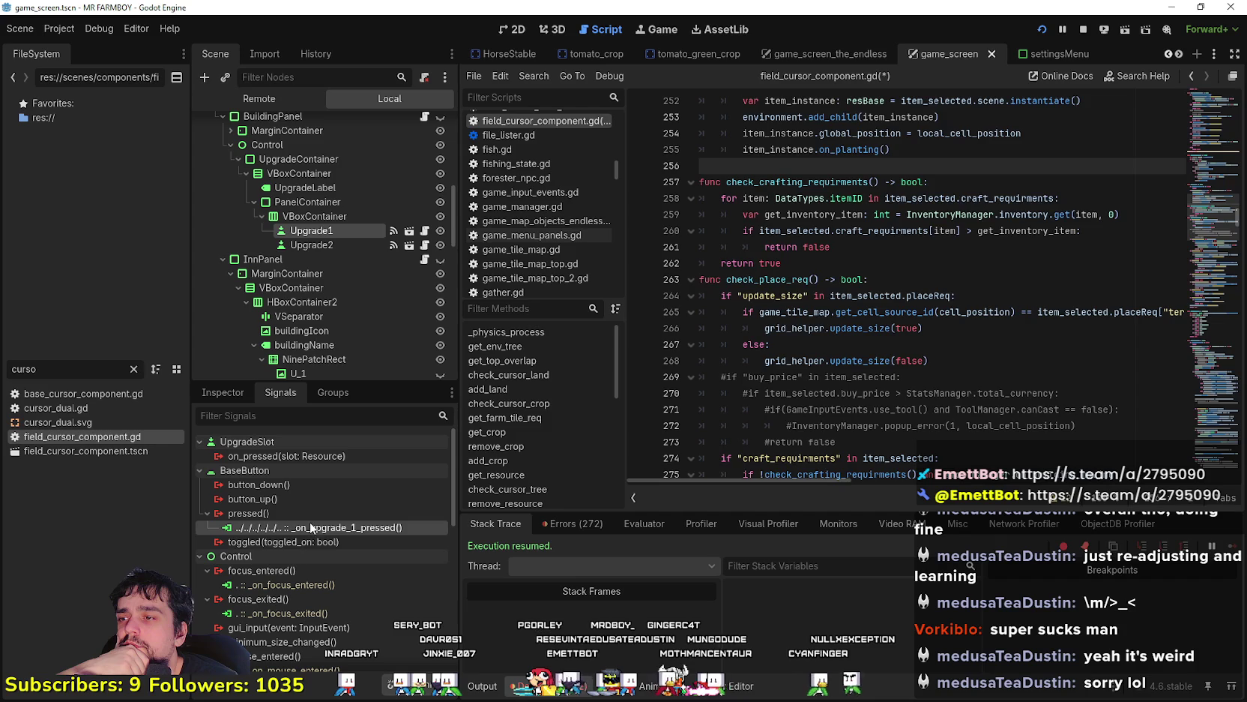
scroll(830, 254, up, 5)
scroll(912, 335, down, 6)
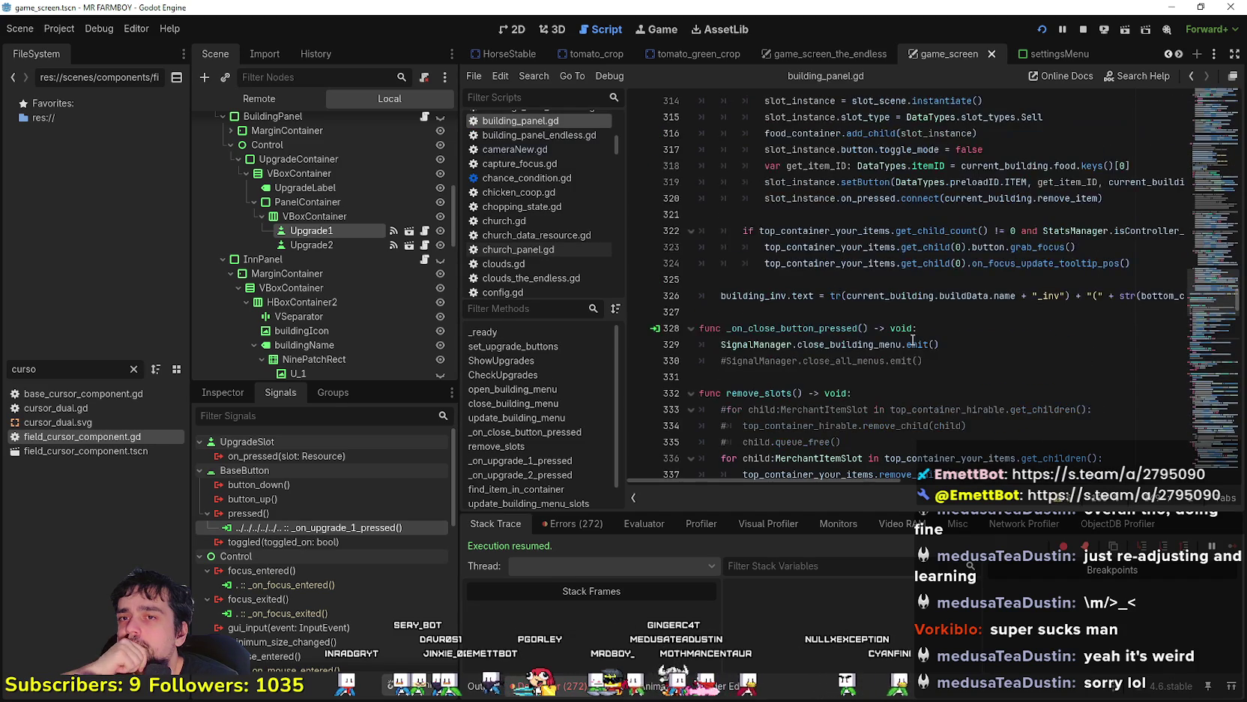
scroll(911, 335, down, 4)
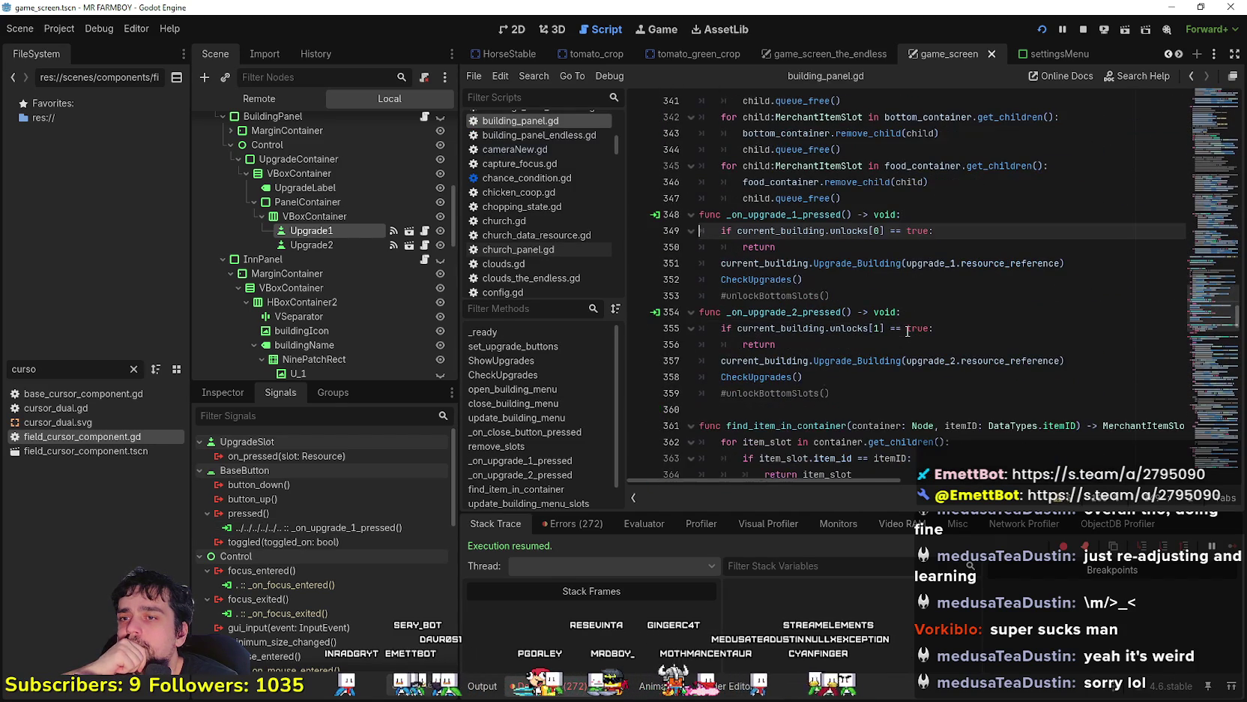
click(877, 265)
right_click(873, 270)
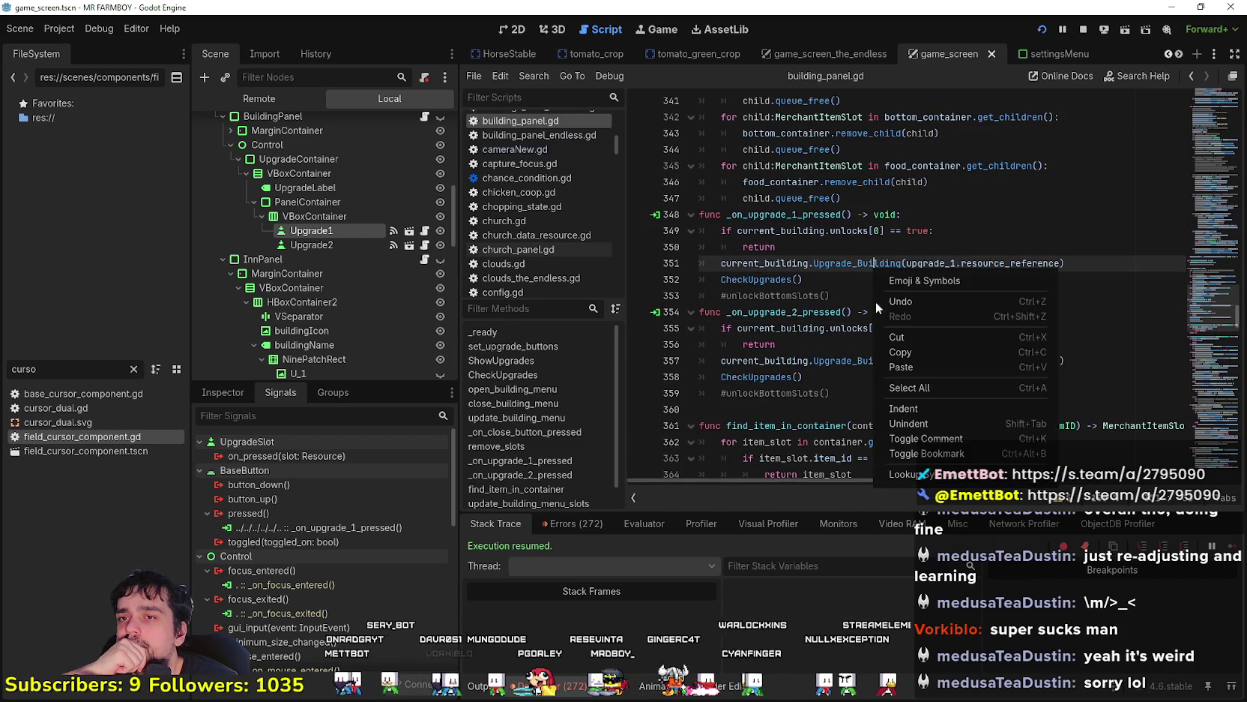
click(903, 474)
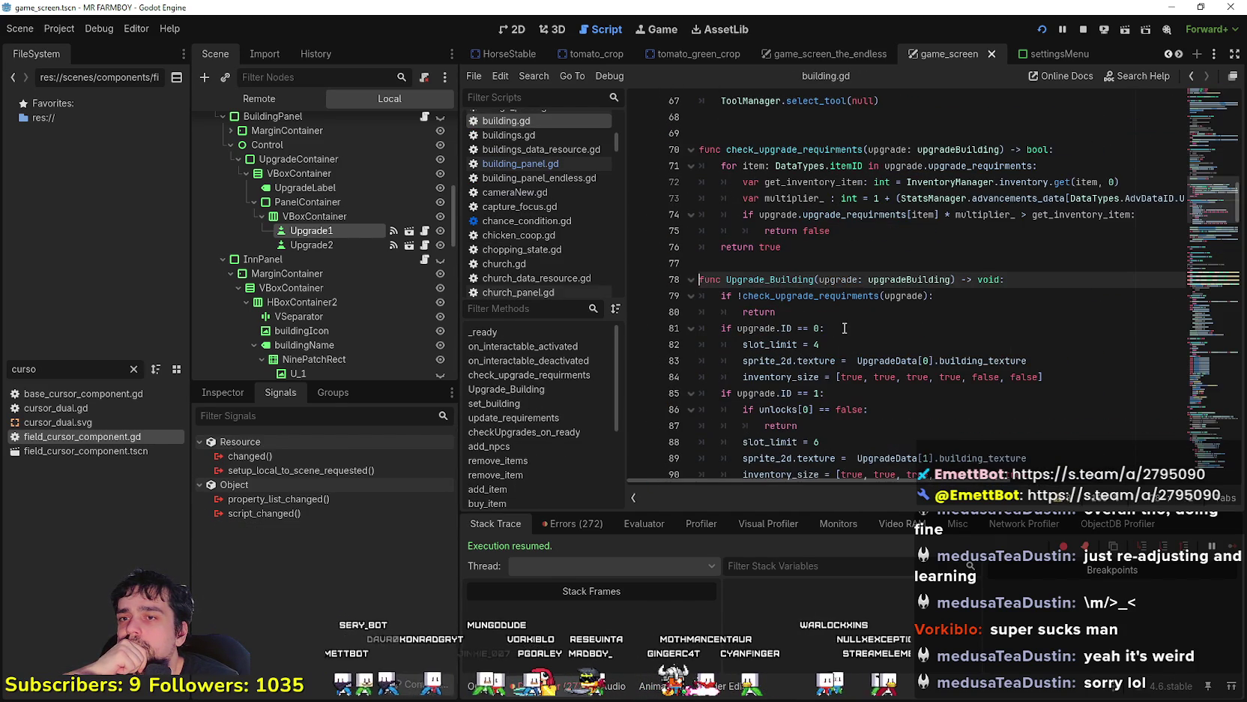
Jump to check_upgrade_requirments at line 70 and select the function through line 76
right_click(832, 296)
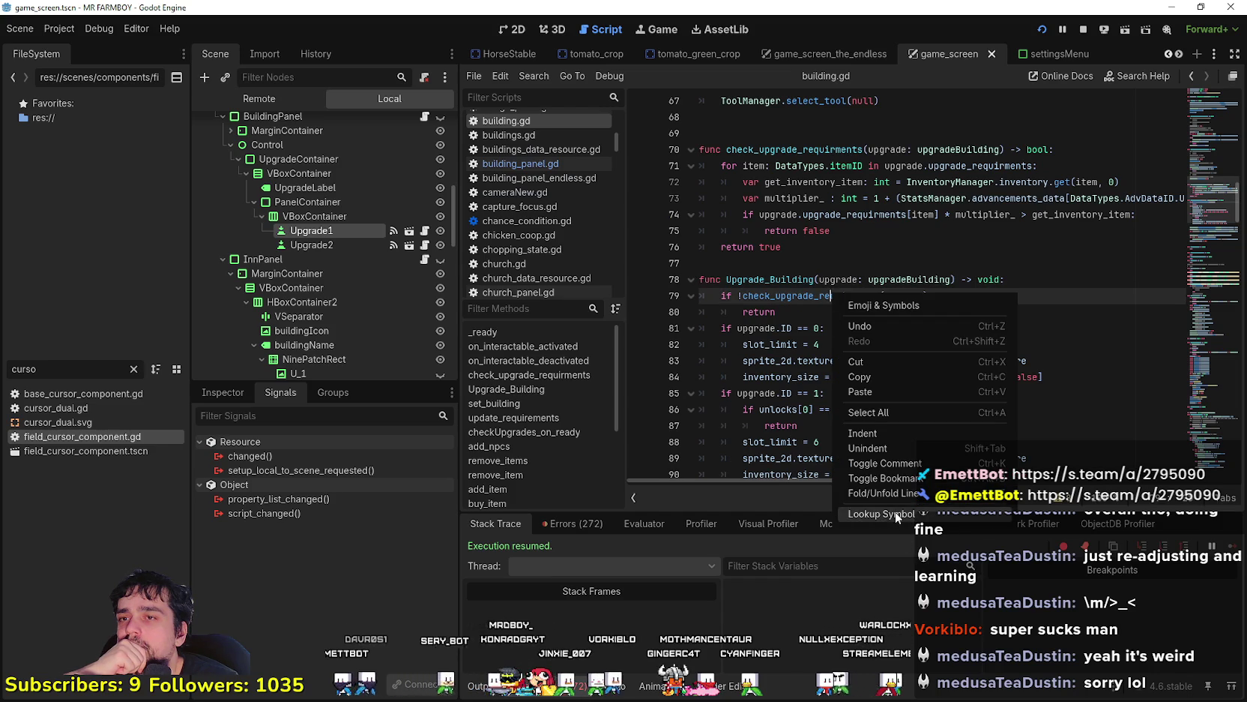
click(896, 512)
mouse_move(781, 377)
mouse_down()
mouse_move(749, 360)
mouse_move(698, 269)
mouse_up()
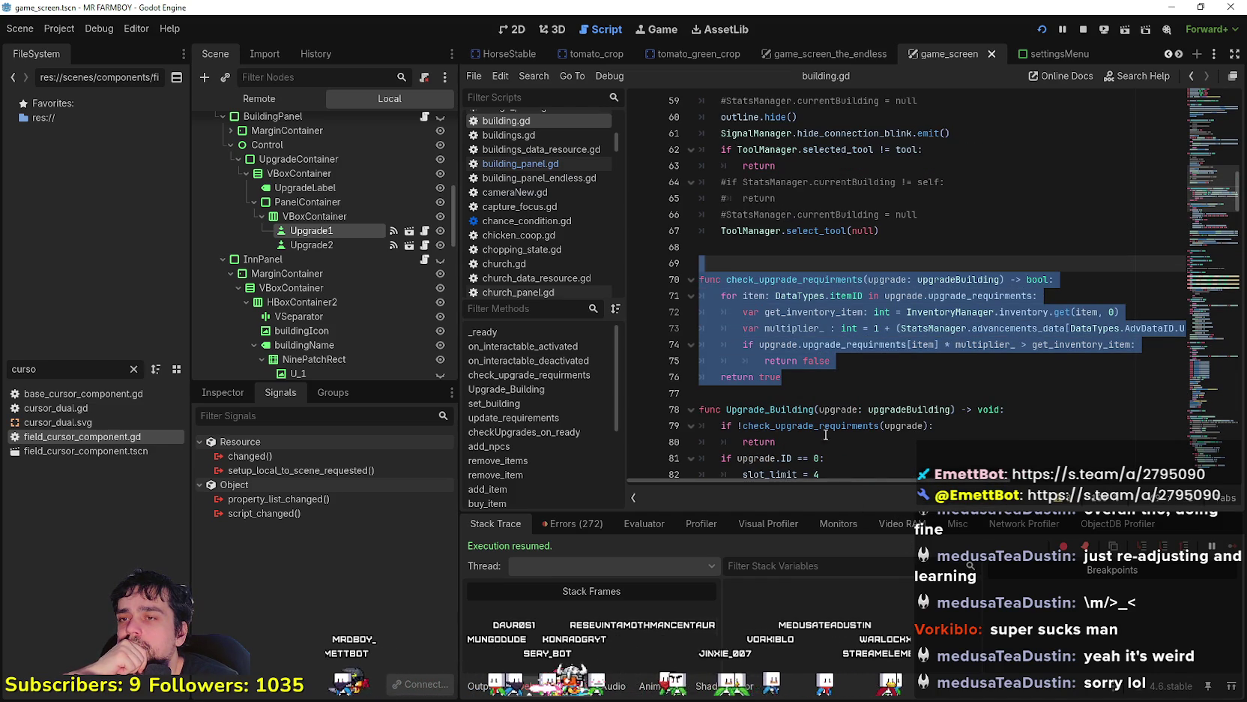
mouse_move(867, 479)
mouse_down()
mouse_move(1141, 481)
mouse_move(921, 480)
mouse_move(889, 448)
mouse_up()
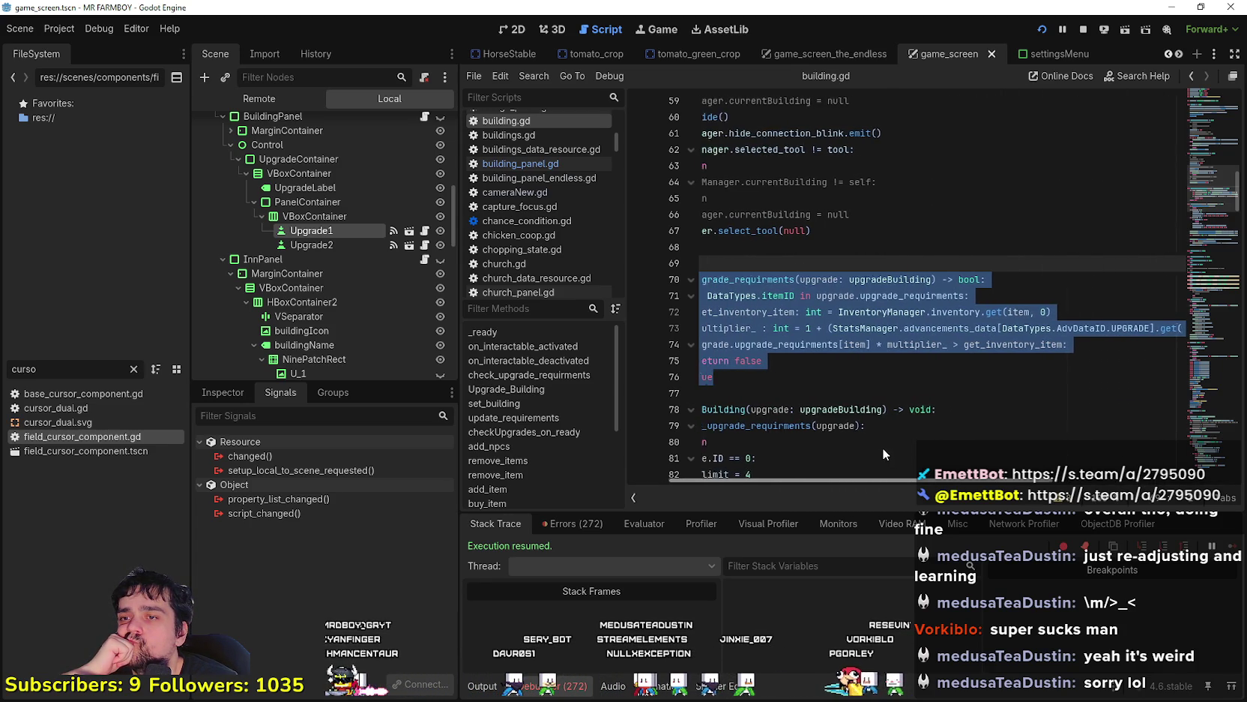
scroll(889, 448, left, 3)
scroll(843, 442, right, 10)
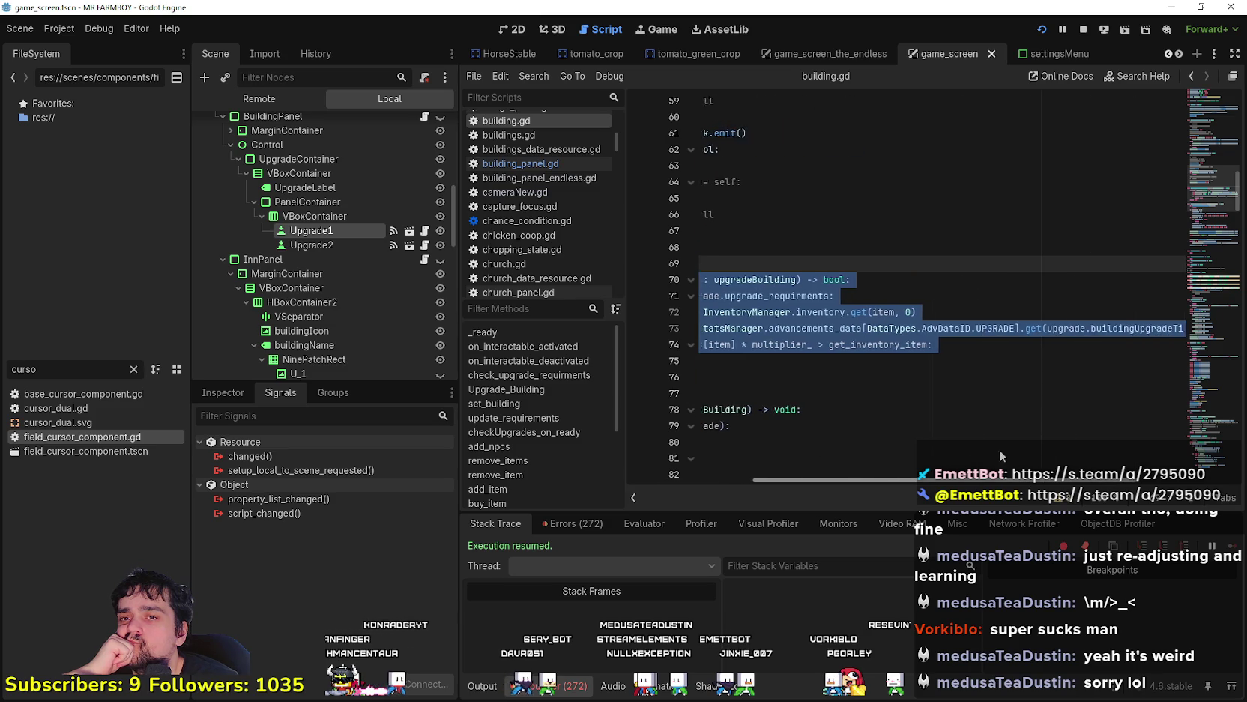
scroll(1064, 449, left, 5)
scroll(986, 444, left, 4)
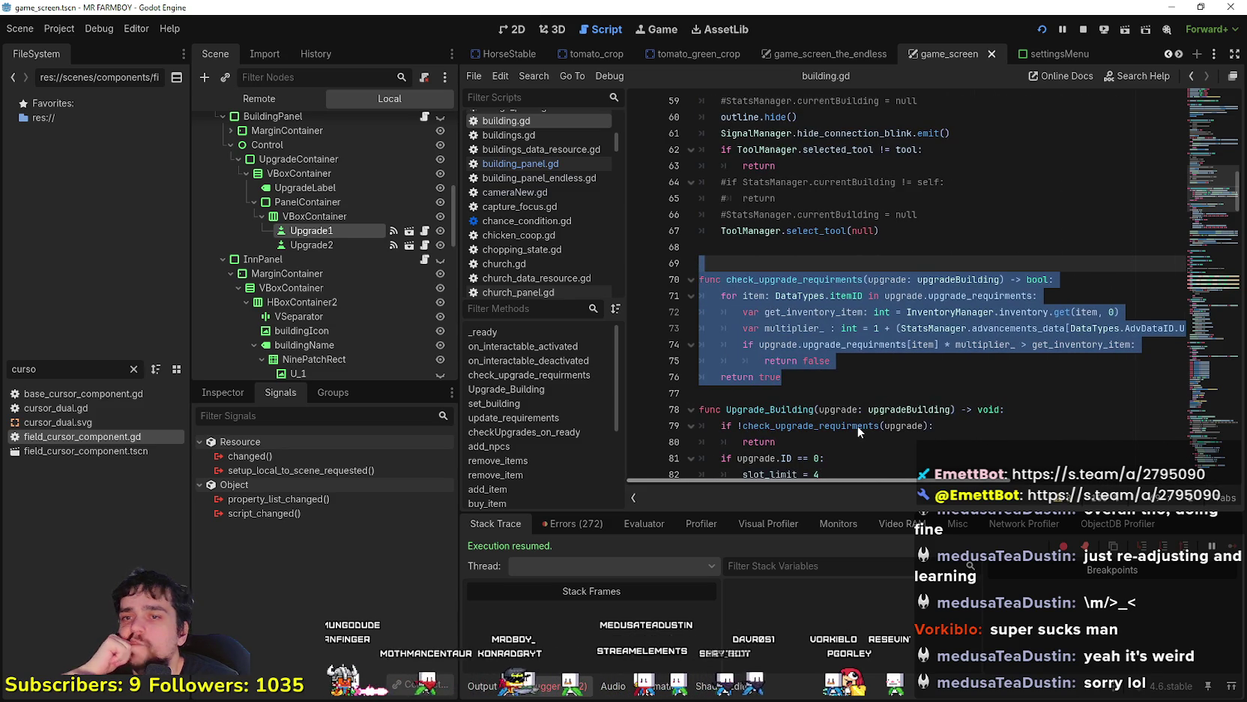
click(821, 383)
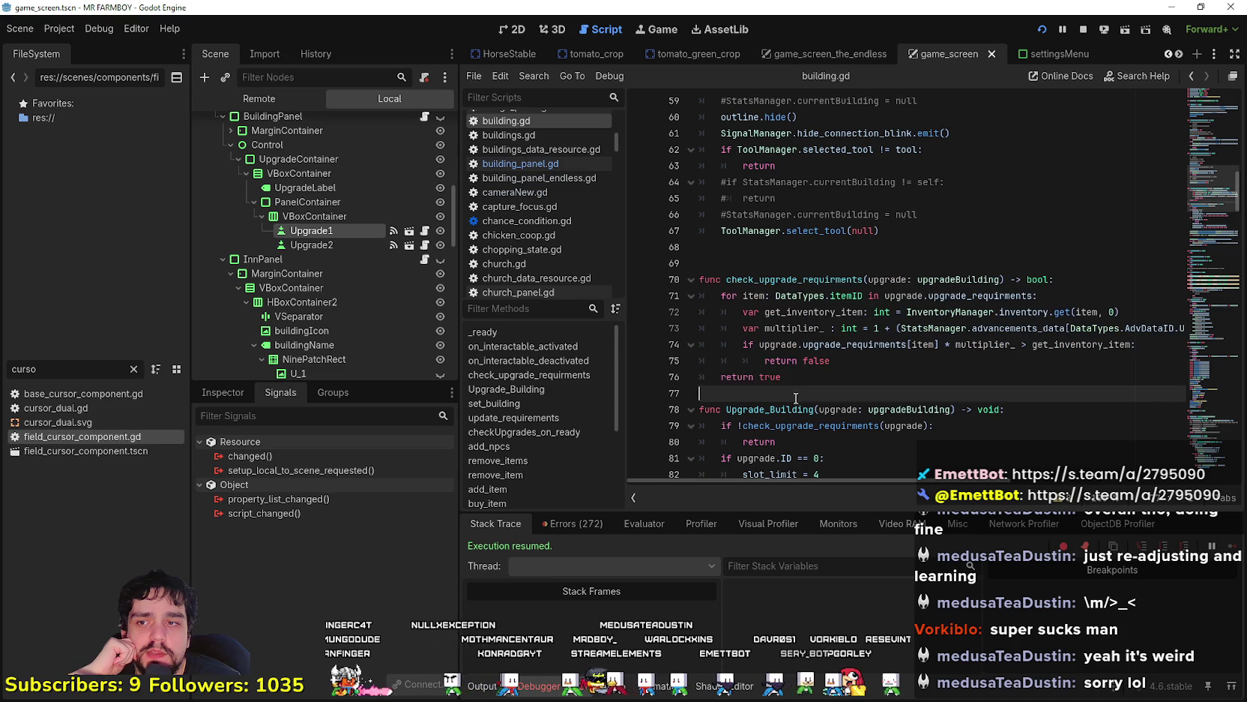
Select the check_upgrade_requirments function in building.gd and copy it
mouse_move(821, 383)
mouse_down()
mouse_move(663, 254)
mouse_move(668, 285)
mouse_move(670, 263)
mouse_up()
key(ctrl+c)
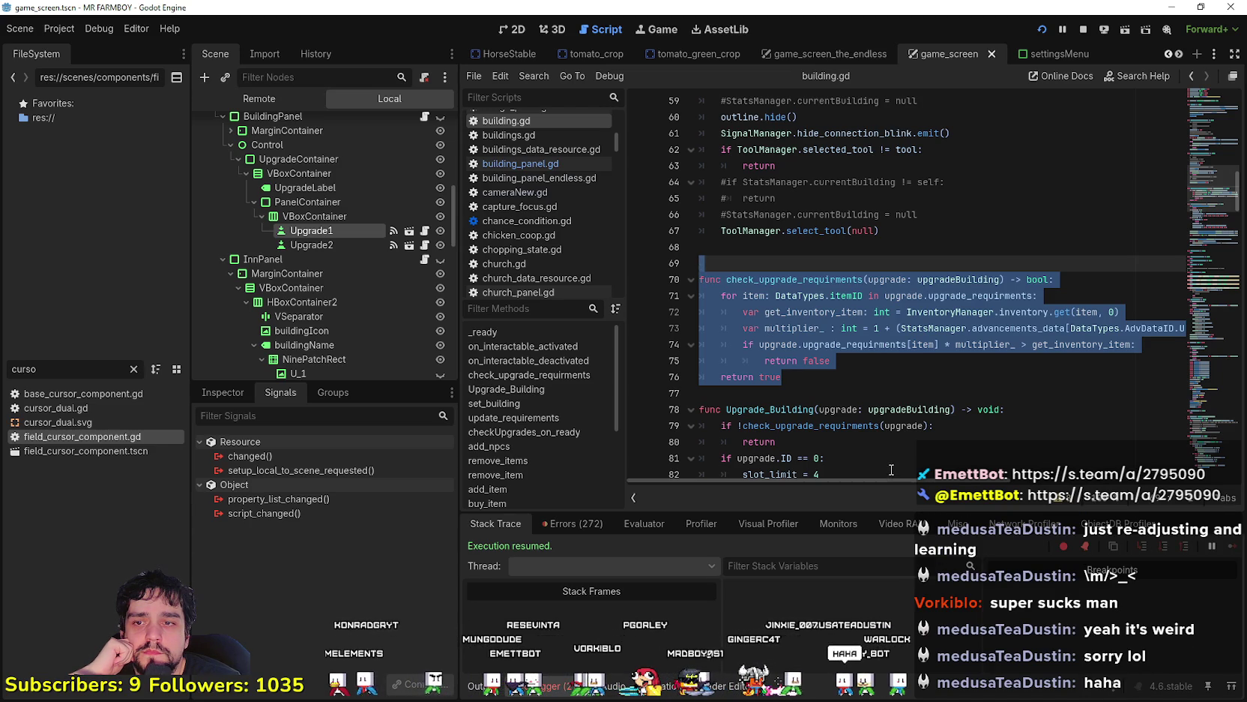
drag(898, 479, 1218, 534)
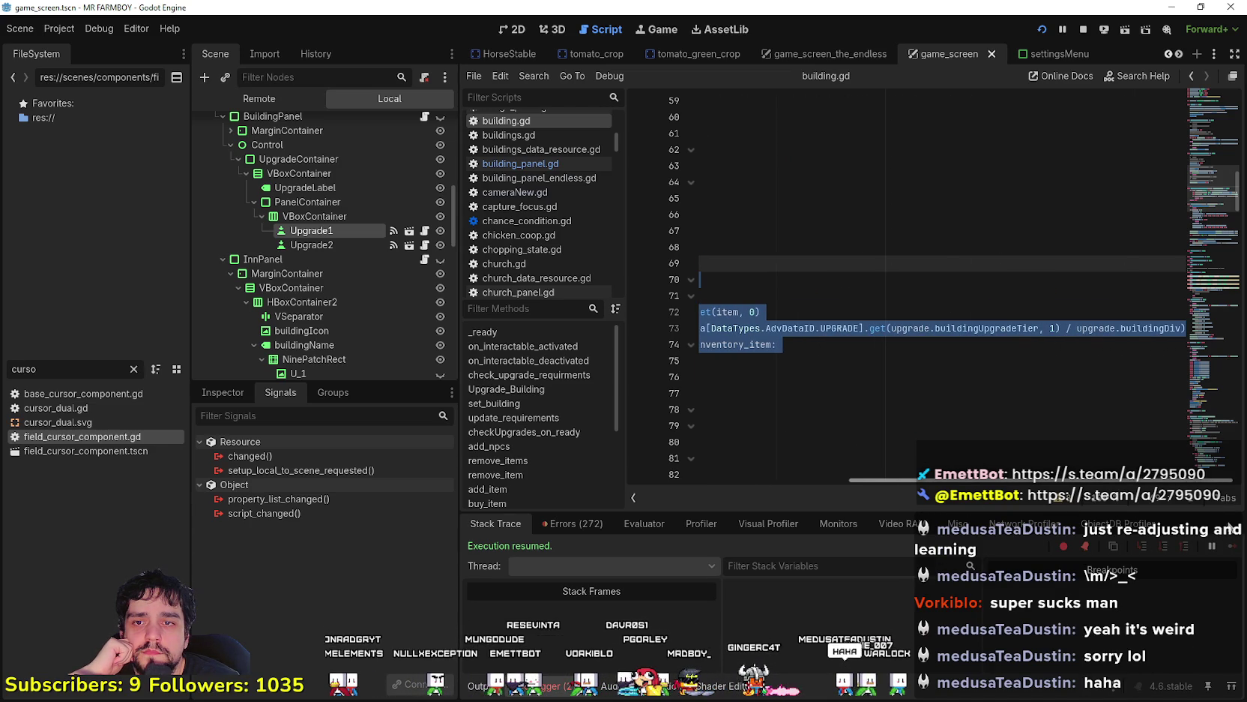
scroll(749, 338, left, 5)
right_click(748, 335)
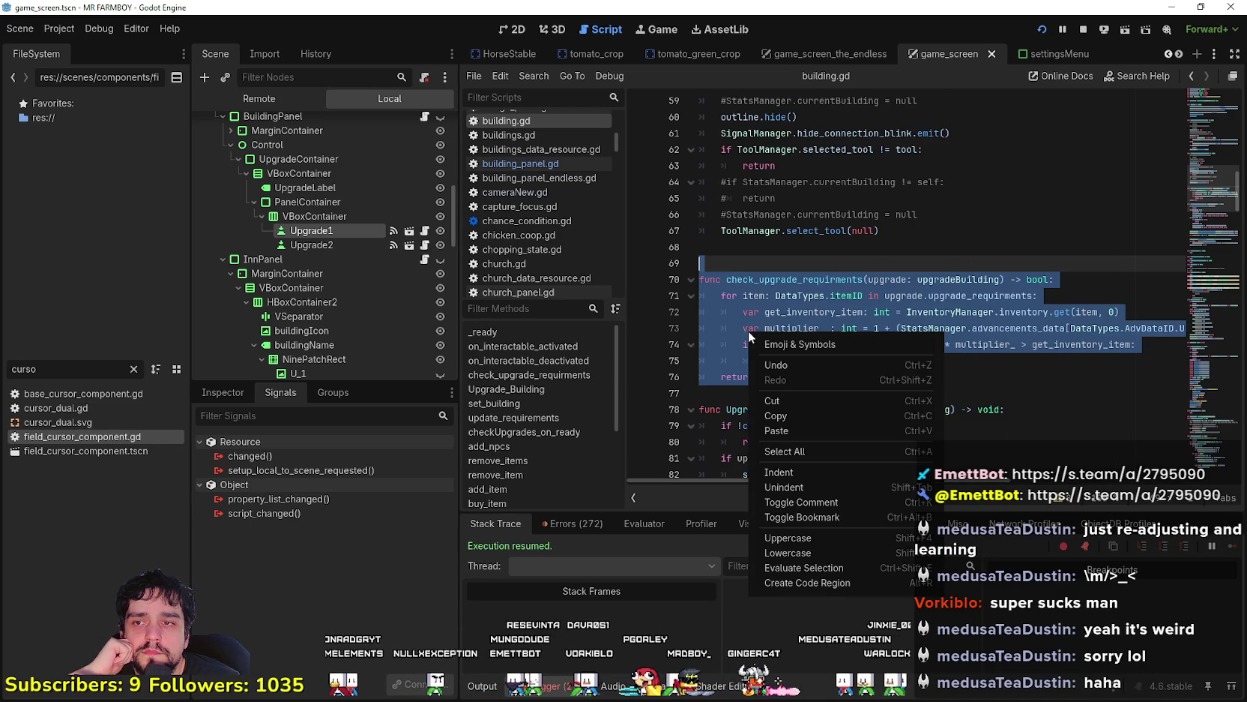
click(781, 416)
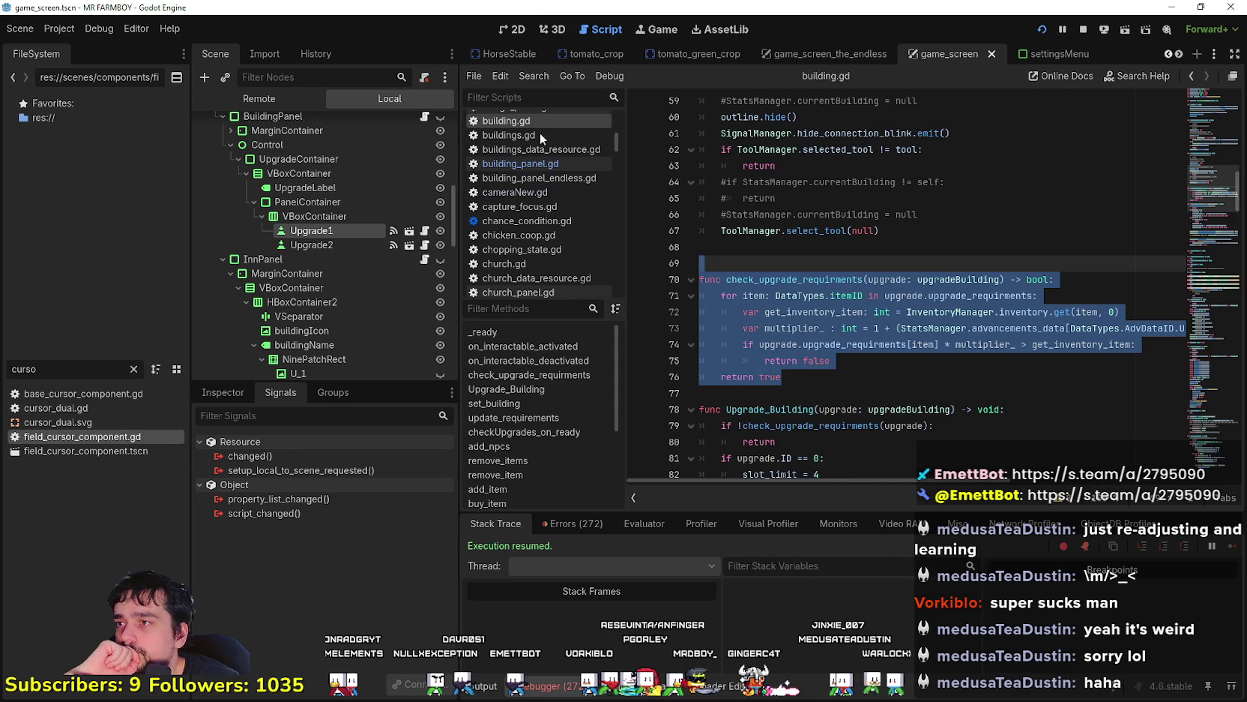
key(alt+Left)
Paste the copied upgrade-check function onto empty line 256 of field_cursor_component.gd
click(830, 260)
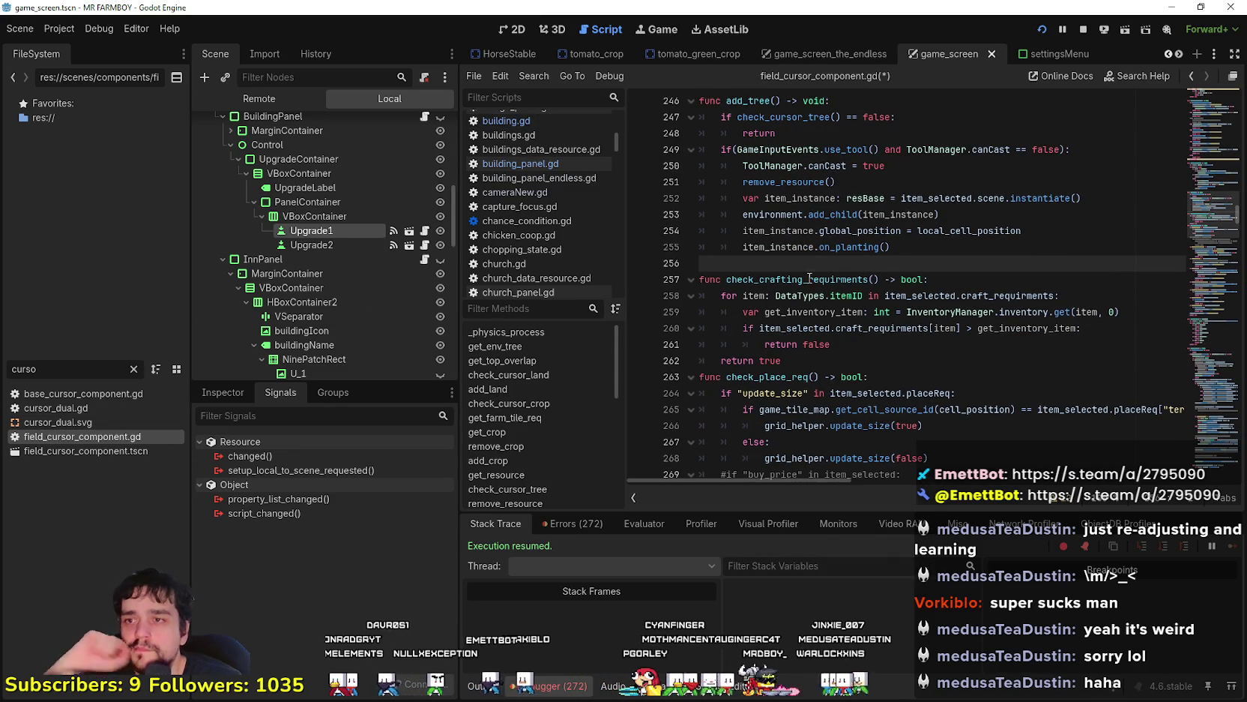
key(ctrl+v)
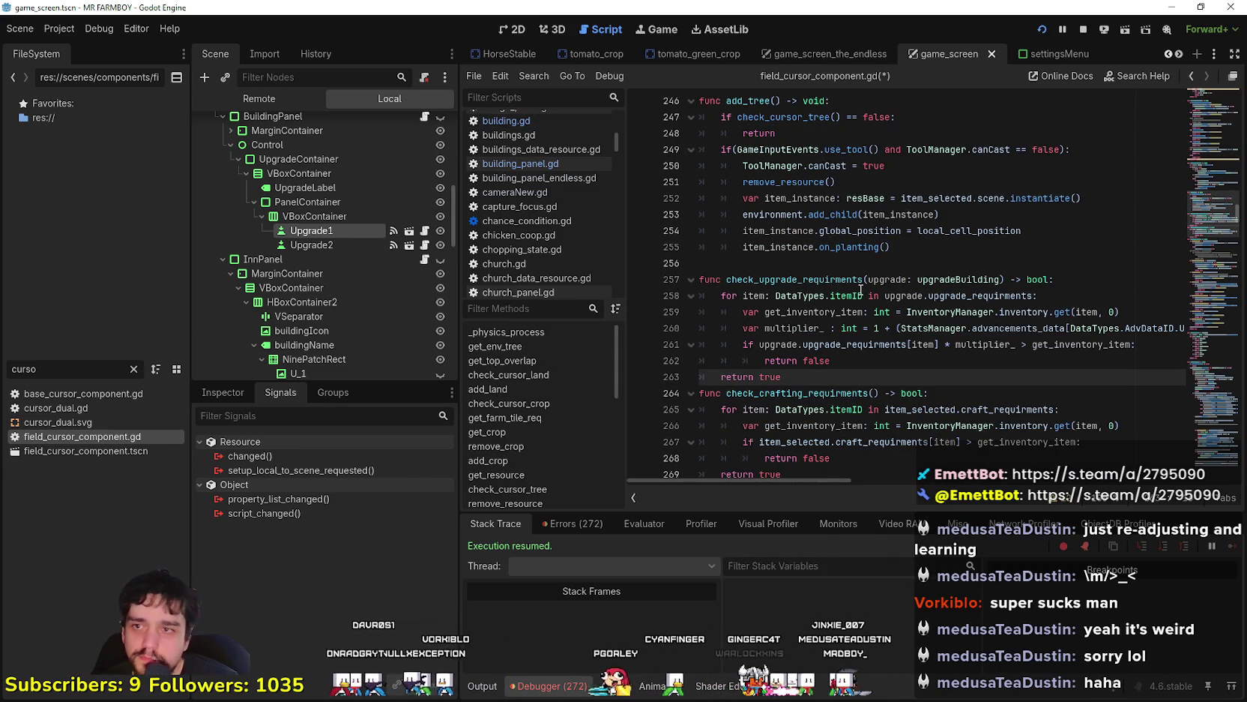
key(Return)
scroll(861, 290, down, 1)
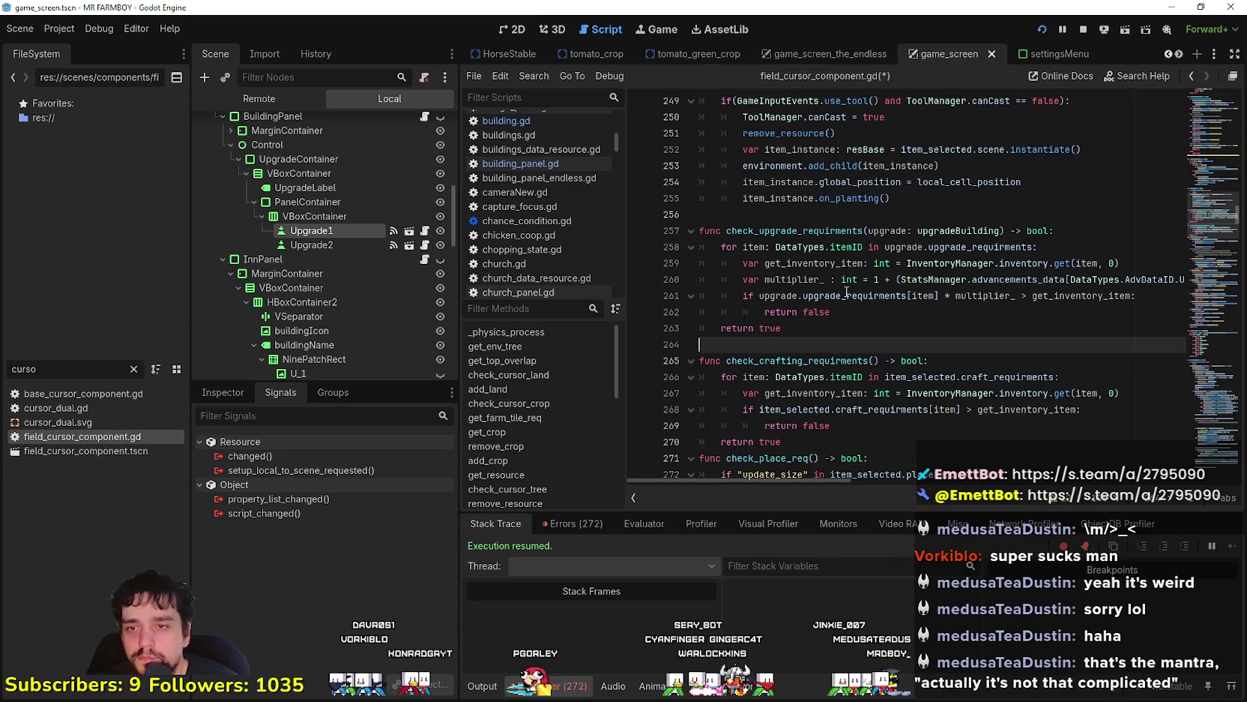
scroll(974, 313, down, 1)
Replace upgrade.upgrade_requirments in the pasted loop with item_selected.craft_requirments
double_click(983, 330)
drag(982, 329, 931, 331)
key(ctrl+c)
double_click(992, 198)
mouse_move(993, 198)
mouse_down()
mouse_move(886, 198)
mouse_move(911, 183)
mouse_move(952, 186)
mouse_up()
key(ctrl+v)
Delete the upgrade: upgradeBuilding parameter and rename the function to check_crafting_requirments
click(984, 181)
double_click(888, 182)
key(BackSpace)
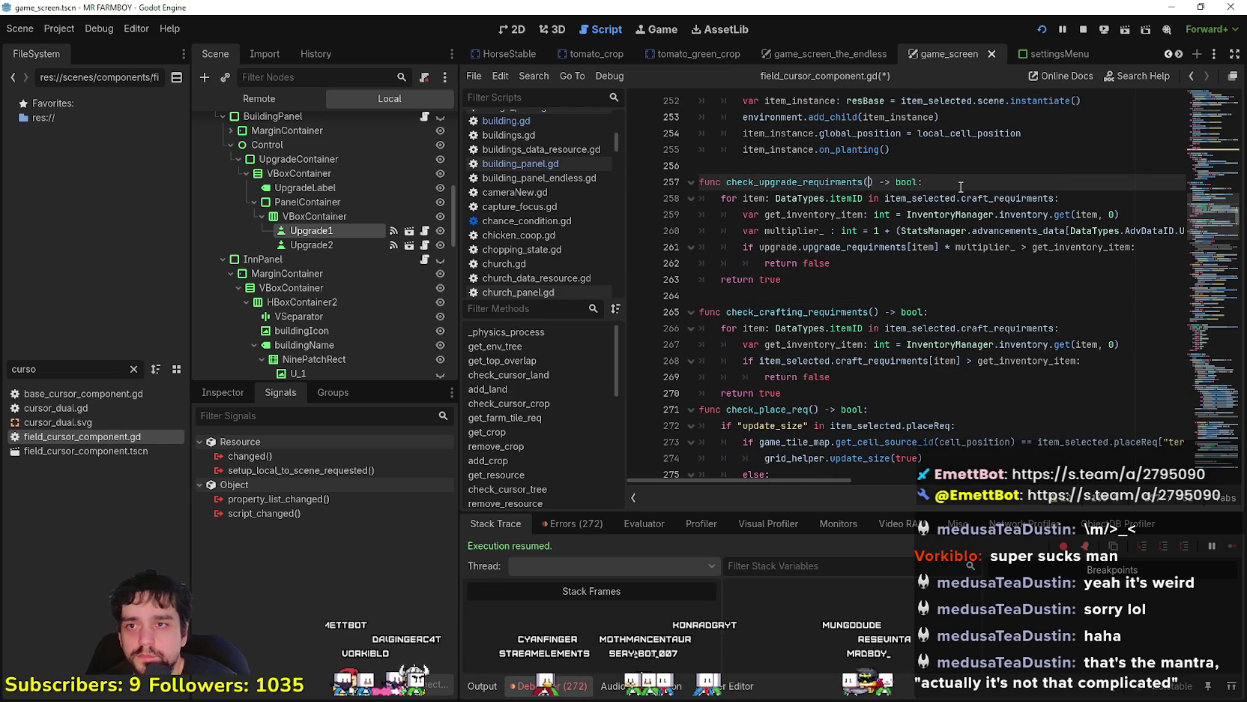
double_click(779, 185)
click(826, 192)
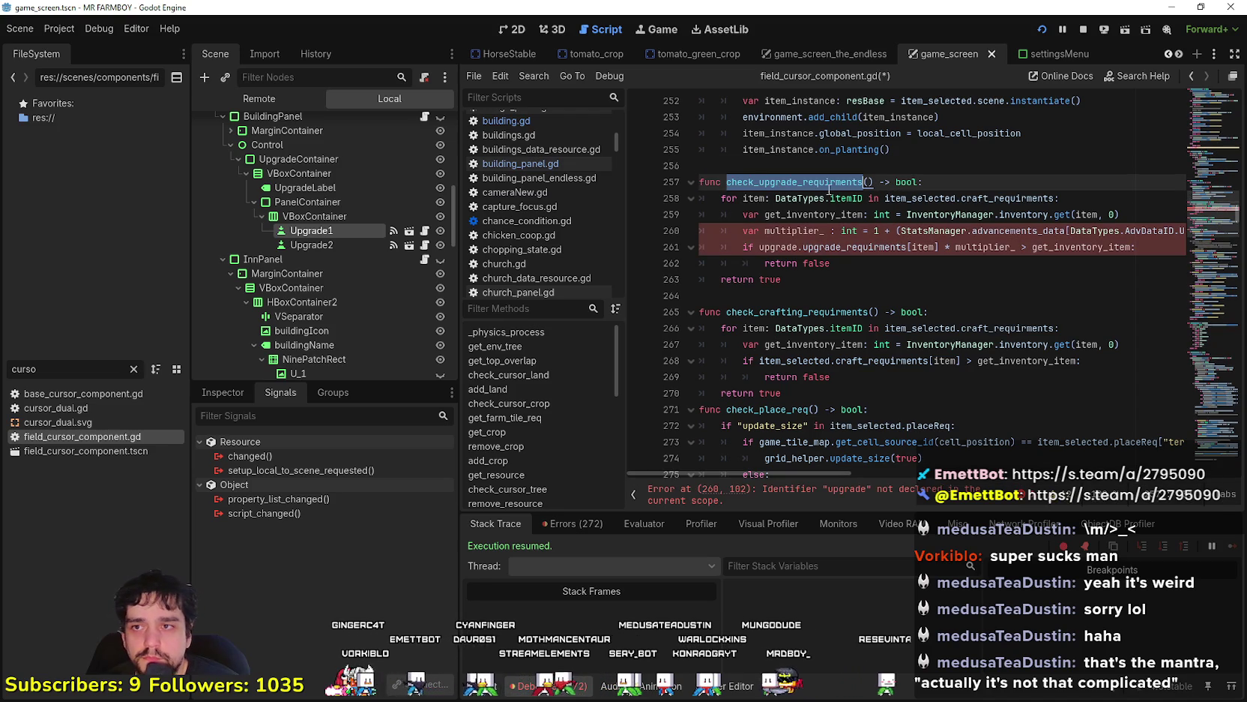
drag(798, 182, 759, 182)
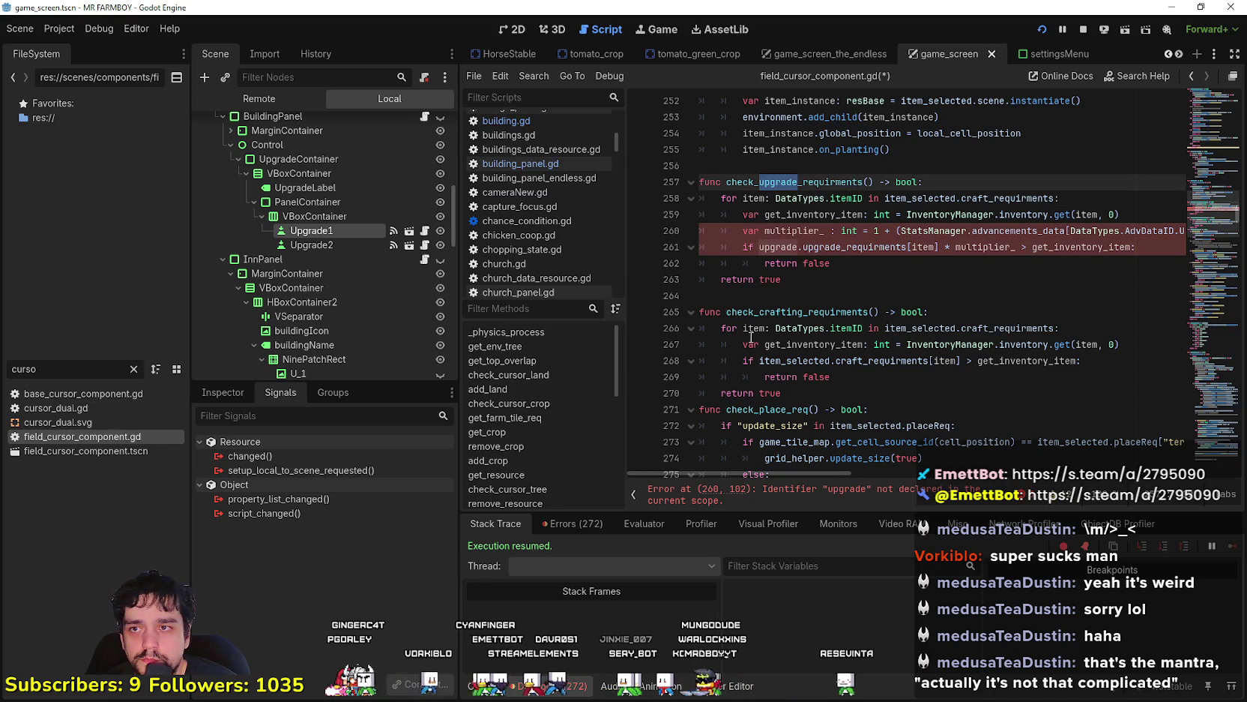
double_click(821, 312)
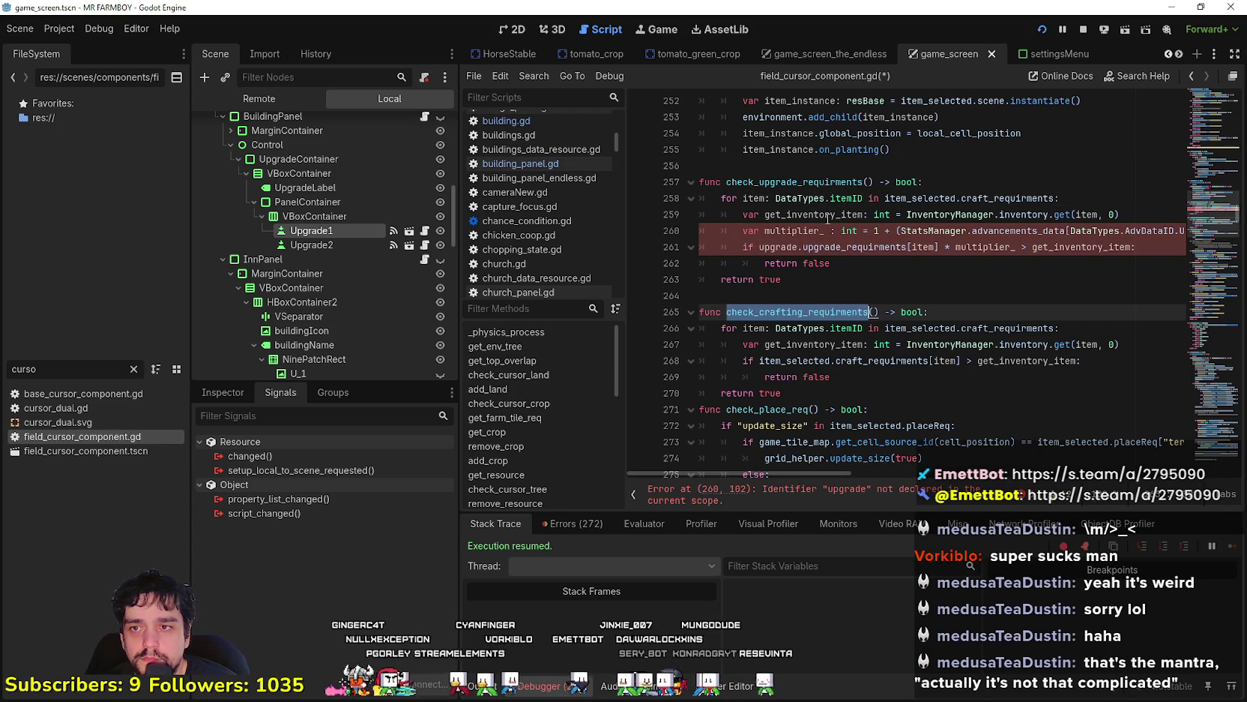
double_click(807, 183)
key(ctrl+v)
Append _endless to the function name and swap line 261's upgrade.upgrade_requirments for item_selected.craft_requirments
text(_endless)
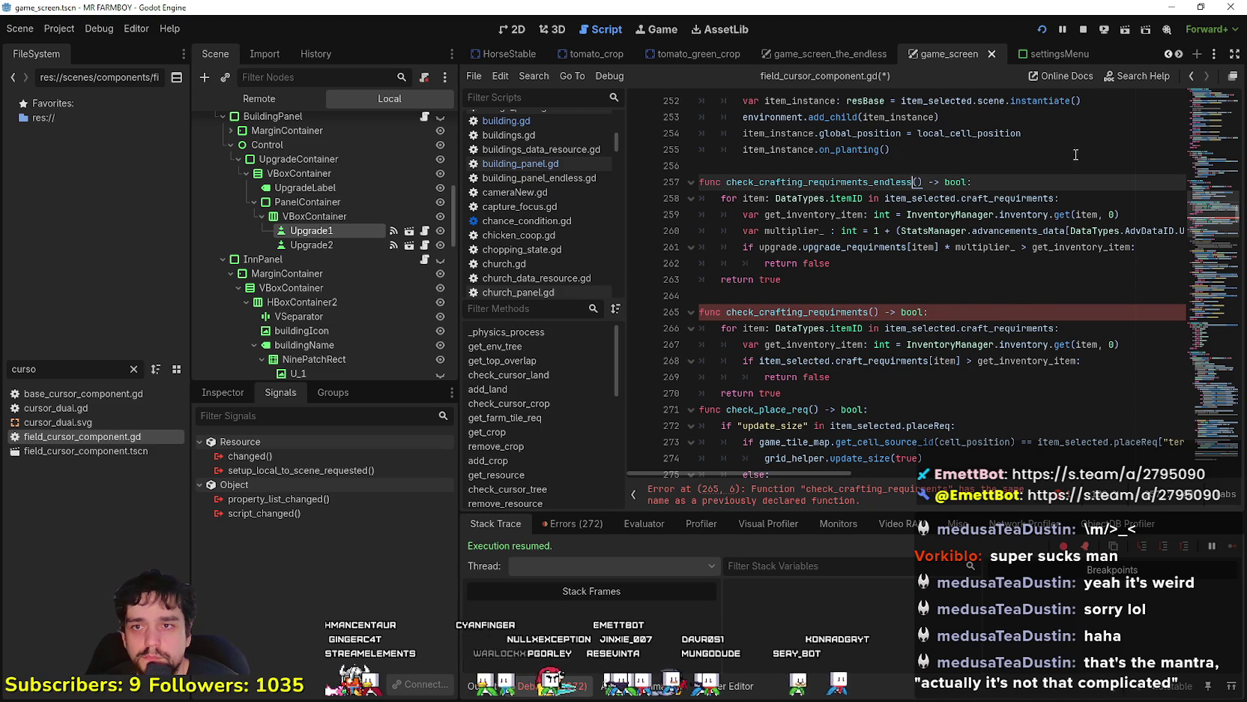
key(Down)
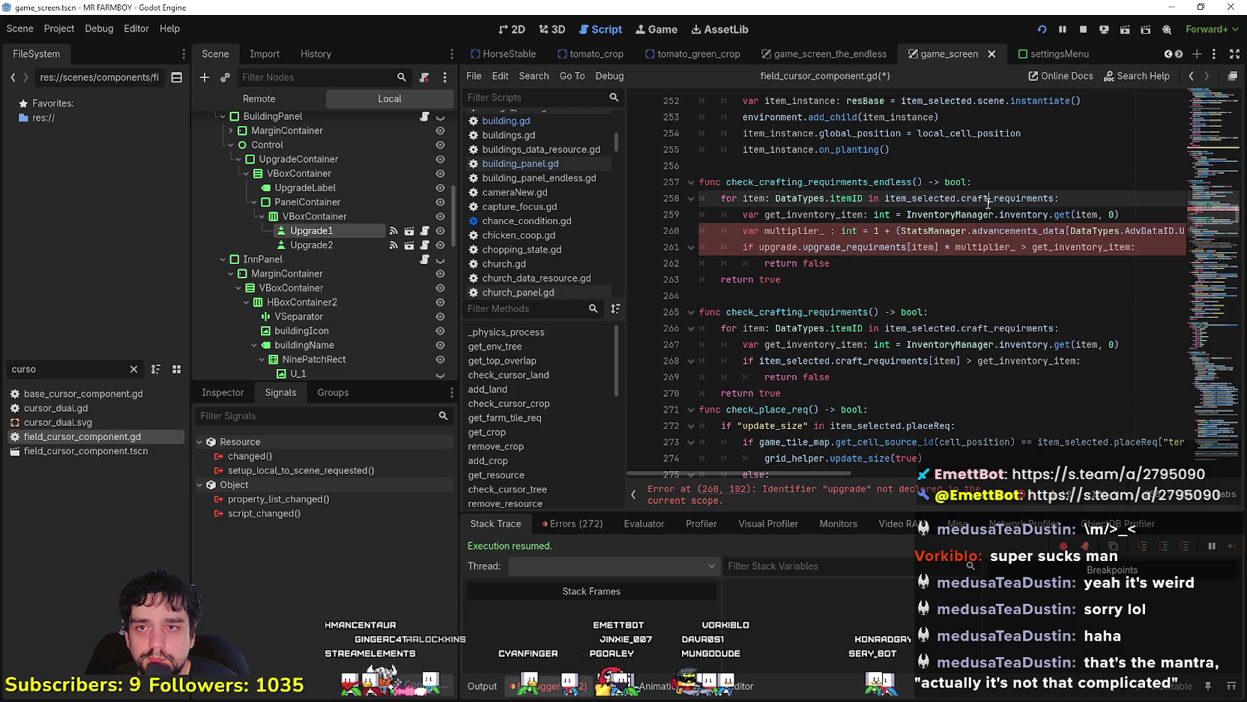
click(942, 344)
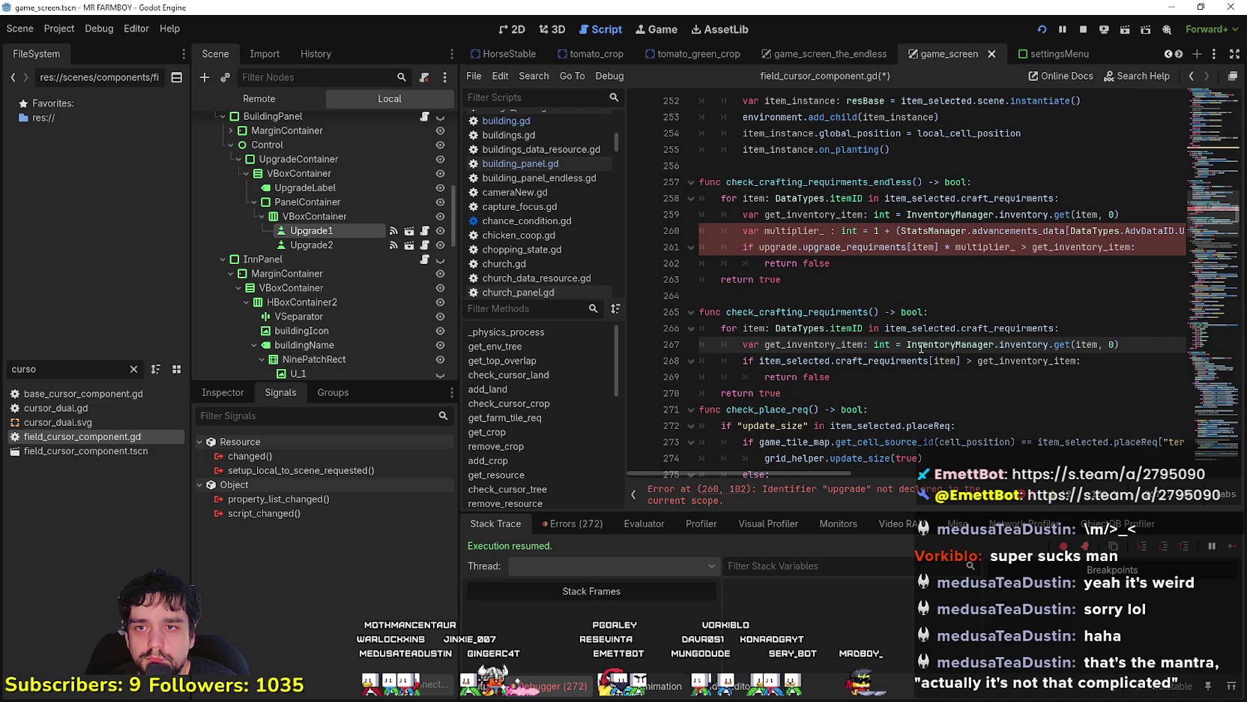
double_click(787, 230)
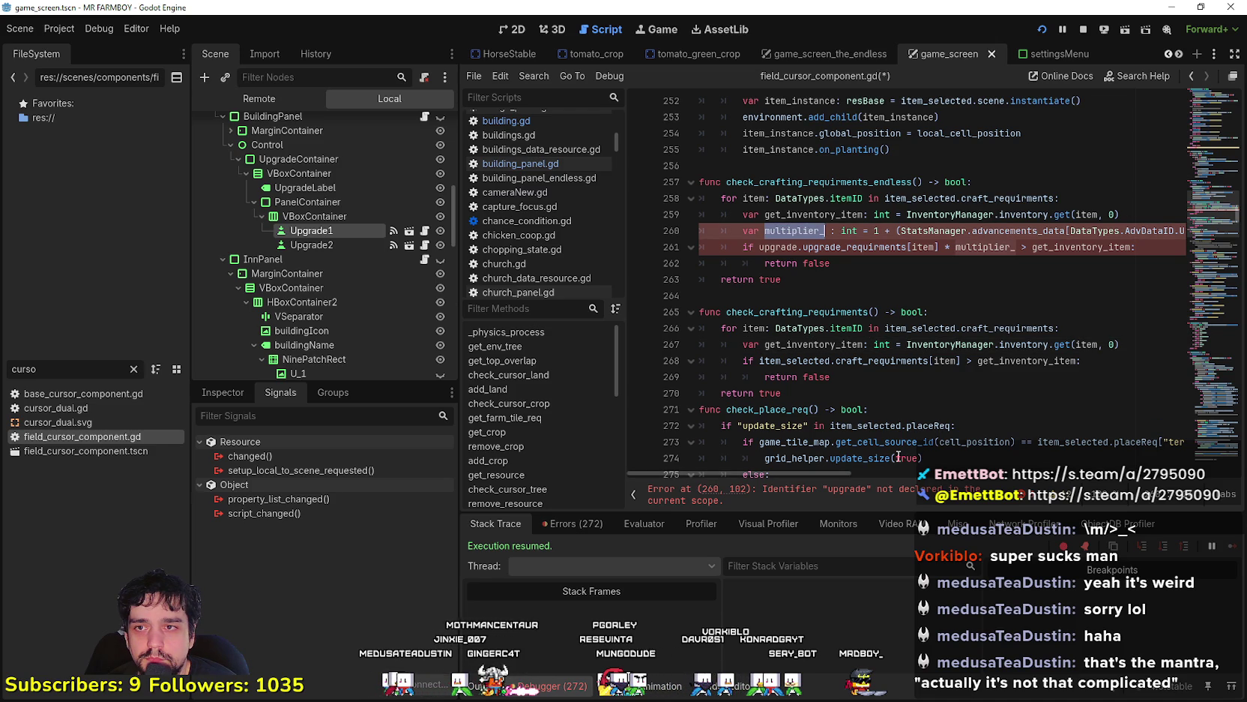
double_click(882, 361)
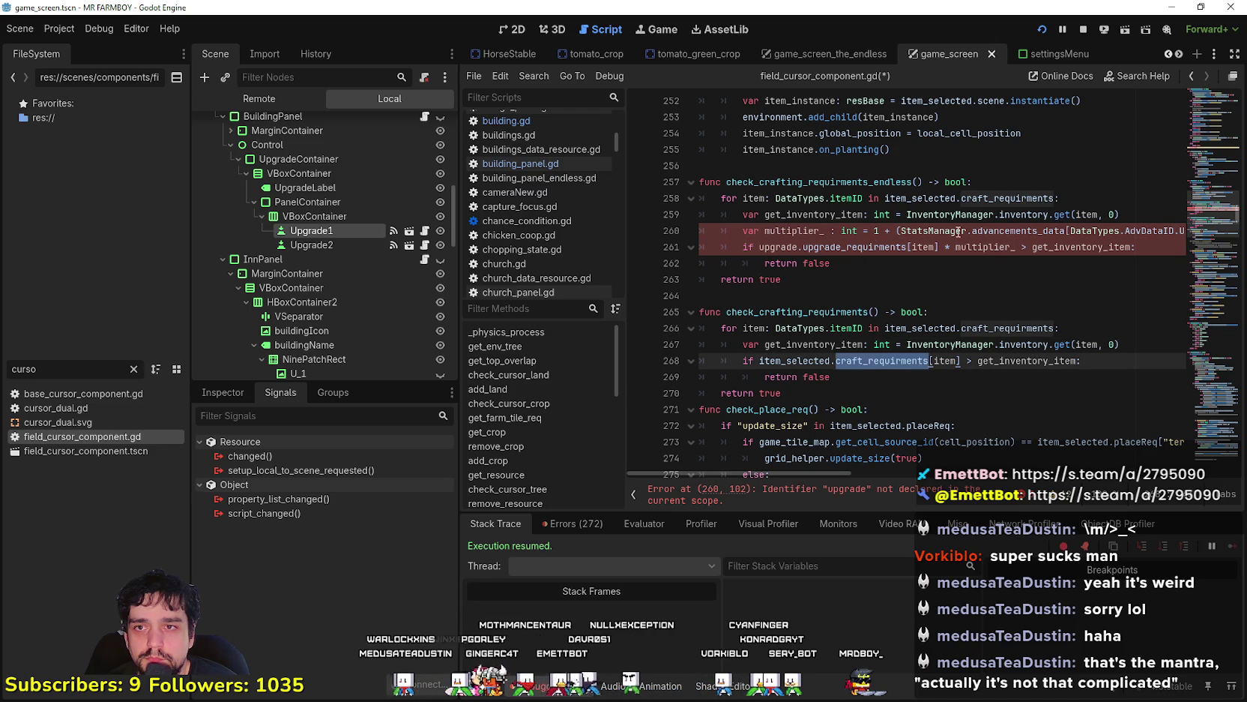
drag(929, 360, 806, 361)
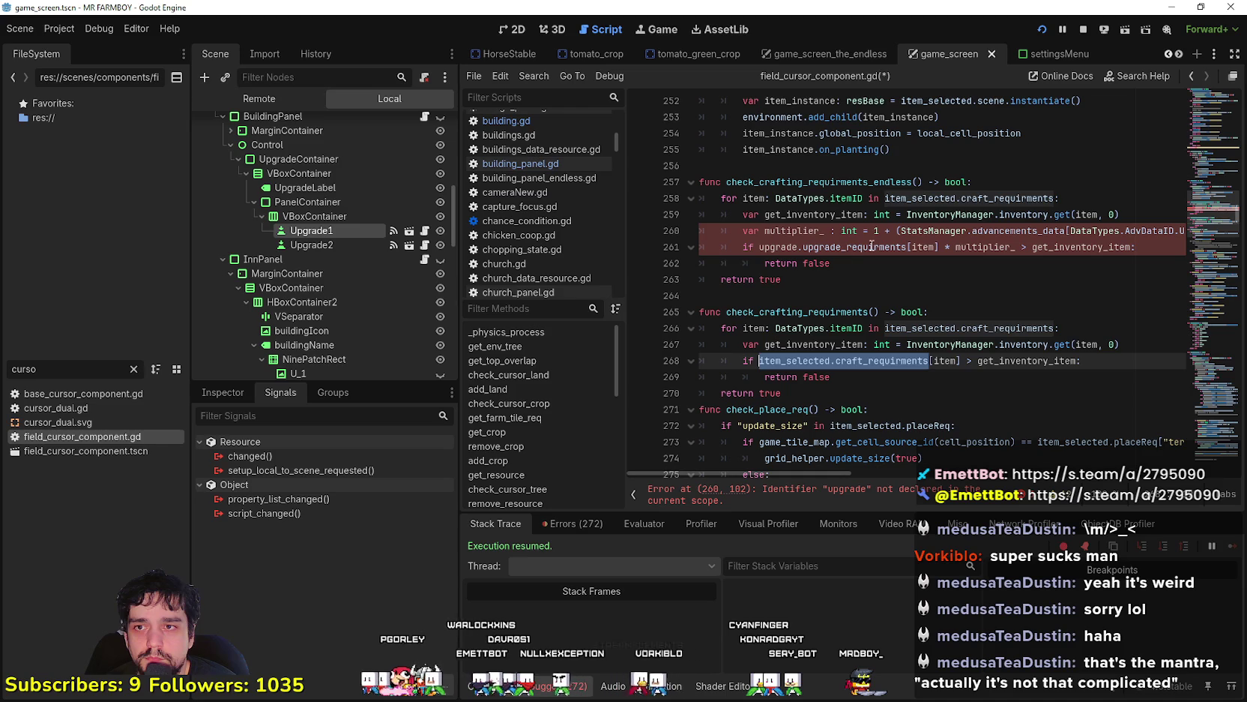
double_click(872, 246)
drag(872, 247, 758, 246)
key(ctrl+v)
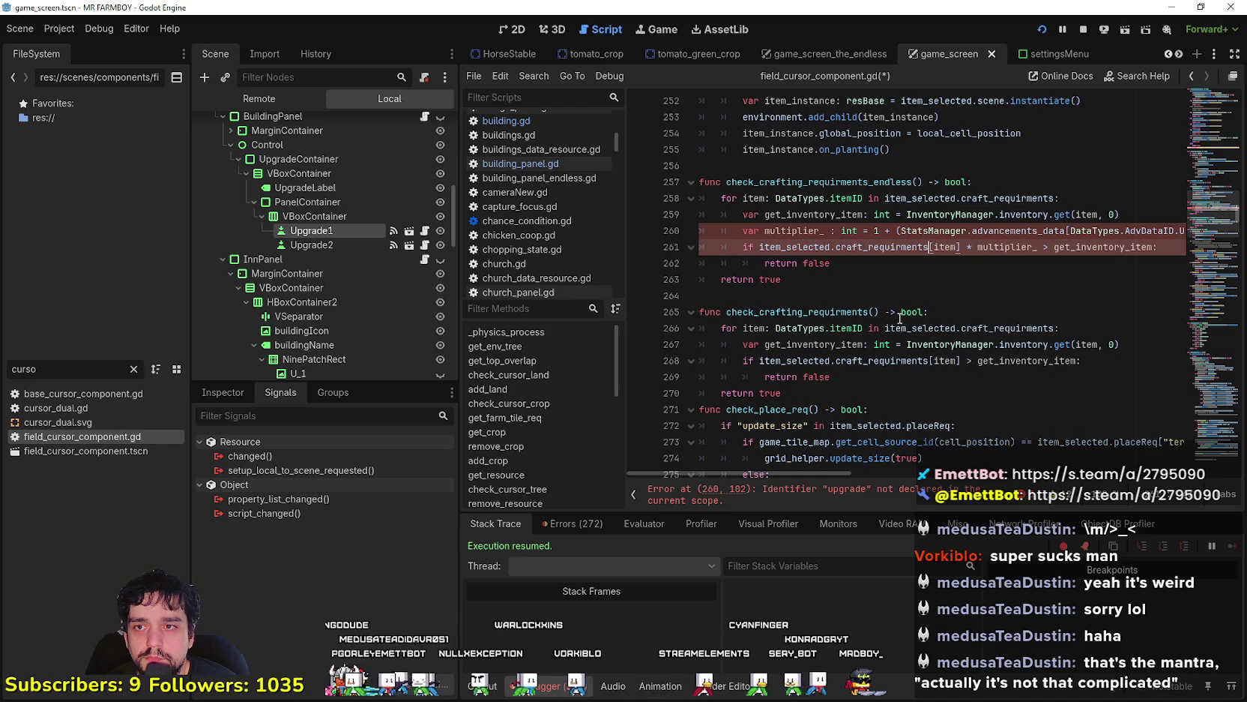
Change the advancements lookup key in the multiplier line from UPGRADE to BUILT
click(1036, 230)
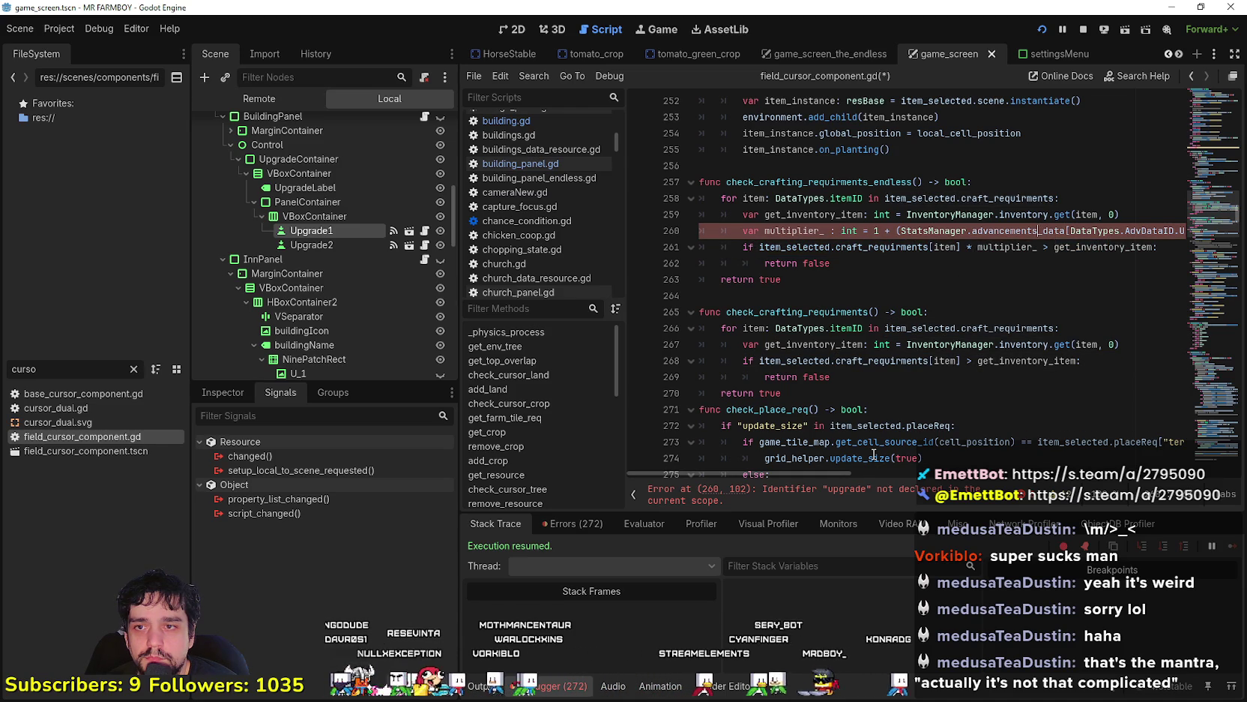
mouse_move(829, 475)
mouse_down()
mouse_move(951, 465)
mouse_move(862, 452)
mouse_up()
double_click(1100, 230)
text(B].get(upgrade.buil)
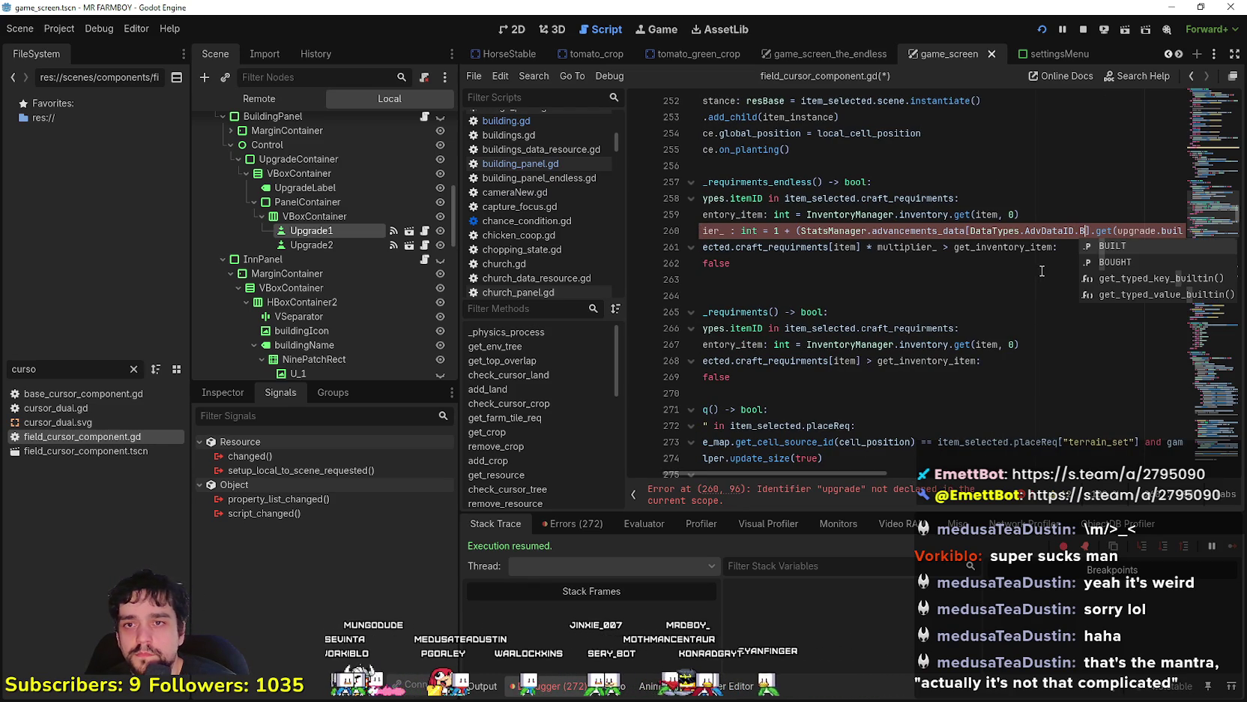
key(Return)
Make the multiplier use get(DataTypes.itemID.TOTAL_BUILT, 1) divided by 3
mouse_move(1114, 232)
mouse_down()
mouse_move(1192, 232)
mouse_move(1029, 234)
mouse_up()
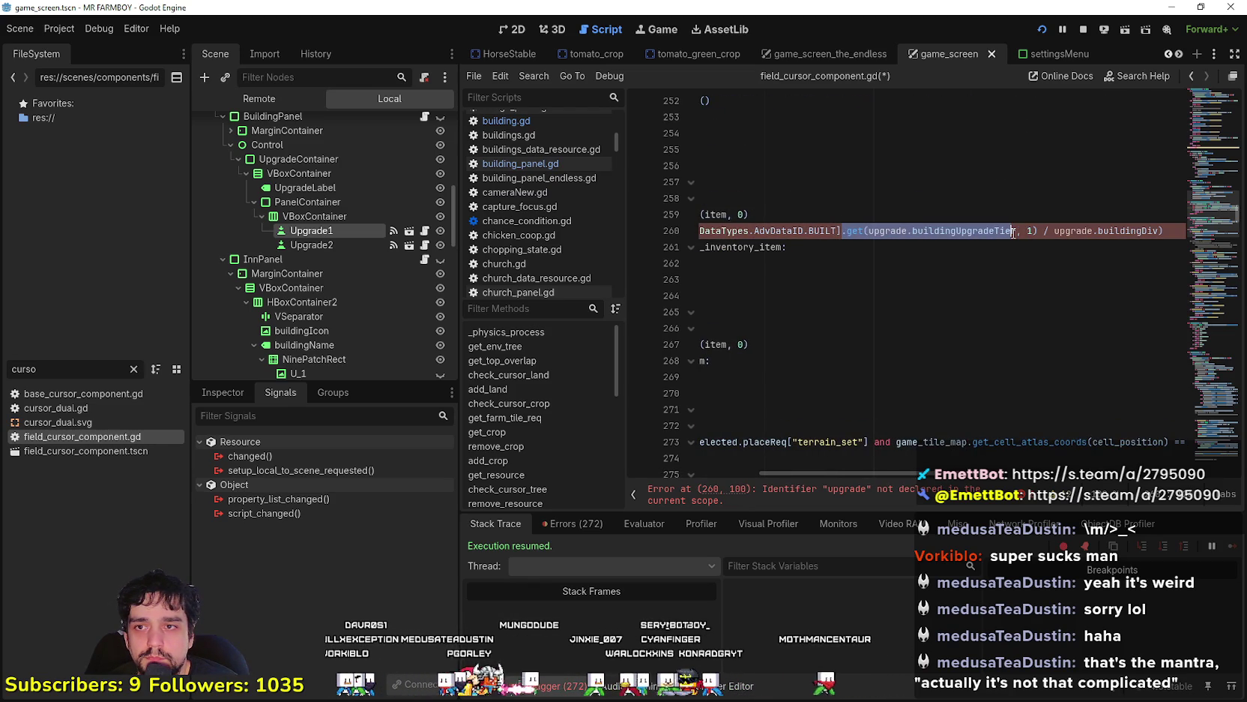
drag(1016, 231, 868, 230)
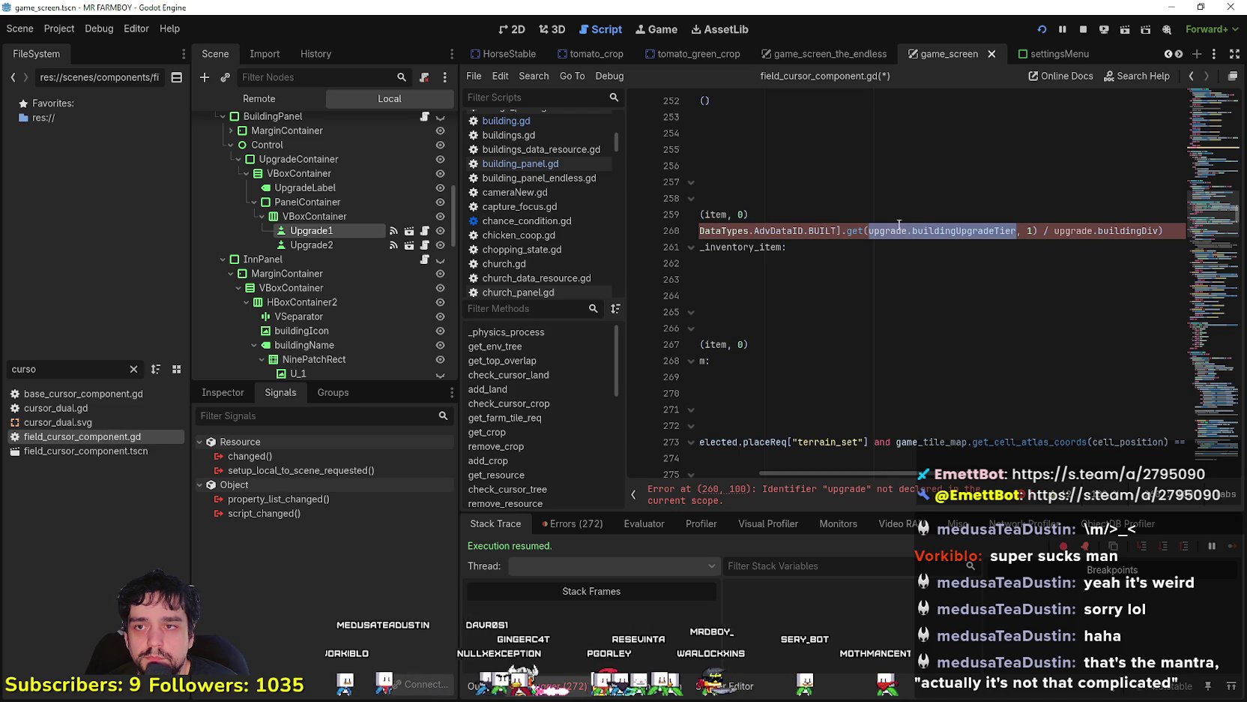
text(DataTypes.)
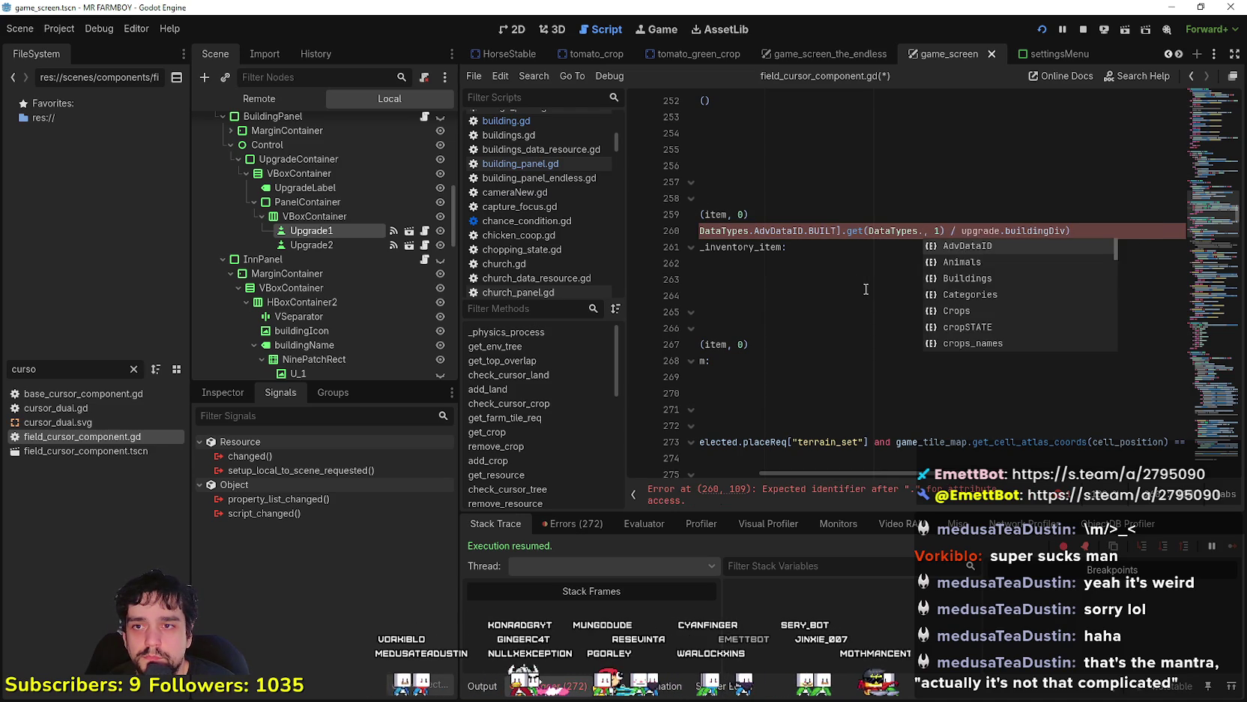
text(item)
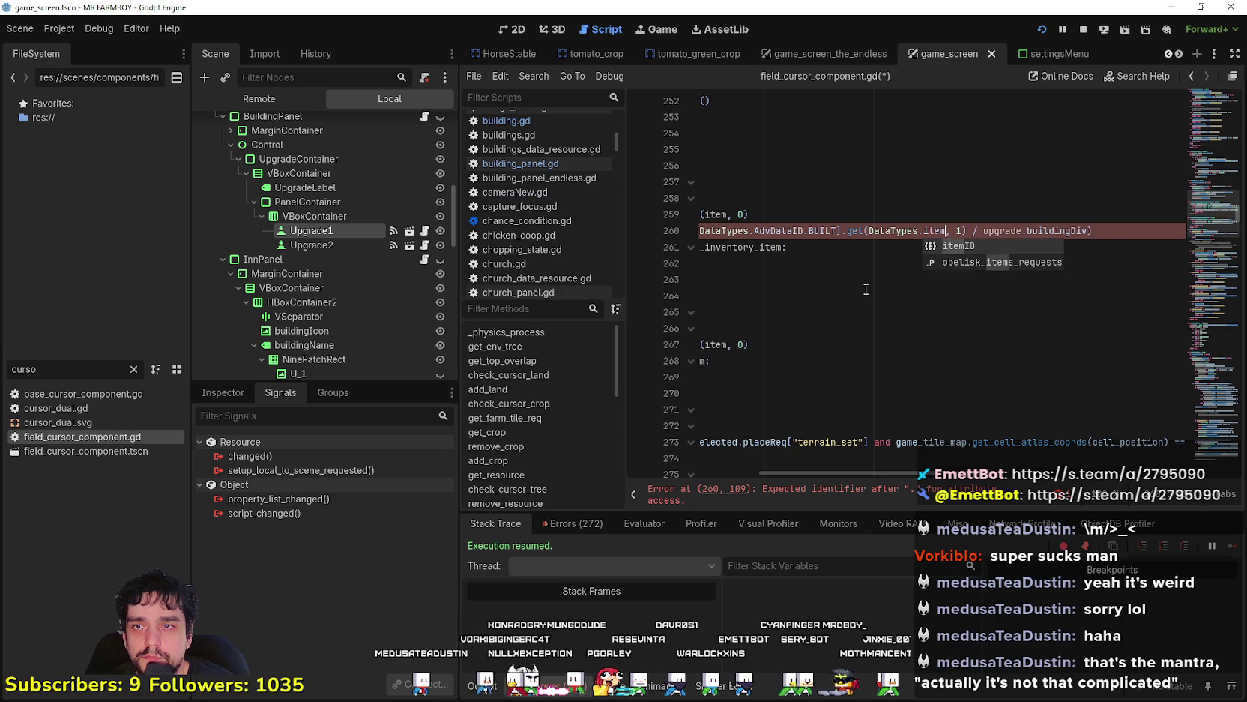
key(Return)
text(.TOtal)
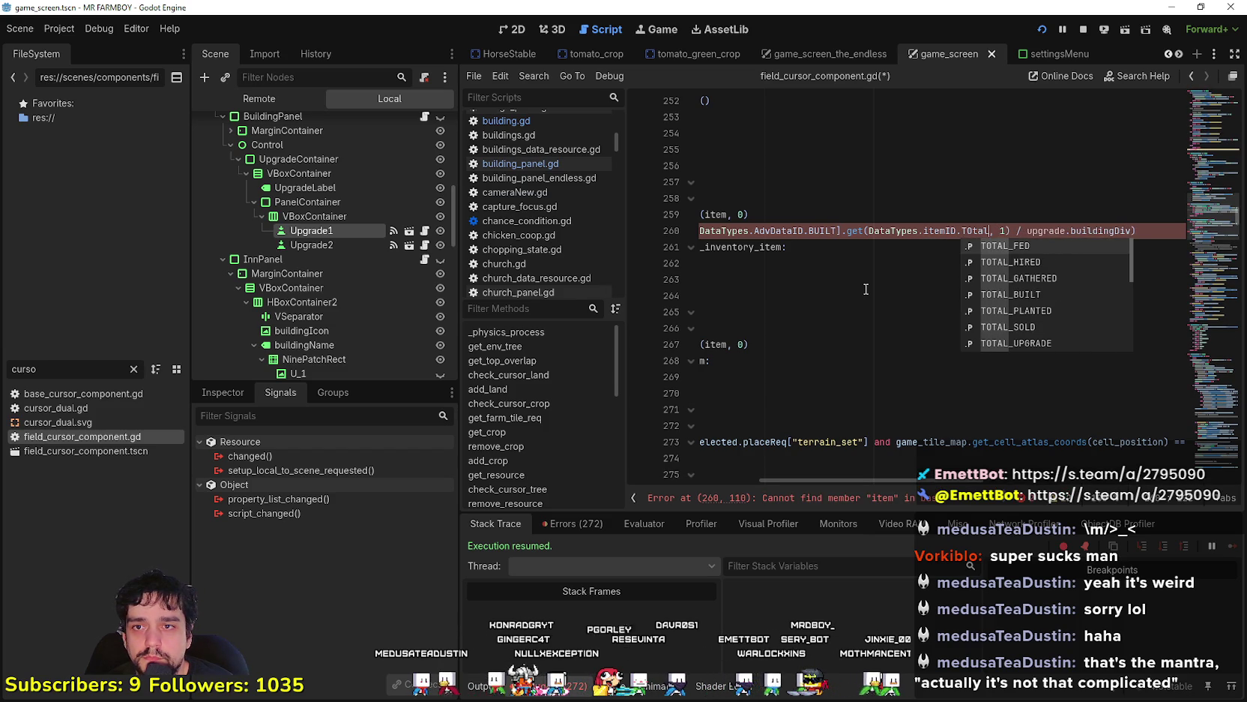
text(_B)
key(Return)
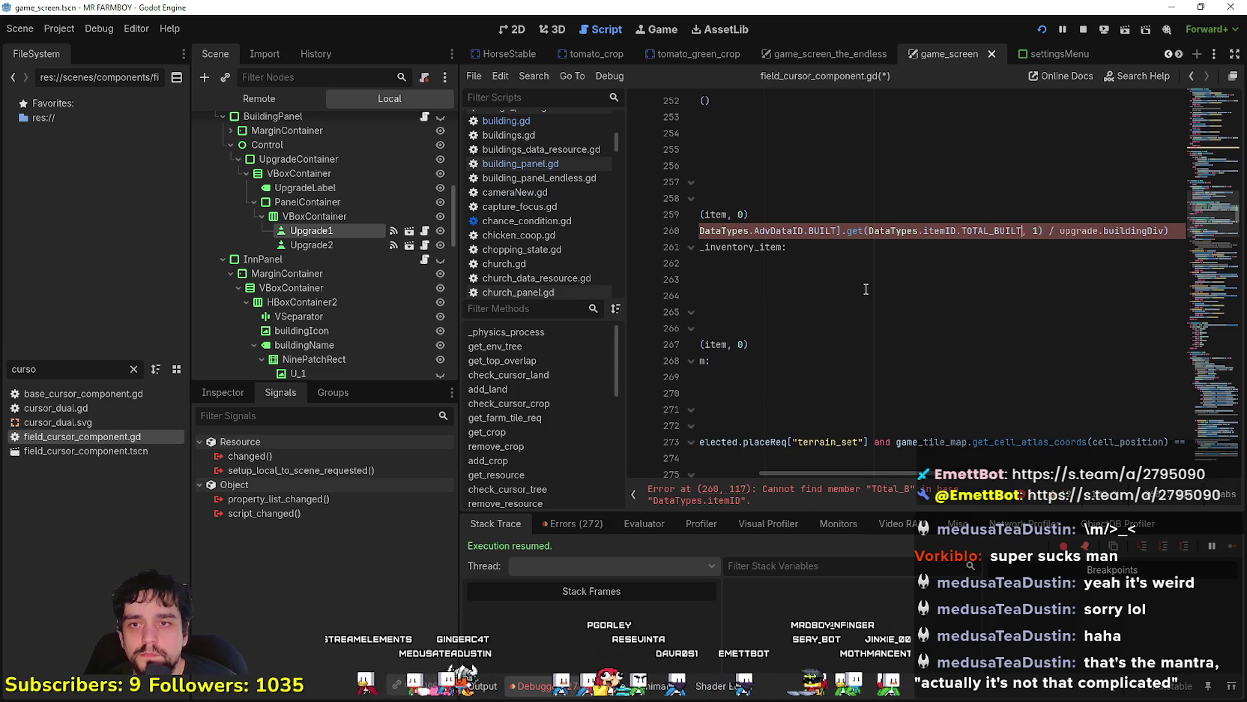
drag(1167, 230, 1059, 230)
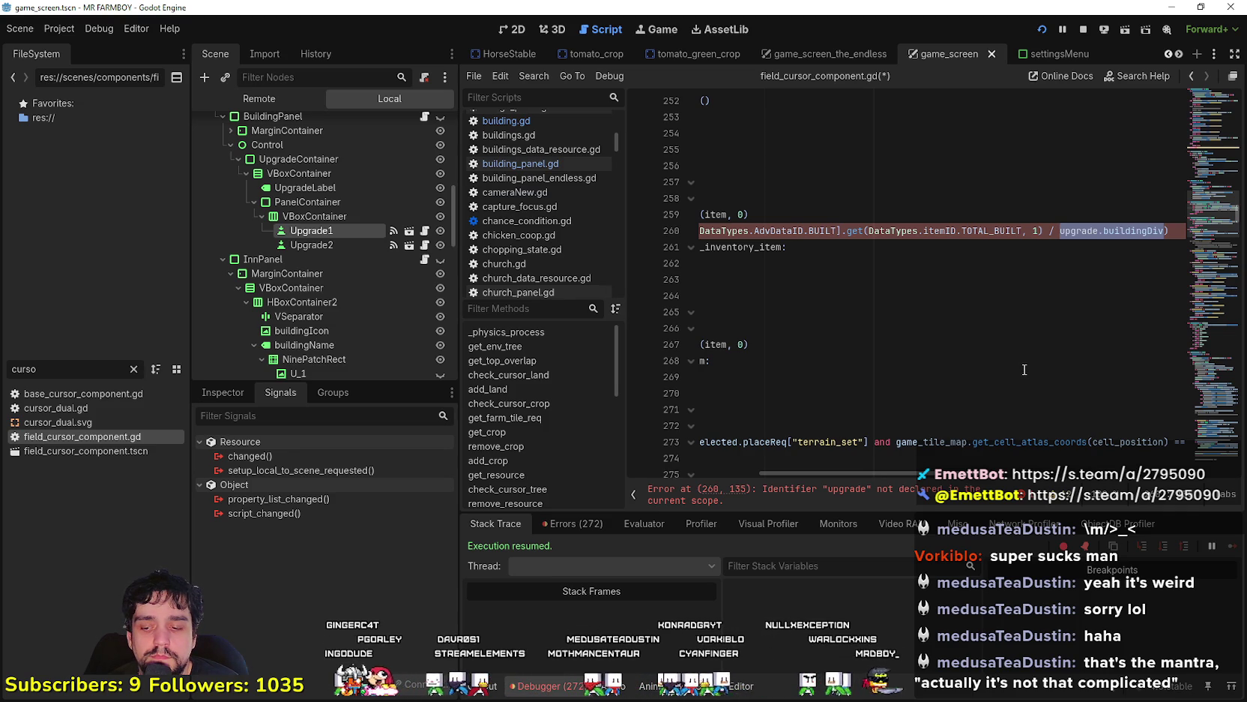
text(2)
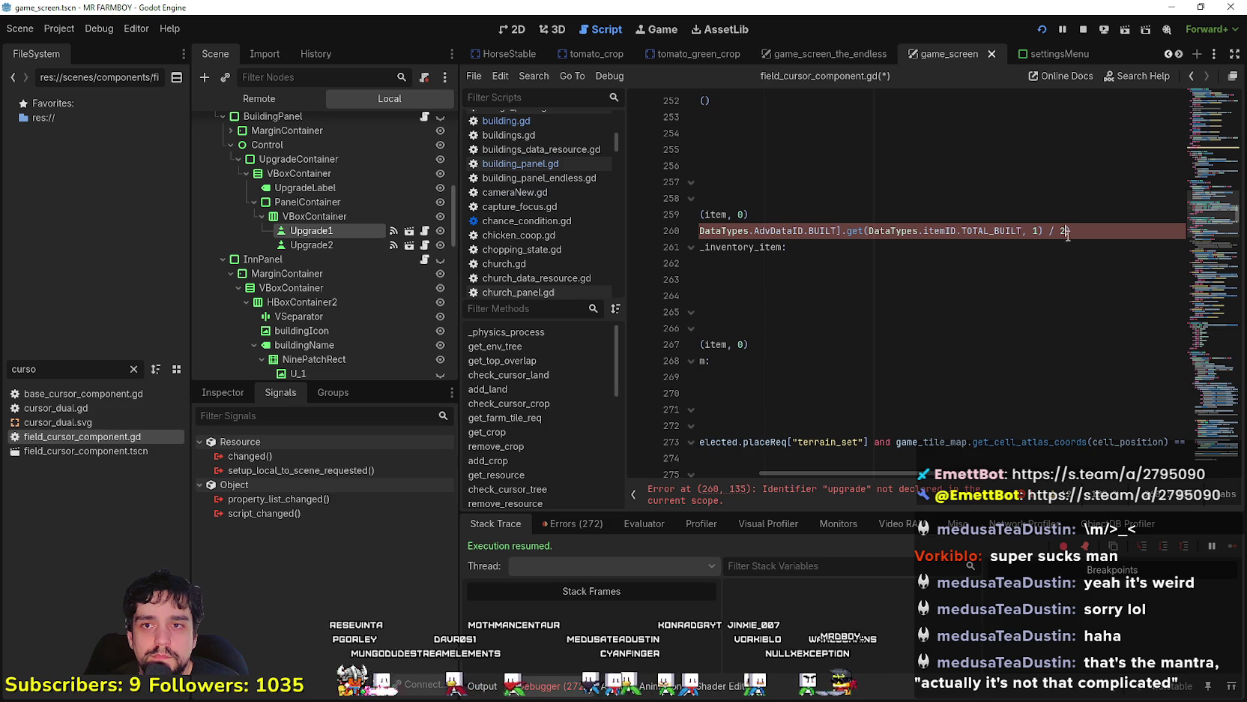
text(3)
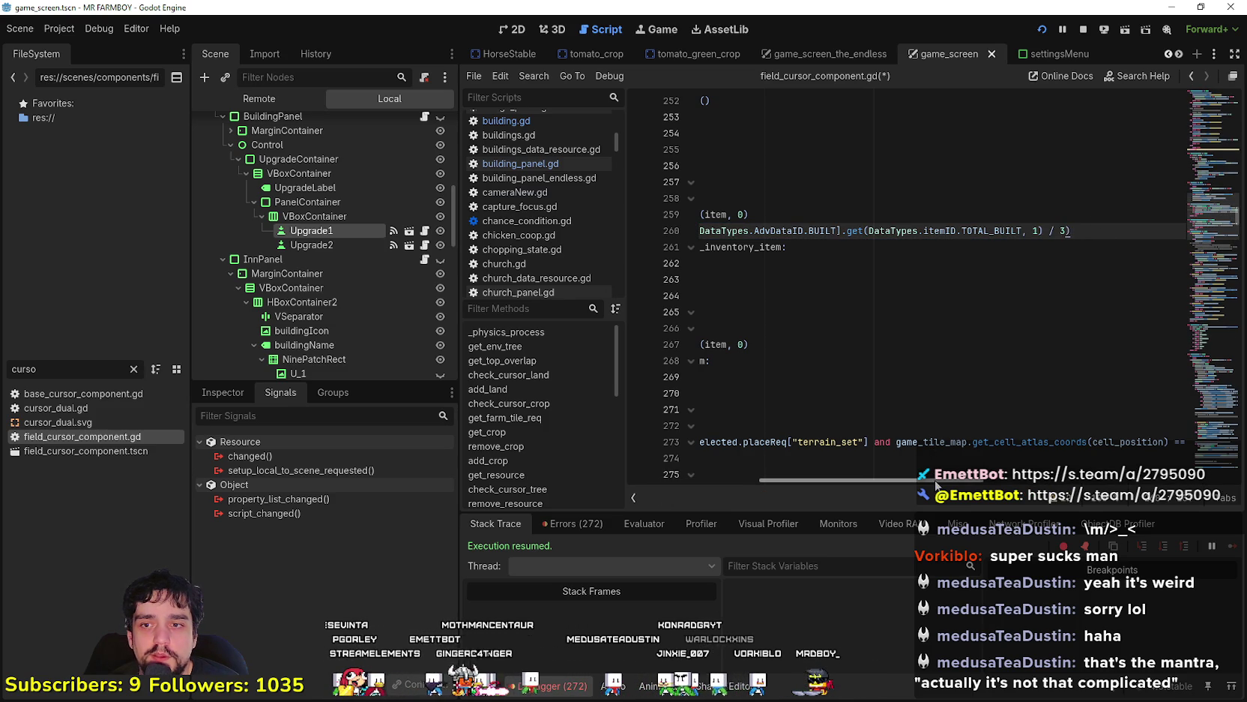
drag(935, 480, 731, 480)
click(917, 299)
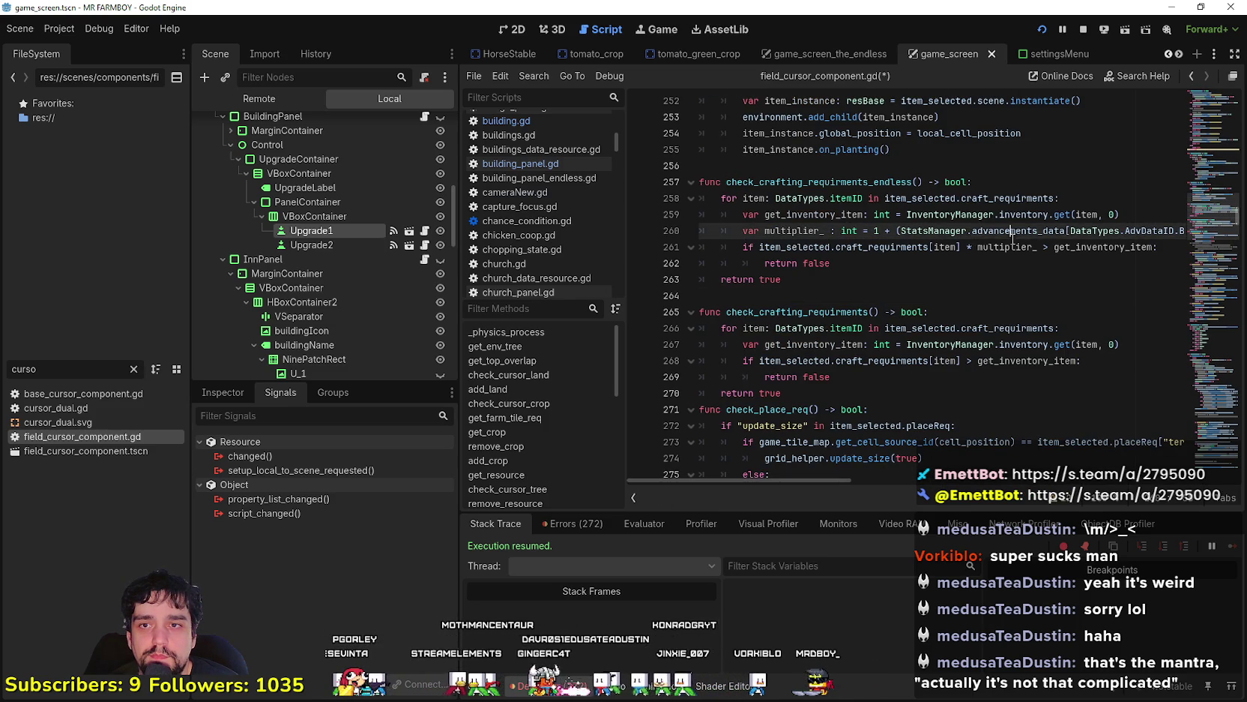
Check the get_inventory_item and multiplier_ usages, then save the script with Ctrl+S
double_click(1088, 247)
double_click(1006, 247)
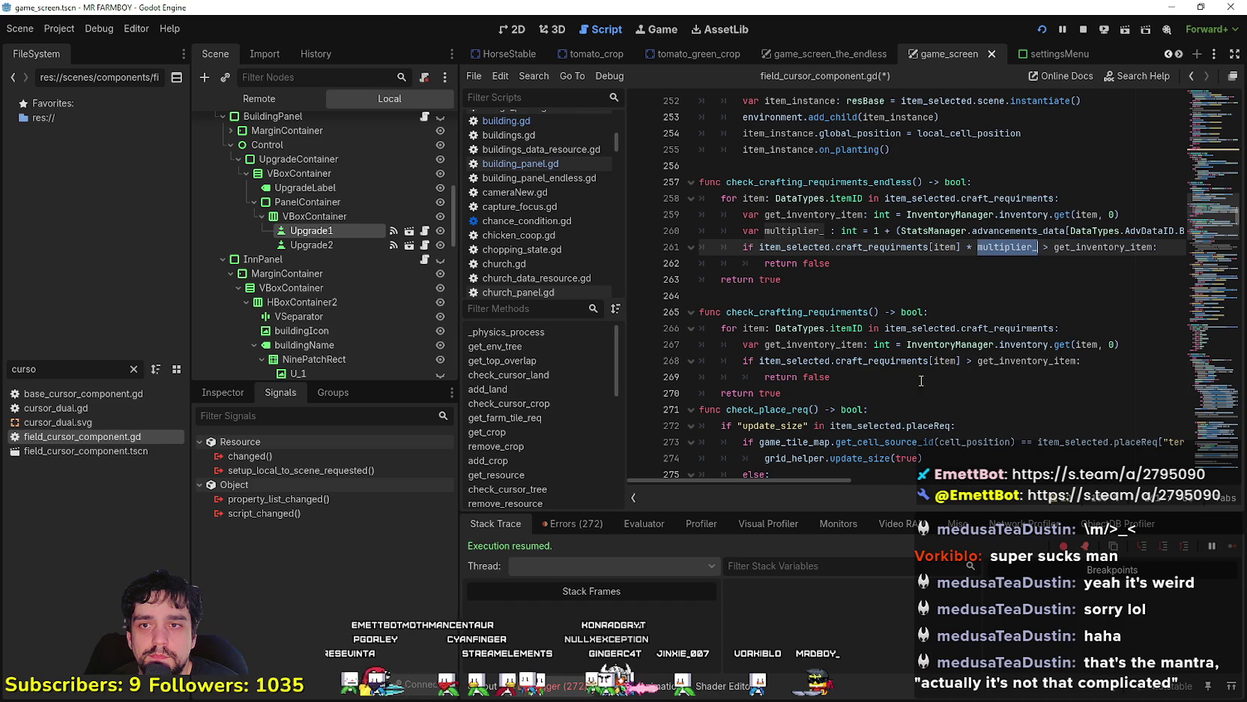
mouse_move(853, 478)
mouse_down()
mouse_move(1007, 473)
mouse_move(858, 461)
mouse_move(981, 444)
mouse_up()
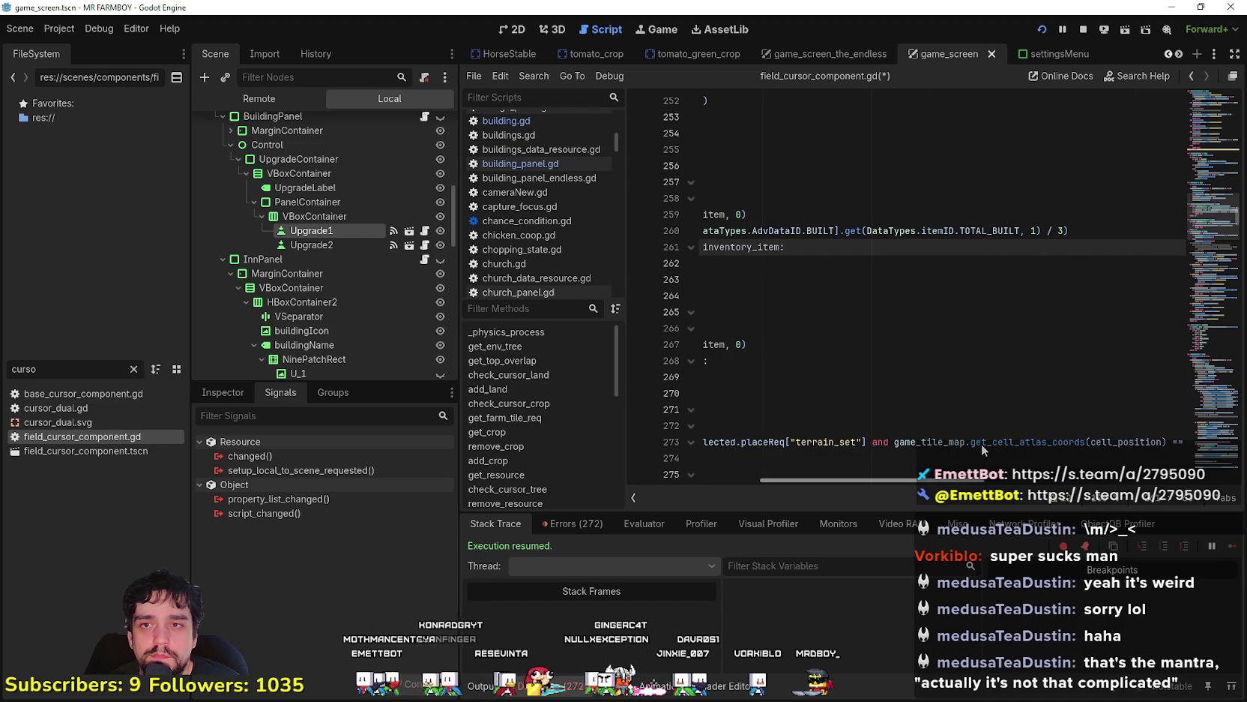
drag(981, 443, 803, 437)
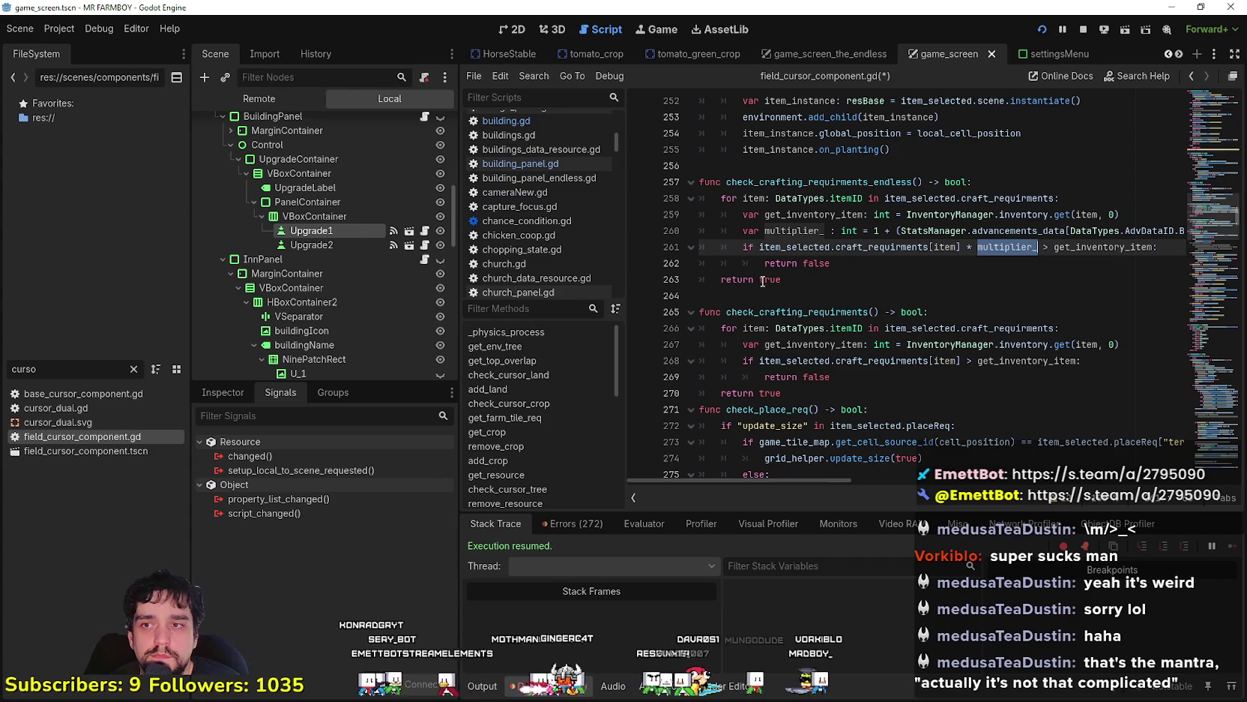
click(832, 295)
key(ctrl+s)
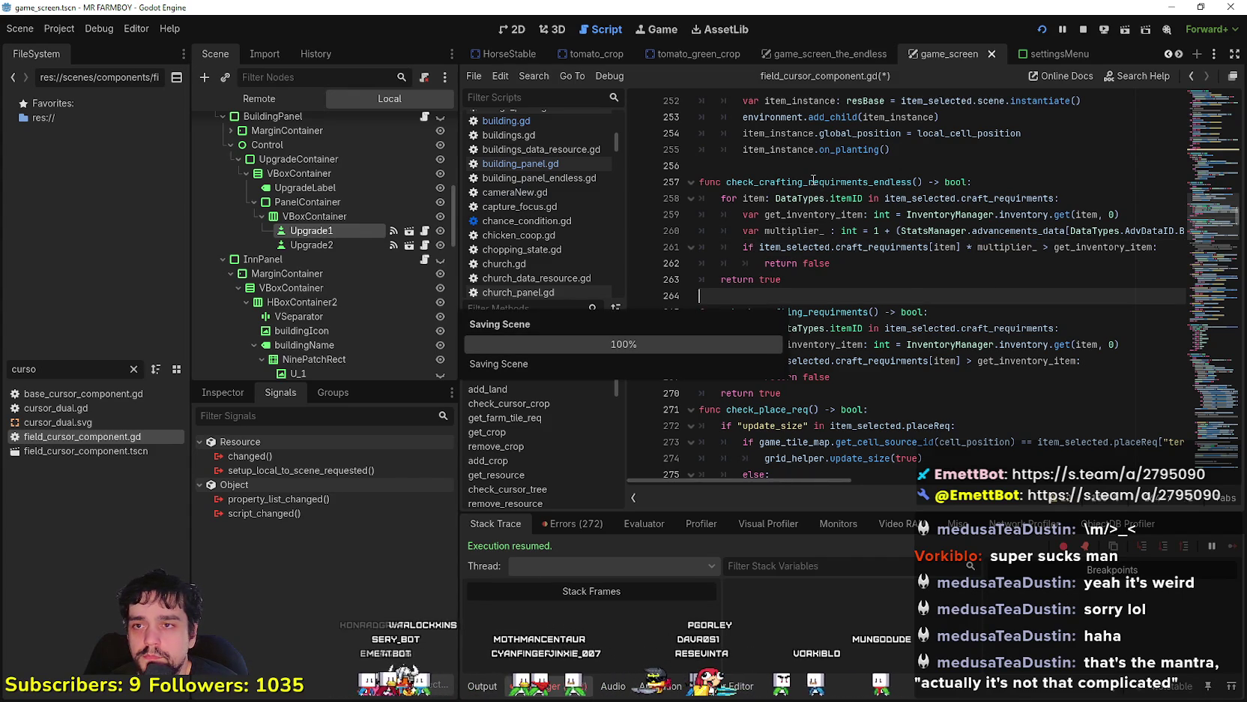
Review where check_place_req calls check_crafting_requirments, then return to that function's header
double_click(907, 182)
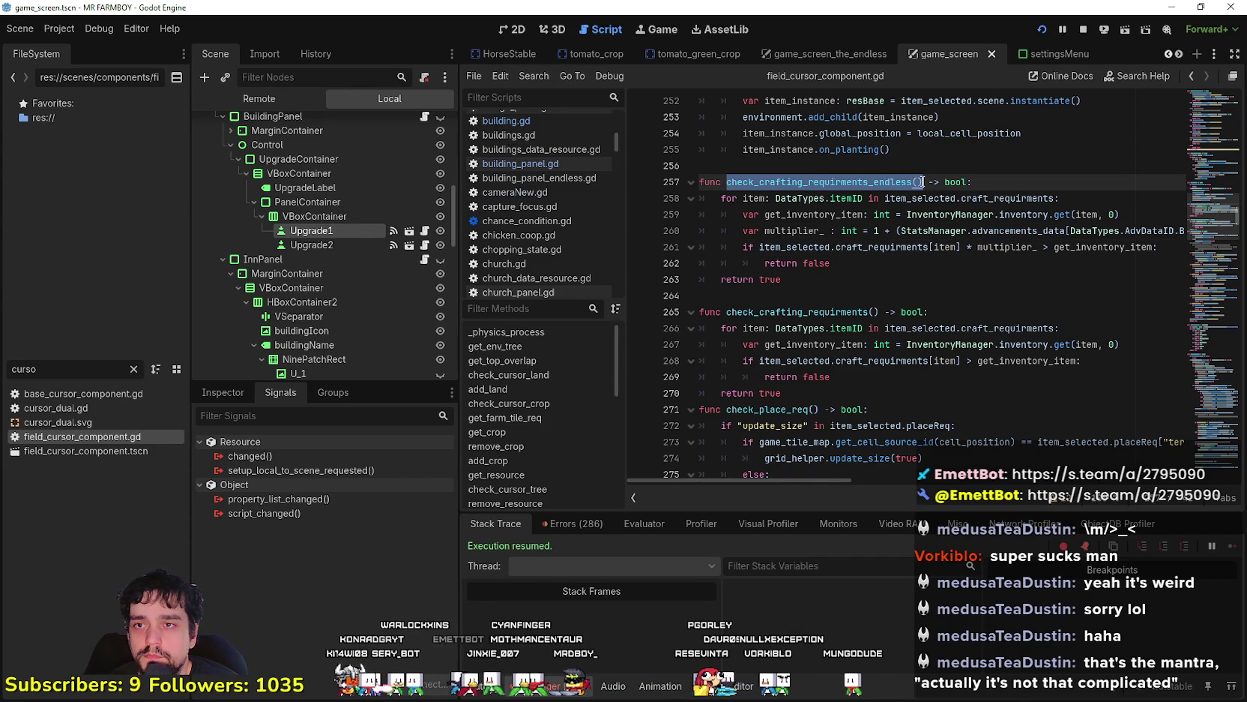
click(820, 425)
scroll(836, 424, down, 2)
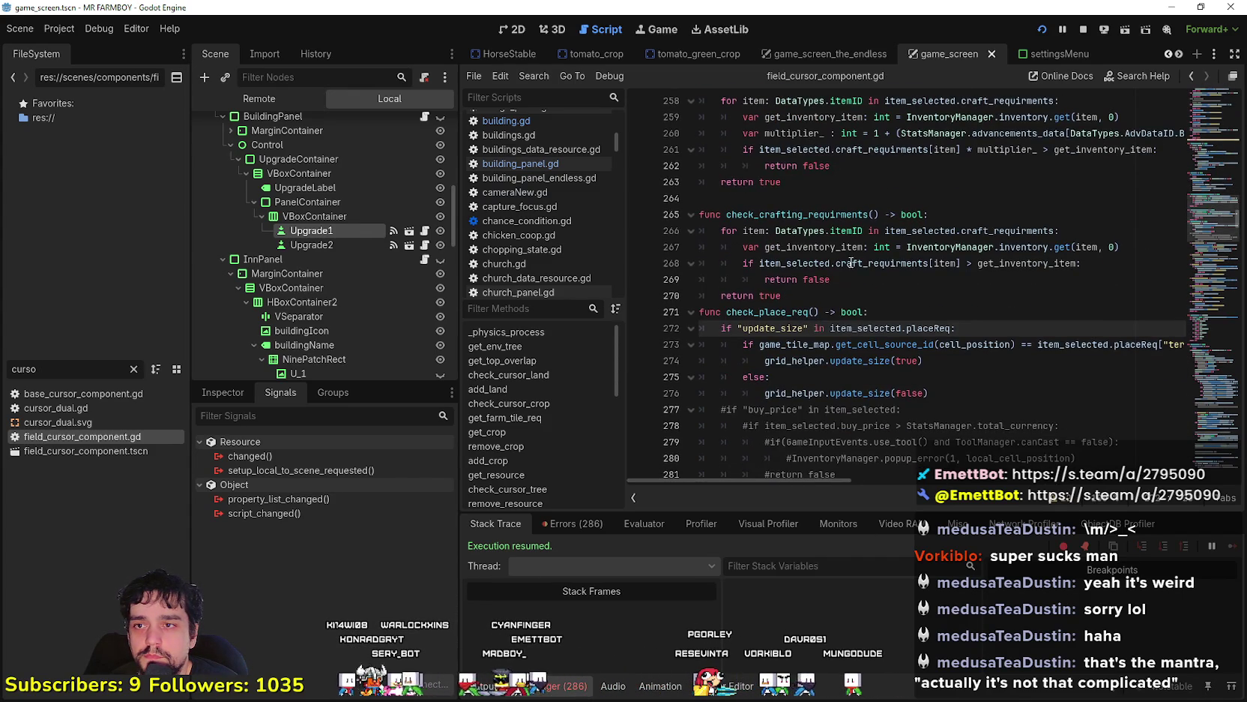
scroll(836, 375, down, 4)
click(838, 279)
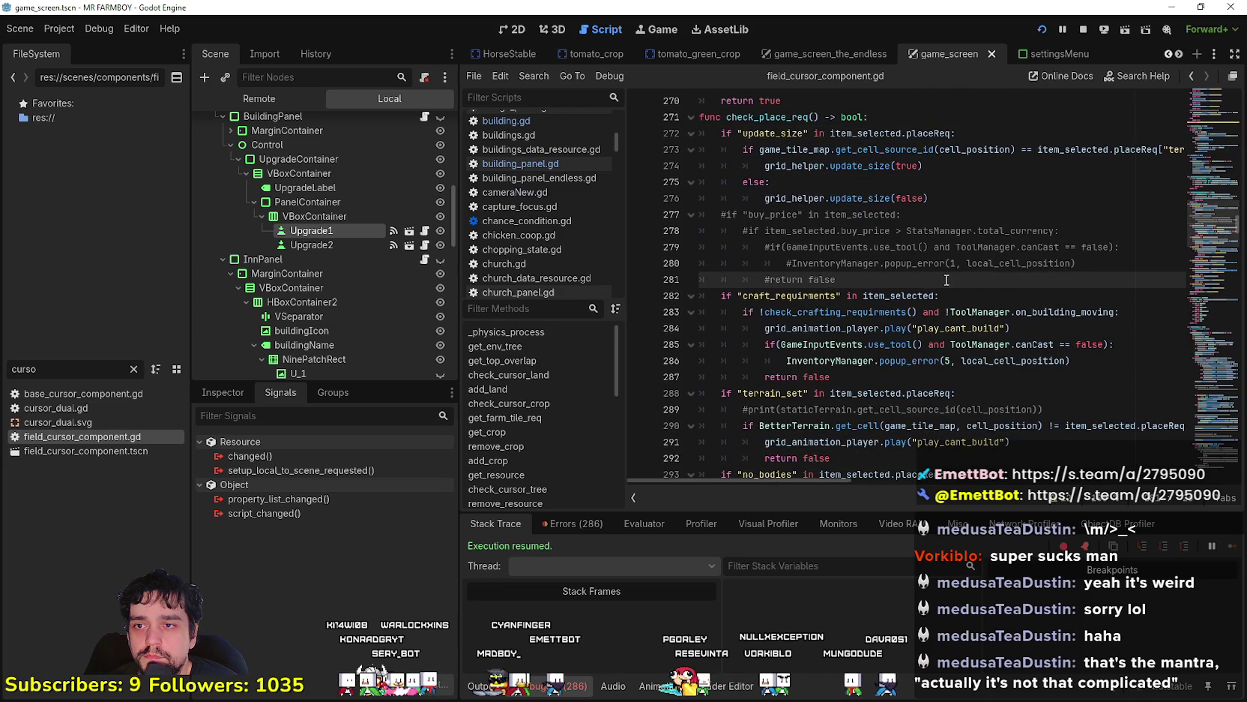
scroll(862, 270, down, 2)
double_click(881, 263)
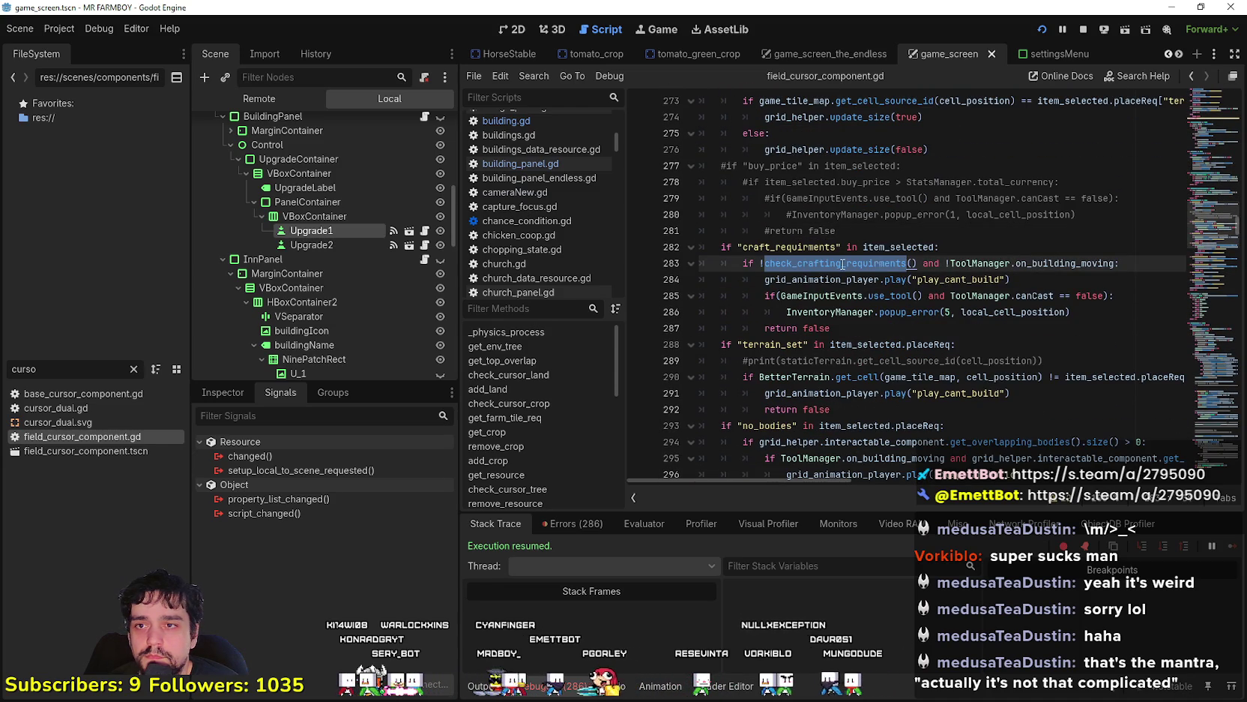
click(844, 263)
scroll(843, 264, up, 3)
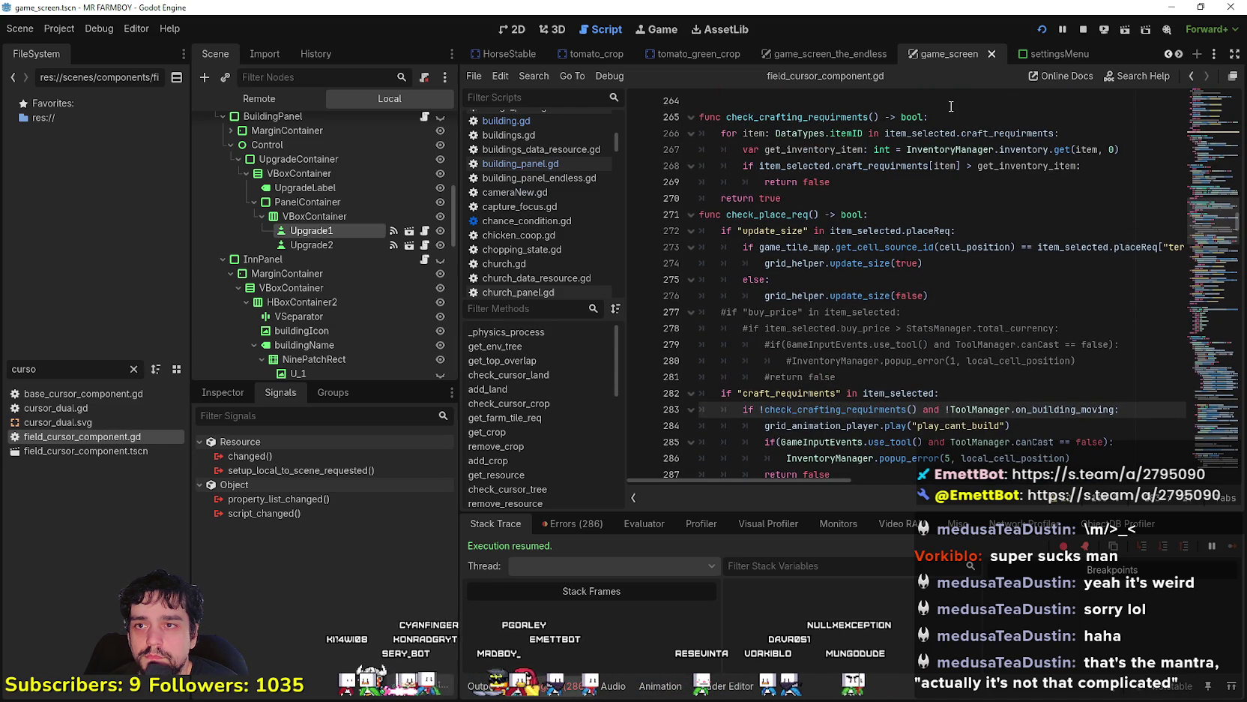
click(951, 107)
click(952, 117)
scroll(957, 187, up, 2)
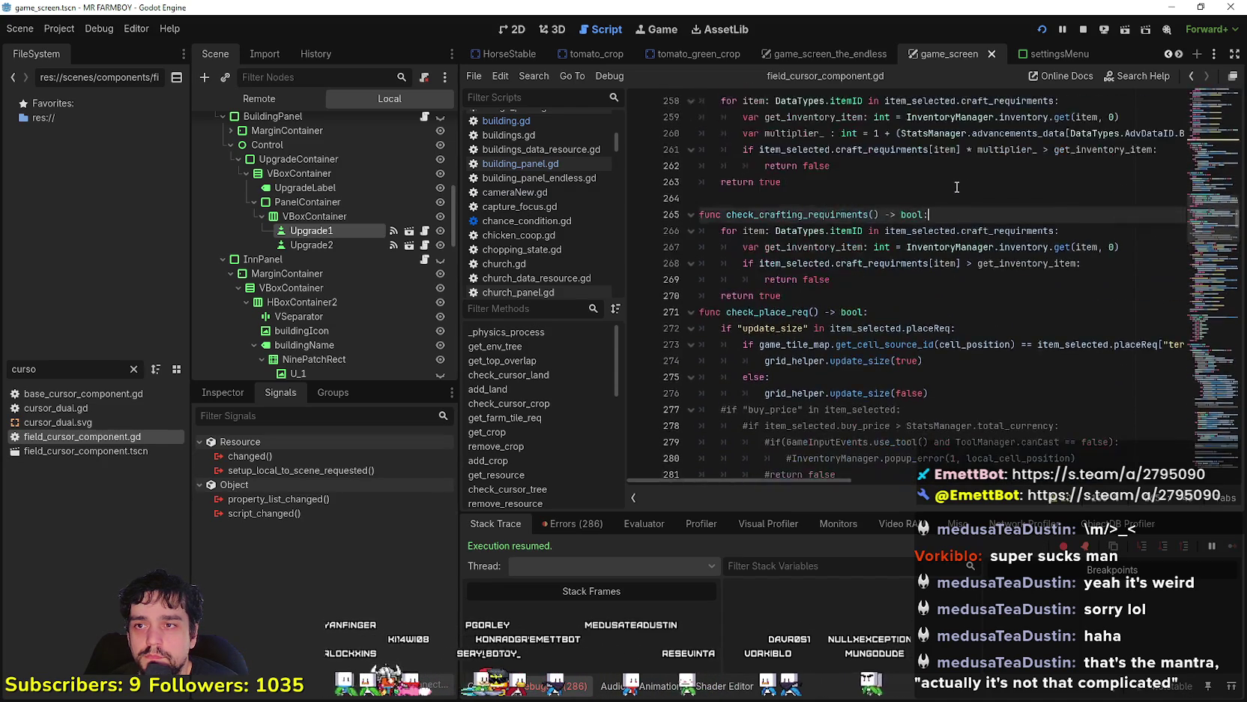
scroll(957, 186, up, 2)
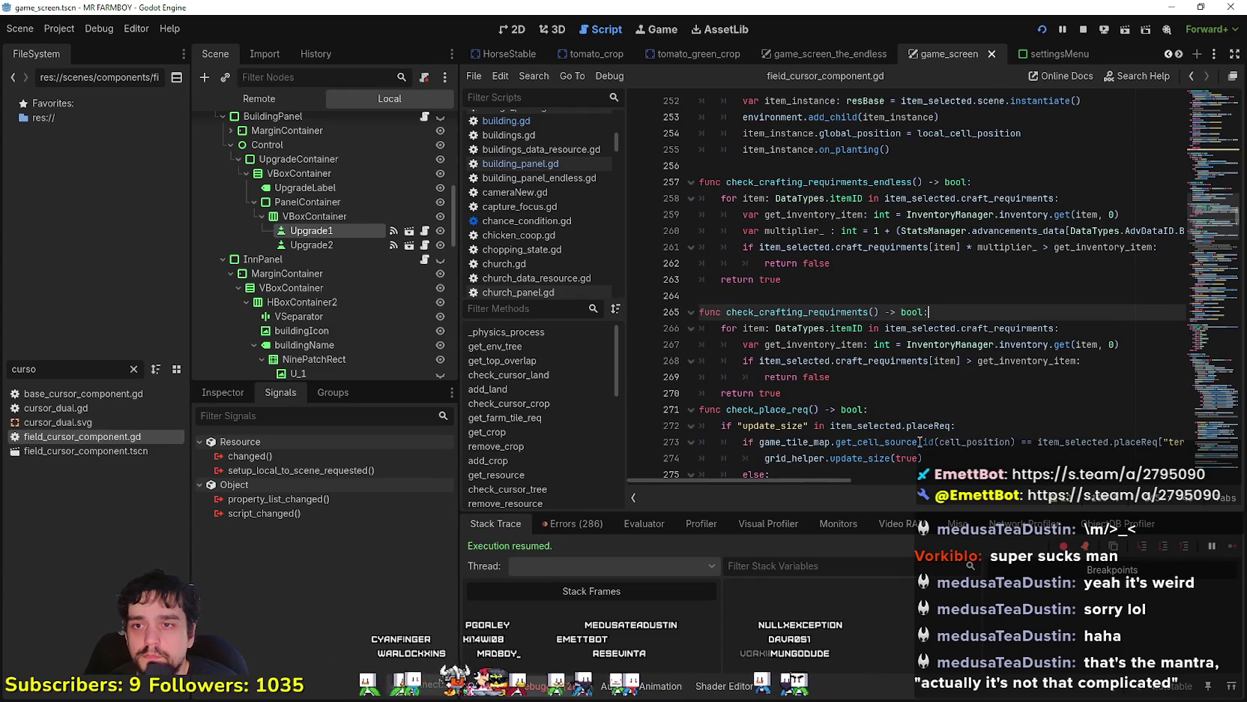
Start check_crafting_requirments with an if testing SaveGameManager.current_farm_island.island_ID against DataTypes.scenes.ISLAND_2
mouse_move(920, 442)
key(Return)
text(if D)
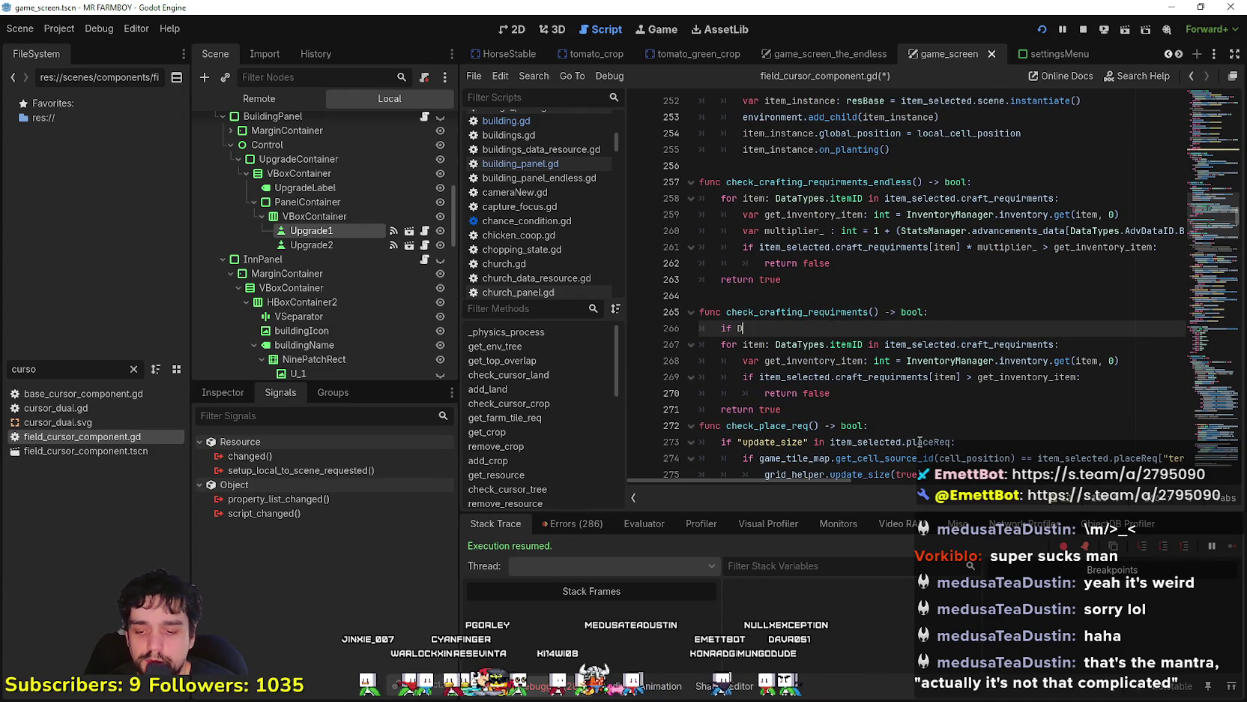
key(BackSpace)
text(Save)
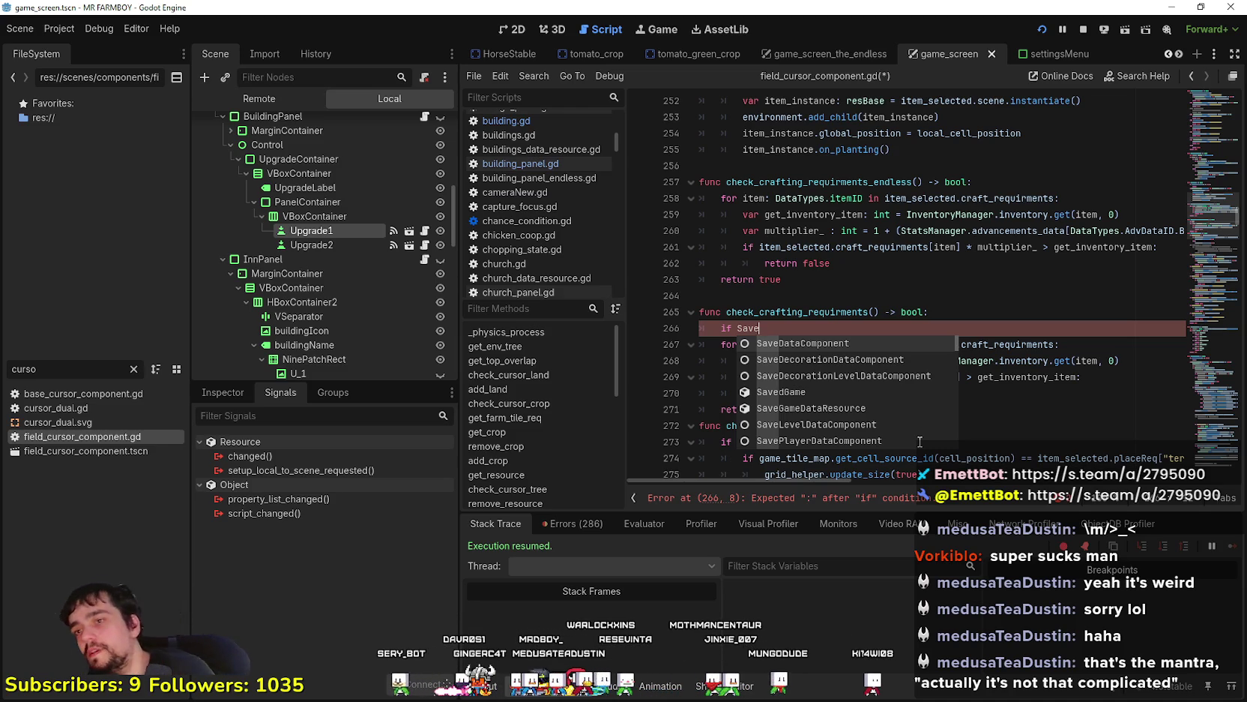
text(Game)
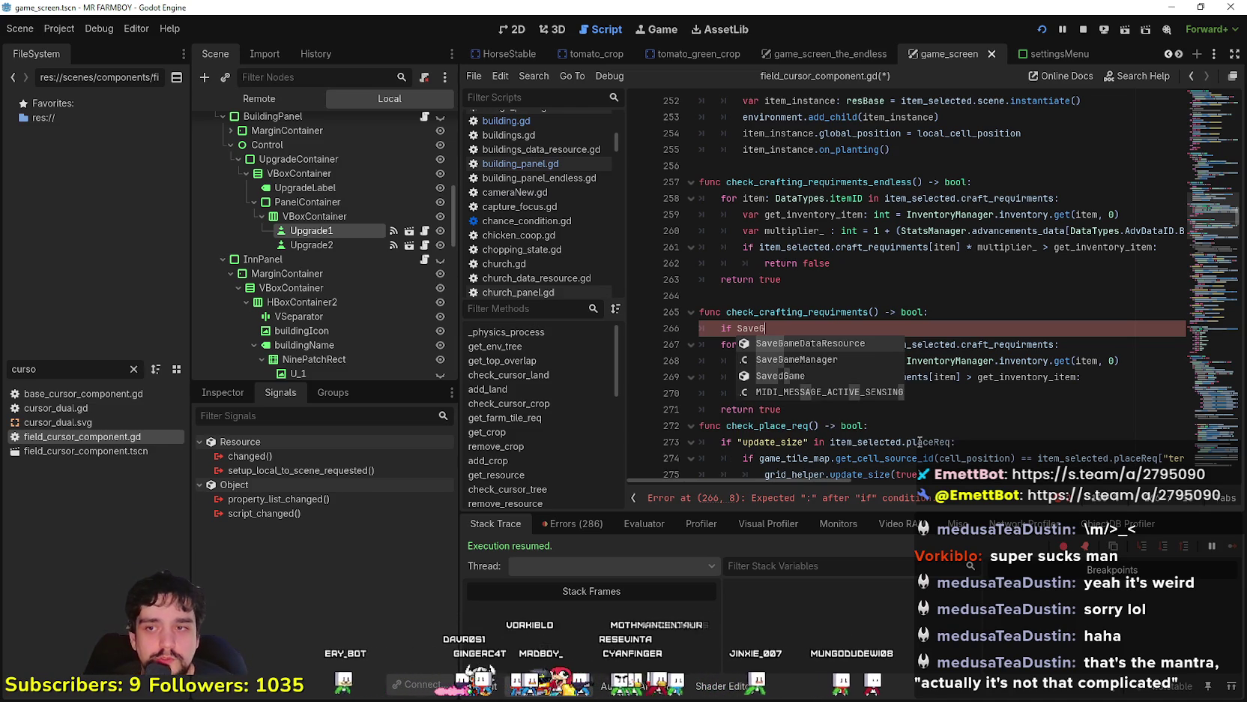
key(Down)
key(Return)
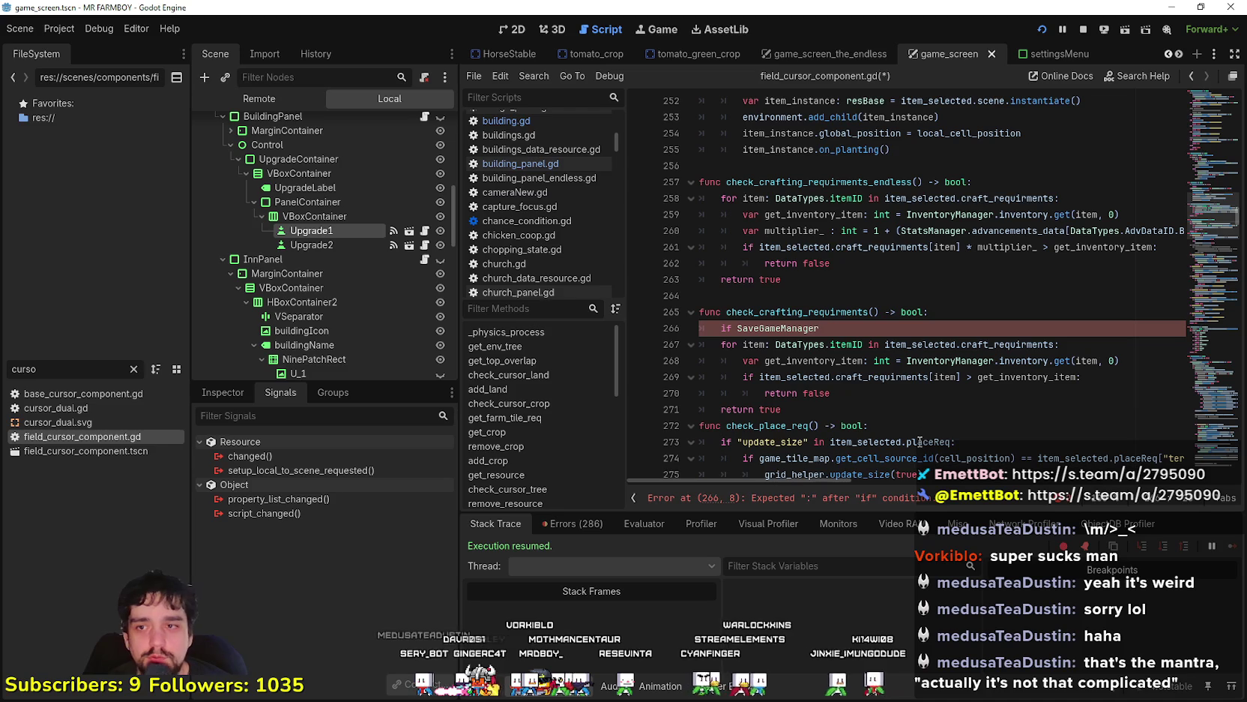
text(.current_farm_island.)
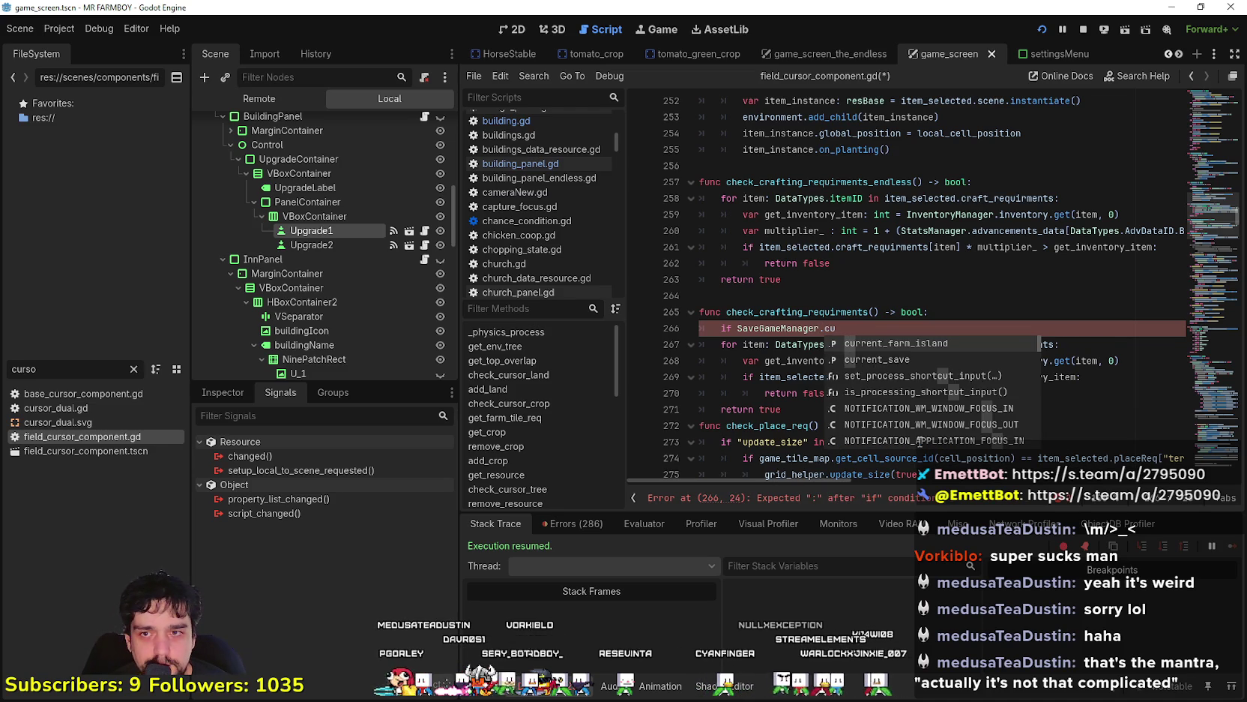
key(Return)
text(.)
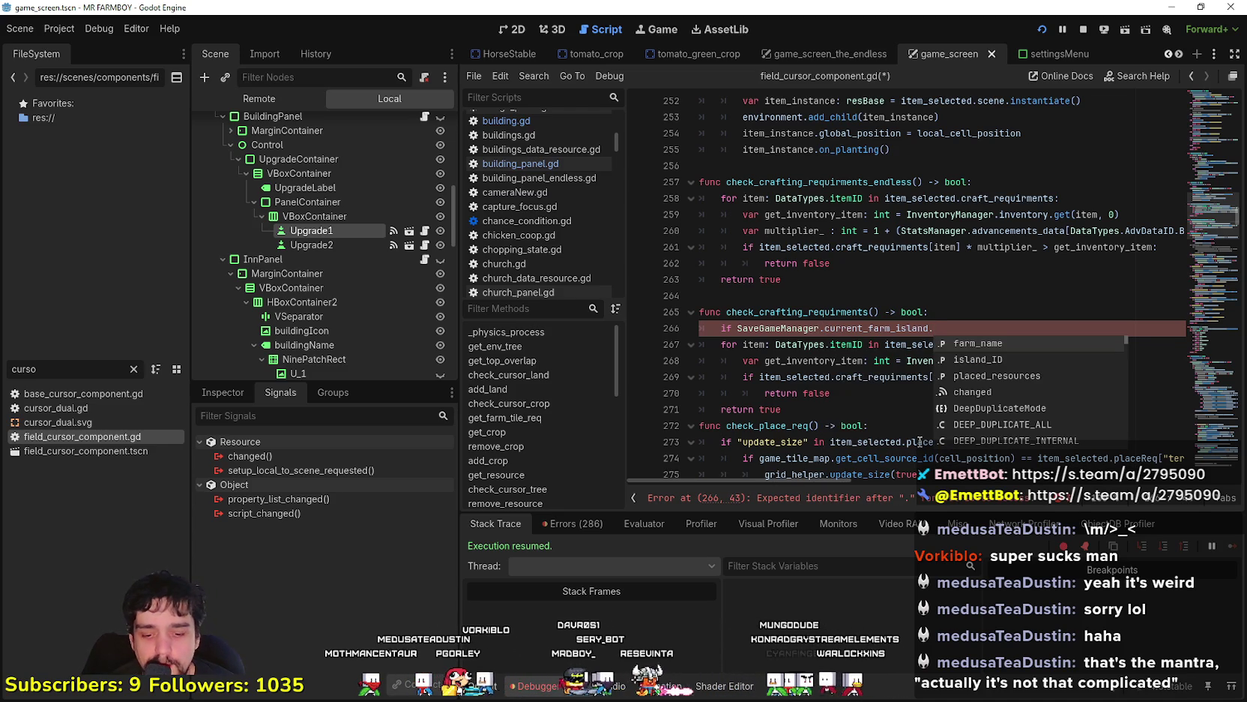
key(Down)
key(Return)
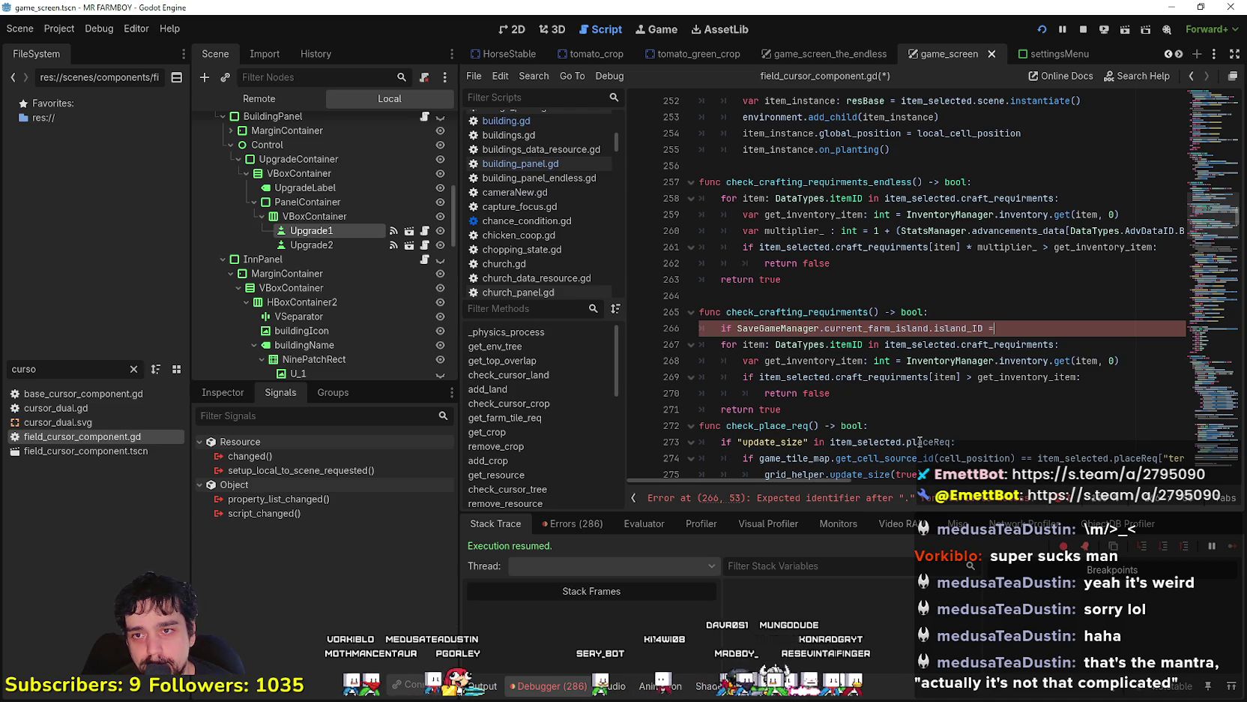
text( DataTypes.)
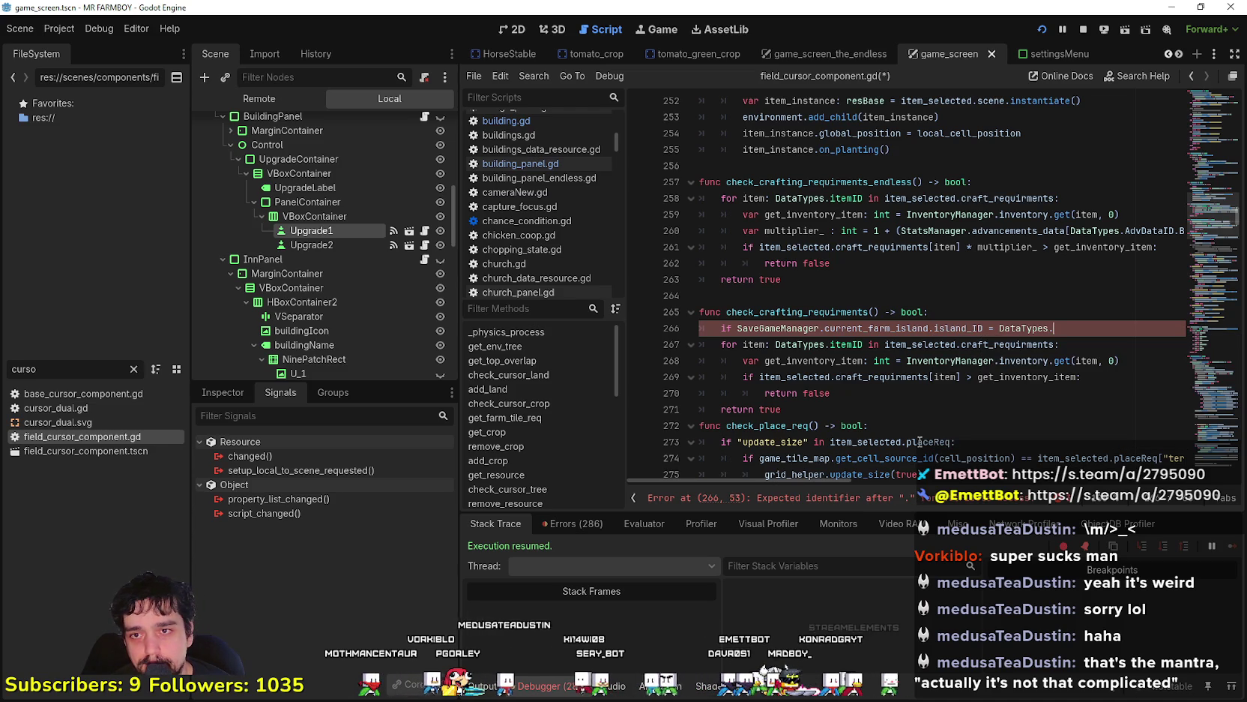
text(scenes.)
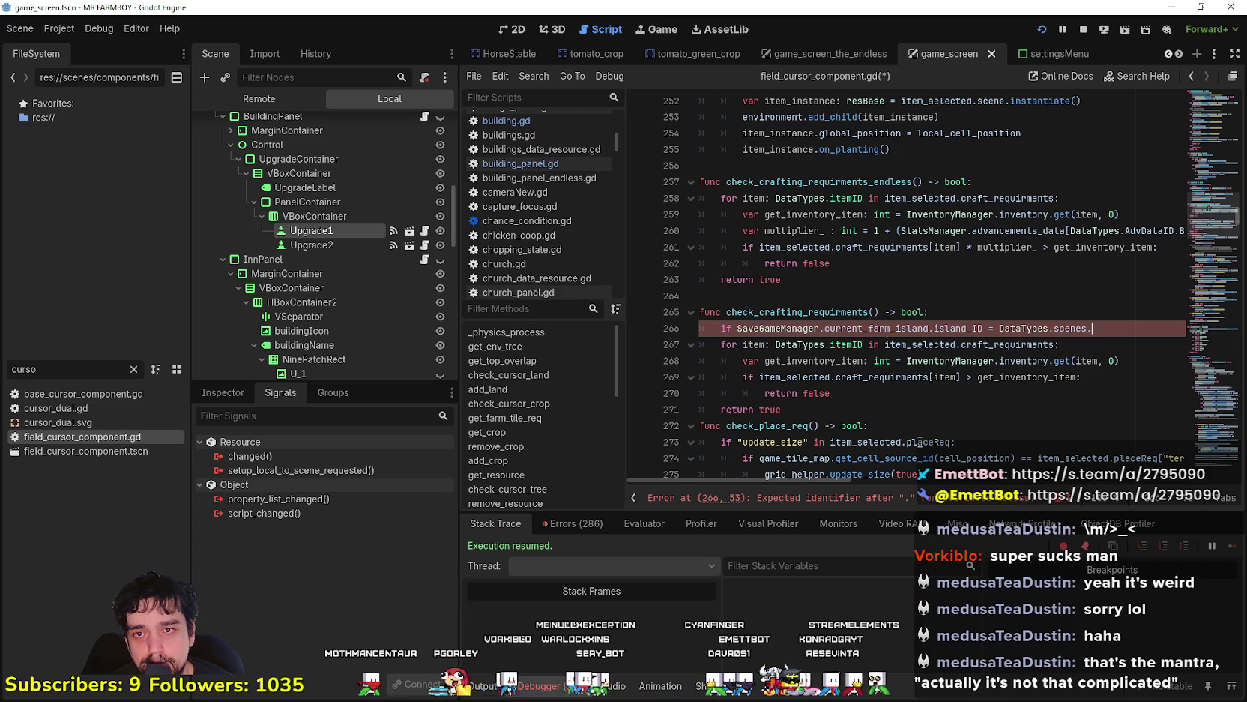
key(Down)
key(Down)
key(Down)
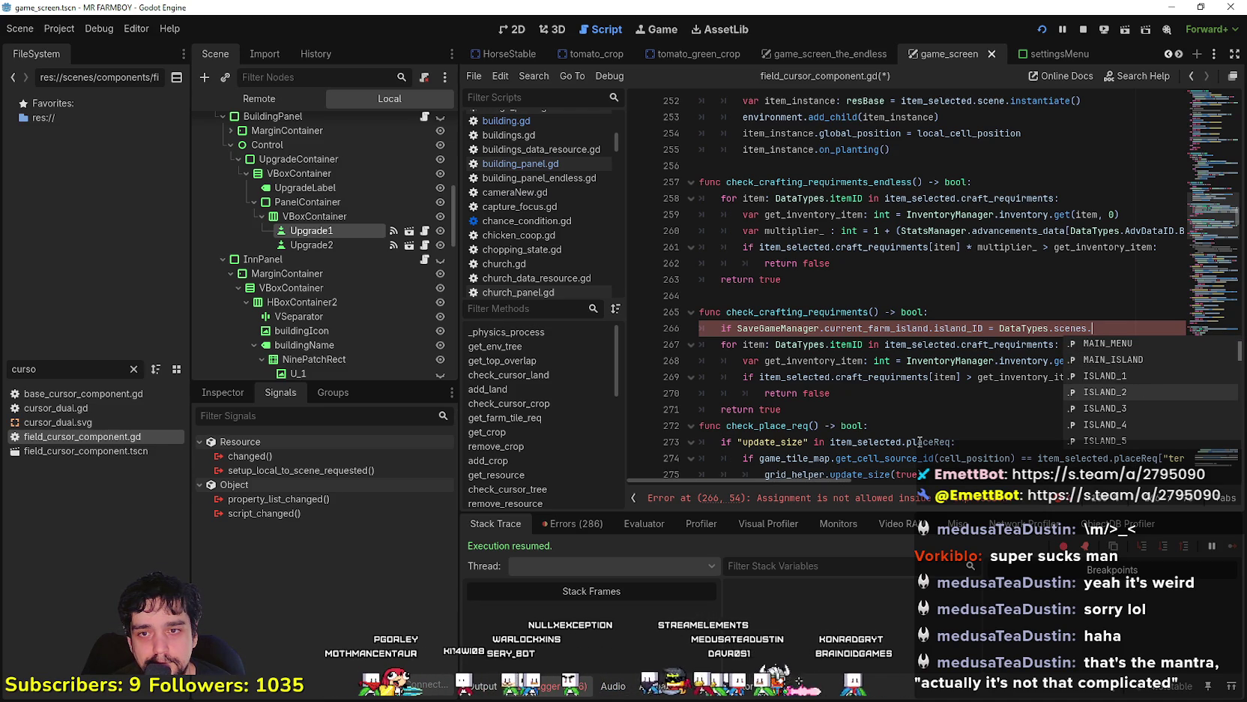
key(Return)
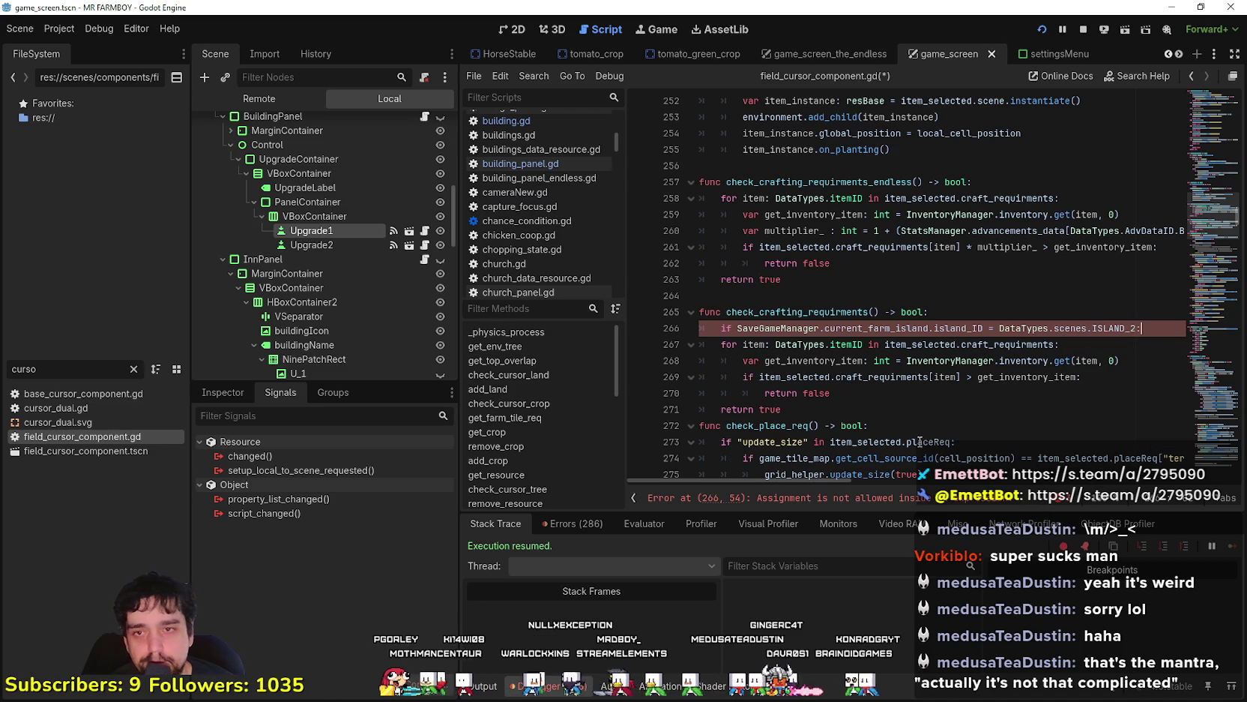
Inside that branch, call check_crafting_requirments_endless() followed by a bare return
key(Return)
text(check_crafting_requirments_endless())
key(Return)
text(return)
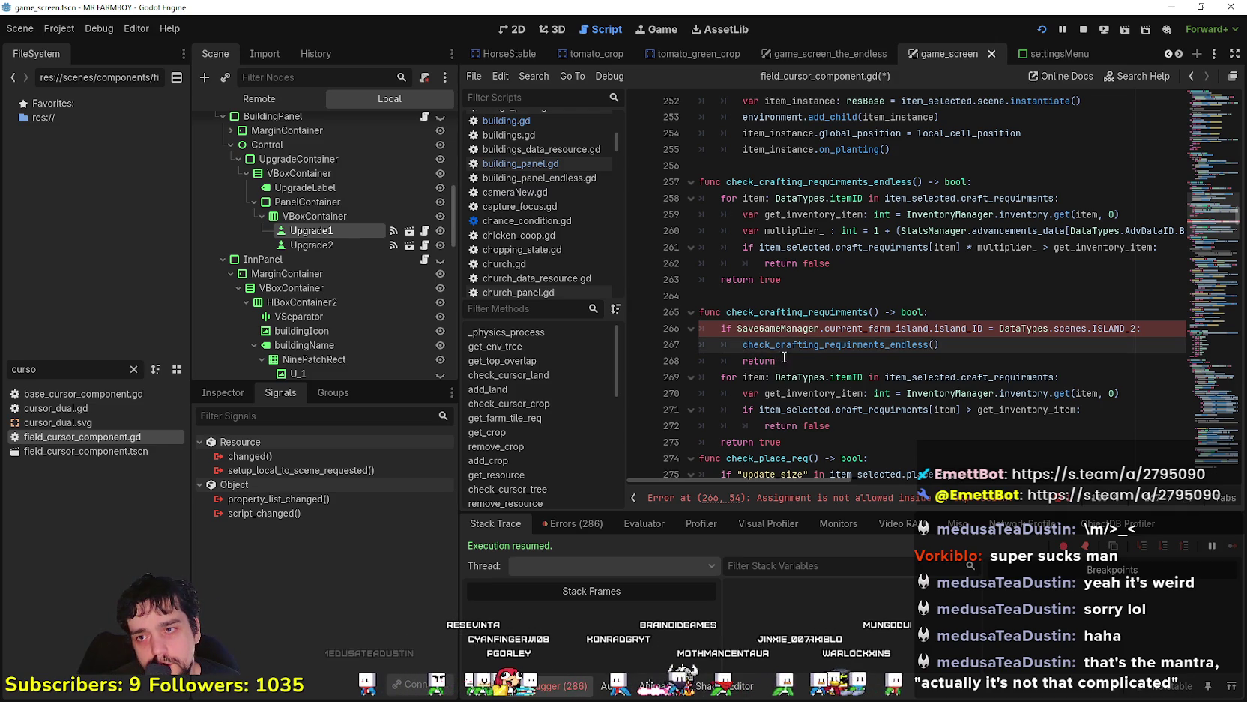
scroll(784, 371, down, 3)
scroll(785, 372, down, 5)
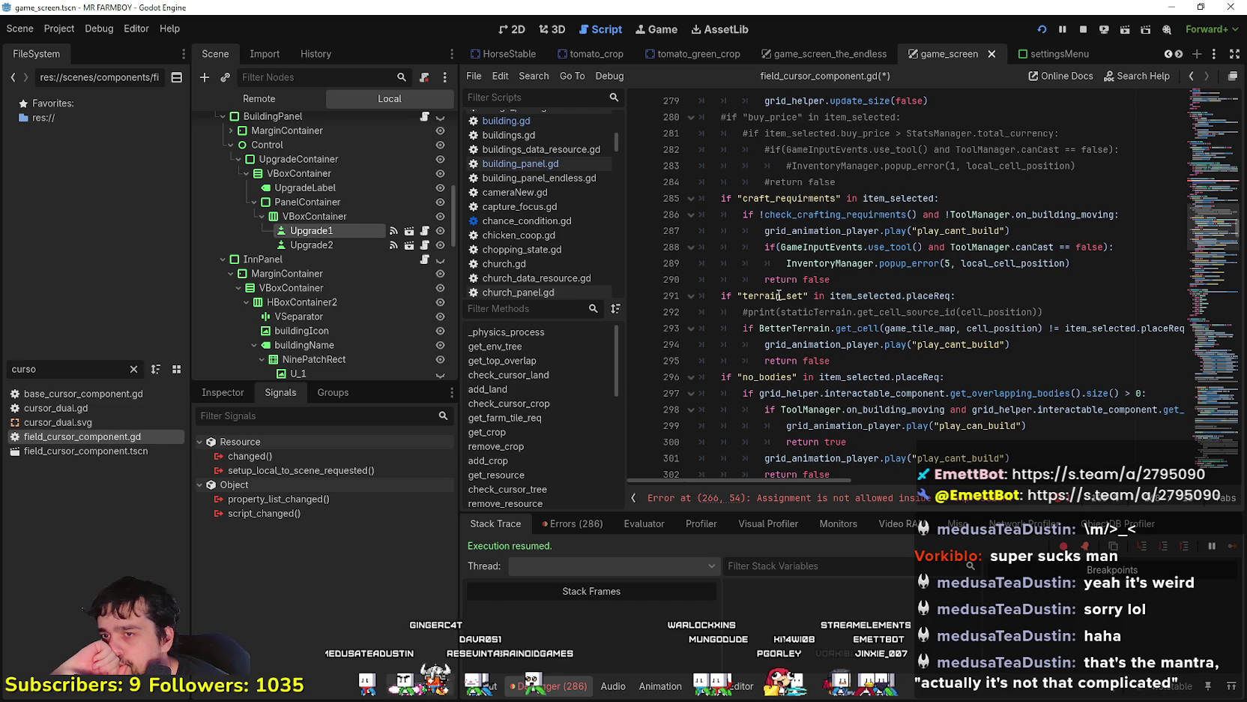
click(912, 279)
key(shift+Home)
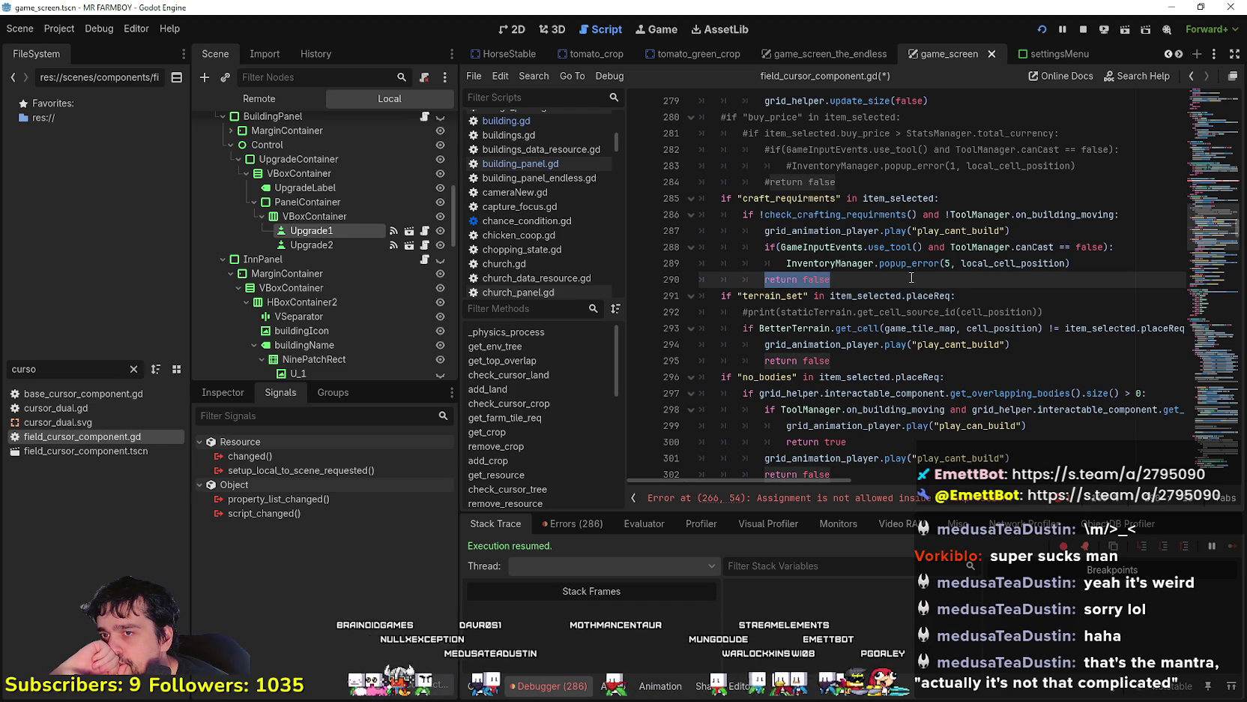
scroll(912, 279, up, 7)
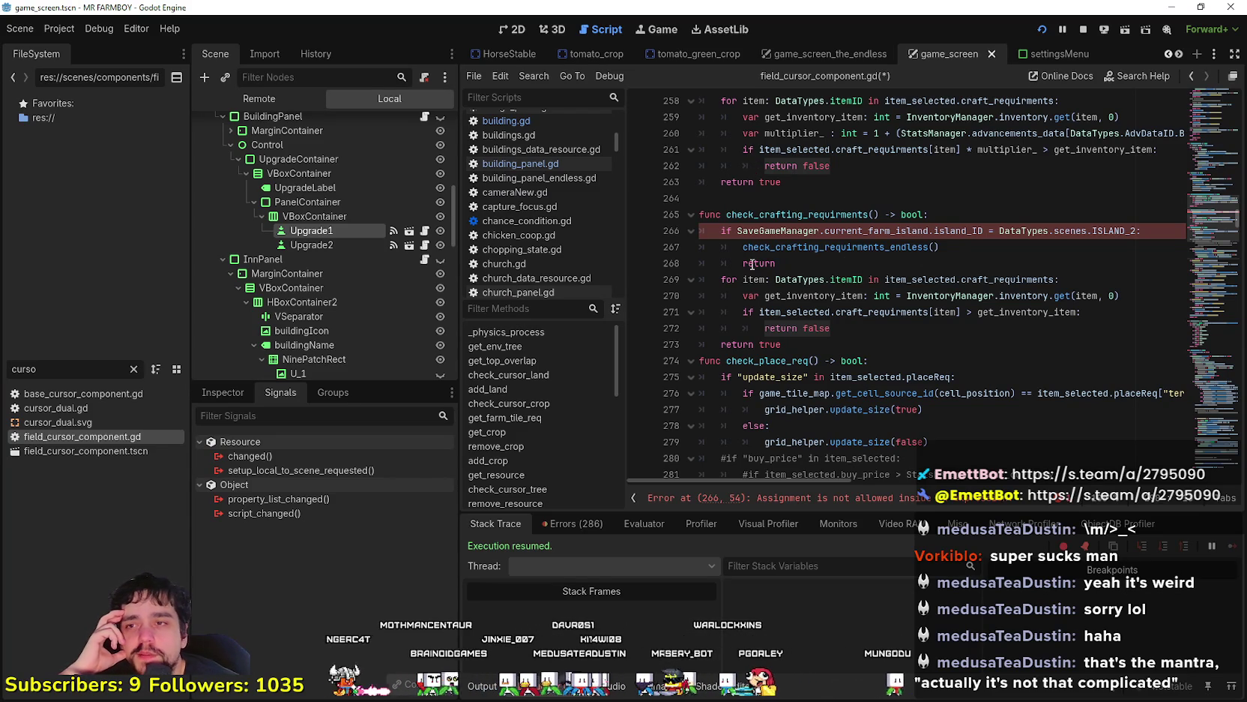
Change the ISLAND_2 condition's = to == and review the return lines
click(786, 254)
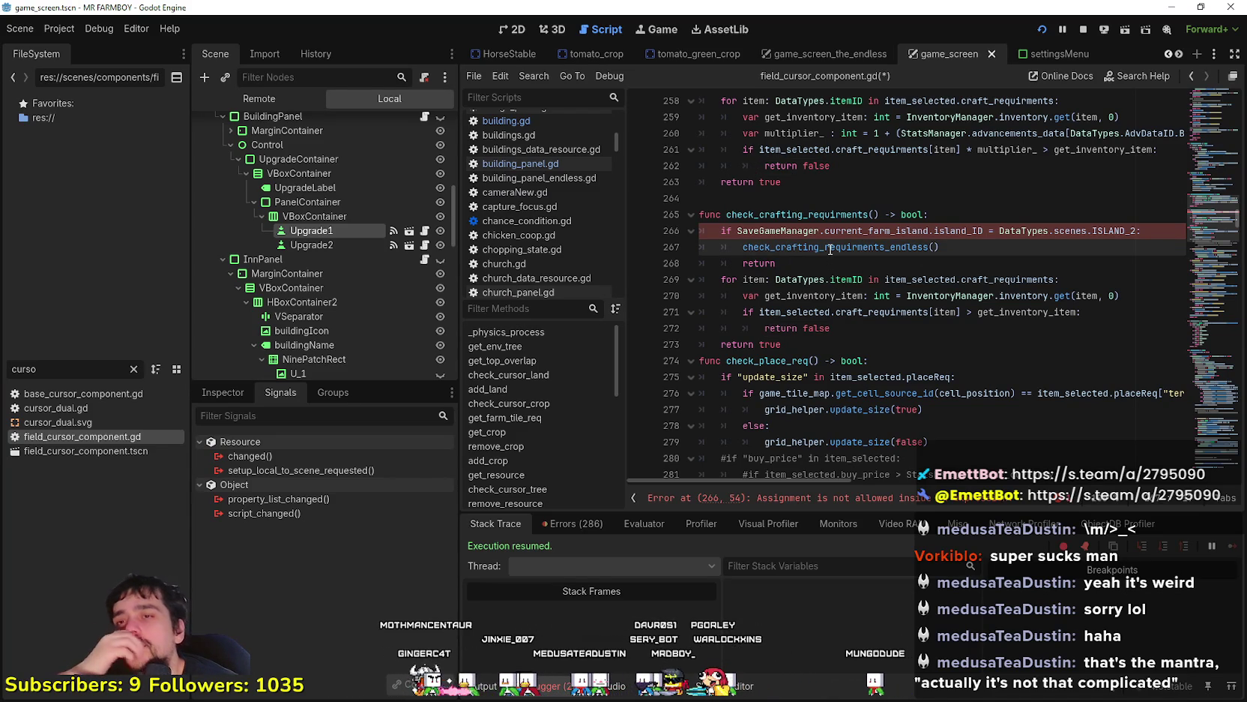
click(999, 234)
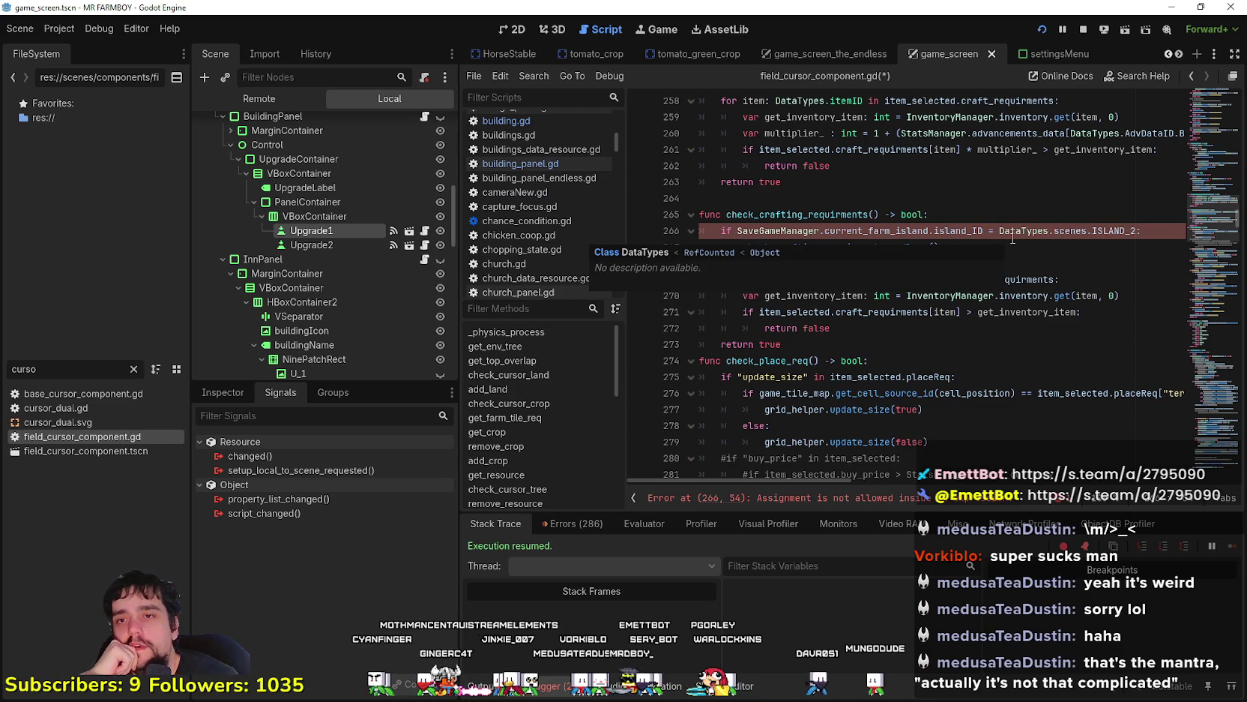
text(=)
click(854, 264)
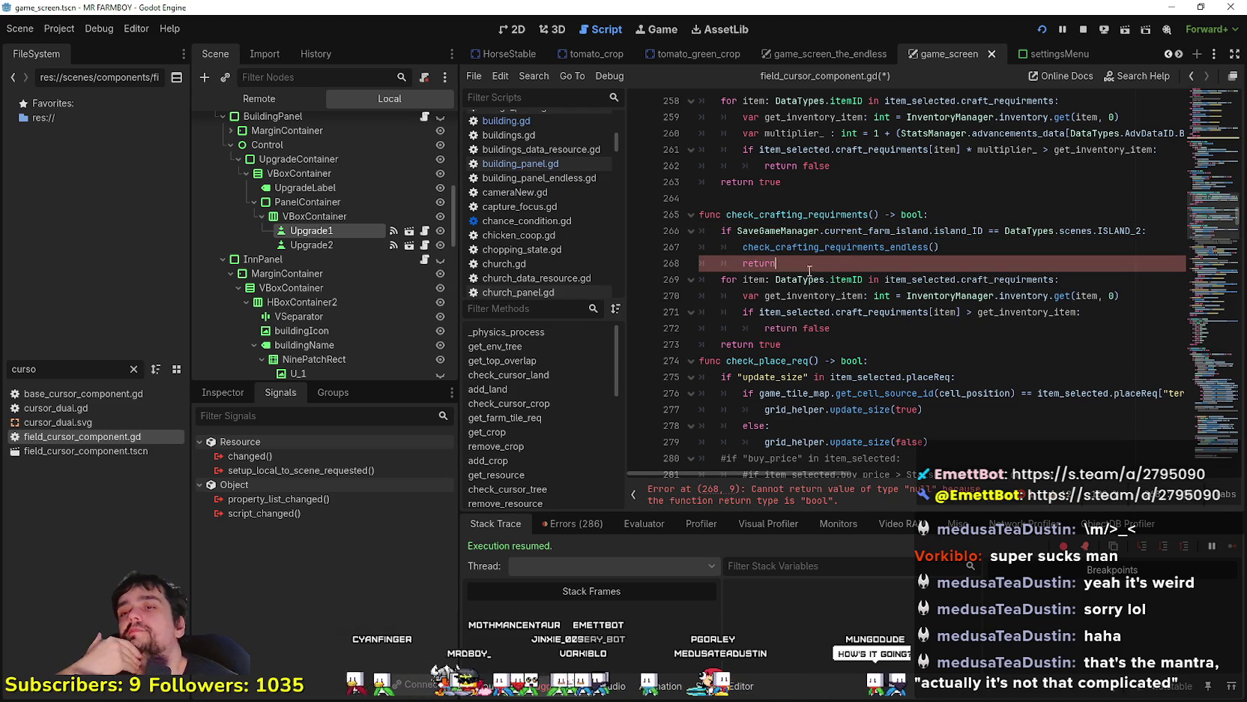
drag(777, 264, 697, 264)
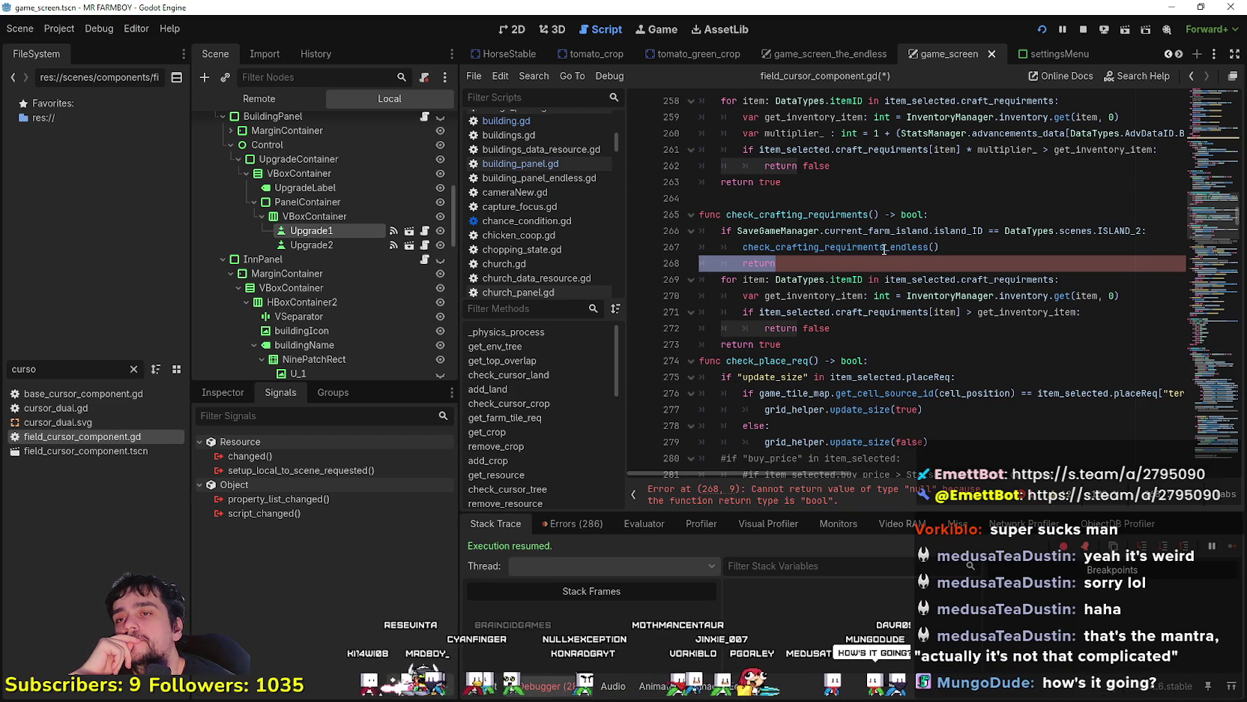
click(828, 229)
double_click(829, 249)
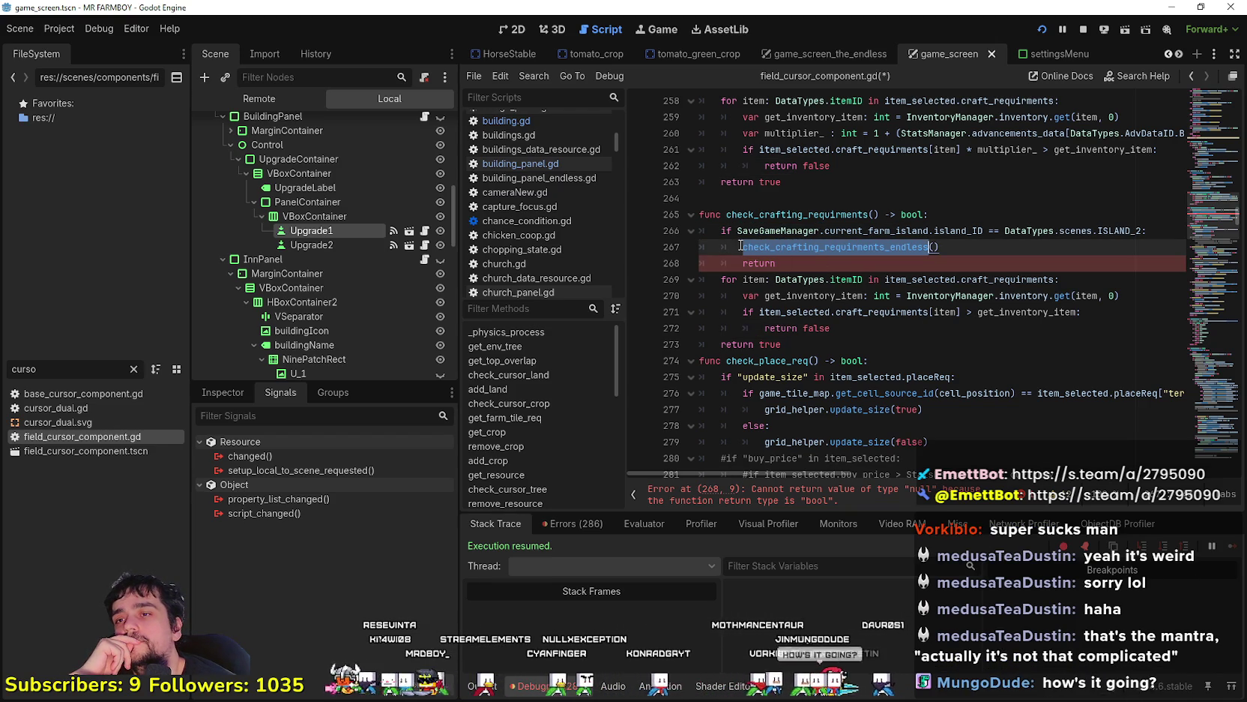
click(740, 247)
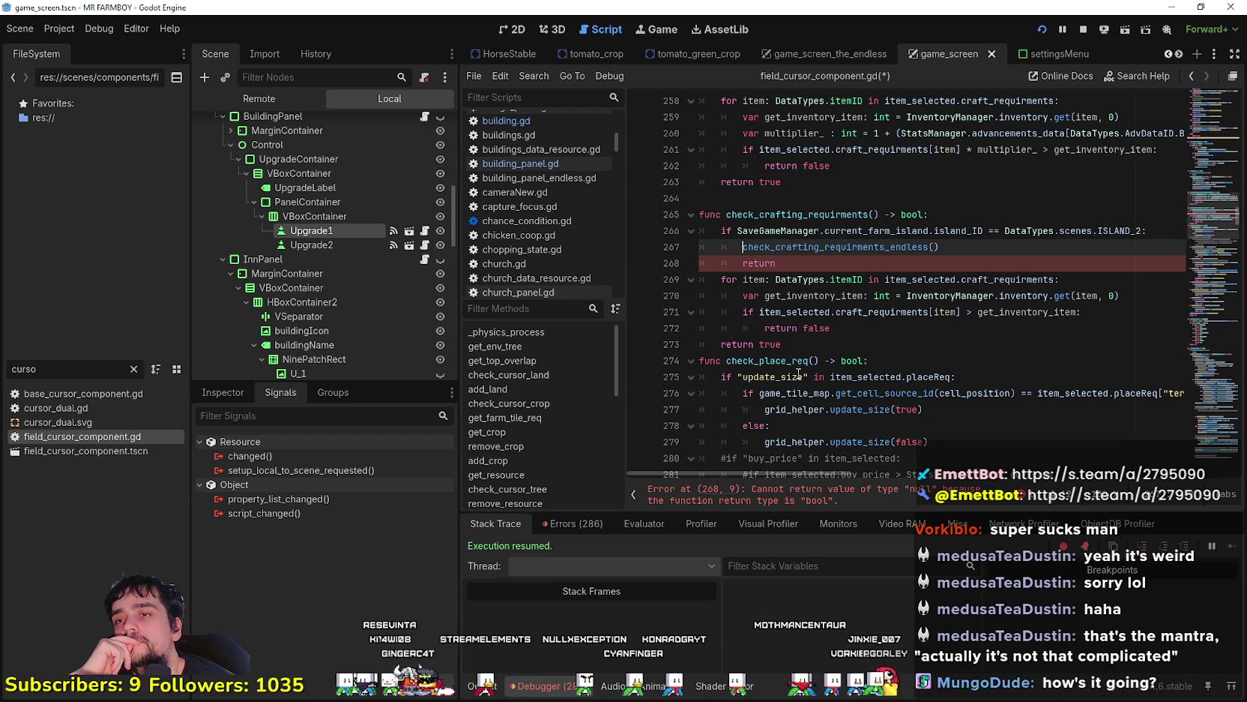
scroll(810, 364, down, 2)
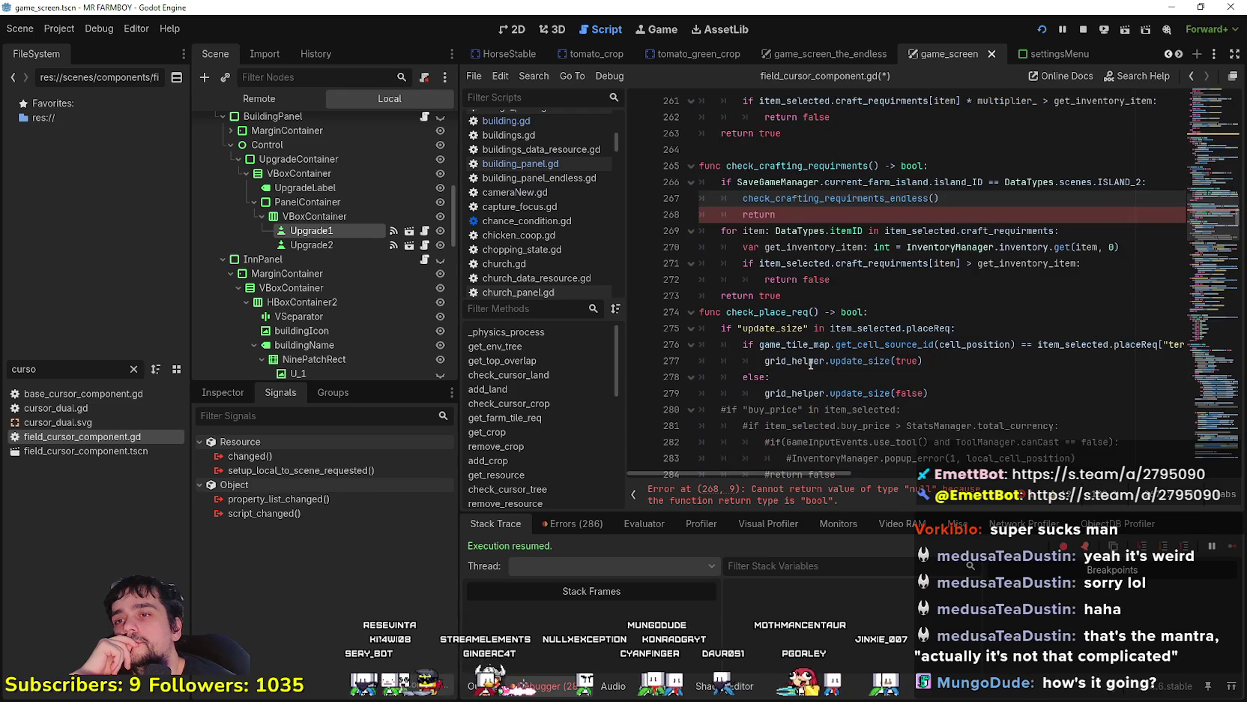
drag(832, 279, 765, 276)
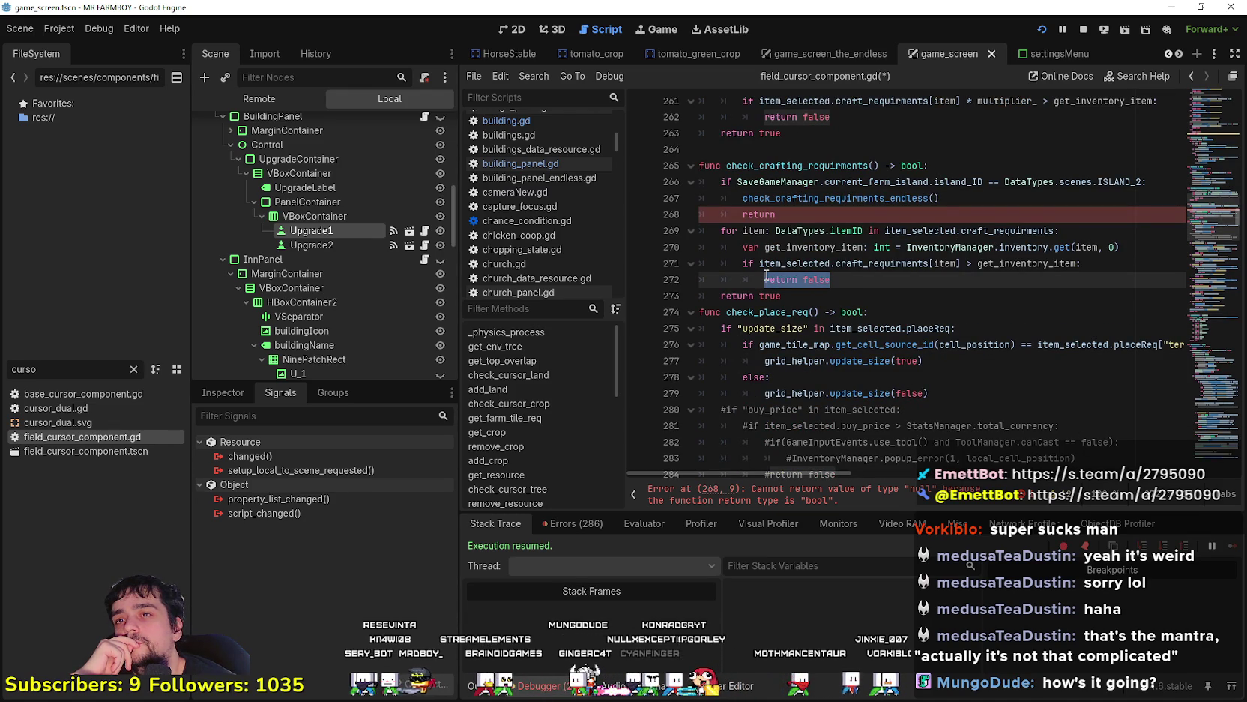
click(738, 217)
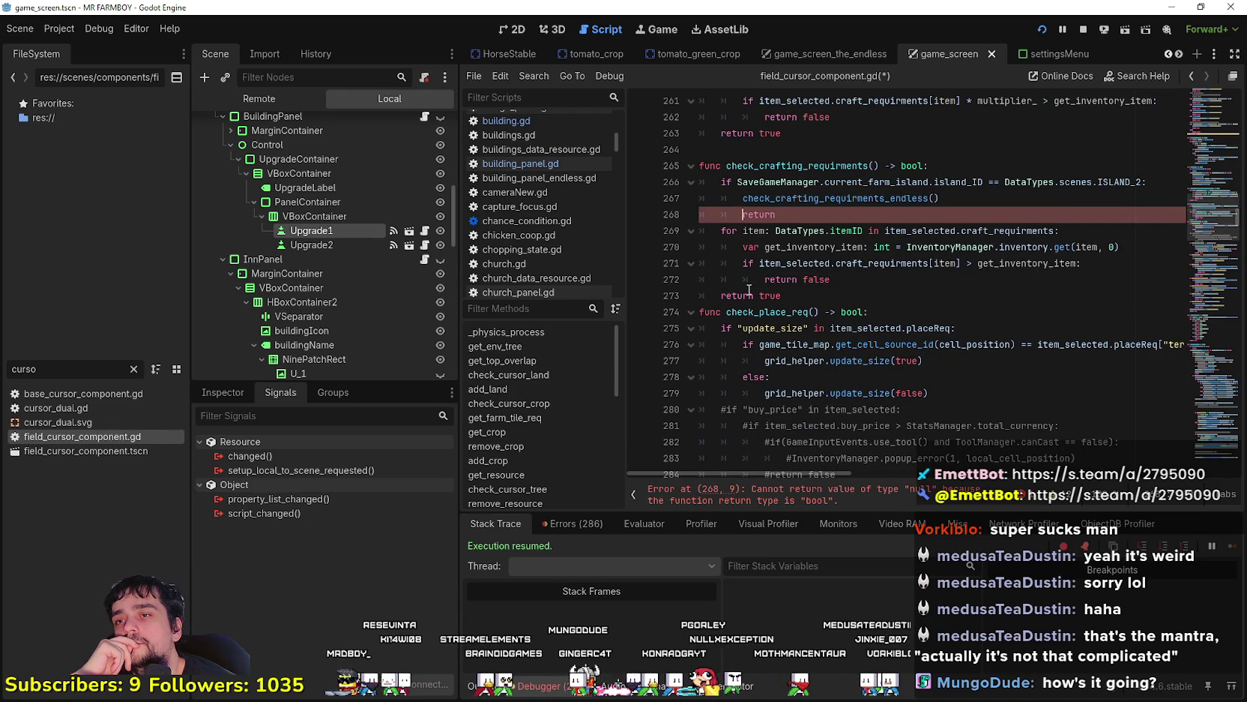
Turn the endless call into an if condition with an indented return true beneath it
click(739, 195)
text(if)
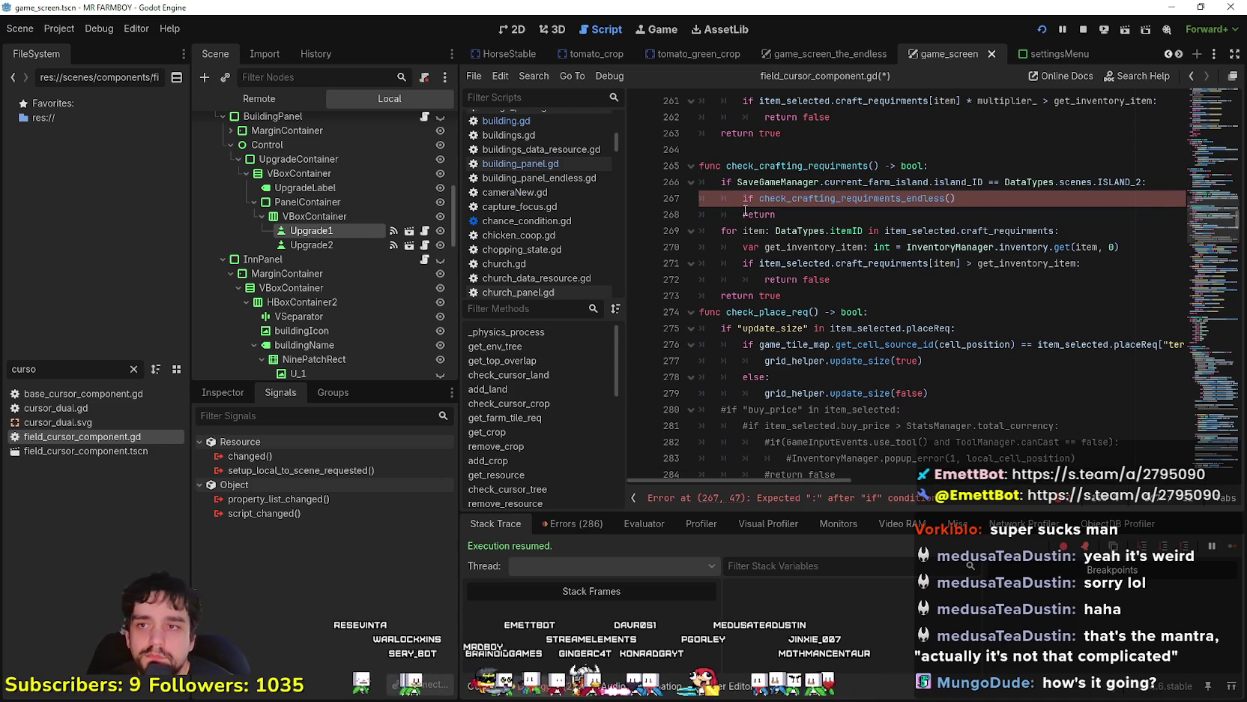
click(1005, 198)
text(:)
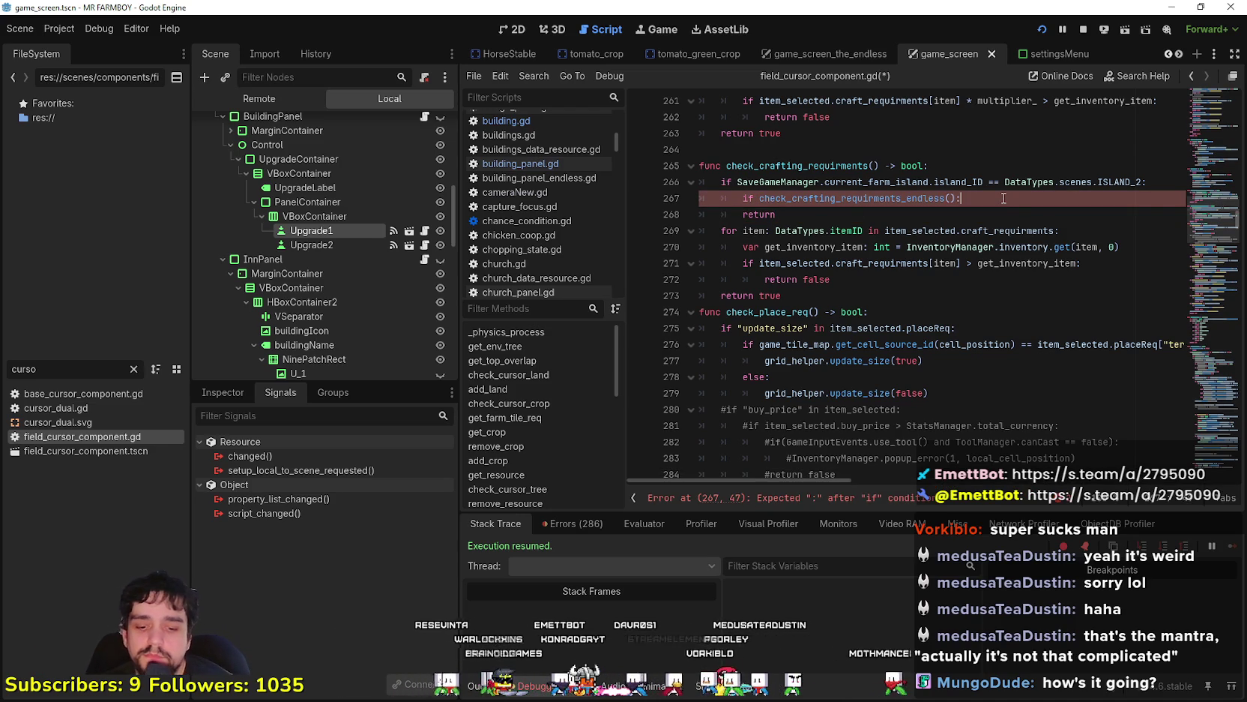
click(830, 215)
key(Home)
key(Tab)
key(End)
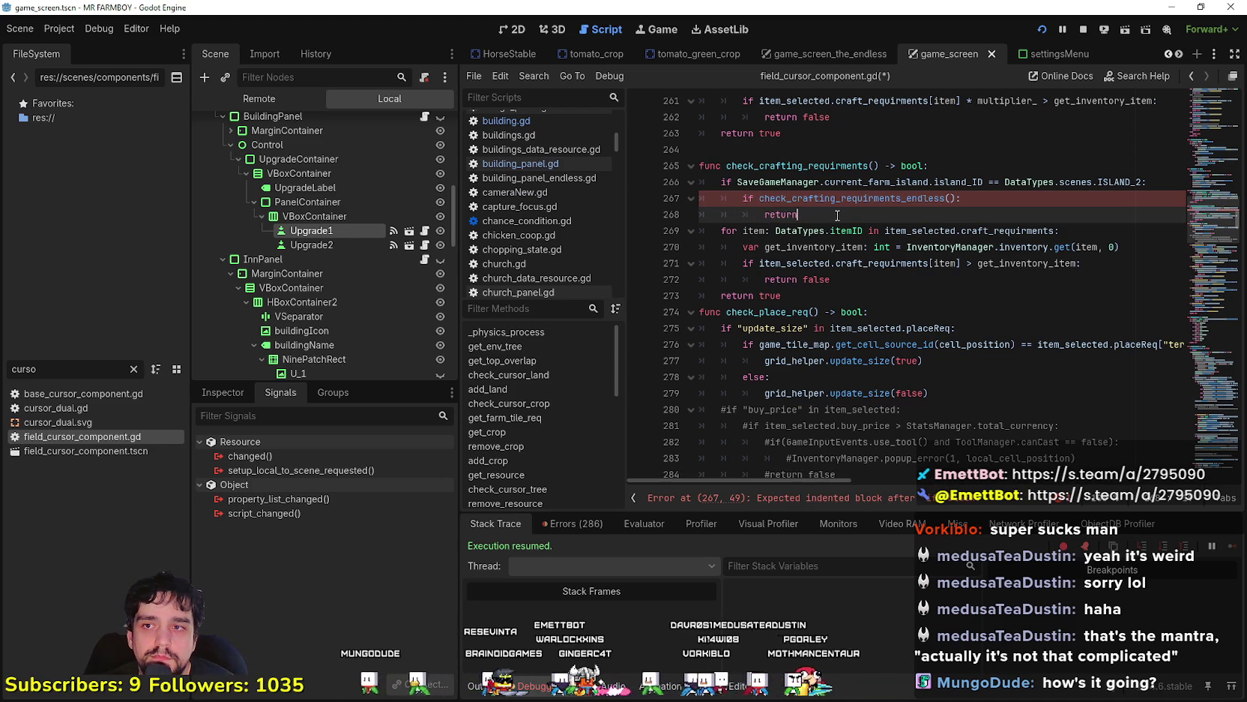
text( true)
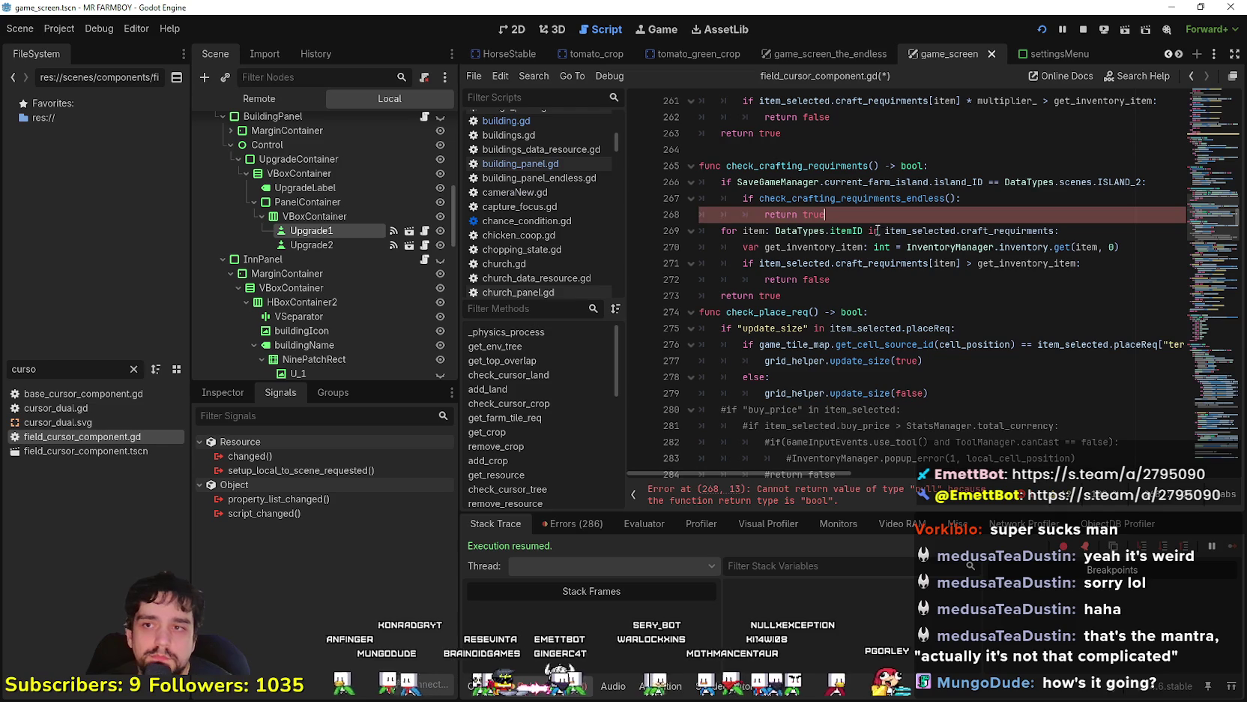
key(Return)
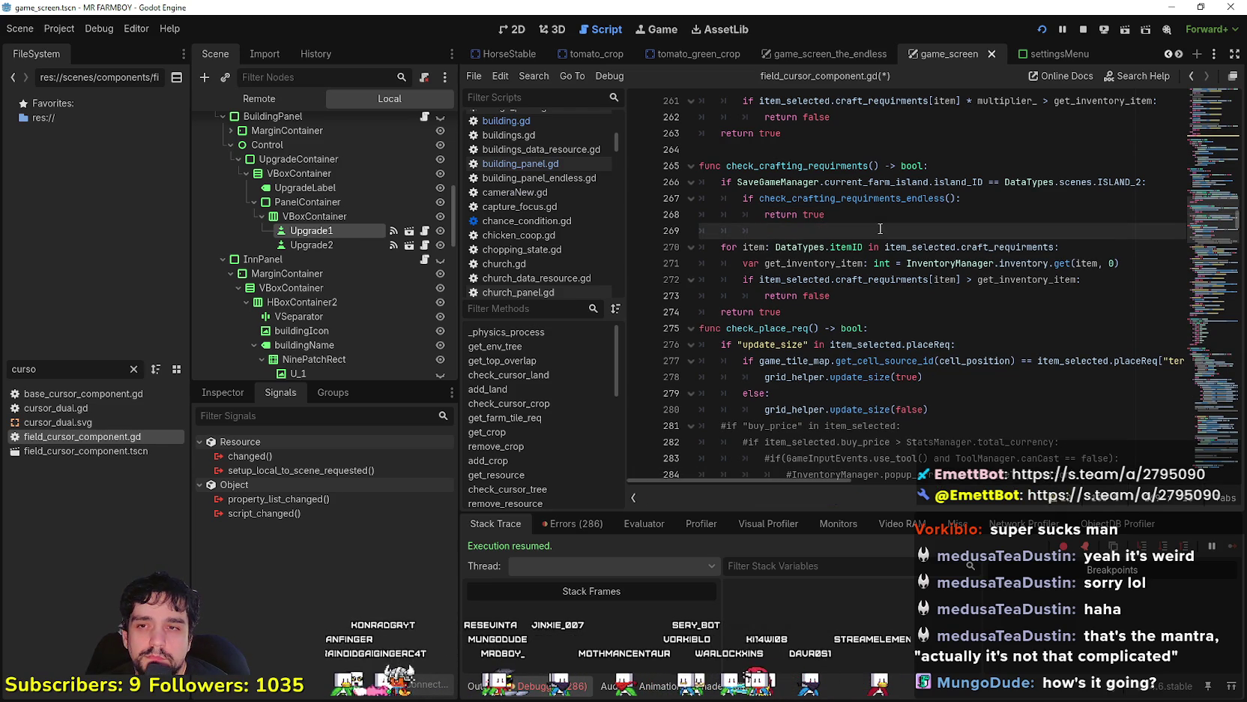
Add an else: branch that returns false and save the script
text(else:)
key(Return)
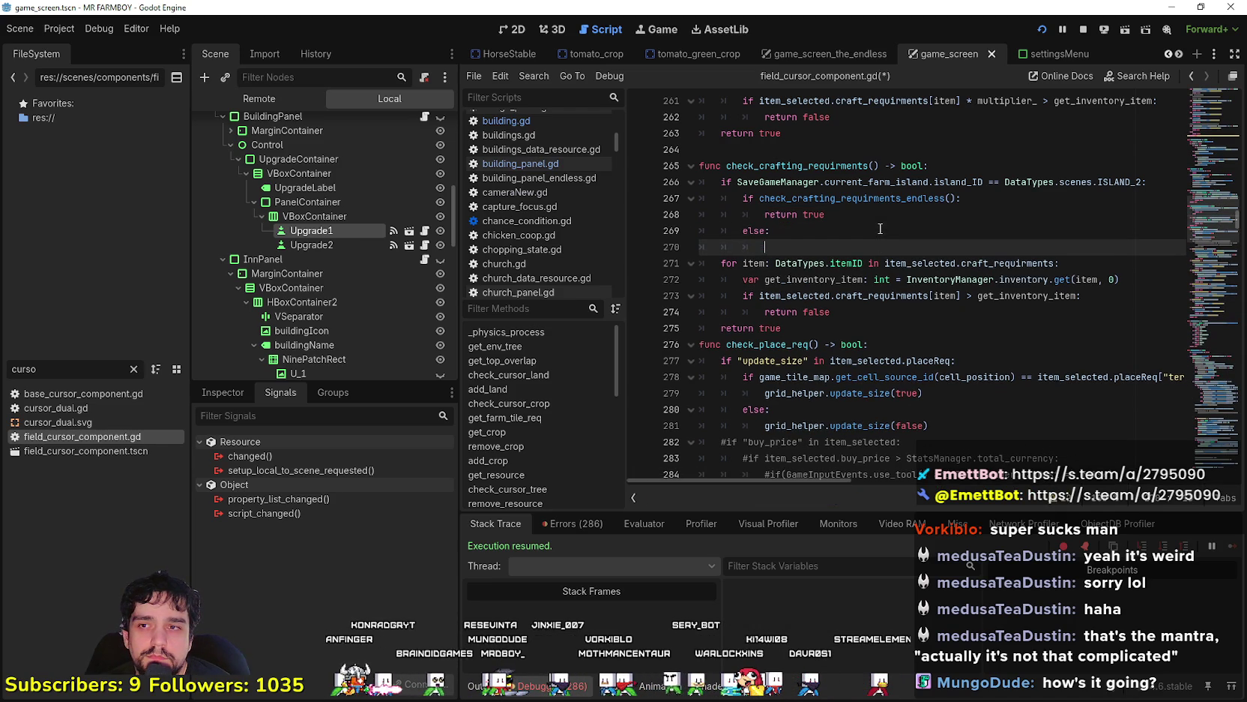
text(return false)
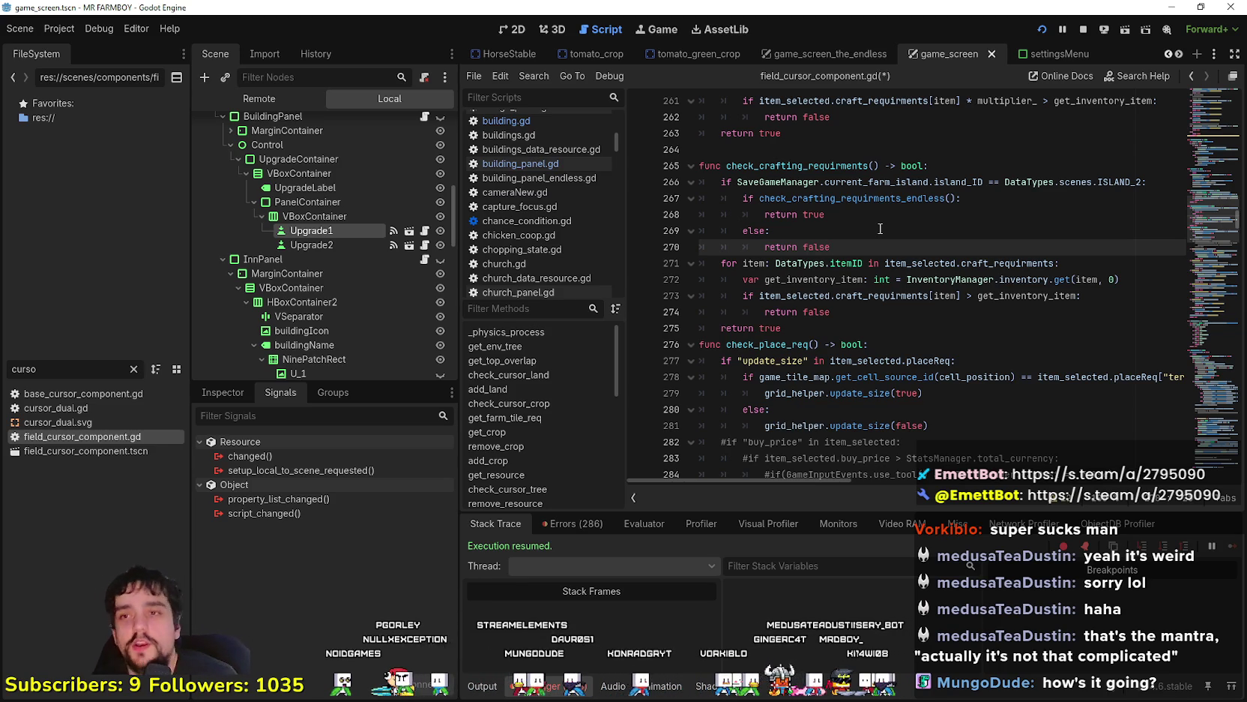
key(ctrl+s)
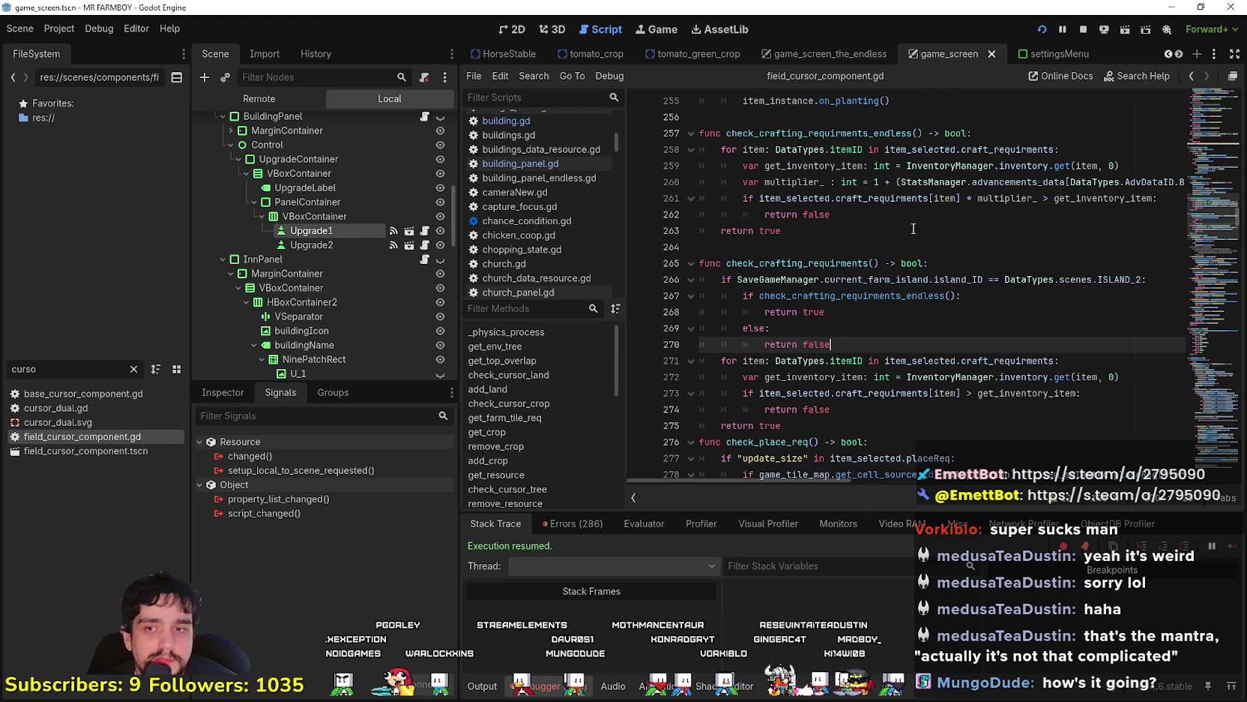
Set breakpoints on the return true and return false lines
click(912, 230)
click(929, 250)
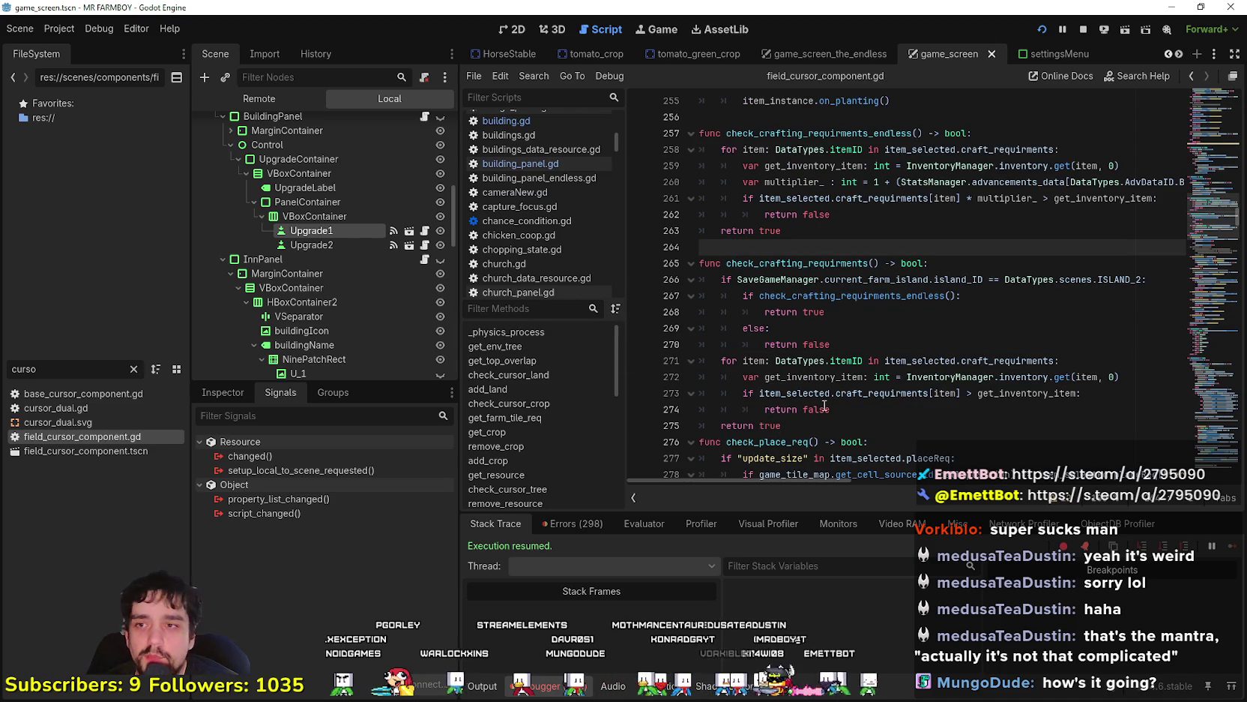
click(857, 349)
click(639, 312)
click(639, 361)
click(639, 344)
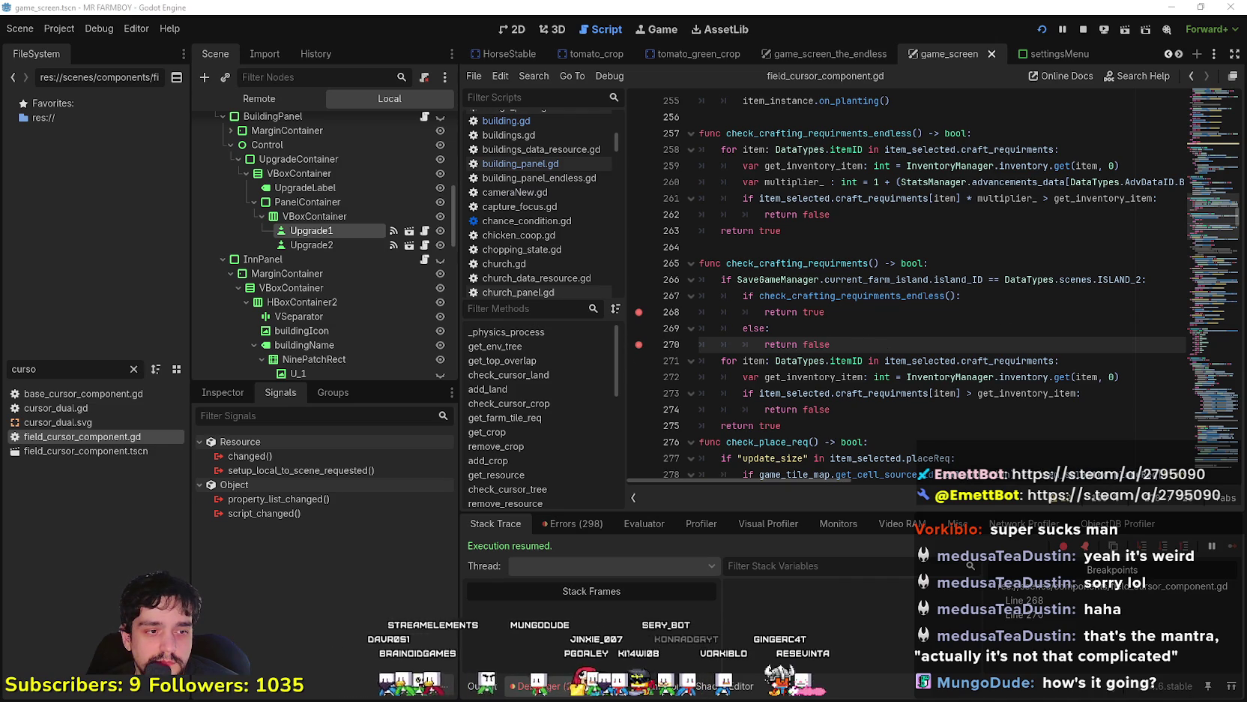
key(alt+Tab)
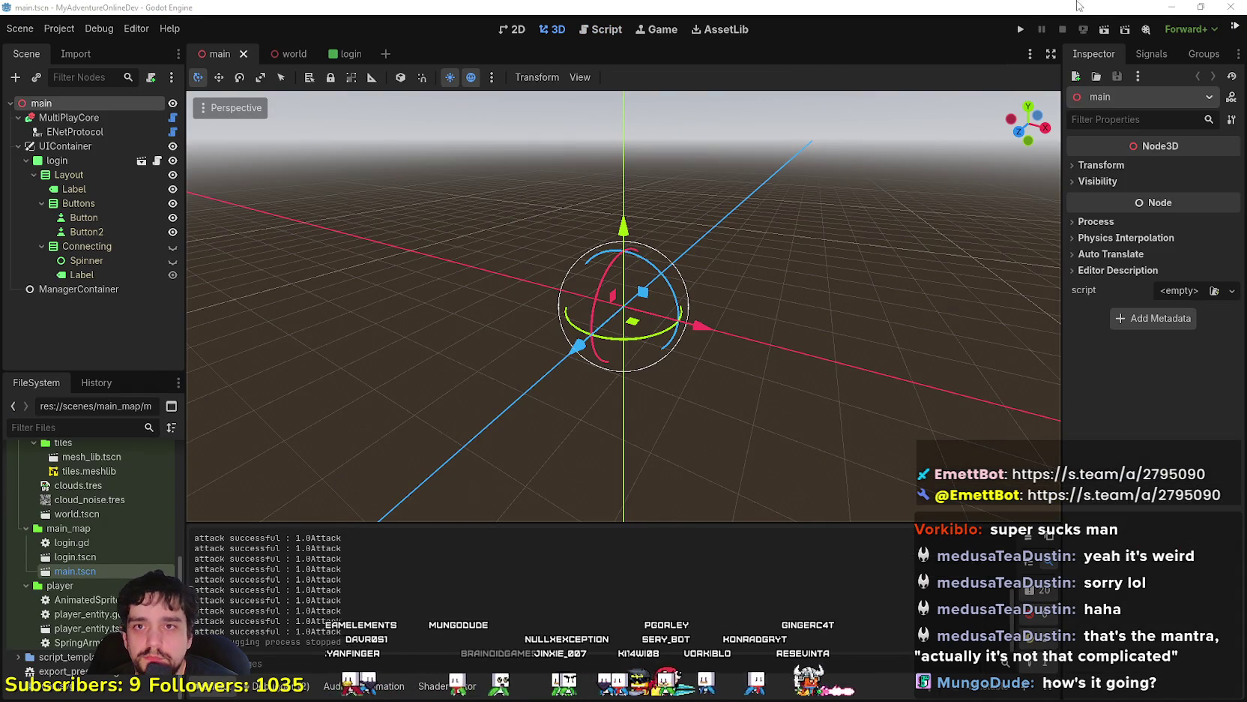
Launch MR FARMBOY with F5 and continue past the crafting breakpoint twice in the debugger
click(1164, 8)
key(F5)
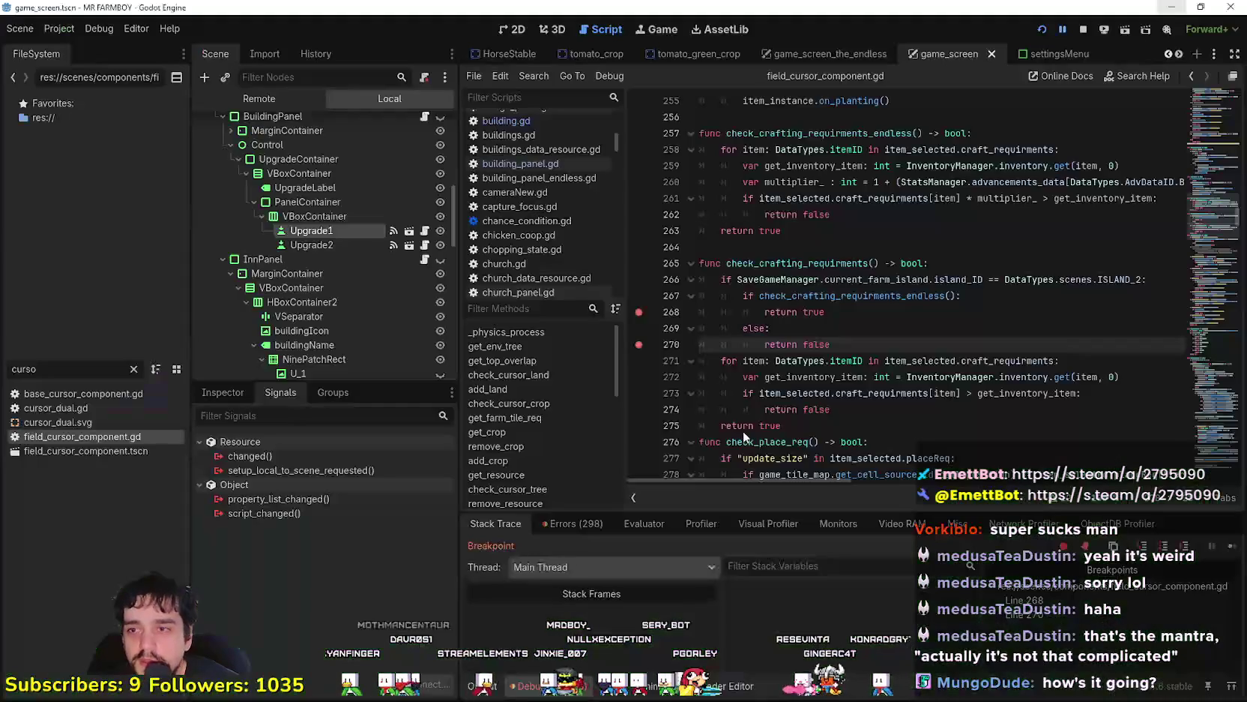
click(1235, 547)
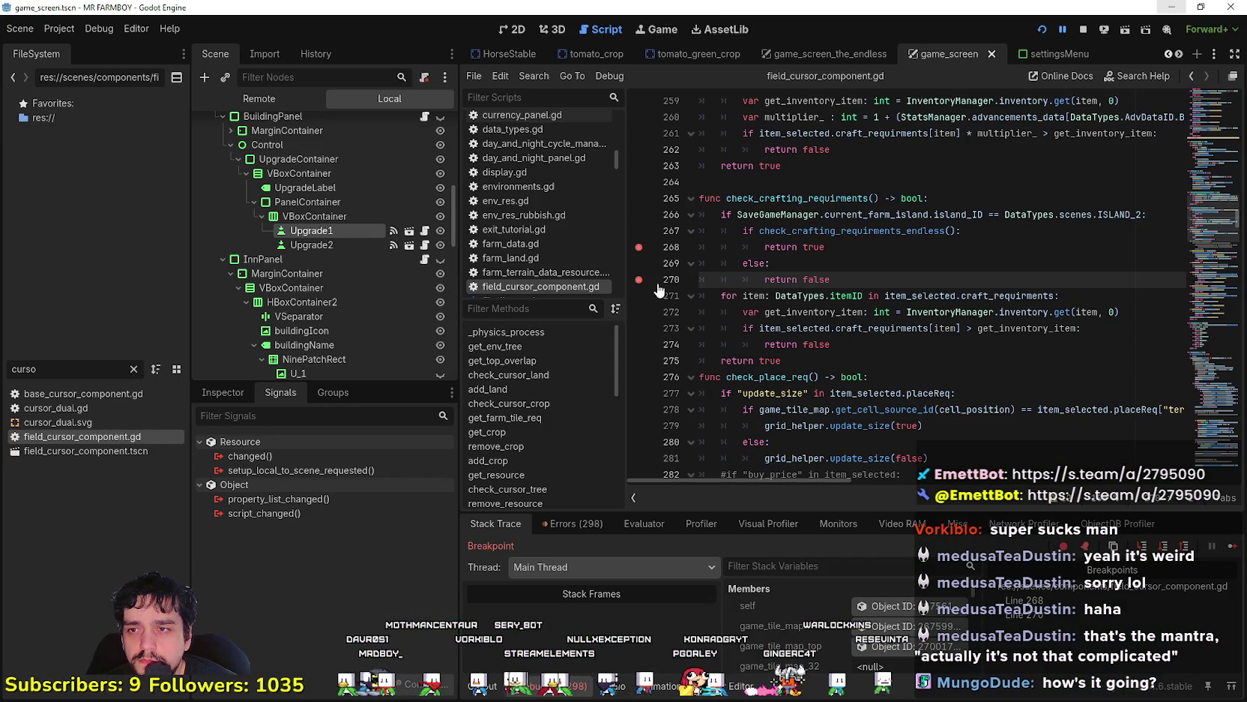
click(898, 277)
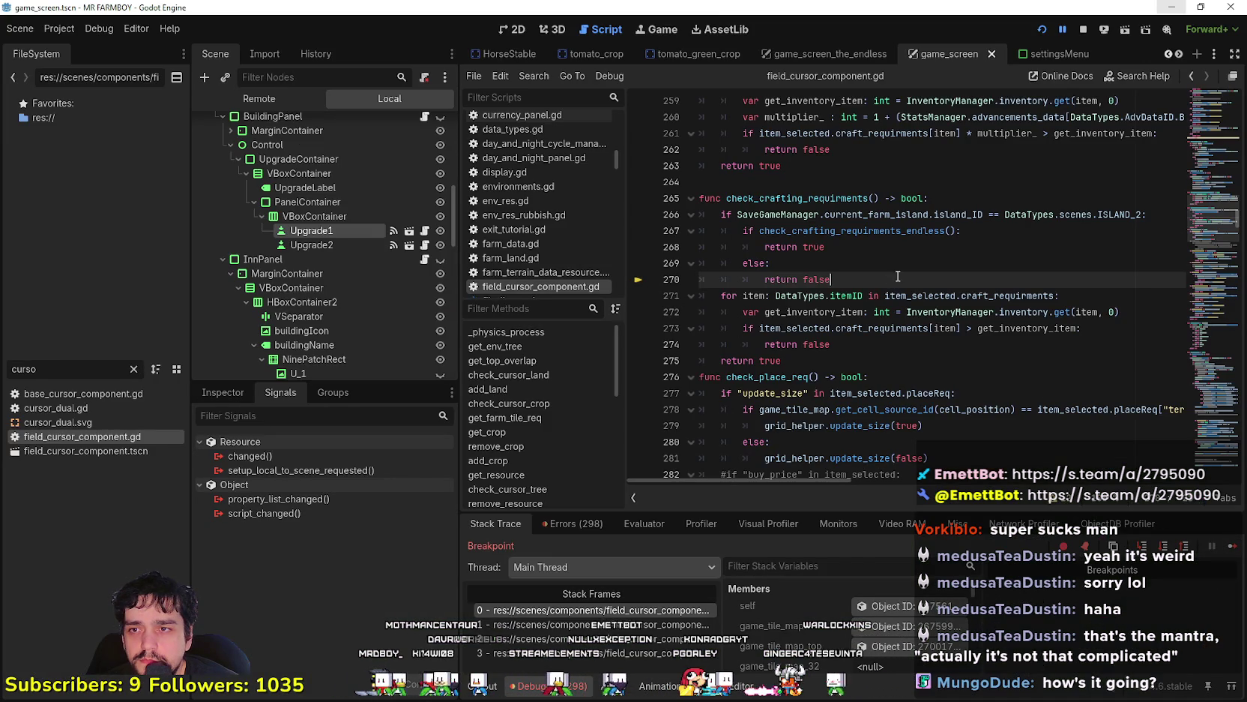
click(1231, 550)
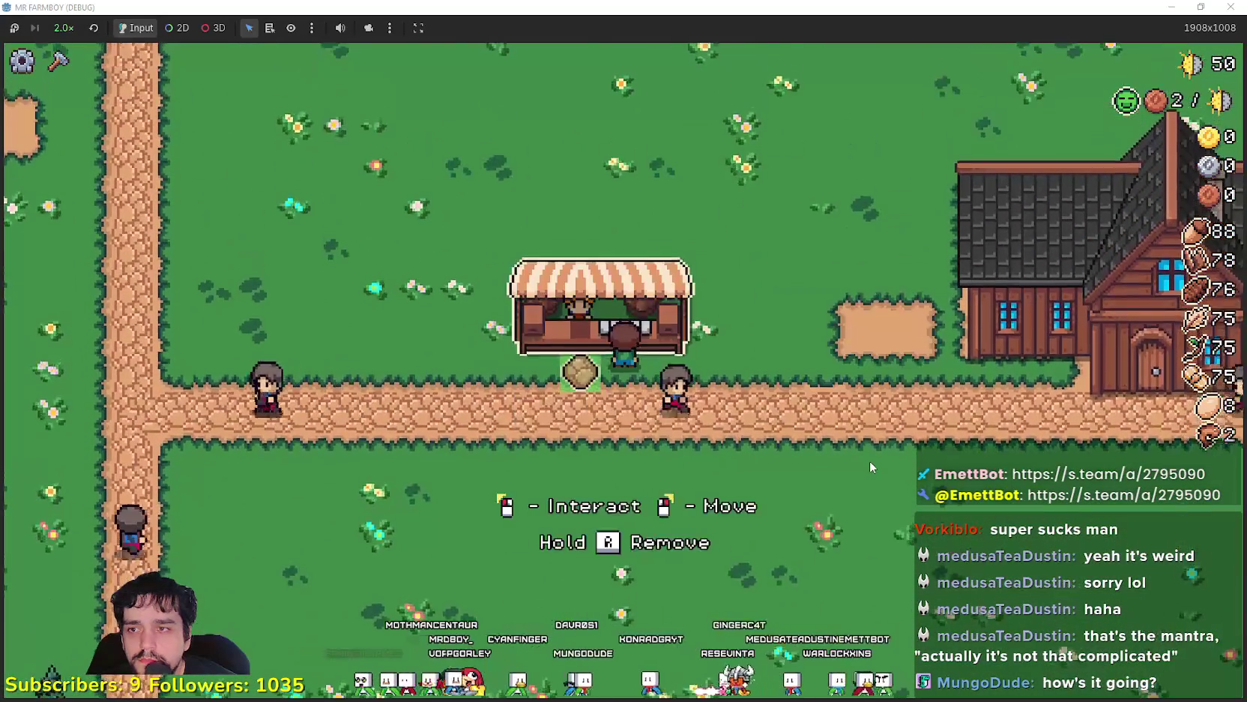
Remove the placed market stall with R and pick Market from the Crafting panel
click(870, 459)
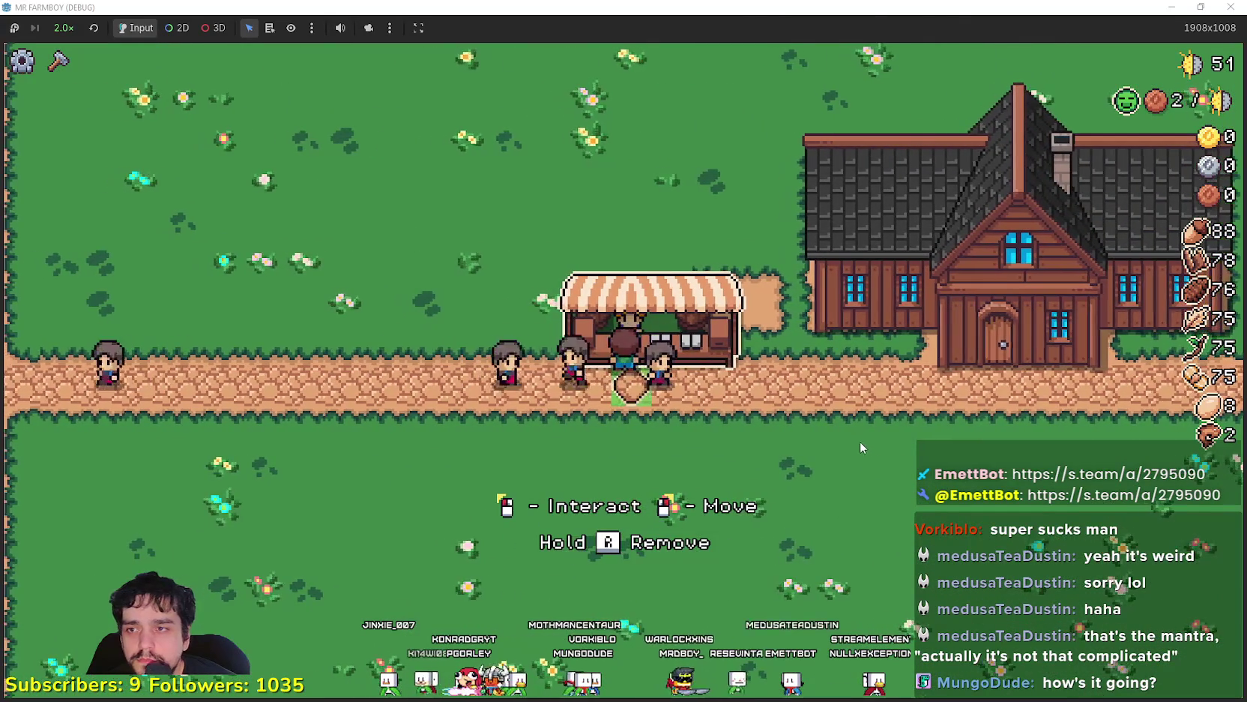
key(r)
click(58, 62)
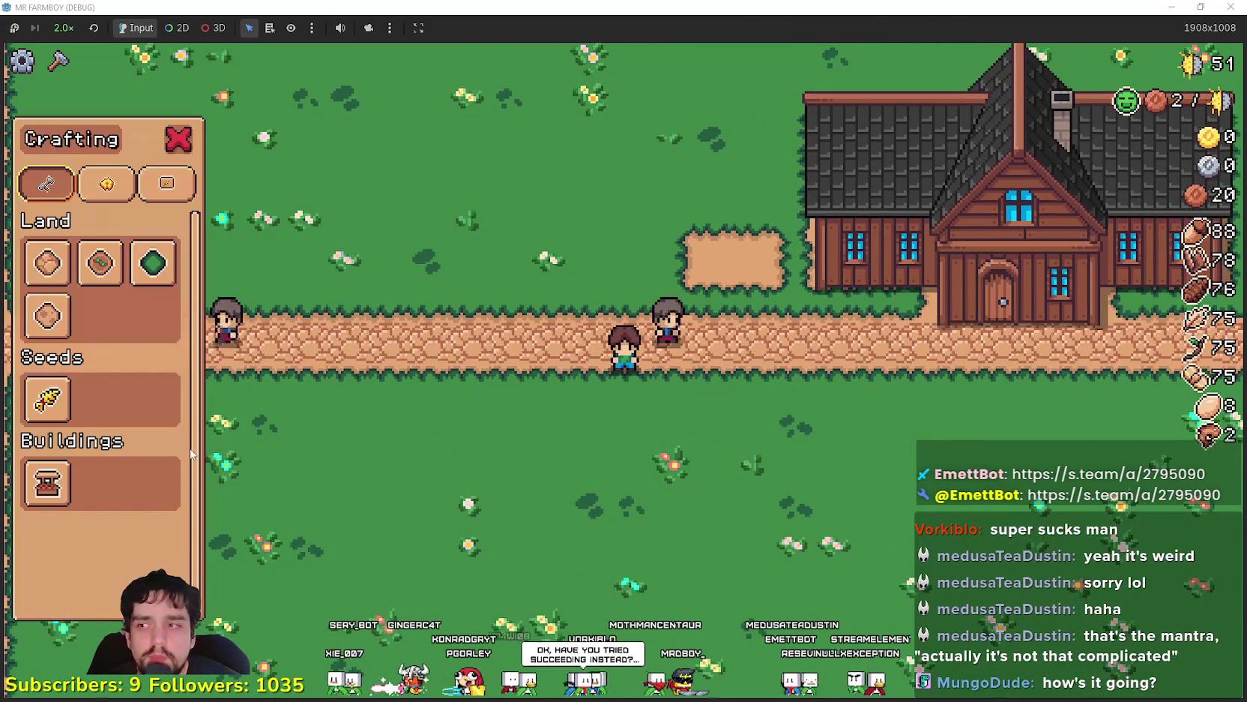
click(46, 483)
Walk onto the path and try building the Market, getting 'You don't have enough resources!'
key(a)
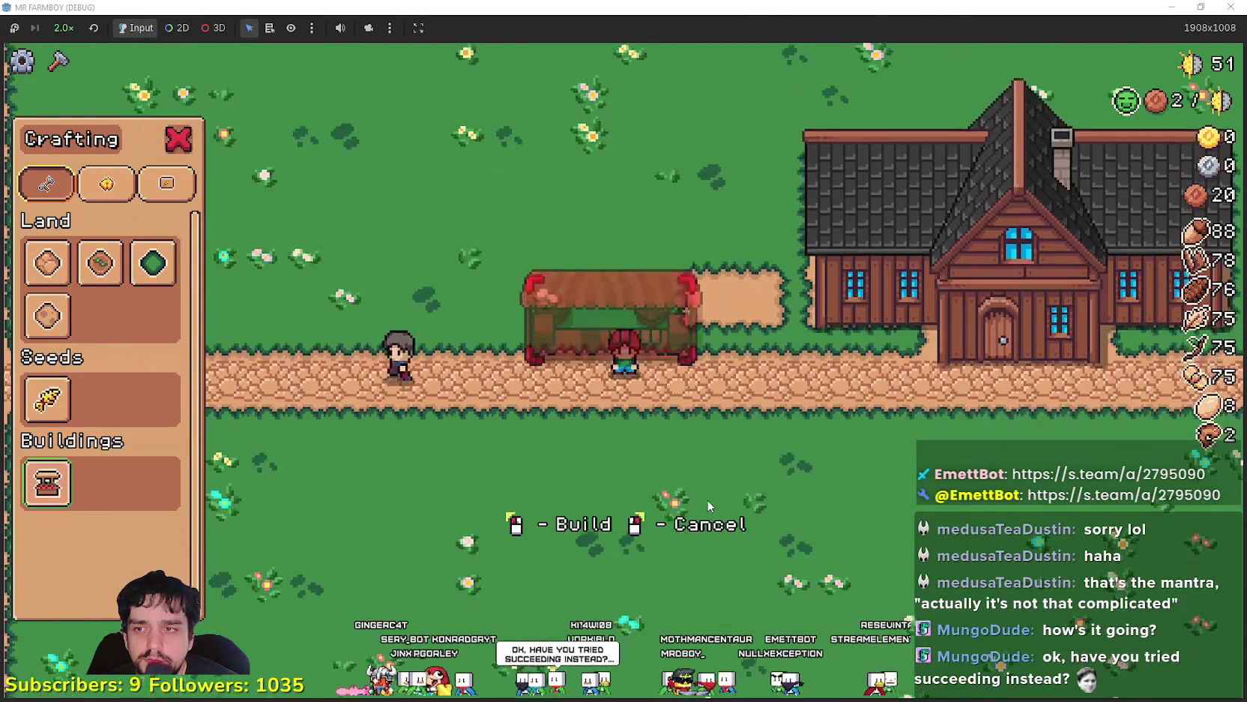
key(w)
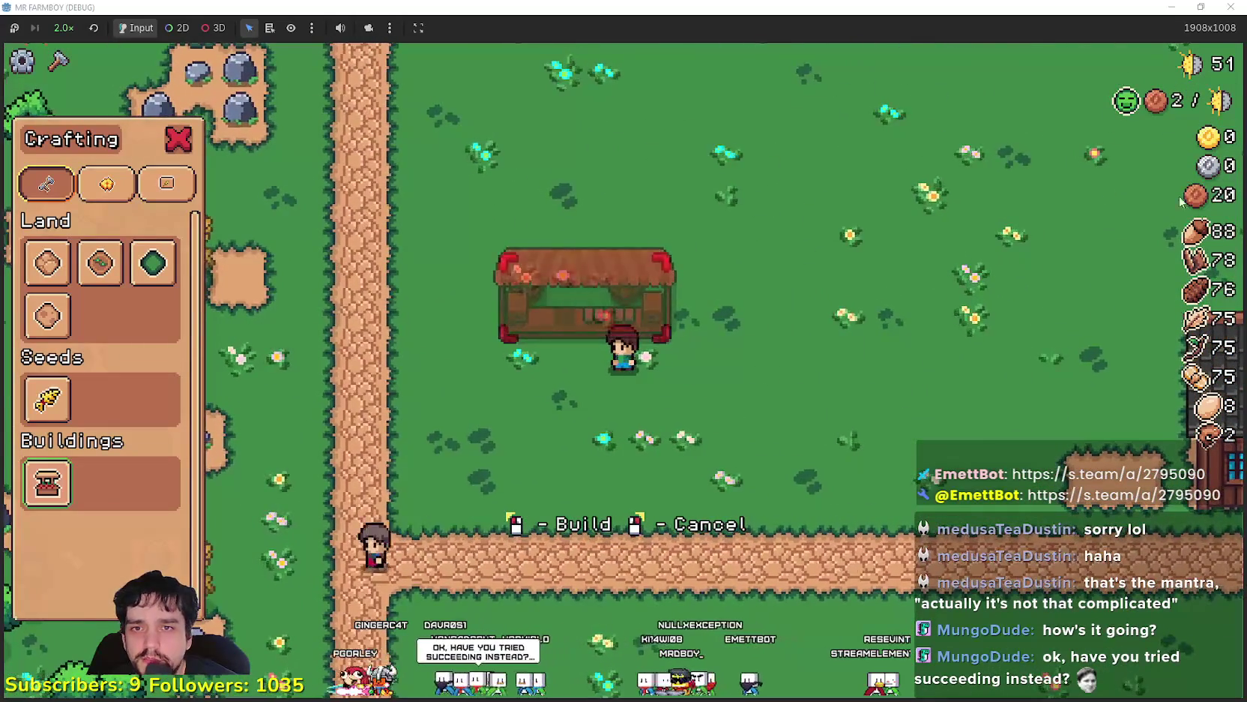
key(d)
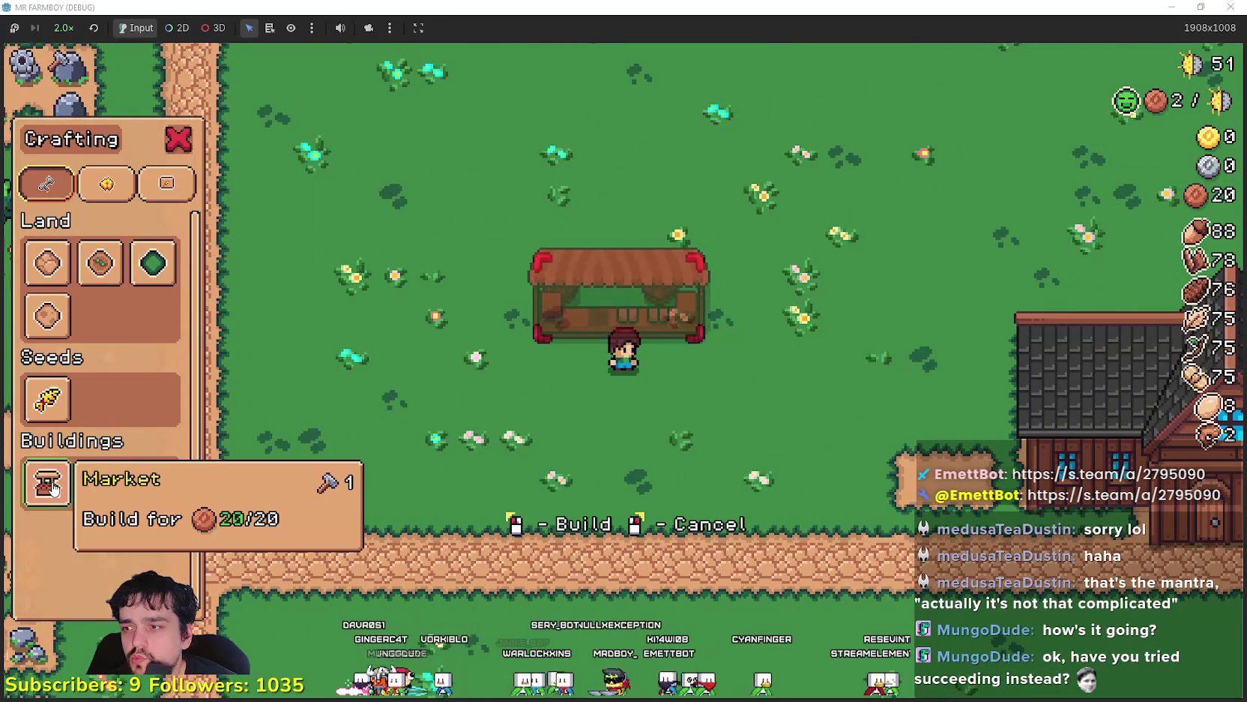
key(s)
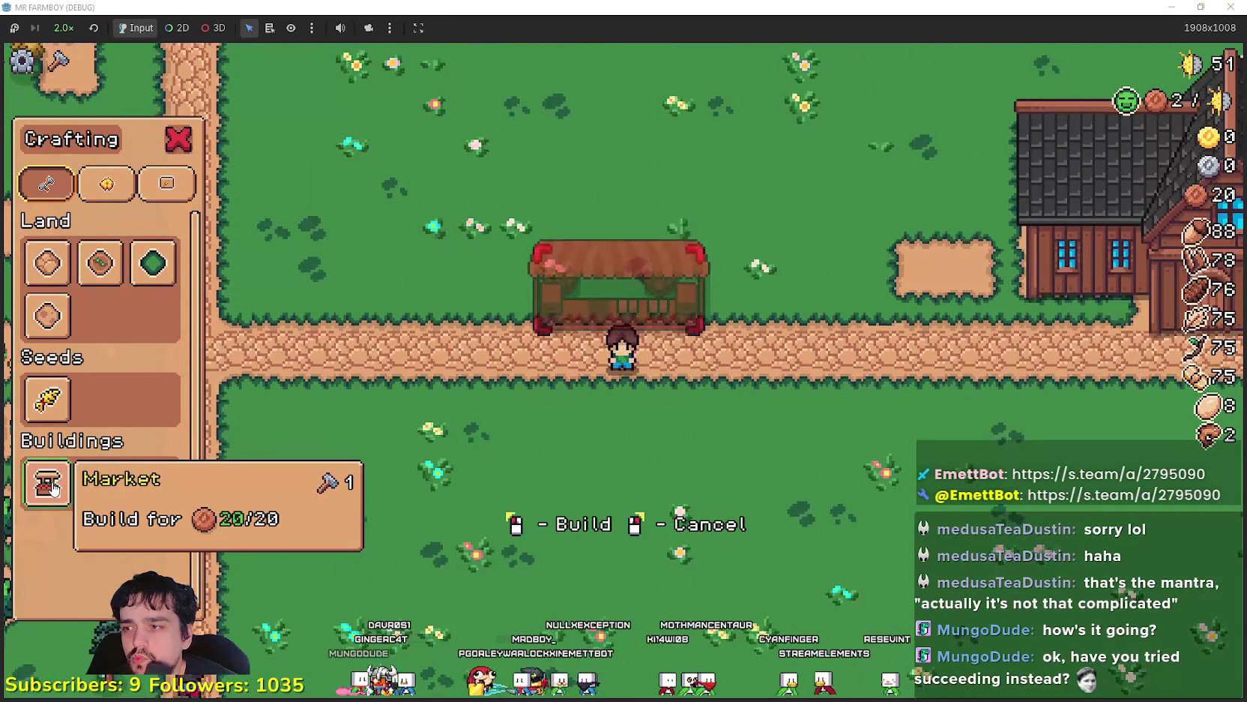
click(477, 475)
click(472, 476)
key(d)
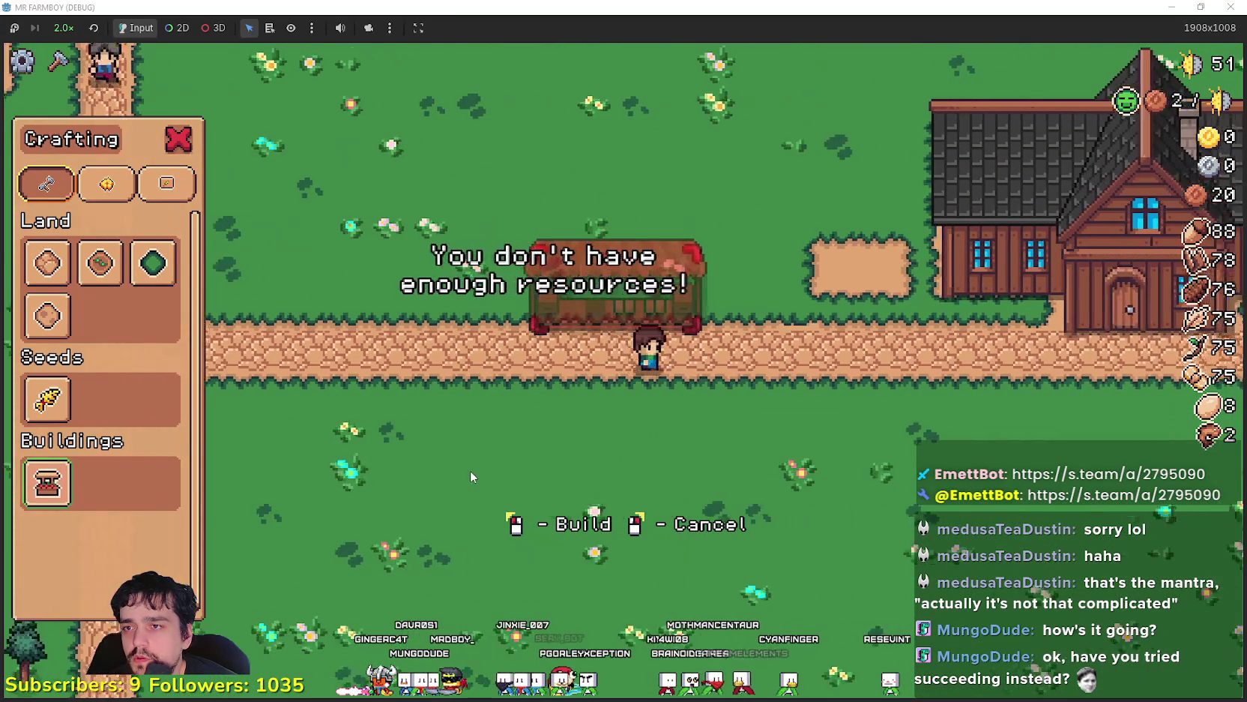
key(alt+Tab)
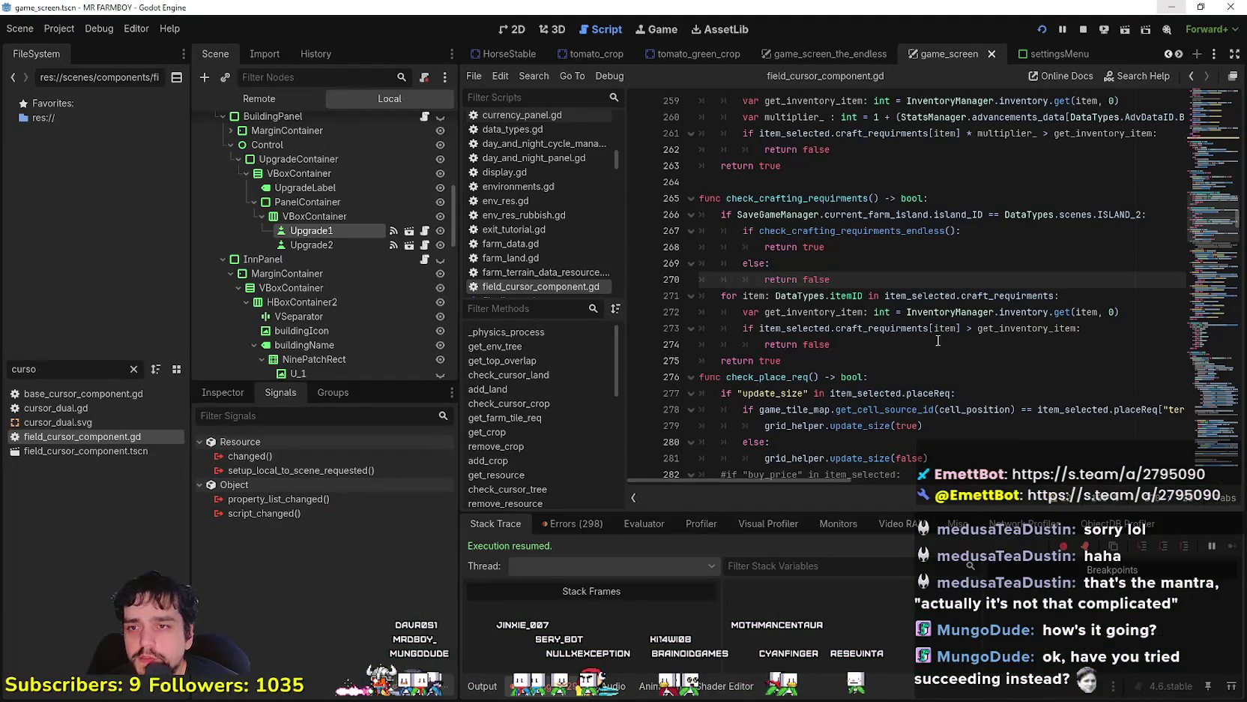
scroll(940, 342, up, 4)
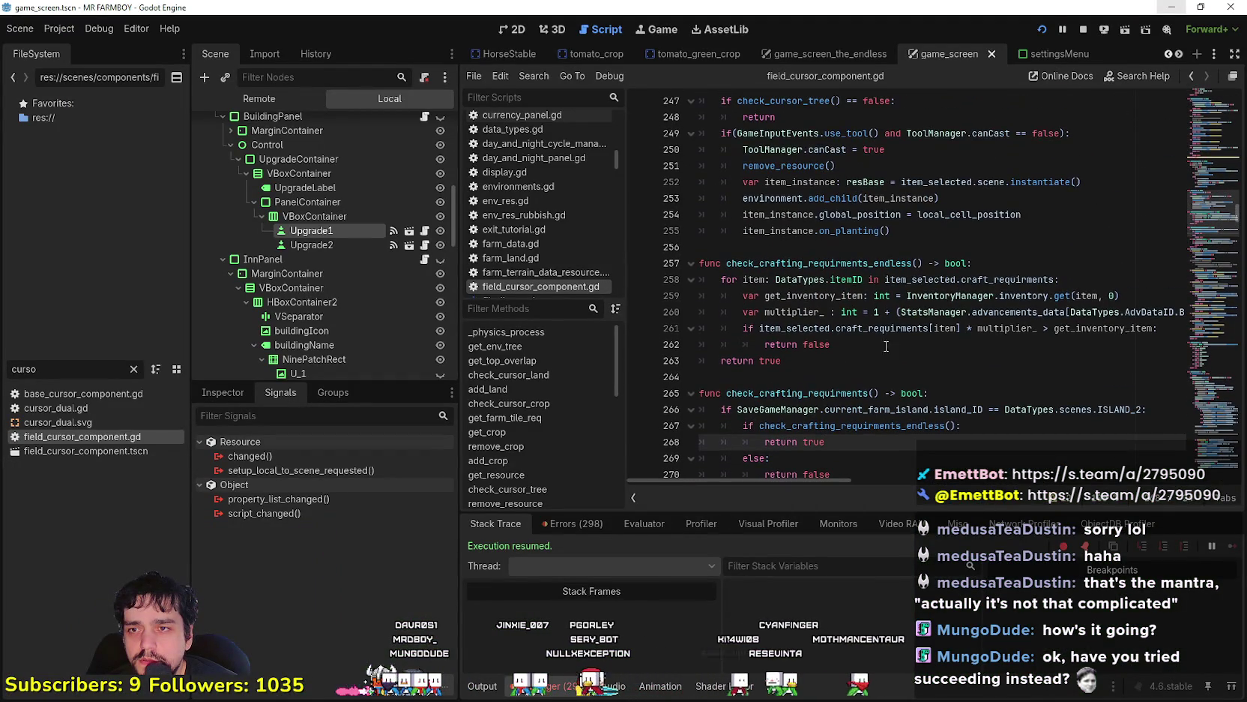
click(873, 347)
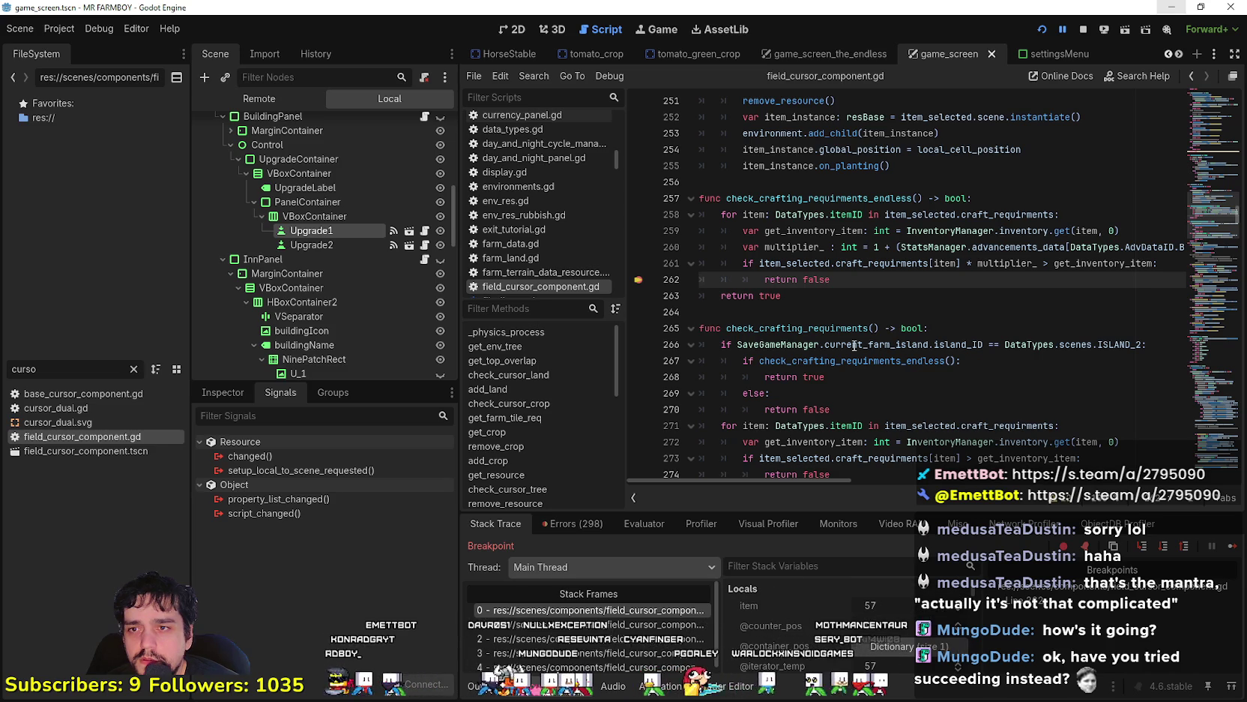
double_click(1006, 263)
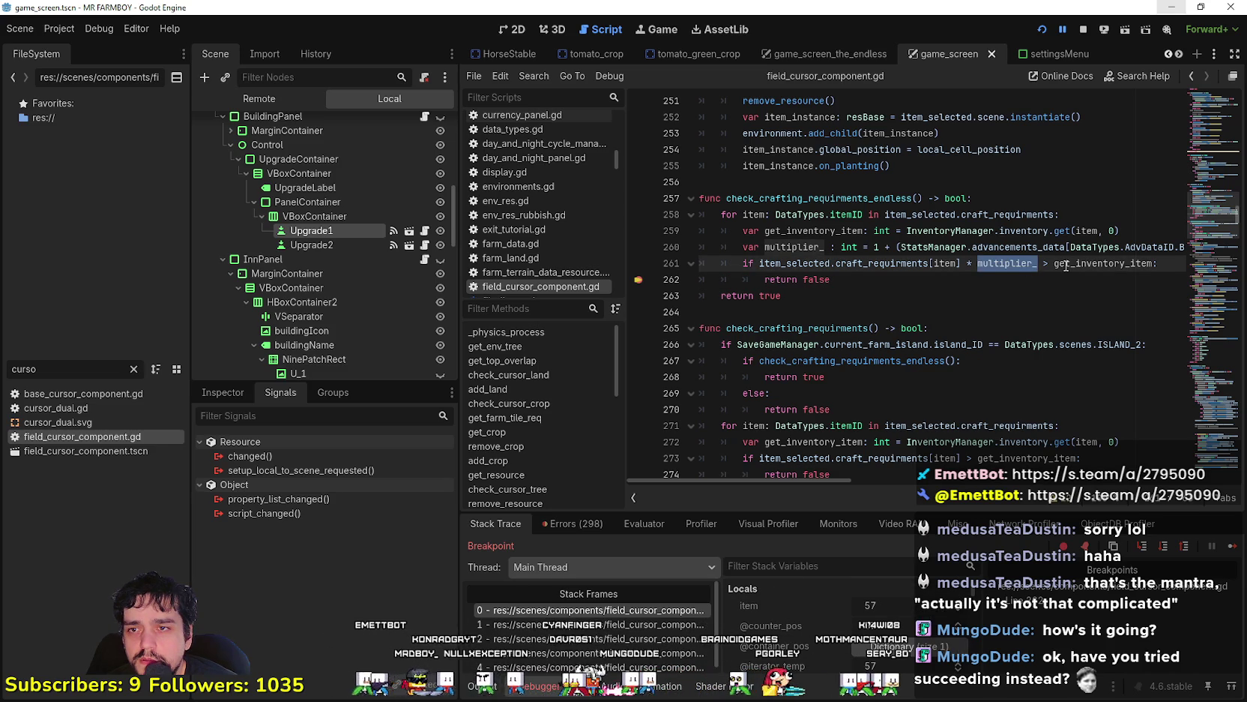
scroll(830, 647, down, 2)
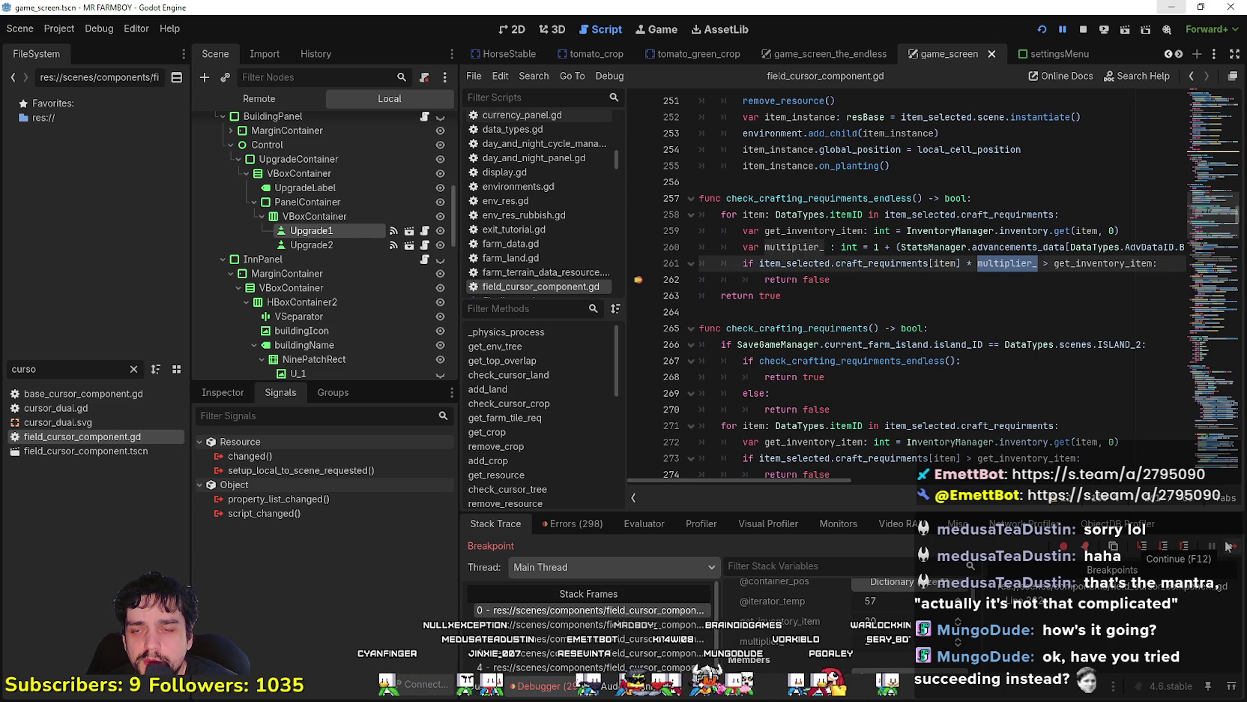
scroll(671, 204, down, 2)
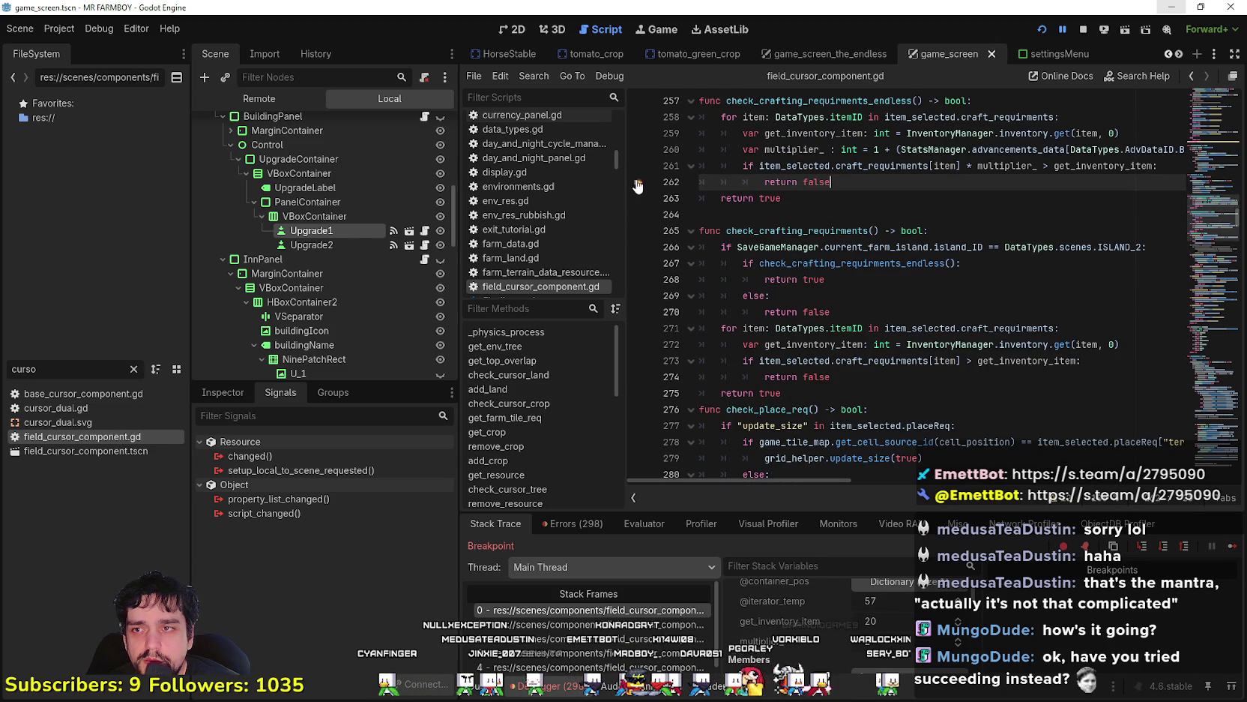
Resume from the breakpoint, cancel the Market placement, and walk the farmer to the farmhouse door
click(1231, 548)
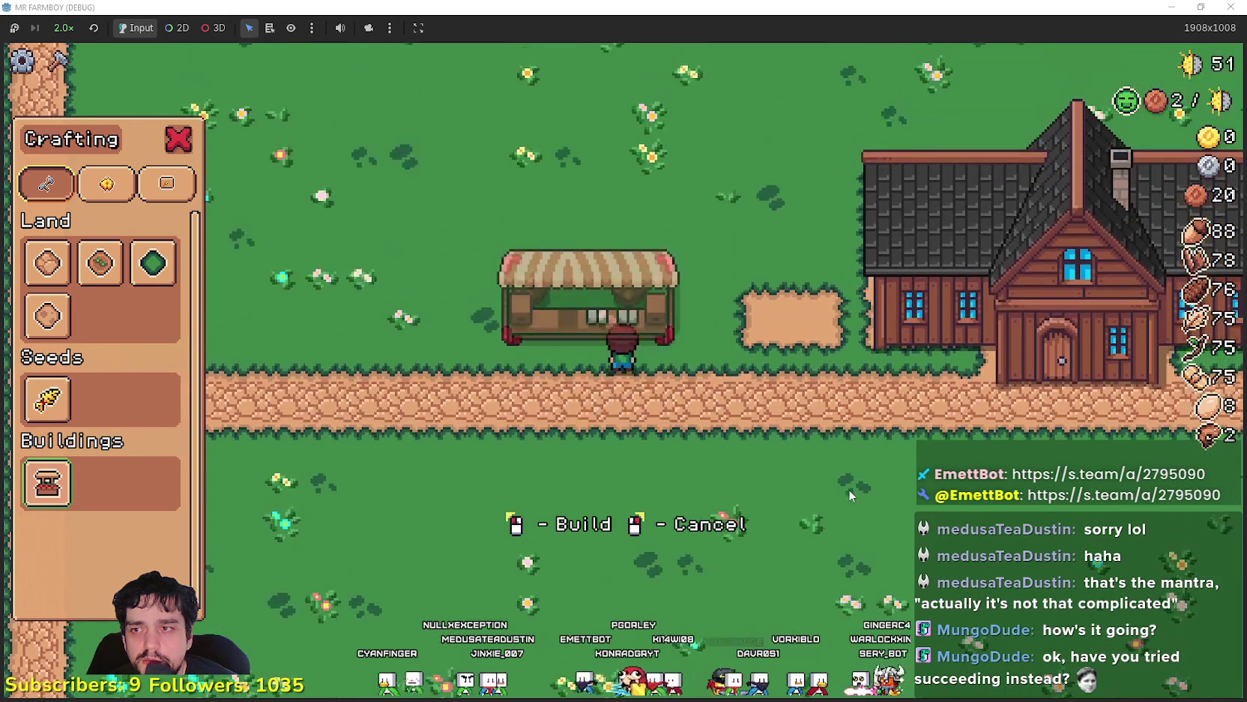
right_click(848, 490)
key(d)
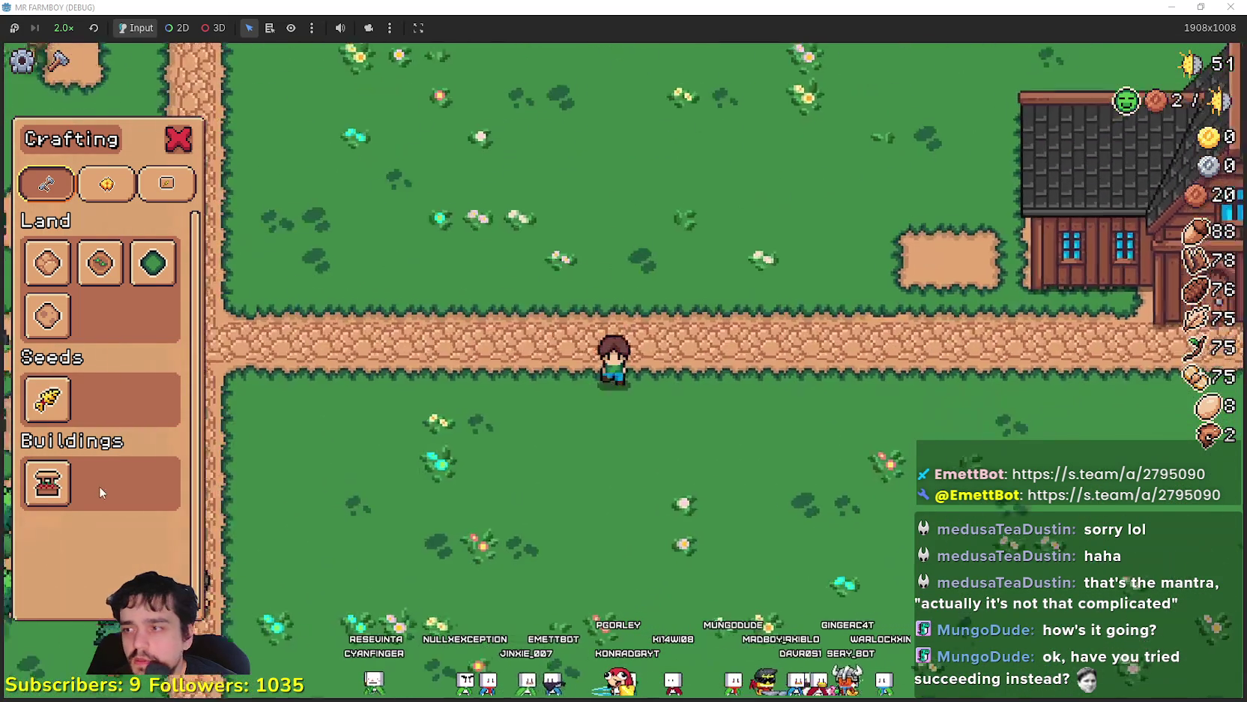
key(s)
mouse_move(45, 495)
key(d)
key(w)
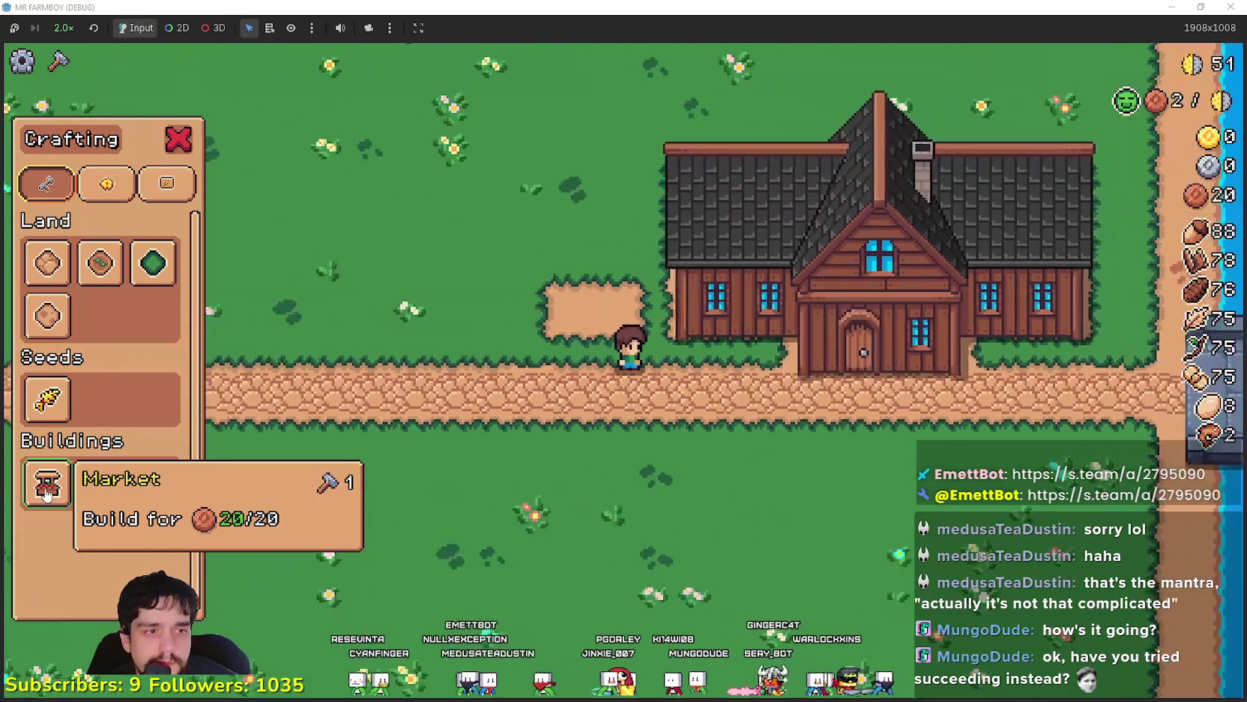
Walk the farmer left, right and across the grass, then bring up YouTube Music
key(a)
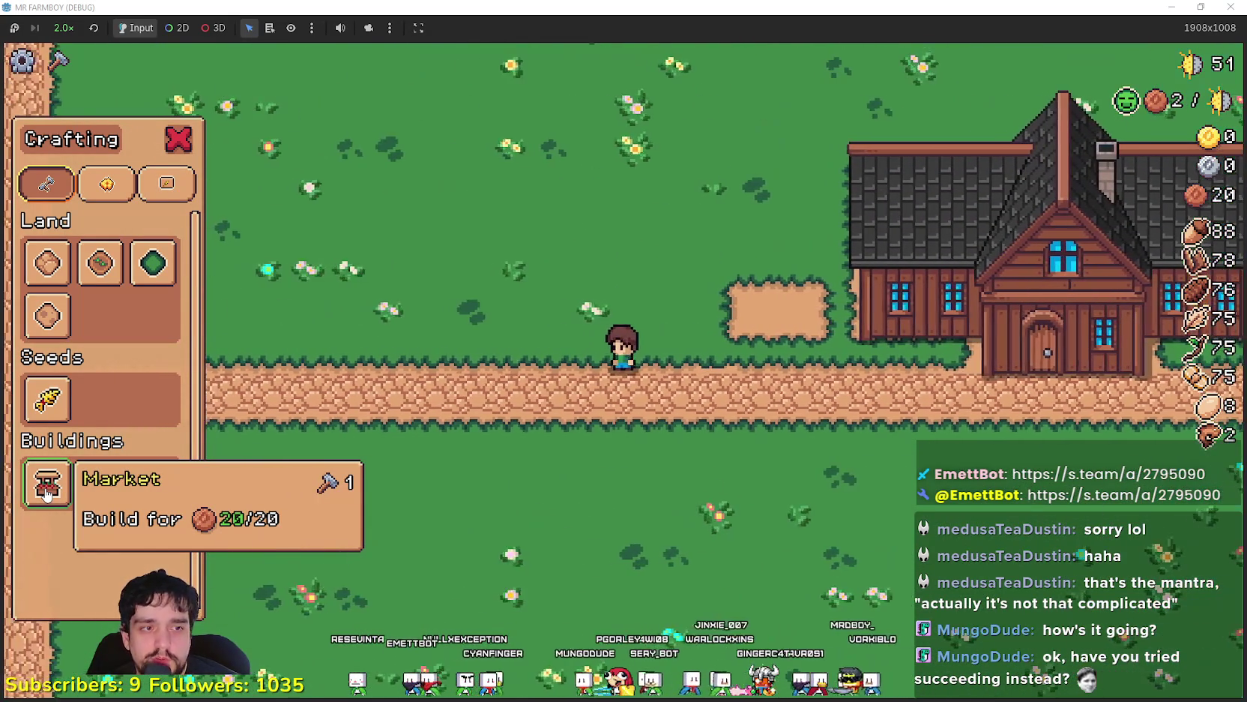
key(d)
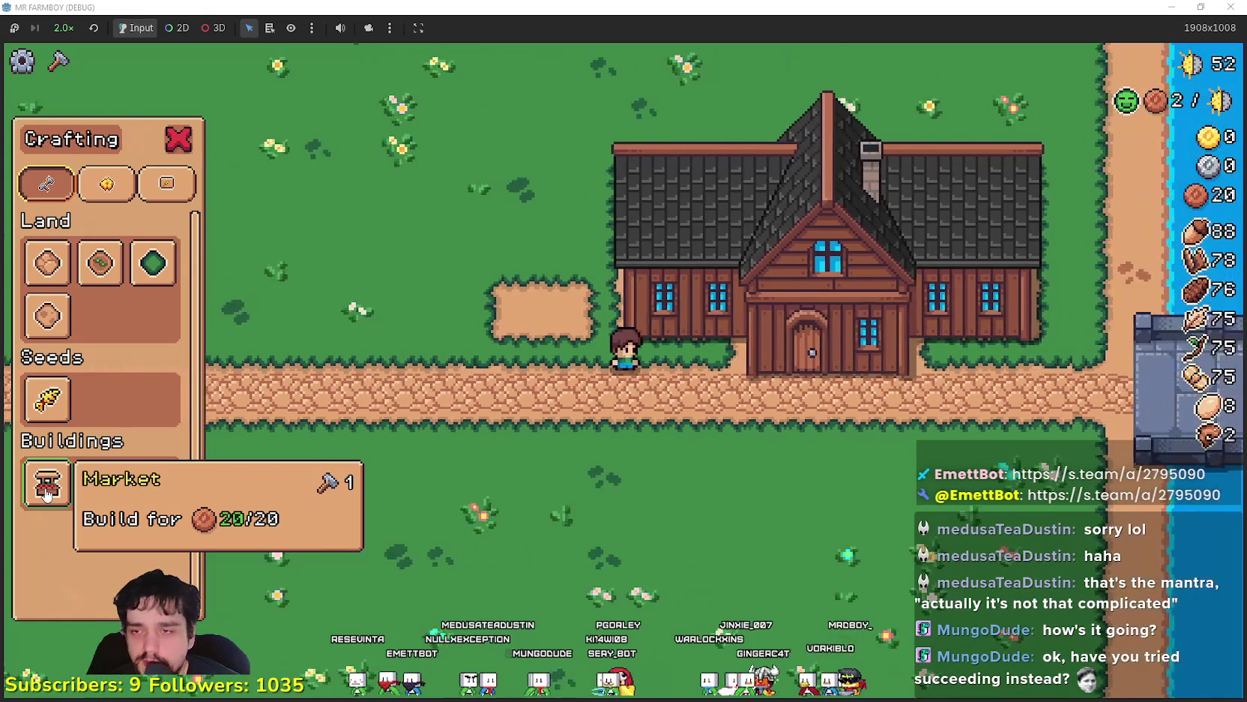
key(s)
key(w)
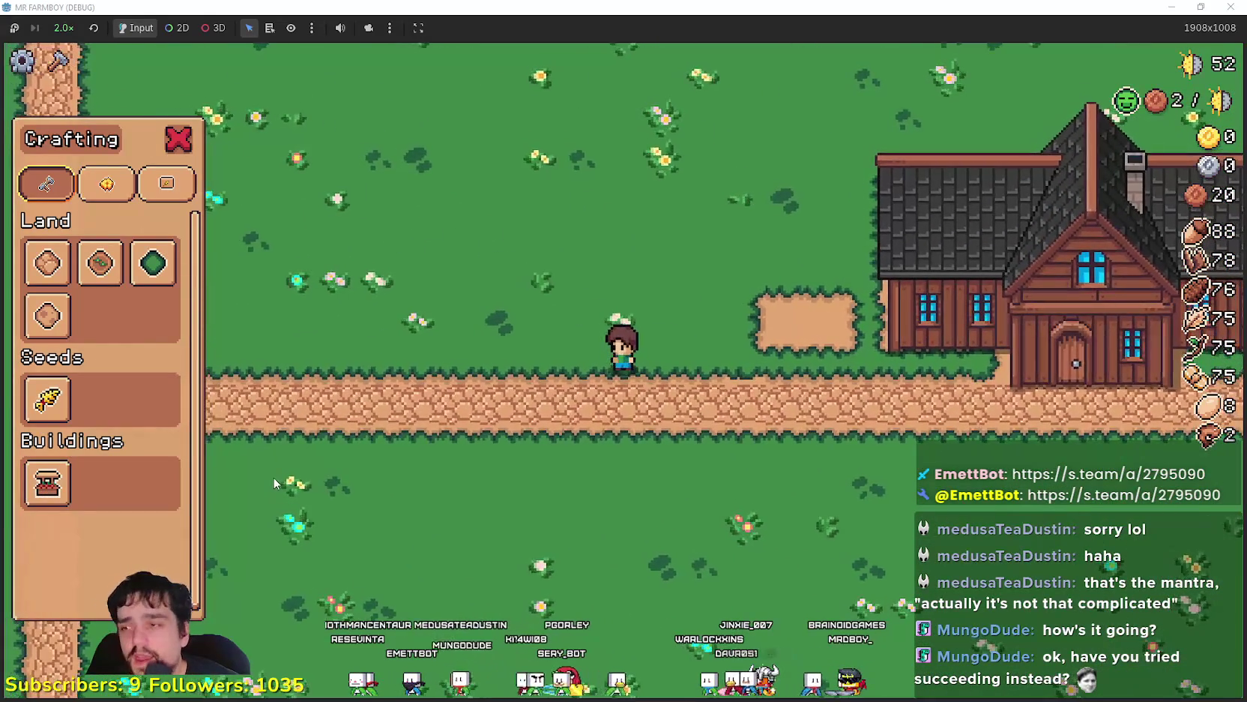
scroll(273, 477, down, 2)
scroll(270, 472, up, 2)
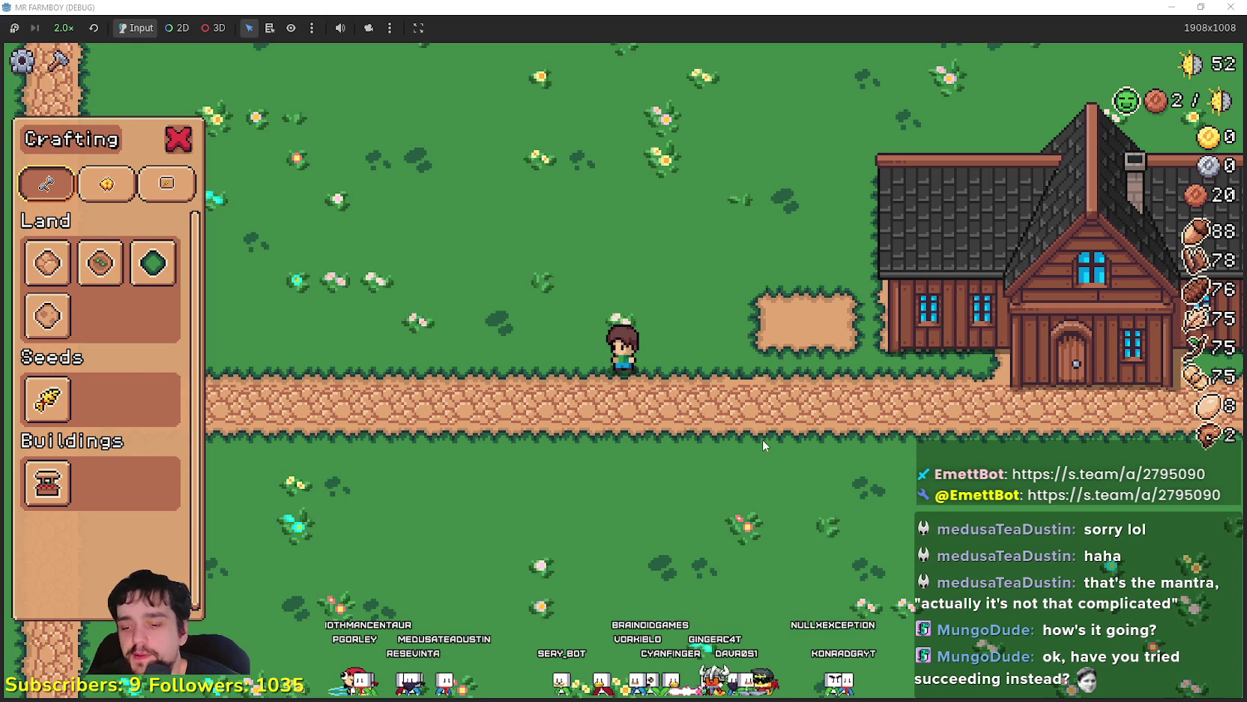
key(d)
key(s)
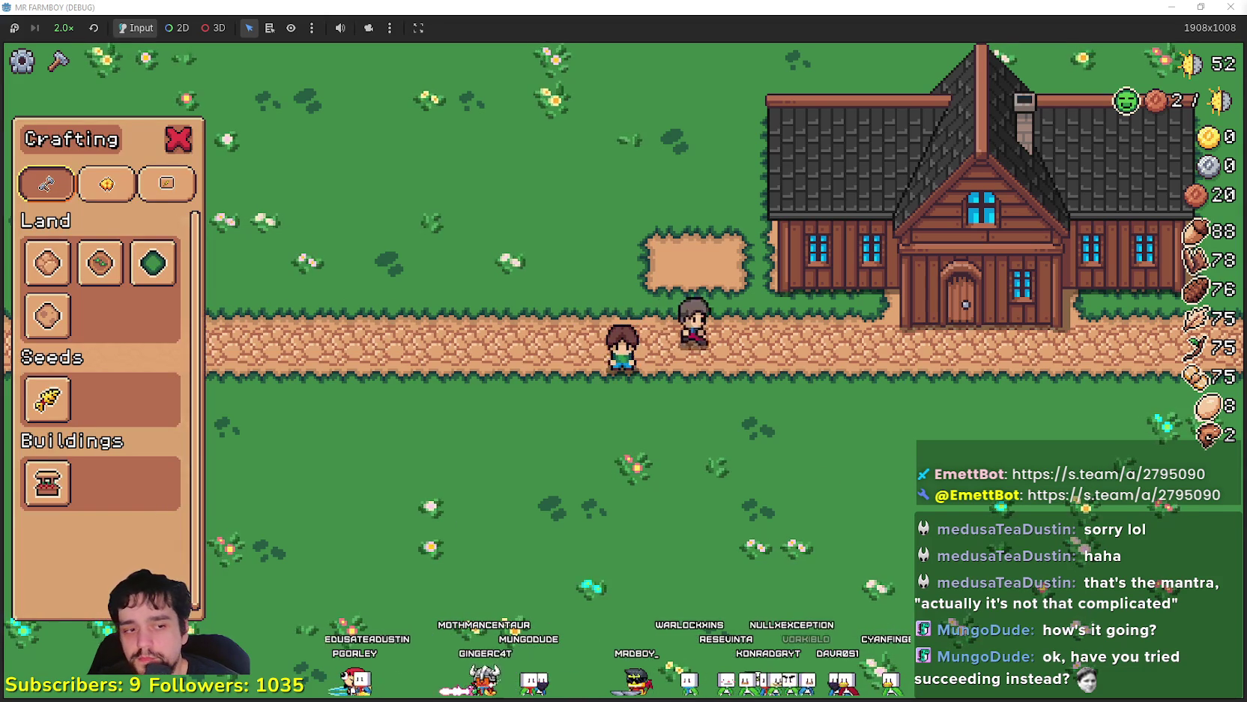
key(alt+Tab)
key(alt+Tab)
key(alt+Tab)
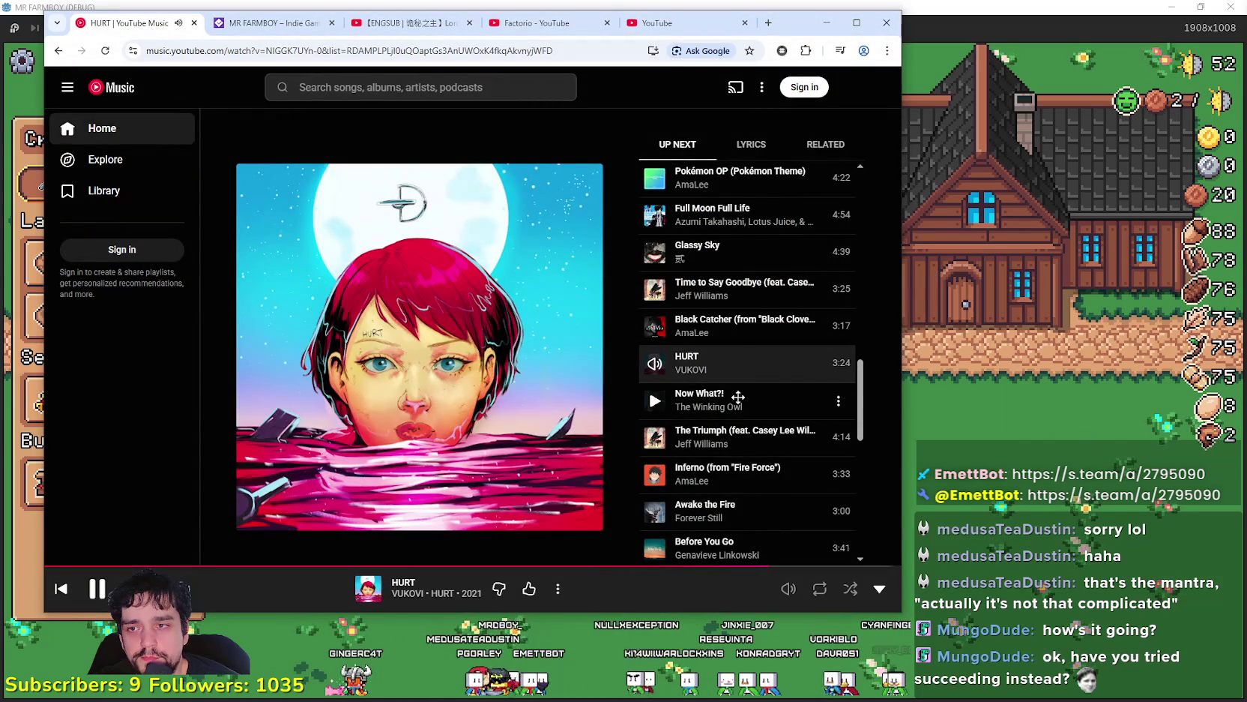
Play Now What?! by The Winking Owl from the YouTube Music Up Next queue
scroll(718, 402, down, 1)
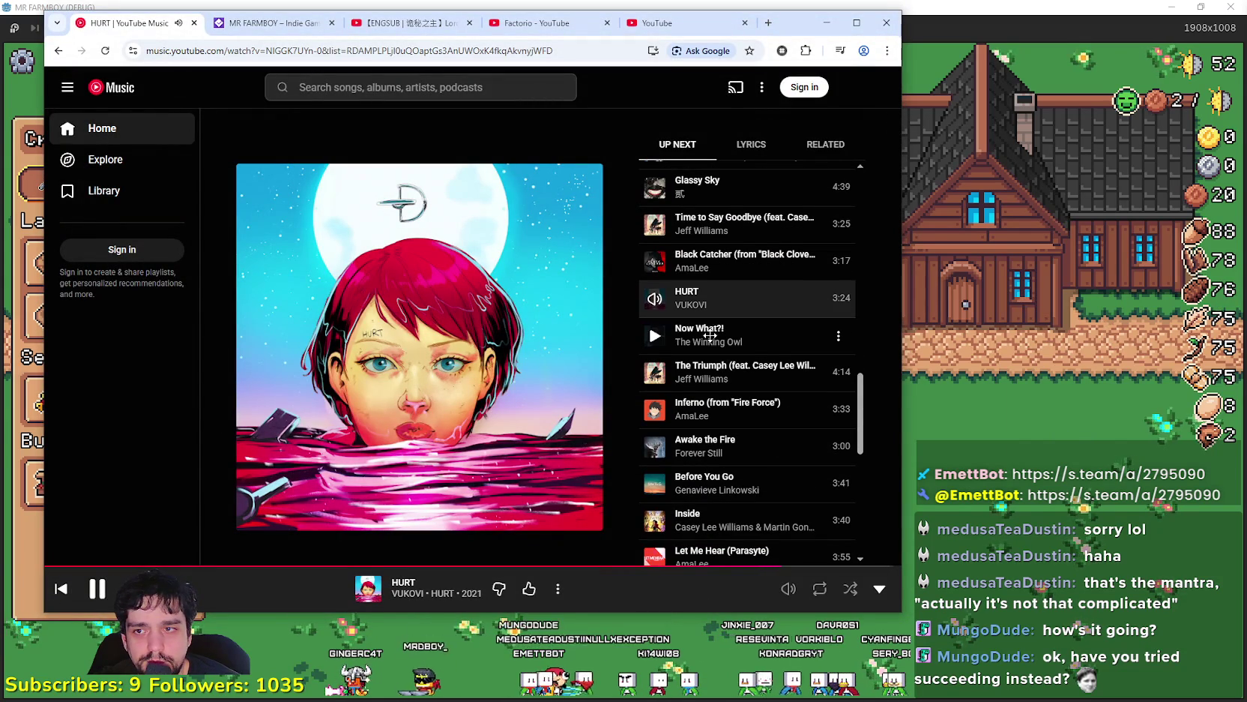
scroll(709, 334, down, 7)
scroll(749, 345, up, 5)
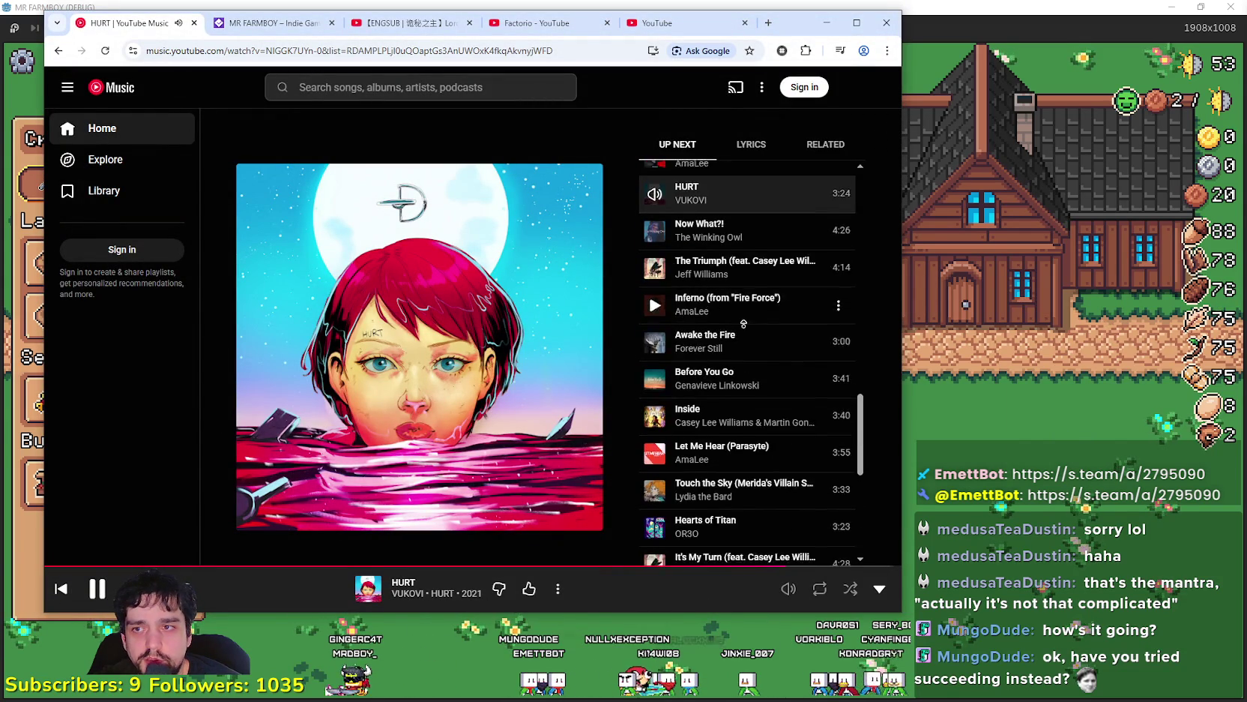
scroll(772, 349, up, 3)
scroll(787, 341, down, 2)
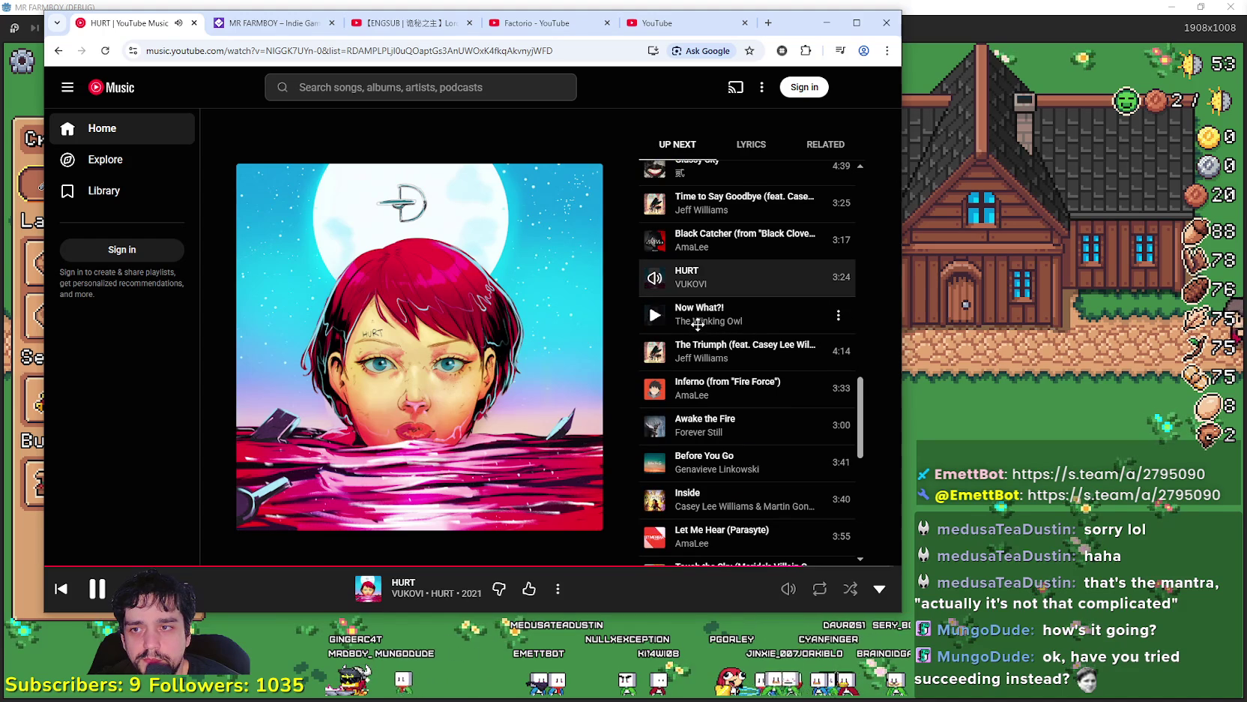
click(698, 324)
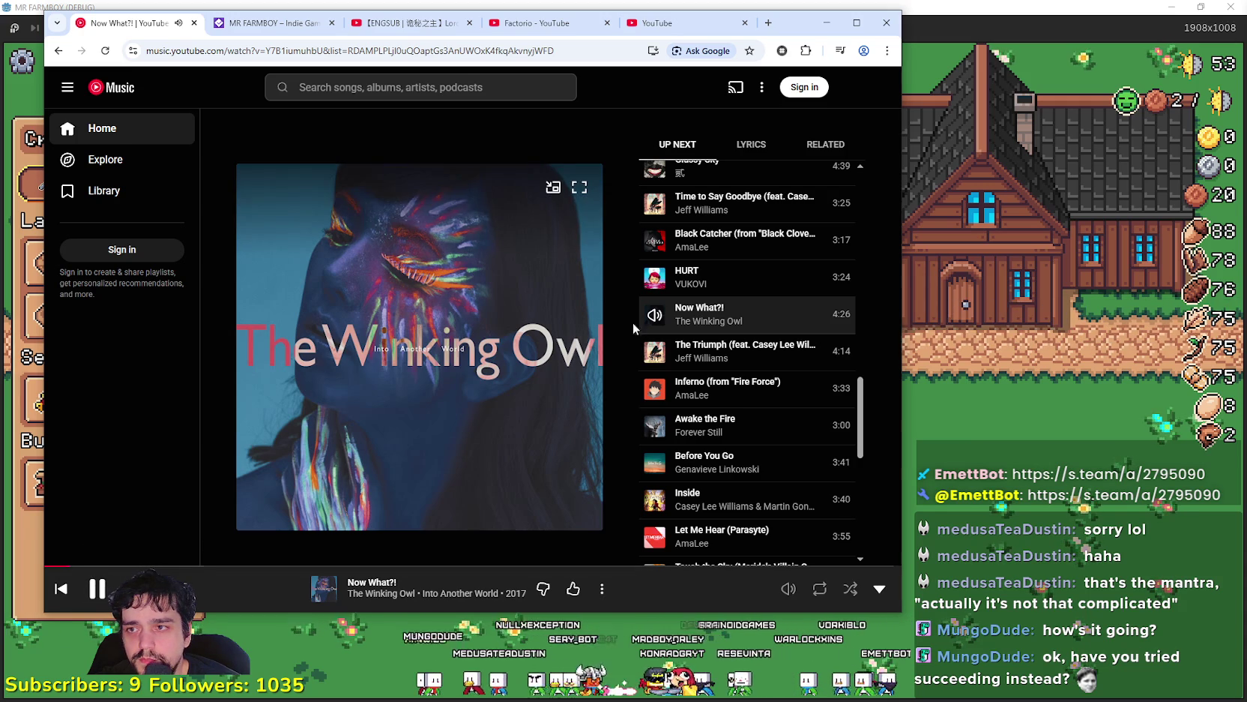
Return to the game and walk the farmer up and left off the path
click(948, 390)
key(w)
key(a)
key(alt+Tab)
key(alt+Tab)
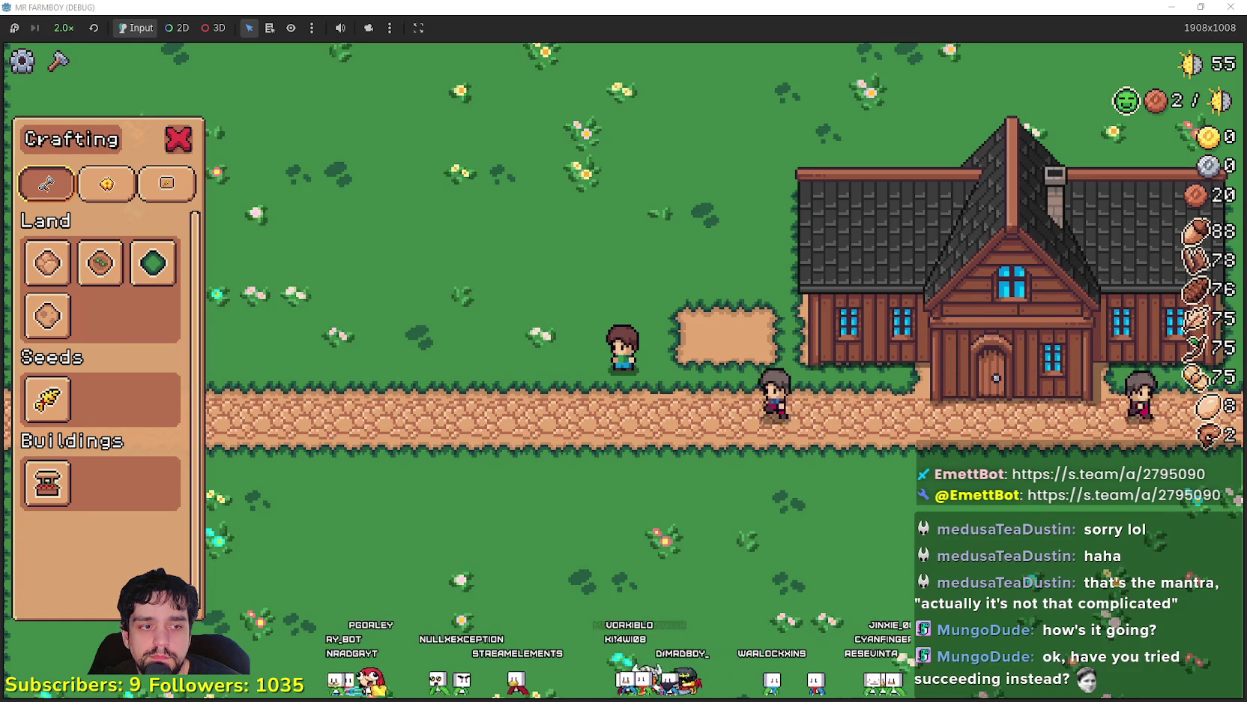
Back in the script editor, inspect the multiplier_ line 260 in check_crafting_requirments
key(alt+Tab)
click(835, 330)
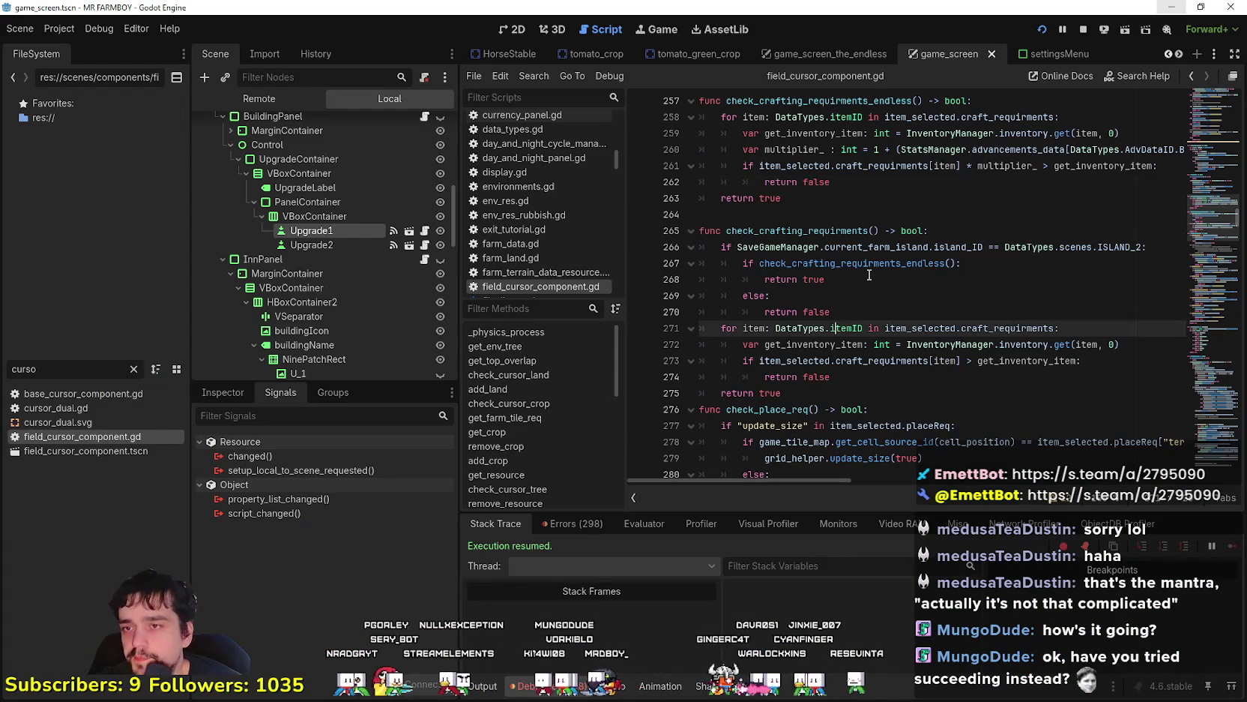
click(835, 279)
scroll(835, 279, up, 1)
click(836, 264)
scroll(823, 309, up, 1)
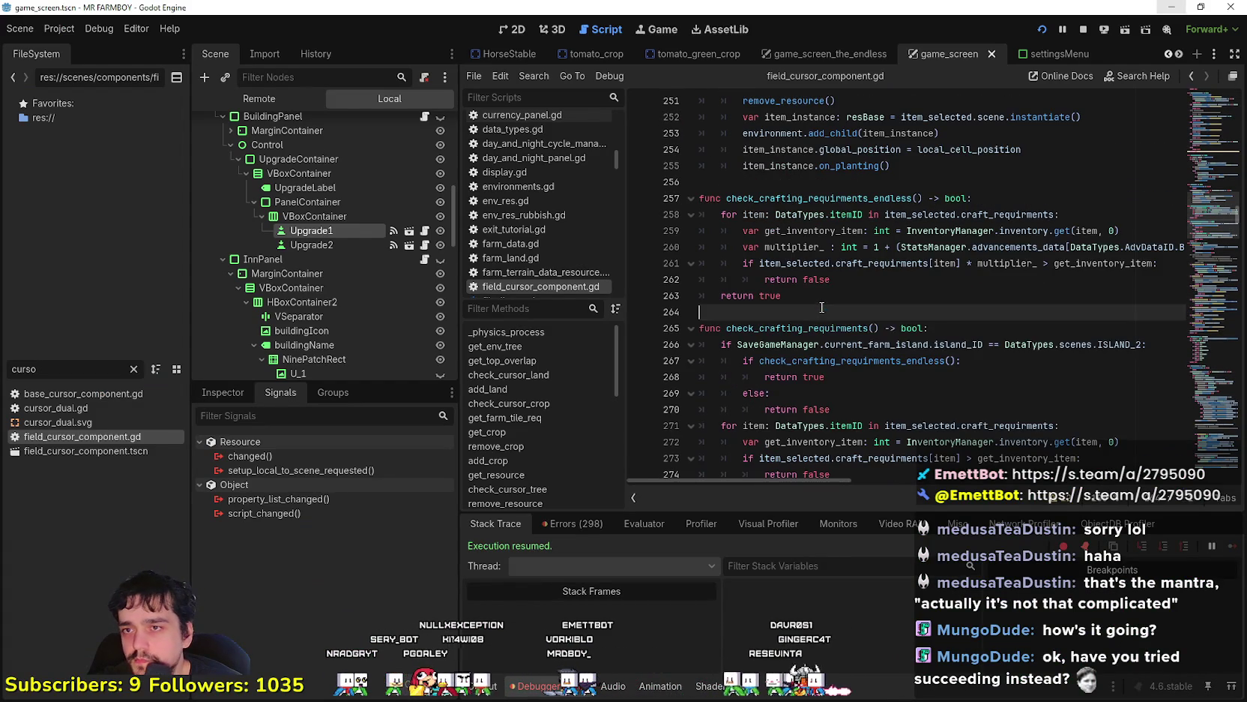
click(884, 331)
mouse_move(1075, 248)
mouse_down()
mouse_move(1190, 251)
mouse_move(1053, 247)
mouse_up()
click(1094, 248)
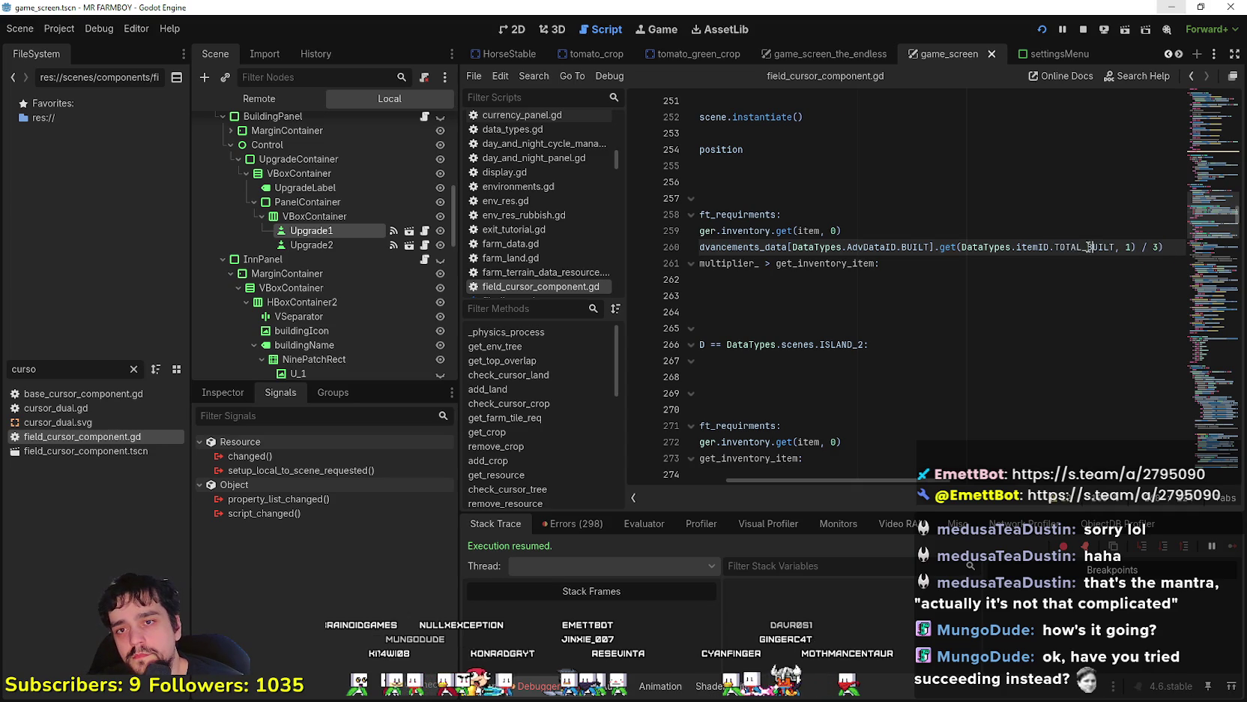
triple_click(1024, 245)
mouse_move(1181, 248)
mouse_down()
mouse_move(1087, 232)
mouse_move(569, 234)
mouse_move(734, 250)
mouse_up()
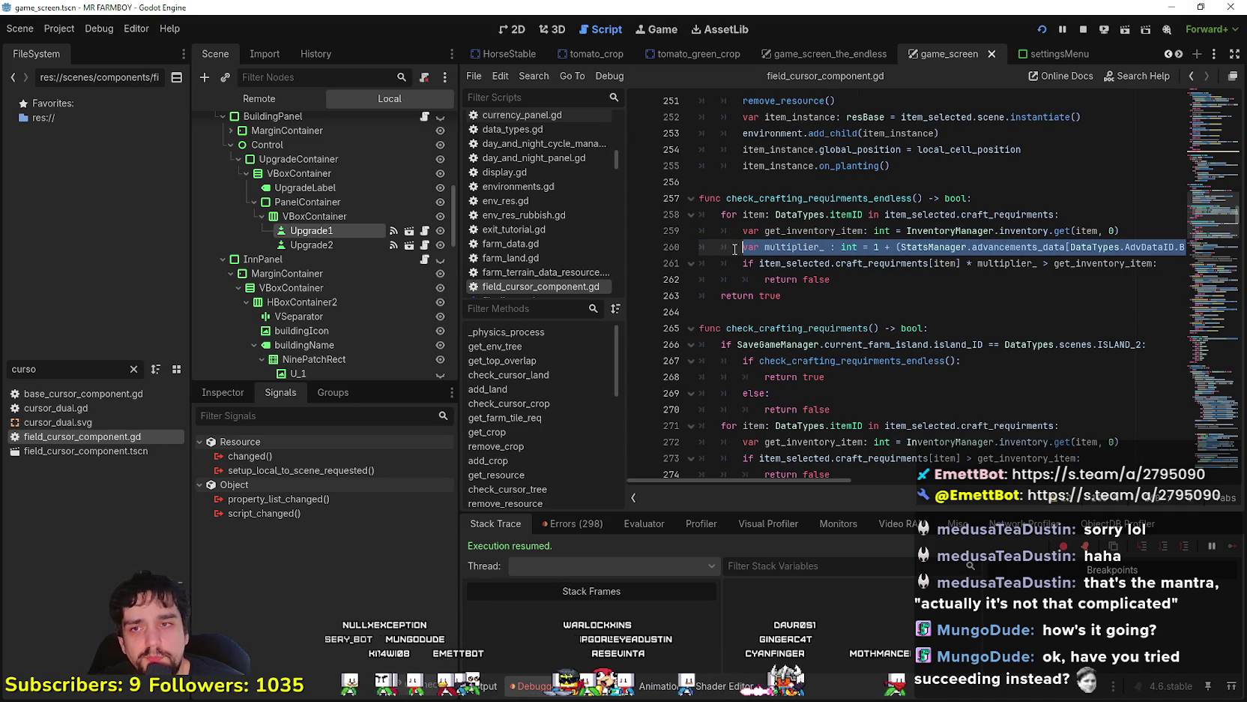
click(904, 247)
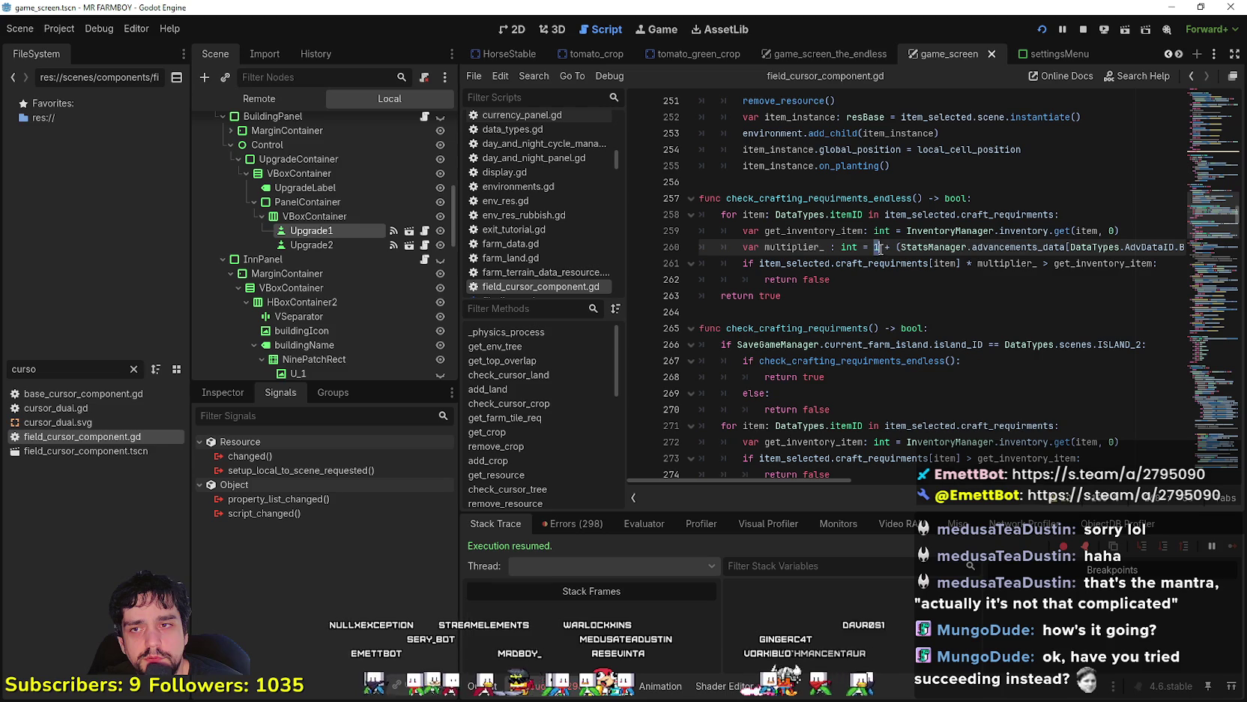
drag(972, 248, 1207, 242)
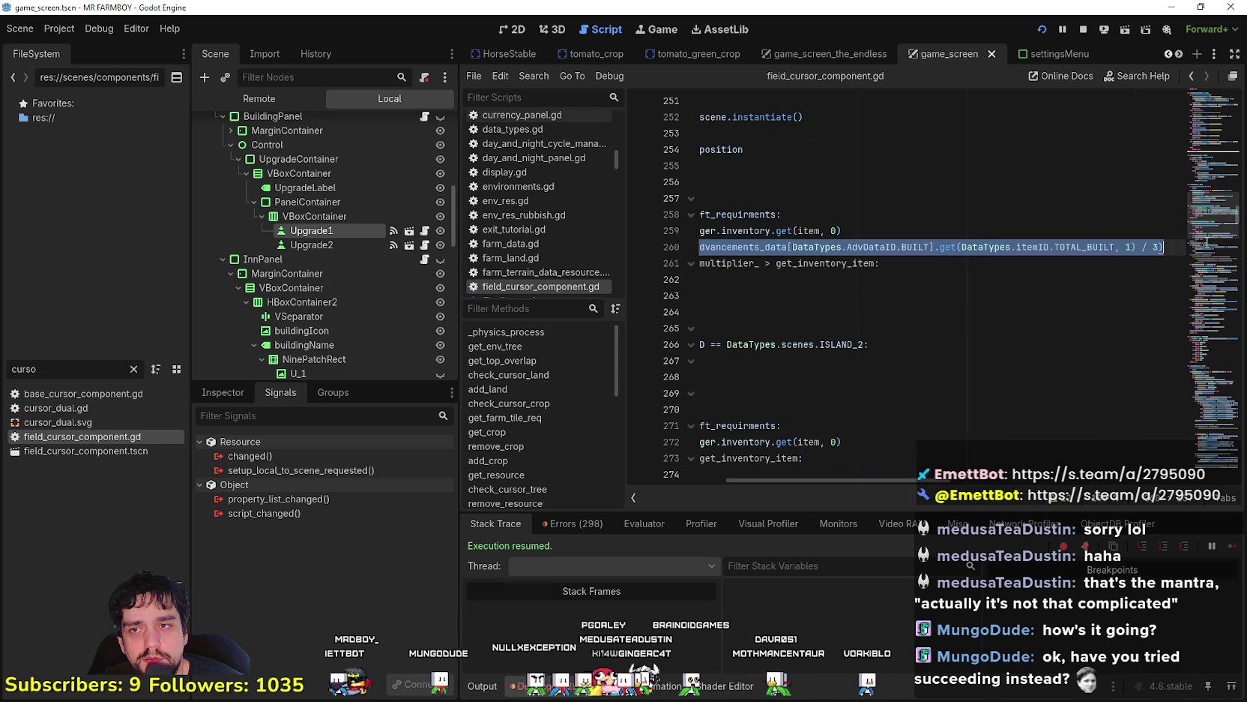
drag(1207, 244, 658, 243)
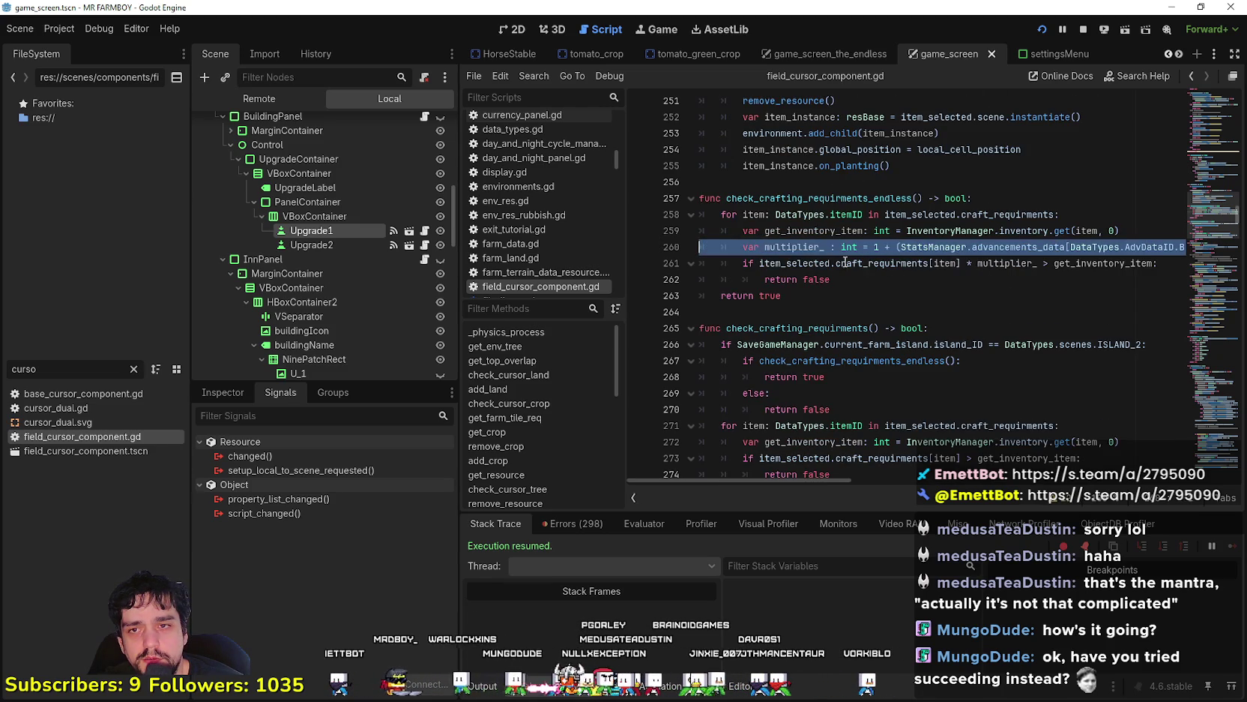
Select the island-2 if/else endless-check block on lines 266–270
double_click(1018, 263)
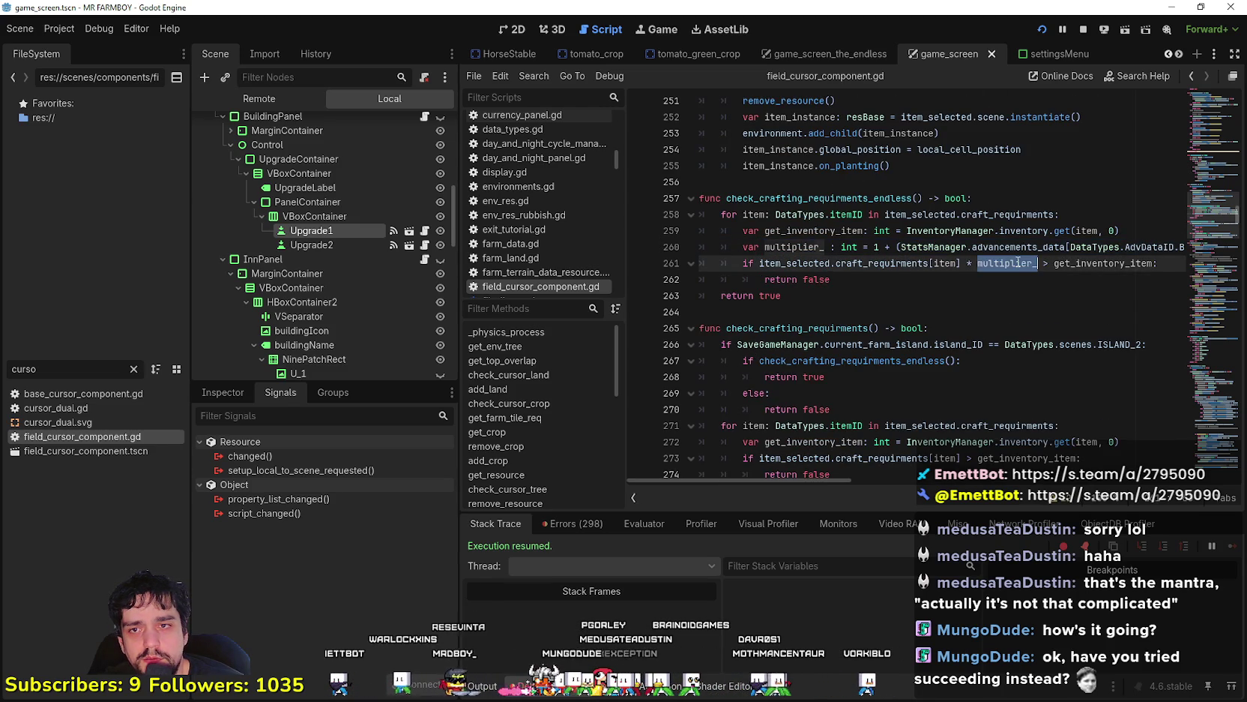
click(1128, 275)
click(845, 312)
scroll(845, 312, down, 2)
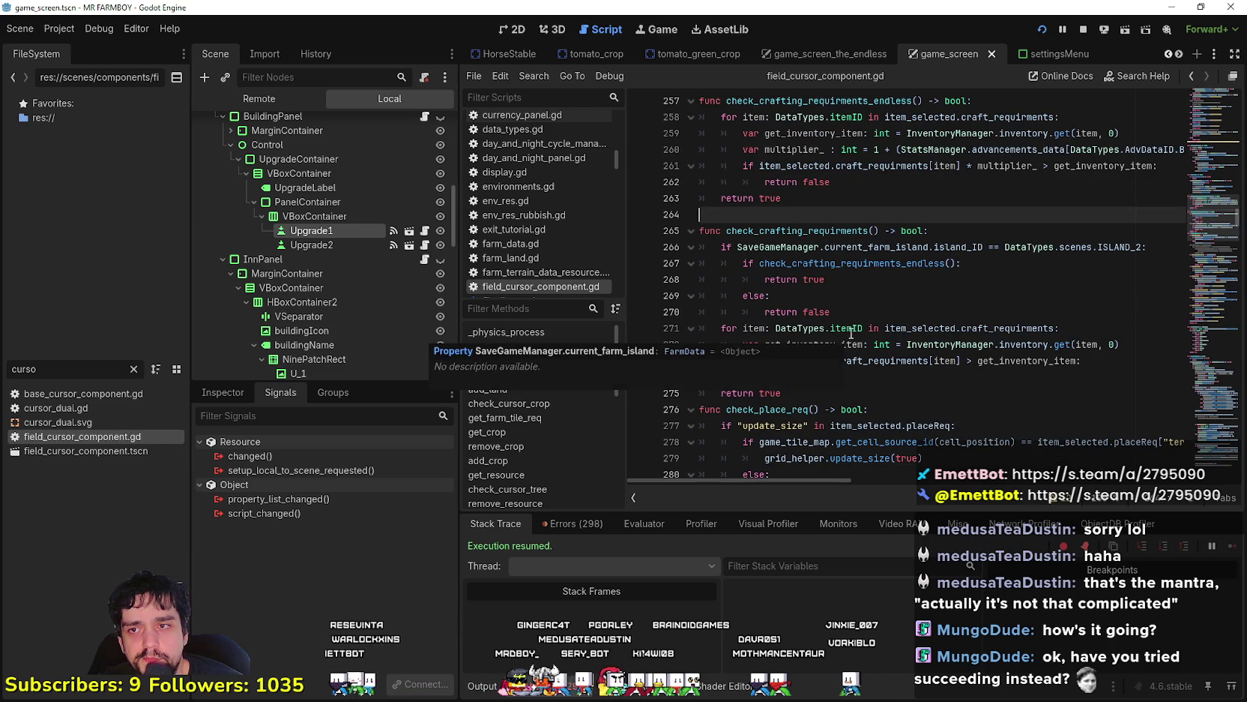
scroll(851, 334, down, 2)
mouse_move(832, 215)
mouse_down()
mouse_move(666, 141)
mouse_move(665, 157)
mouse_move(962, 166)
mouse_up()
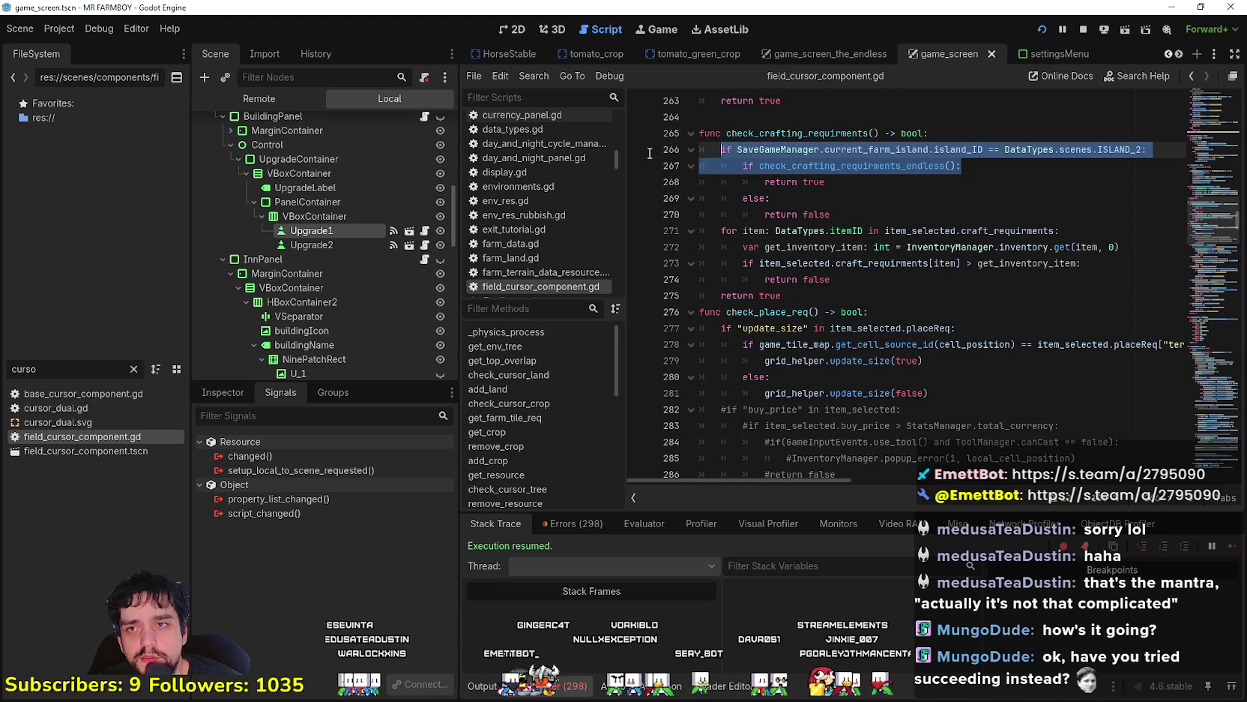
right_click(799, 163)
click(831, 249)
drag(831, 215, 766, 198)
drag(680, 171, 677, 150)
Delete the selected island-2 endless-check block from check_crafting_requirments
key(BackSpace)
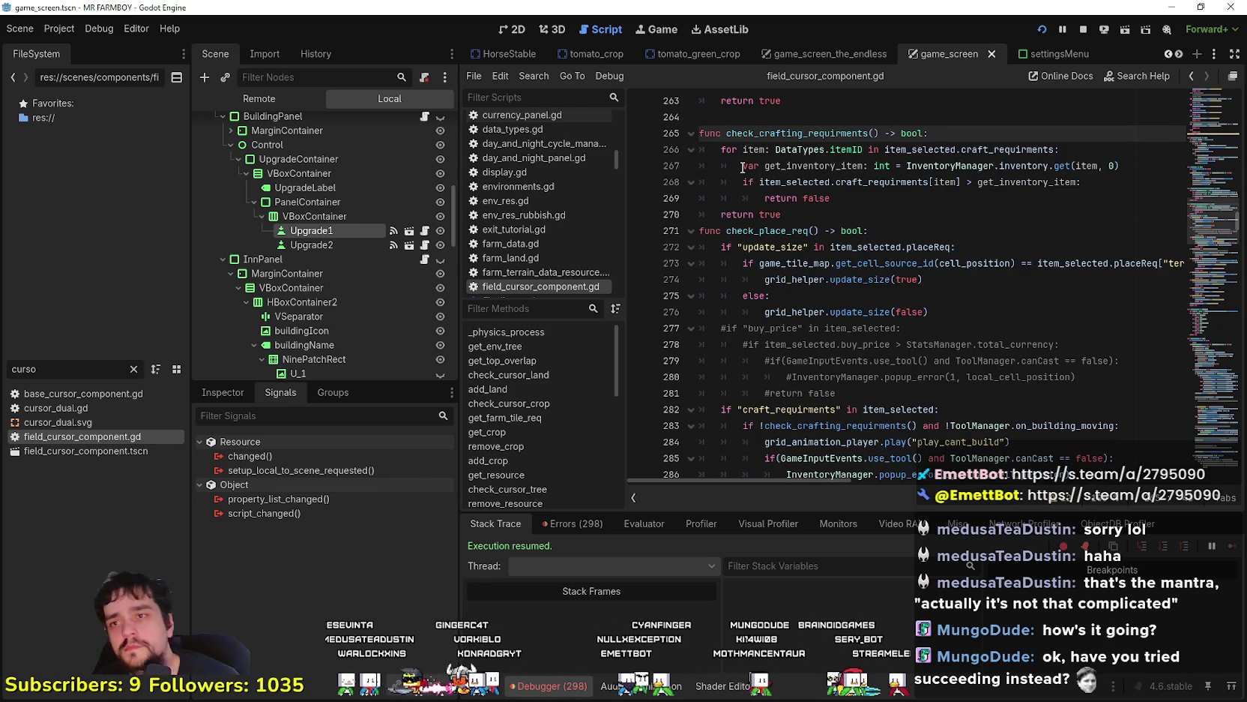
click(881, 215)
scroll(876, 217, up, 2)
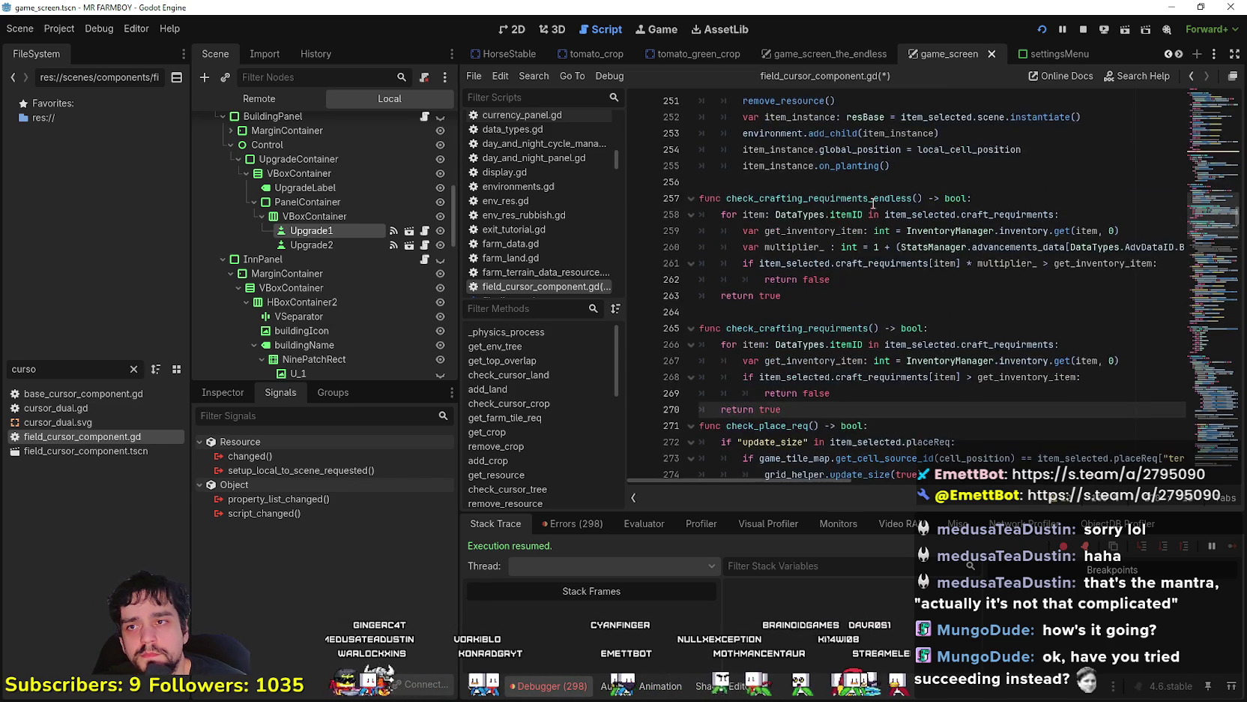
scroll(847, 259, down, 4)
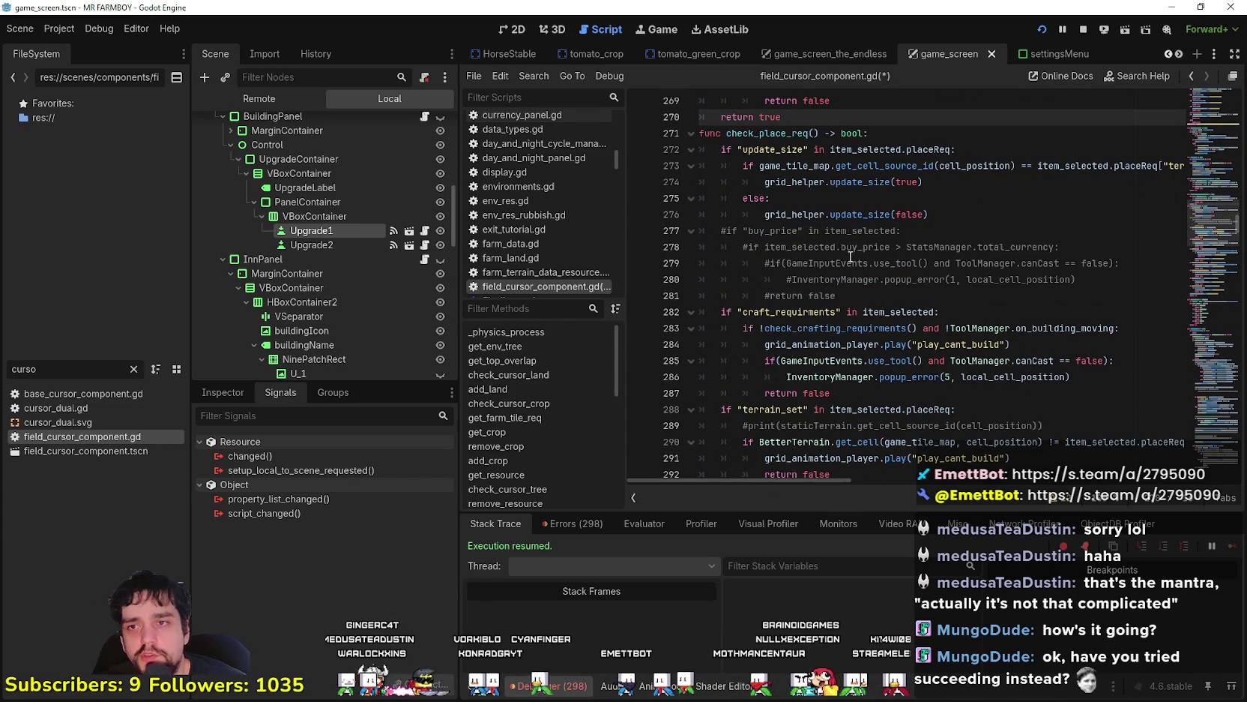
scroll(851, 257, down, 3)
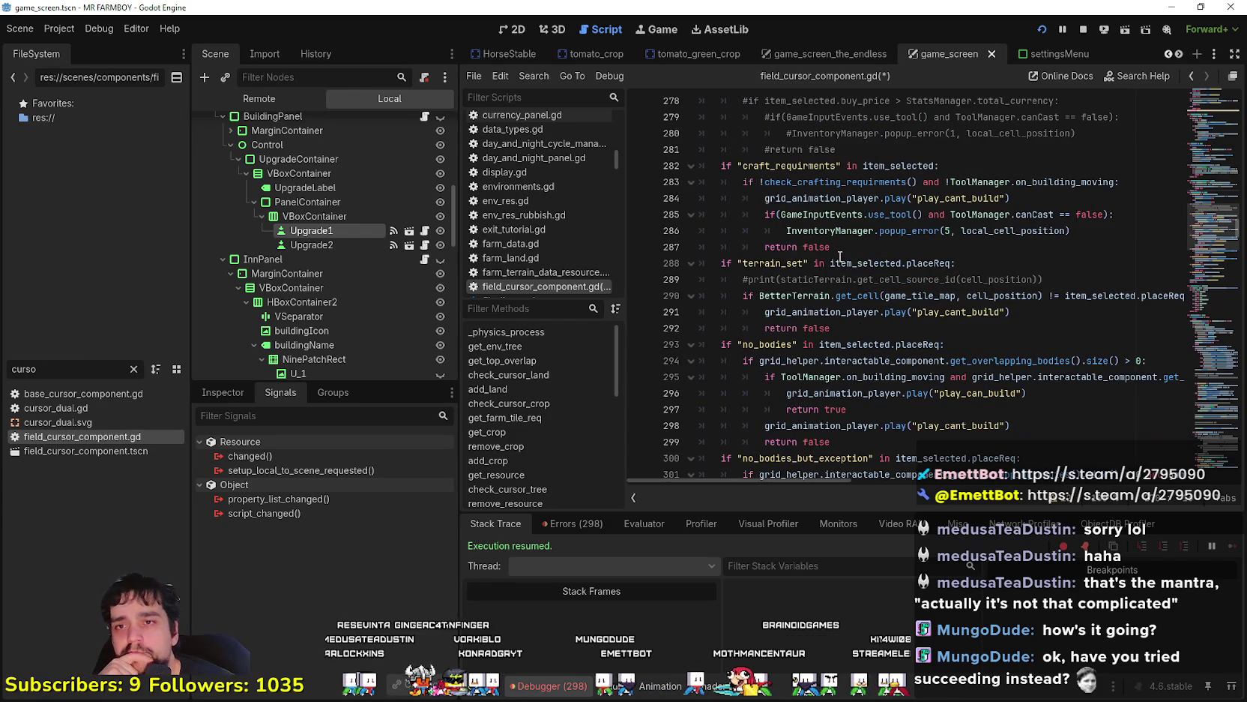
Insert a blank line under the craft_requirments check and paste the ISLAND_2 endless condition
click(943, 165)
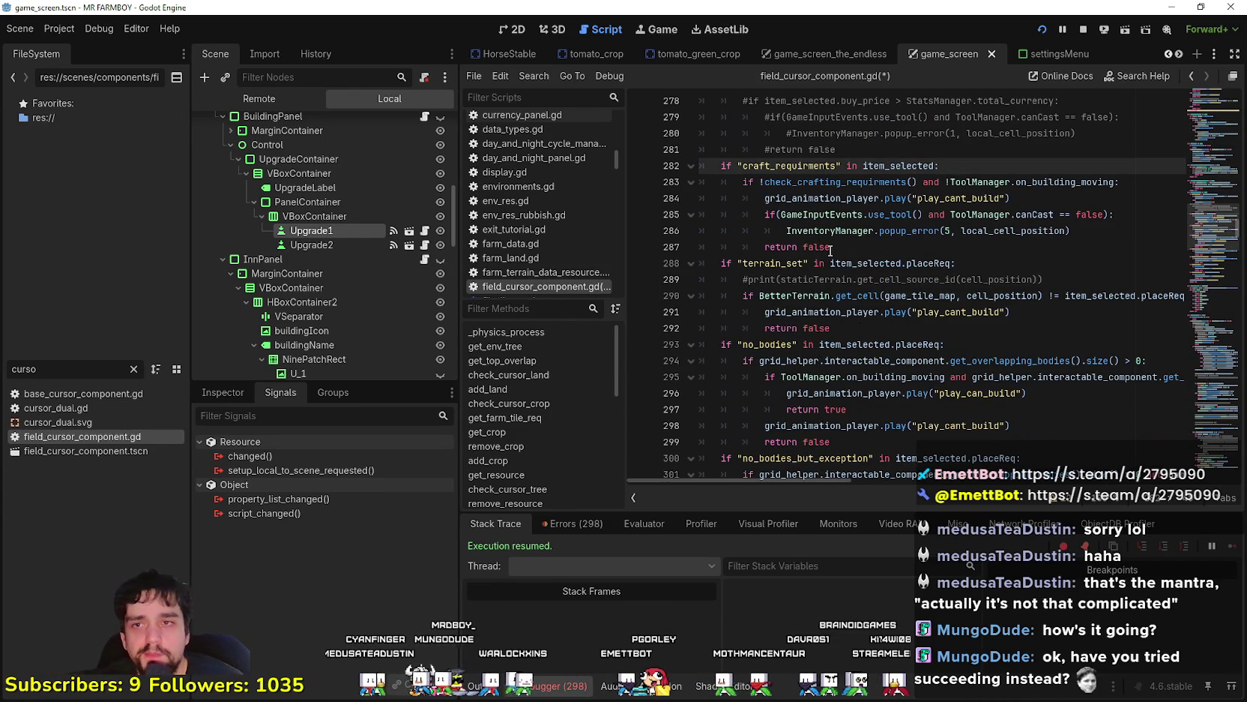
key(Return)
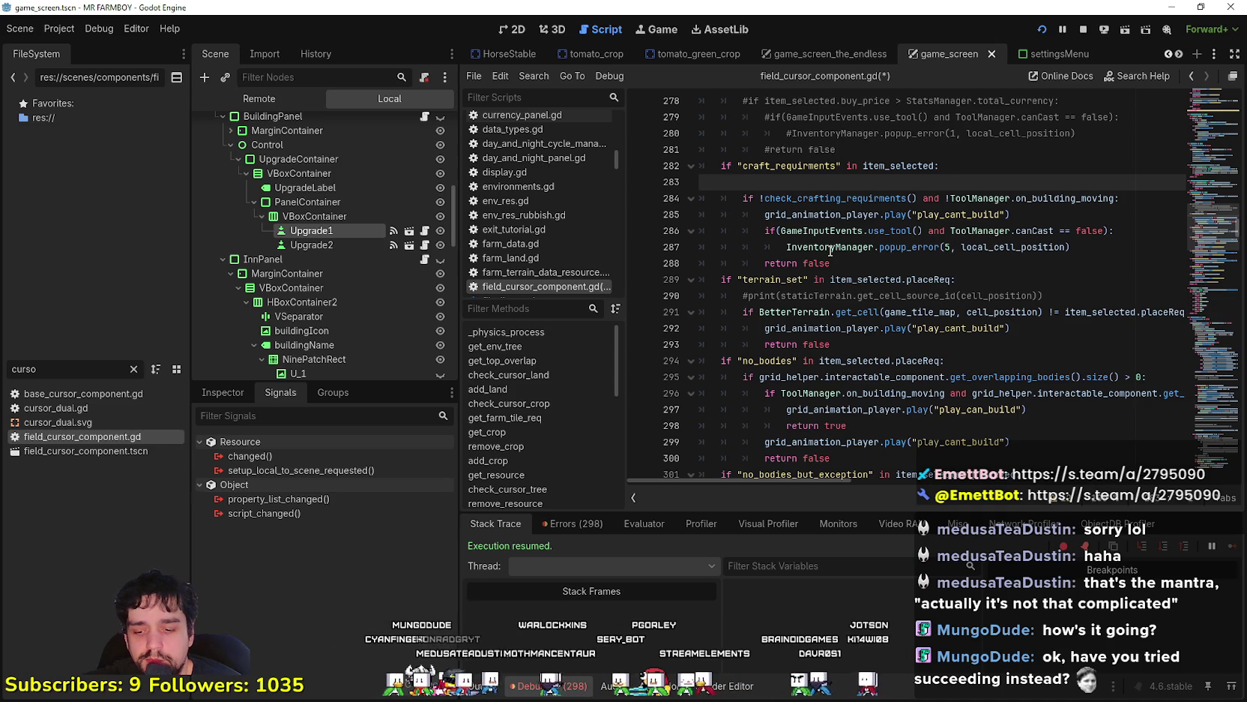
key(ctrl+v)
Finish the pasted ISLAND_2 endless condition and indent it inside the craft check
key(Return)
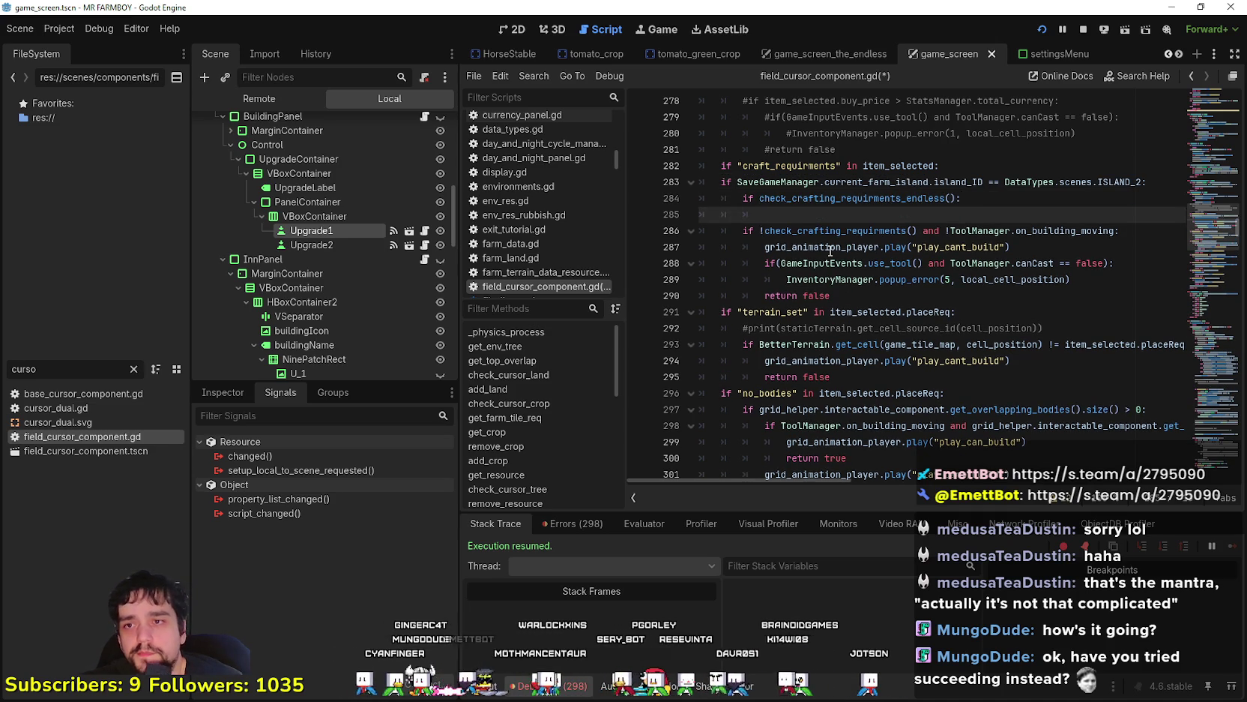
drag(768, 213, 721, 183)
key(Tab)
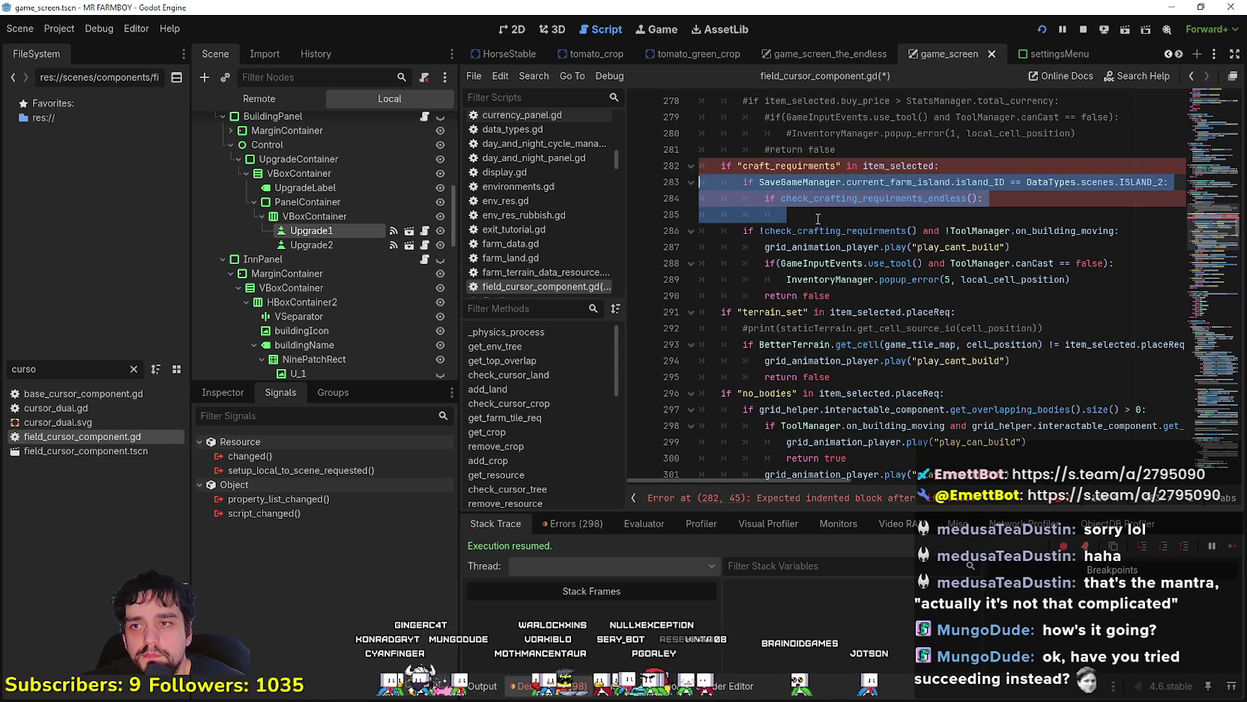
click(976, 199)
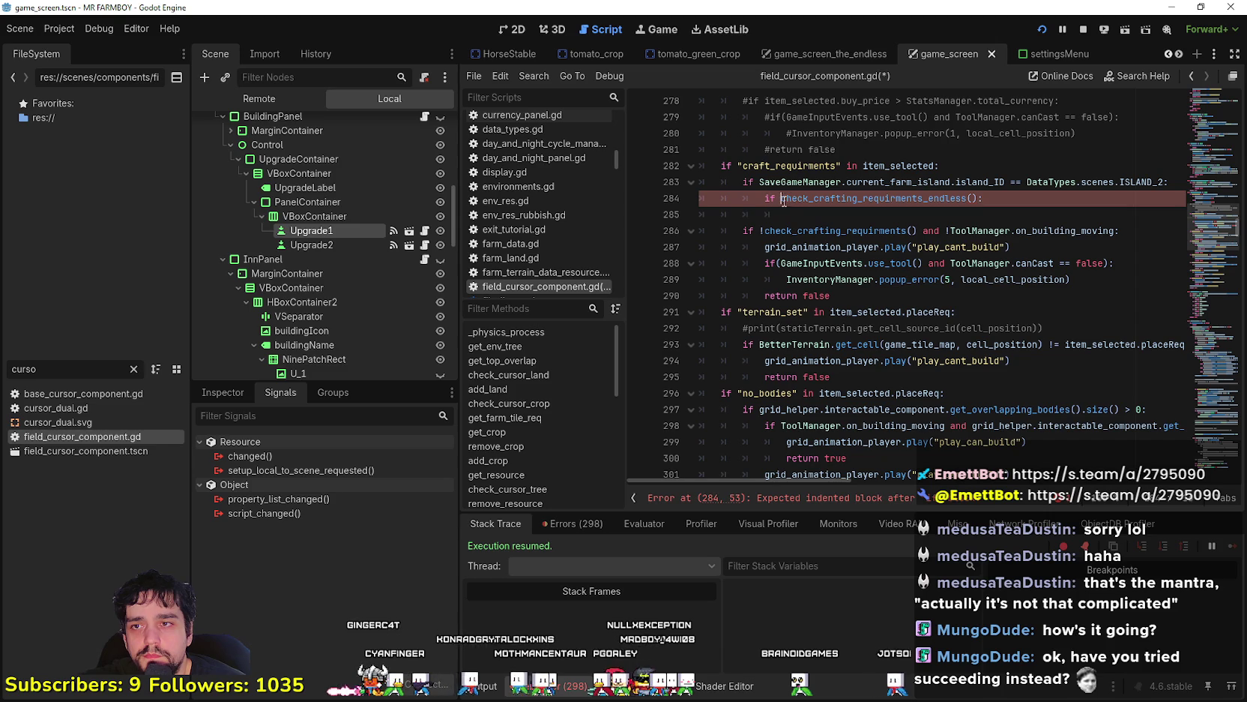
drag(1116, 230, 922, 231)
Duplicate the can't-build response block and nest it under the endless check
drag(832, 295, 699, 250)
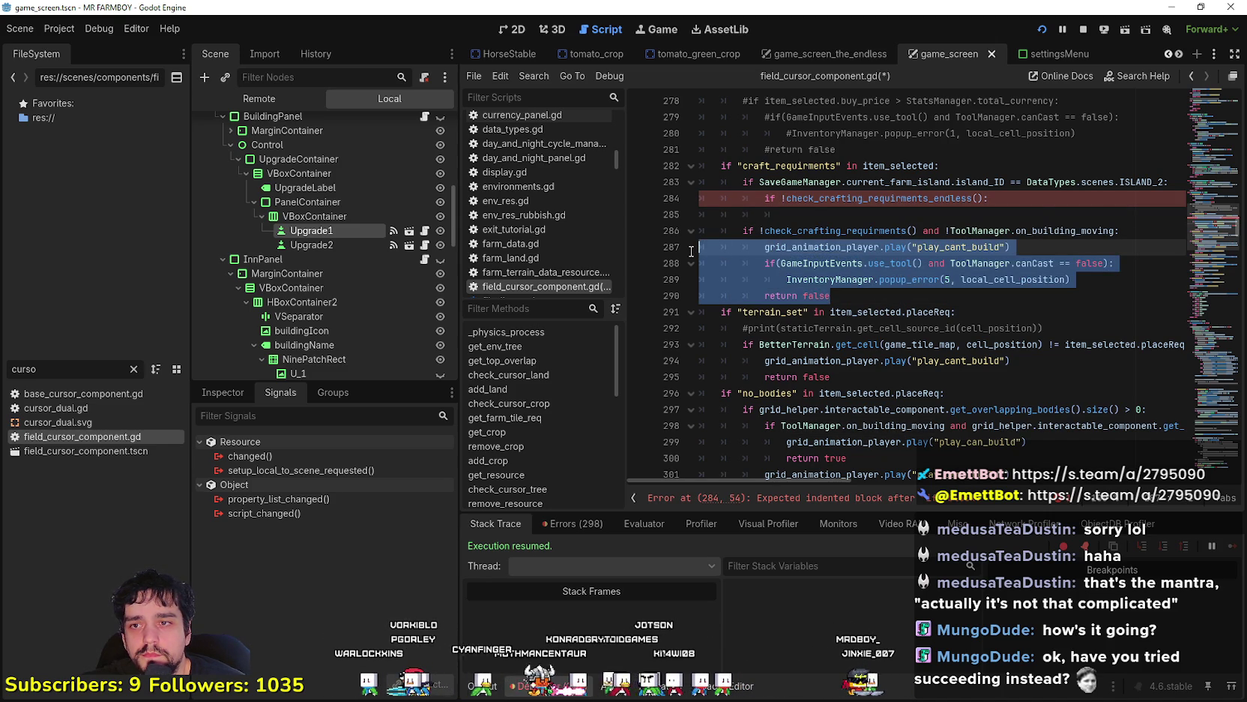
key(ctrl+c)
click(981, 211)
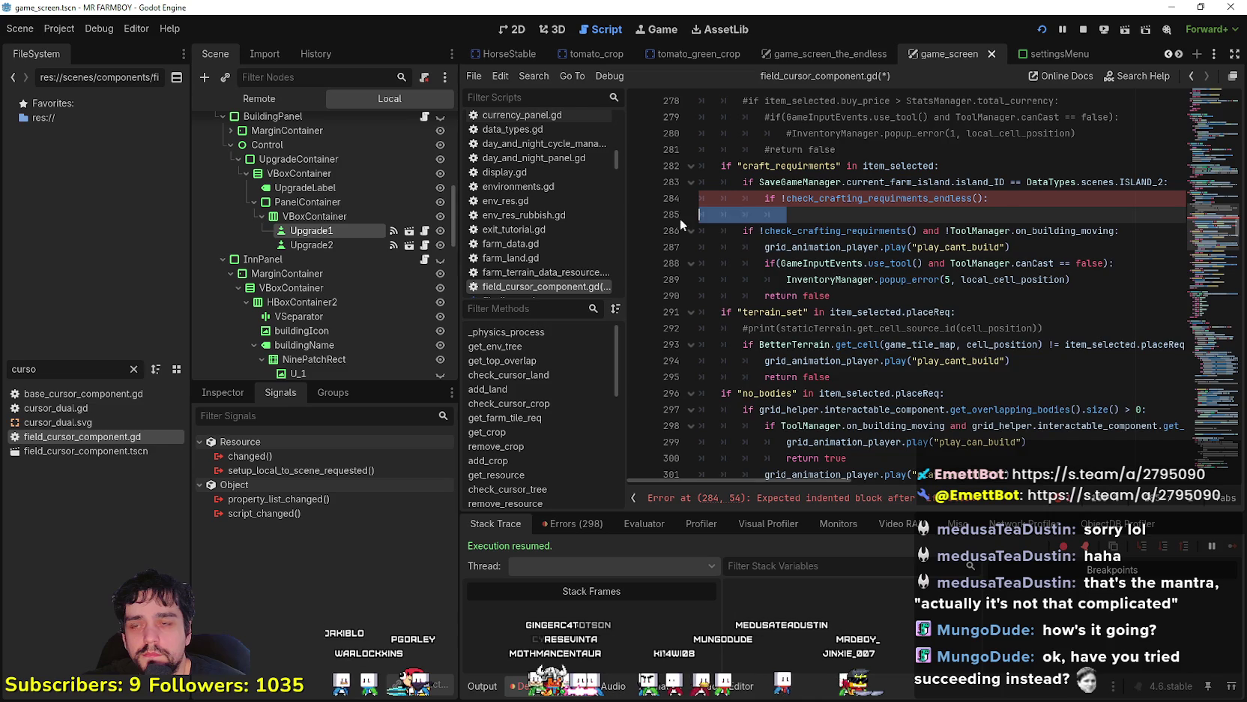
key(ctrl+v)
drag(841, 262, 701, 214)
click(854, 264)
mouse_move(855, 264)
mouse_down()
mouse_move(749, 247)
mouse_move(669, 209)
mouse_up()
key(Tab)
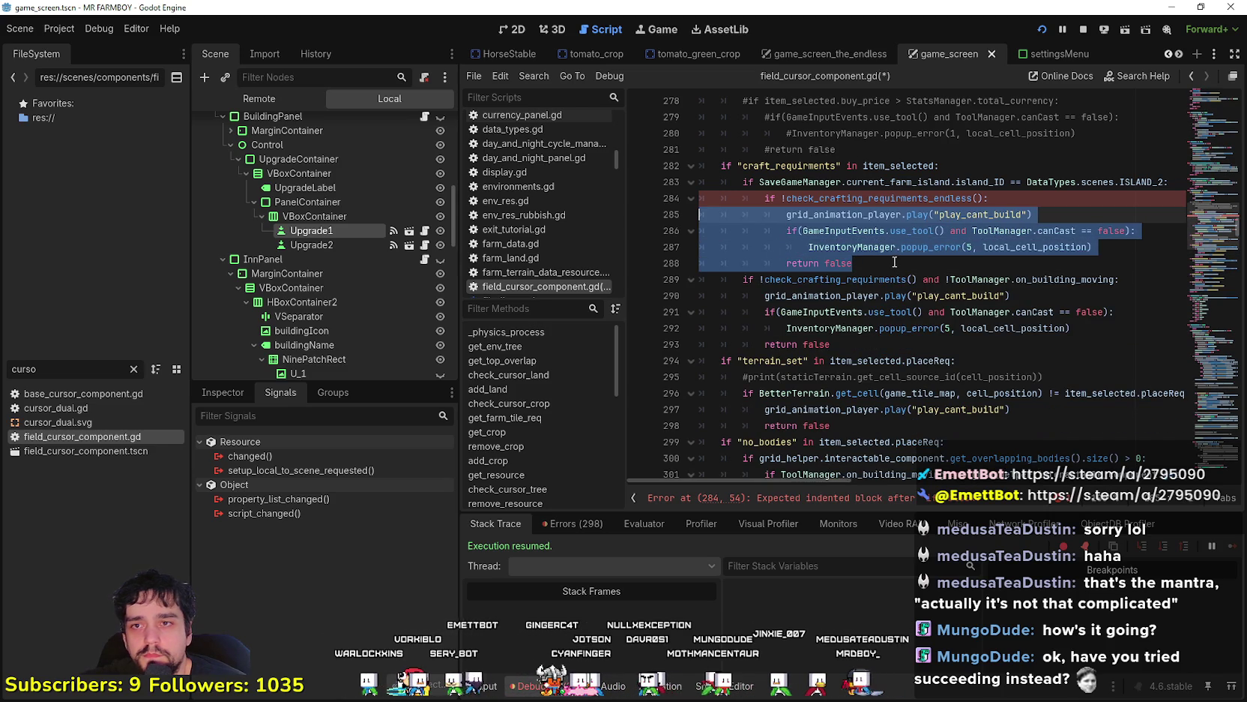
click(870, 265)
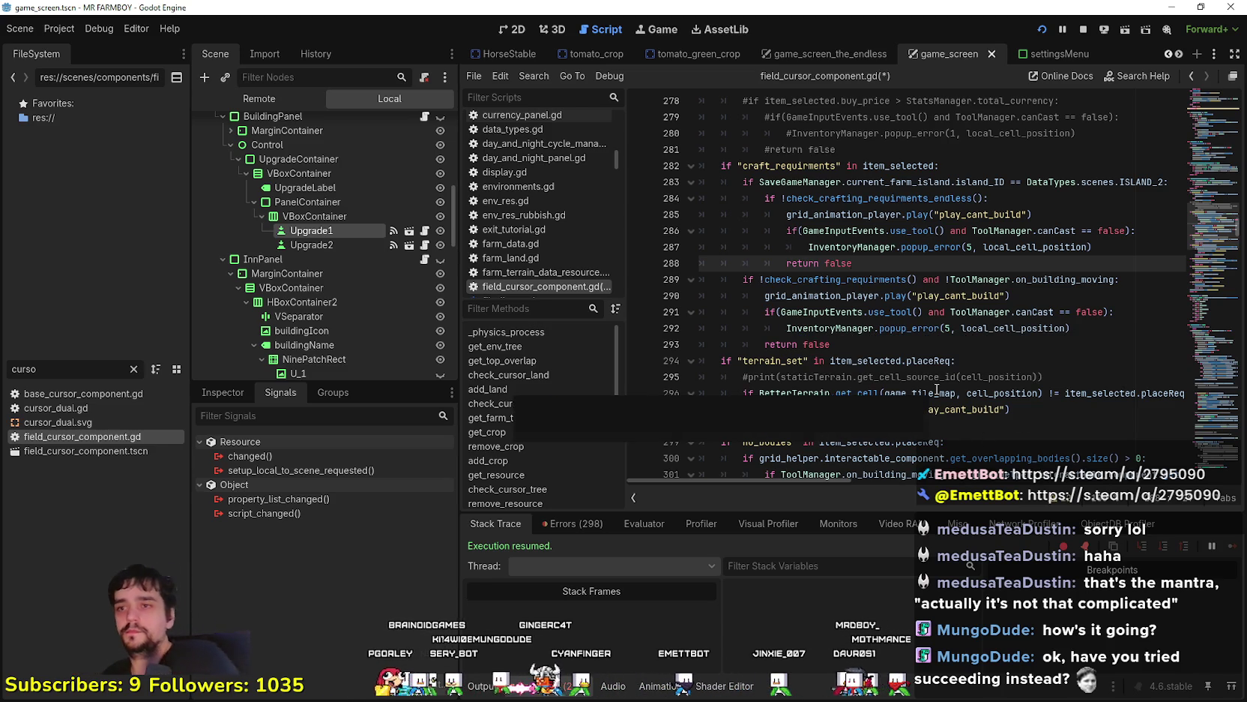
Change the normal requirements check's if to elif and save the script
double_click(748, 279)
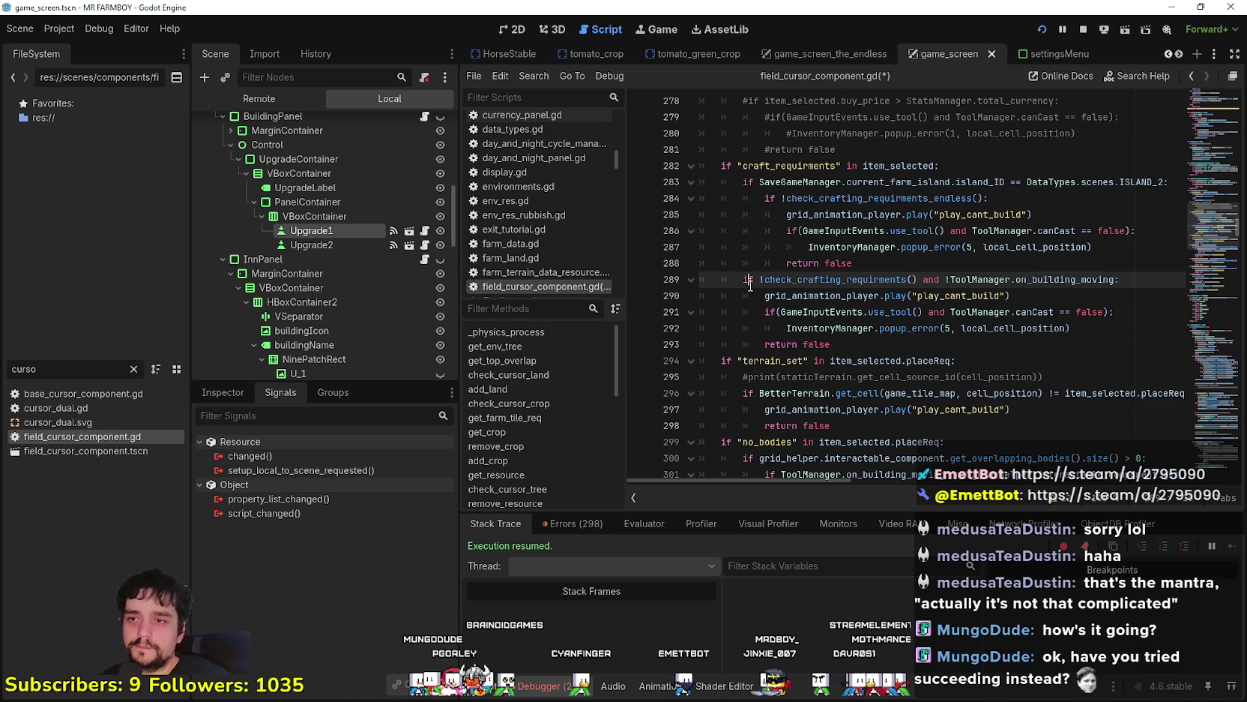
text(elif)
click(920, 261)
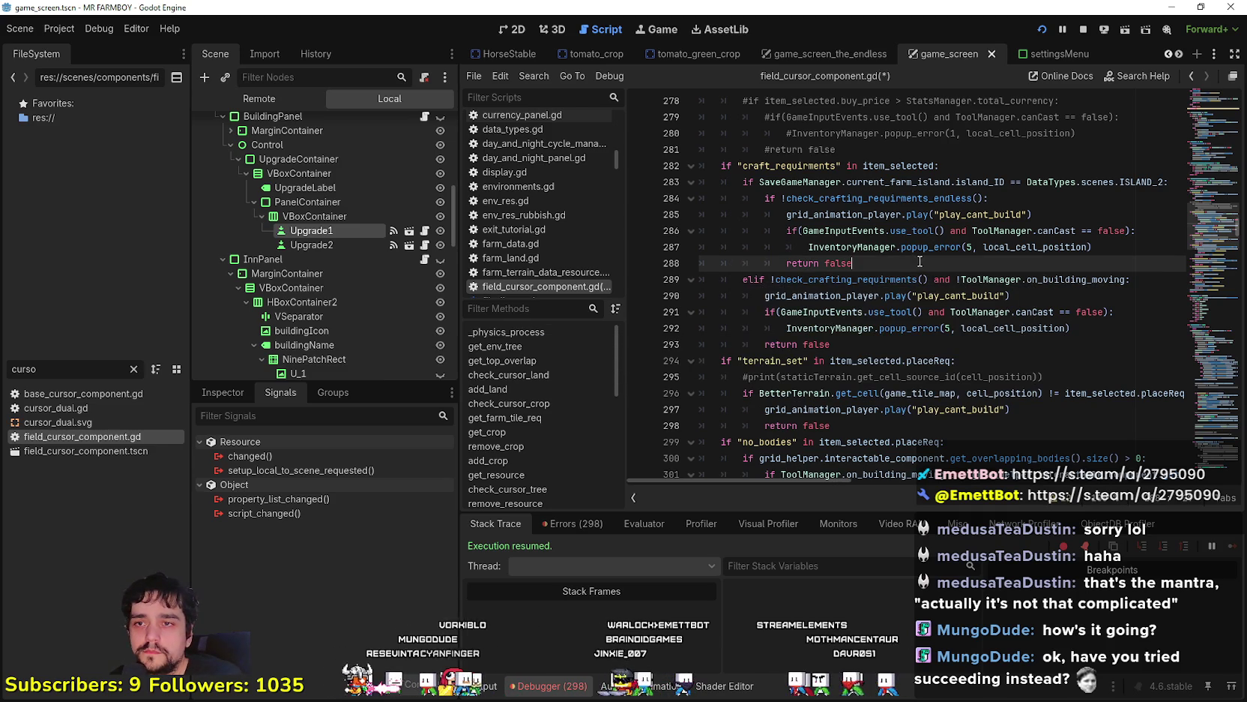
key(ctrl+s)
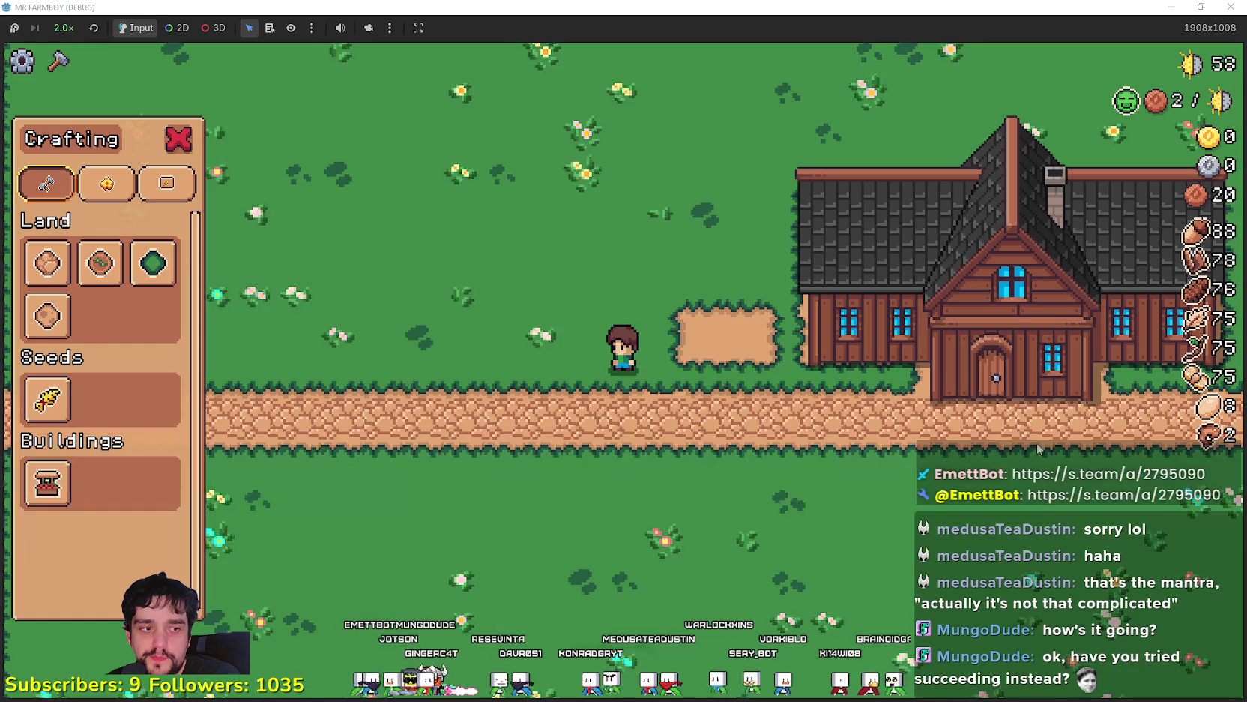
Confirm a Market can't be placed on the farm, then go back to the script editor
click(47, 482)
click(735, 518)
right_click(728, 513)
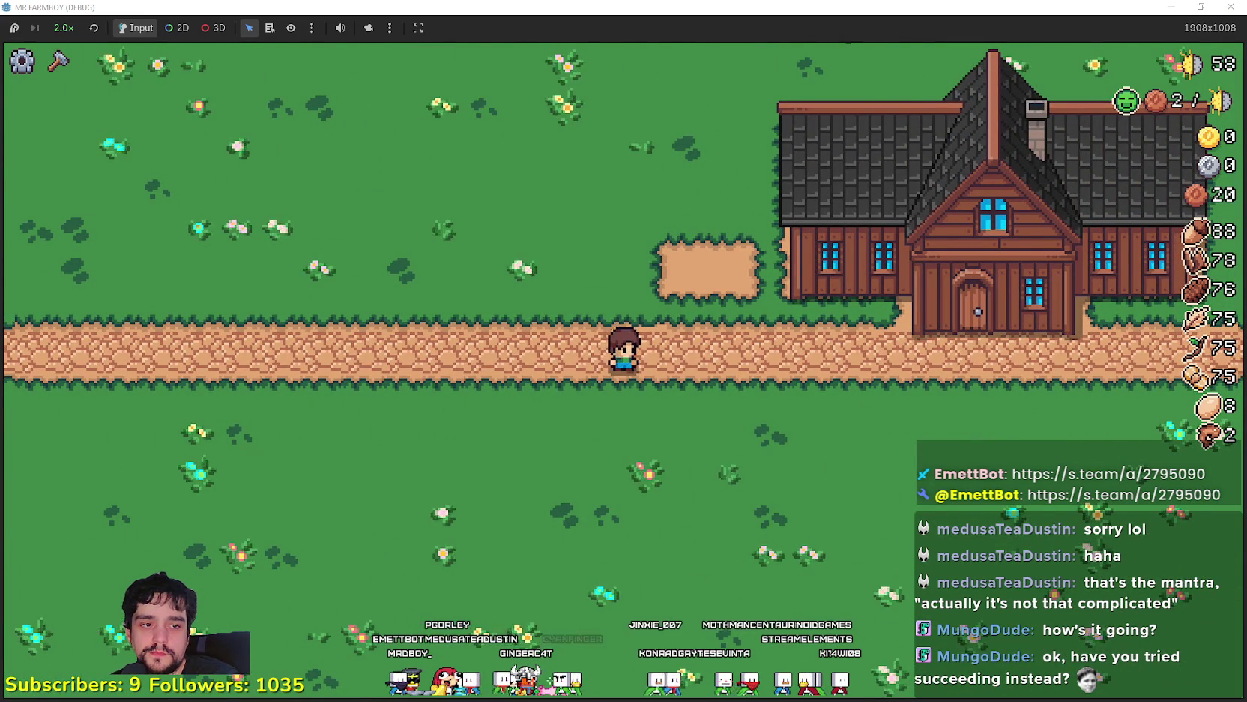
key(alt+Tab)
scroll(933, 304, up, 3)
scroll(933, 303, up, 6)
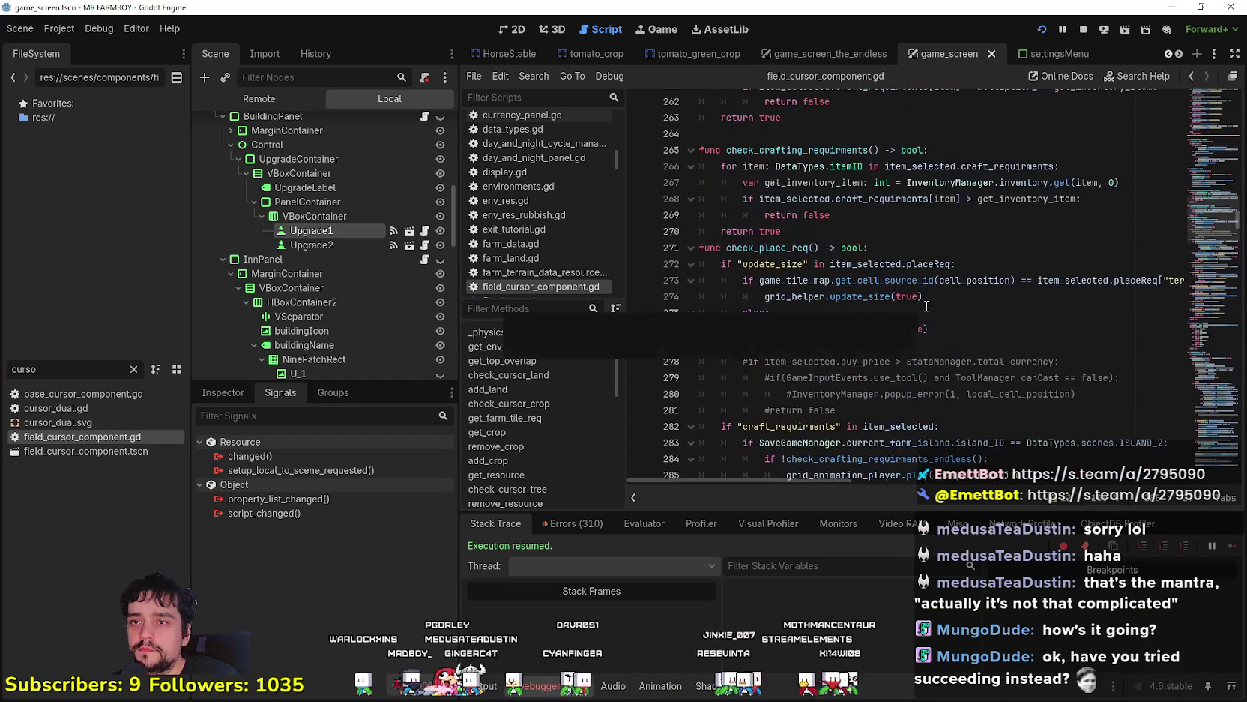
Copy the check_crafting_requirments_endless function
mouse_move(787, 313)
mouse_down()
mouse_move(810, 296)
mouse_move(705, 215)
mouse_move(701, 186)
mouse_move(702, 198)
mouse_up()
right_click(755, 236)
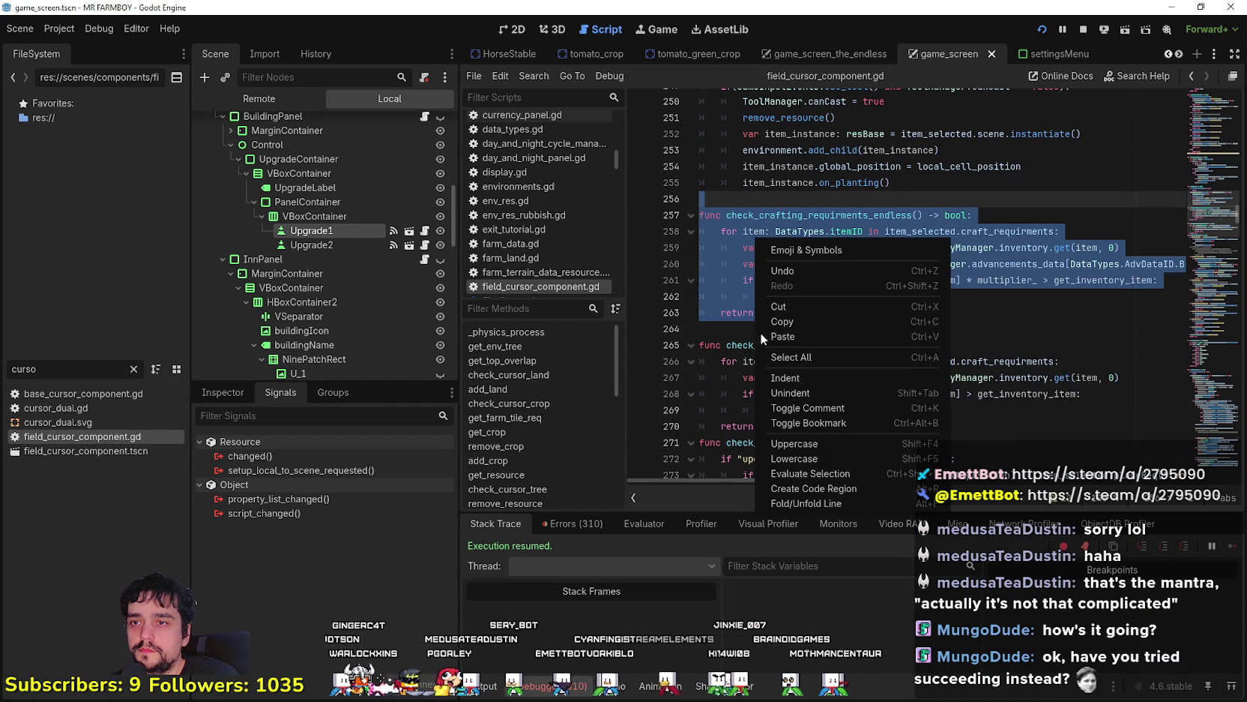
click(800, 326)
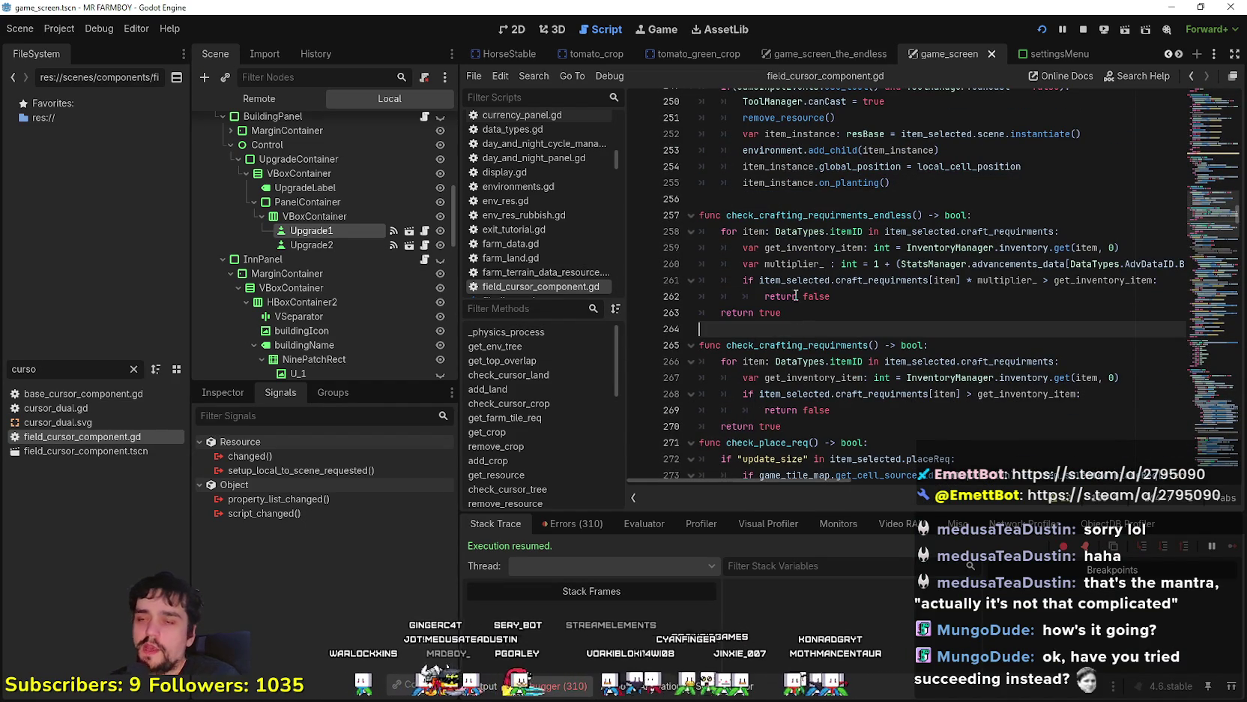
Filter the FileSystem for 'toolti' and open tooltip_component_test.gd
click(133, 369)
text(tool)
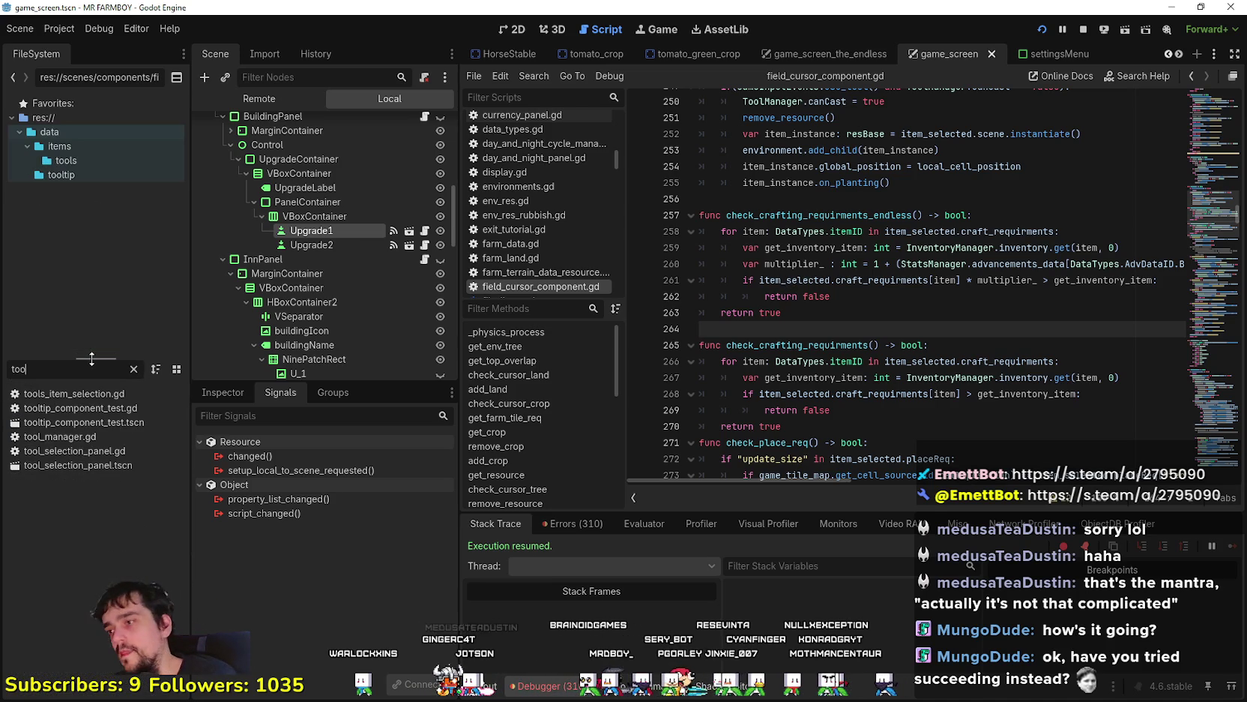
text(ti)
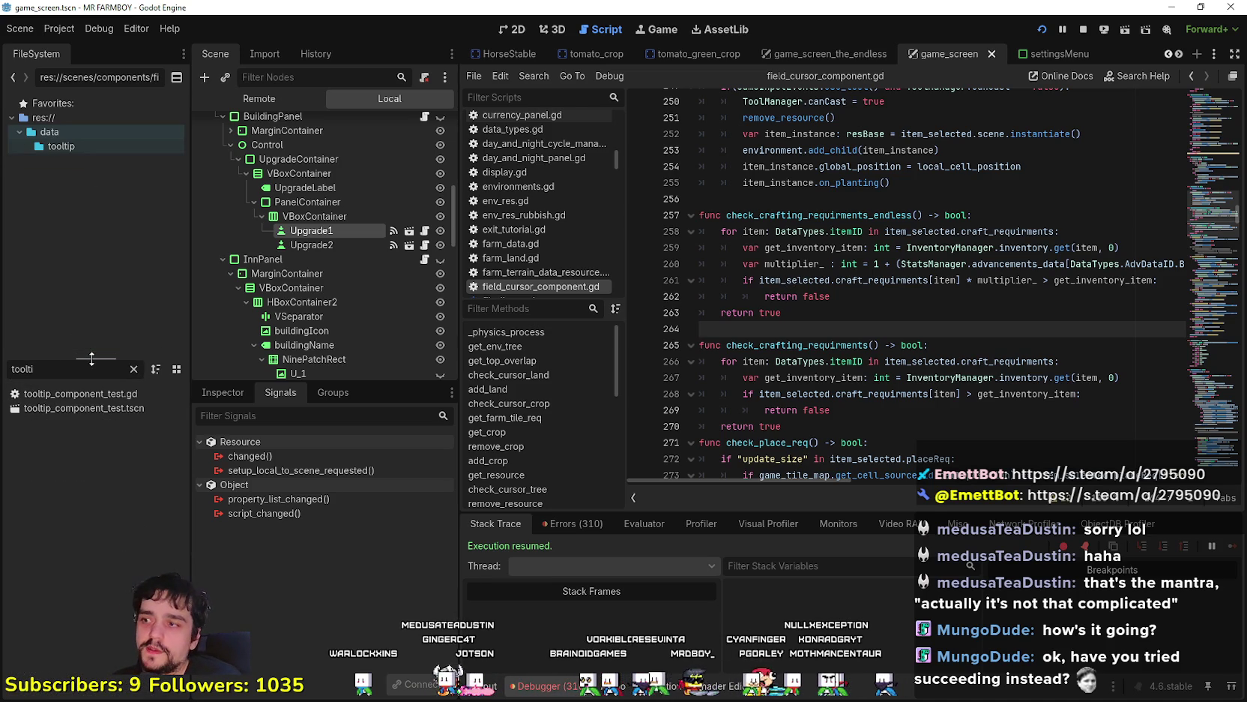
double_click(105, 396)
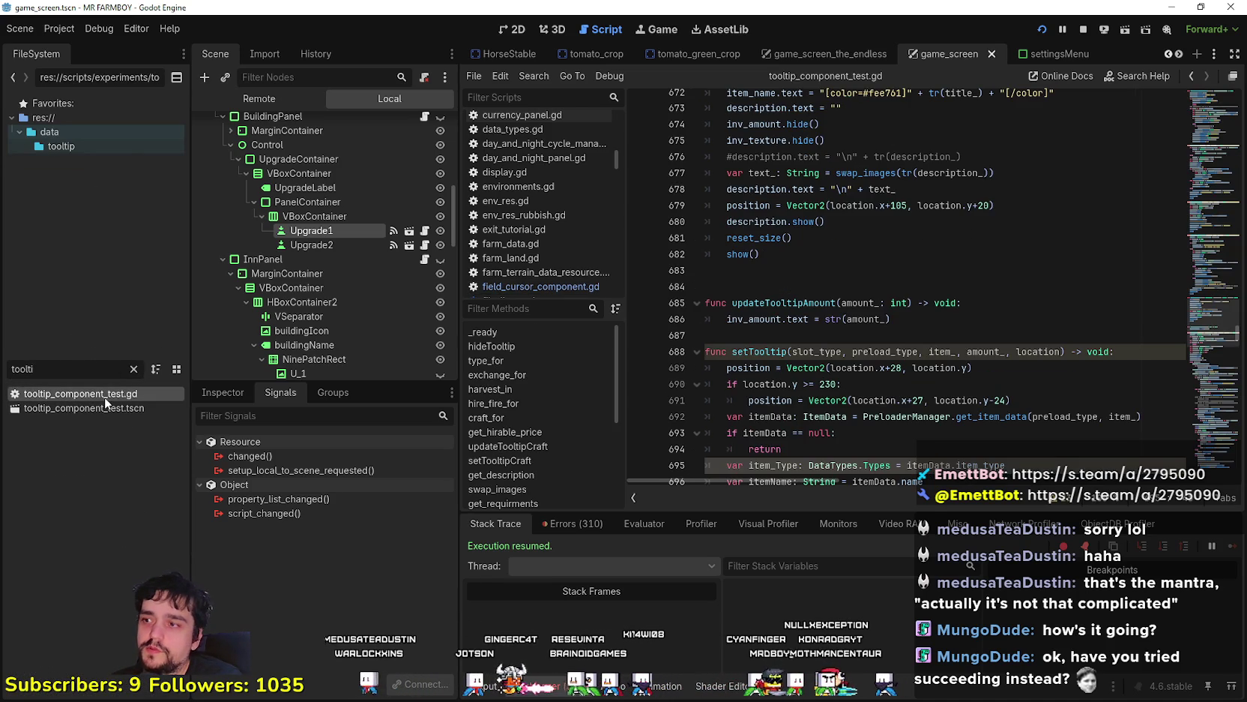
Jump from the setTooltipCraft call in _ready to its definition via Lookup Symbol
scroll(1212, 117, up, 1)
scroll(1212, 118, up, 20)
scroll(1215, 123, up, 15)
click(1028, 270)
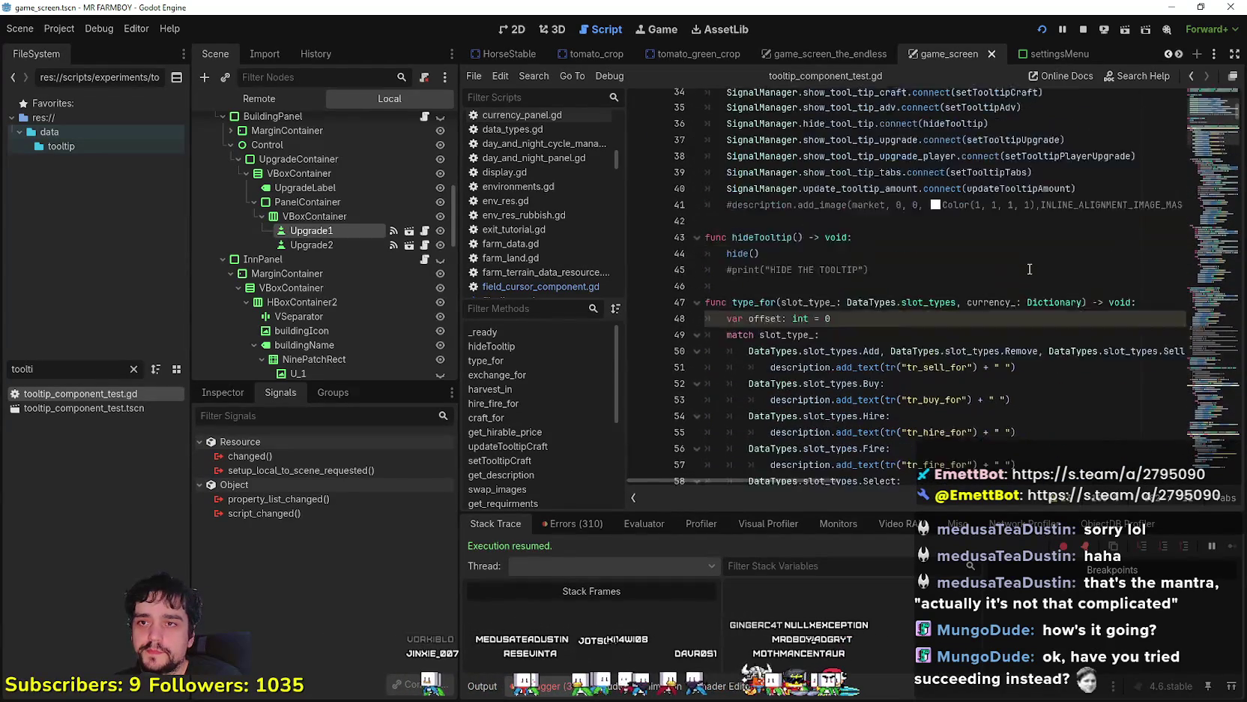
scroll(1028, 269, up, 2)
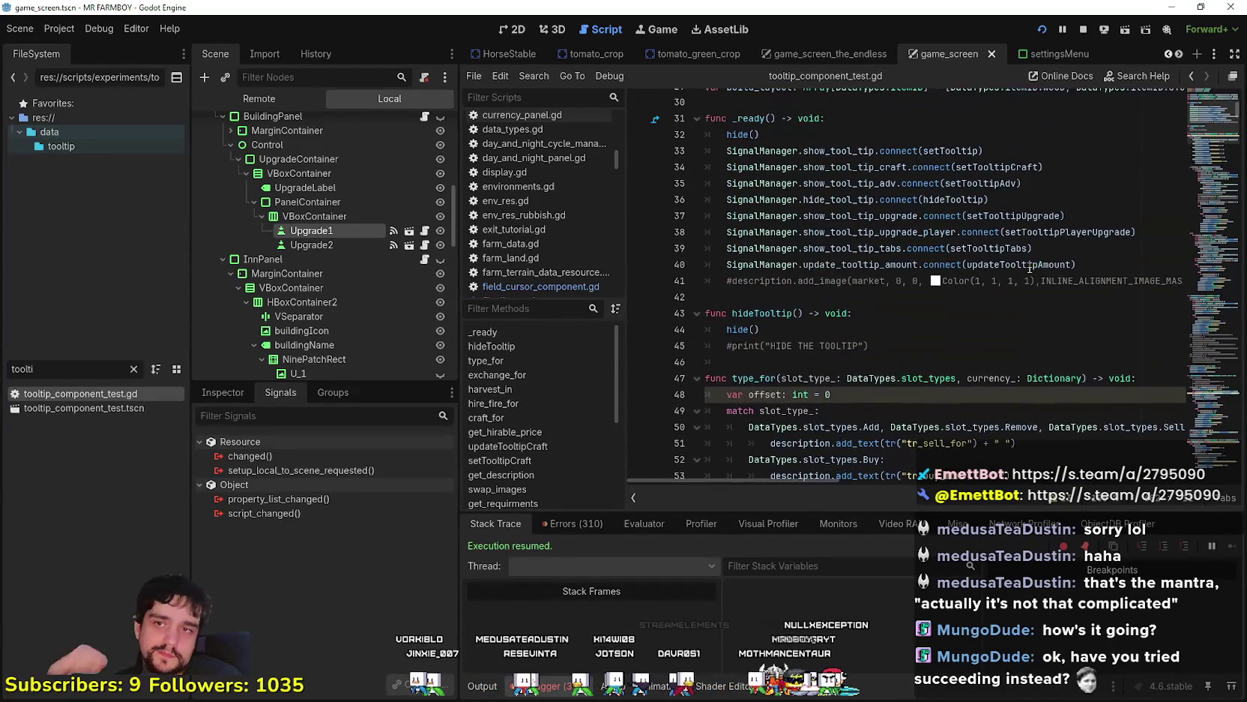
right_click(1012, 167)
click(1059, 370)
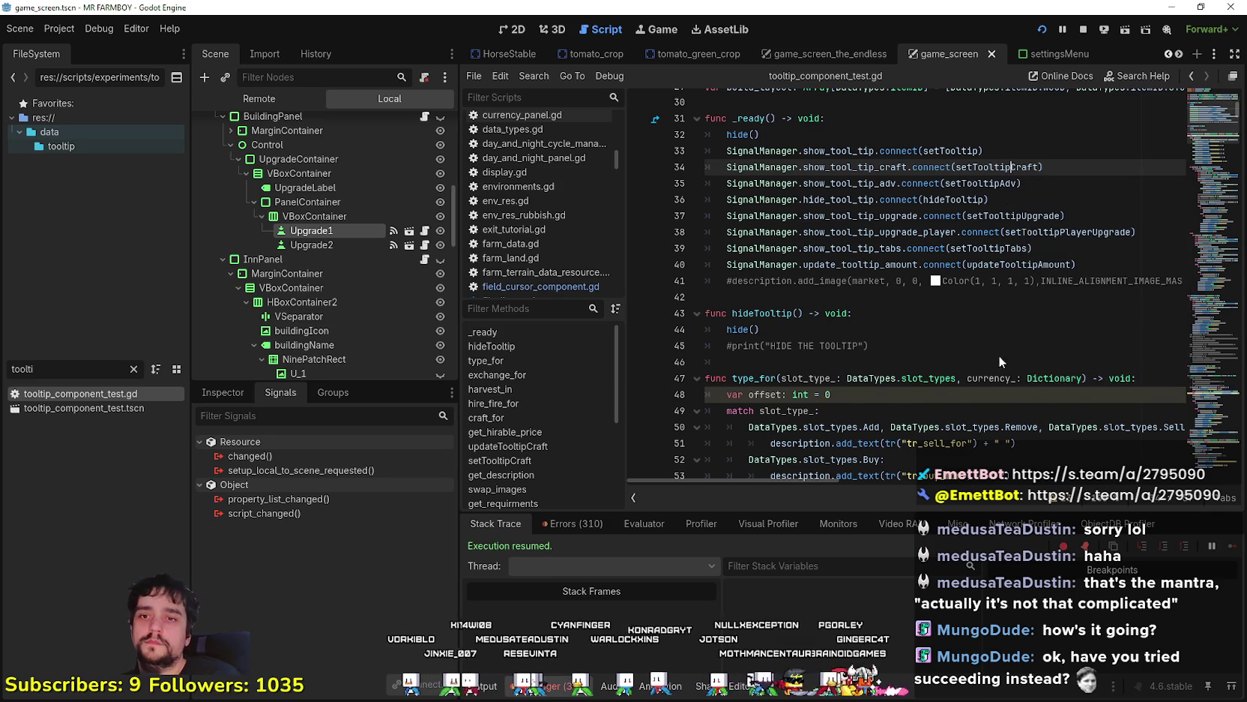
scroll(862, 318, down, 8)
scroll(862, 318, down, 2)
click(985, 281)
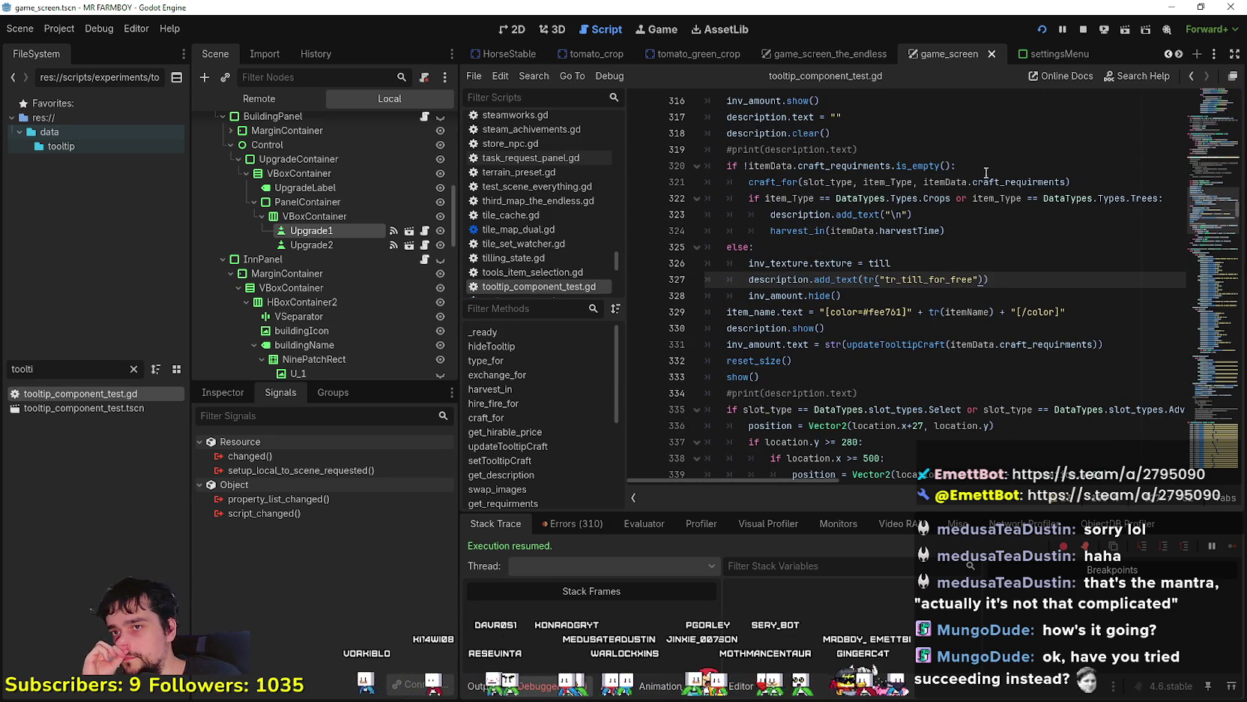
Examine the craft_requirments branch, its crops-or-trees condition, the till else branch, and the craft_for call
double_click(877, 166)
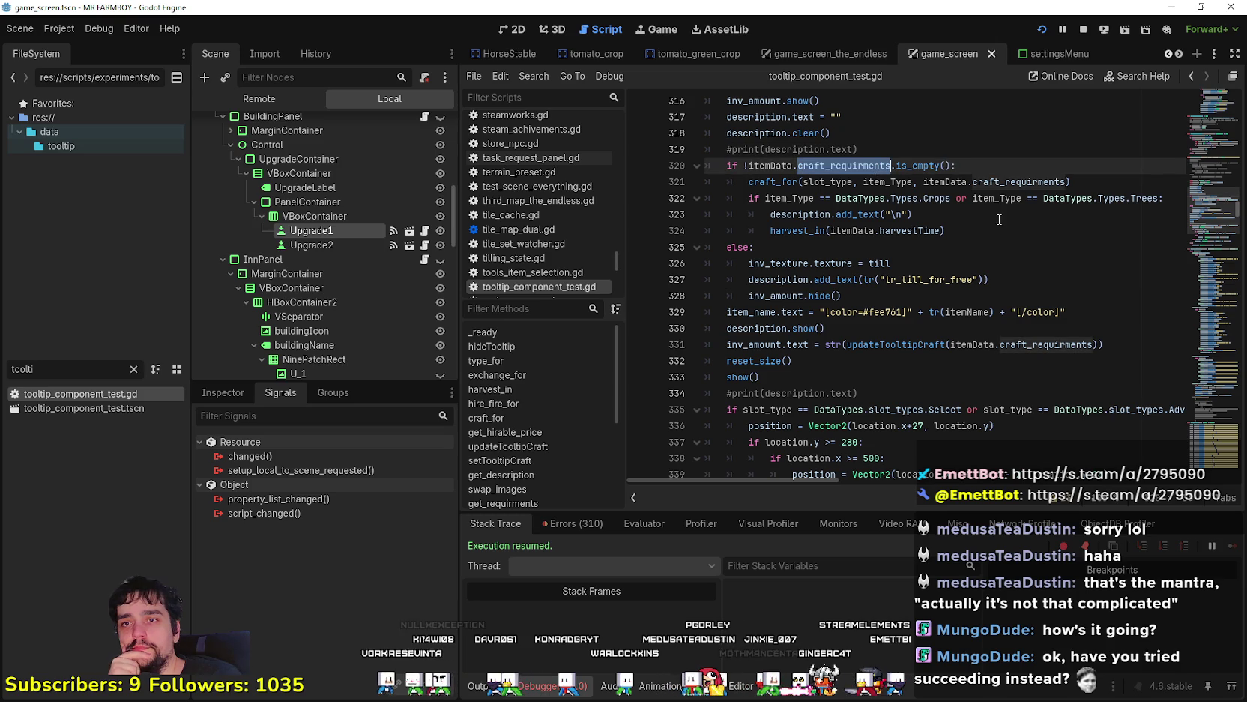
drag(749, 198, 1148, 203)
mouse_move(780, 263)
mouse_down()
mouse_move(825, 266)
mouse_move(909, 299)
mouse_move(911, 314)
mouse_move(914, 294)
mouse_up()
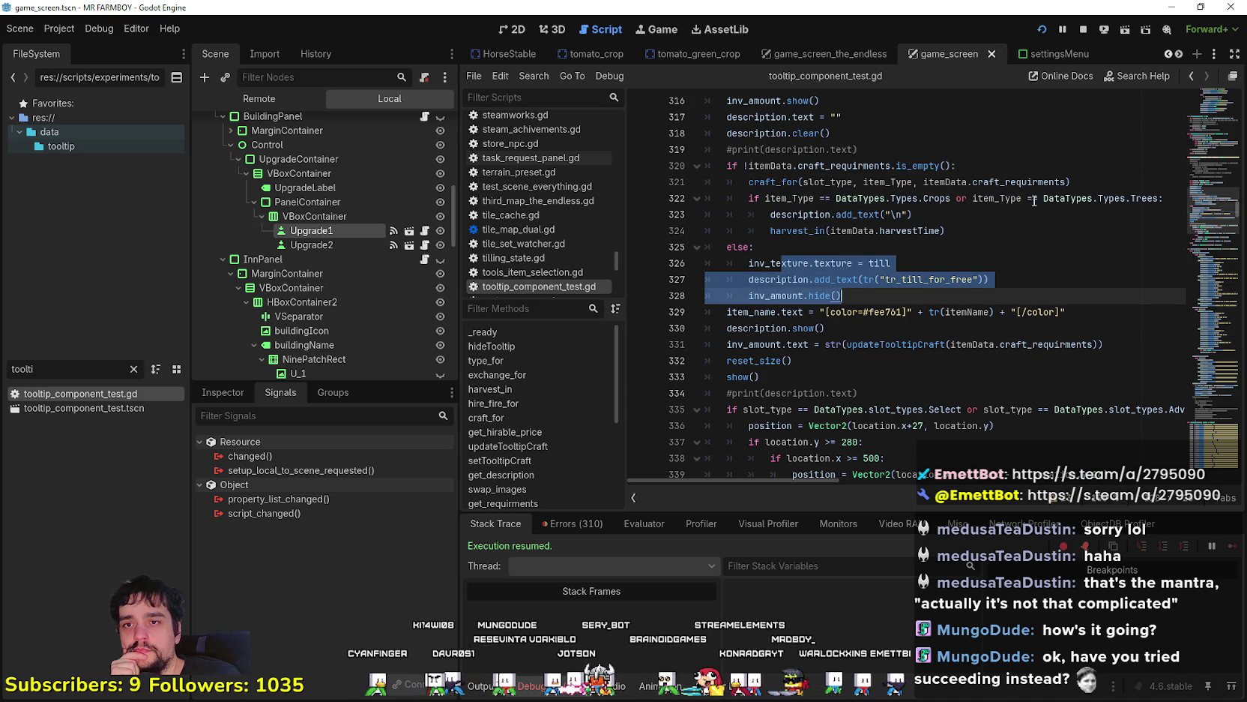
drag(1026, 203, 1147, 199)
drag(1011, 247, 688, 191)
click(1059, 176)
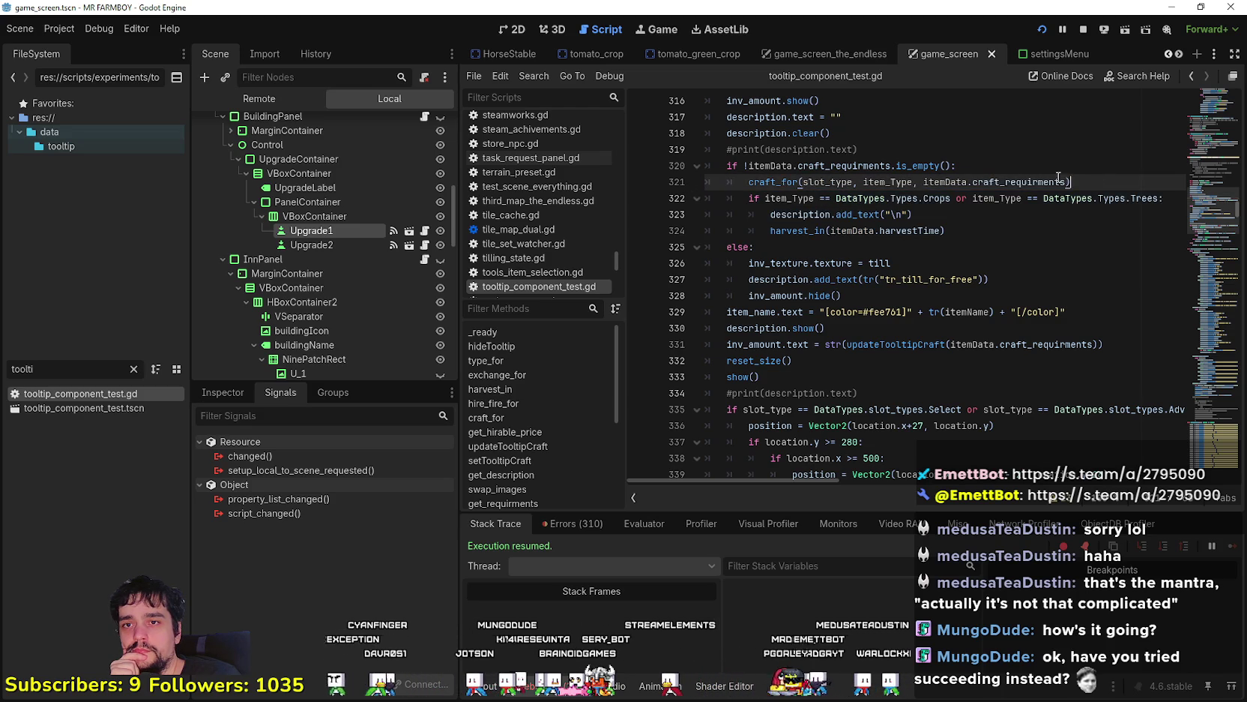
right_click(776, 182)
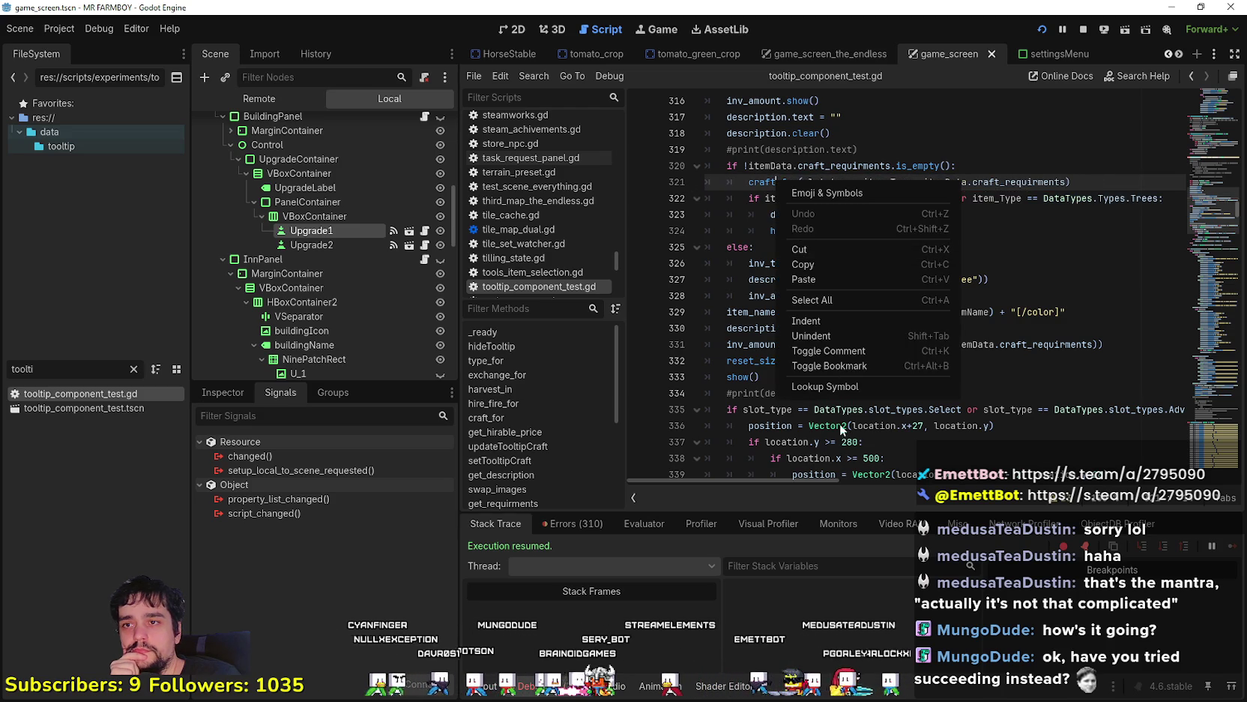
click(829, 384)
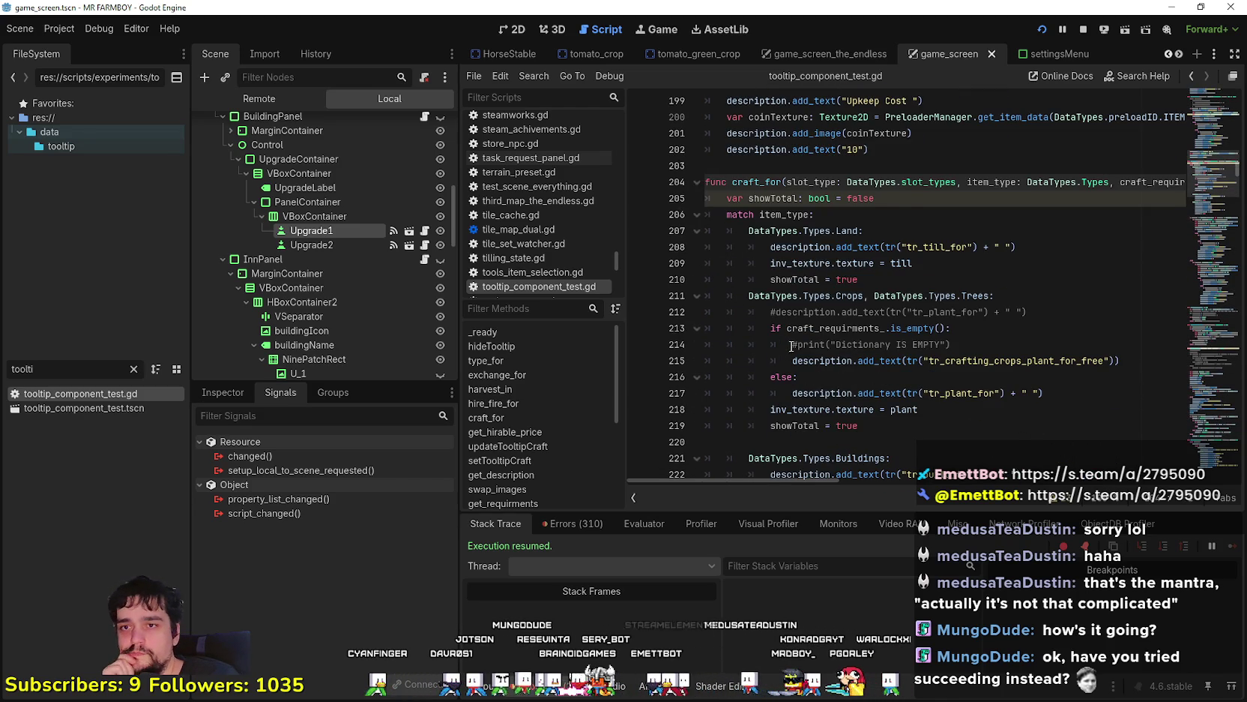
scroll(787, 349, down, 1)
click(929, 345)
scroll(929, 315, down, 3)
click(932, 312)
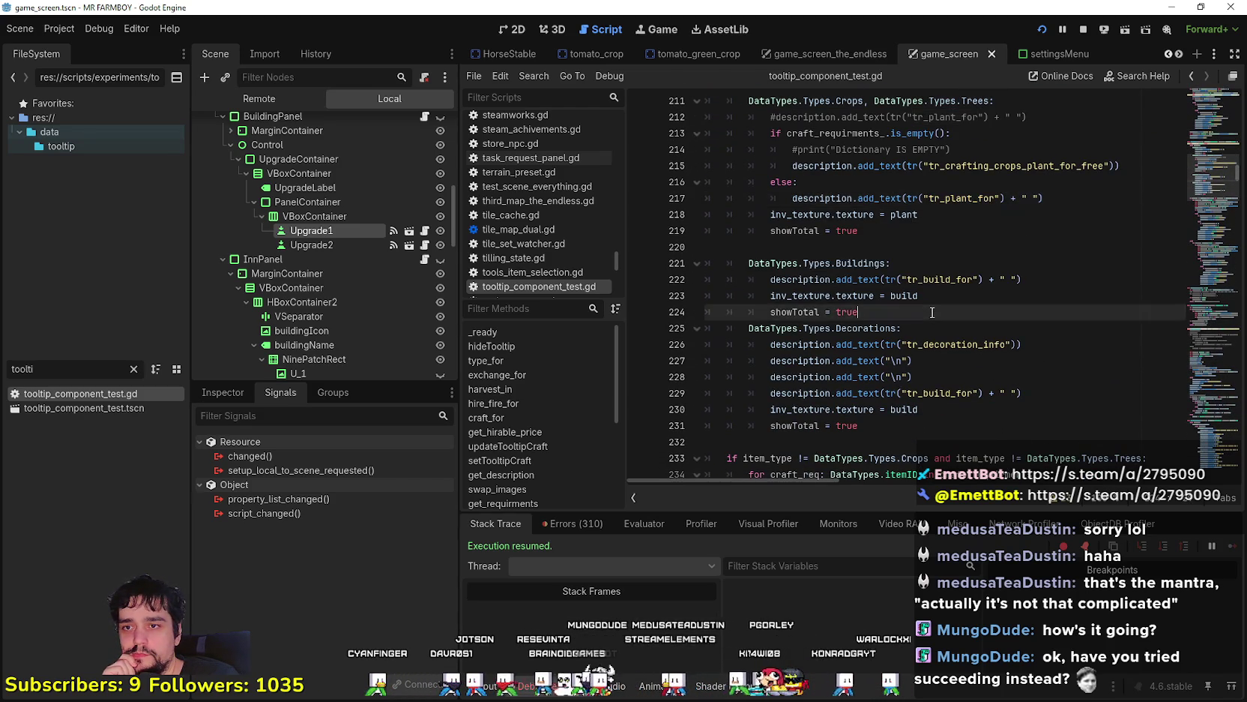
drag(932, 311, 710, 259)
scroll(889, 318, down, 3)
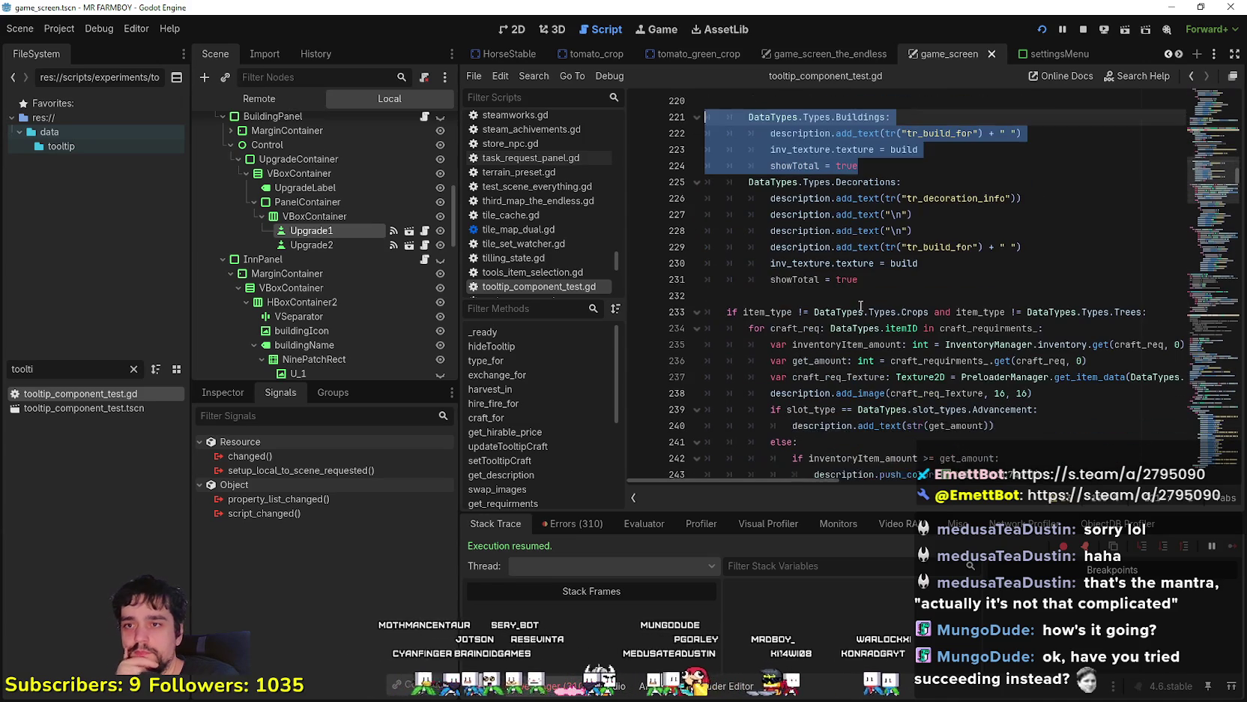
mouse_move(755, 312)
mouse_down()
mouse_move(1108, 312)
mouse_move(760, 295)
mouse_up()
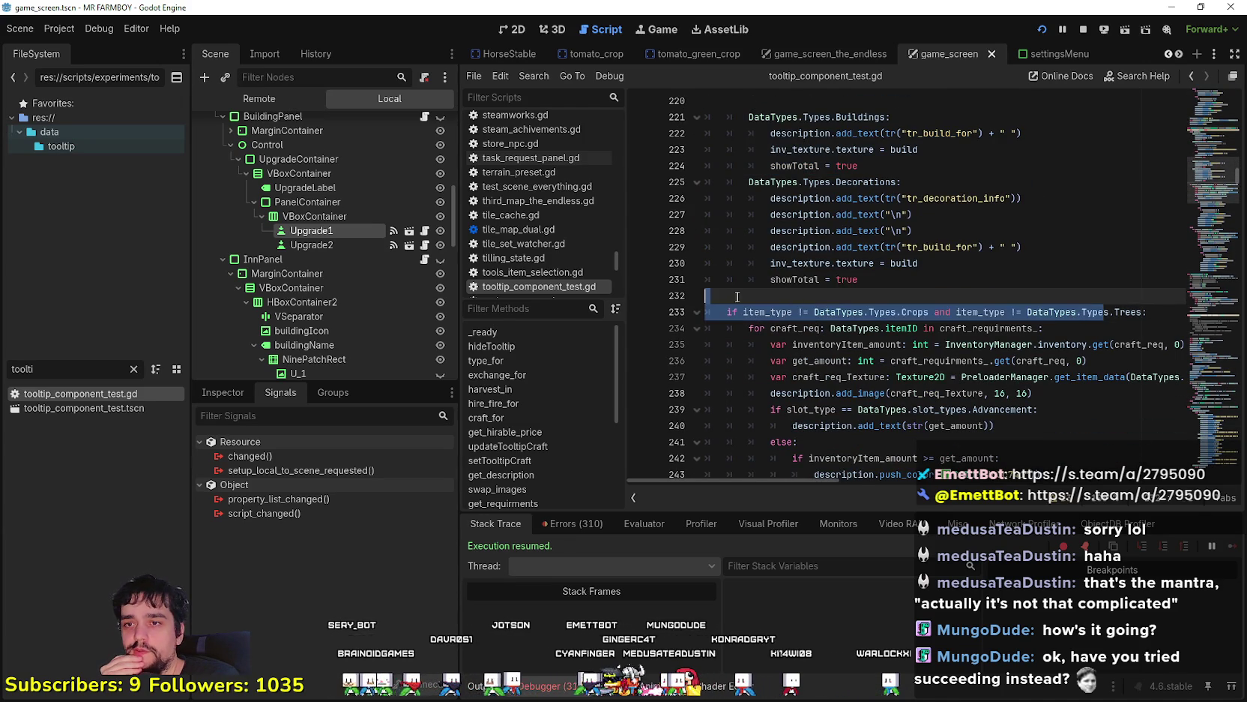
scroll(948, 360, down, 3)
click(1067, 264)
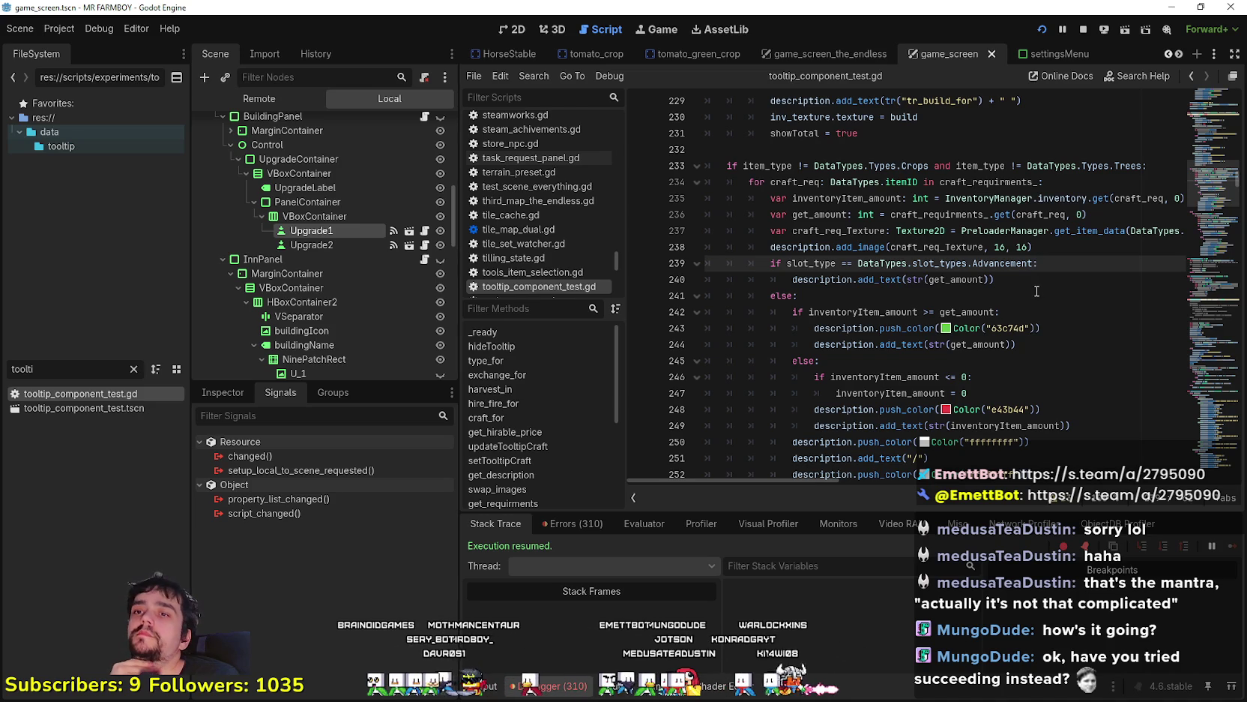
scroll(1024, 300, down, 2)
mouse_move(966, 416)
mouse_down()
mouse_move(750, 182)
mouse_move(670, 179)
mouse_up()
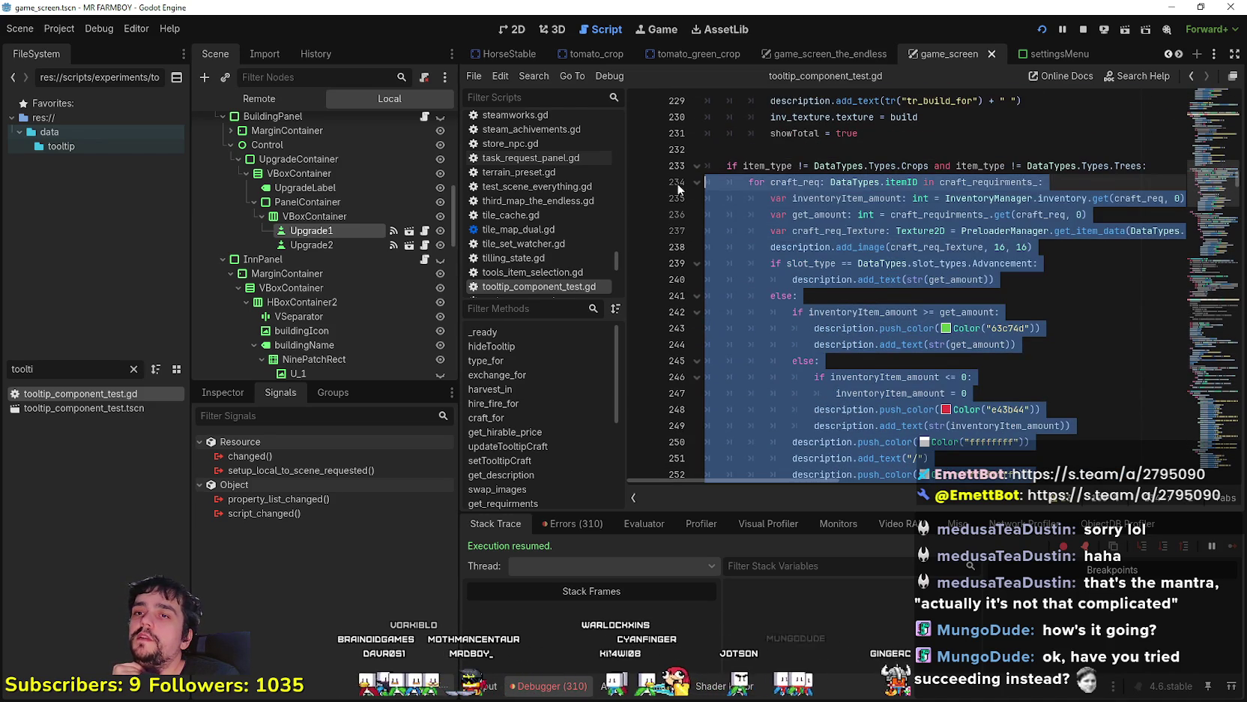
scroll(874, 312, down, 2)
mouse_move(899, 325)
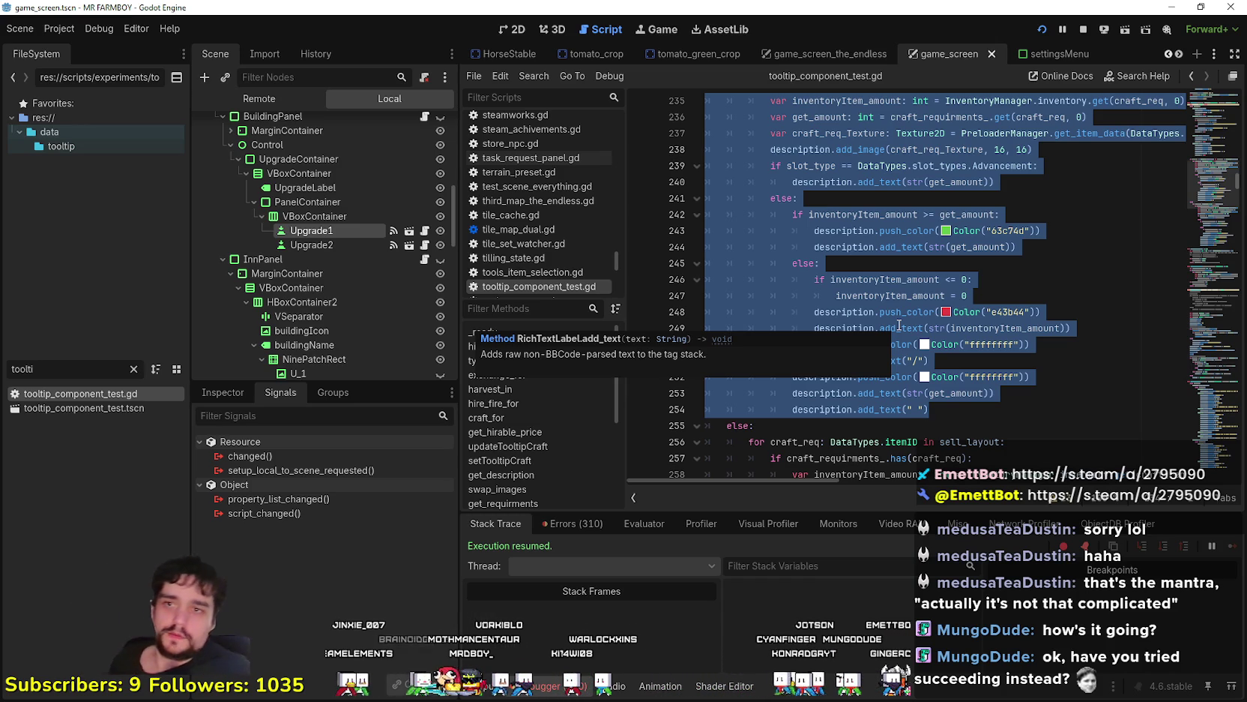
scroll(993, 329, up, 3)
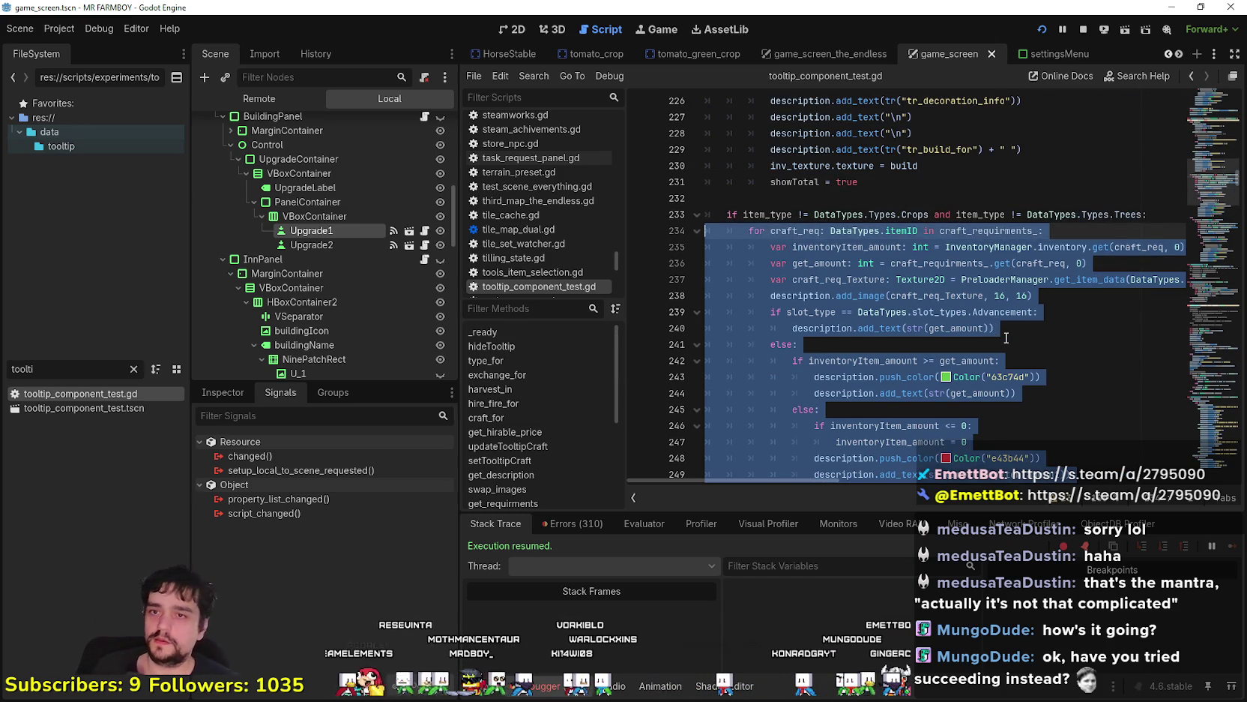
click(986, 344)
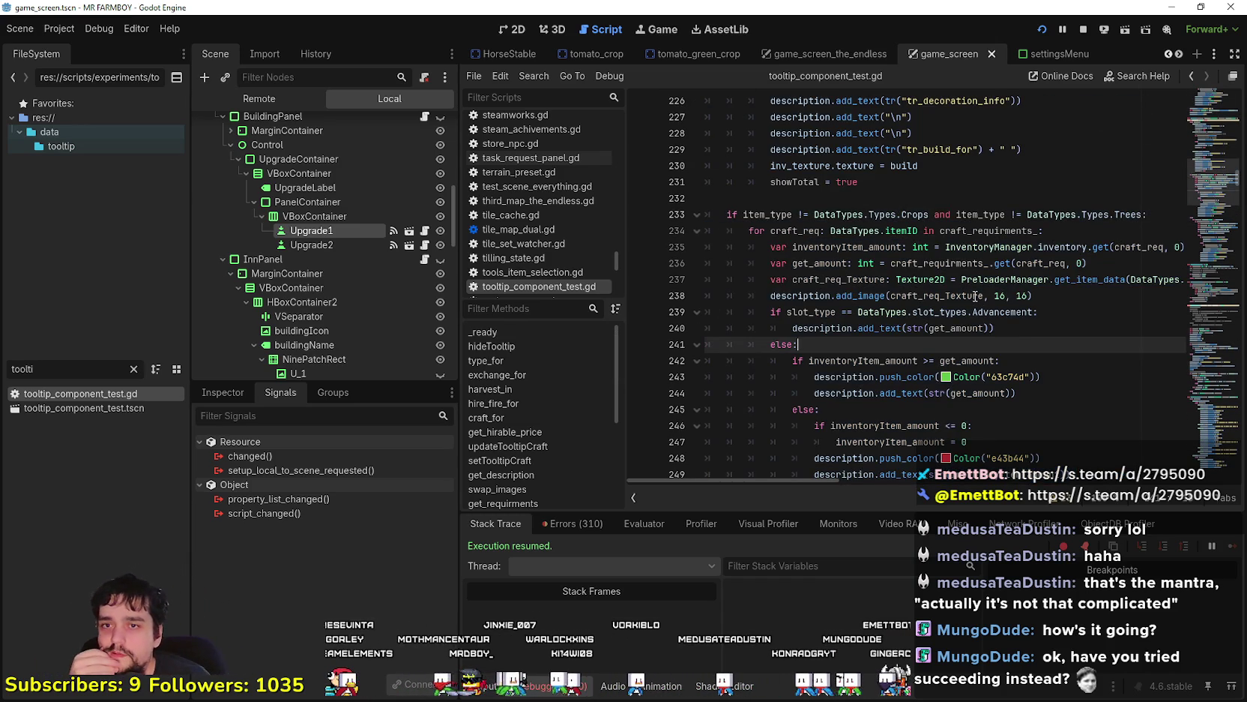
scroll(899, 262, down, 1)
drag(750, 170, 795, 313)
scroll(862, 300, down, 3)
mouse_move(929, 360)
mouse_down()
mouse_move(913, 296)
mouse_move(795, 277)
mouse_move(678, 128)
mouse_up()
scroll(795, 278, up, 2)
scroll(840, 271, down, 5)
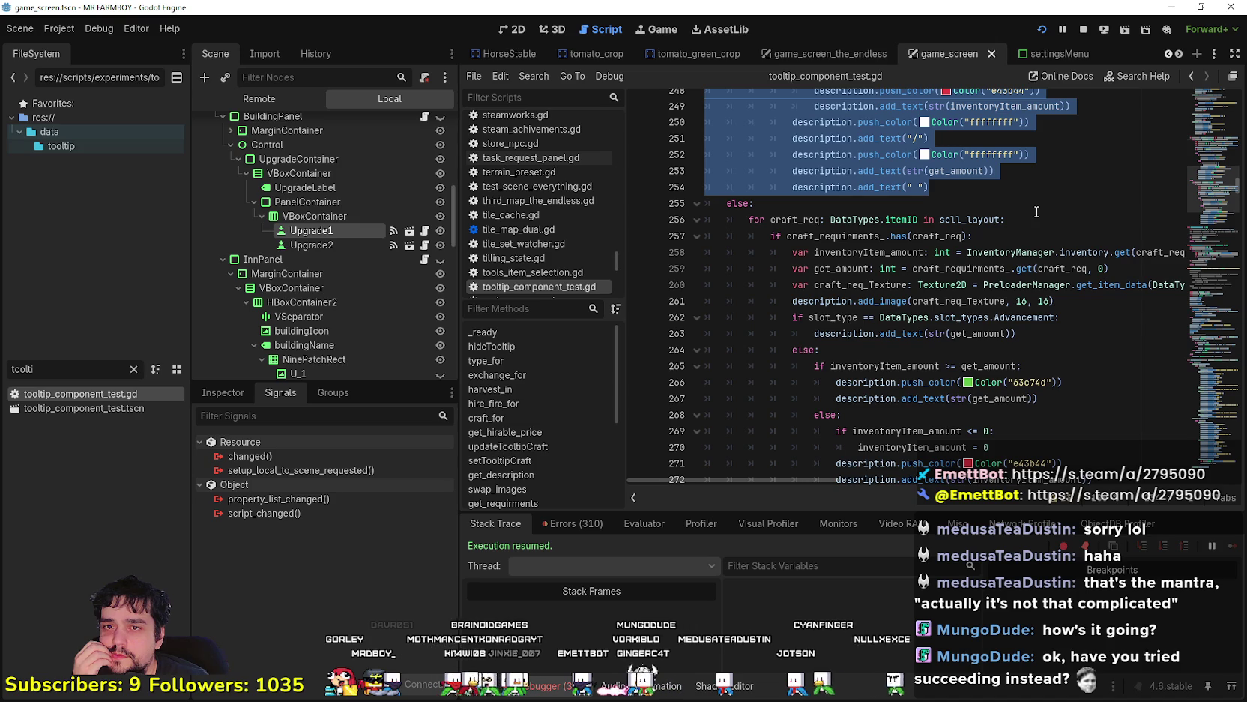
scroll(1037, 211, down, 2)
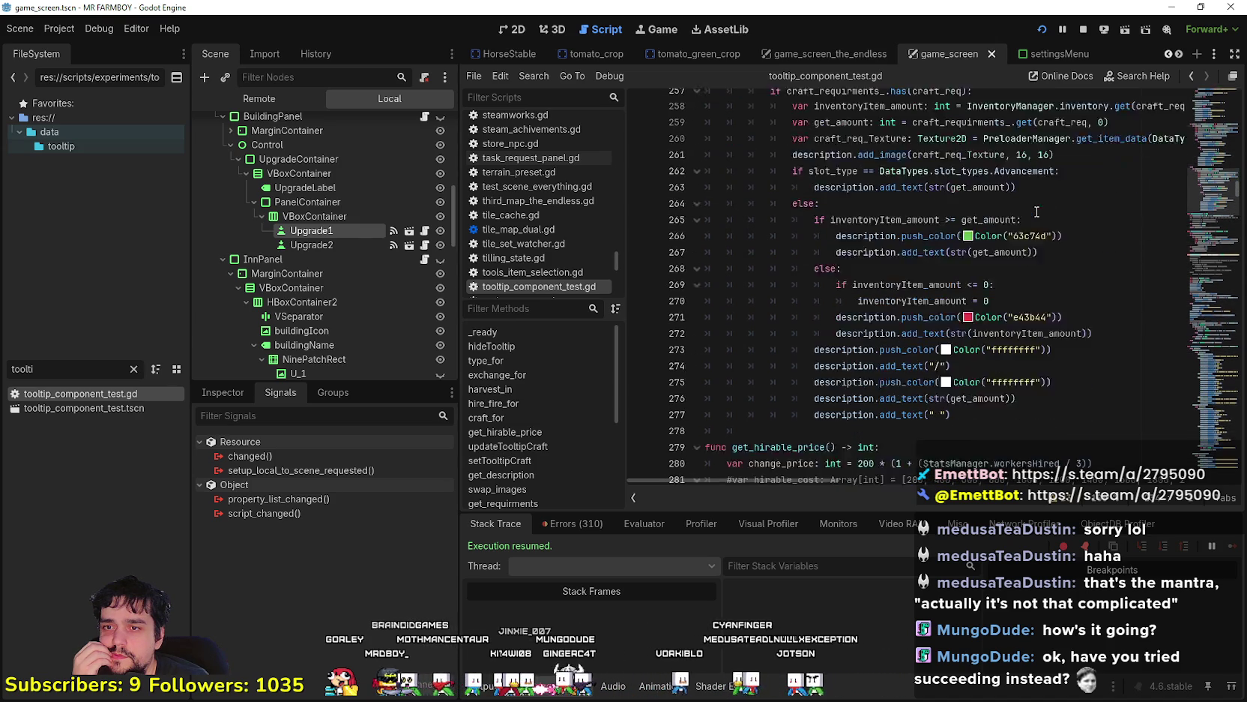
scroll(1015, 400, up, 4)
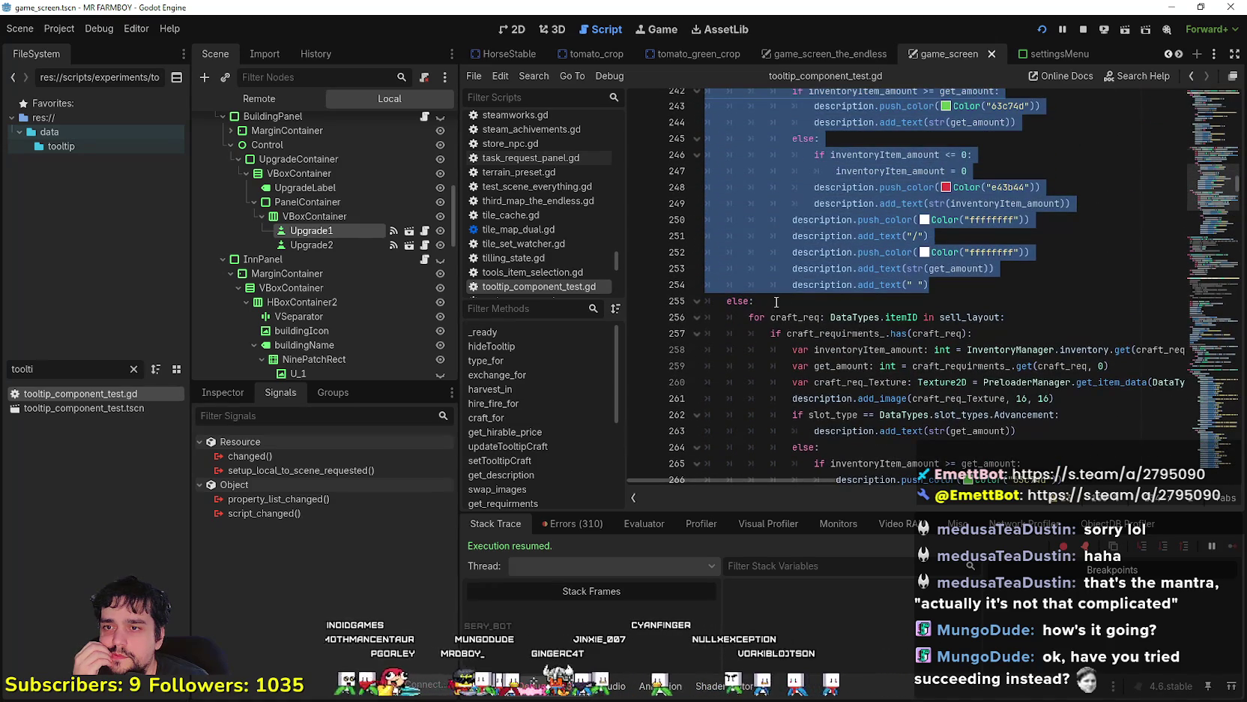
scroll(777, 301, up, 5)
click(845, 194)
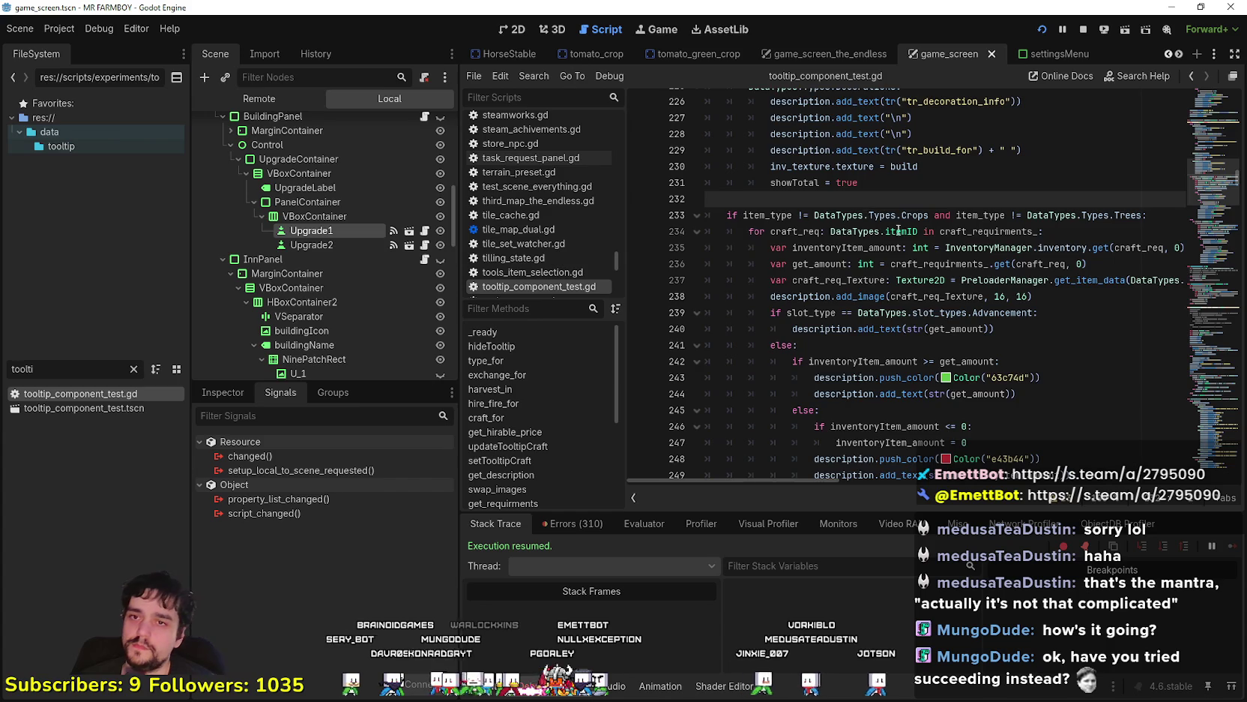
scroll(901, 219, up, 5)
scroll(863, 260, down, 6)
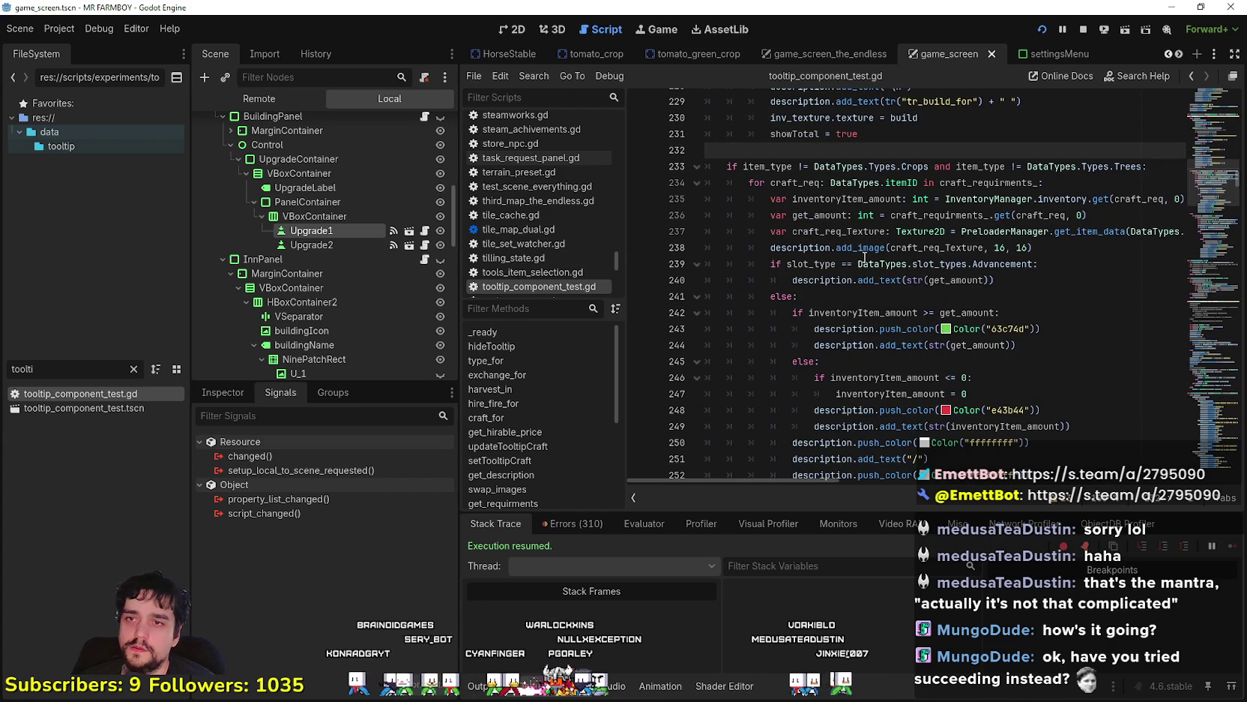
mouse_move(939, 182)
mouse_down()
mouse_move(918, 213)
mouse_move(963, 231)
mouse_up()
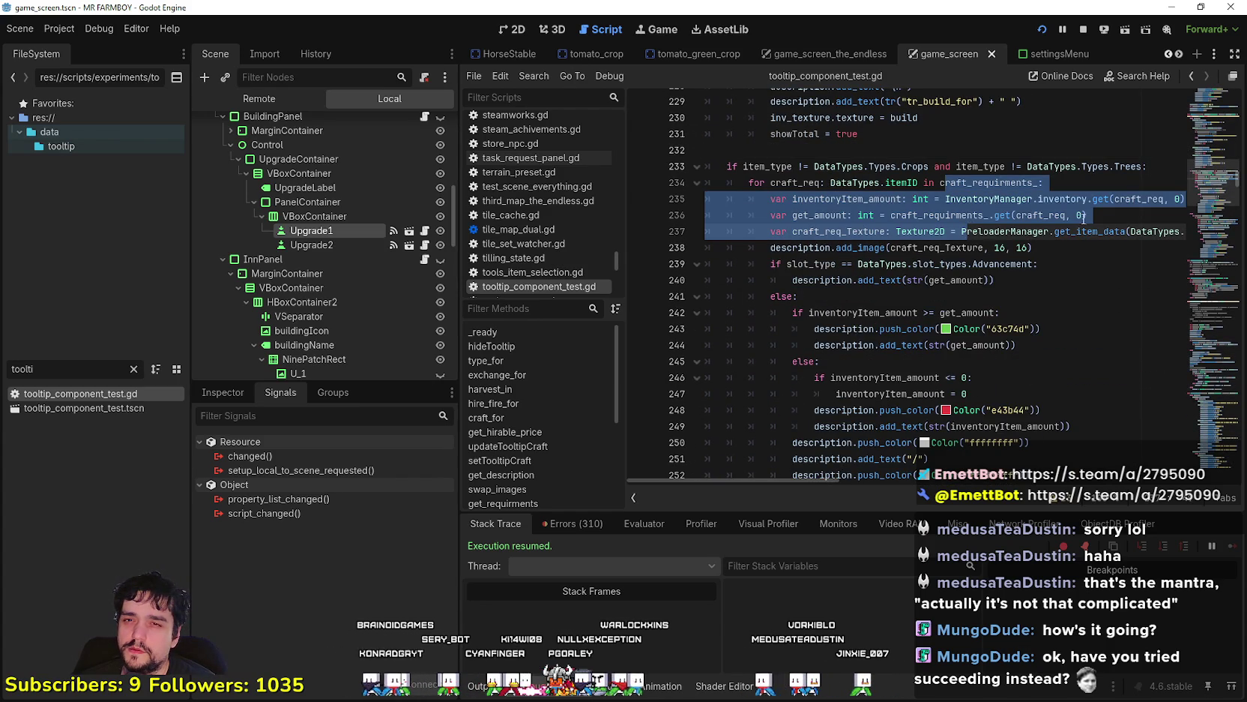
double_click(1136, 198)
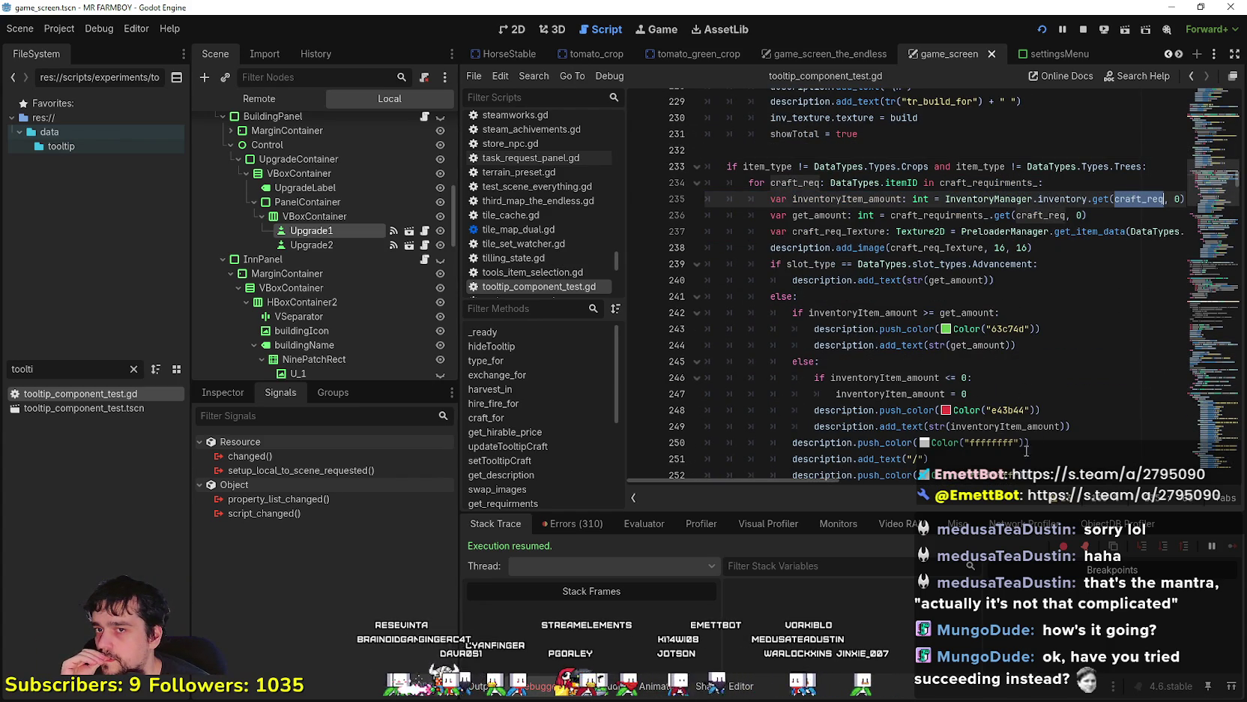
scroll(828, 478, right, 5)
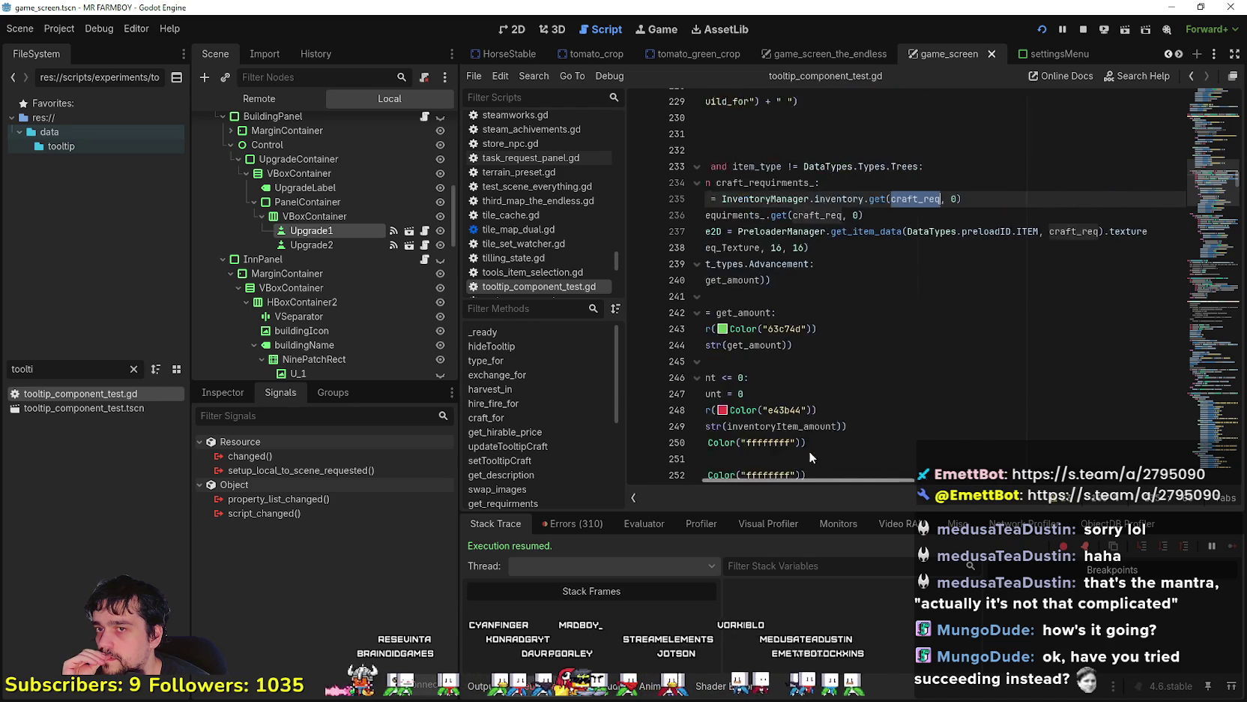
scroll(853, 464, left, 5)
click(852, 292)
scroll(858, 294, down, 1)
click(858, 295)
click(853, 314)
scroll(855, 315, up, 2)
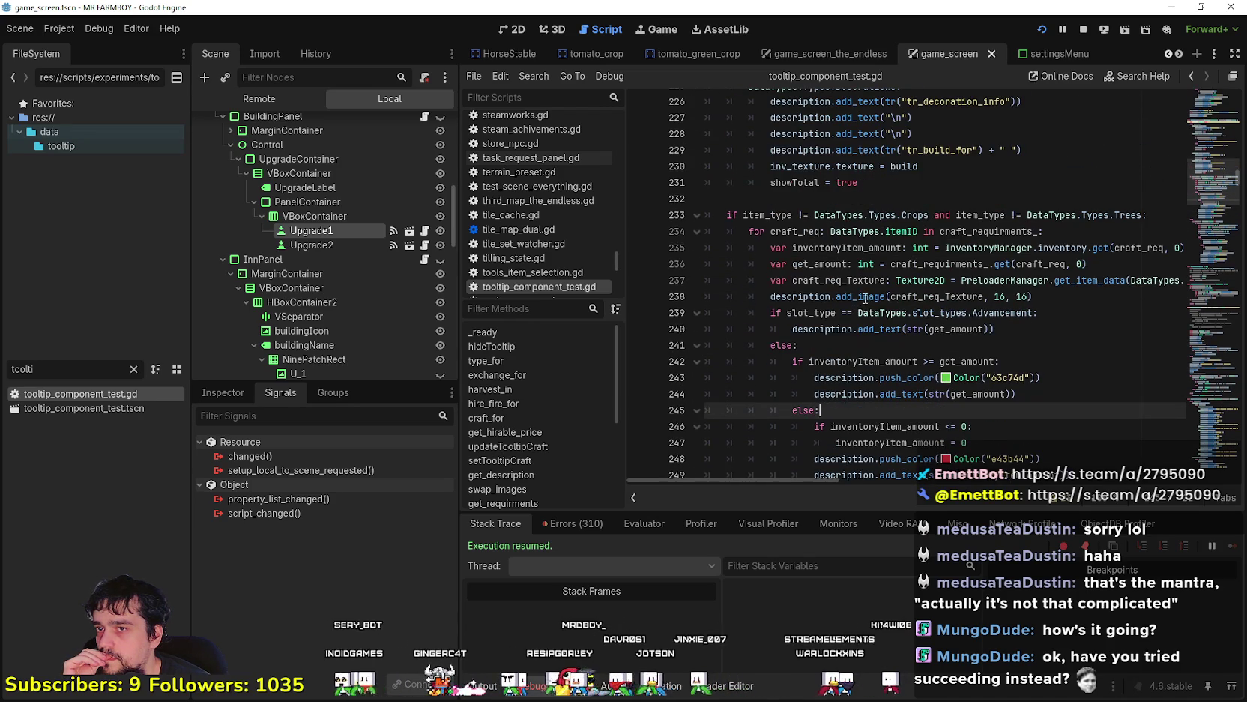
click(856, 199)
mouse_move(894, 231)
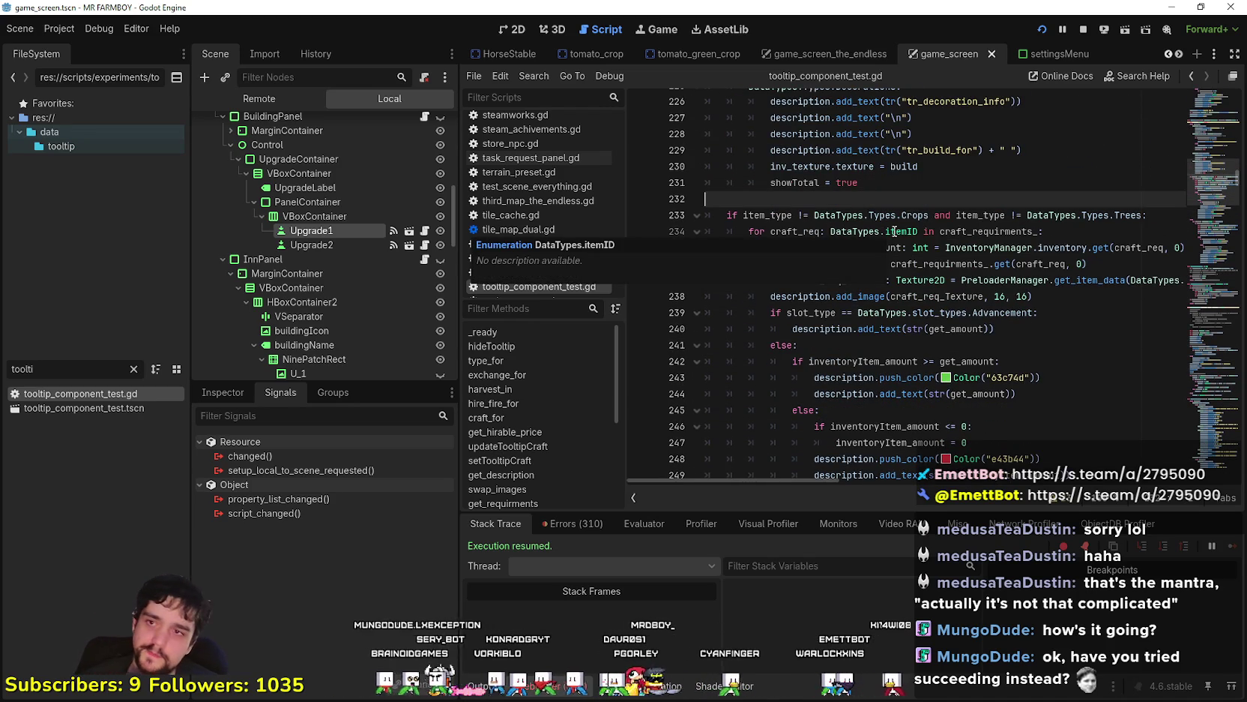
Paste check_crafting_requirments_endless on the empty line above get_hirable_price
key(ctrl+v)
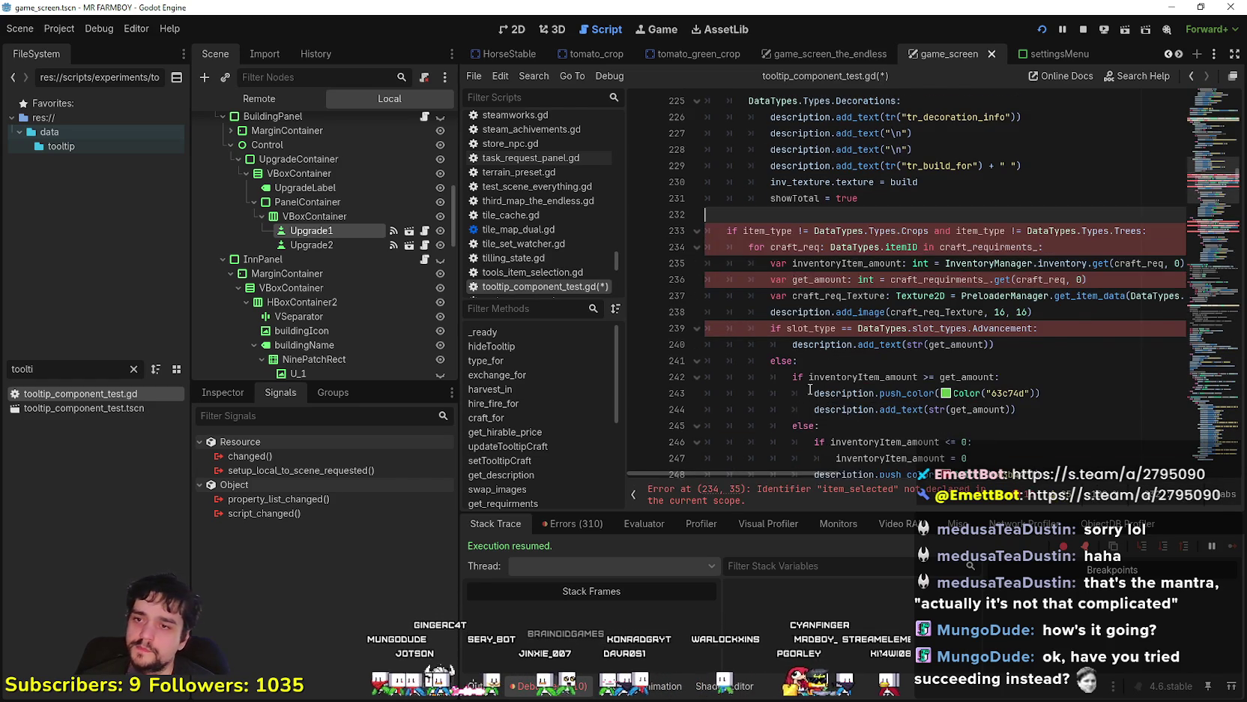
scroll(811, 370, down, 8)
scroll(811, 370, down, 5)
click(811, 283)
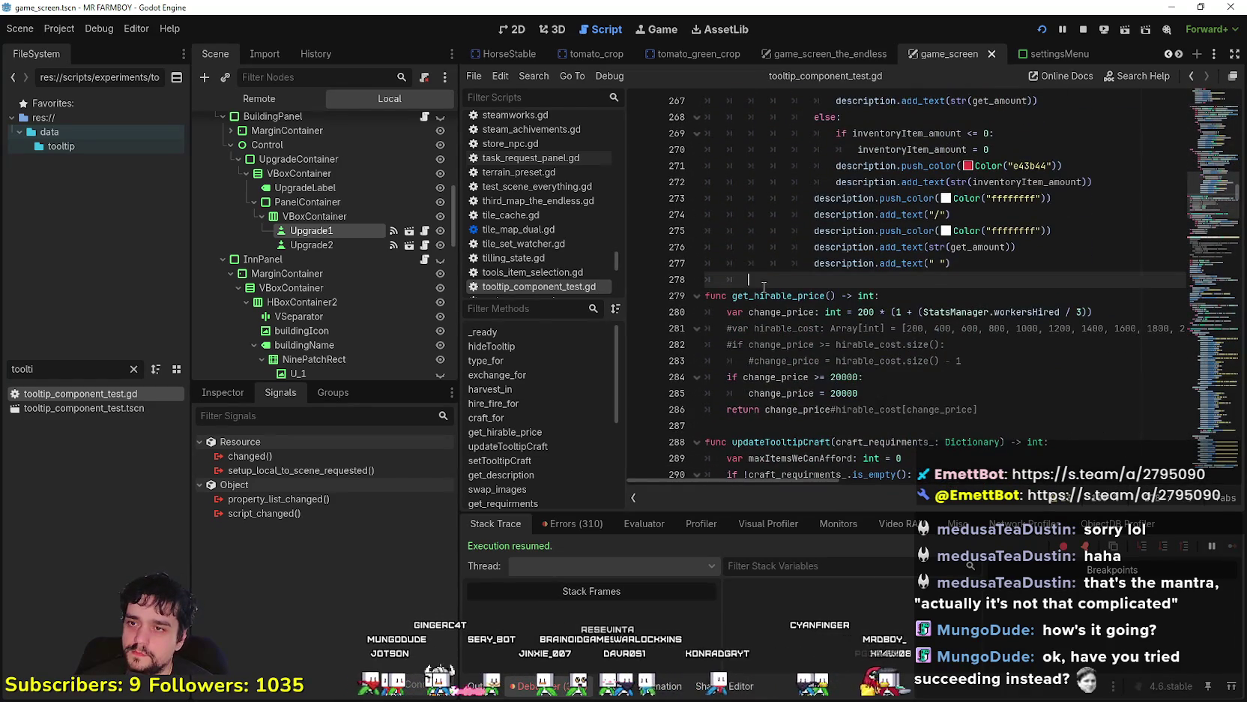
click(792, 288)
key(ctrl+v)
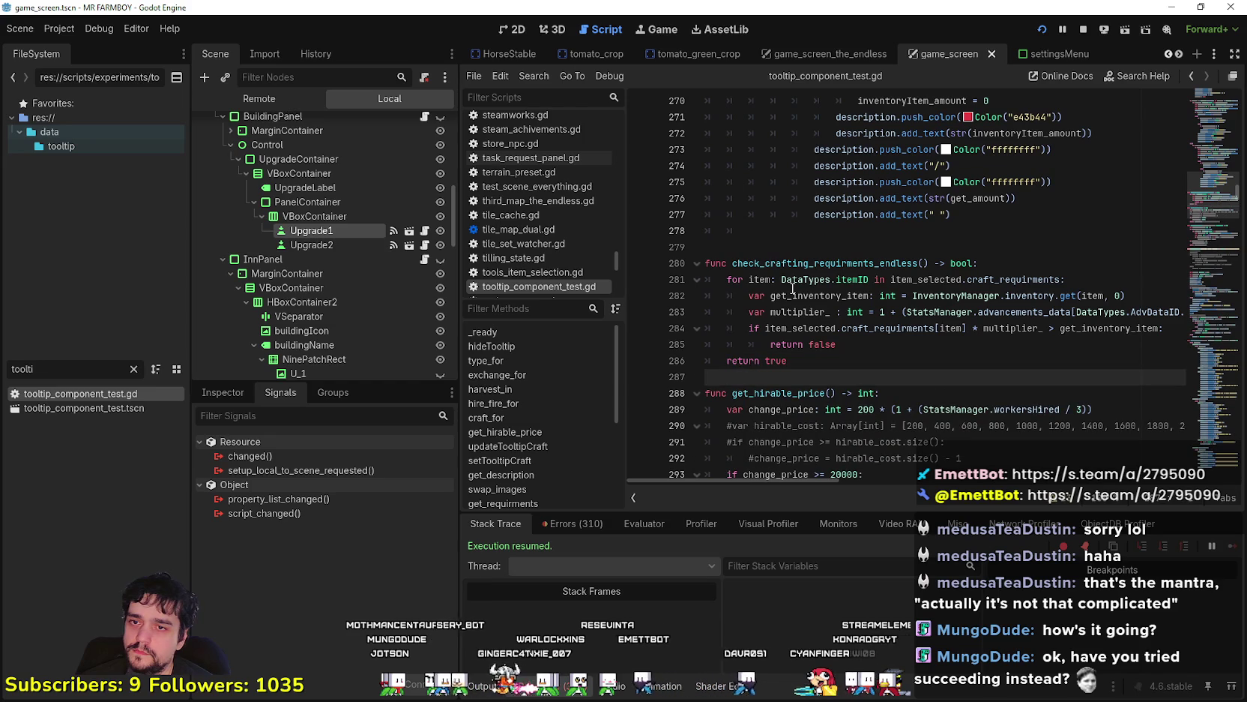
Review the pasted function, checking the 20000 price cap and the loop header lines
scroll(787, 290, down, 1)
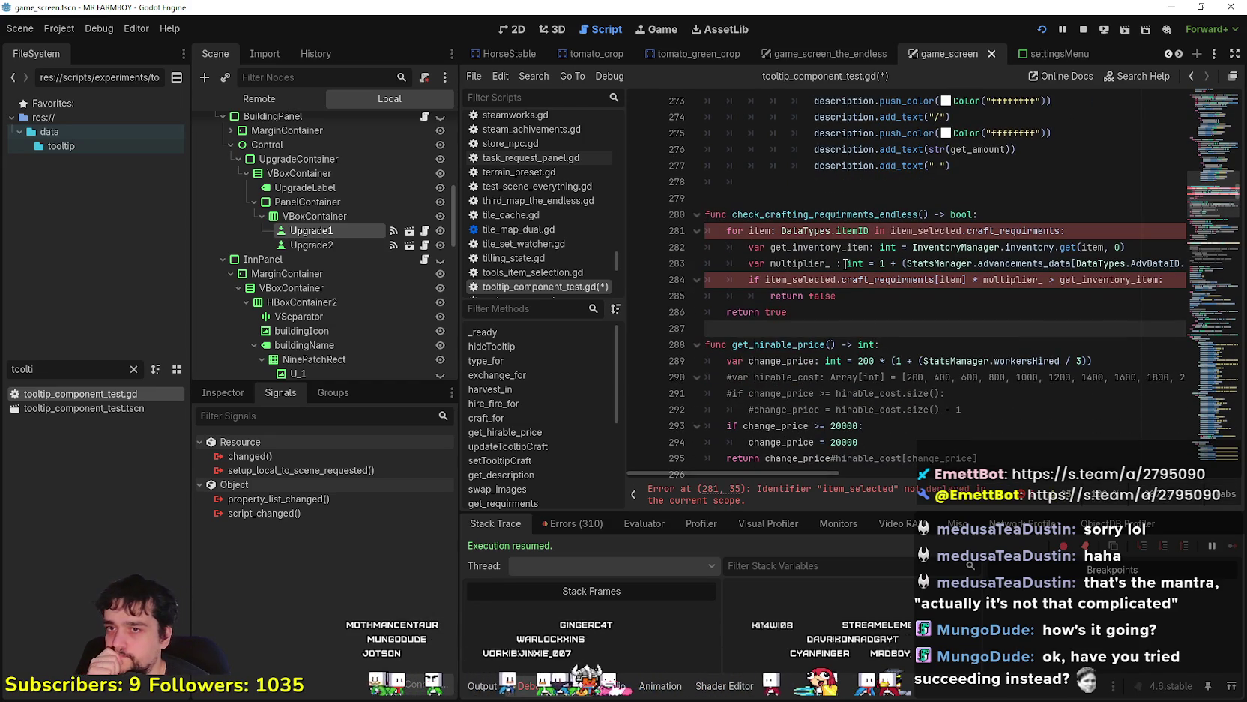
double_click(844, 441)
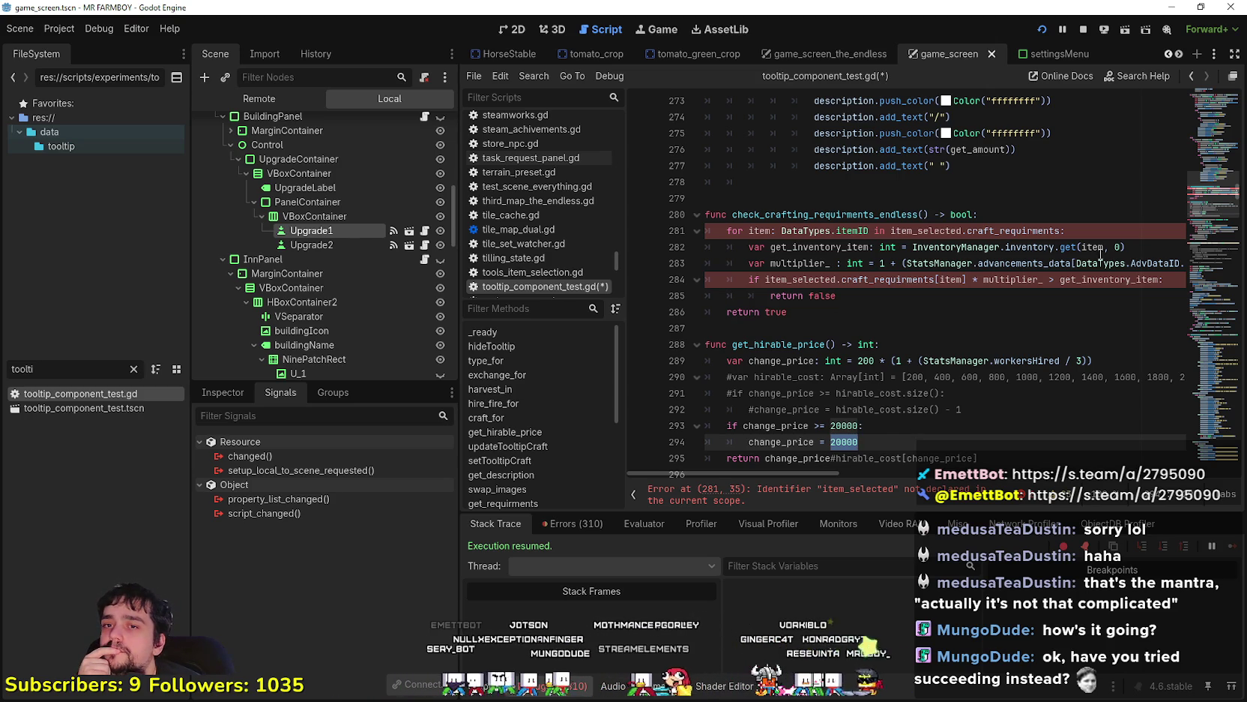
mouse_move(1149, 245)
mouse_down()
mouse_move(757, 216)
mouse_move(719, 251)
mouse_up()
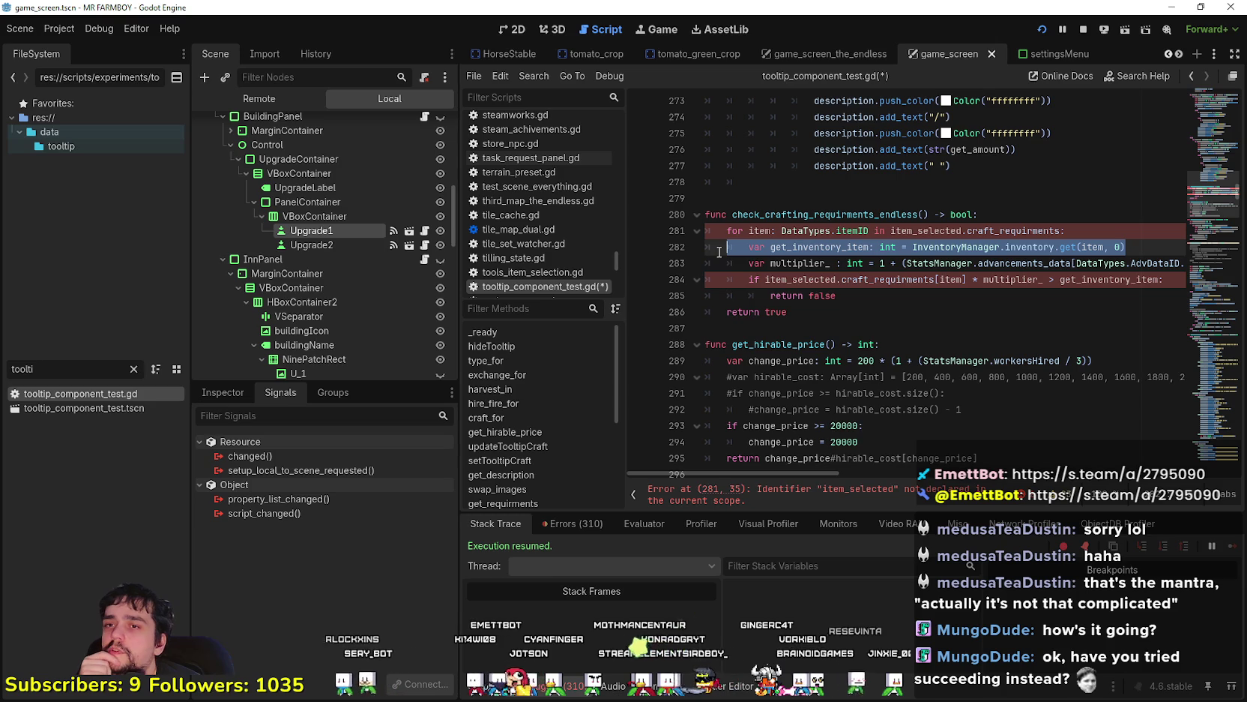
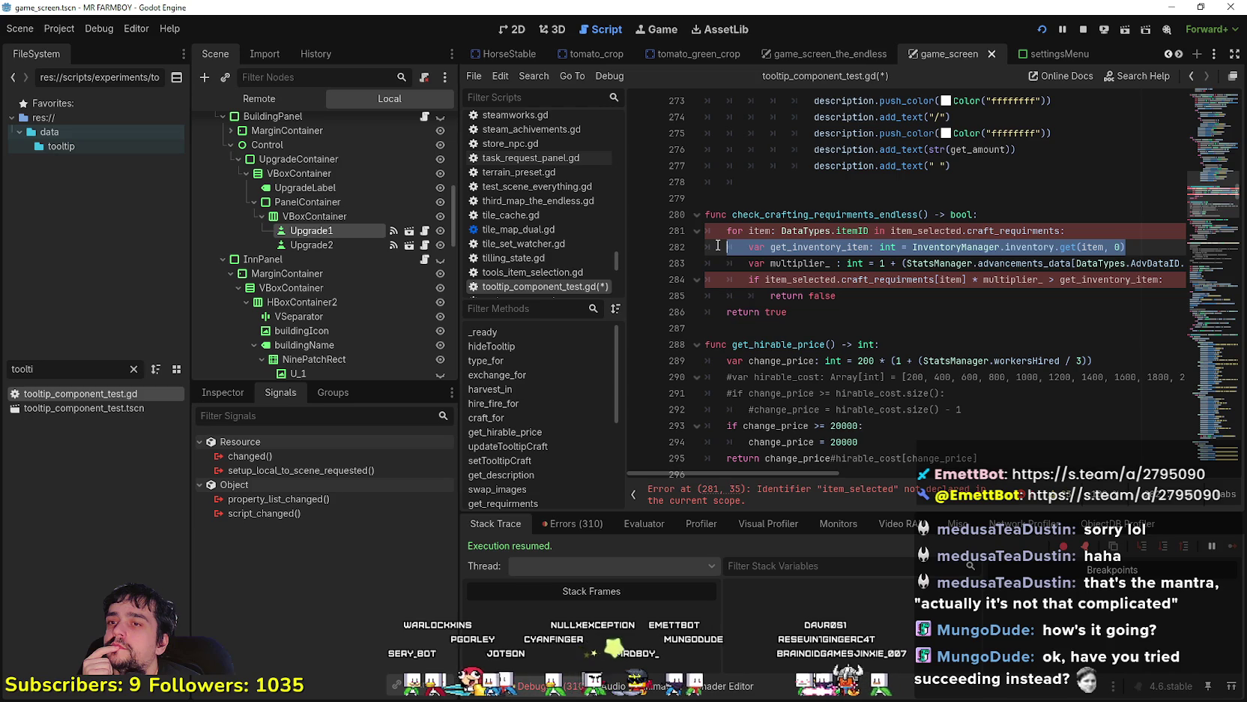
Rename check_crafting_requirments_endless on line 280 to get_crafting_requirments_endless
double_click(848, 217)
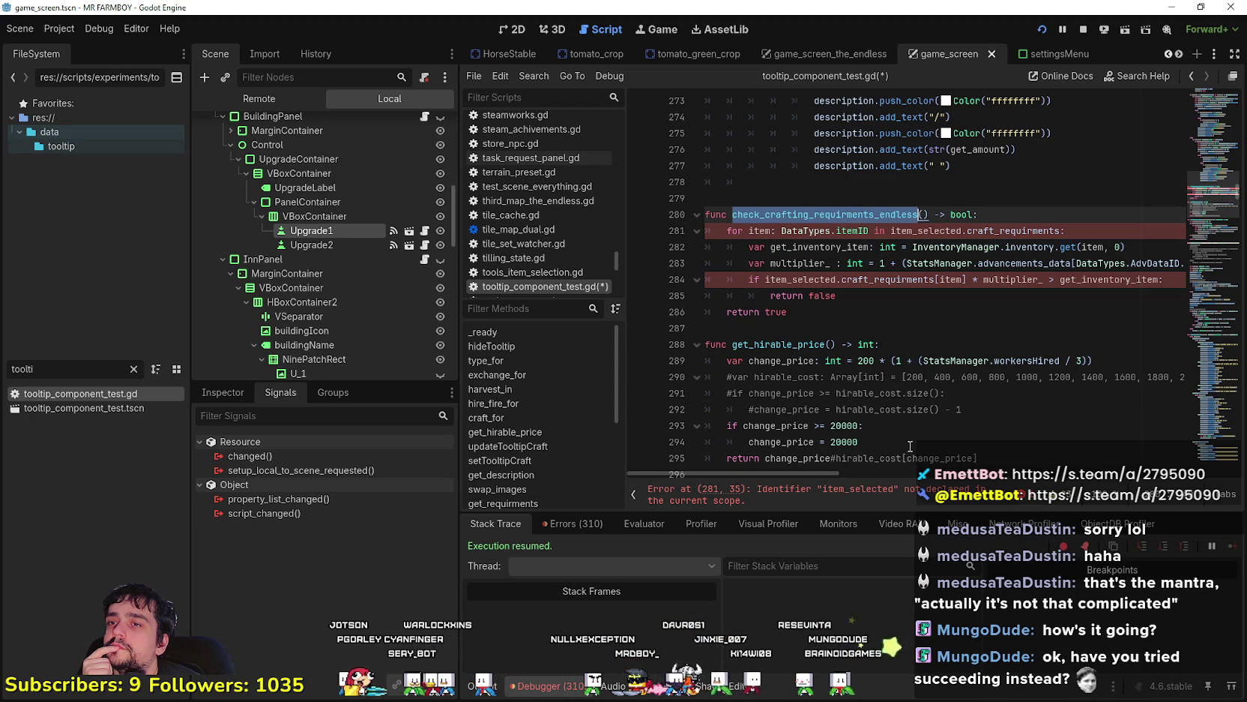
click(788, 215)
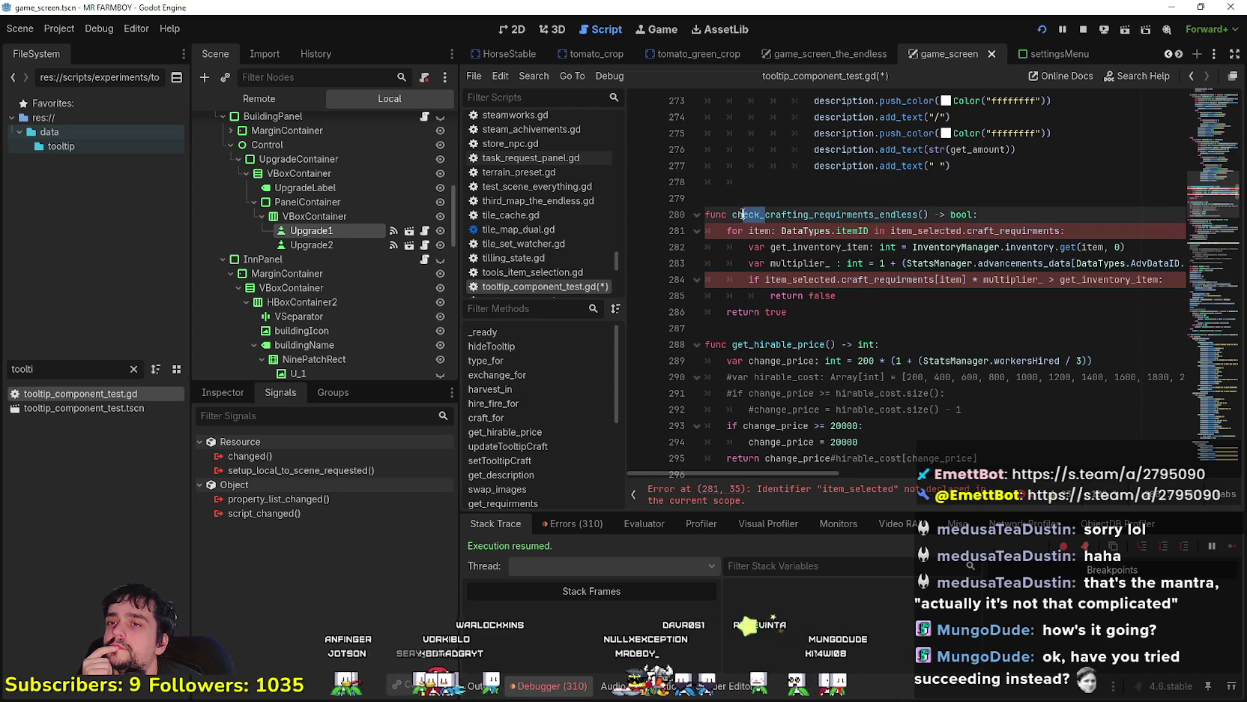
drag(759, 215, 732, 215)
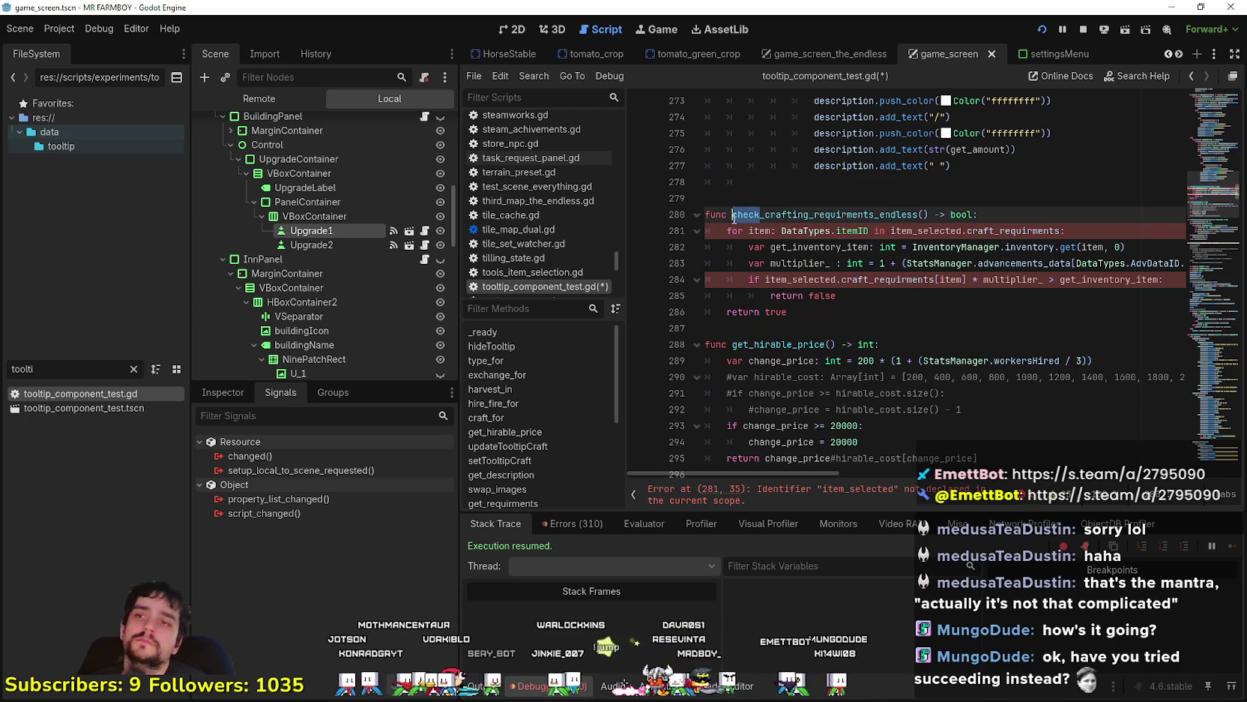
text(get_)
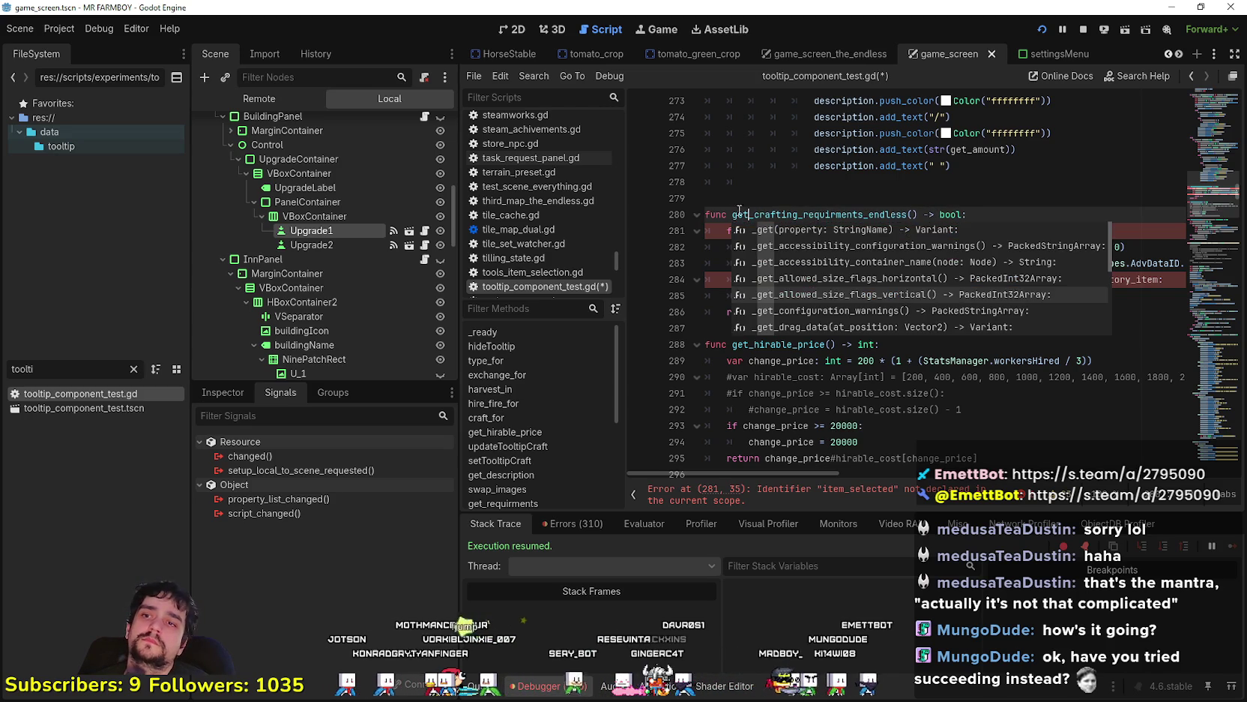
click(912, 231)
Review the craft requirement lines in the tooltip code, including the craft_requirments_ variable on line 236
click(1145, 246)
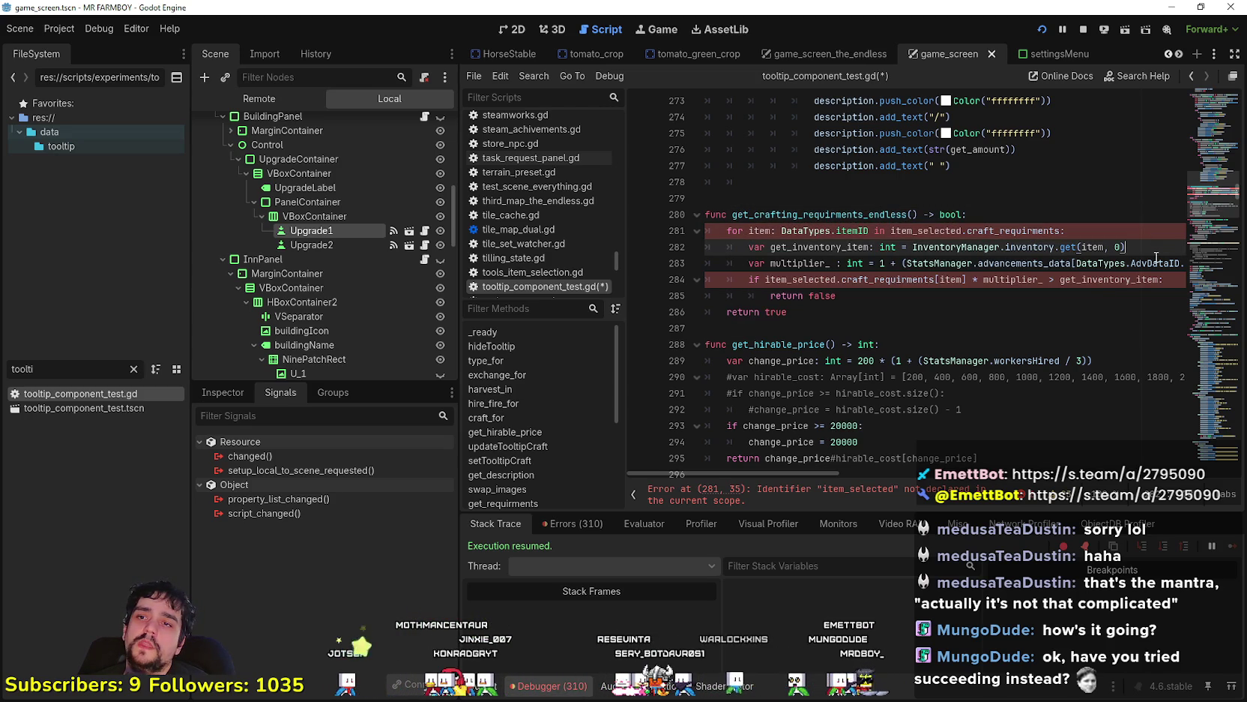
scroll(1055, 310, down, 2)
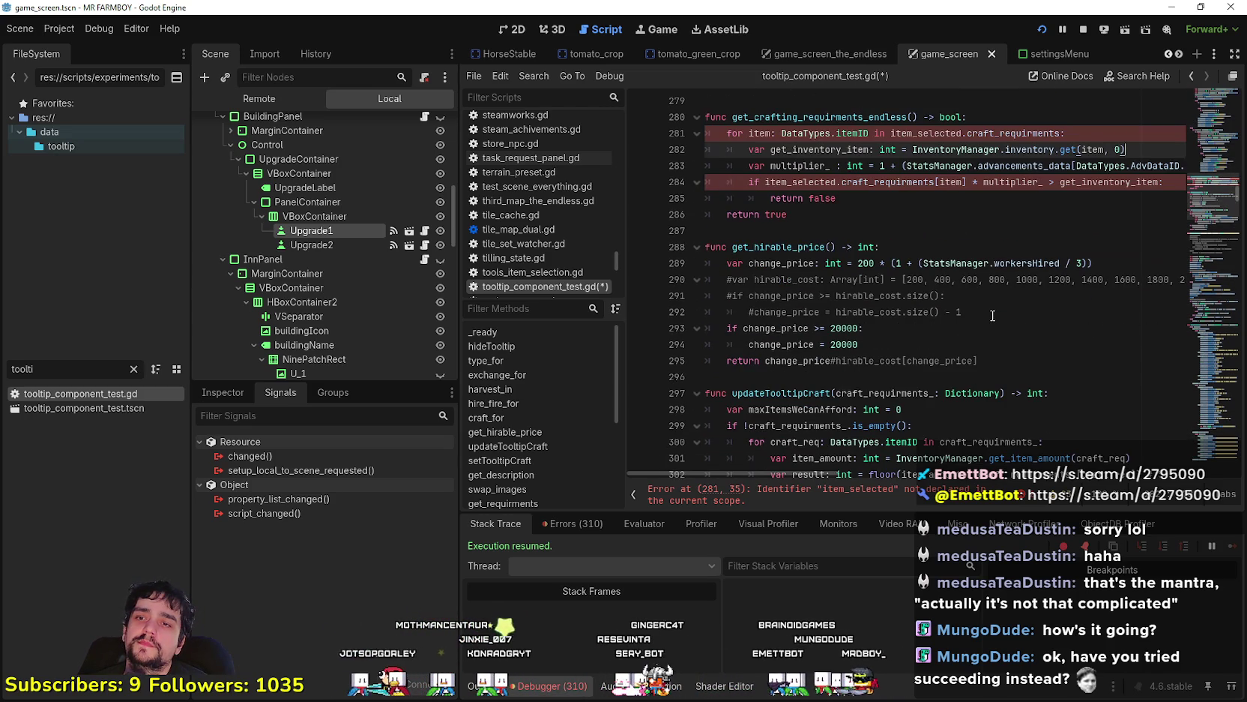
click(763, 225)
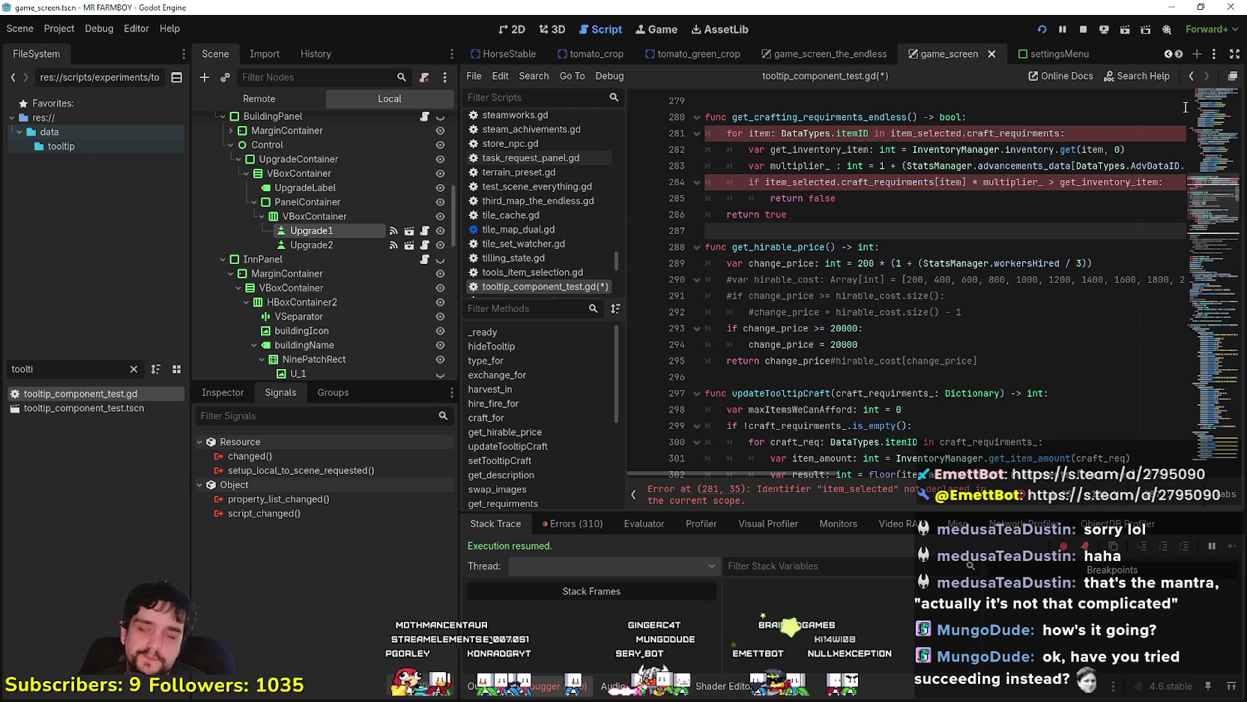
scroll(875, 231, up, 1)
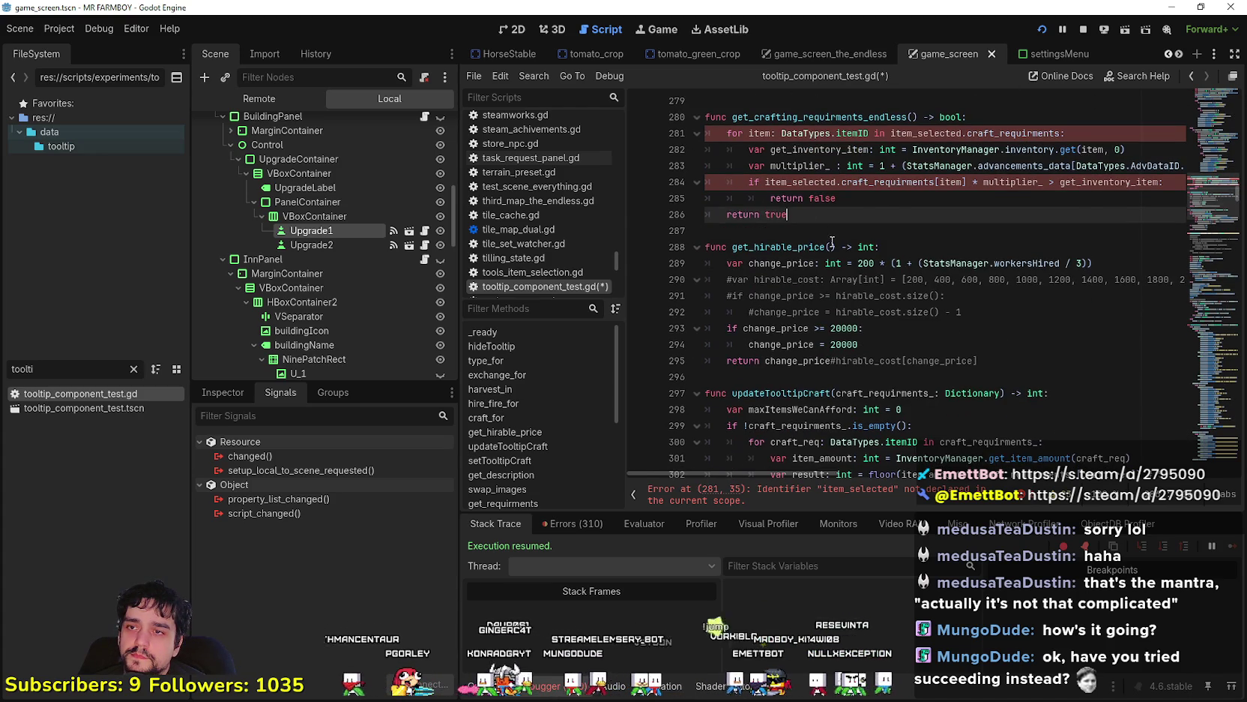
scroll(806, 284, up, 12)
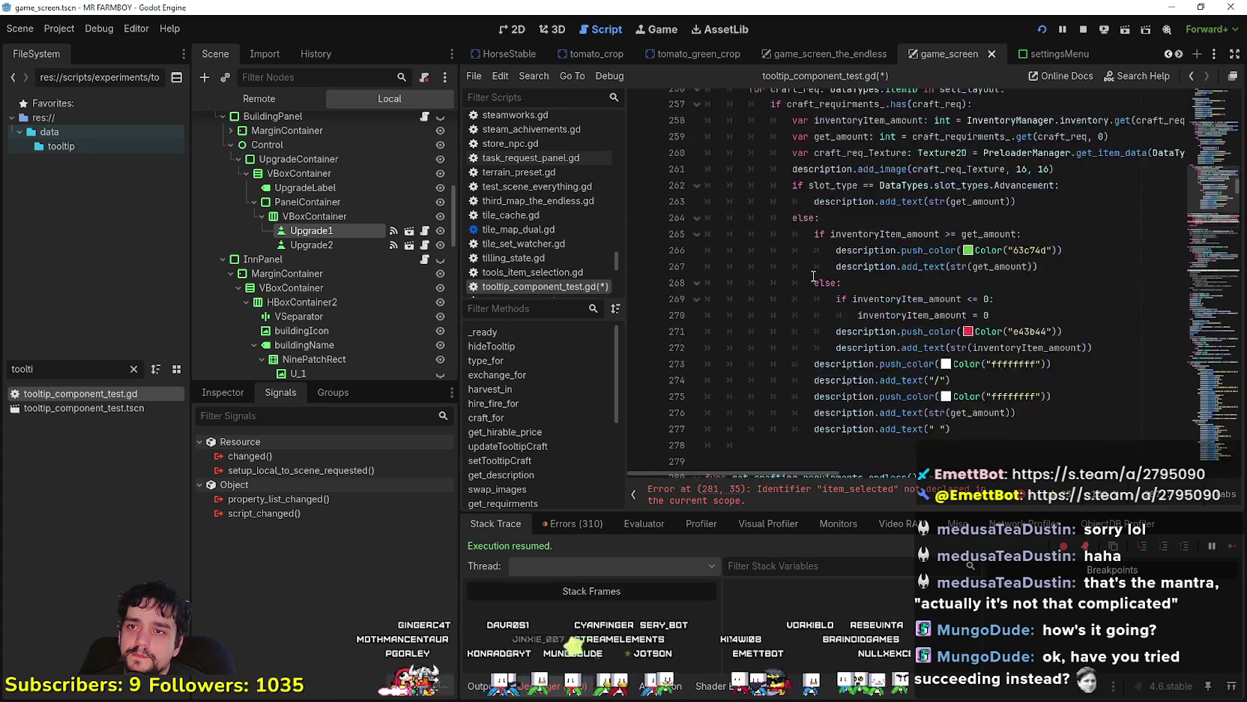
scroll(813, 275, up, 3)
mouse_move(806, 181)
mouse_down()
mouse_move(900, 246)
mouse_move(855, 229)
mouse_move(858, 213)
mouse_move(1115, 206)
mouse_up()
double_click(976, 214)
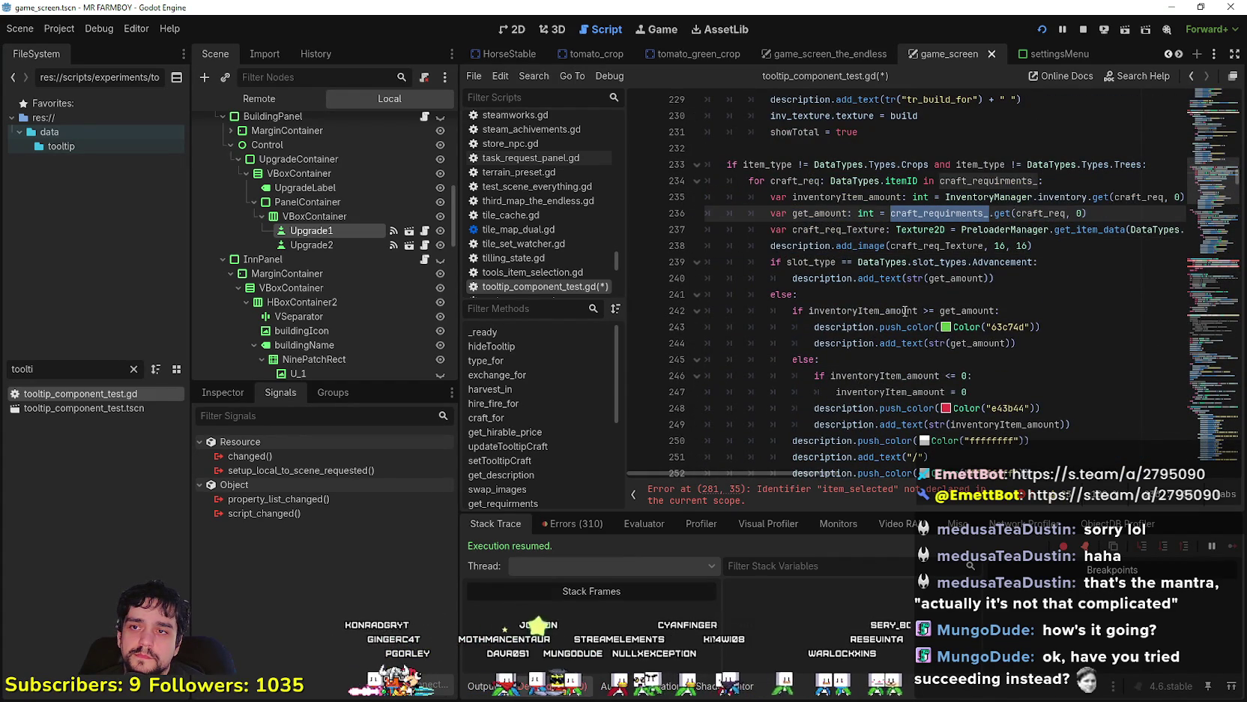
scroll(901, 370, down, 4)
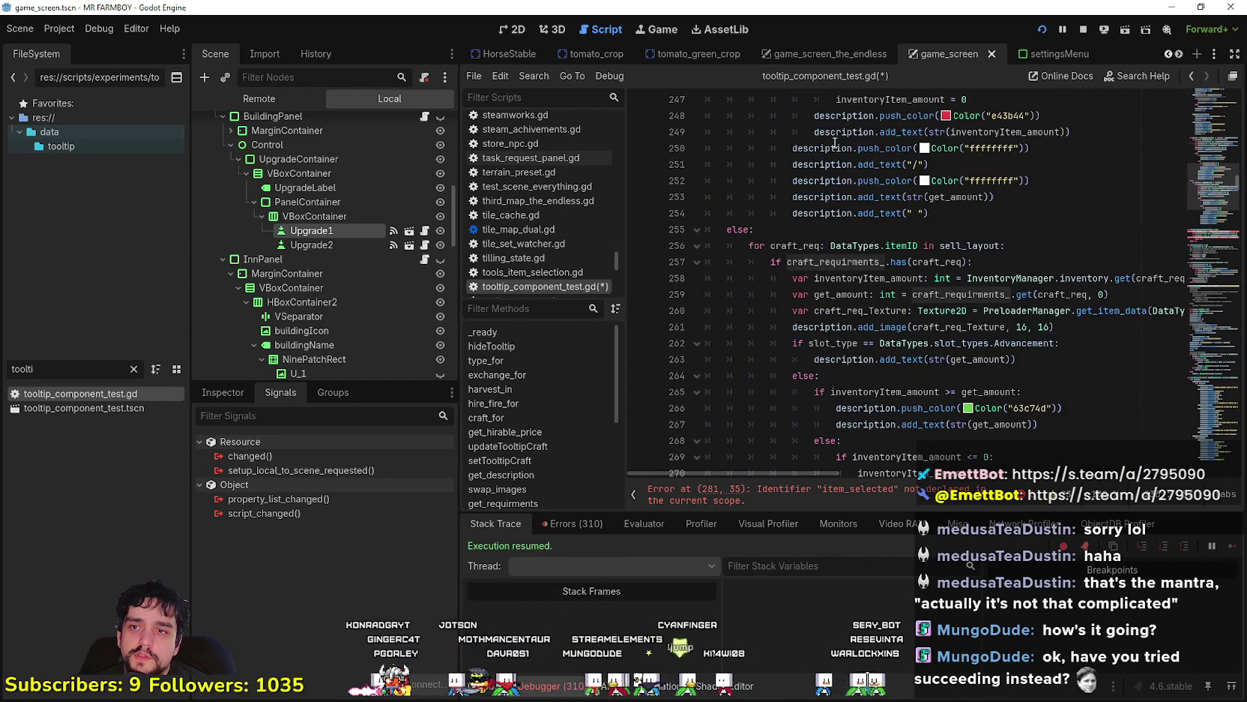
scroll(862, 277, down, 11)
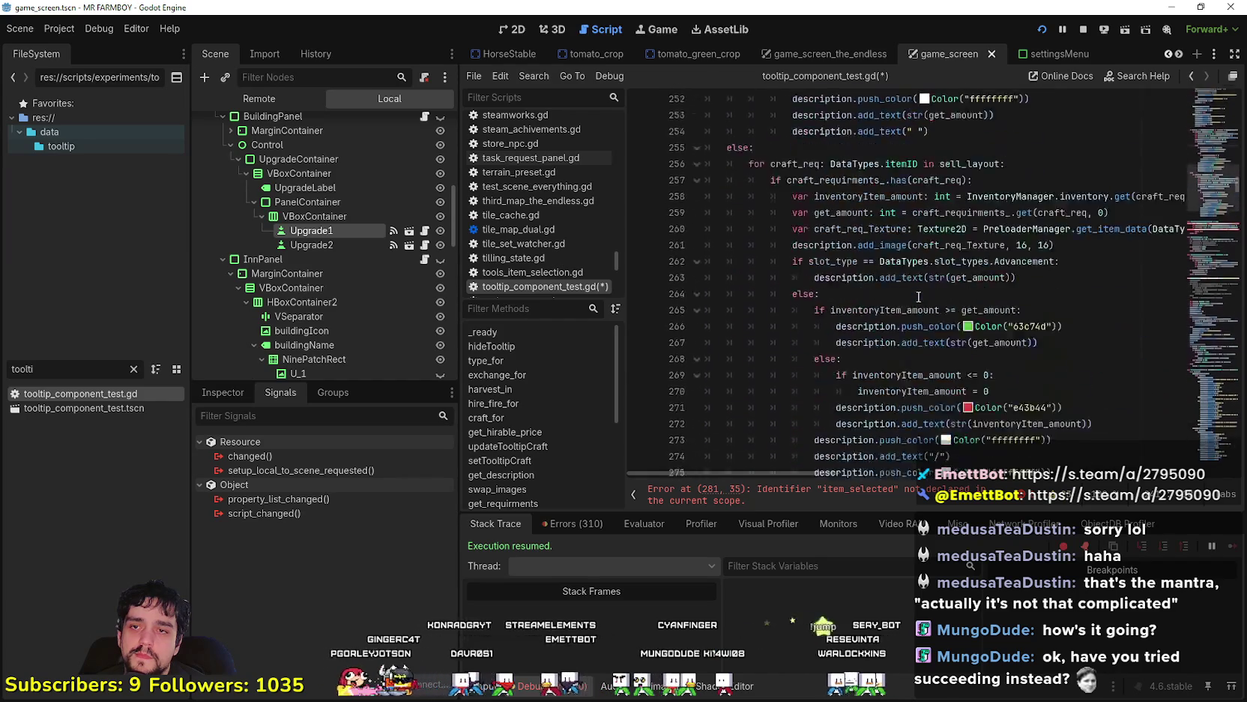
scroll(907, 296, down, 1)
click(888, 256)
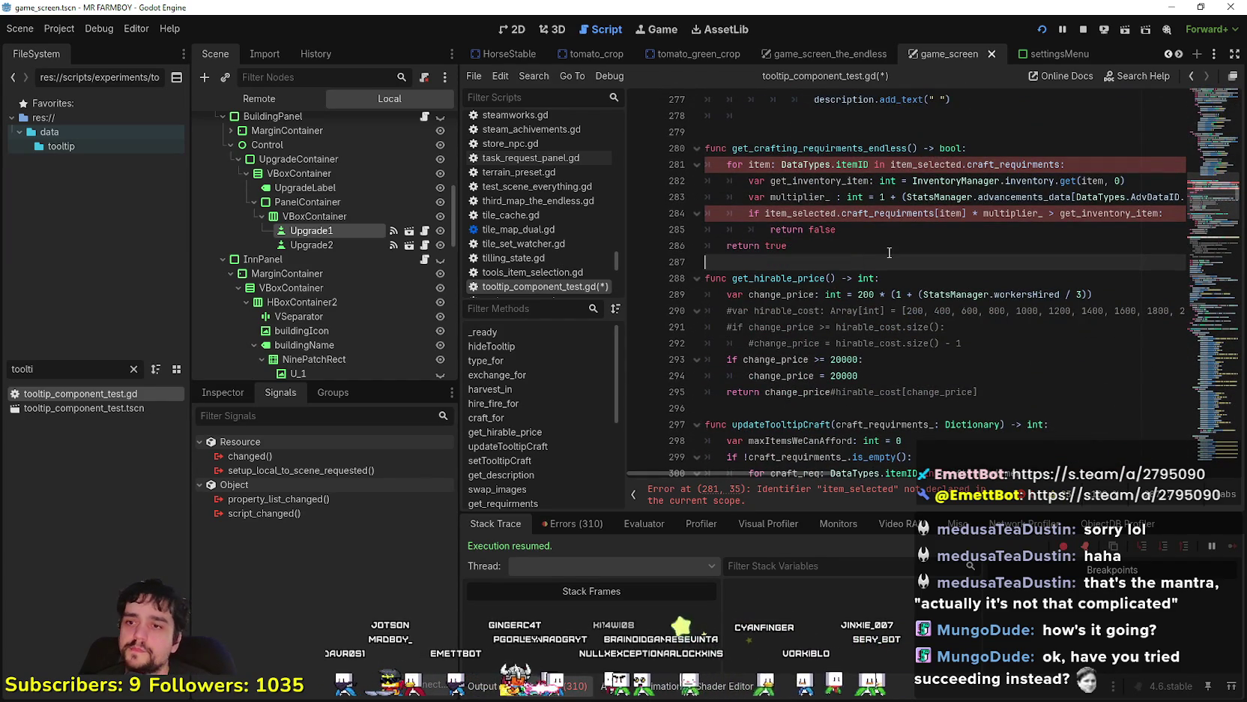
Change the return type to int and rename the function to get_crafting_price_endless
double_click(951, 150)
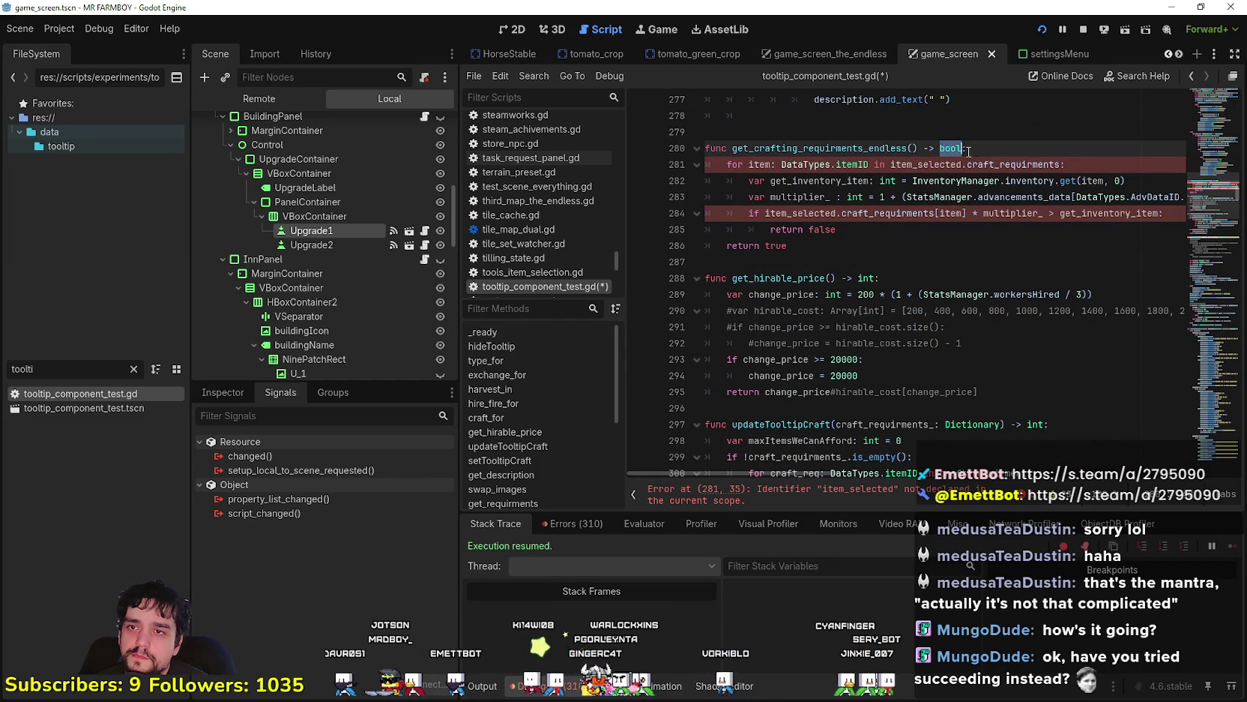
text(int)
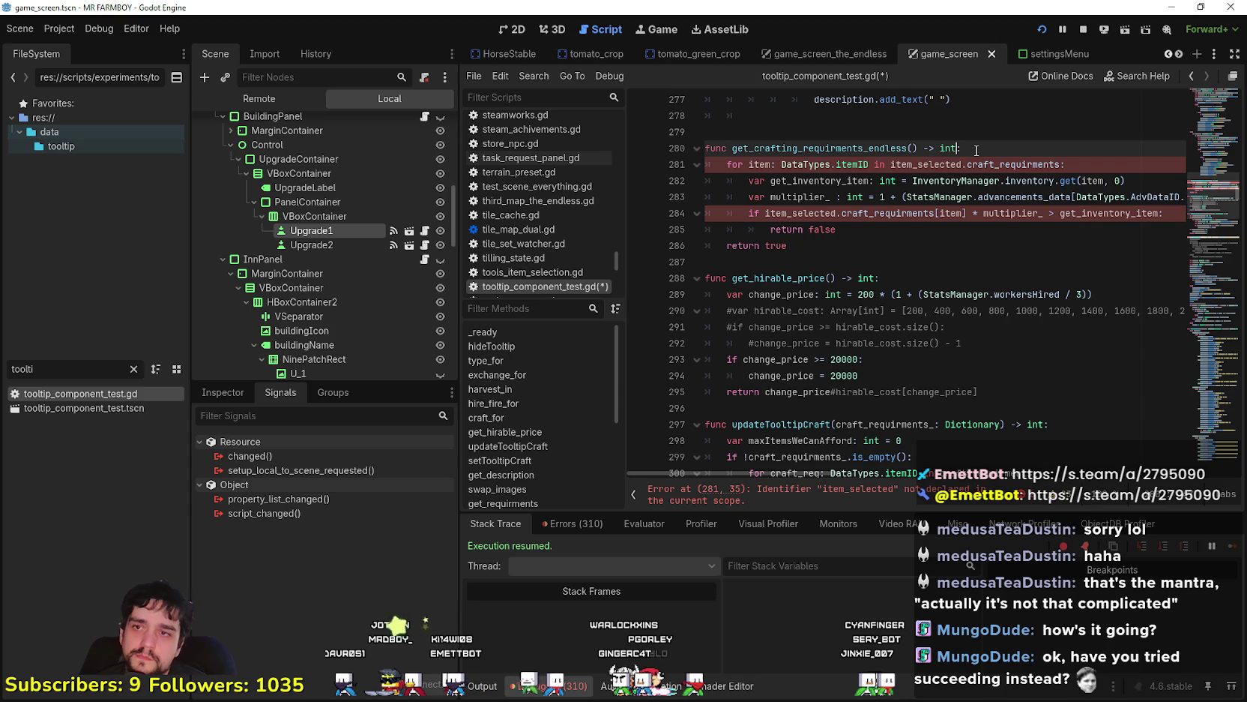
click(818, 212)
click(862, 148)
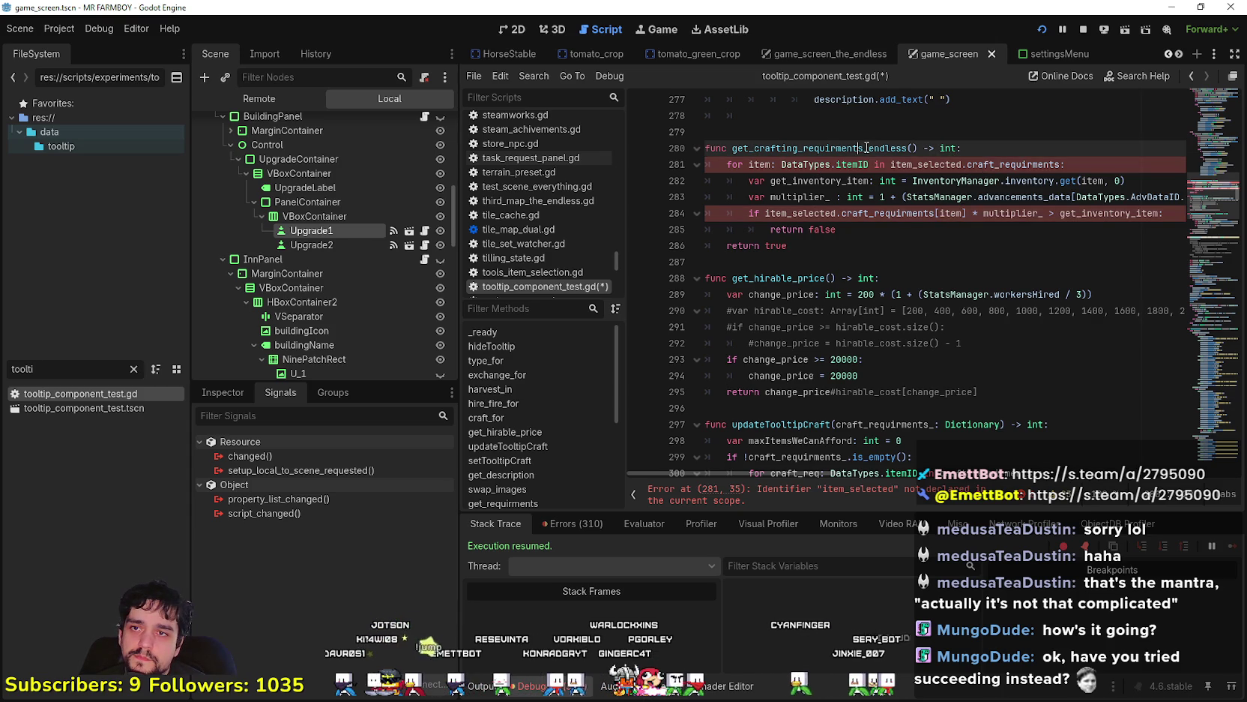
key(BackSpace)
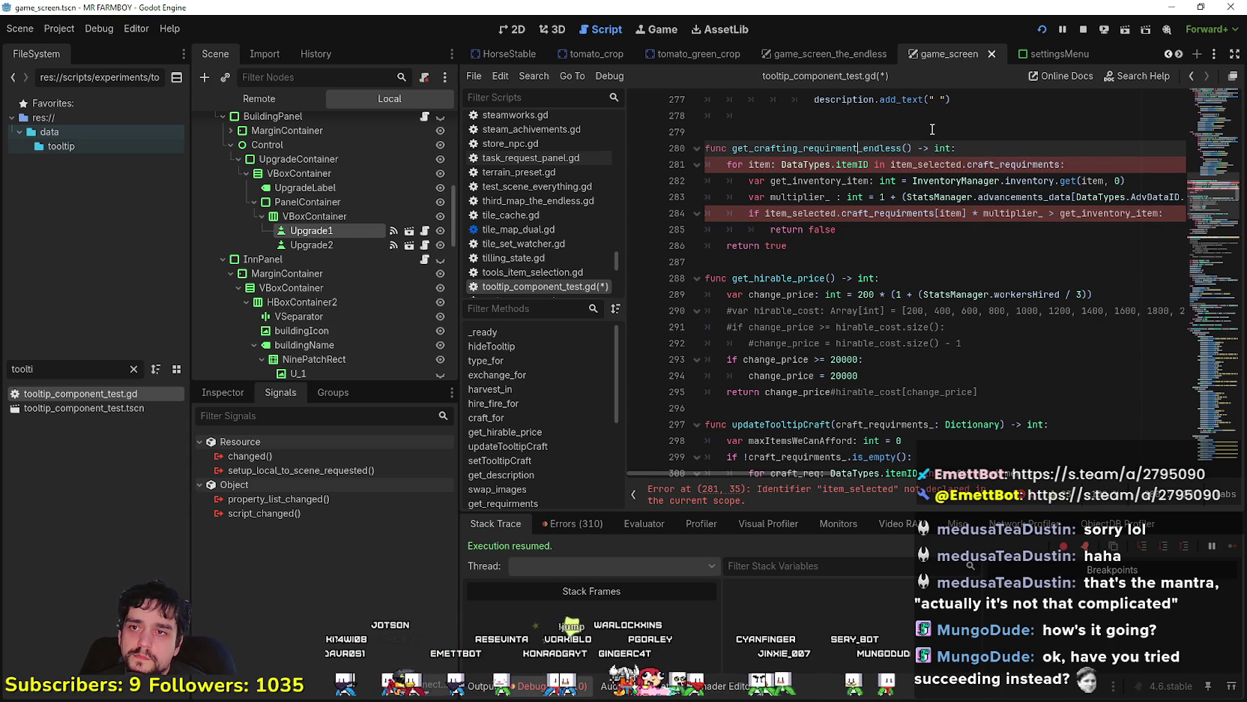
key(BackSpace)
key(BackSpace)
key(BackSpace)
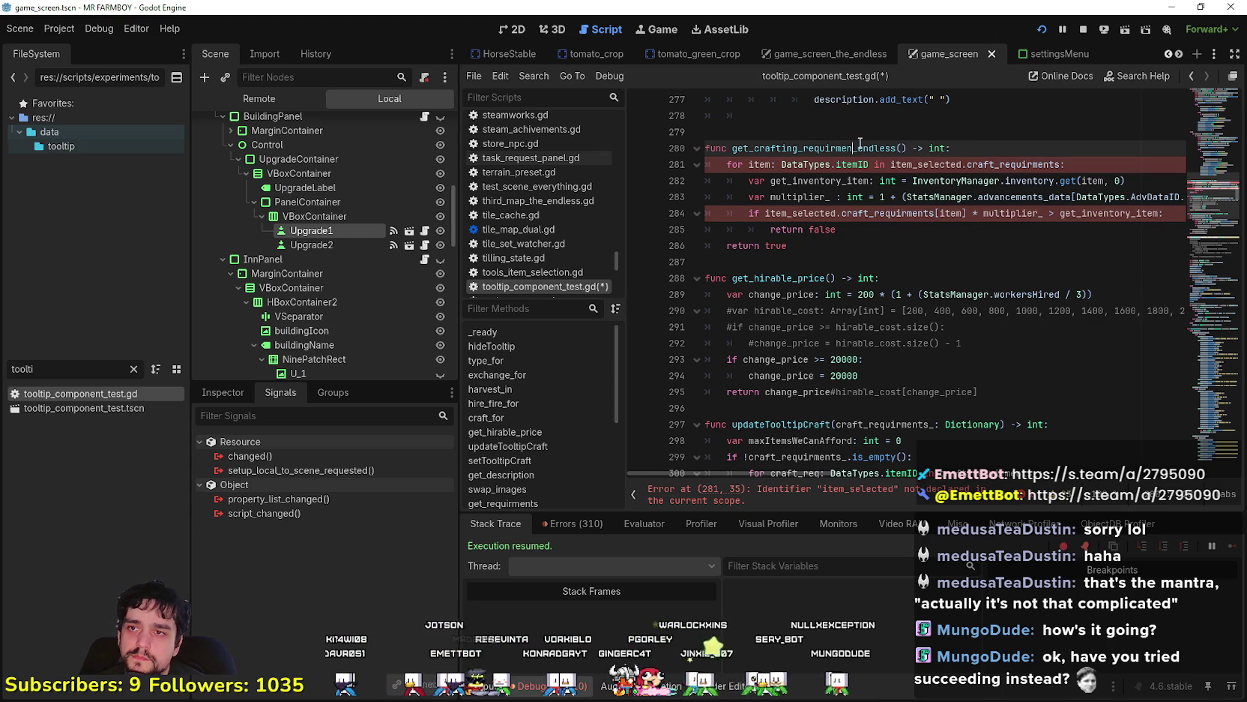
text(price_)
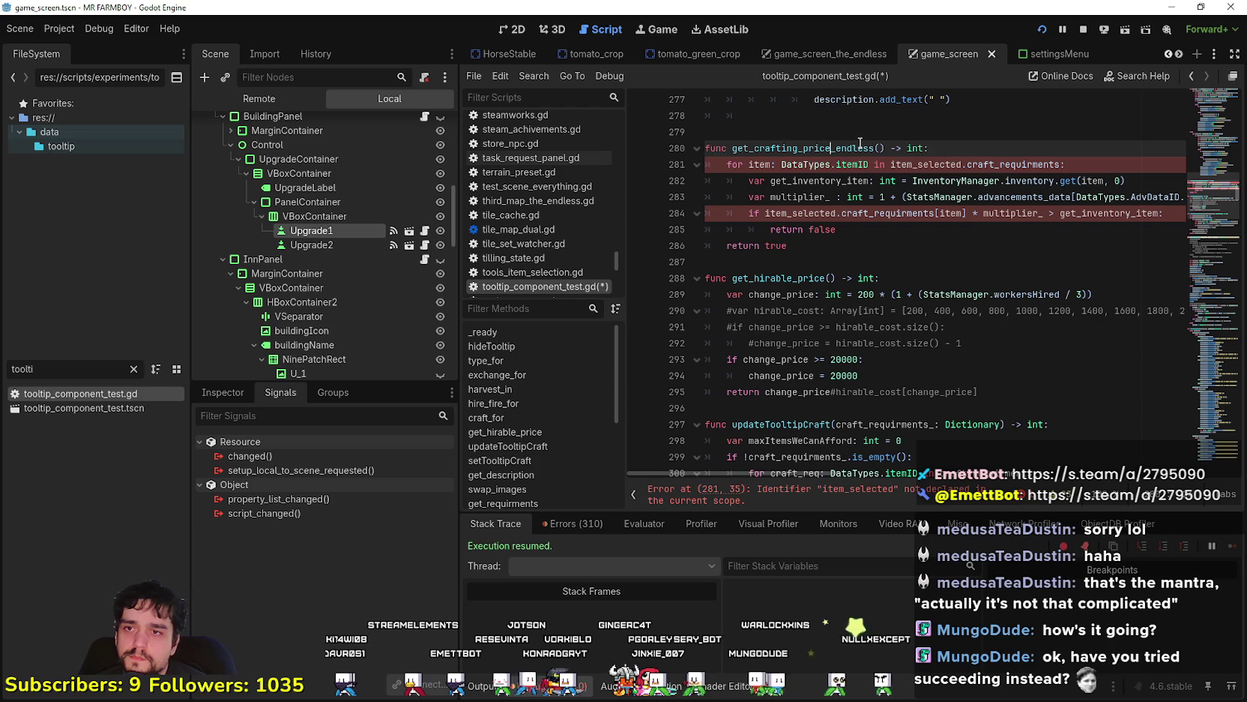
Paste the multiplier declaration onto a new line 281 at the top of the function
key(End)
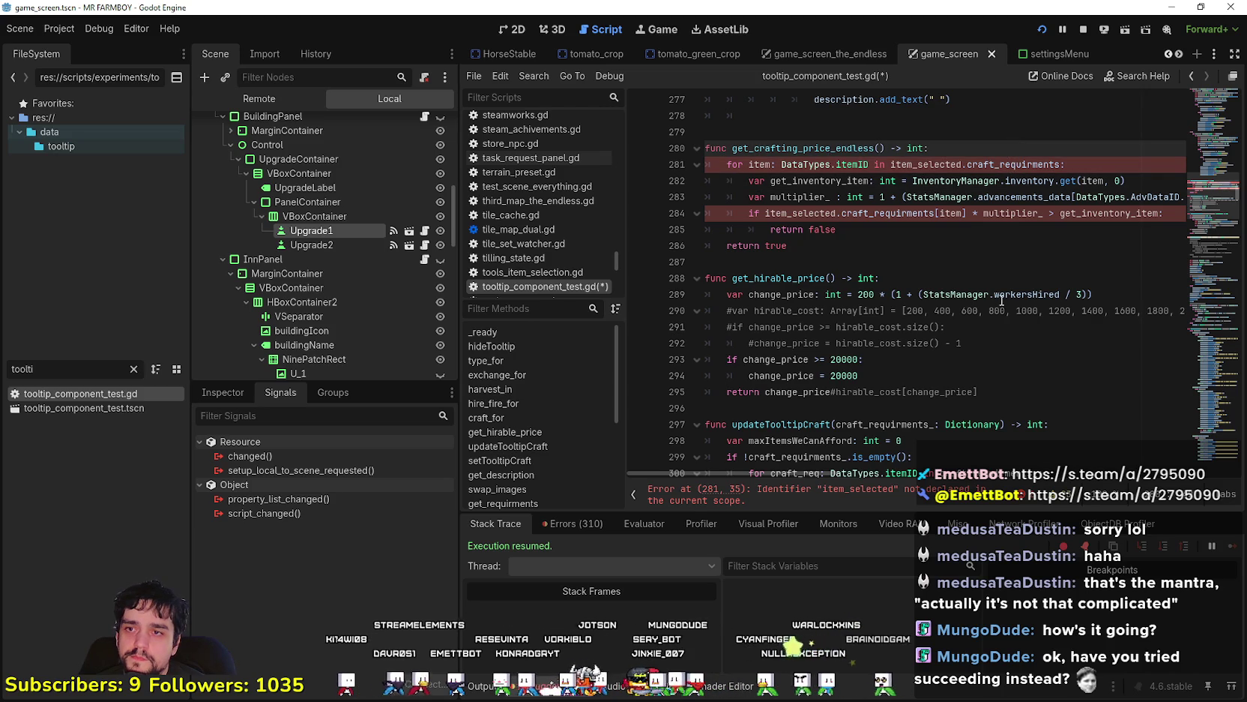
key(Return)
drag(749, 213, 1212, 214)
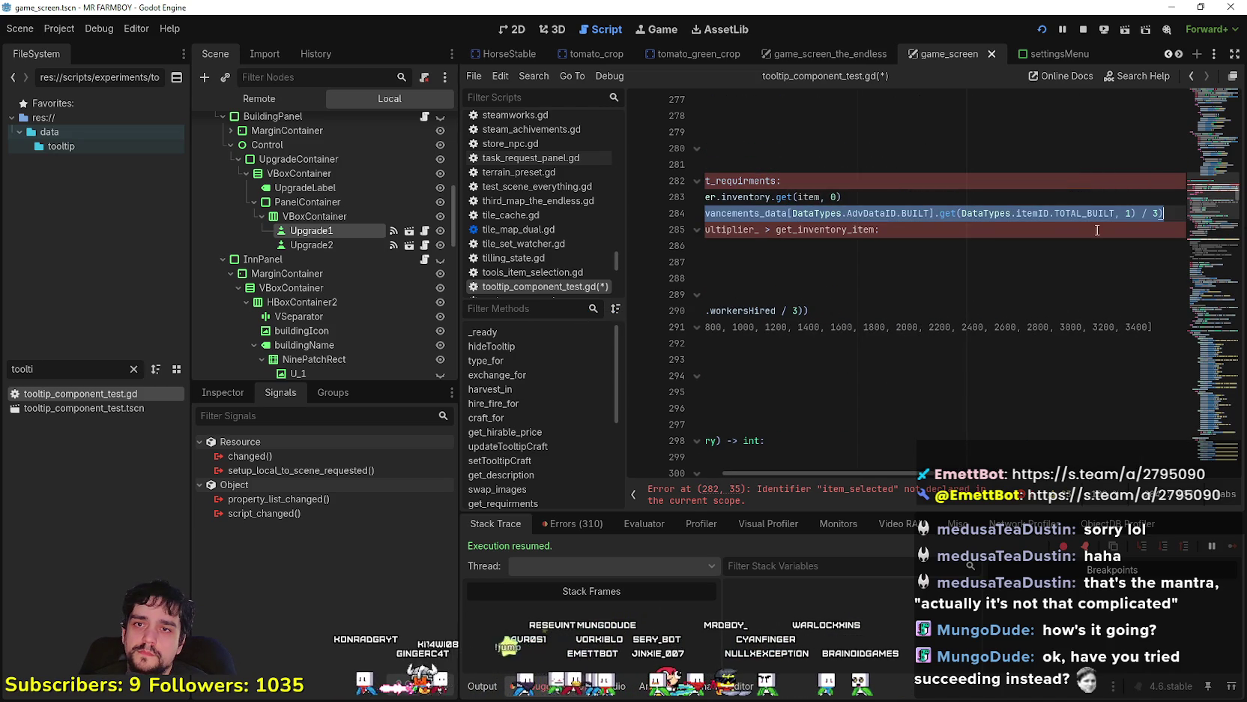
click(789, 162)
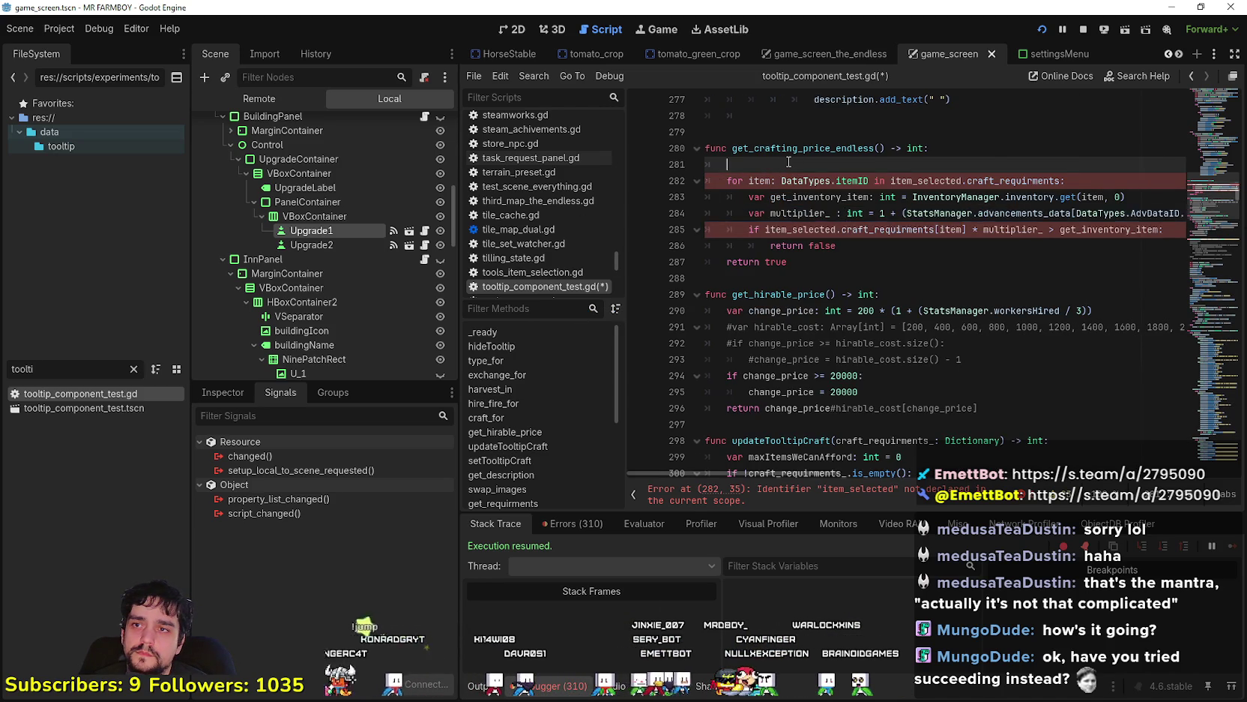
text(var multiplier_ : int = 1 + (StatsManager.advancements_data[DataTypes.AdvDataID.BUILT].get(DataTypes.itemID.TOTAL_BUILT, 1) / 3))
drag(1110, 213, 580, 183)
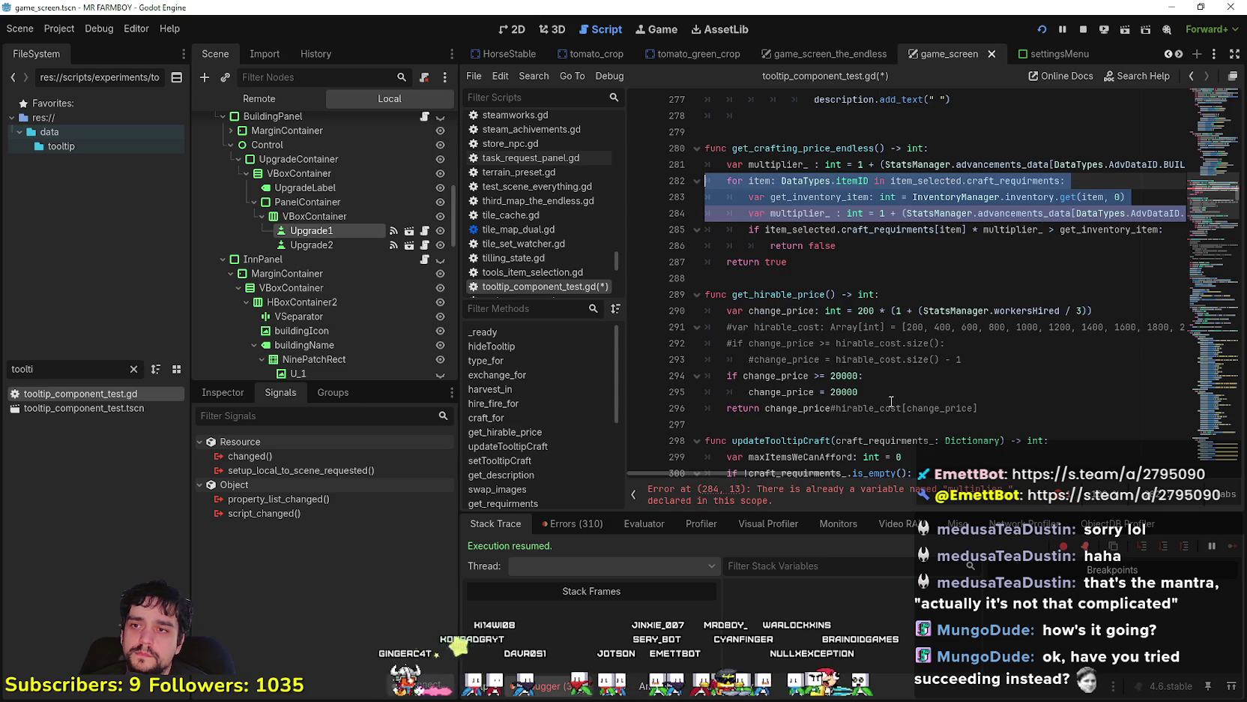
click(869, 250)
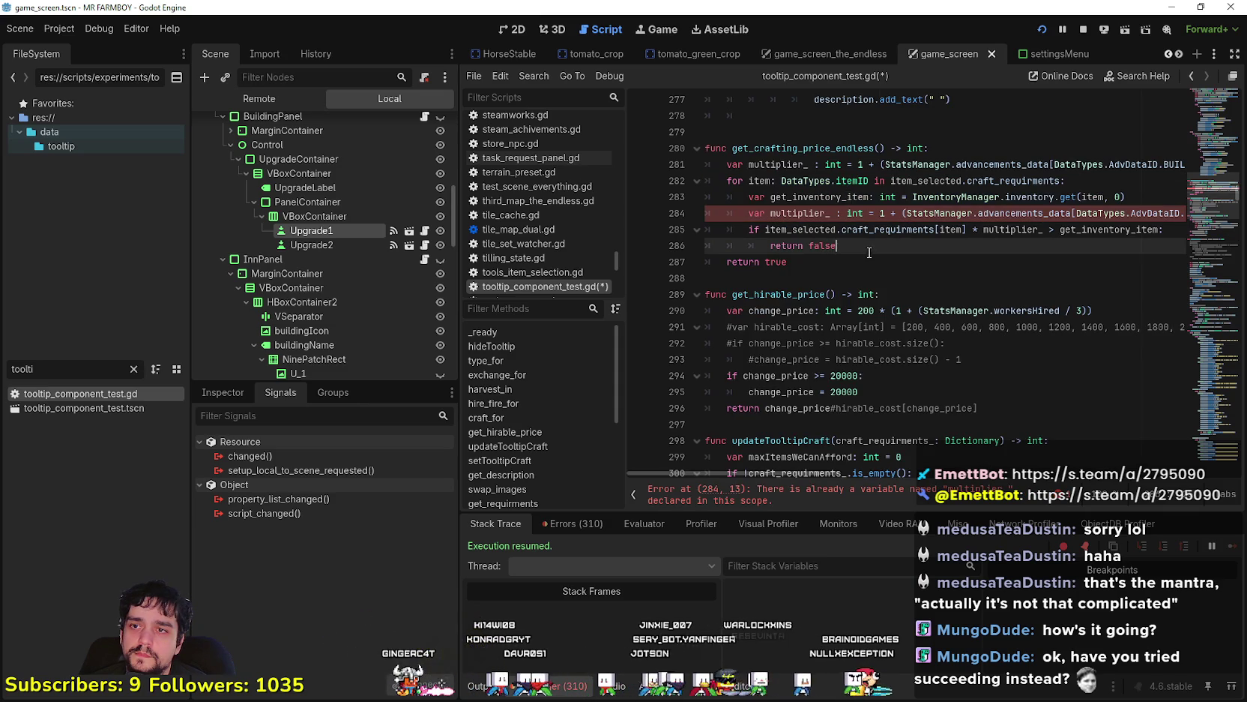
Rename the multiplier_ variable on line 281 to price_
double_click(805, 263)
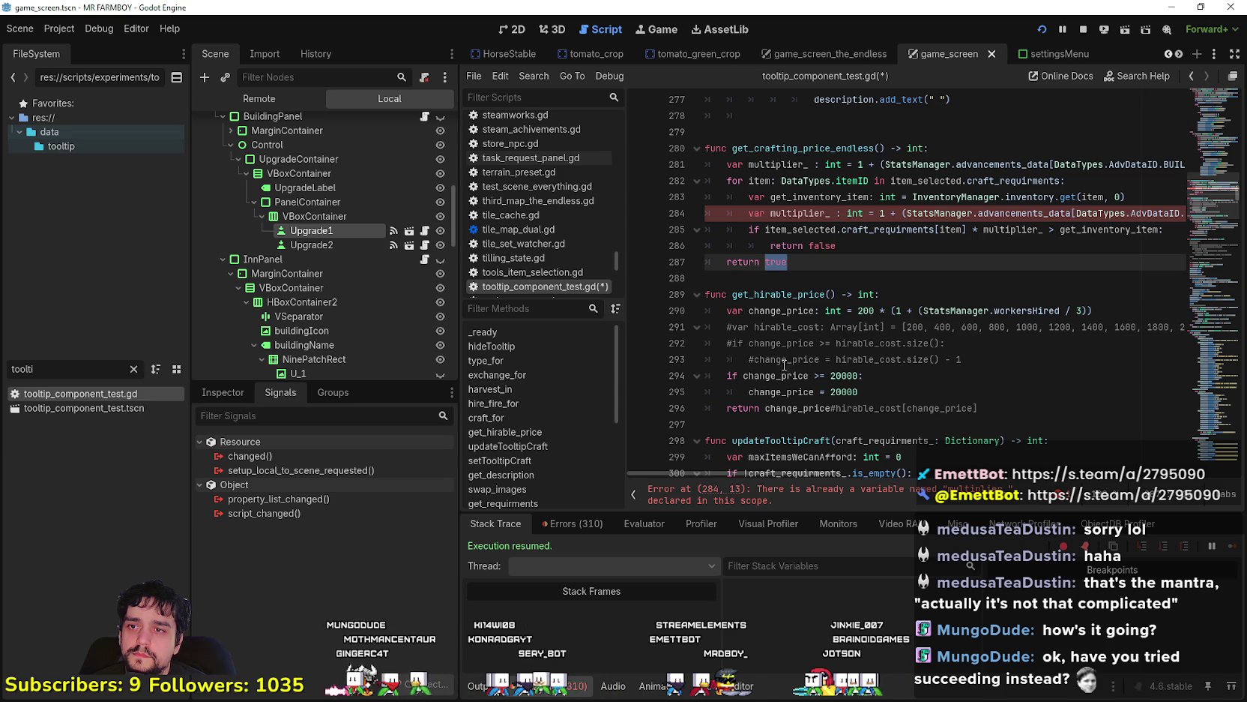
click(1102, 309)
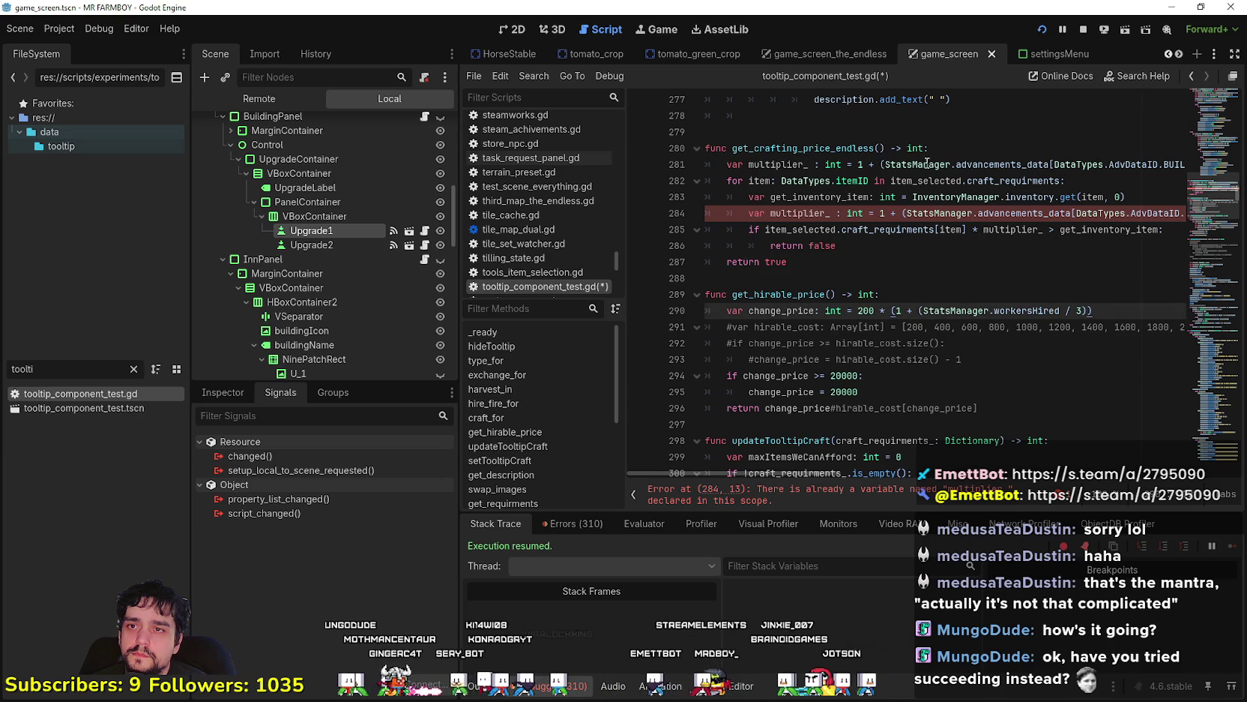
click(939, 164)
key(End)
key(Up)
drag(1189, 155, 612, 150)
double_click(787, 164)
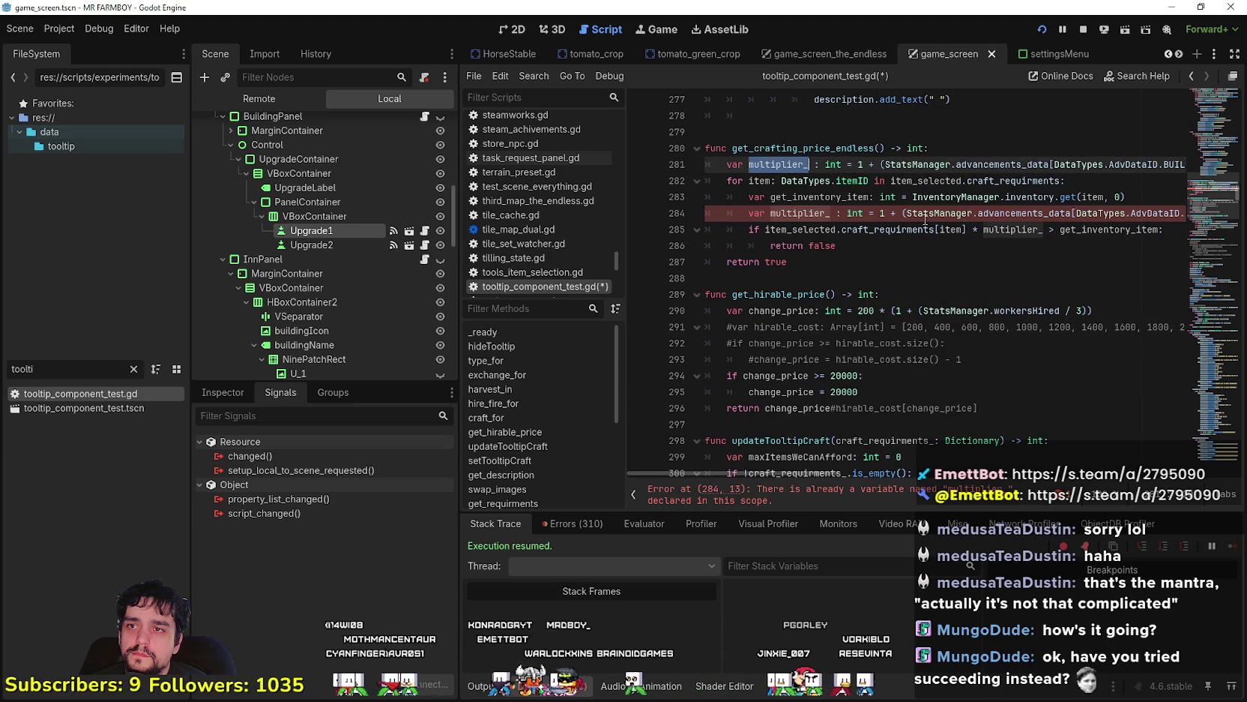
text(price)
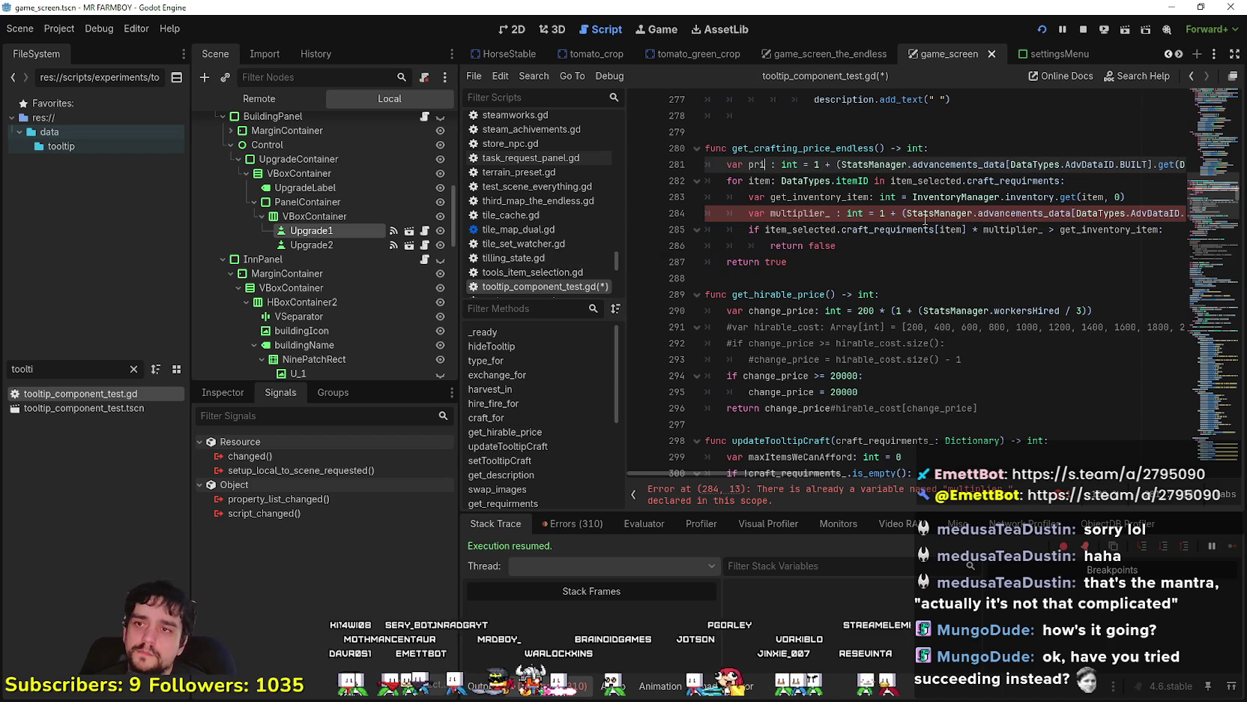
text(_)
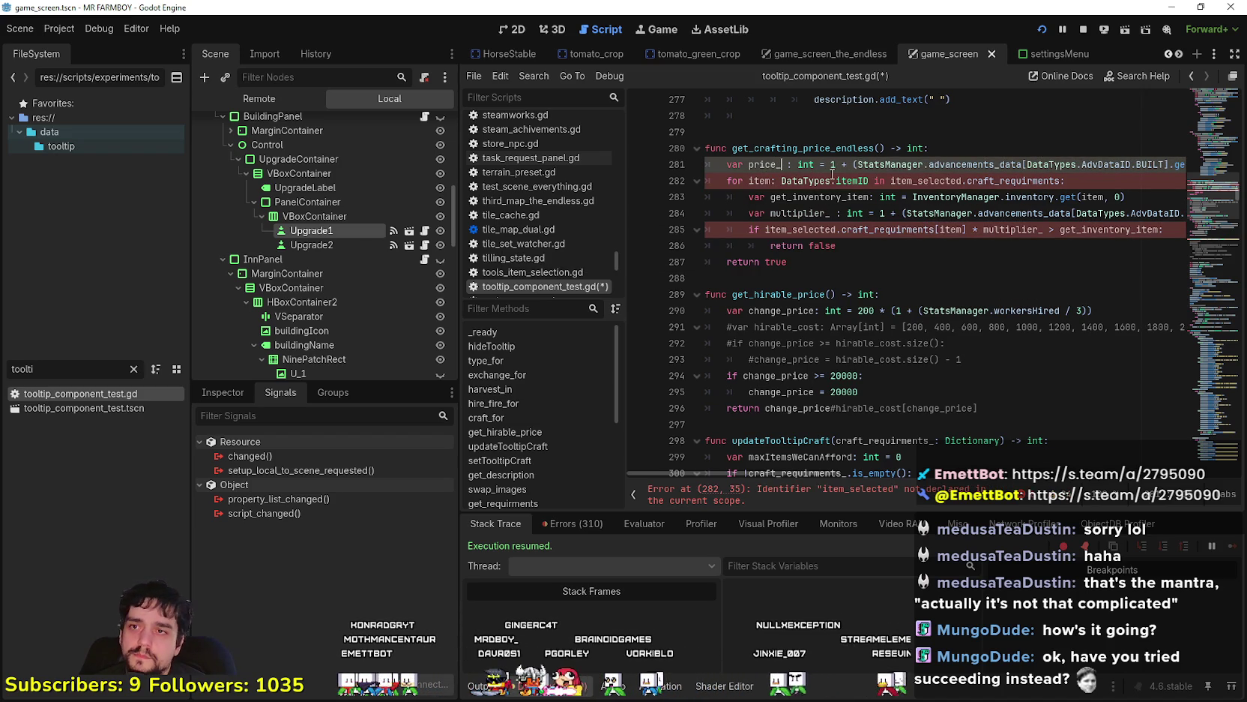
Make the function return price_ instead of true
double_click(763, 165)
key(ctrl+c)
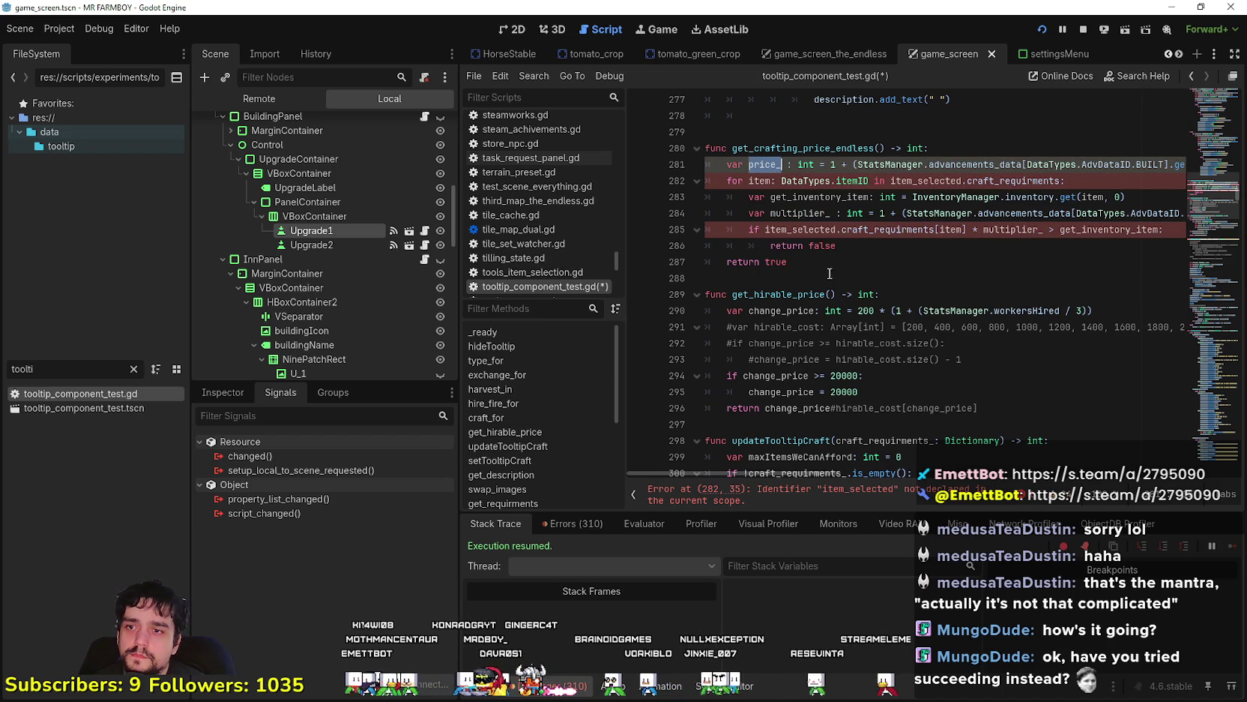
click(817, 254)
key(Down)
key(ctrl+shift+Left)
key(ctrl+v)
Delete the requirement check loop on lines 282–286, leaving only the price_ computation
drag(862, 245, 681, 201)
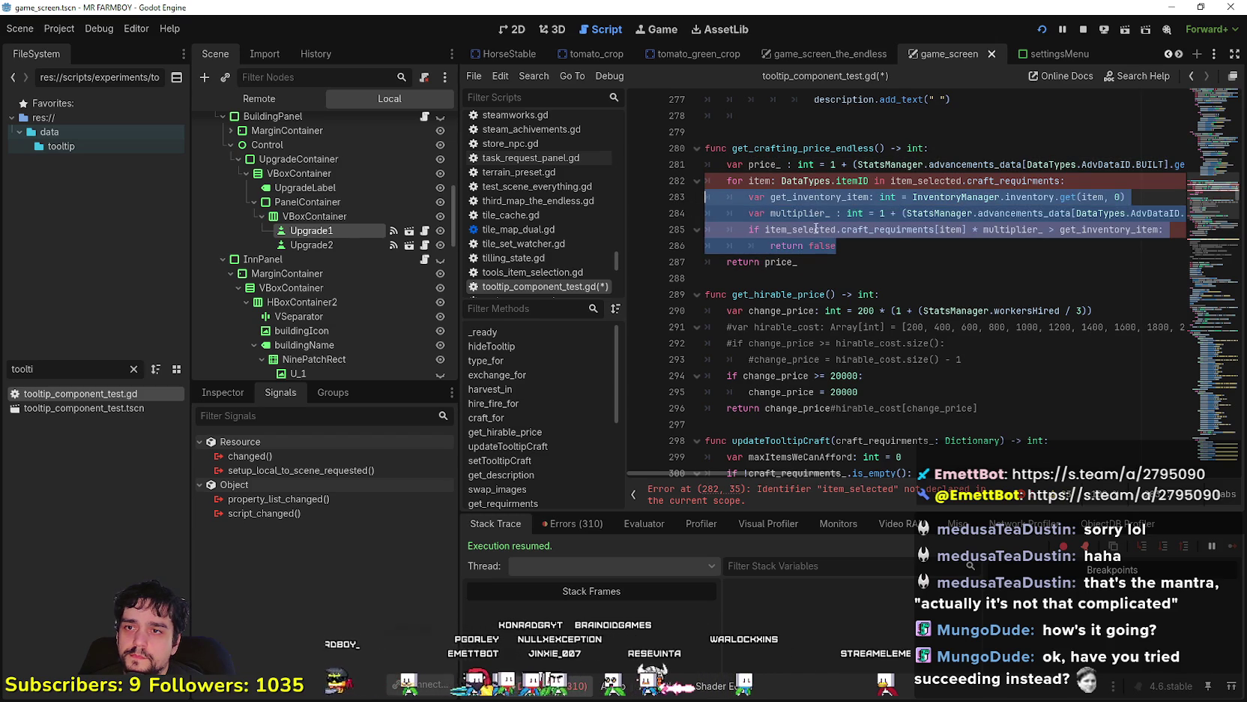
drag(860, 245, 692, 192)
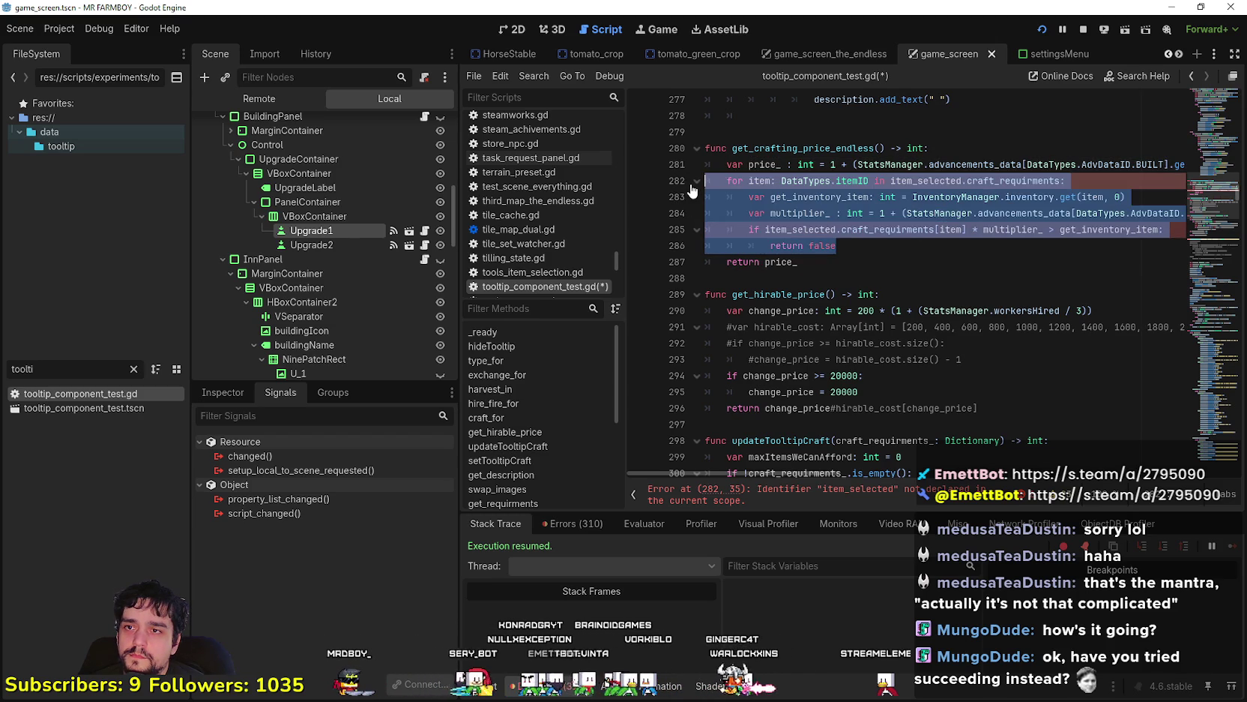
key(BackSpace)
key(BackSpace)
click(808, 186)
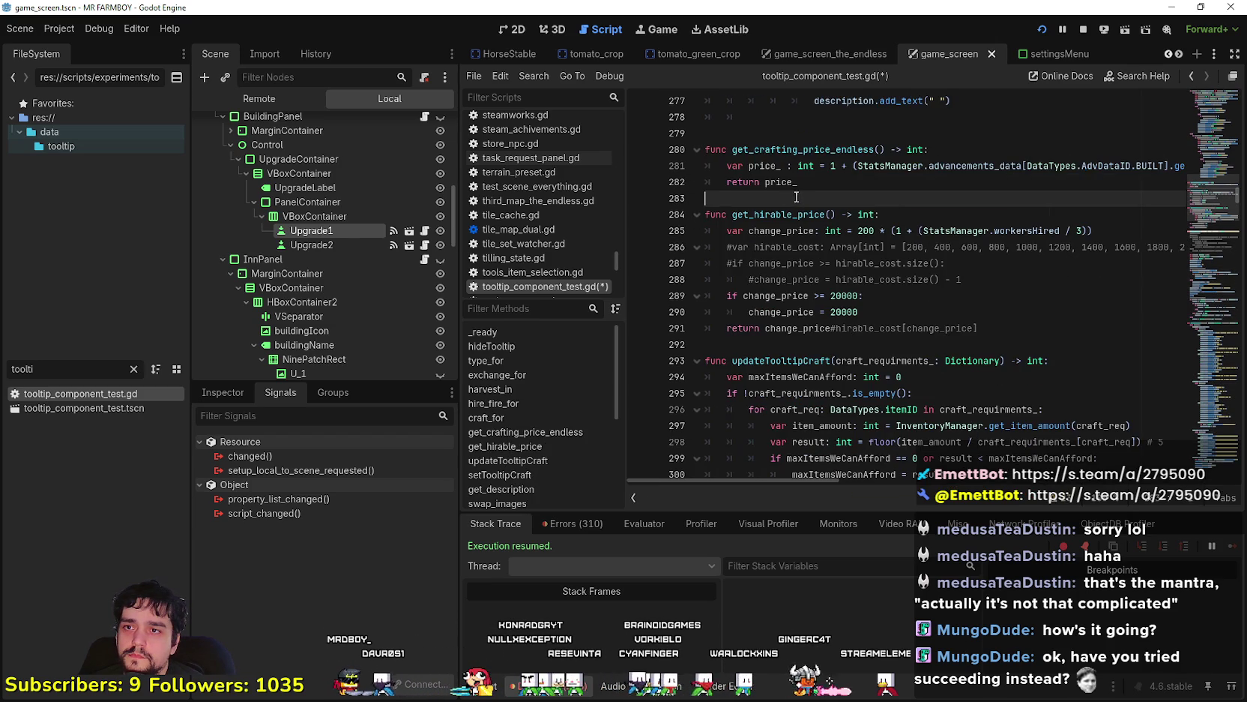
drag(732, 149, 881, 150)
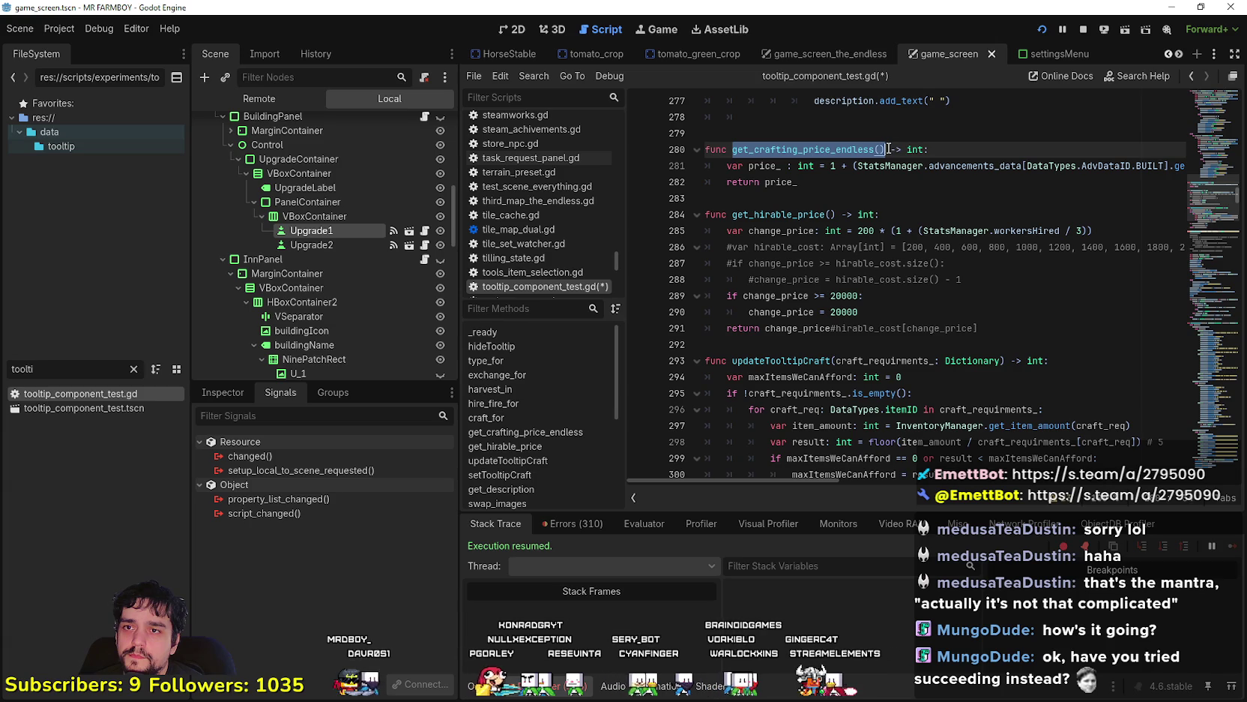
click(807, 197)
Save tooltip_component_test.gd and scroll back through the simplified function
key(ctrl+s)
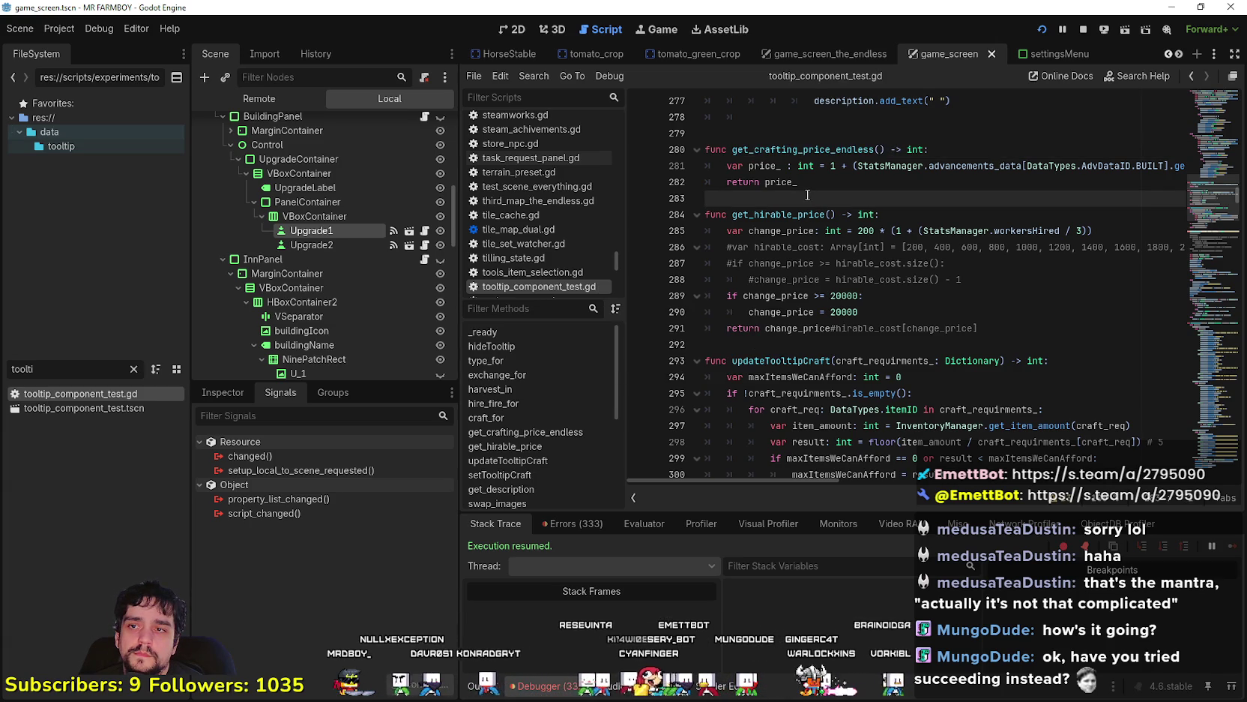
scroll(825, 263, up, 4)
drag(733, 344, 882, 347)
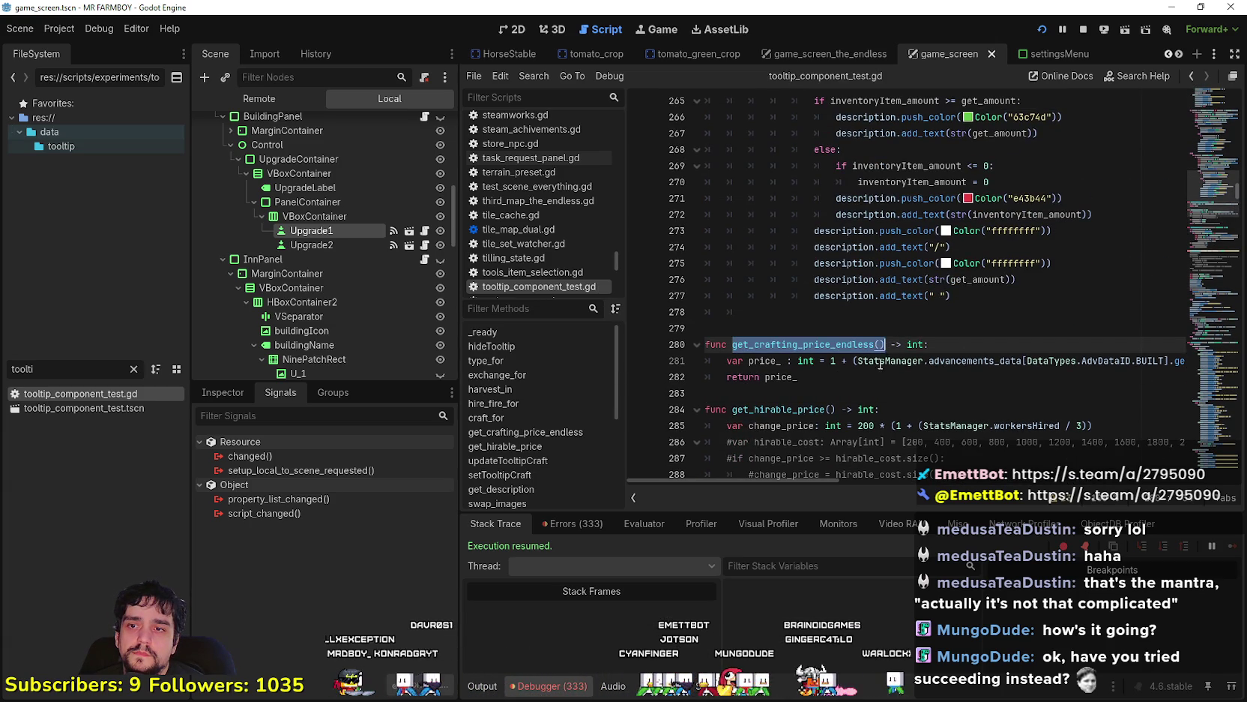
click(864, 376)
scroll(863, 378, up, 4)
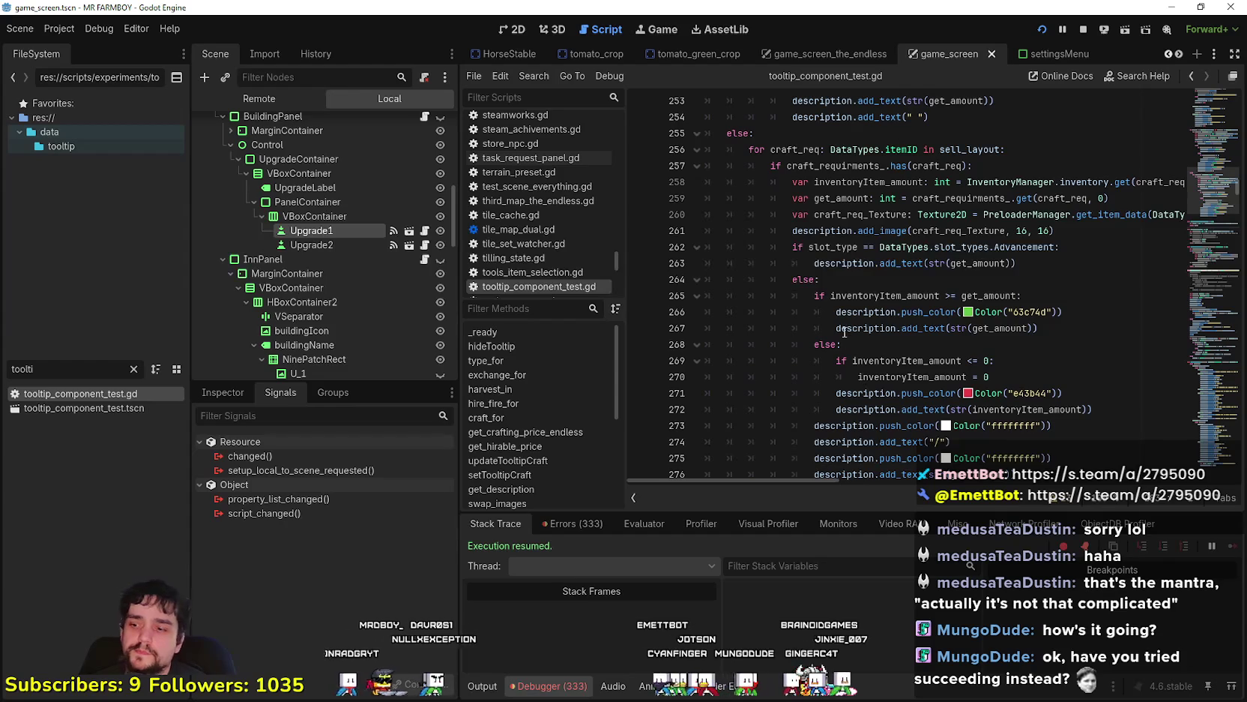
scroll(845, 331, down, 5)
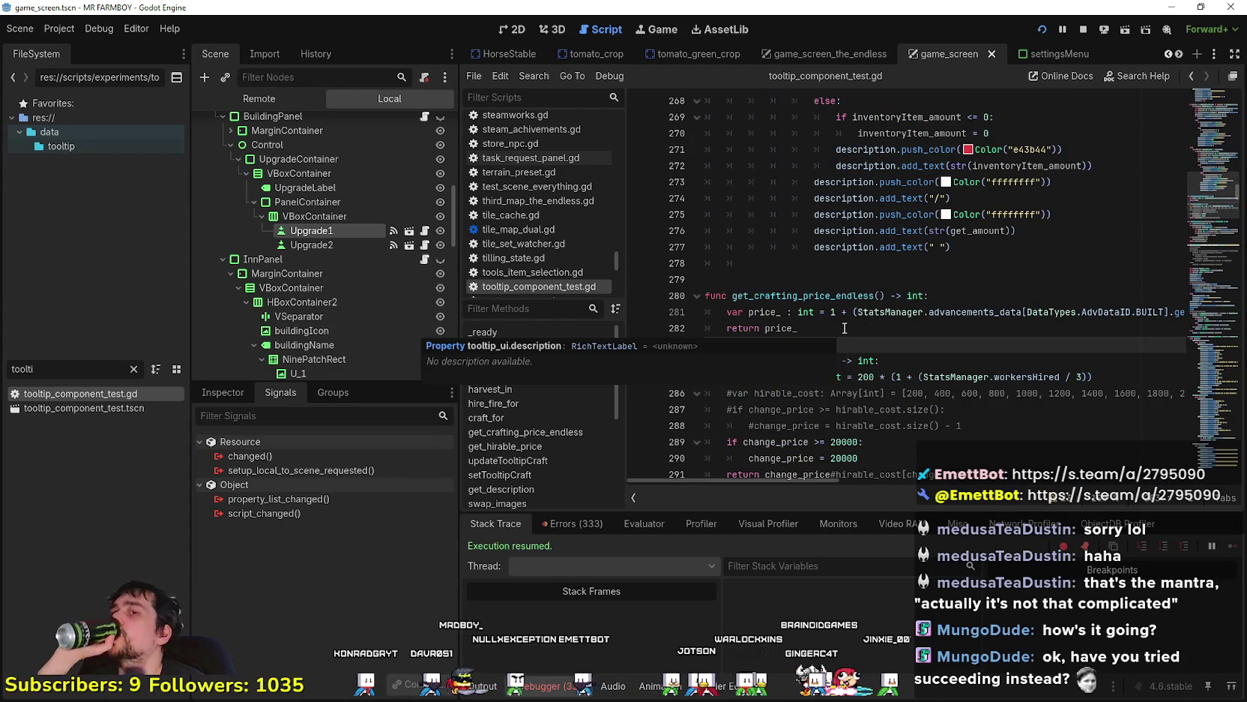
scroll(898, 219, up, 7)
scroll(898, 220, up, 8)
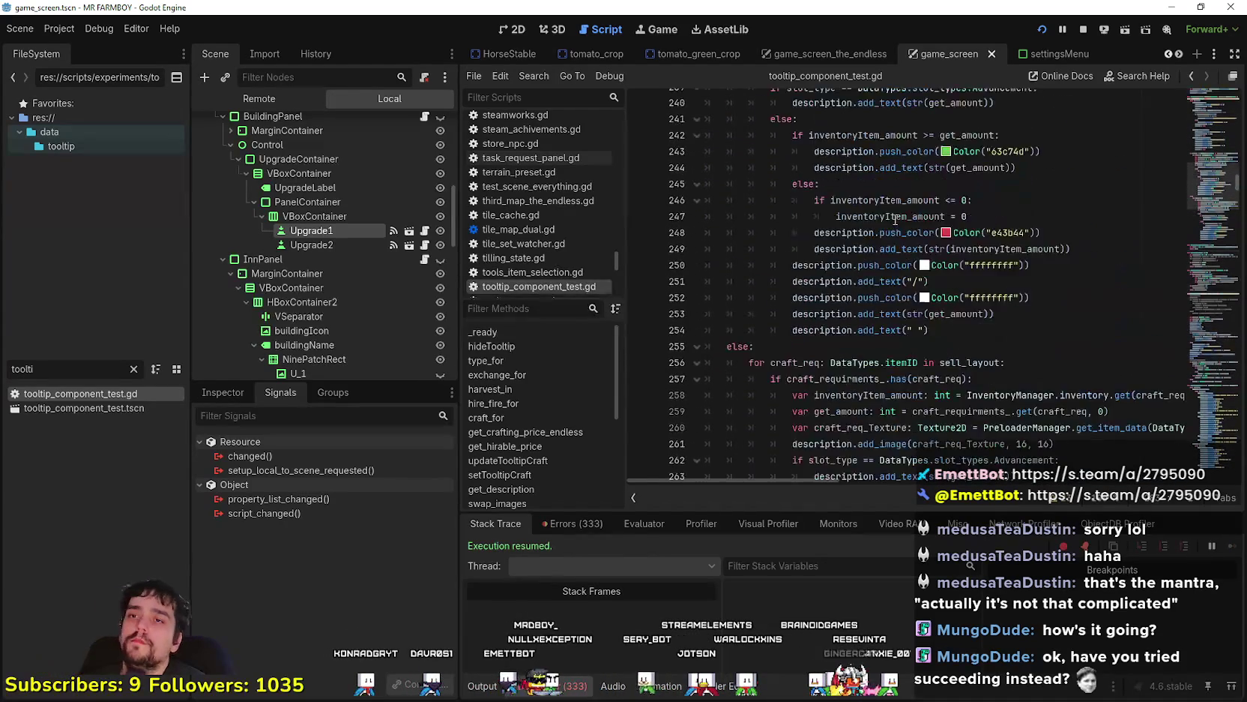
scroll(920, 308, down, 1)
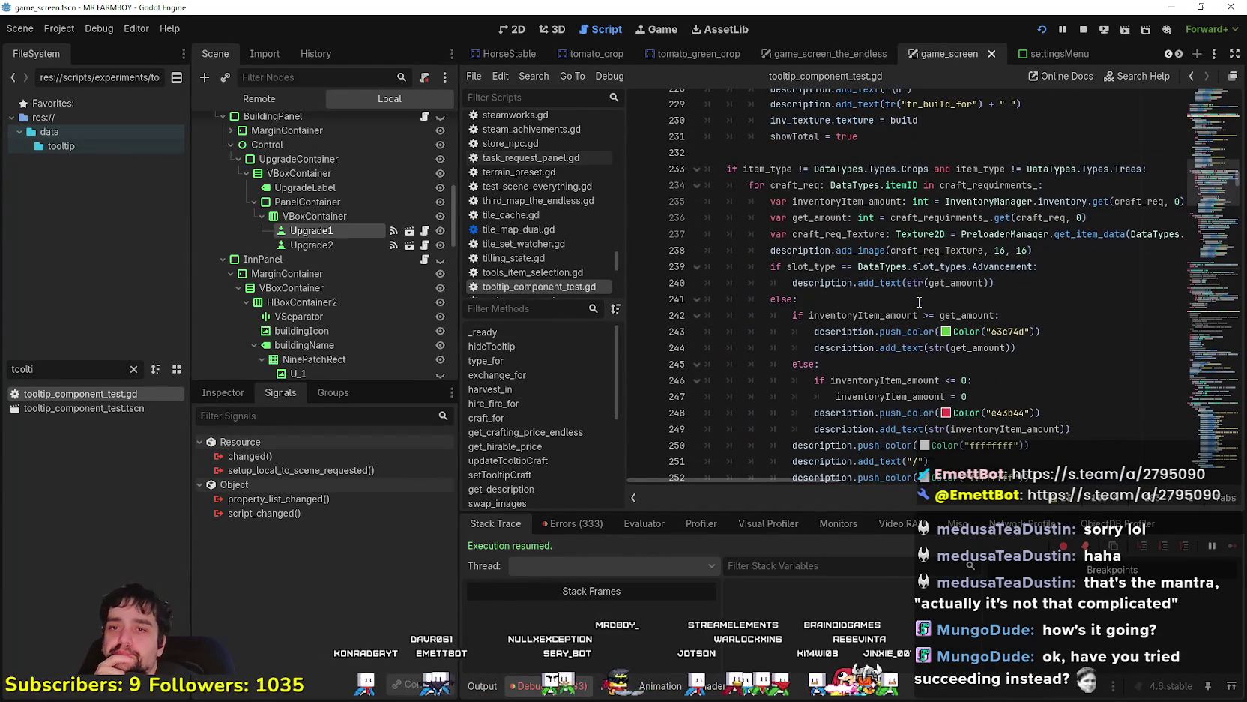
scroll(917, 298, down, 16)
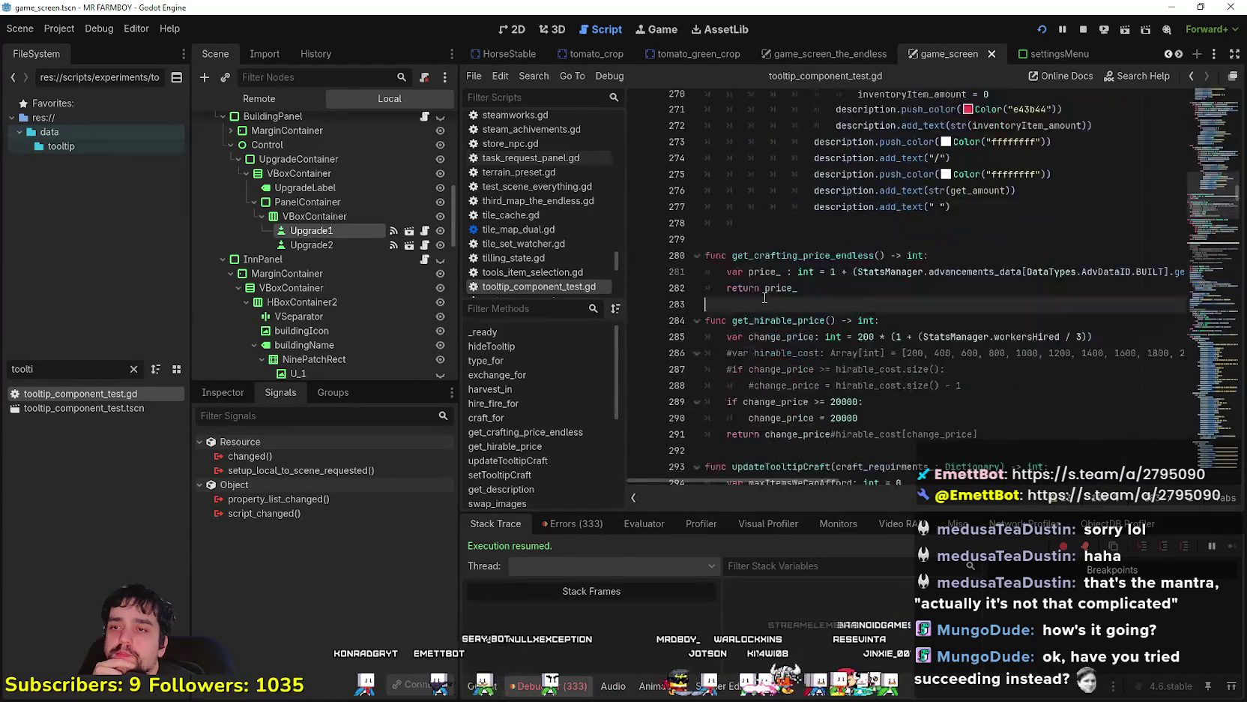
Copy the get_crafting_price_endless() name and inspect the craft_req amount lookup lines
drag(733, 153, 892, 153)
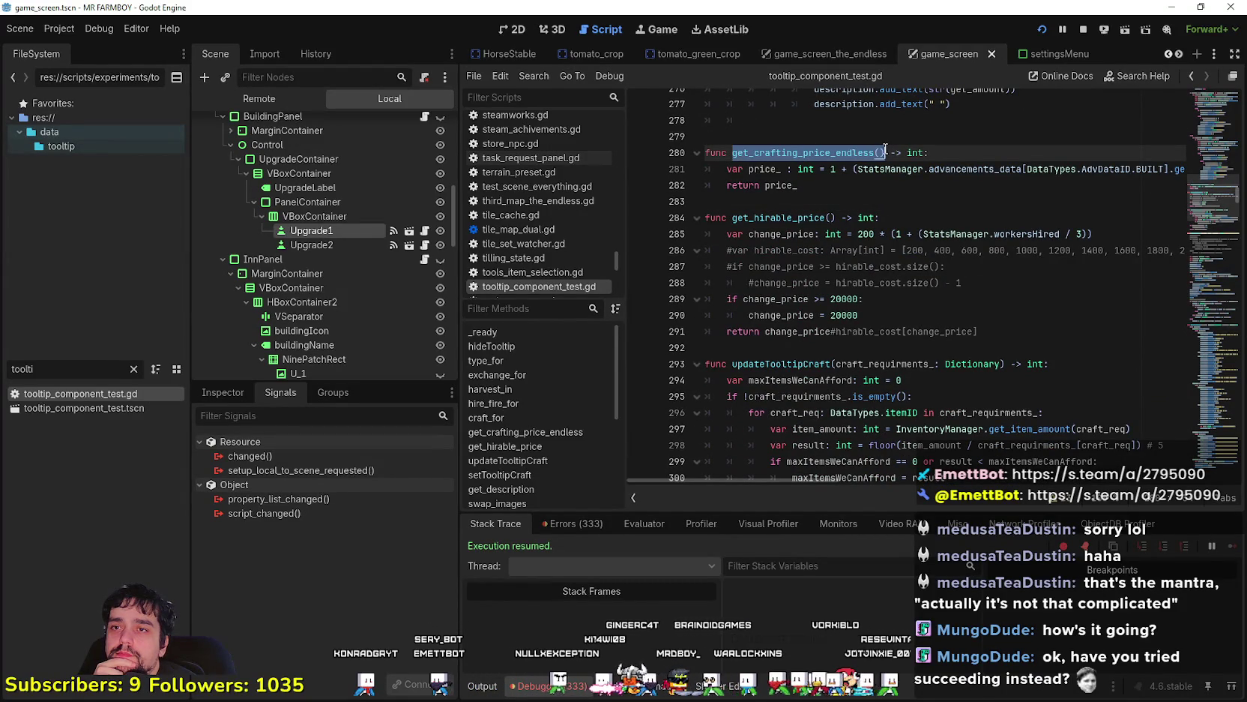
right_click(879, 153)
click(920, 239)
scroll(922, 243, up, 1)
scroll(924, 248, up, 15)
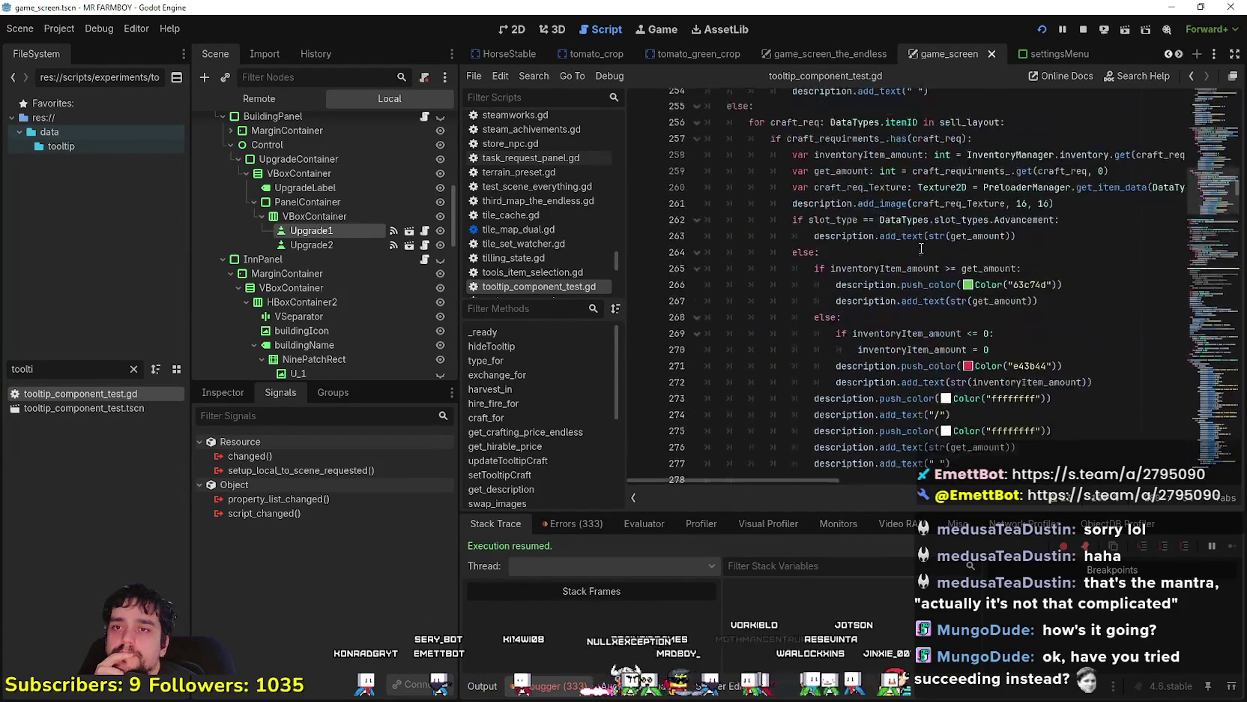
click(823, 200)
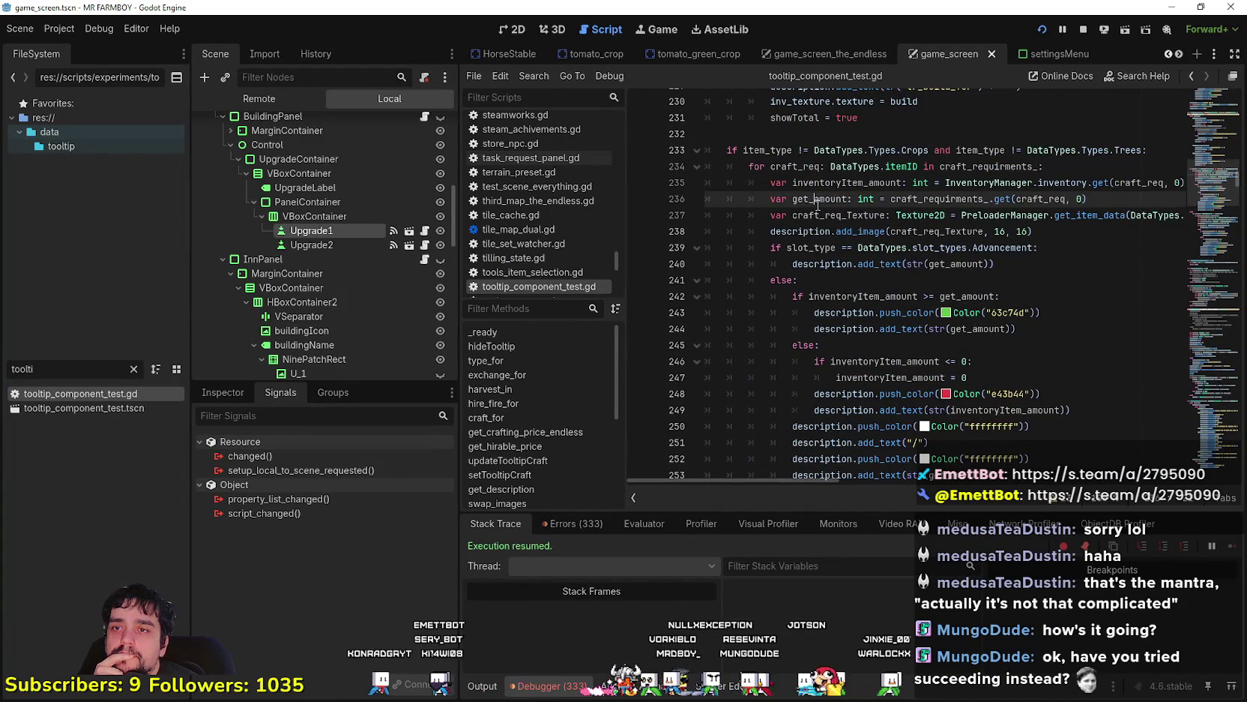
mouse_move(1091, 199)
mouse_down()
mouse_move(929, 184)
mouse_move(890, 197)
mouse_up()
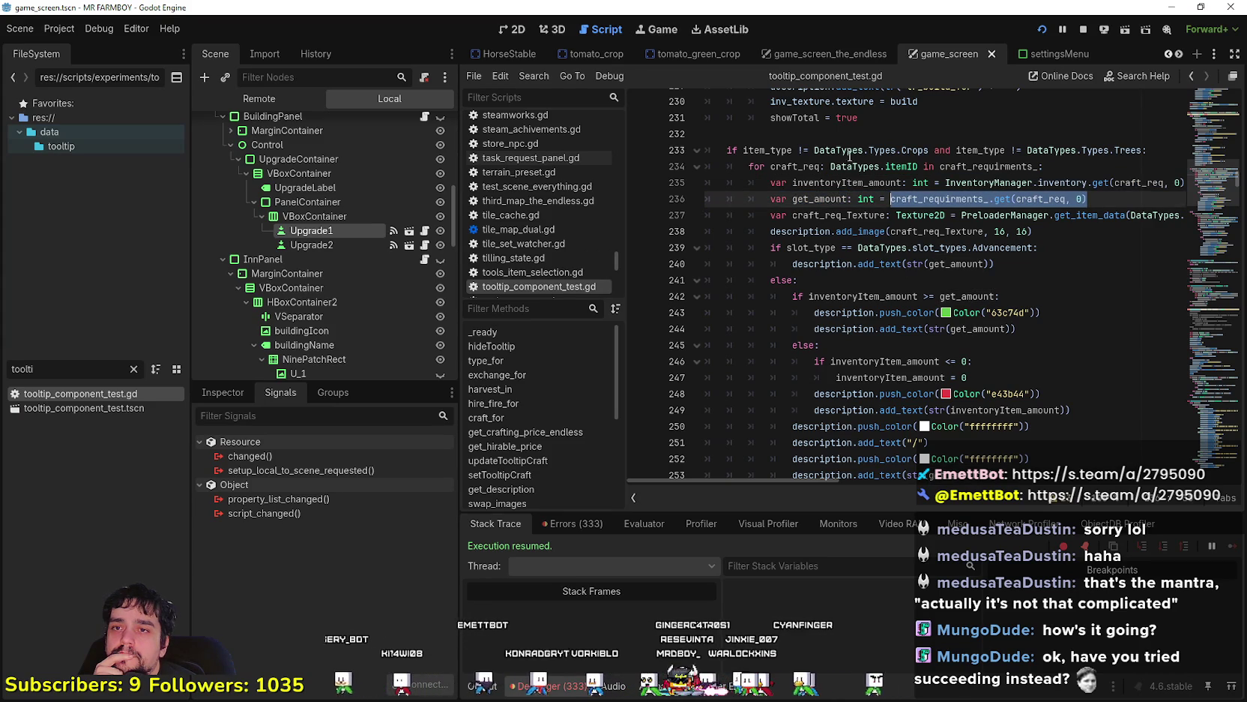
double_click(1031, 198)
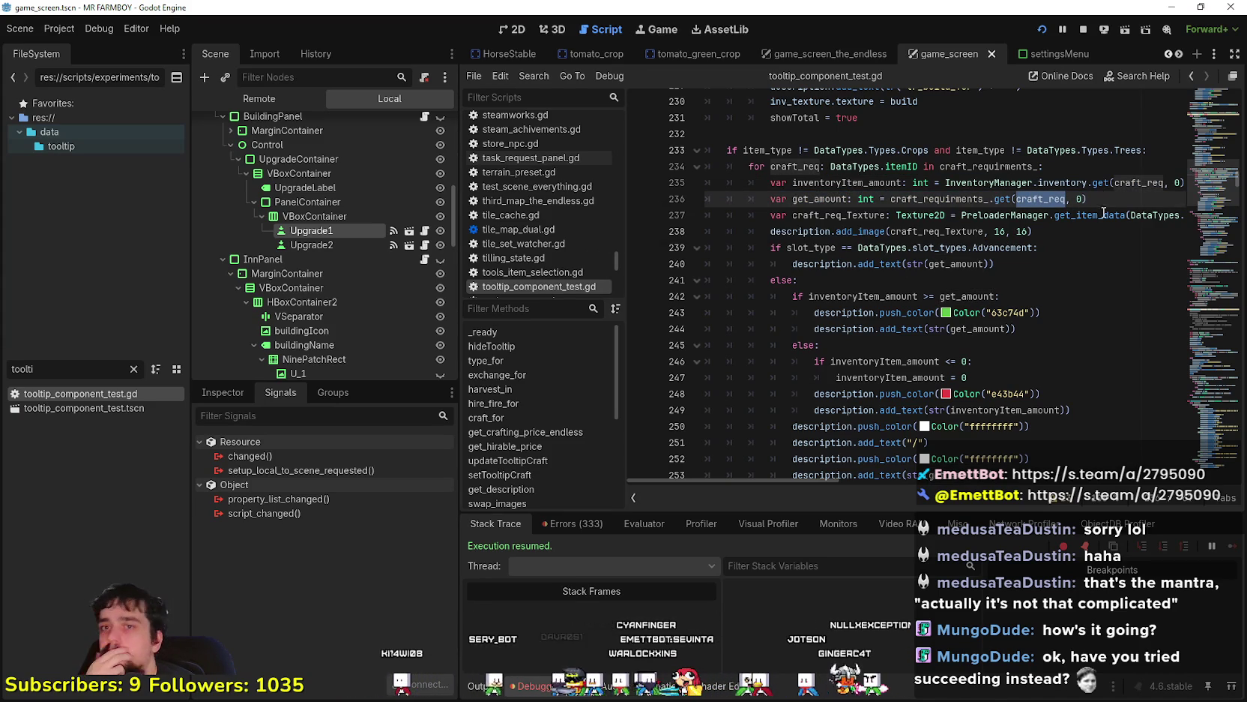
double_click(1019, 174)
double_click(1131, 182)
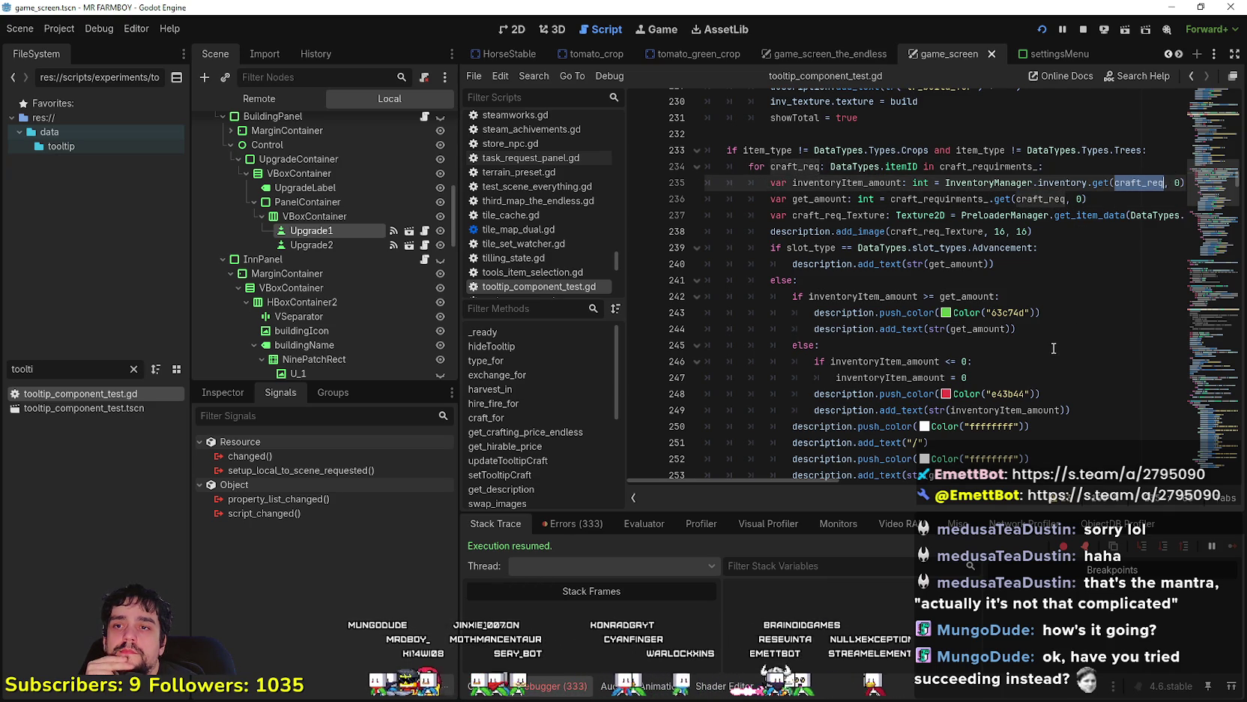
Add a new line after line 236 starting 'if SaveGameManager.current_farm_island.island_ID'
double_click(820, 198)
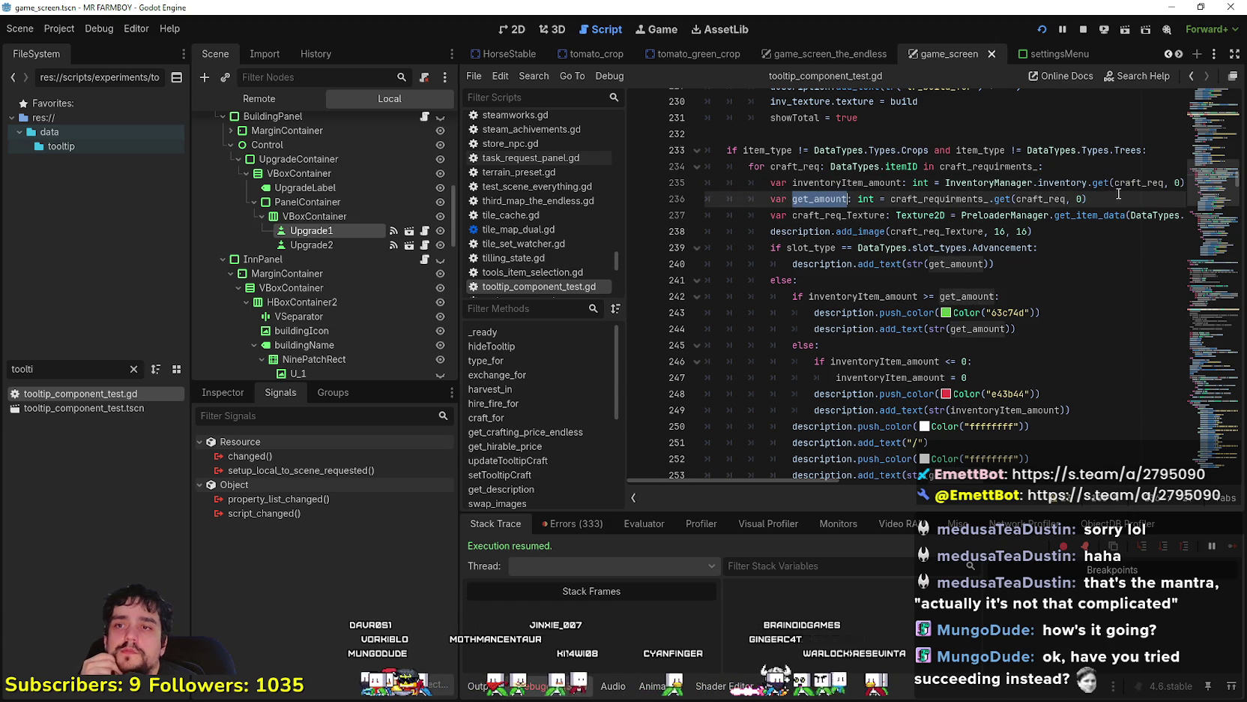
drag(891, 199, 1127, 199)
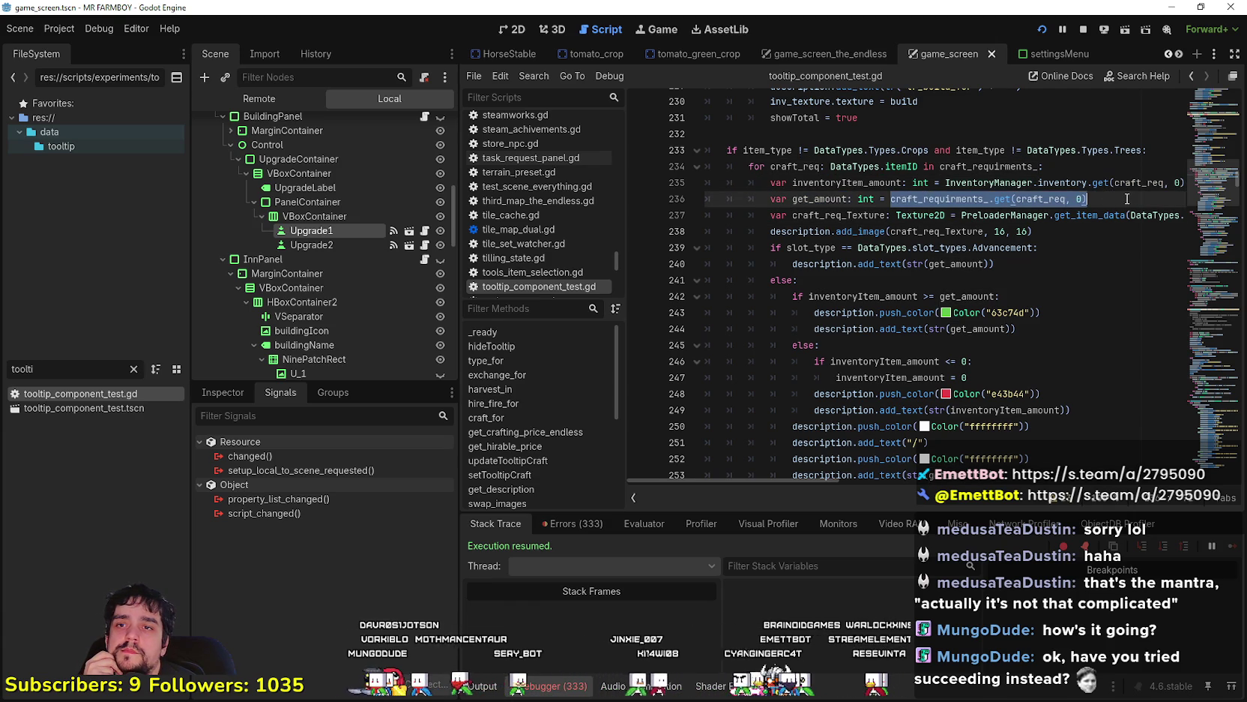
click(1100, 198)
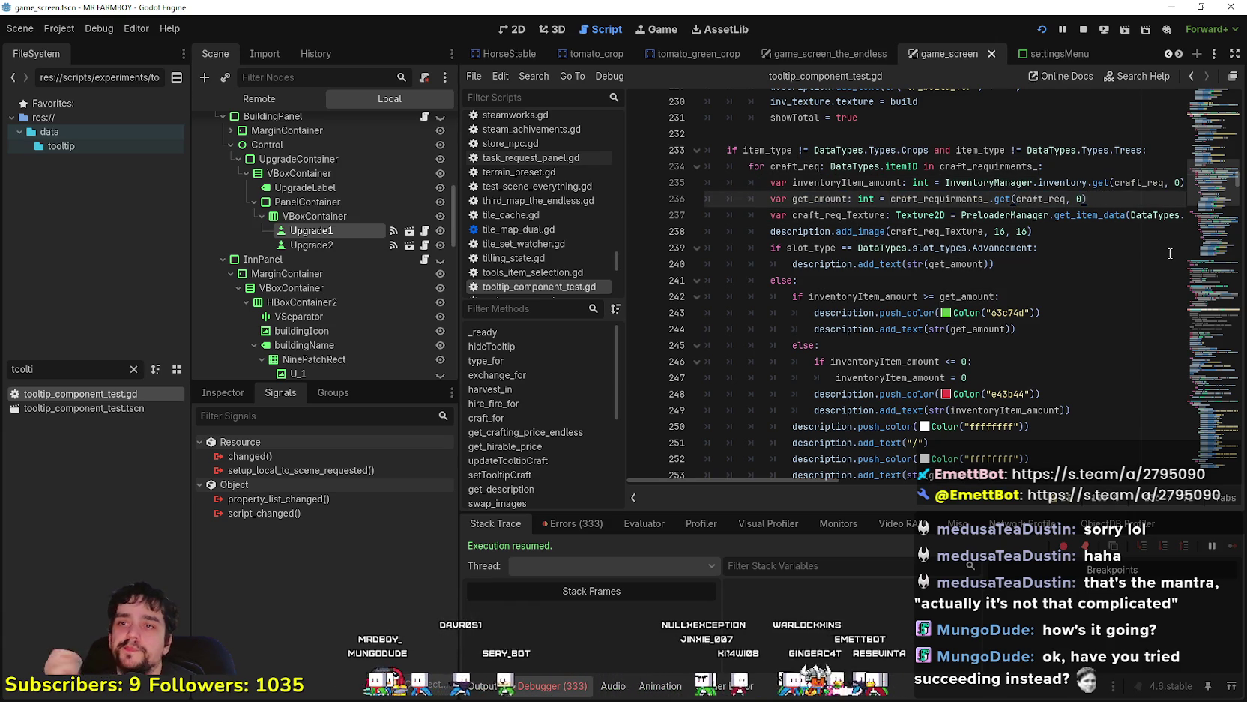
key(Return)
text(if )
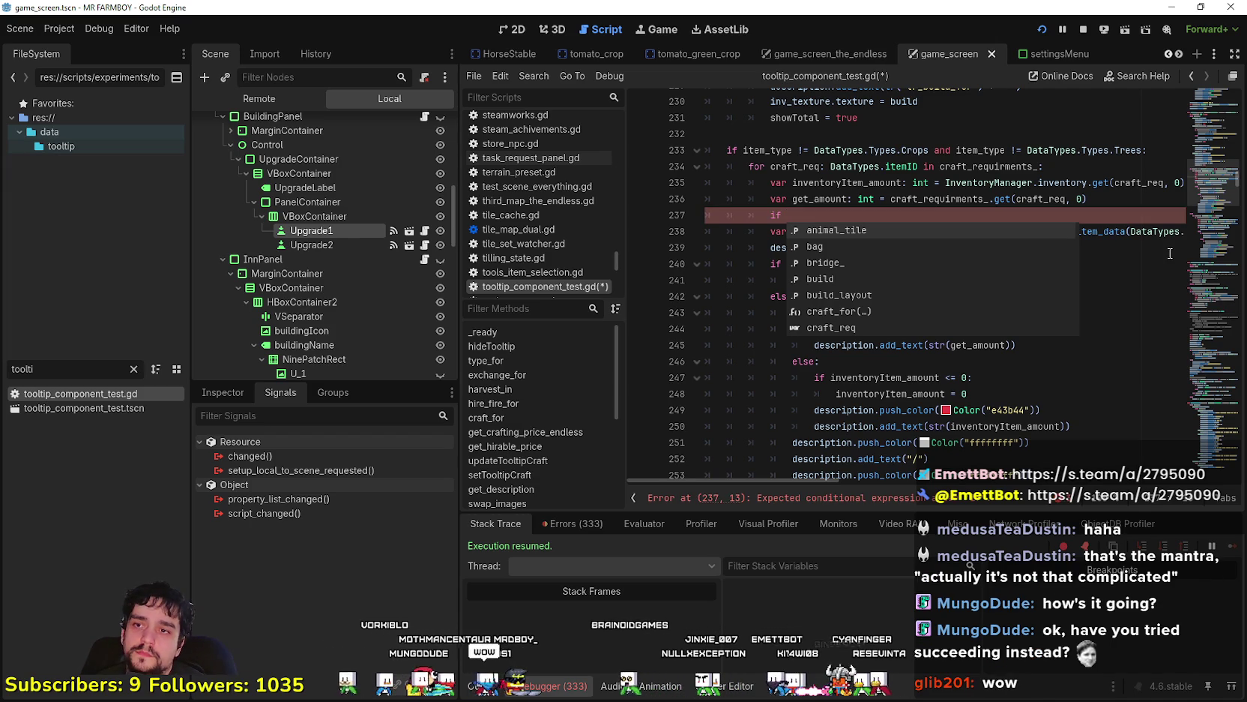
text(Save)
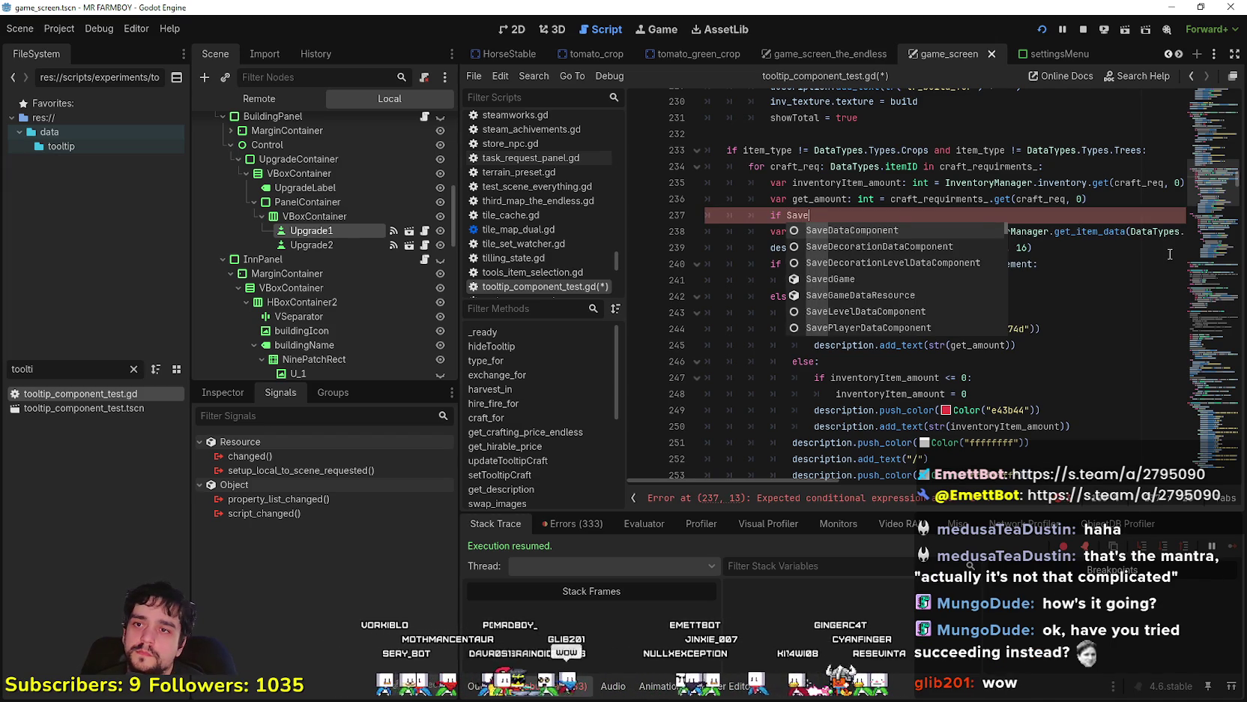
key(Return)
text(.)
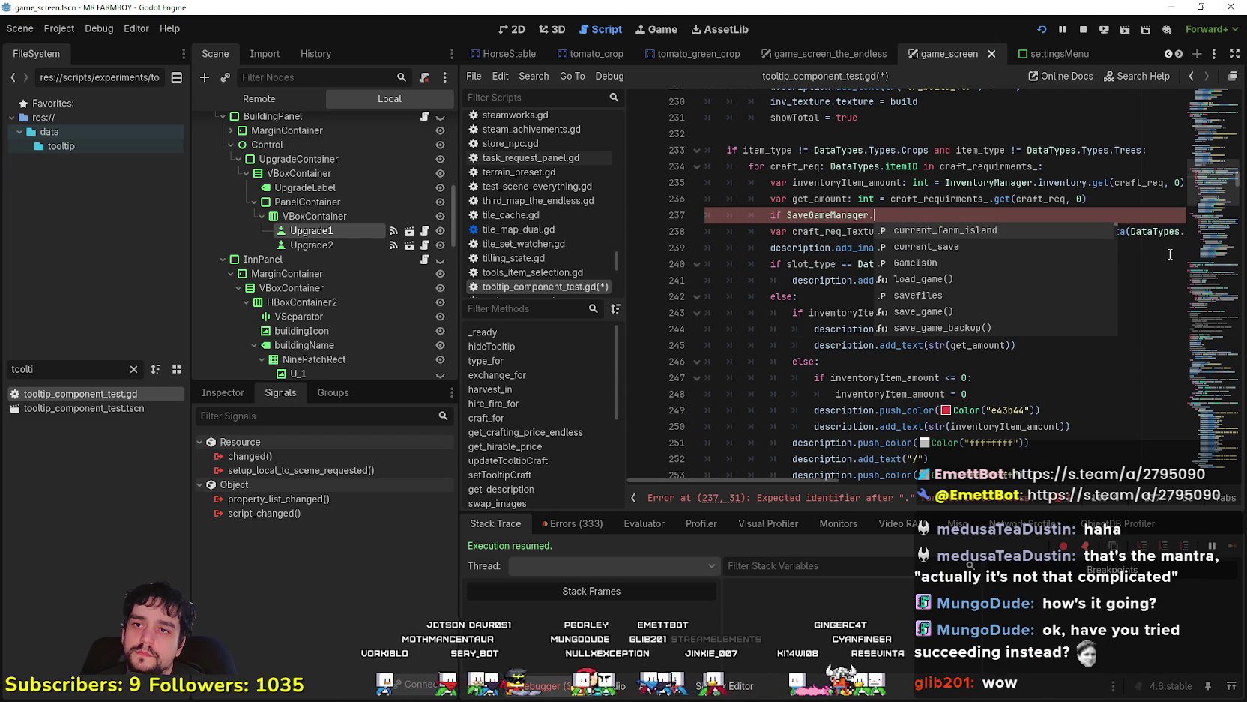
key(Return)
text(.)
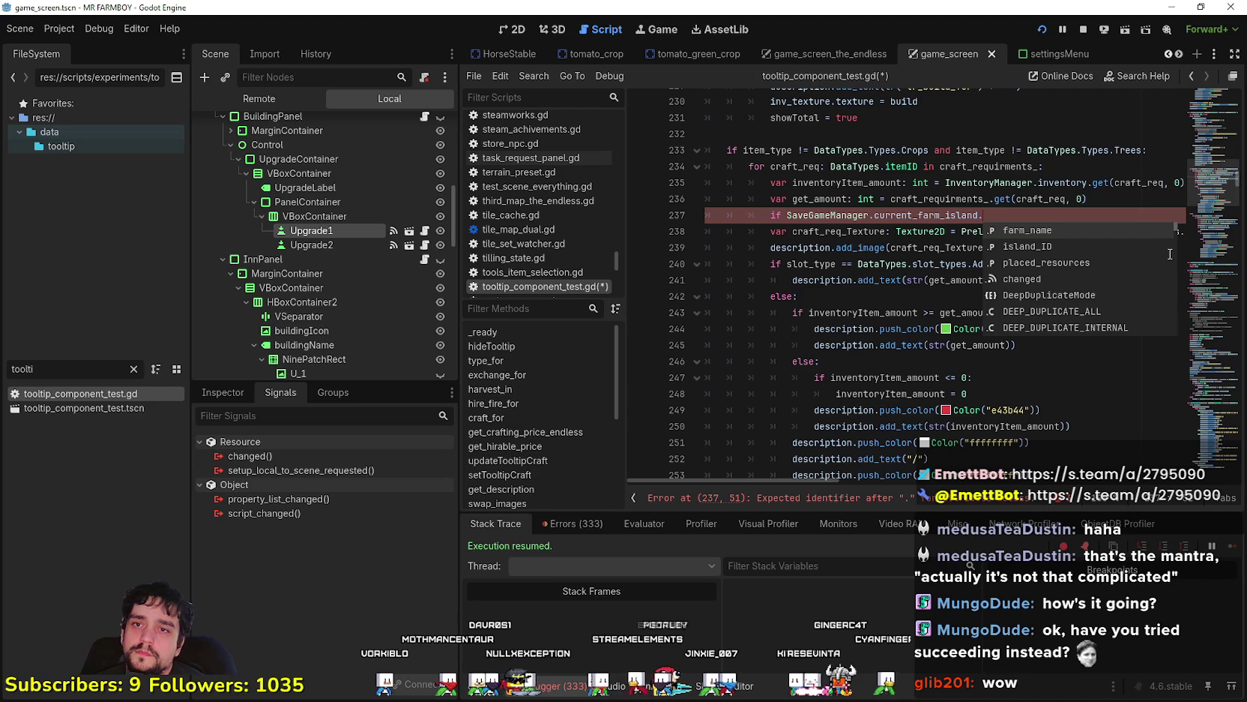
key(Down)
key(Return)
Complete the condition with the DataTypes ISLAND_2 value and a trailing colon
key(Return)
text(i)
key(Return)
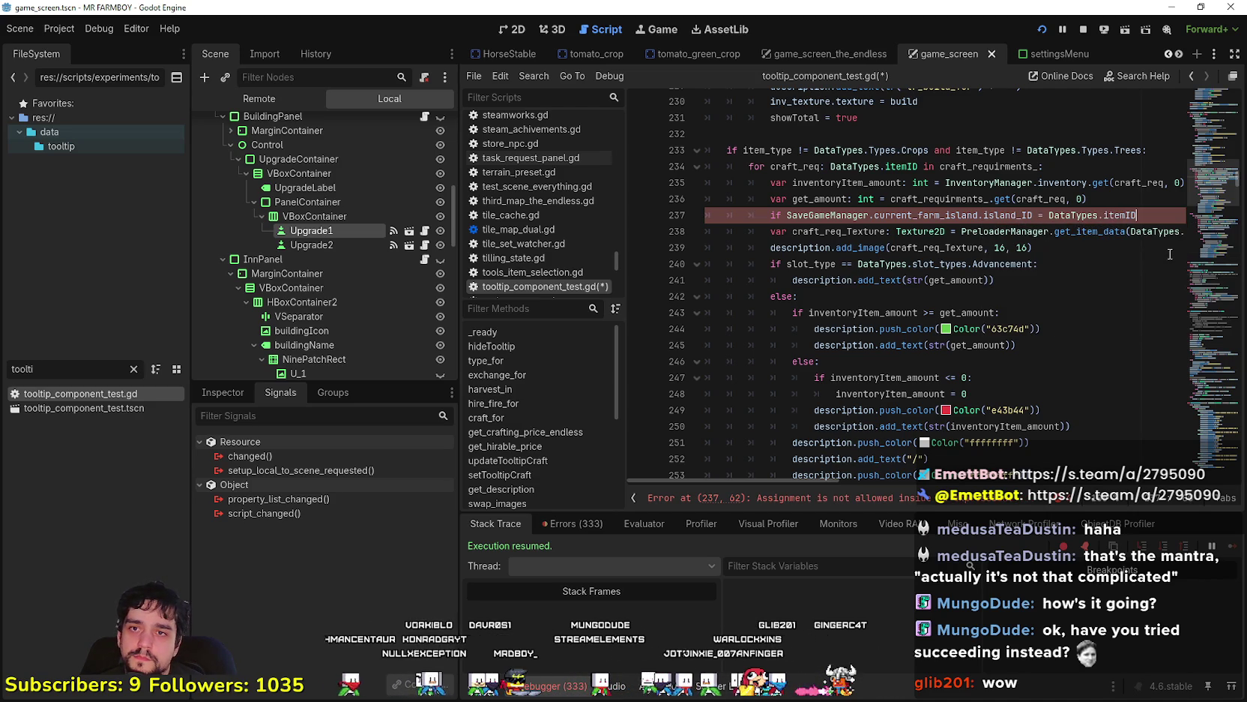
text(.)
key(BackSpace)
key(BackSpace)
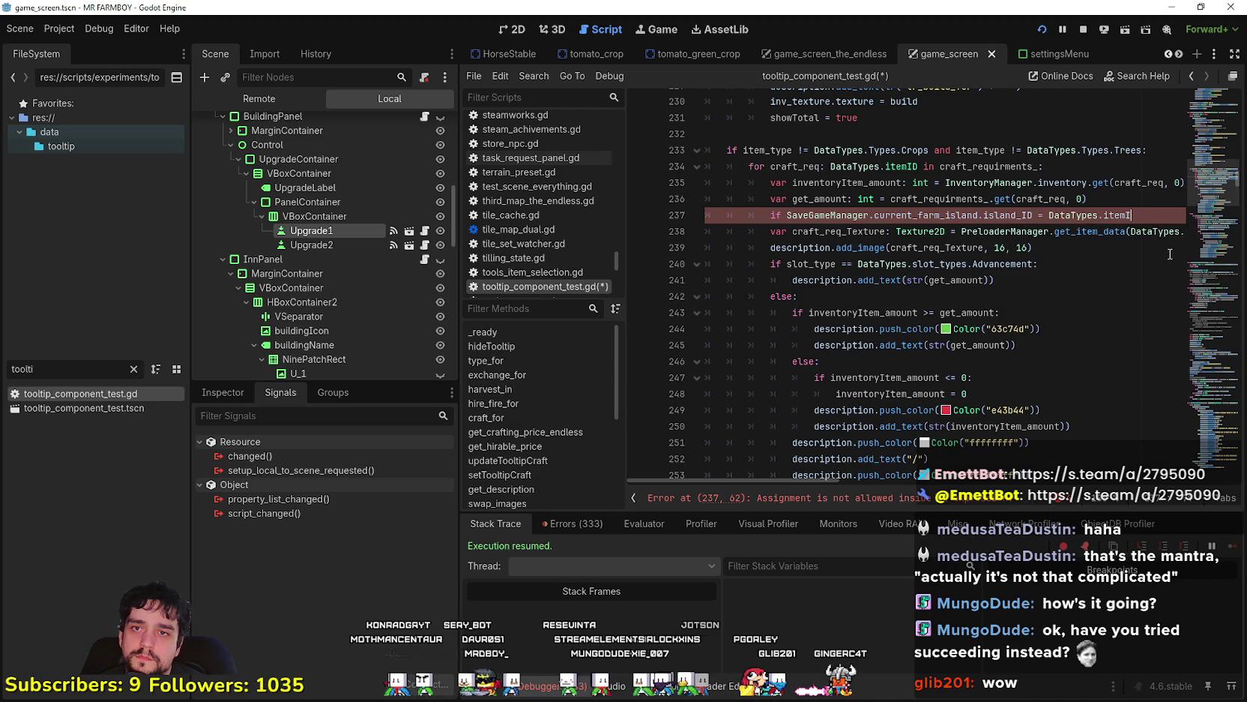
text(s.)
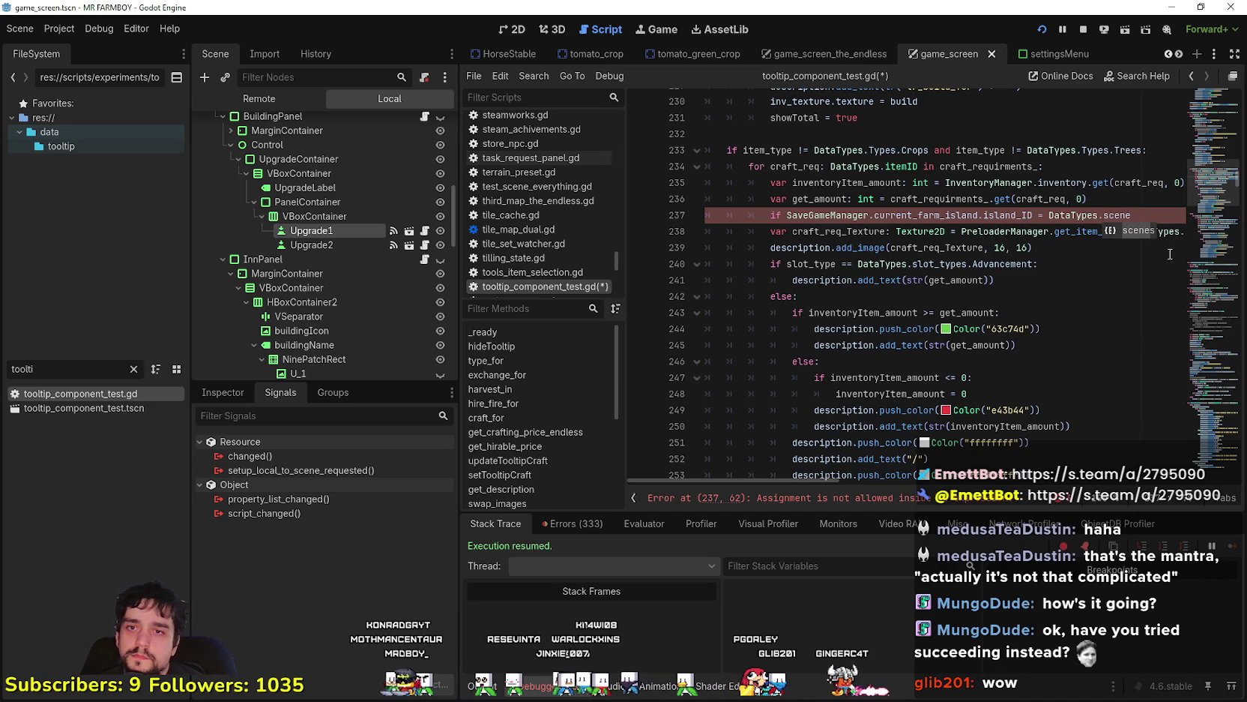
key(Down)
key(Down)
key(Down)
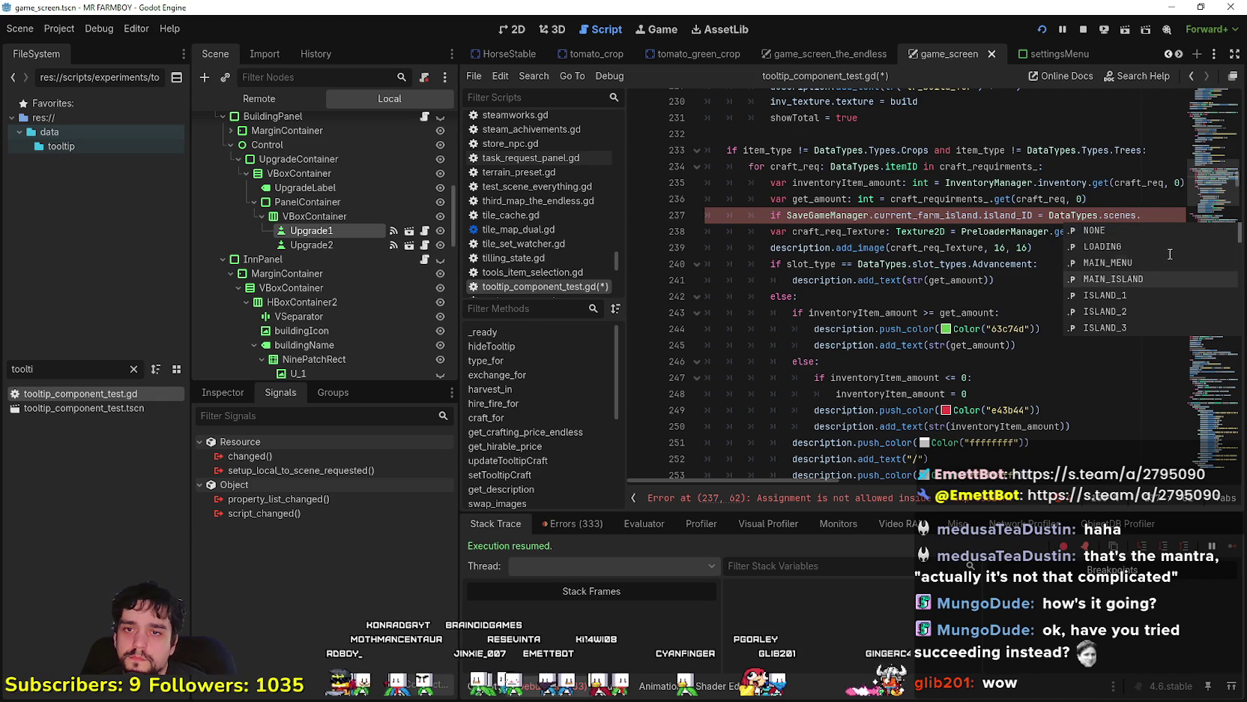
key(Return)
text(:)
Set get_amount = get_crafting_price_endless() under the check, add the missing '=' and save
key(Return)
text(get_crafting_price_endless())
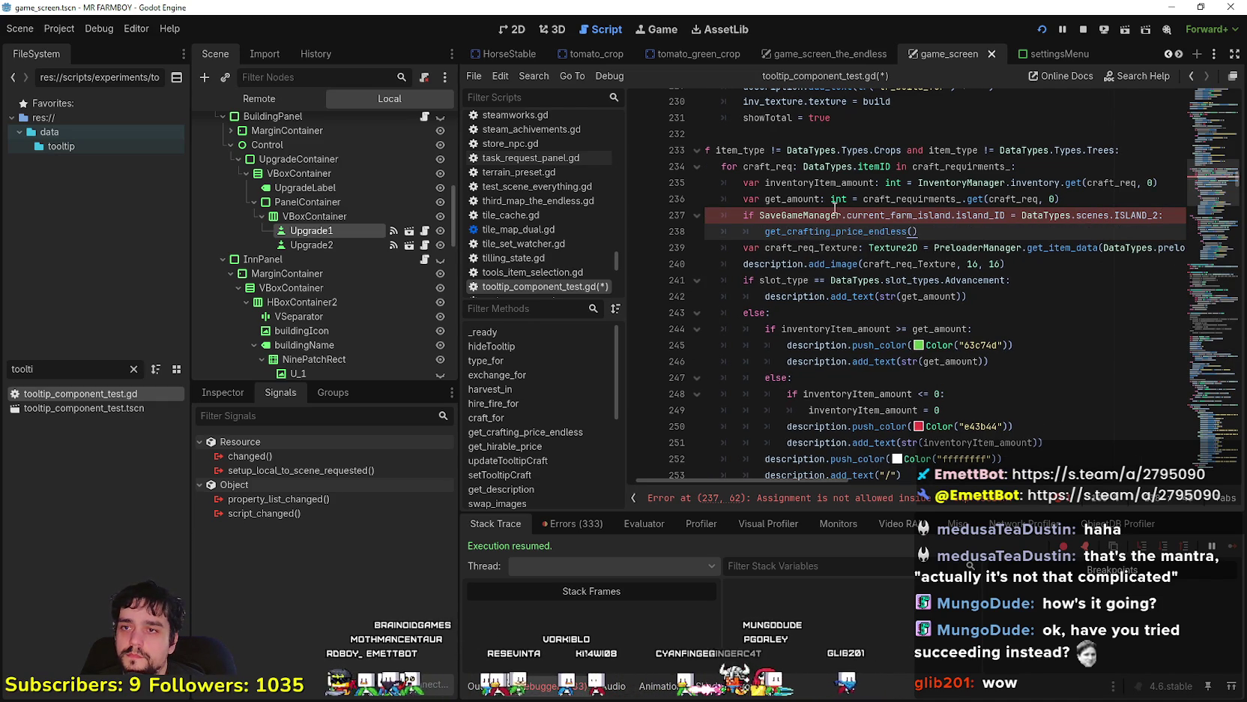
key(Home)
text(get_amount =)
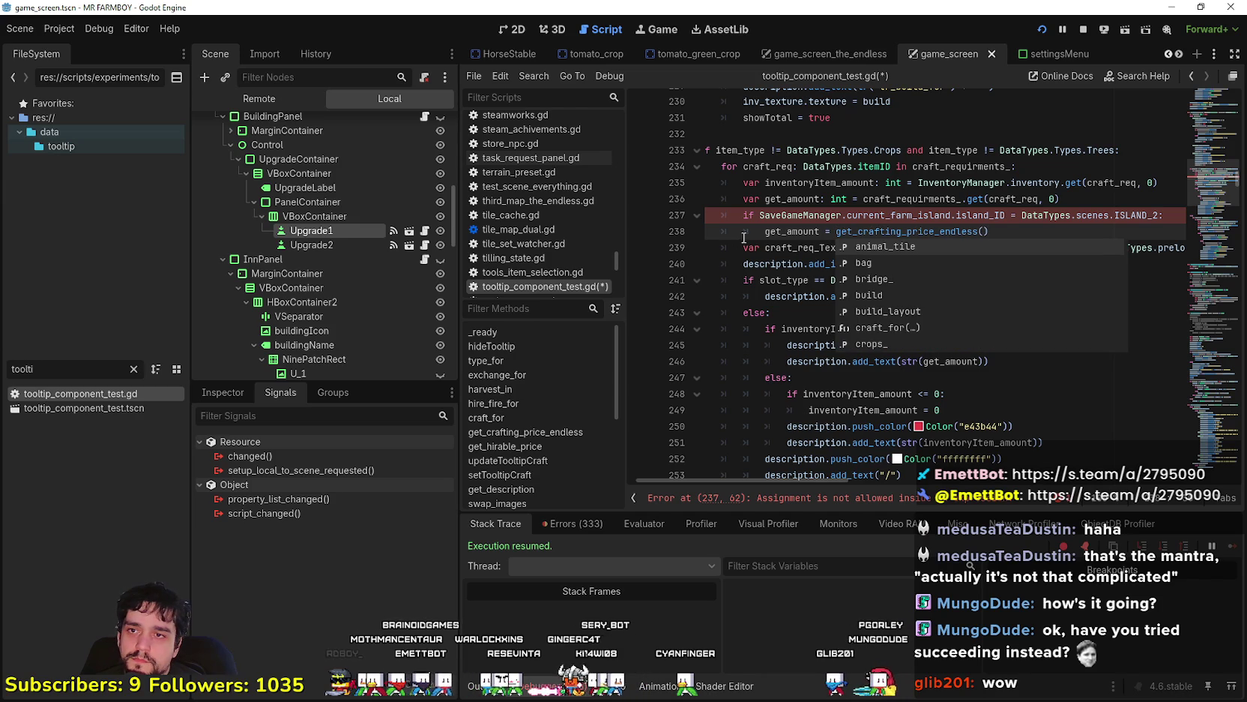
key(Escape)
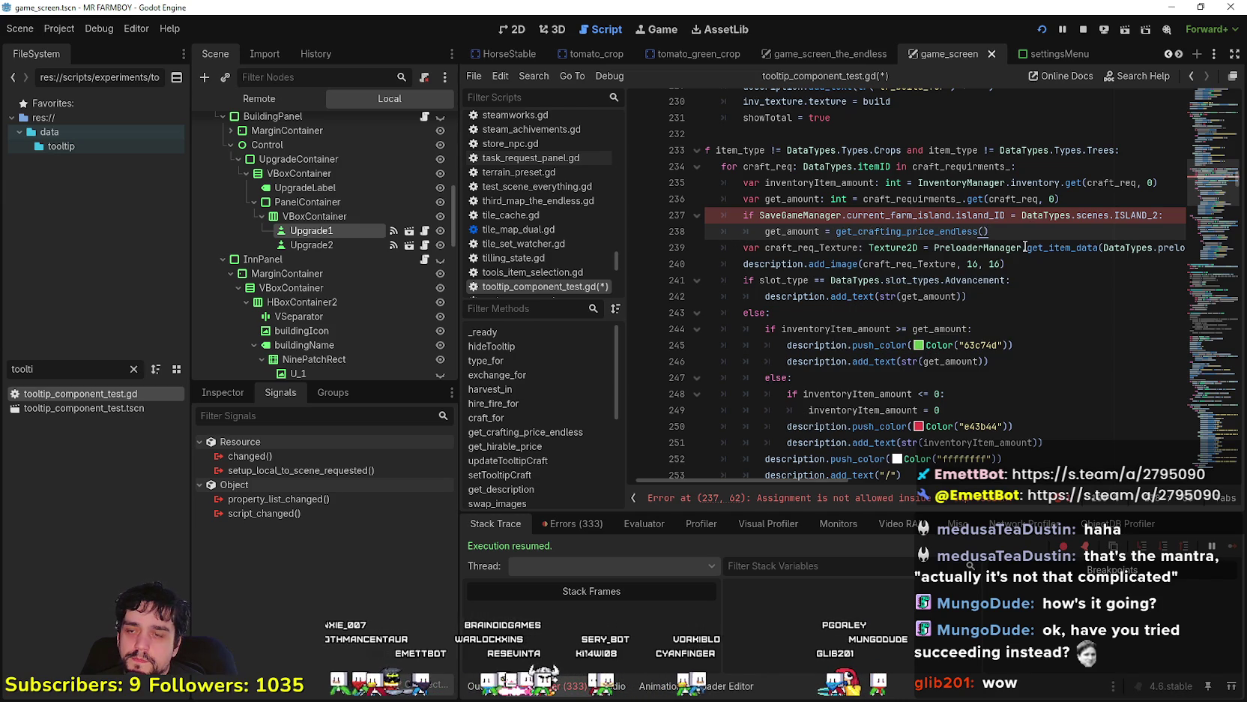
click(785, 504)
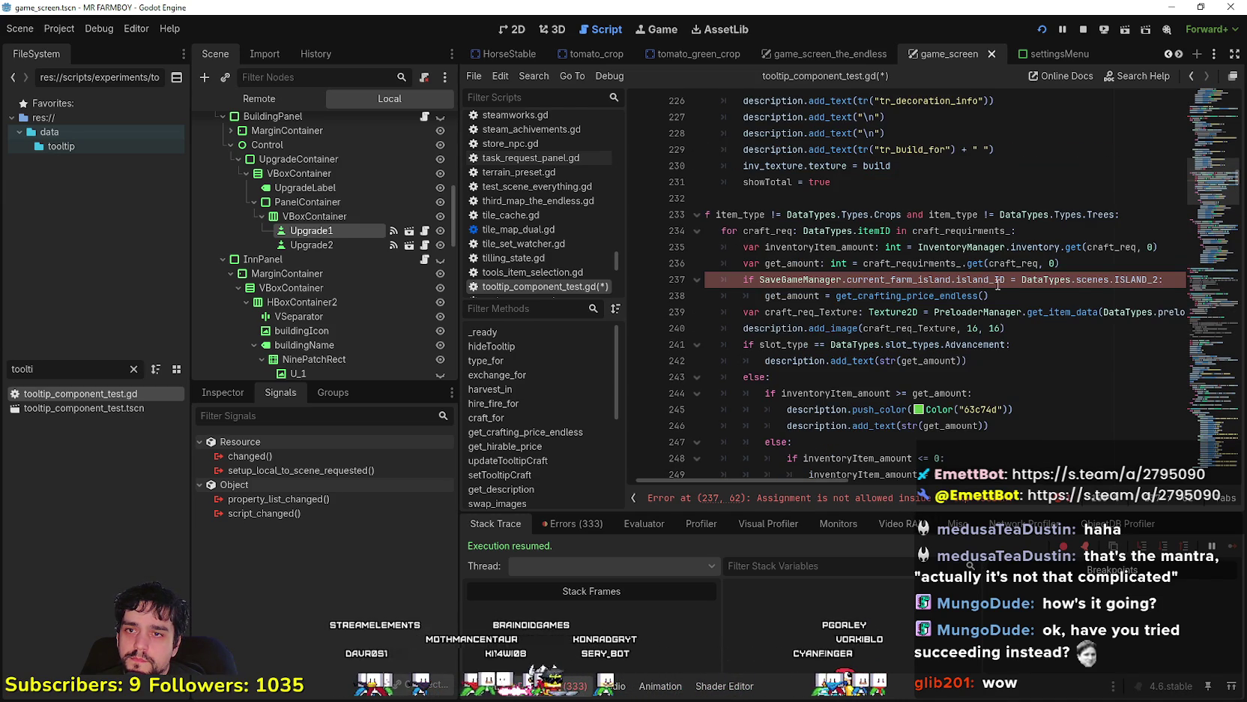
text(=)
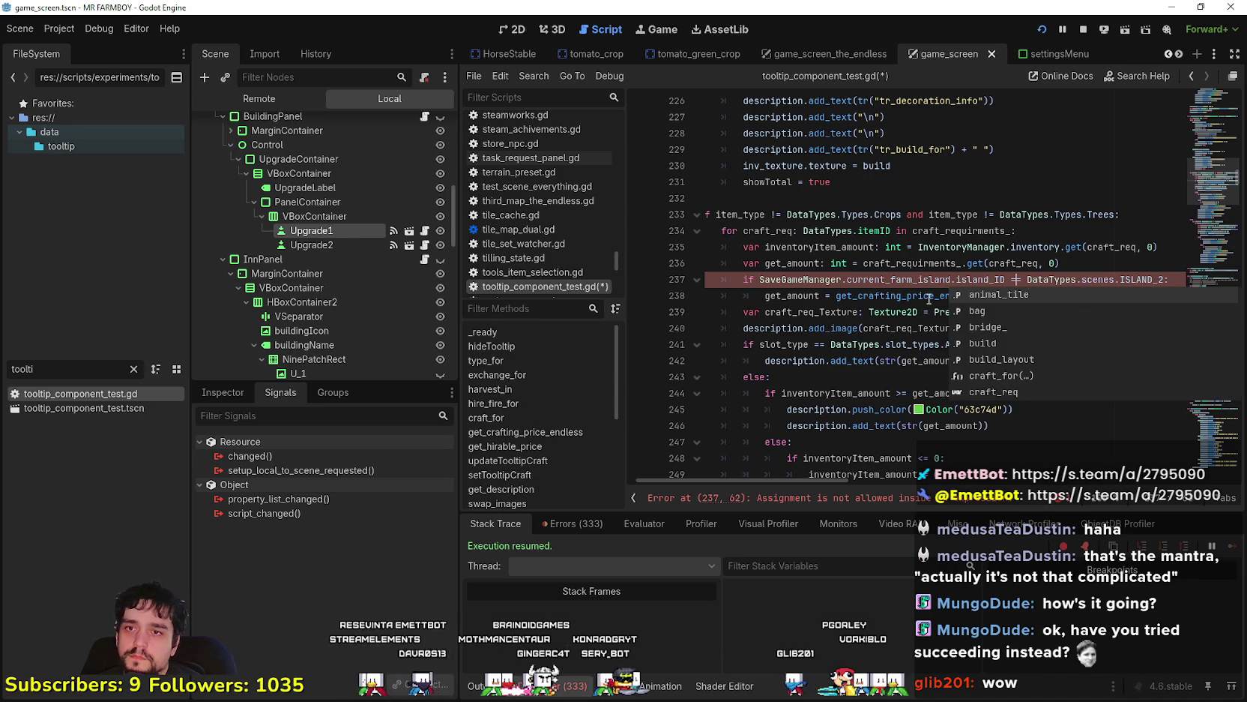
text(=)
key(ctrl+s)
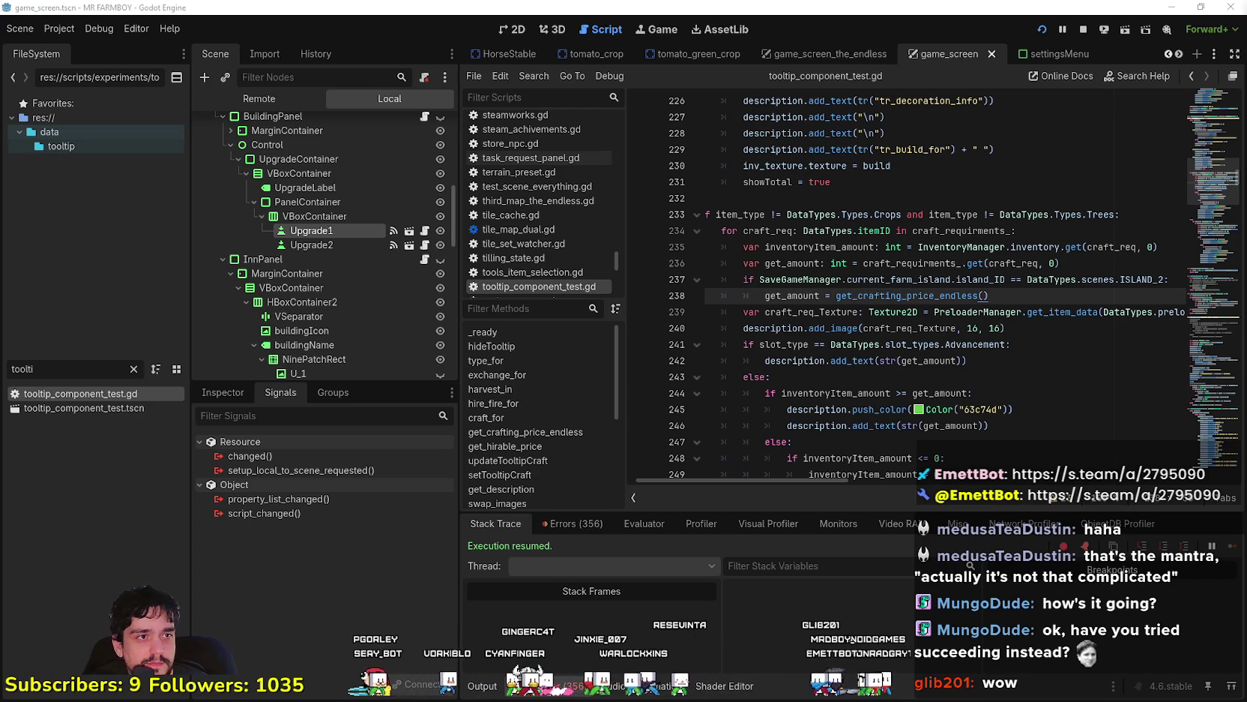
click(871, 360)
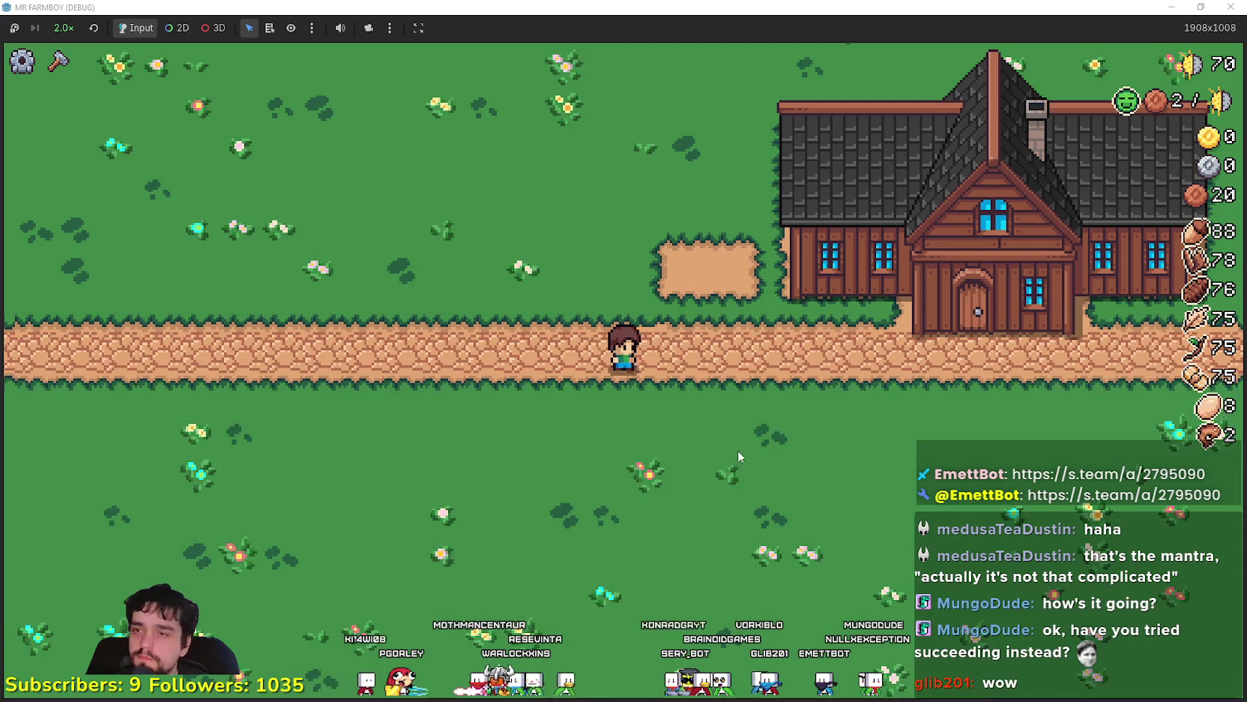
Set a breakpoint on the get_amount line 238
mouse_move(30, 478)
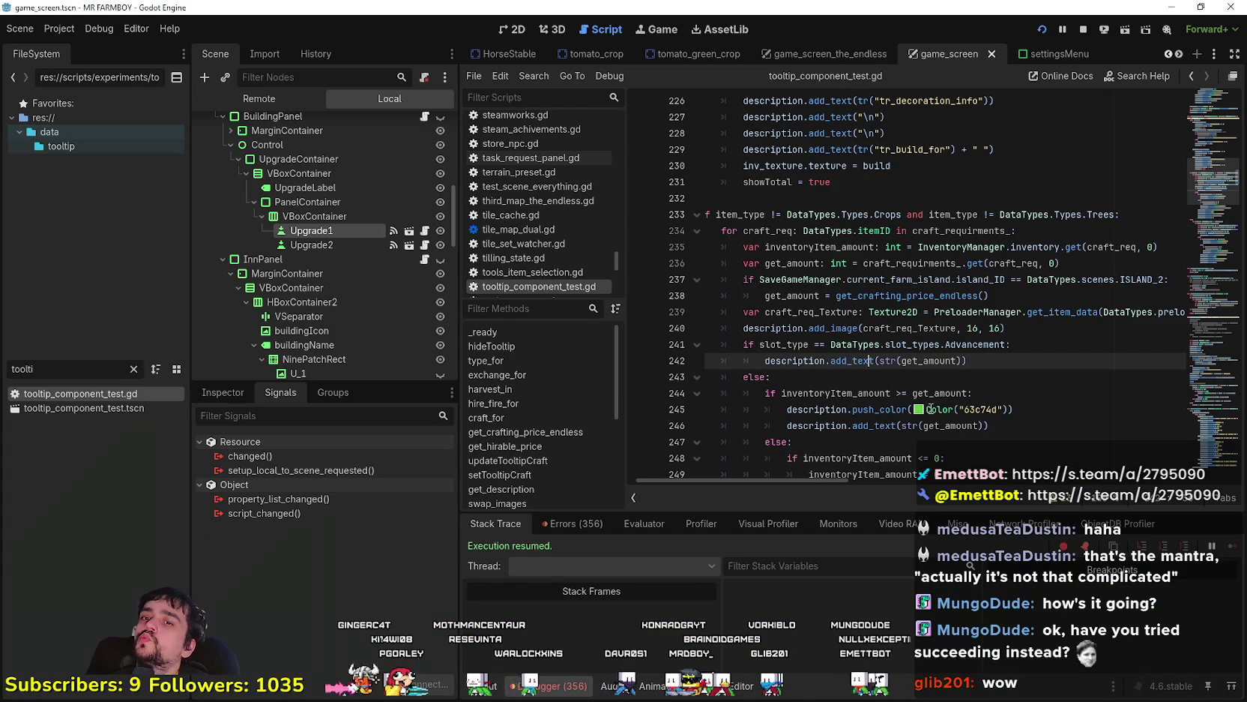
click(930, 409)
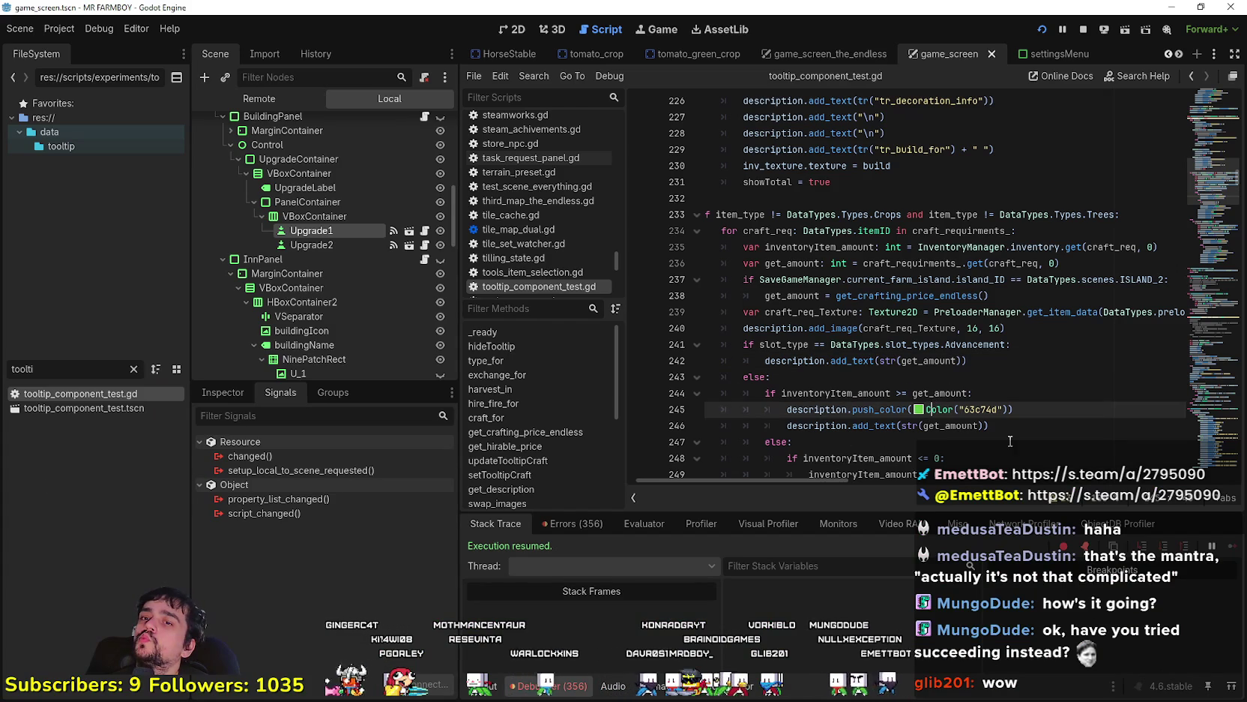
double_click(791, 296)
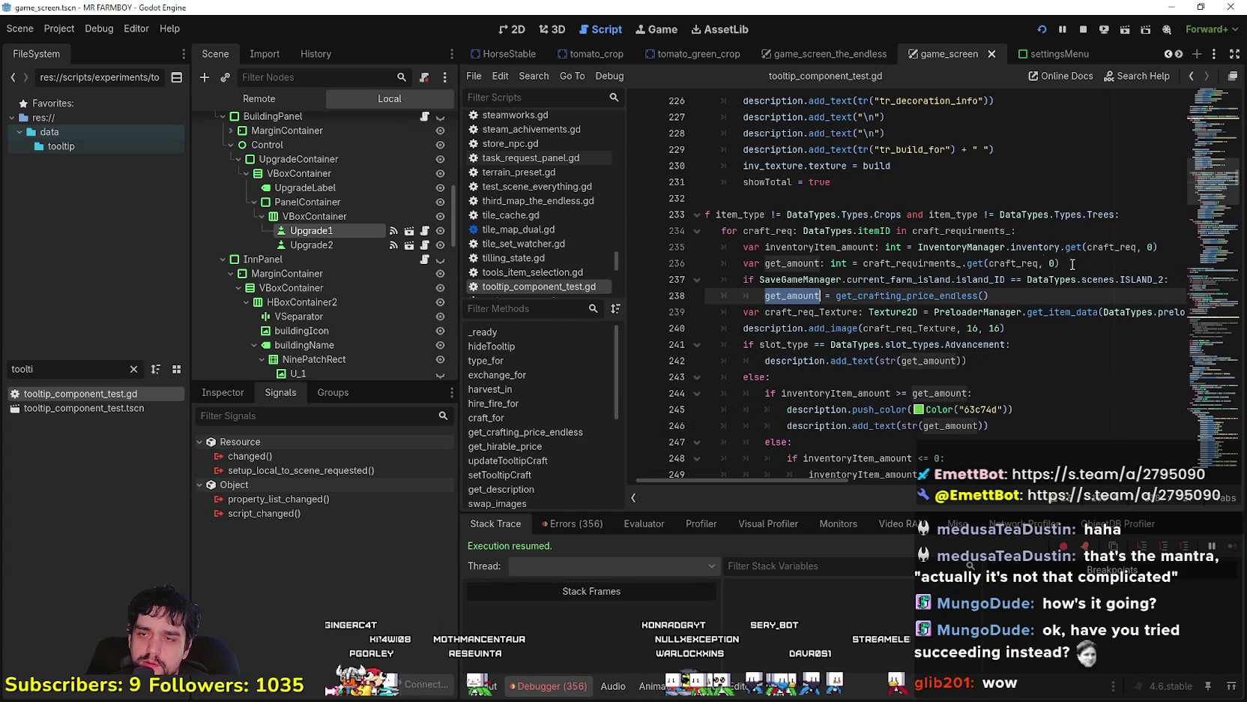
scroll(958, 436, down, 3)
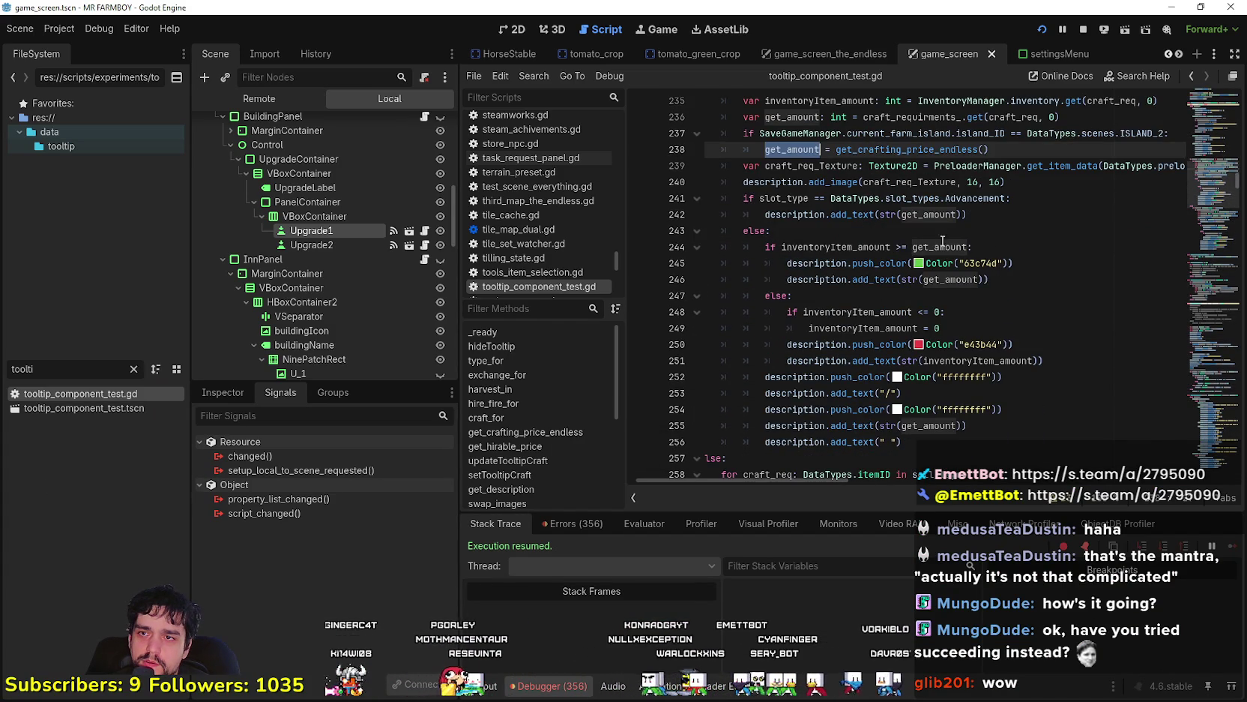
scroll(1031, 344, down, 3)
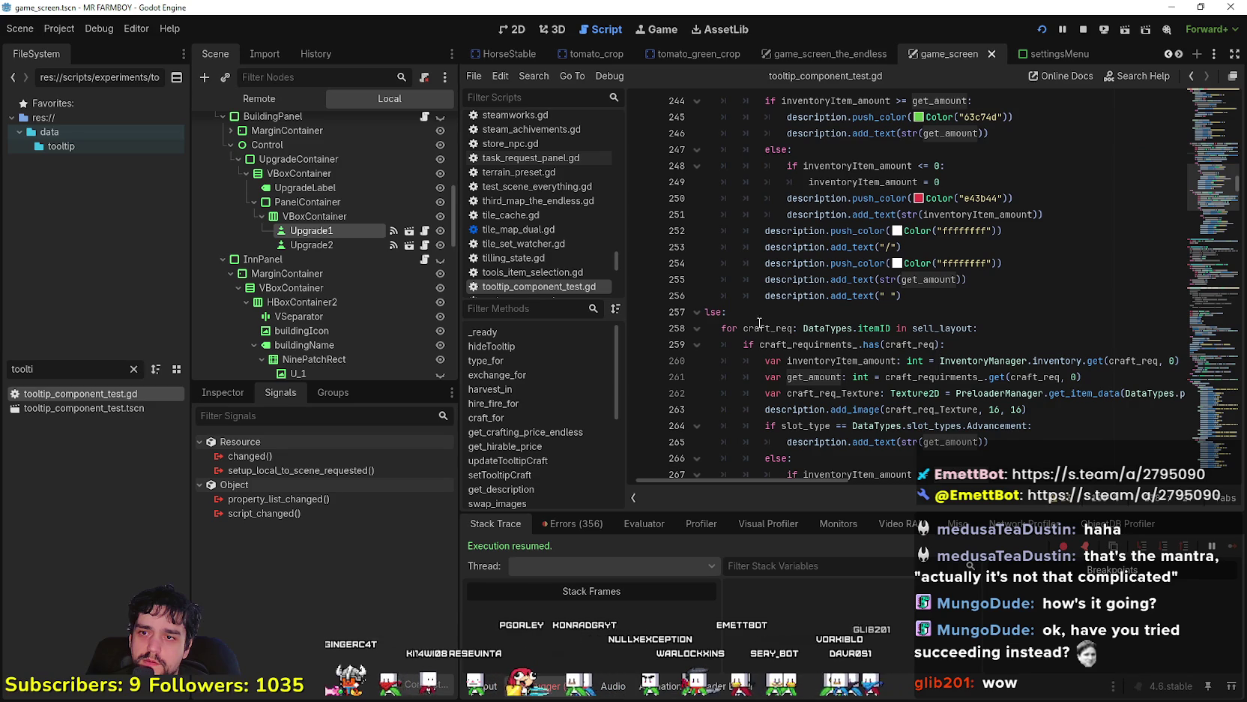
scroll(811, 230, up, 5)
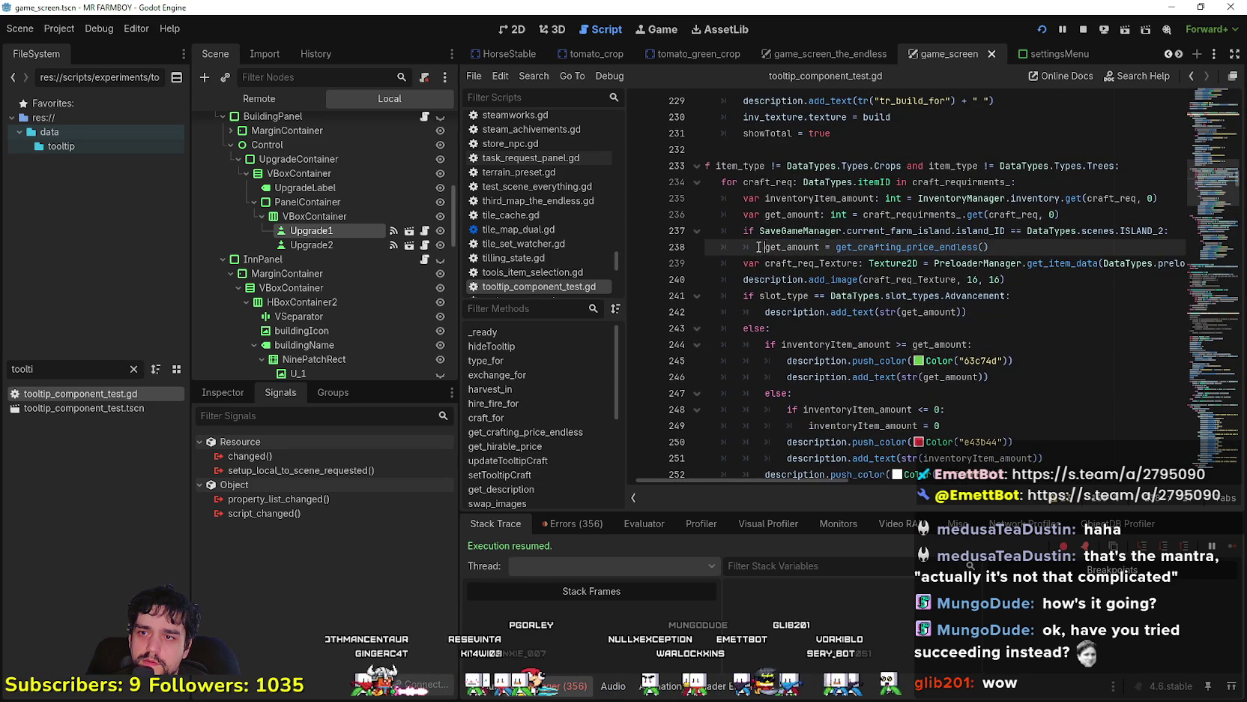
click(638, 247)
Run the game in debug mode and resume past the breakpoint
key(alt+Tab)
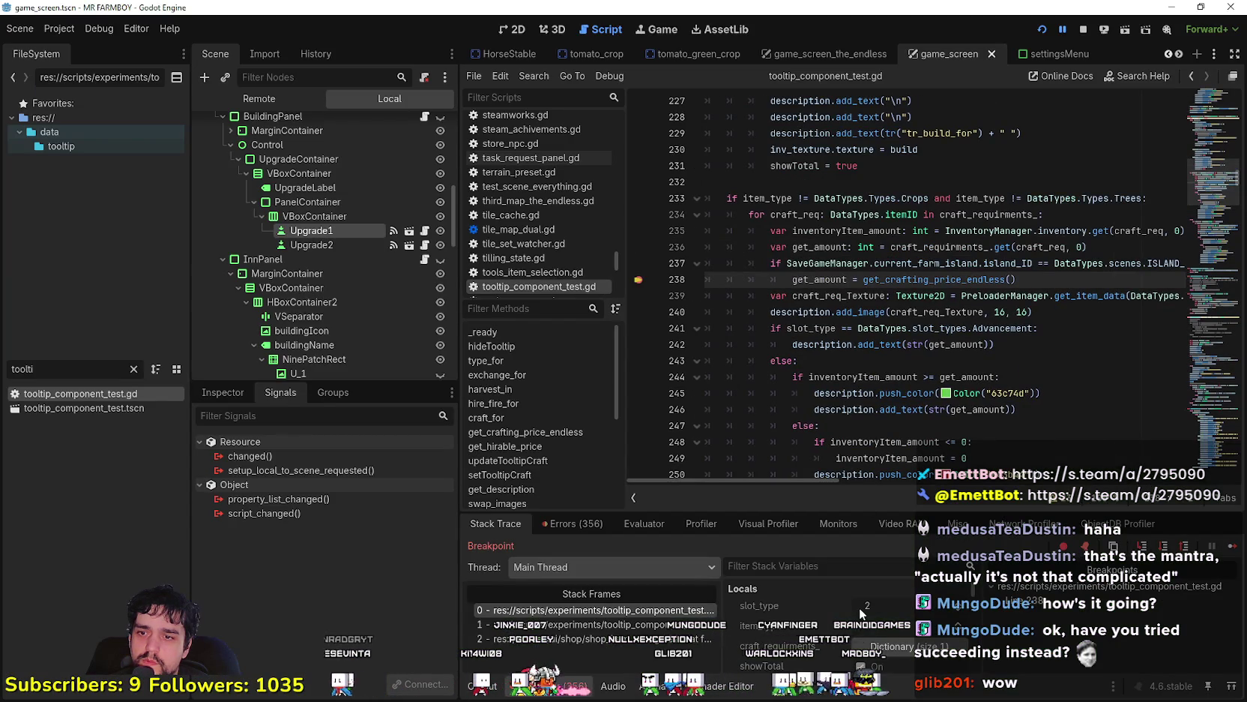
drag(813, 479, 823, 478)
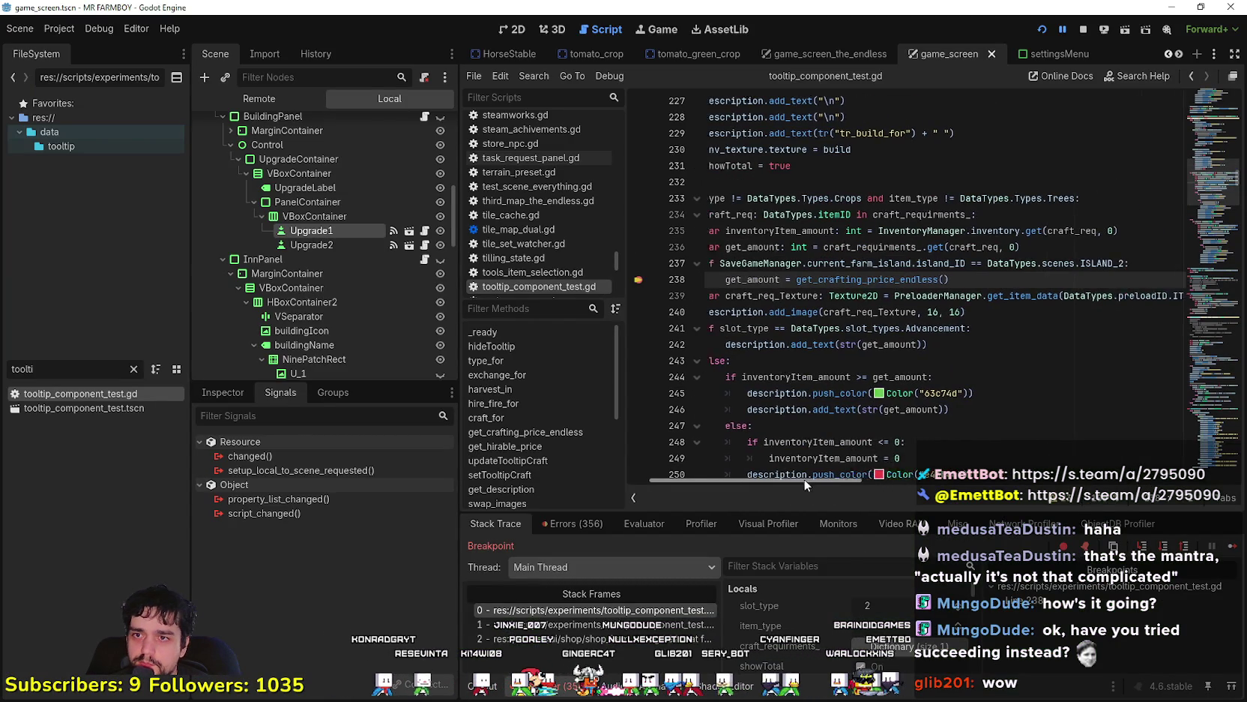
key(F12)
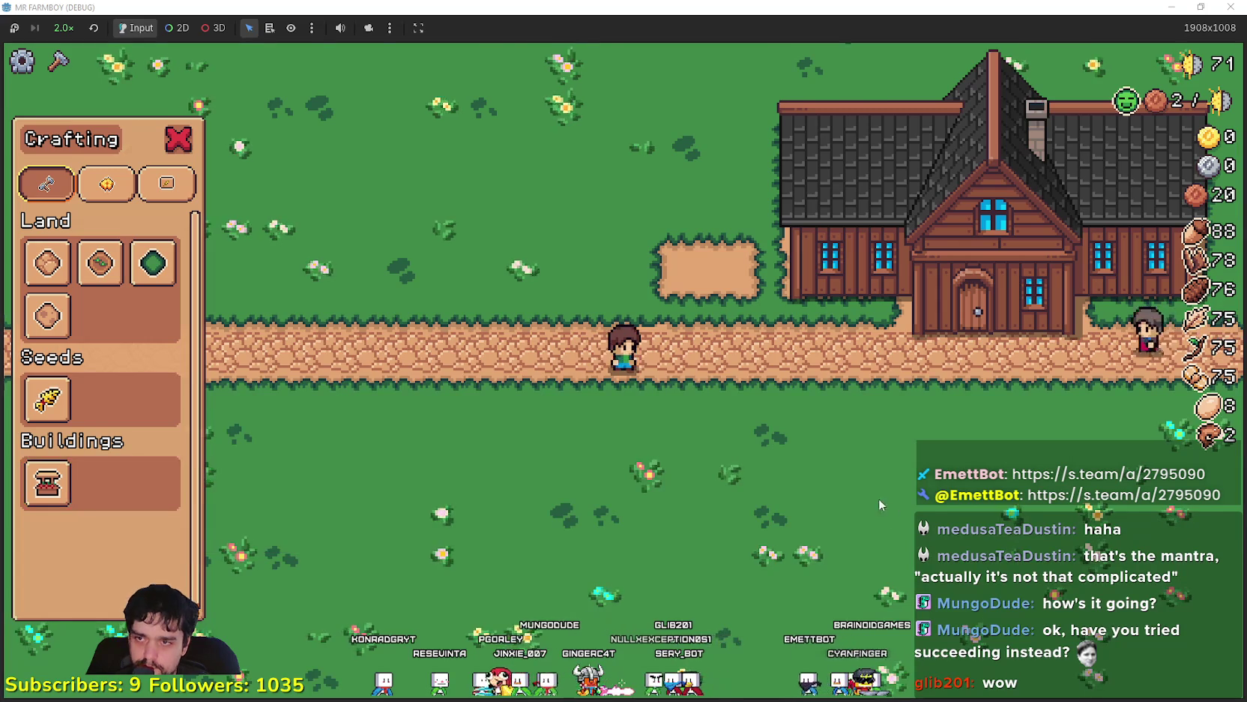
key(alt+Tab)
Jump to the get_crafting_price_endless definition from line 238
right_click(912, 285)
key(Escape)
ctrl+click(912, 281)
key(Down)
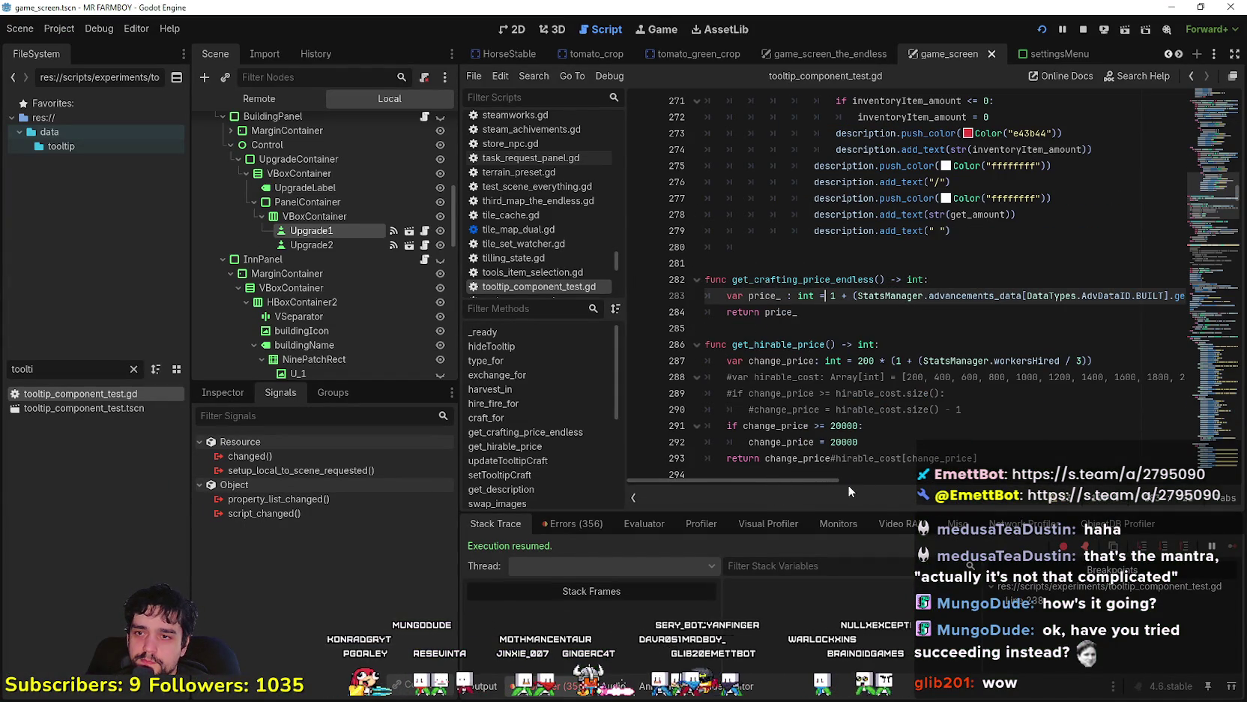
Change the base price on line 283 from 1 to 20 and save
scroll(879, 387, down, 1)
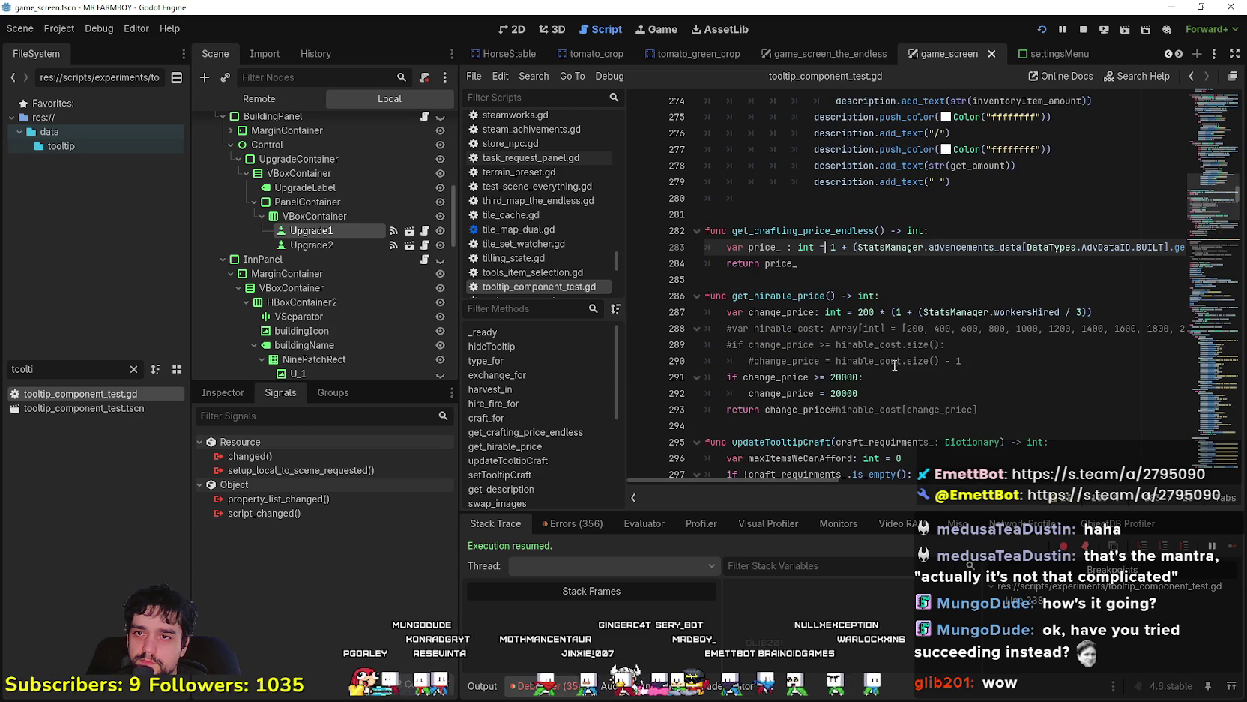
double_click(835, 246)
text(20)
key(ctrl+s)
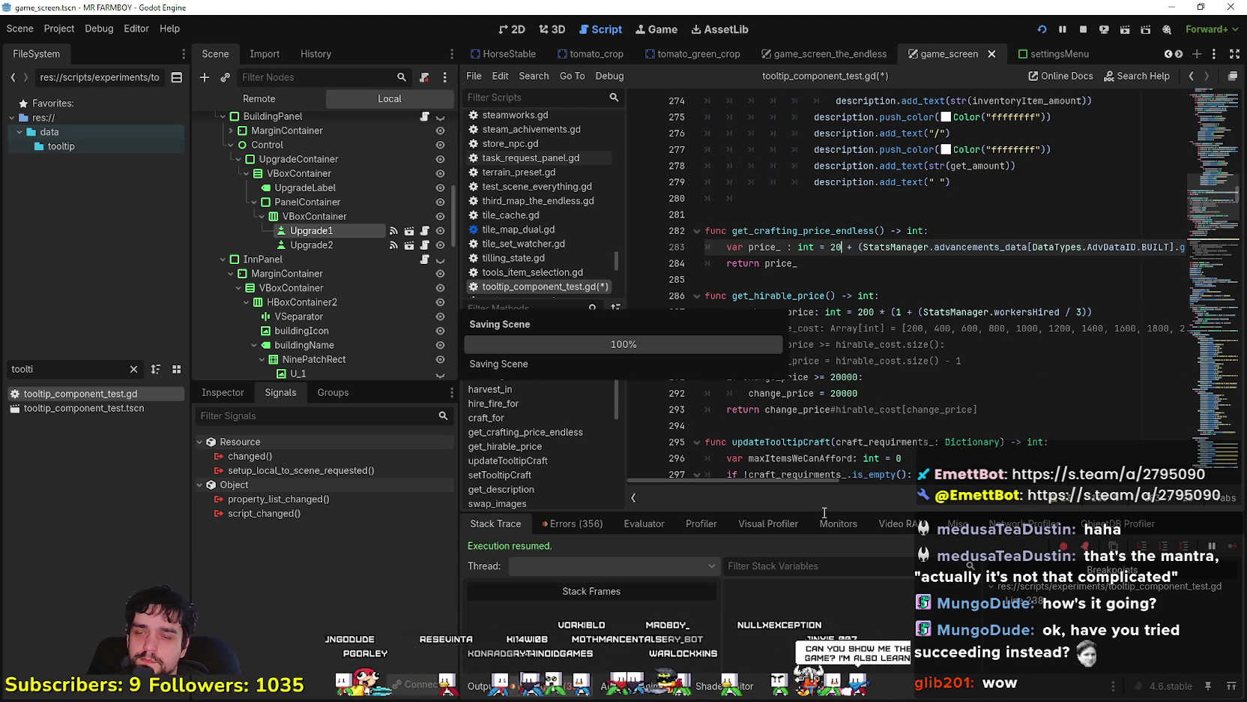
Resume the game from the breakpoint and check the Market tooltip reads Build for 20/21
mouse_move(793, 483)
mouse_down()
mouse_move(899, 479)
mouse_move(806, 453)
mouse_up()
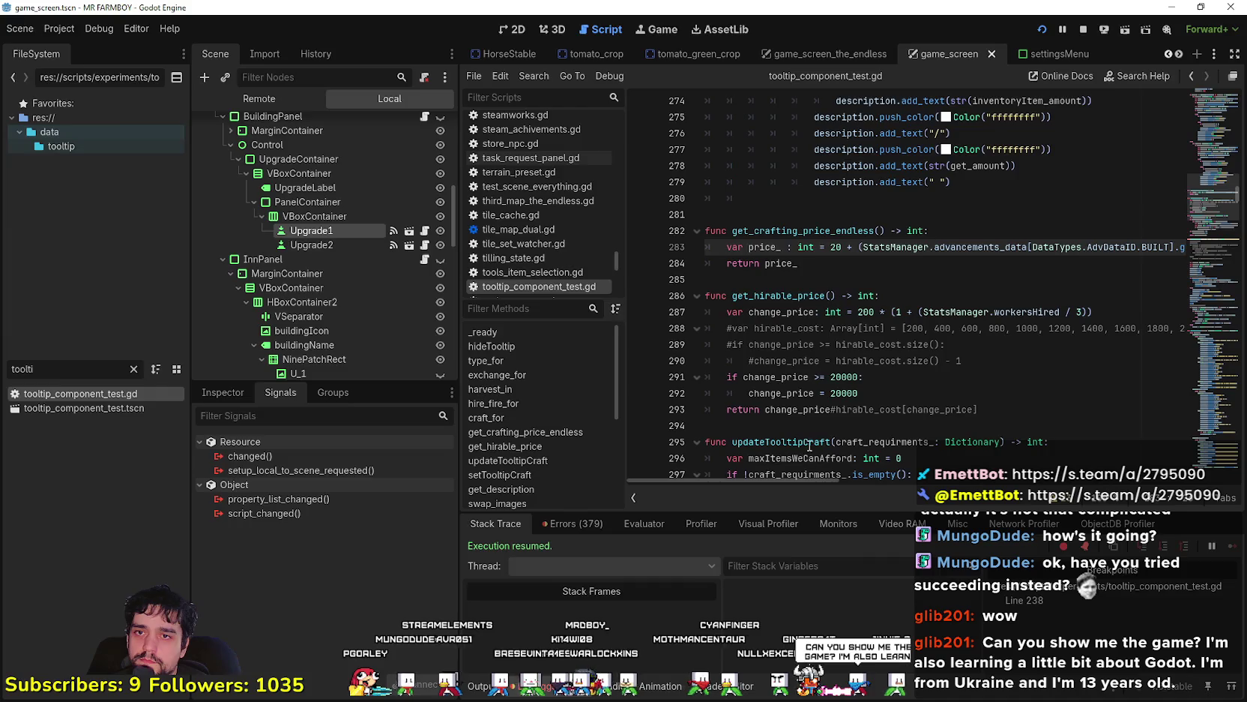
mouse_move(115, 472)
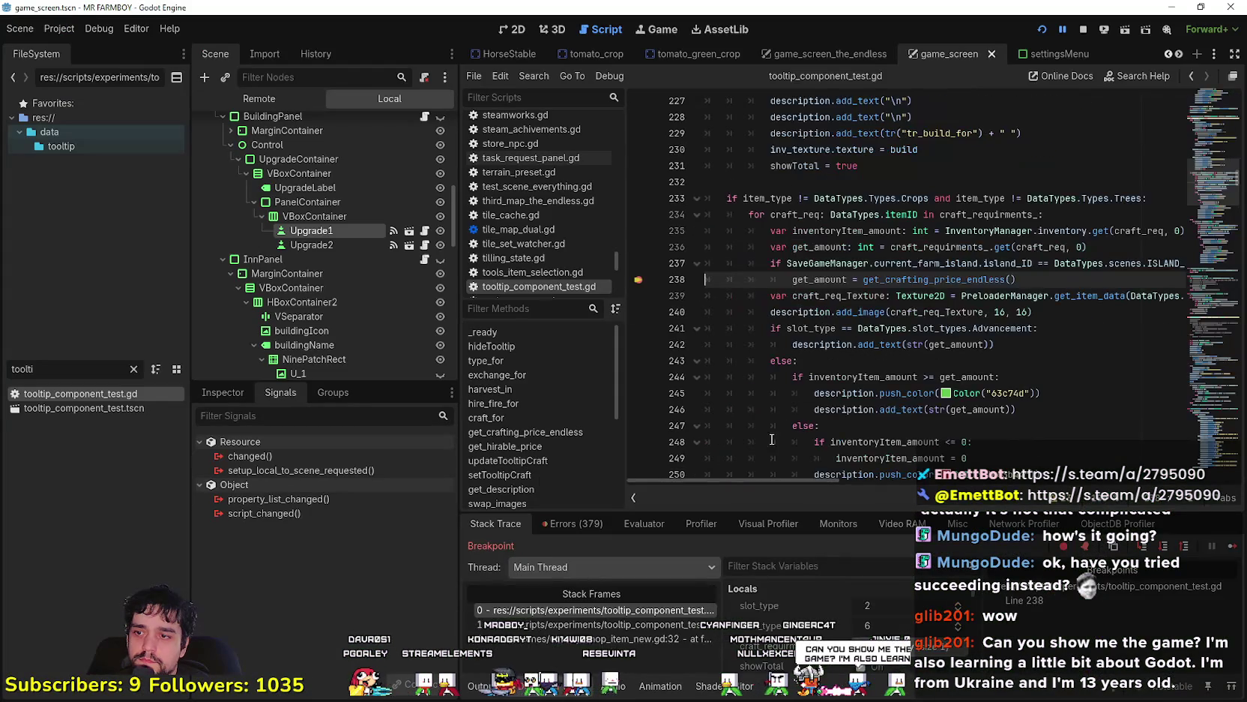
click(1231, 547)
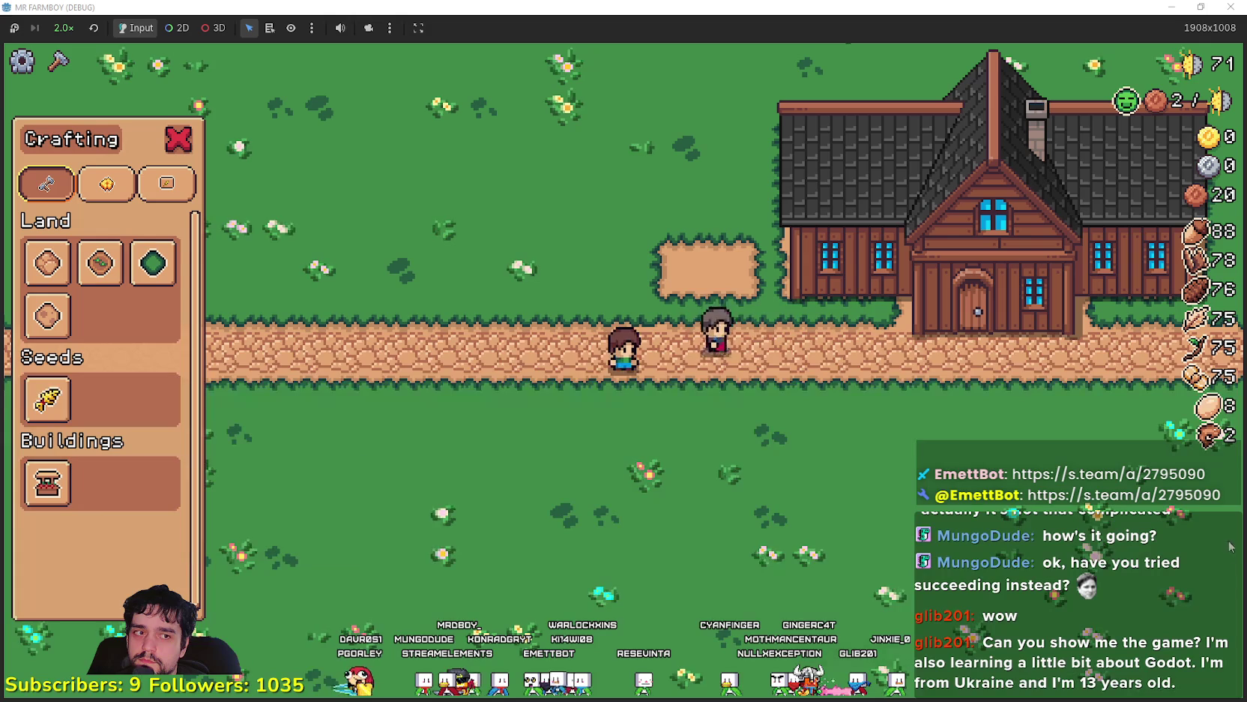
mouse_move(41, 504)
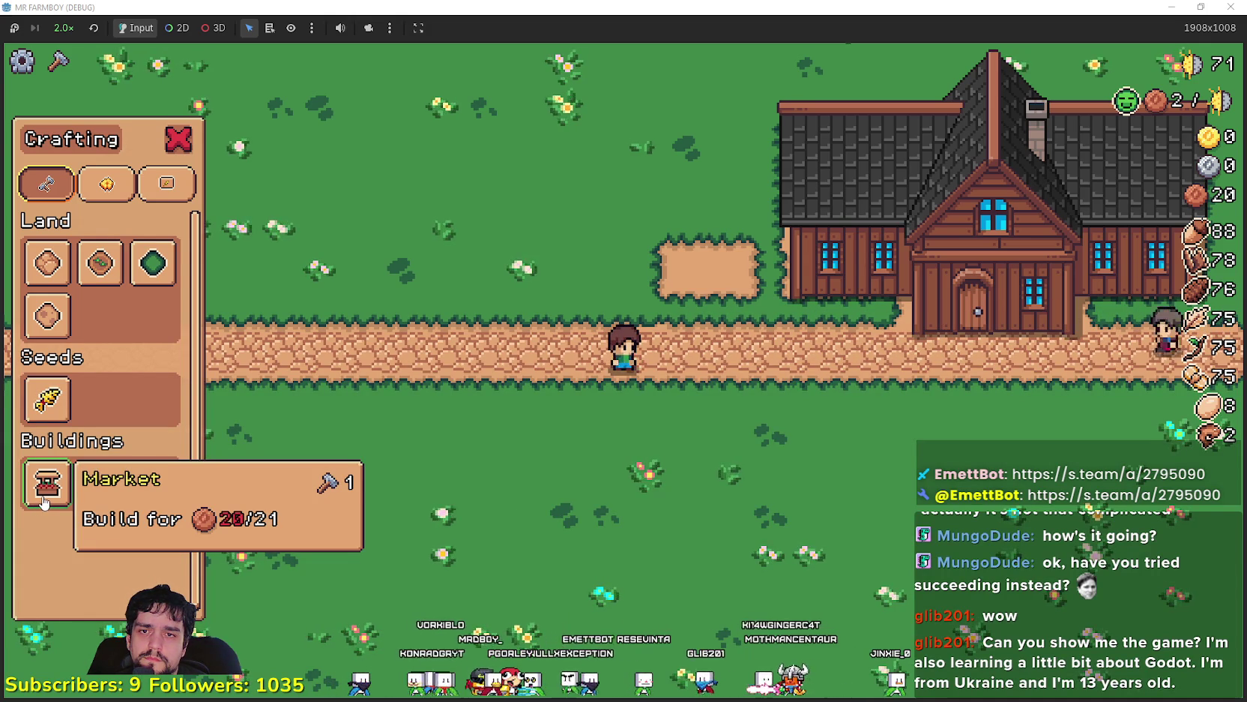
key(alt+Tab)
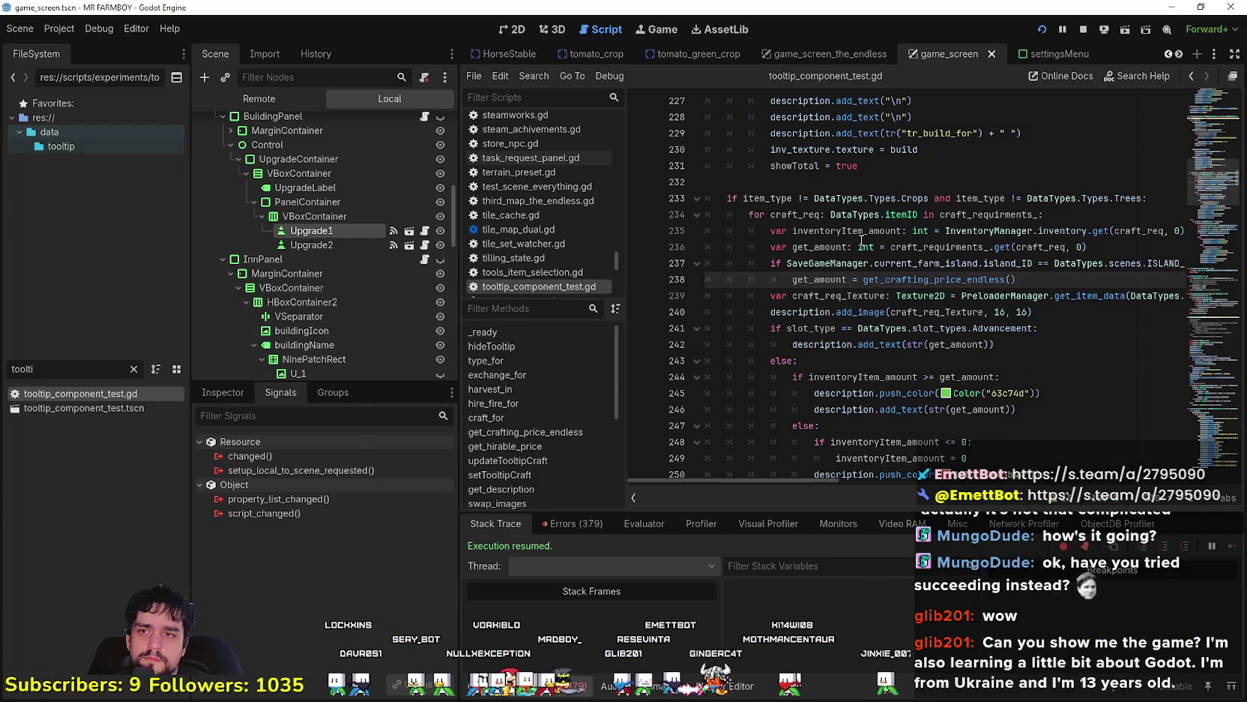
Replace the '+' after 20 on line 283 with '*' and save the script
scroll(862, 240, up, 2)
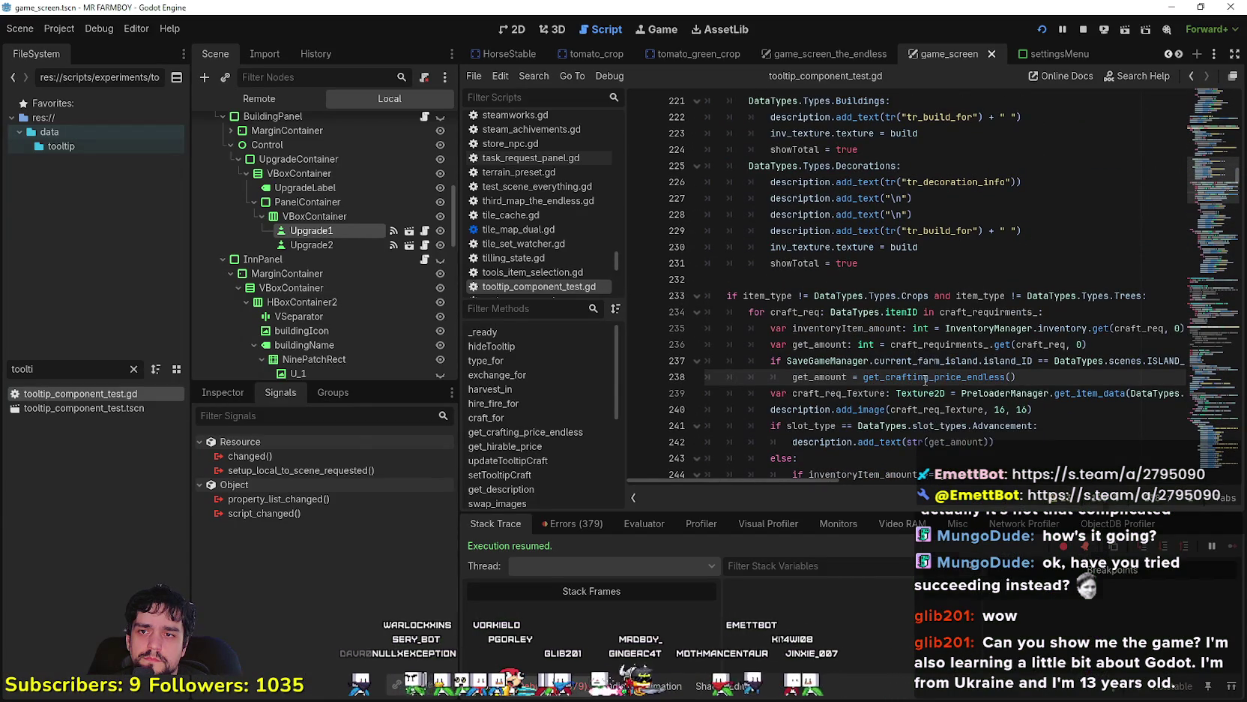
ctrl+click(926, 377)
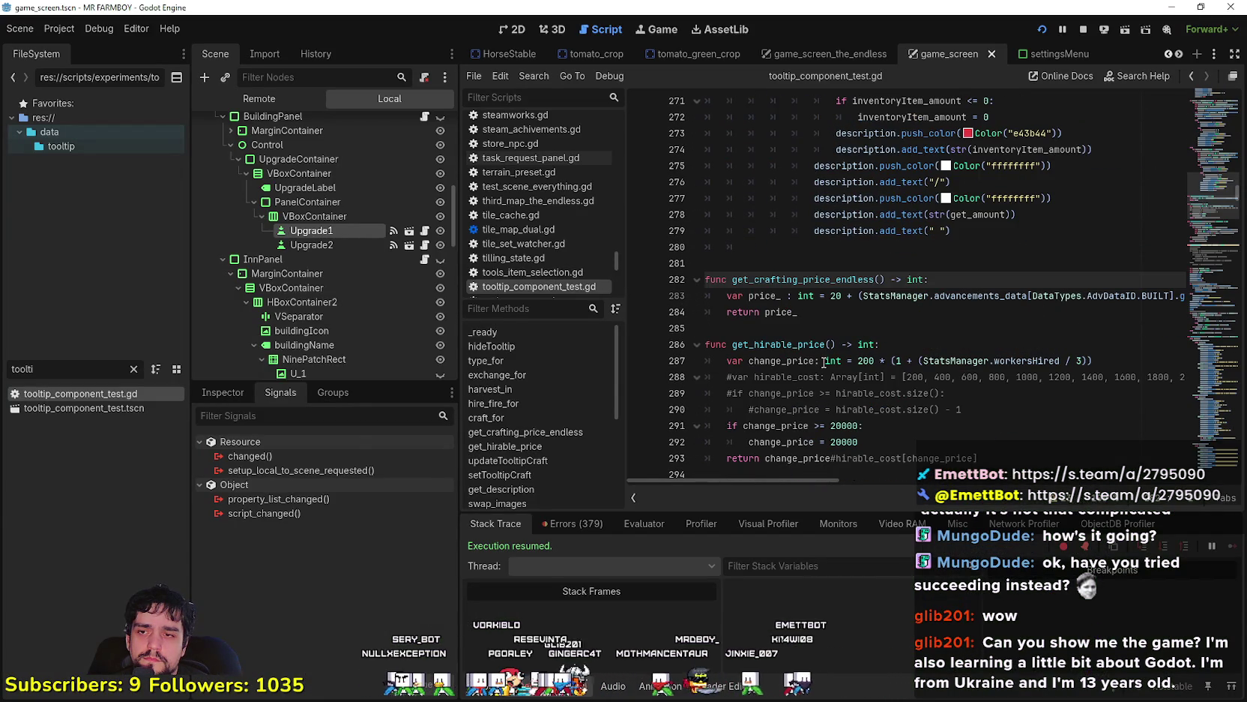
click(843, 297)
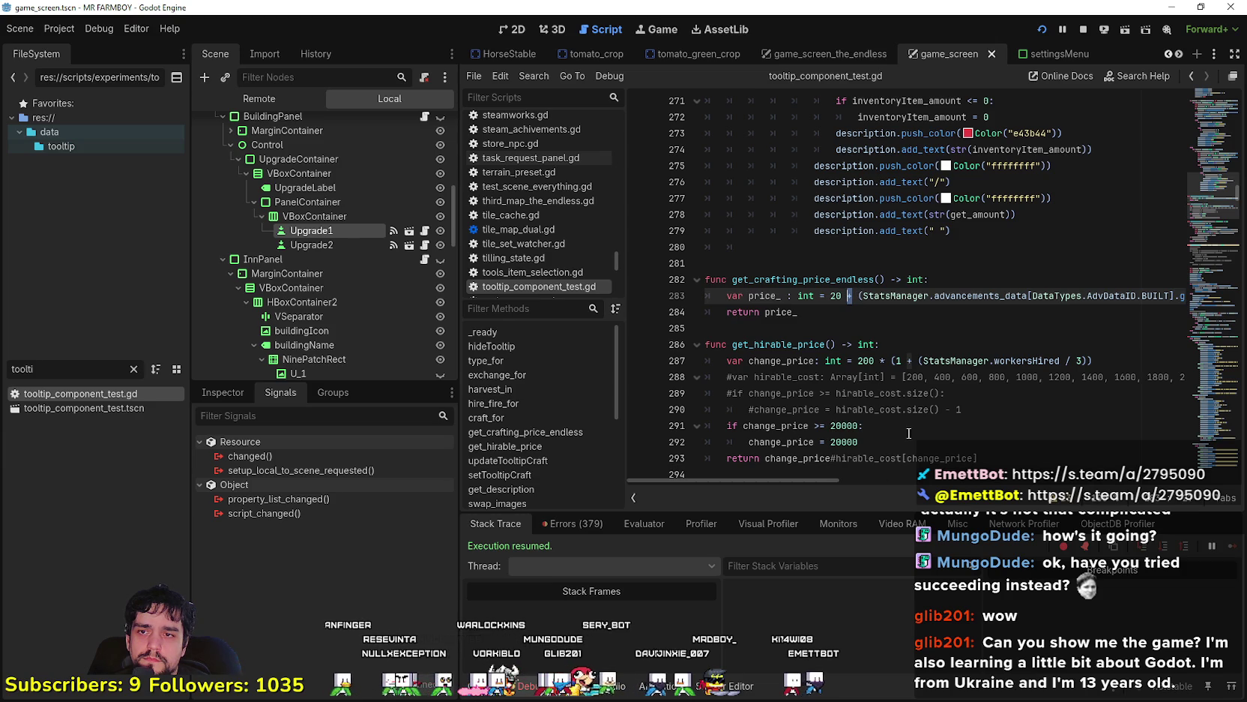
mouse_move(779, 480)
mouse_down()
mouse_move(857, 477)
mouse_move(760, 471)
mouse_up()
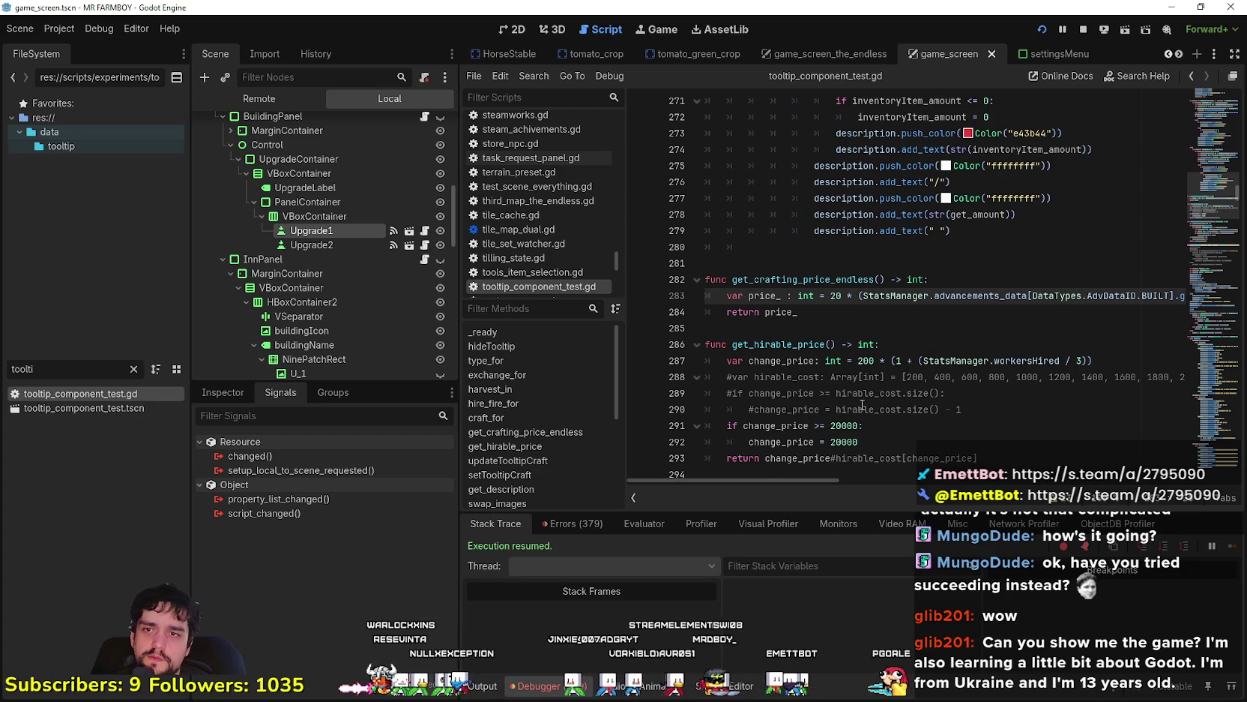
text(*)
key(ctrl+s)
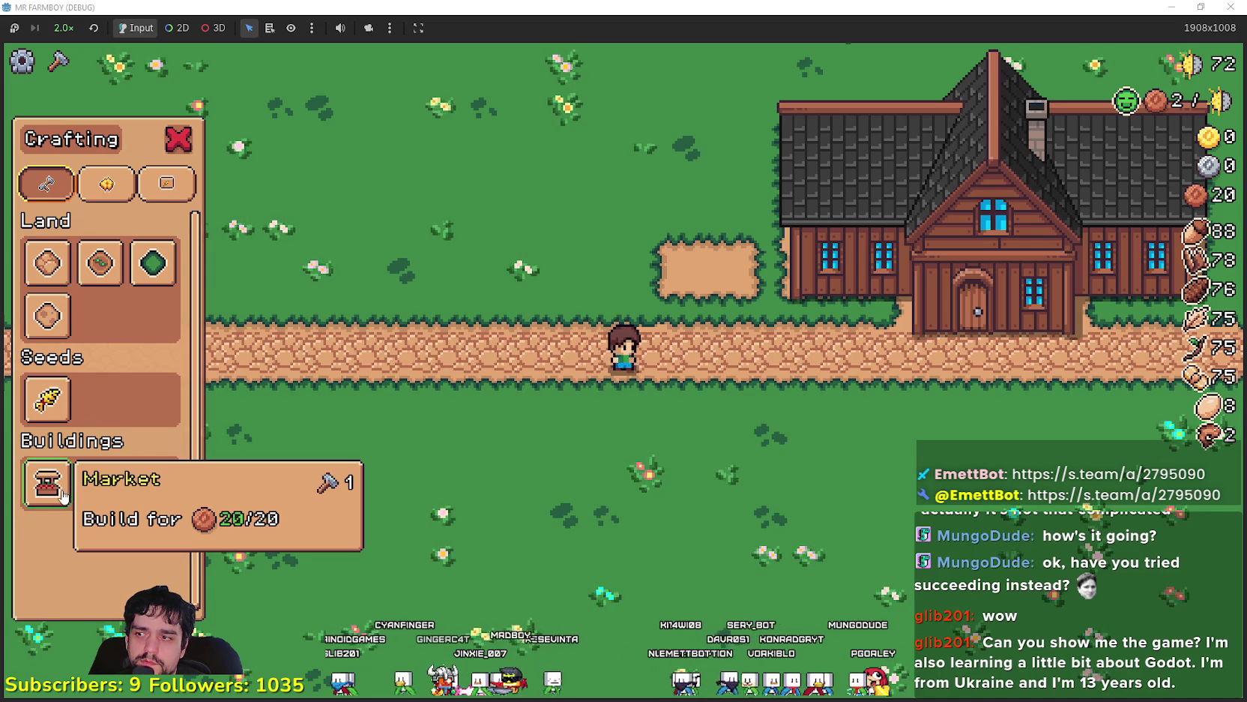
Pick the Market in the game's Crafting panel, then return to the price code on line 283
click(62, 495)
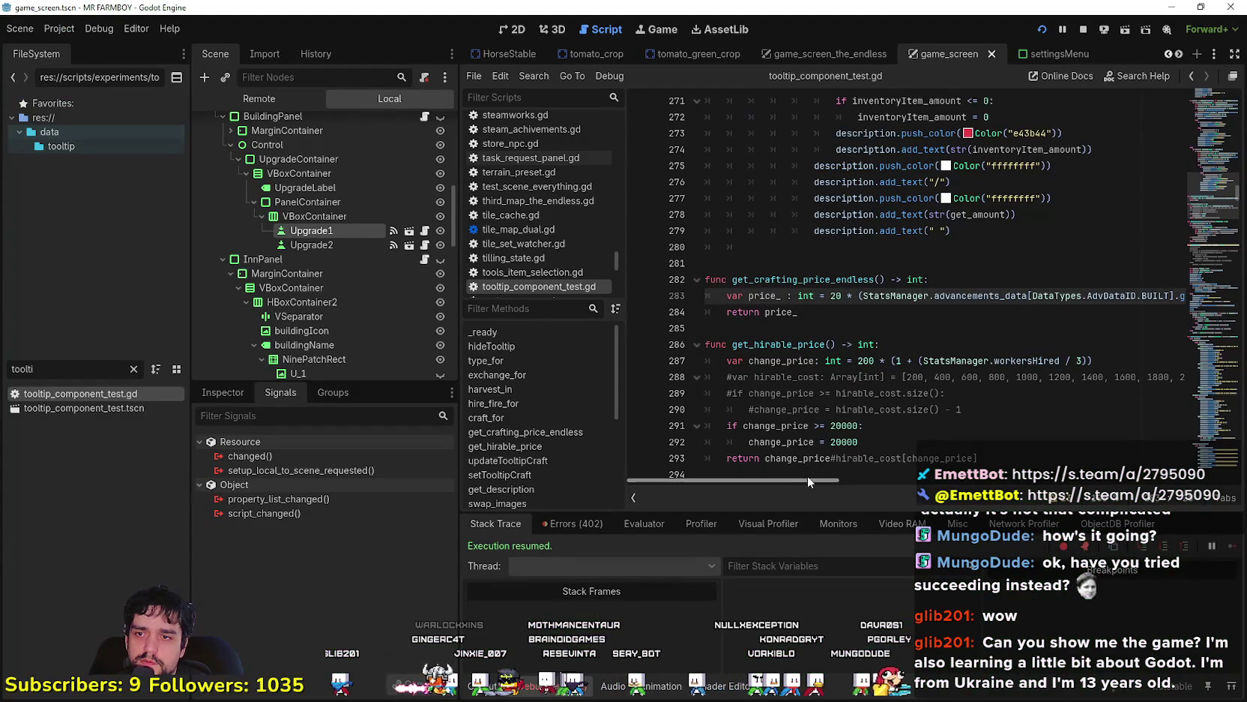
mouse_move(808, 480)
mouse_down()
mouse_move(896, 484)
mouse_move(748, 476)
mouse_up()
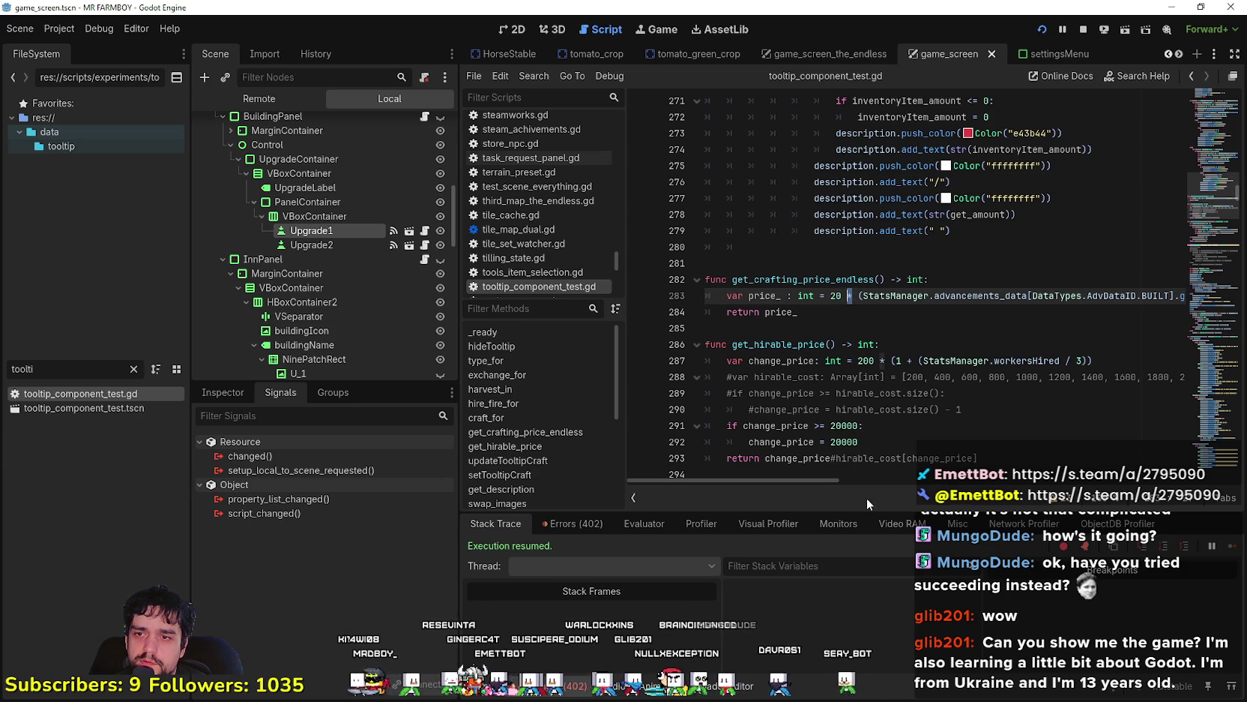
Read the full price_ formula on line 283, then clear the FileSystem filter field
mouse_move(847, 481)
mouse_down()
mouse_move(875, 484)
mouse_move(832, 483)
mouse_up()
scroll(836, 427, down, 2)
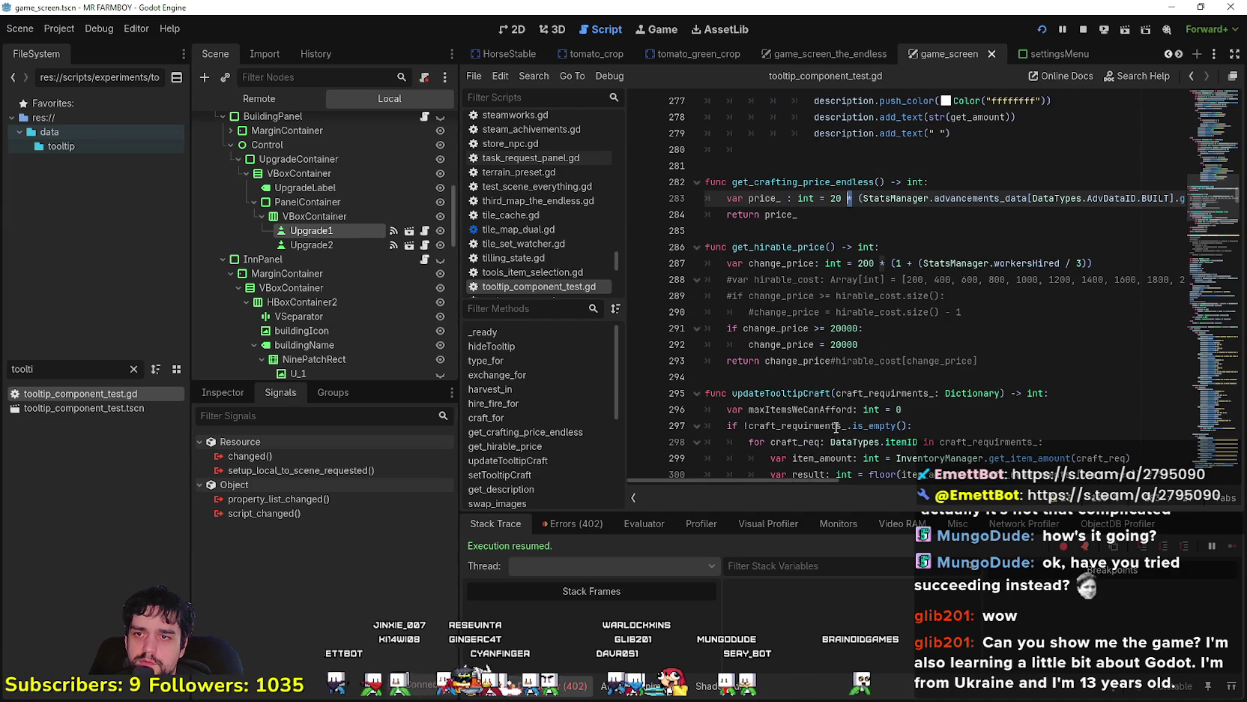
scroll(847, 397, up, 2)
drag(832, 480, 947, 474)
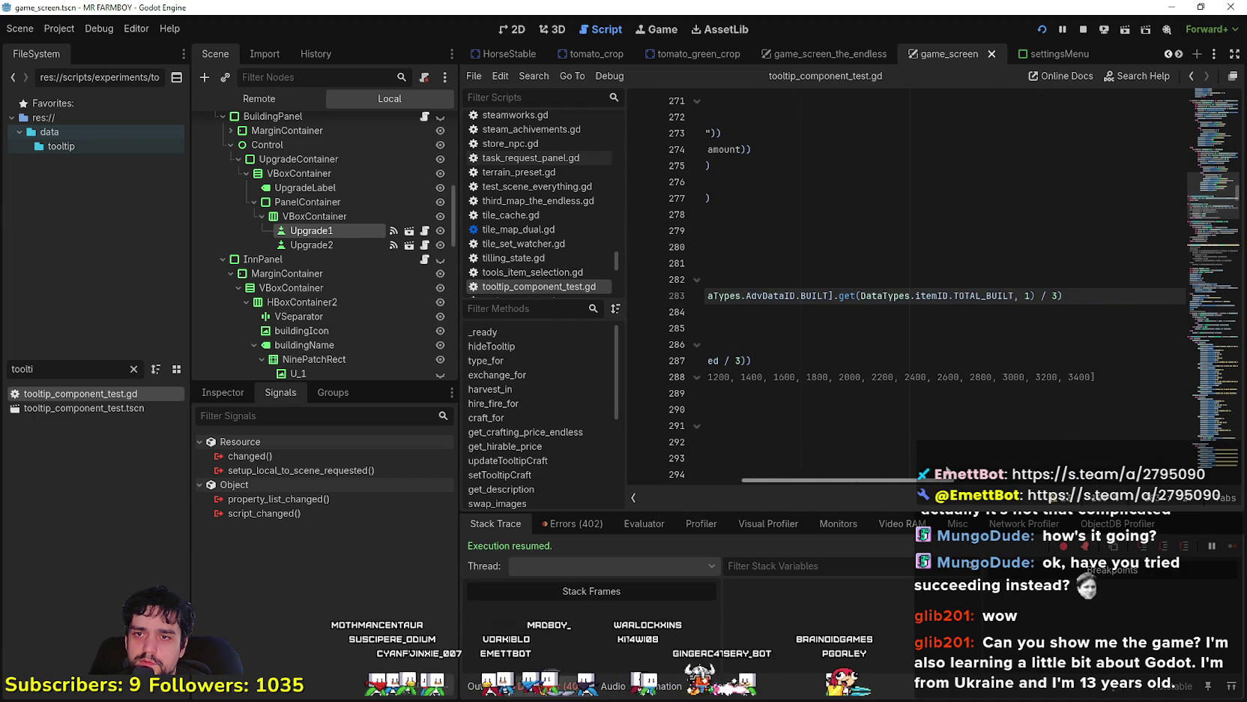
drag(947, 474, 778, 410)
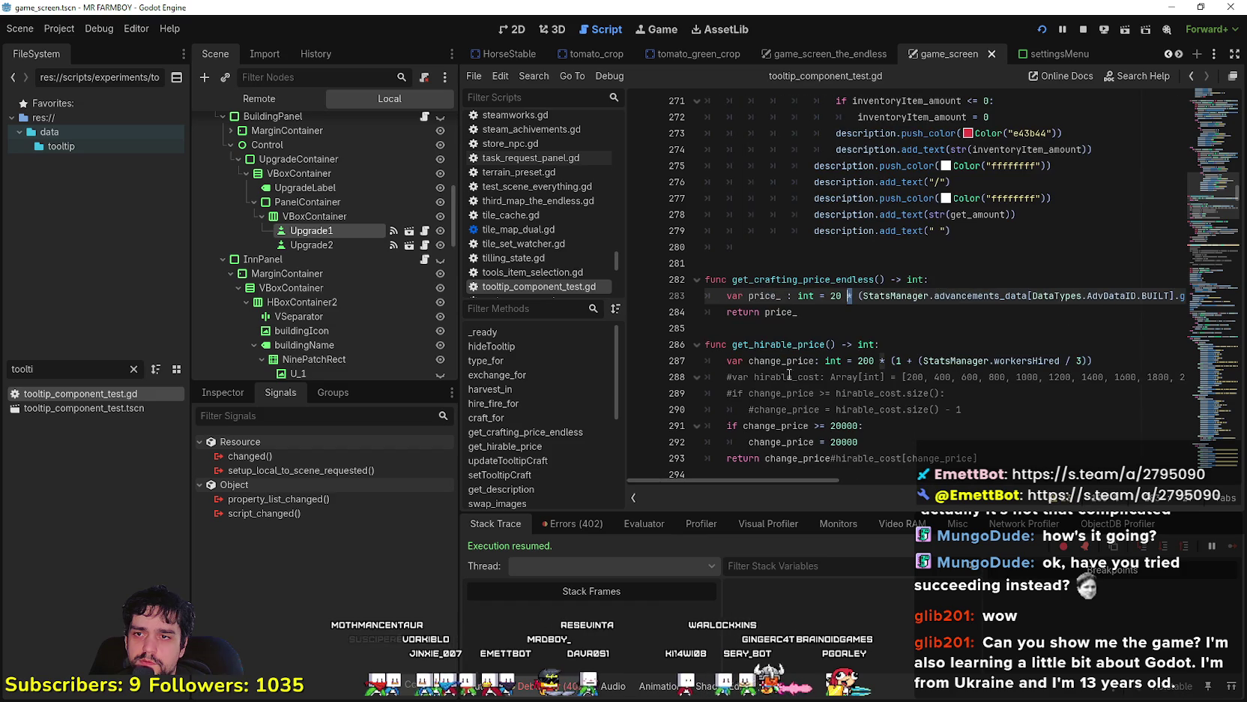
click(788, 315)
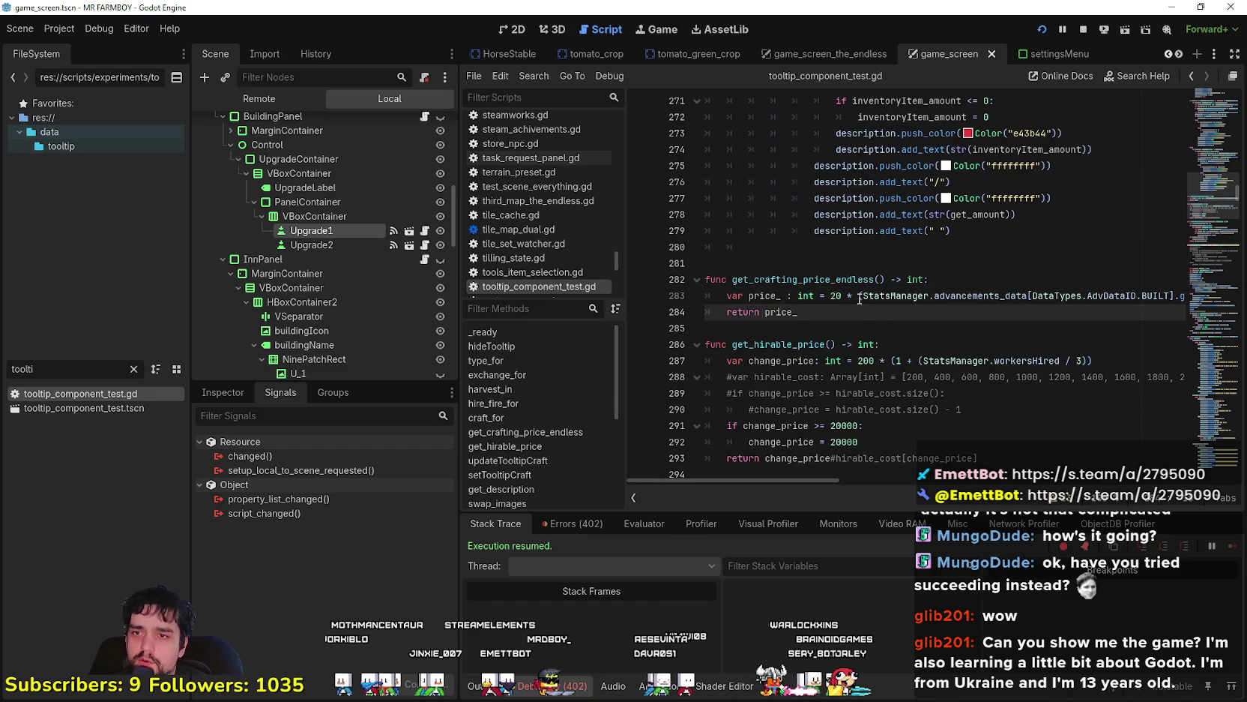
click(134, 369)
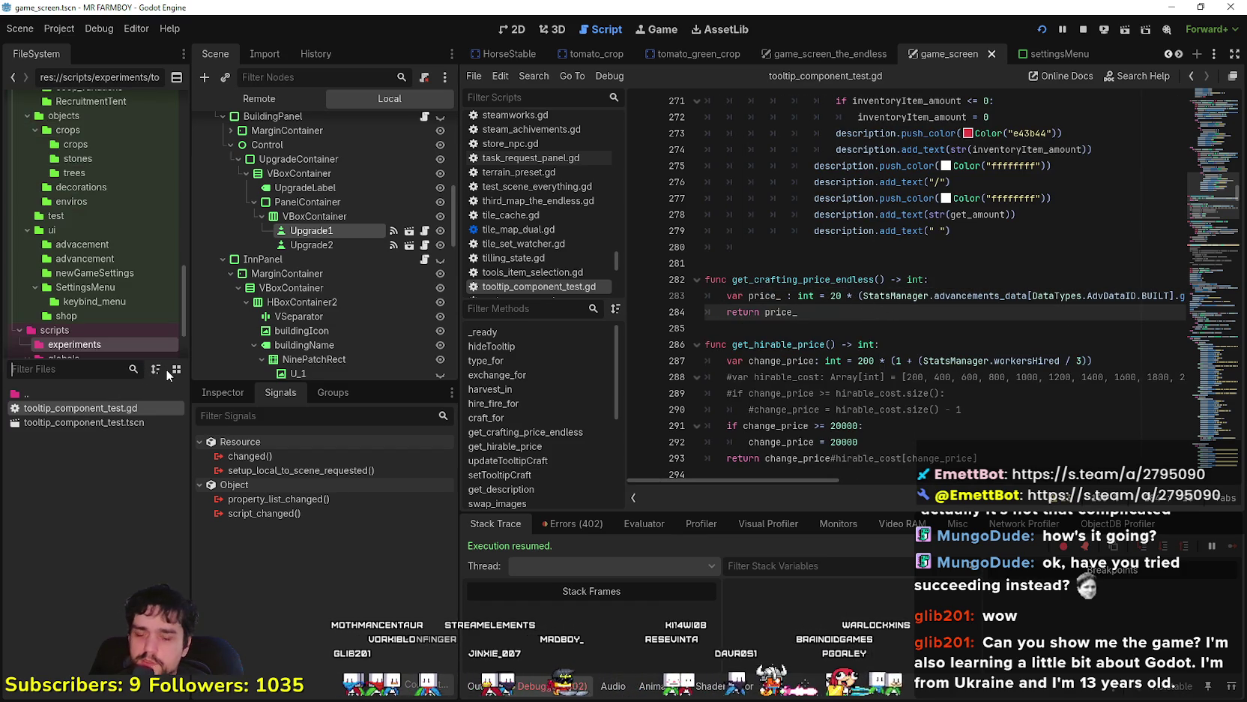
Try FileSystem filter searches for 'focus', 'cap' and 'ff', clearing each one
text(focus)
key(BackSpace)
key(BackSpace)
key(BackSpace)
text(cap)
key(BackSpace)
key(BackSpace)
key(BackSpace)
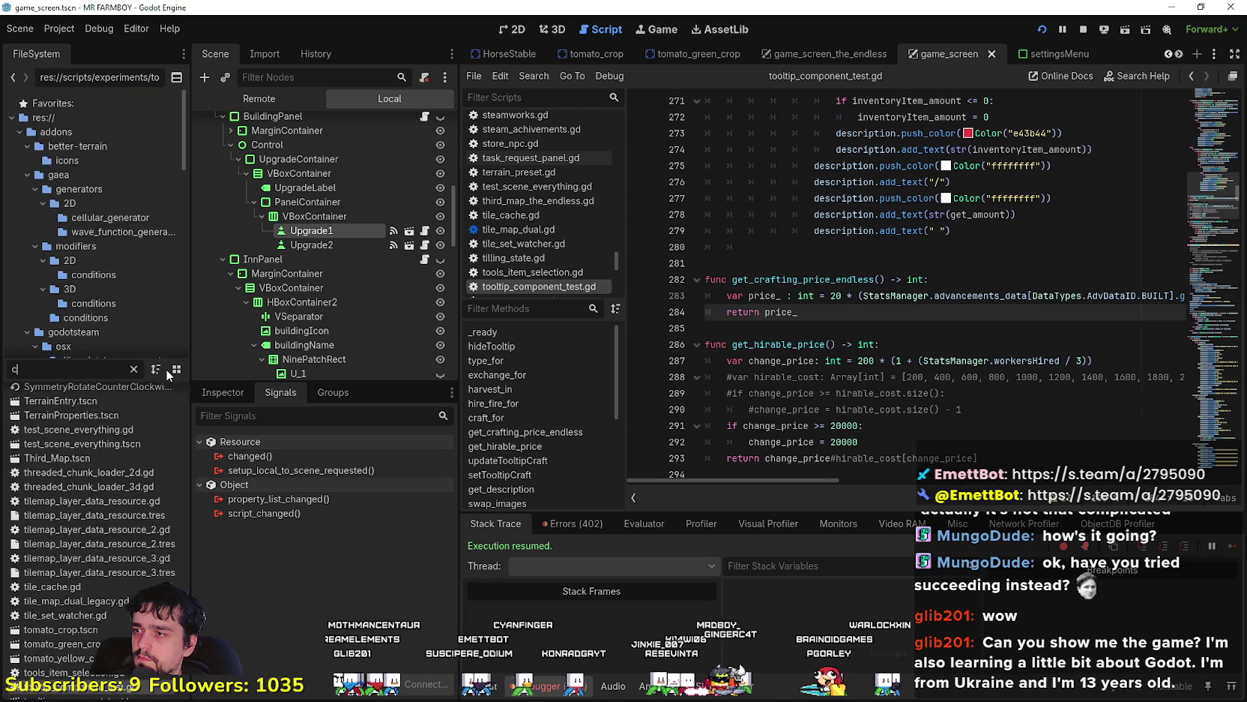
text(ff)
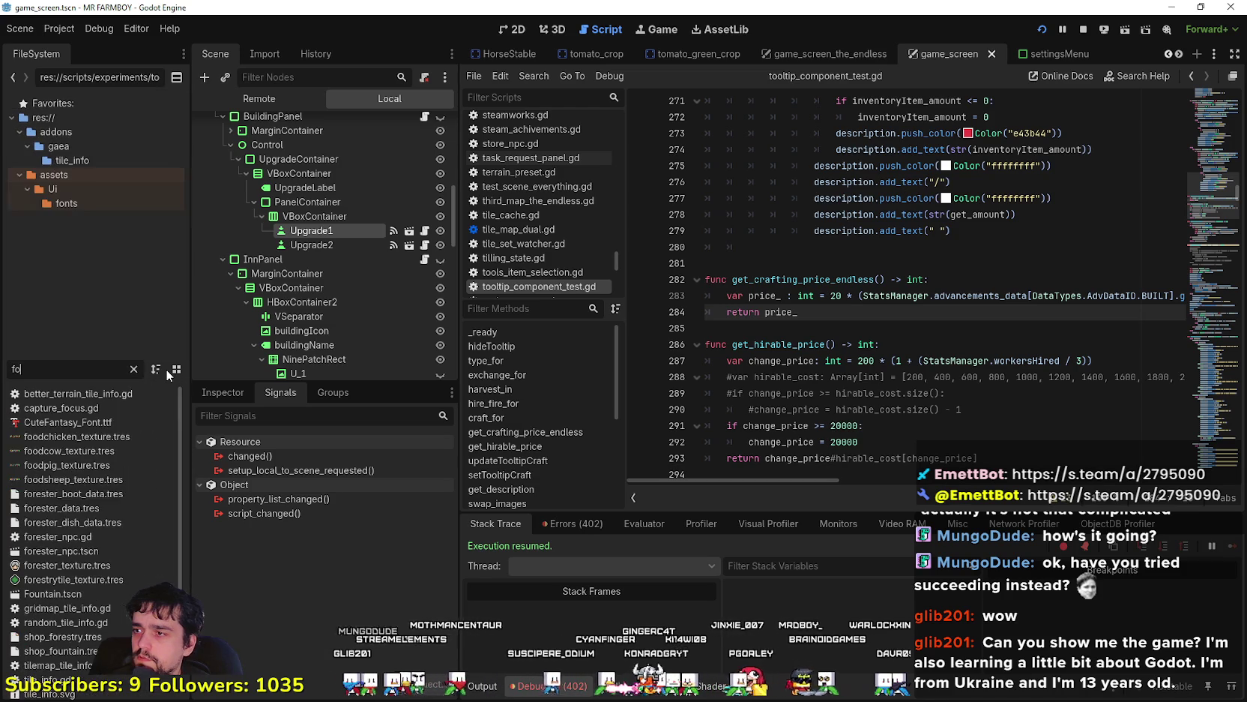
key(BackSpace)
key(BackSpace)
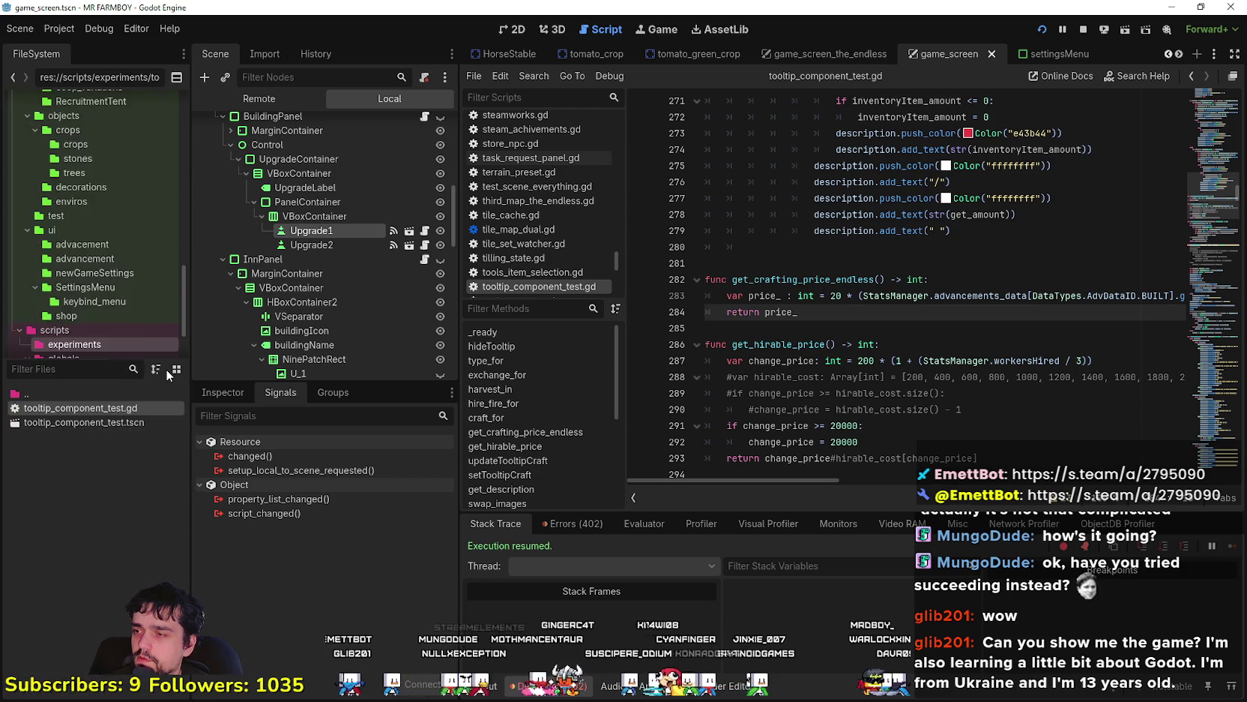
text(cap)
key(BackSpace)
key(BackSpace)
key(BackSpace)
text(dsdosdksodk)
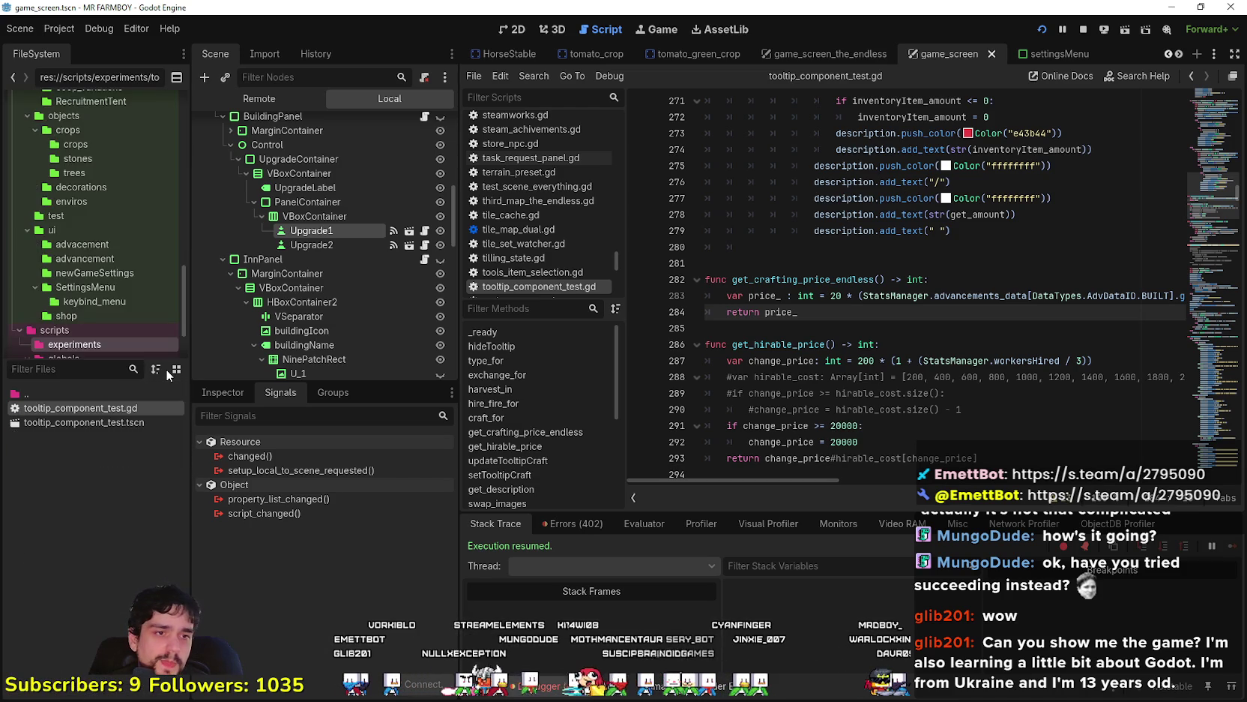
key(BackSpace)
key(BackSpace)
key(BackSpace)
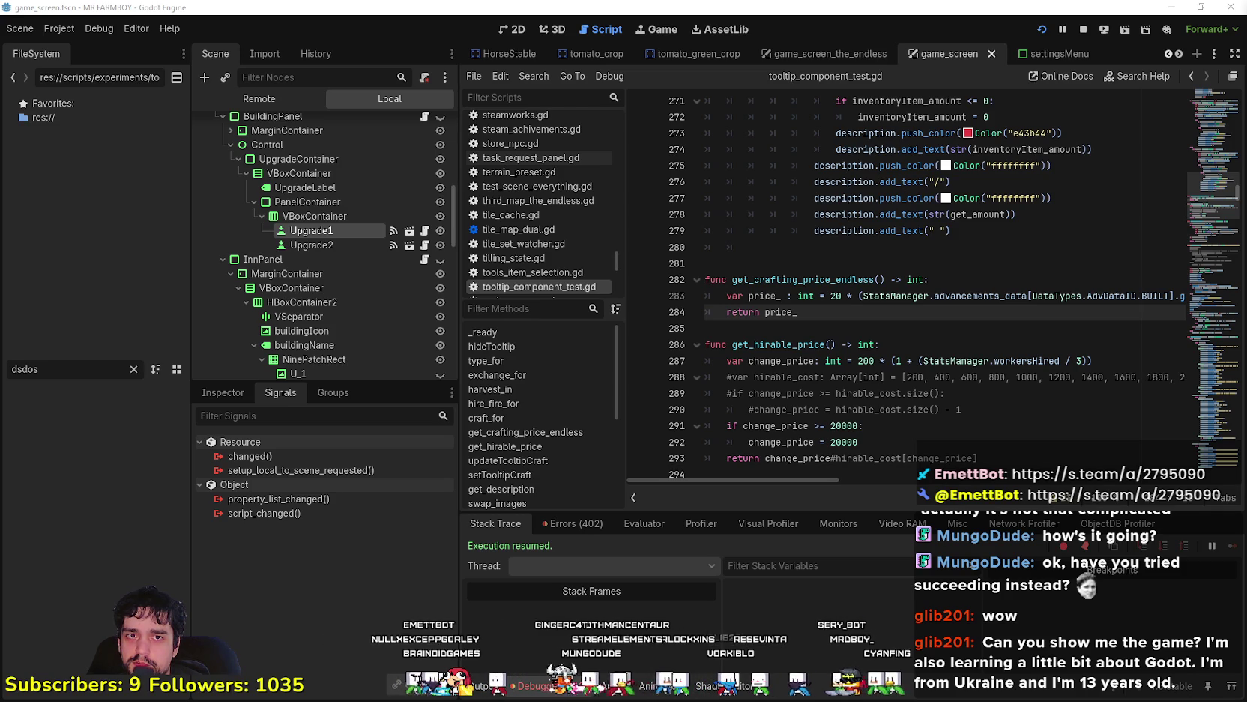
Clear the filter, open the scripts/globals folder, then filter the project files by 'cursor'
click(134, 369)
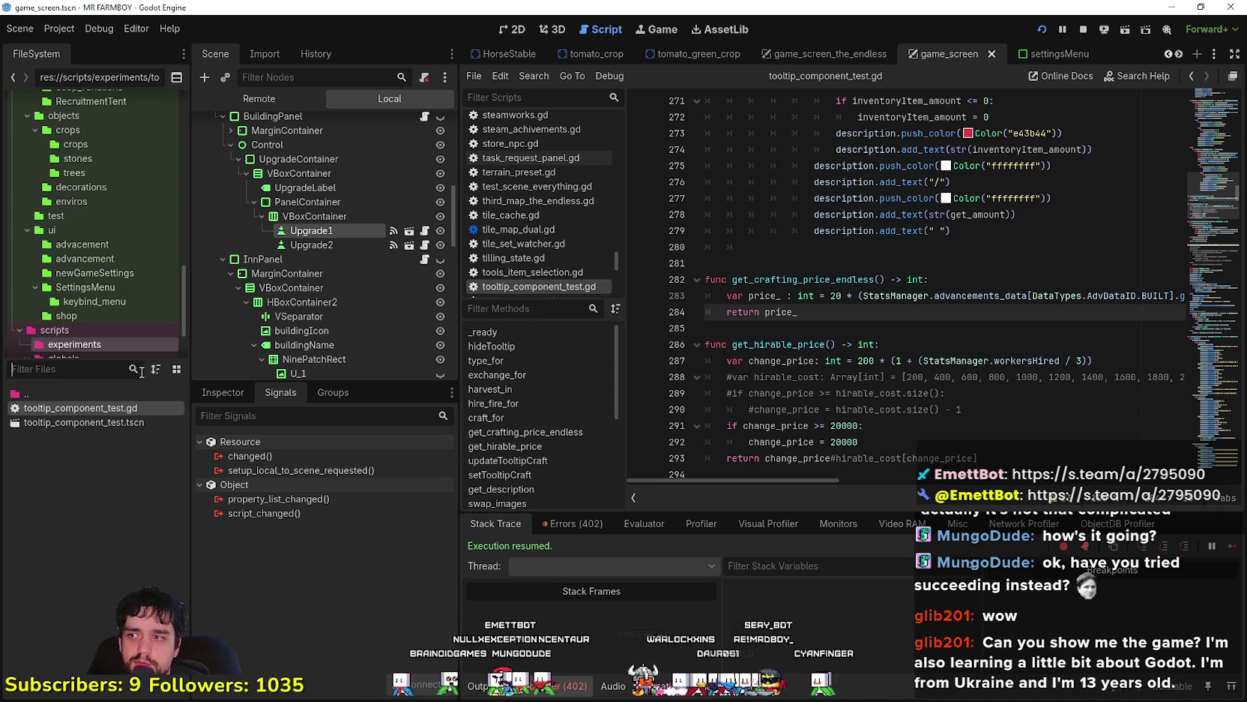
text(focu)
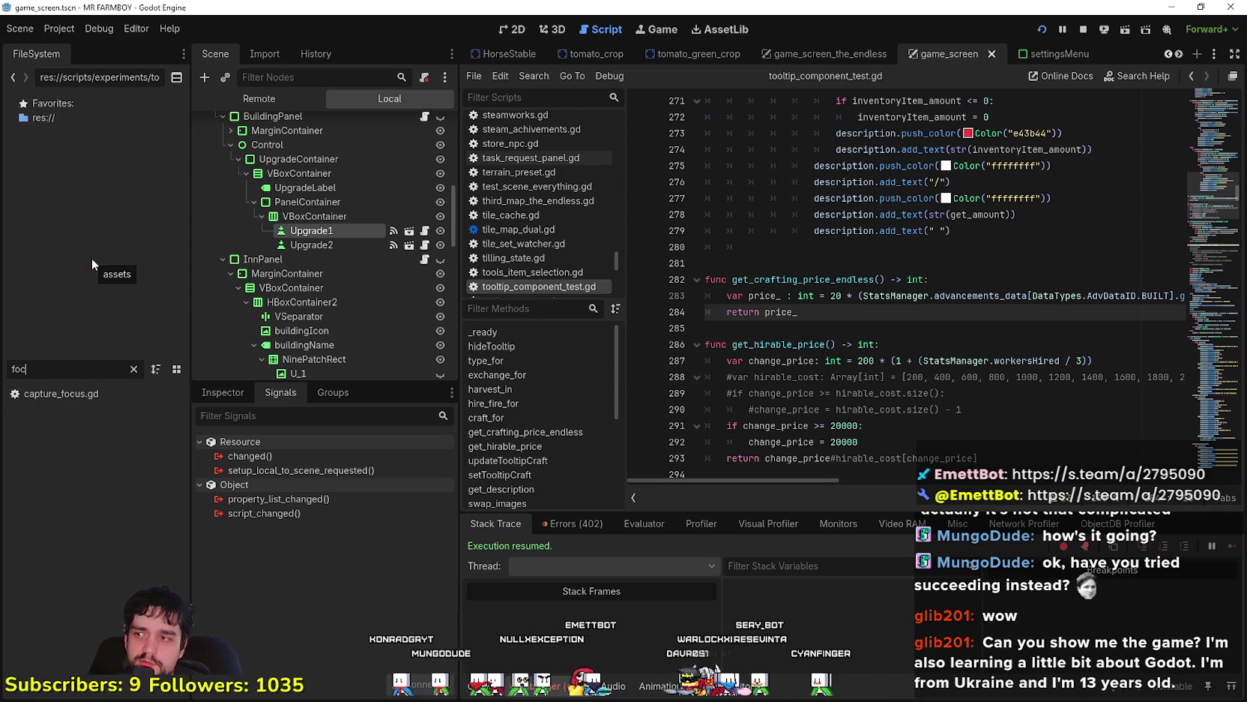
key(BackSpace)
key(BackSpace)
key(BackSpace)
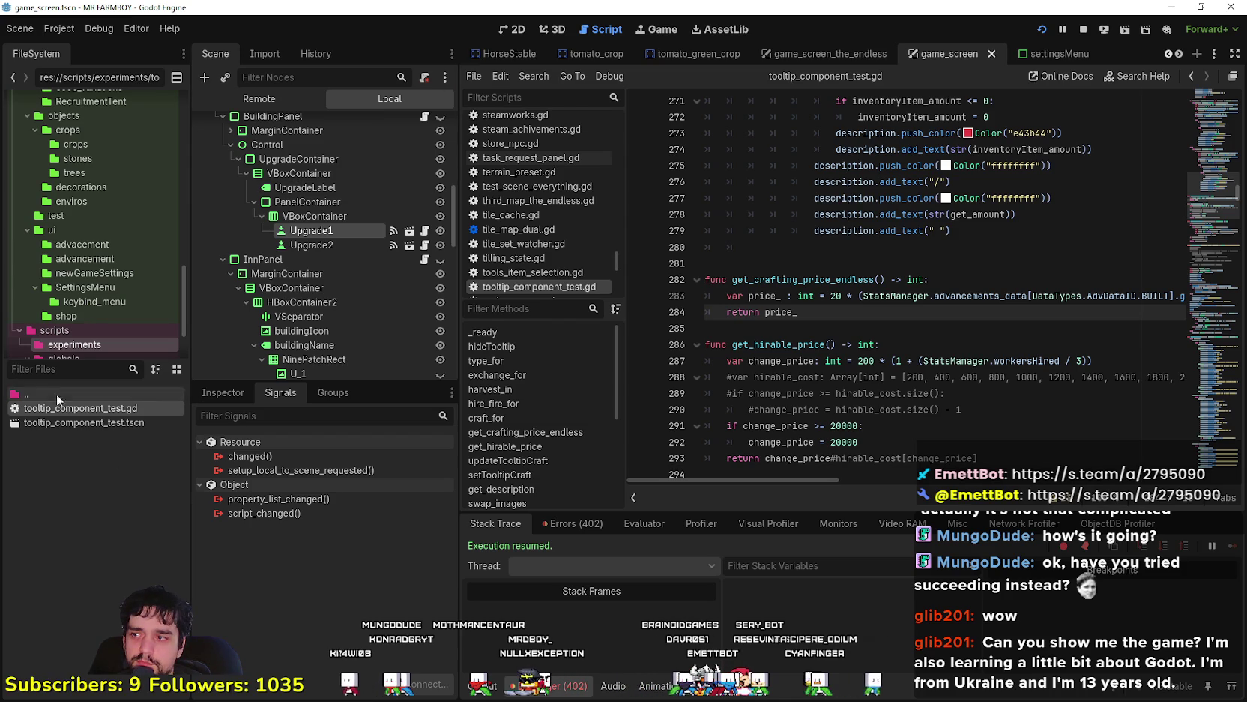
scroll(410, 186, down, 2)
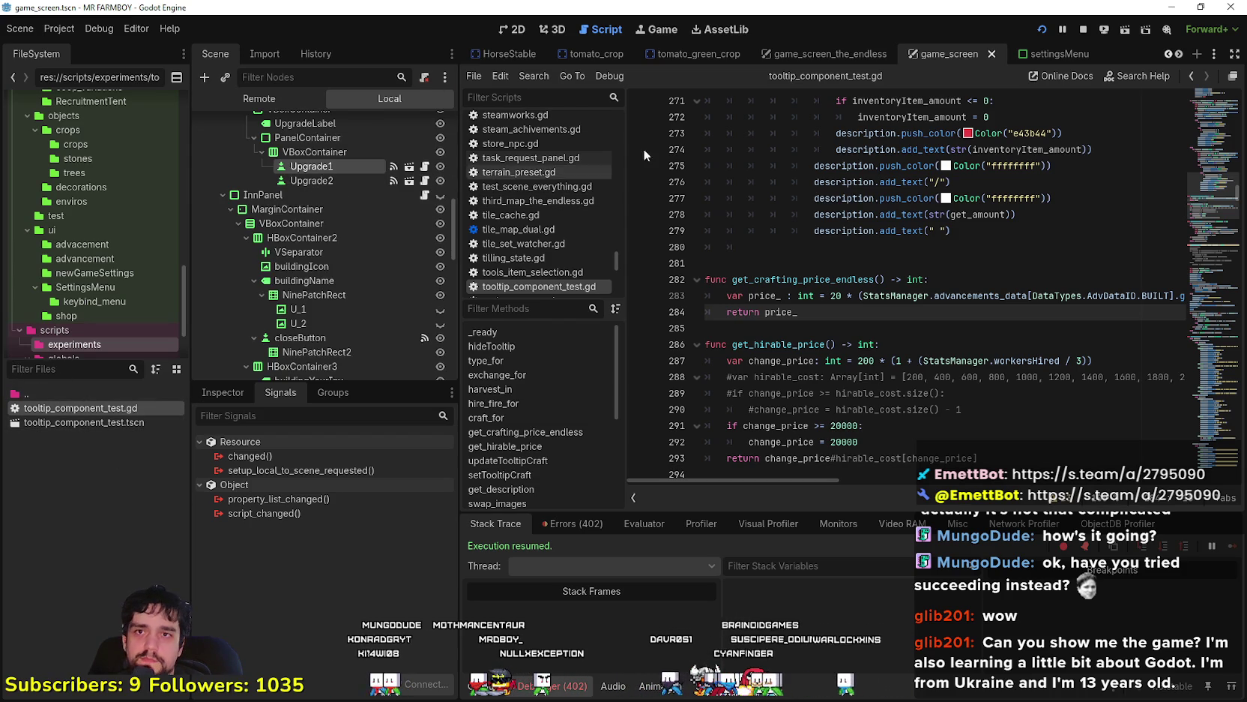
scroll(1171, 54, up, 8)
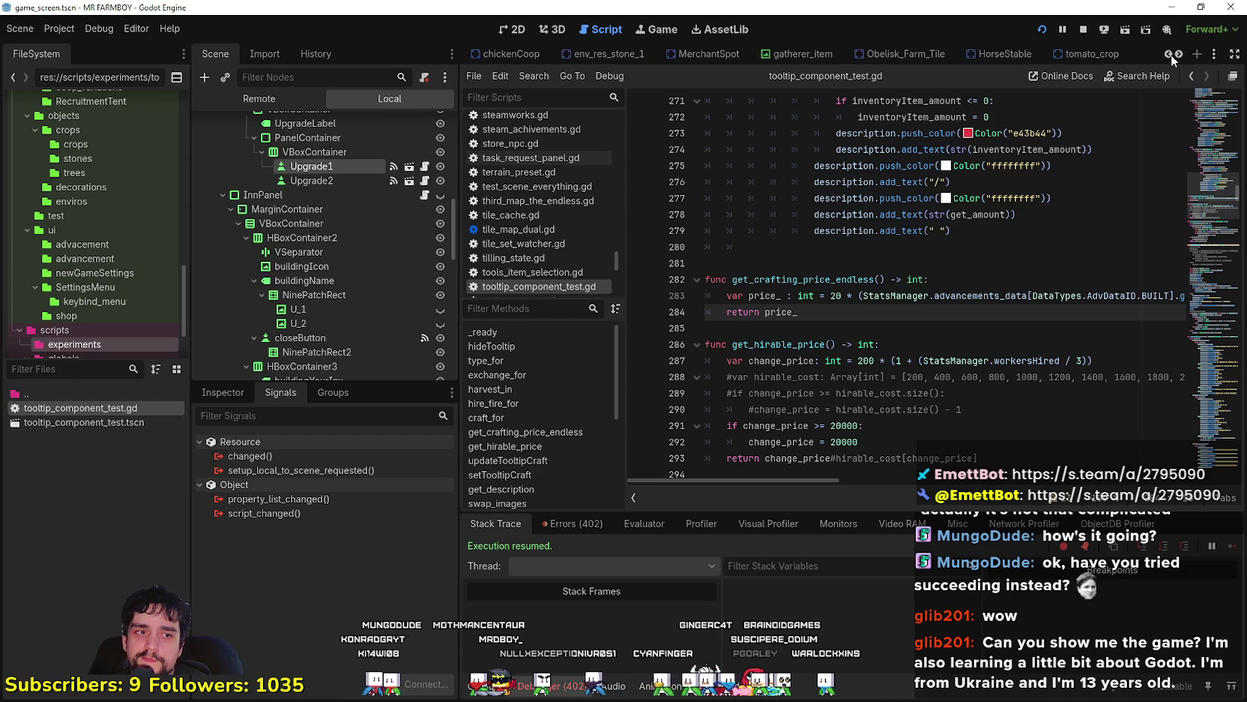
scroll(1172, 54, up, 8)
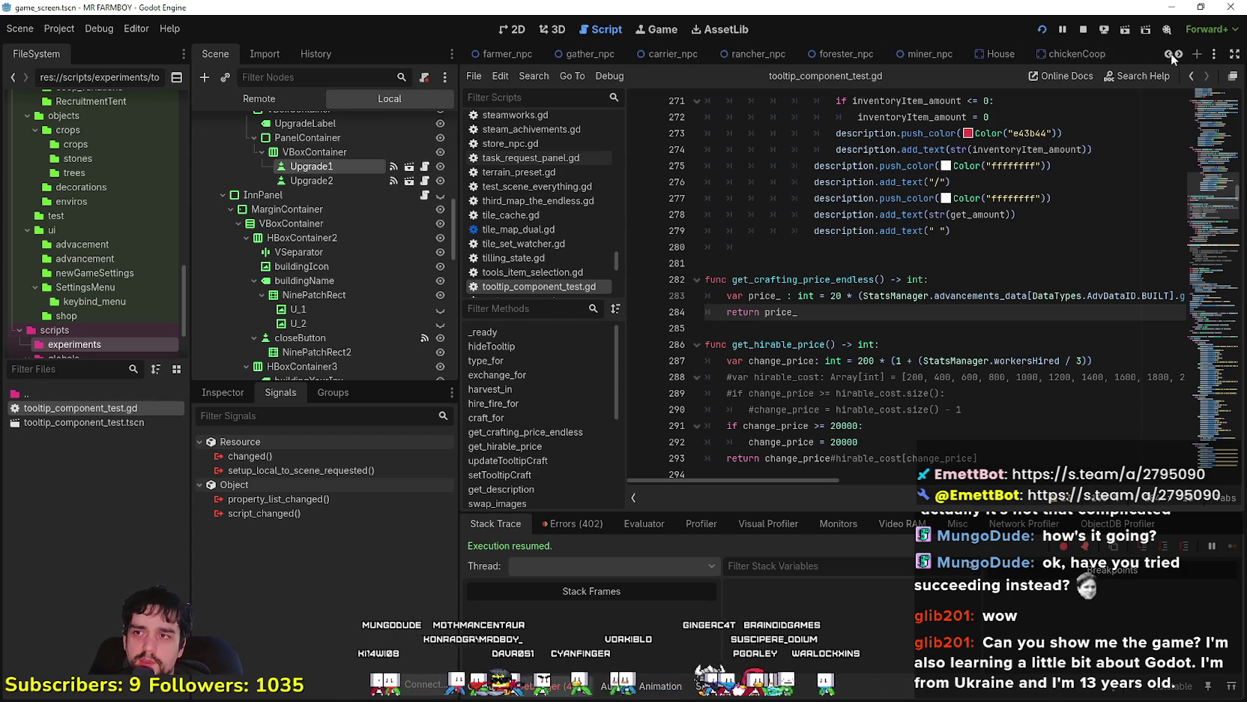
scroll(1171, 54, up, 8)
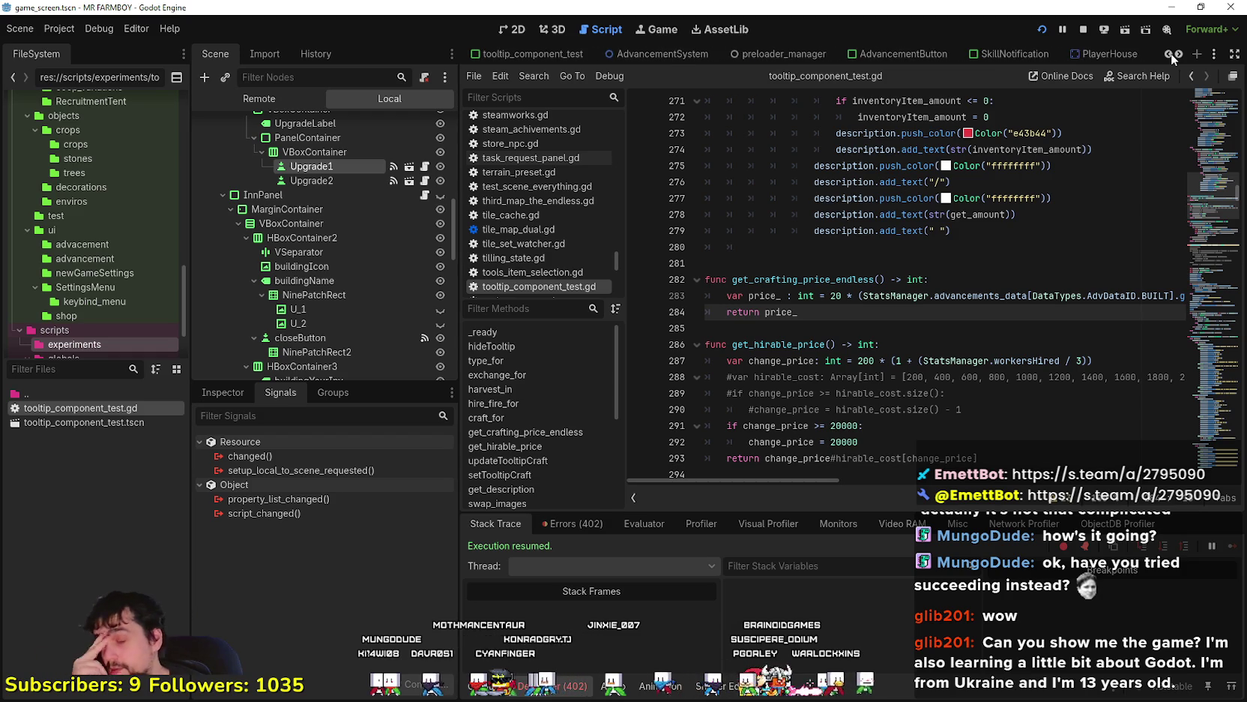
scroll(1167, 54, up, 1)
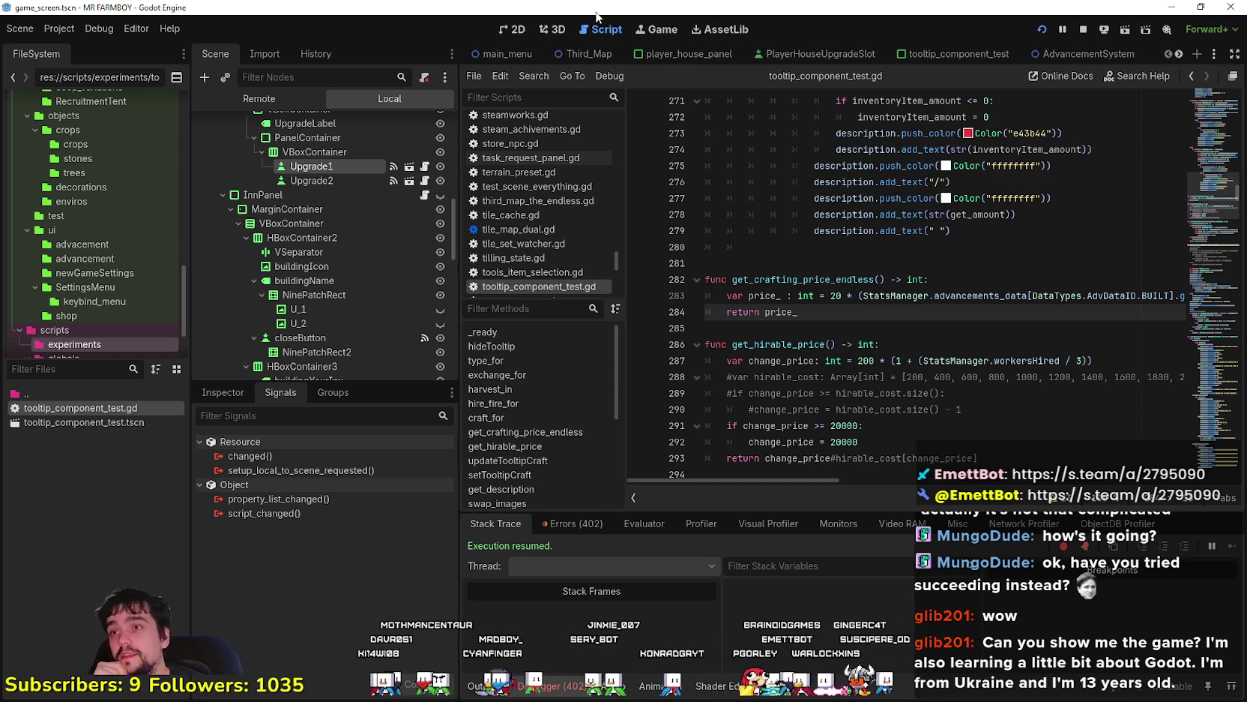
click(69, 359)
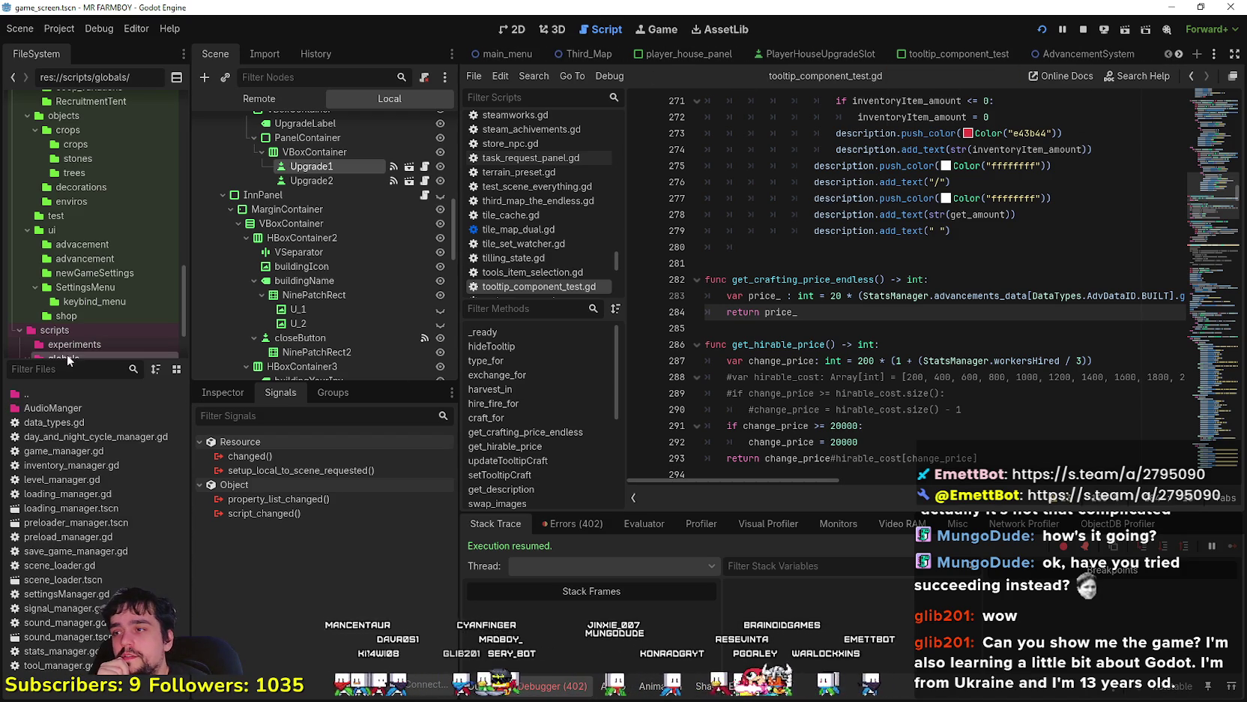
click(87, 378)
text(cursor)
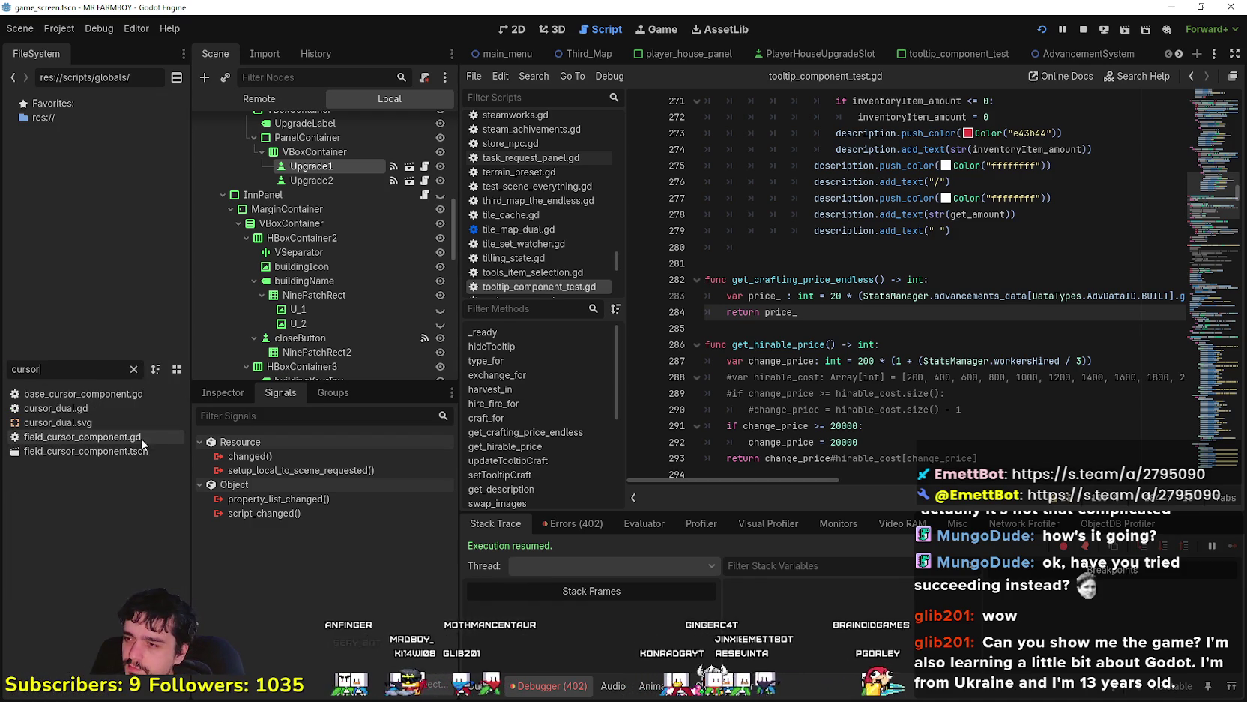
In field_cursor_component.gd, make multiplier_ on line 260 start from 1 plus the advancement value
double_click(140, 436)
click(841, 313)
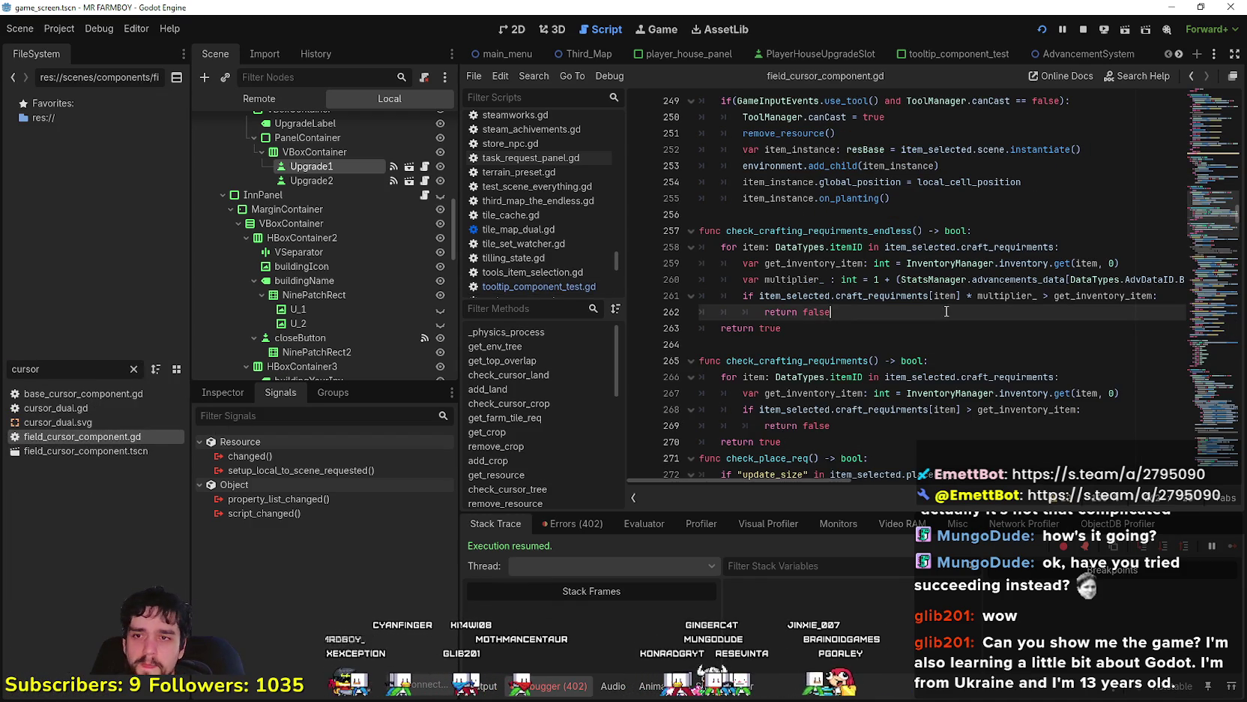
click(882, 280)
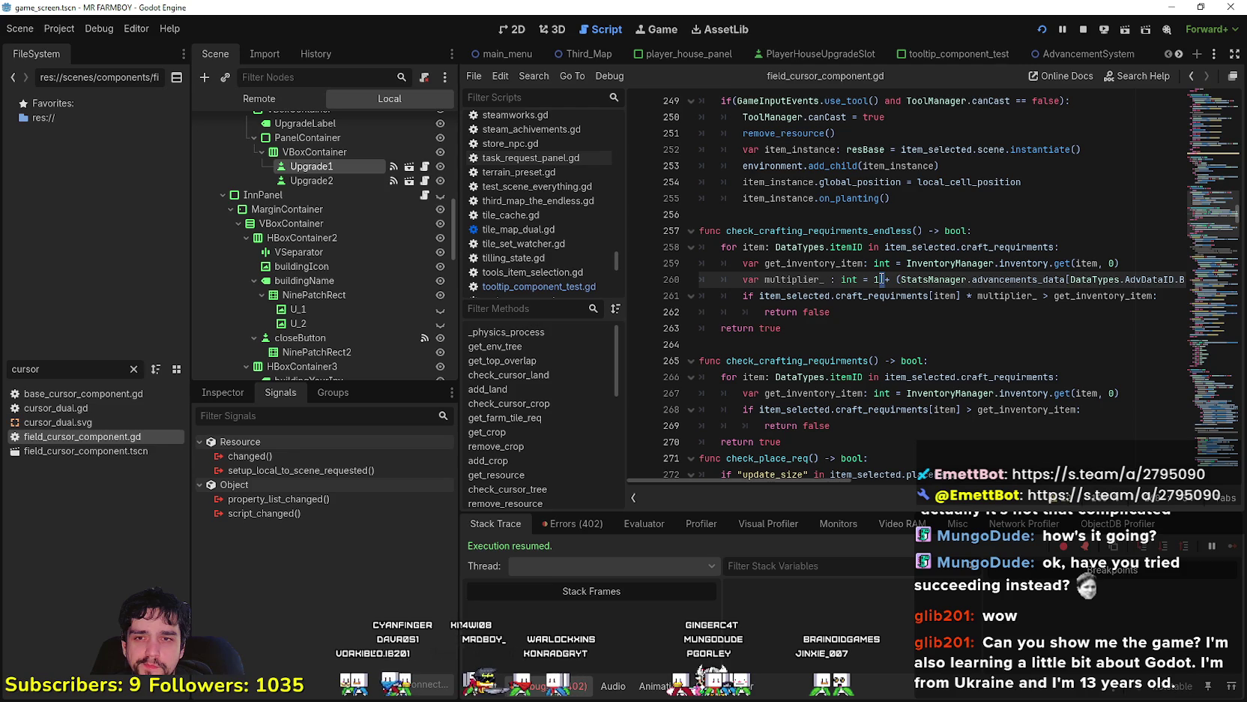
double_click(815, 281)
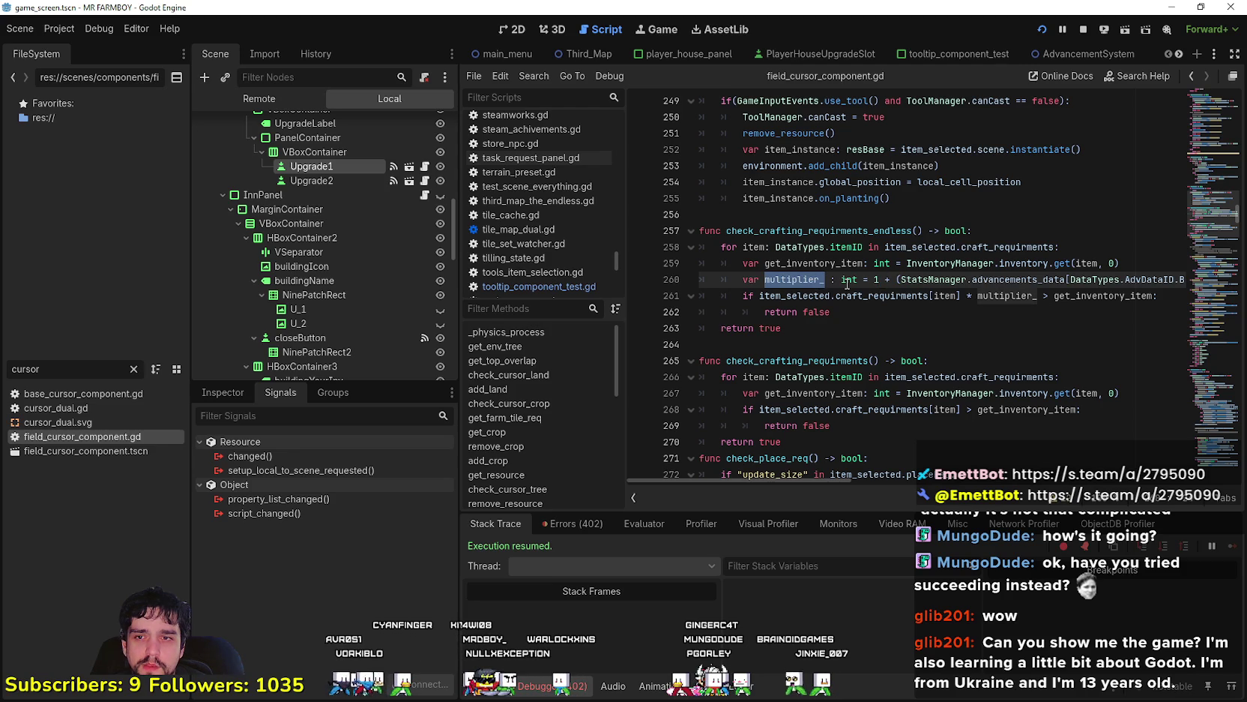
drag(1039, 296, 836, 298)
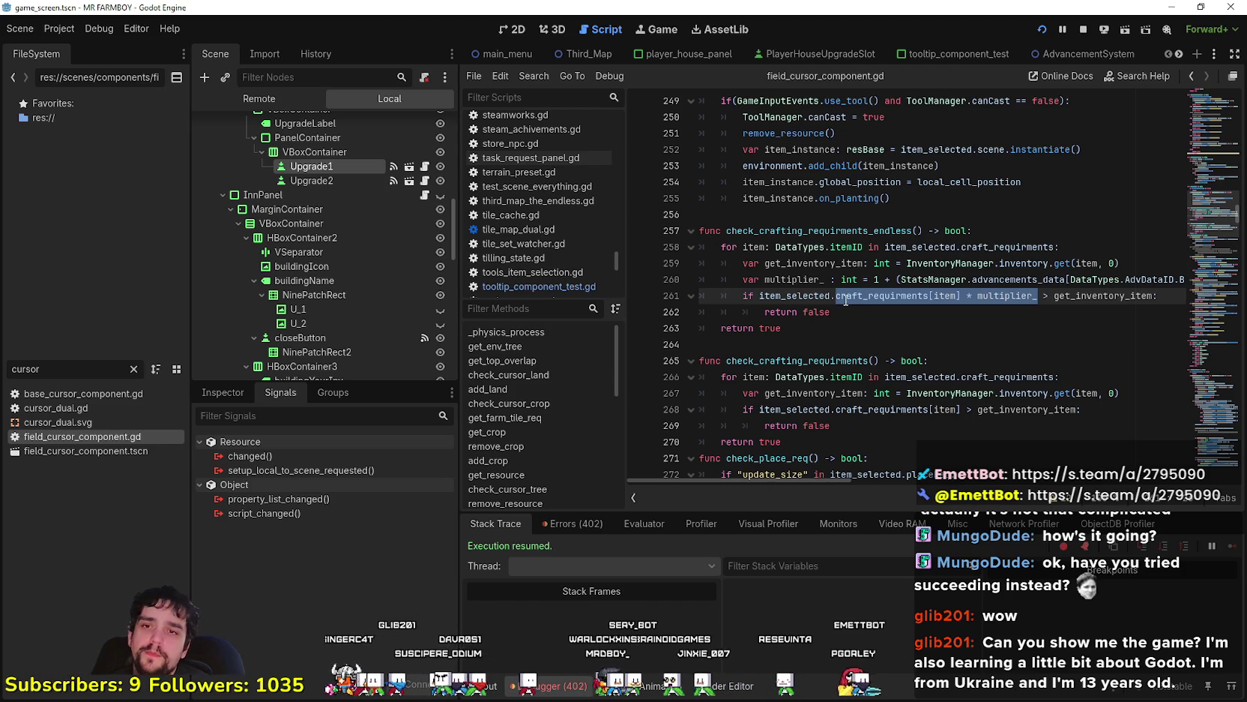
drag(1038, 295, 969, 292)
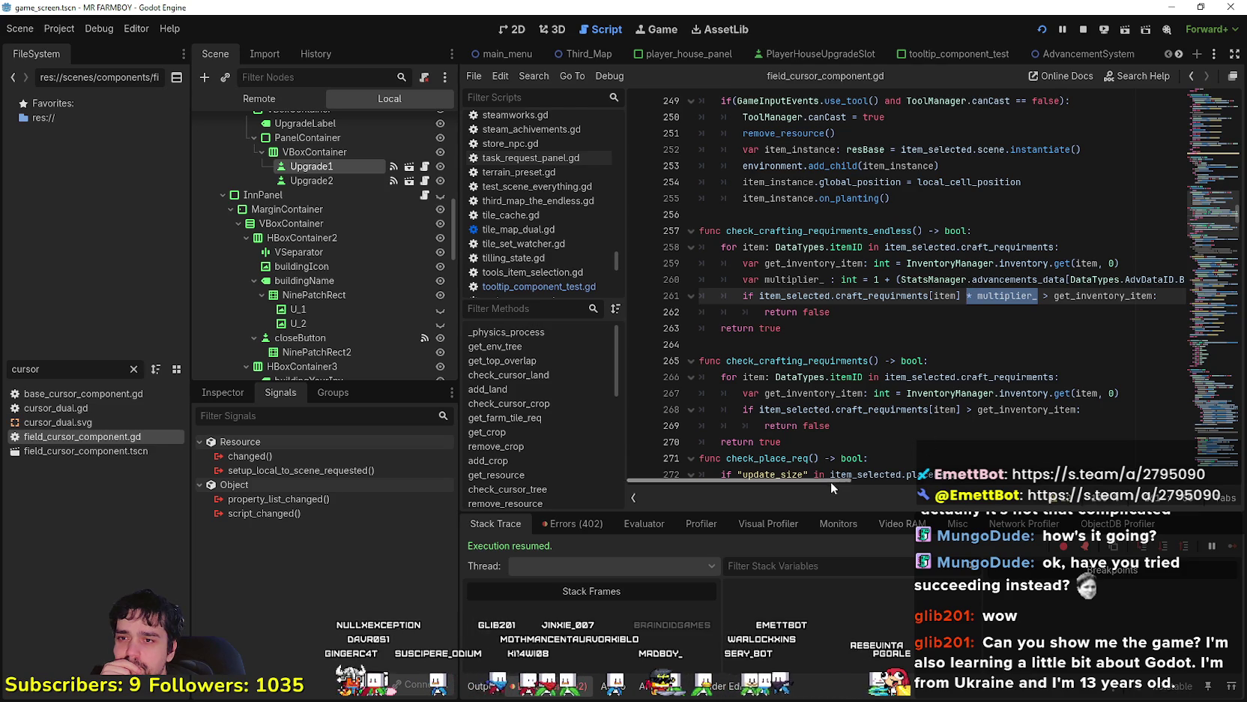
mouse_move(831, 480)
mouse_down()
mouse_move(996, 481)
mouse_move(773, 479)
mouse_up()
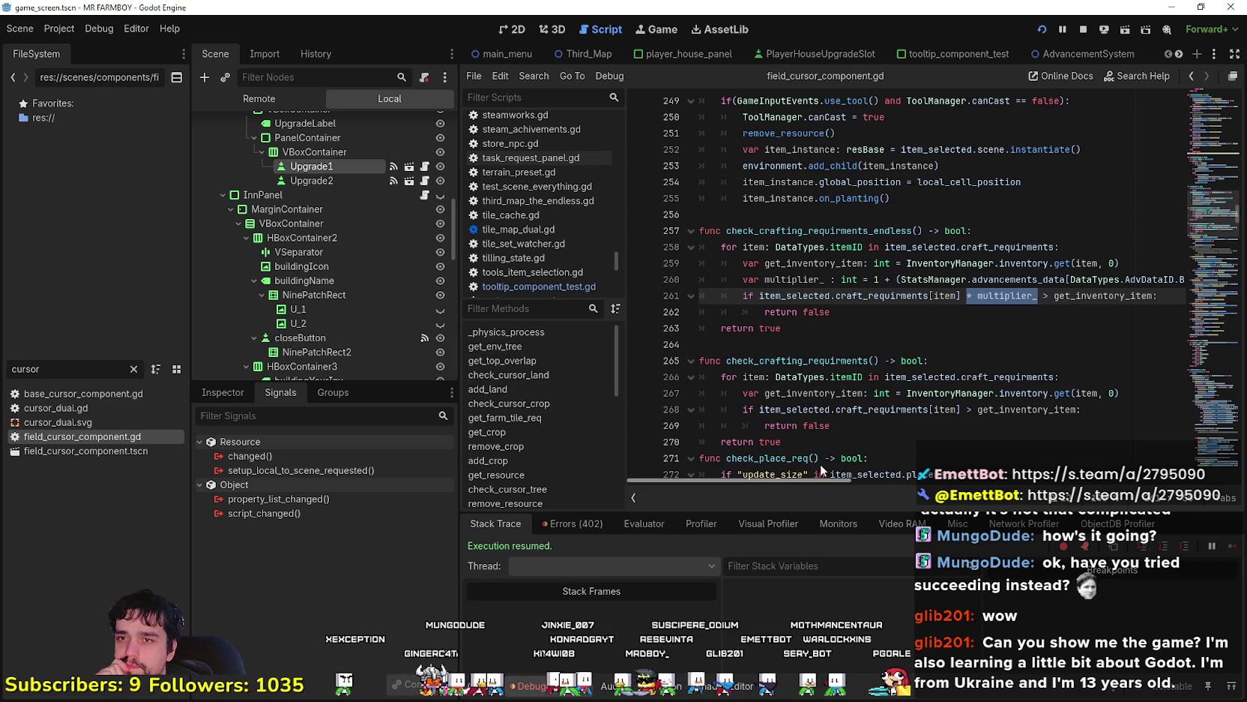
click(875, 280)
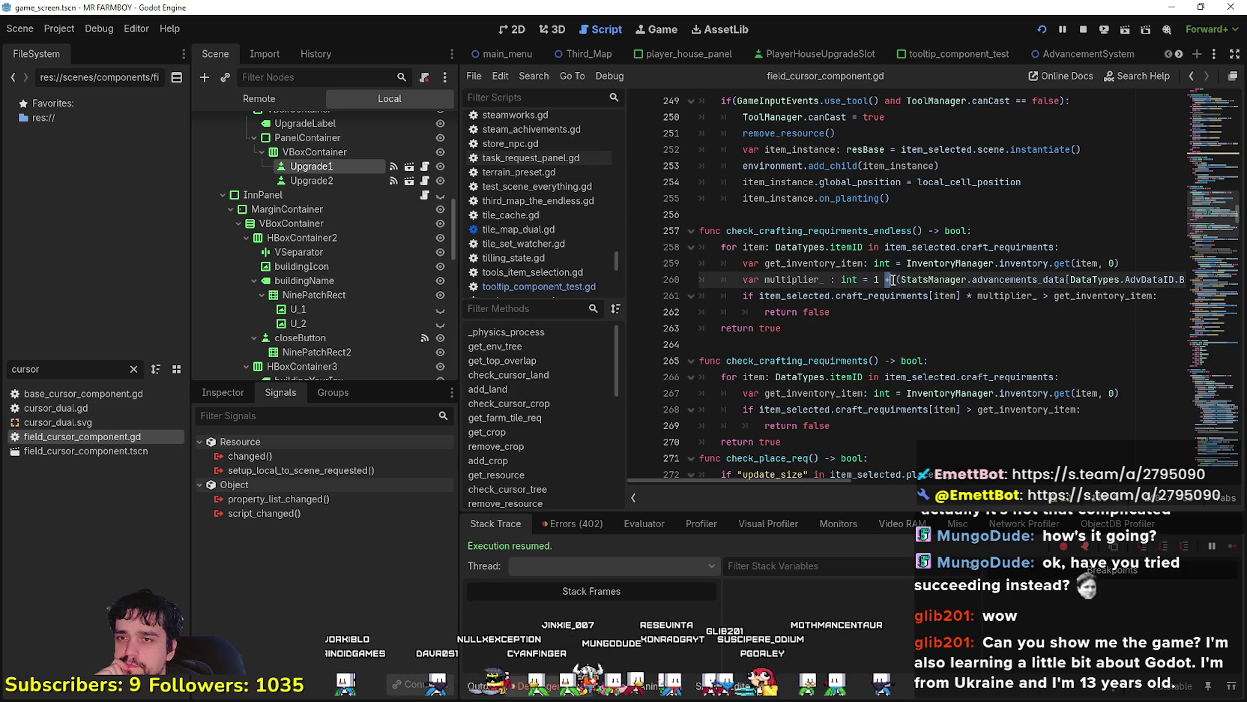
double_click(791, 279)
click(932, 313)
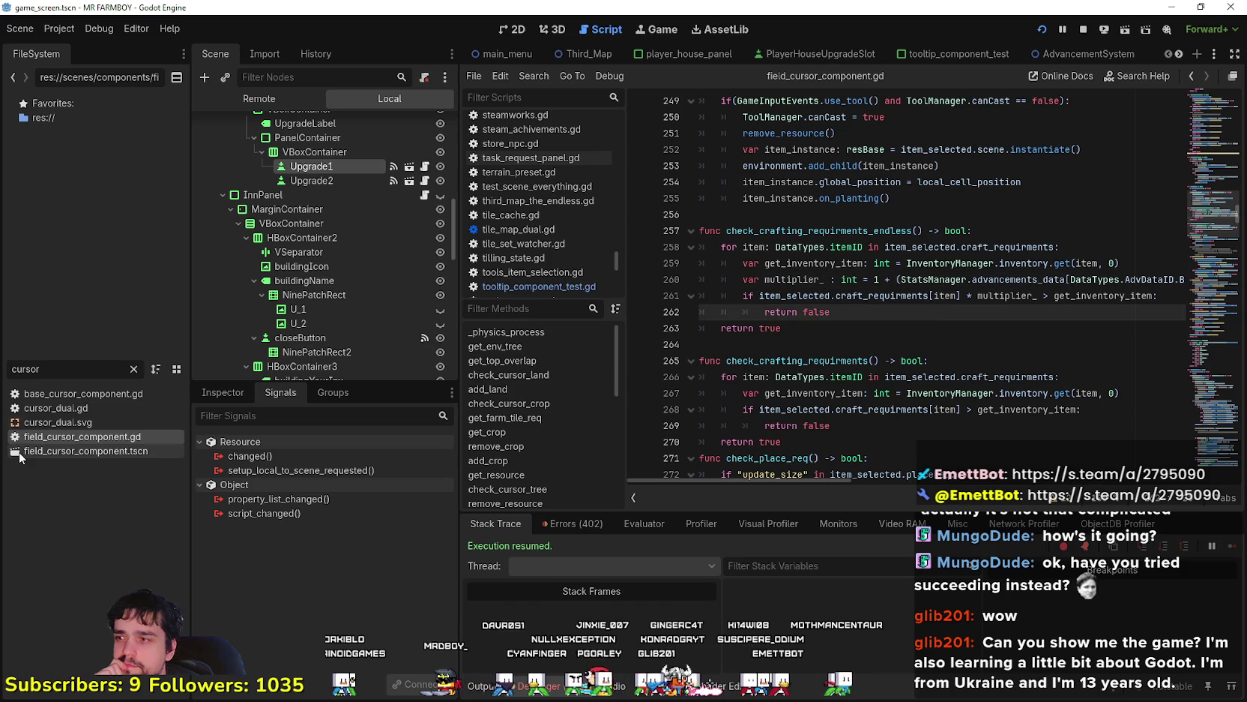
Filter the files by 'tool' and open tooltip_component_test.gd
click(132, 370)
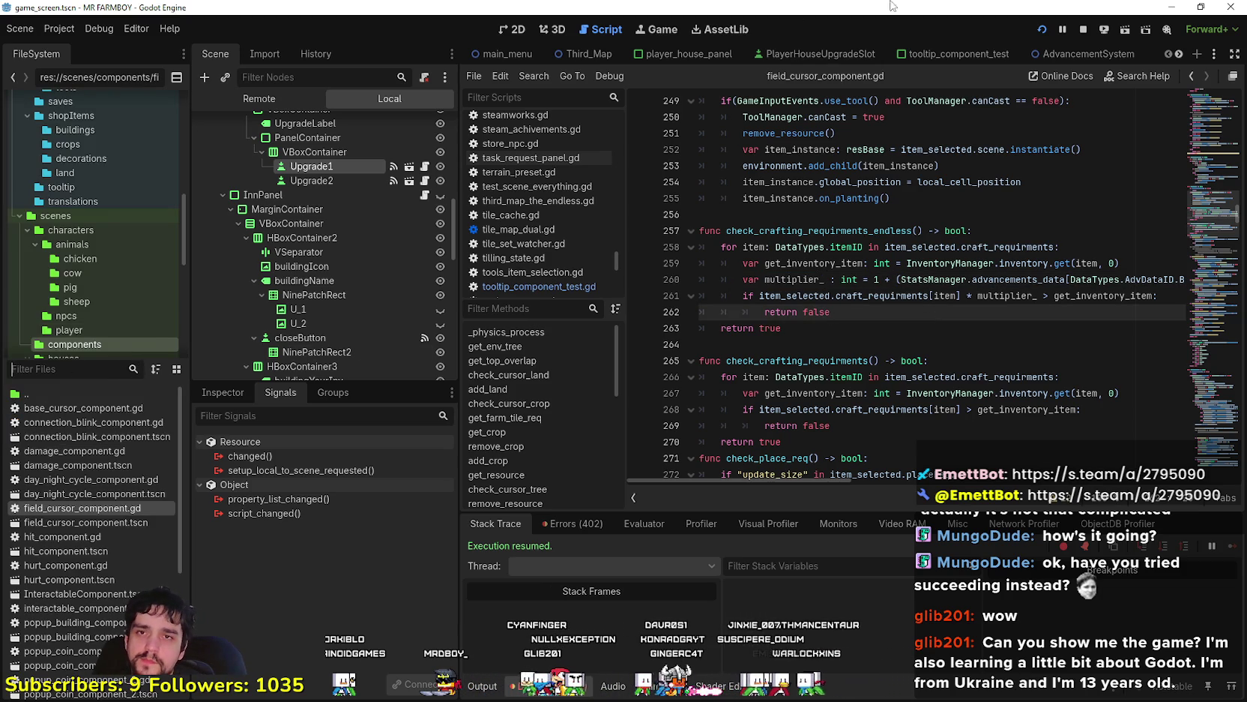
text(tool)
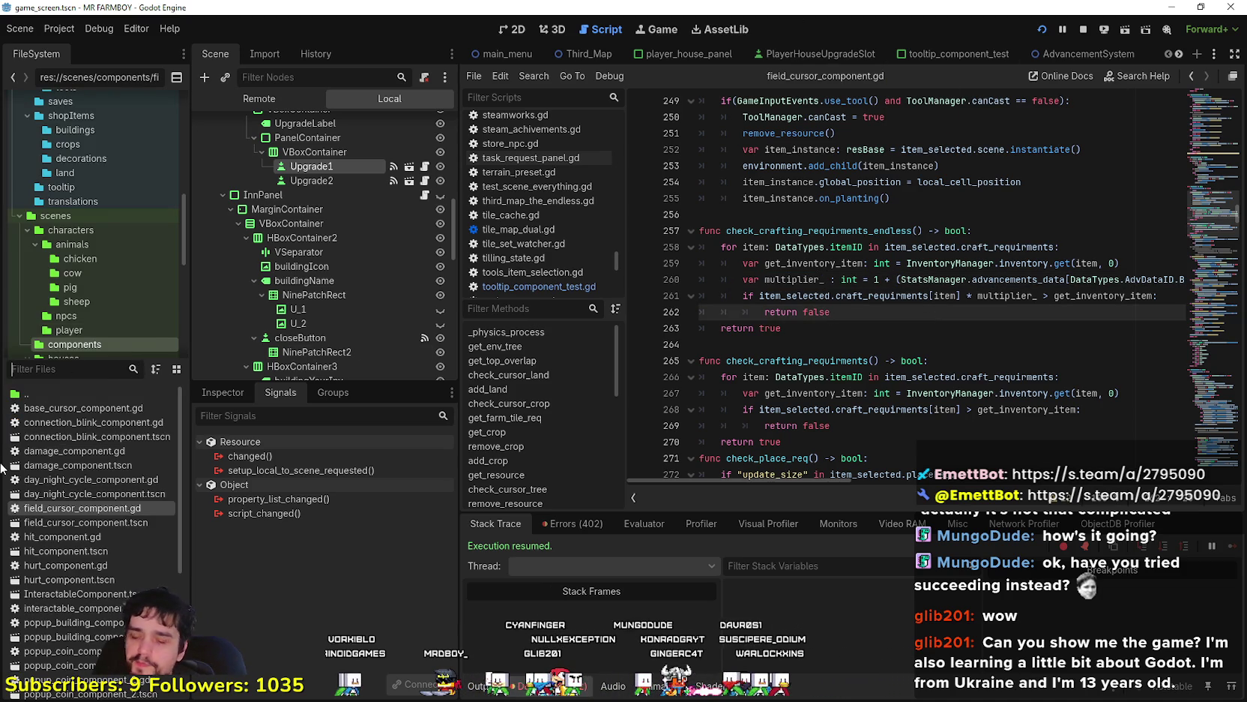
double_click(66, 408)
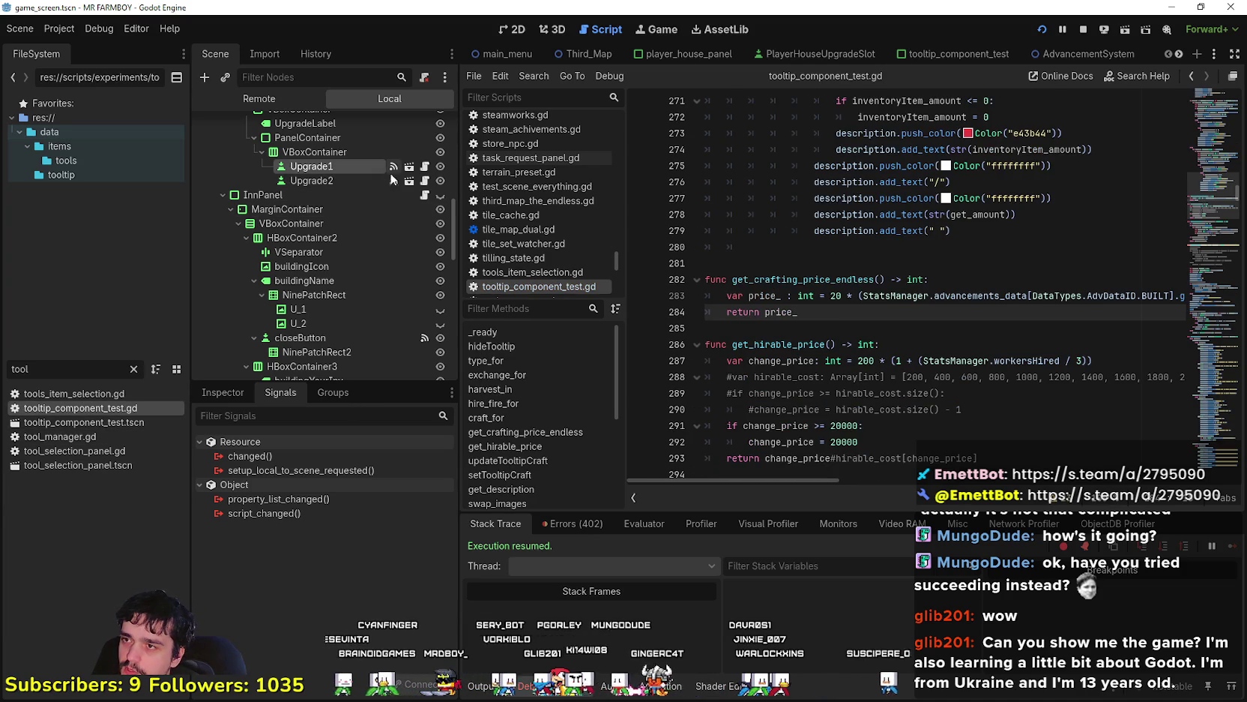
Change '20 *' to '1 +' in the price formula and add an empty line below it
click(836, 296)
text(1 +)
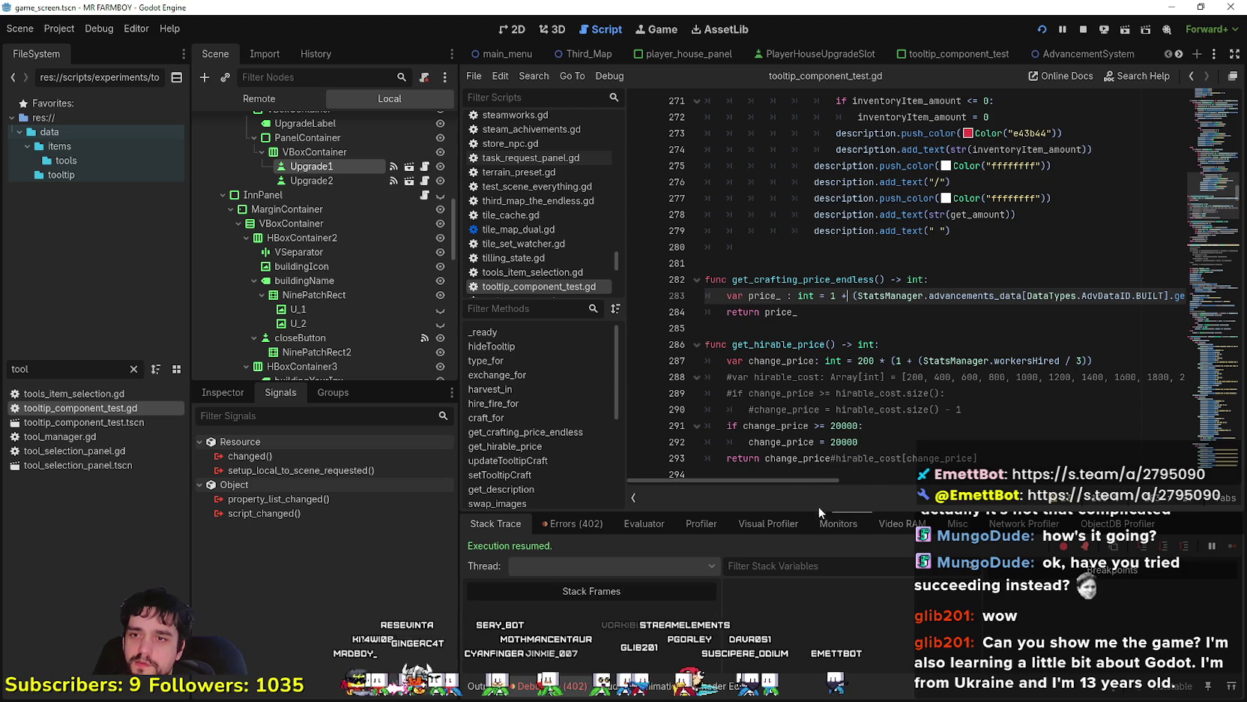
drag(830, 483, 920, 487)
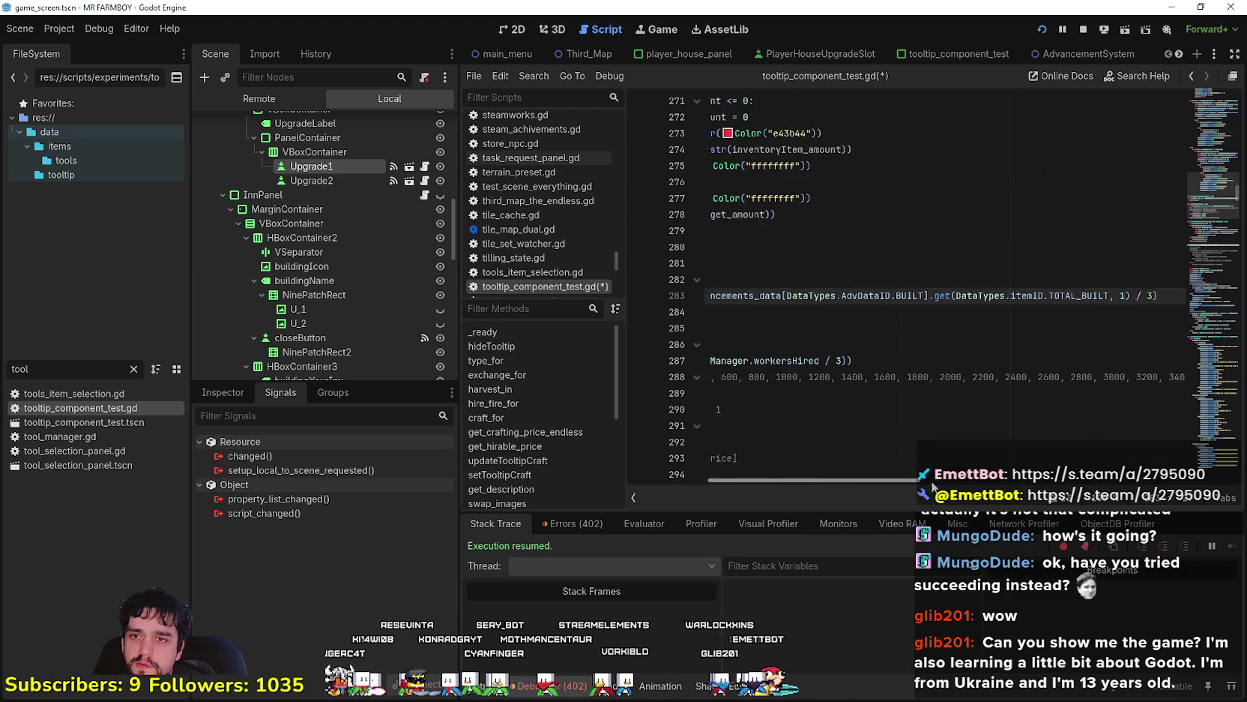
click(863, 314)
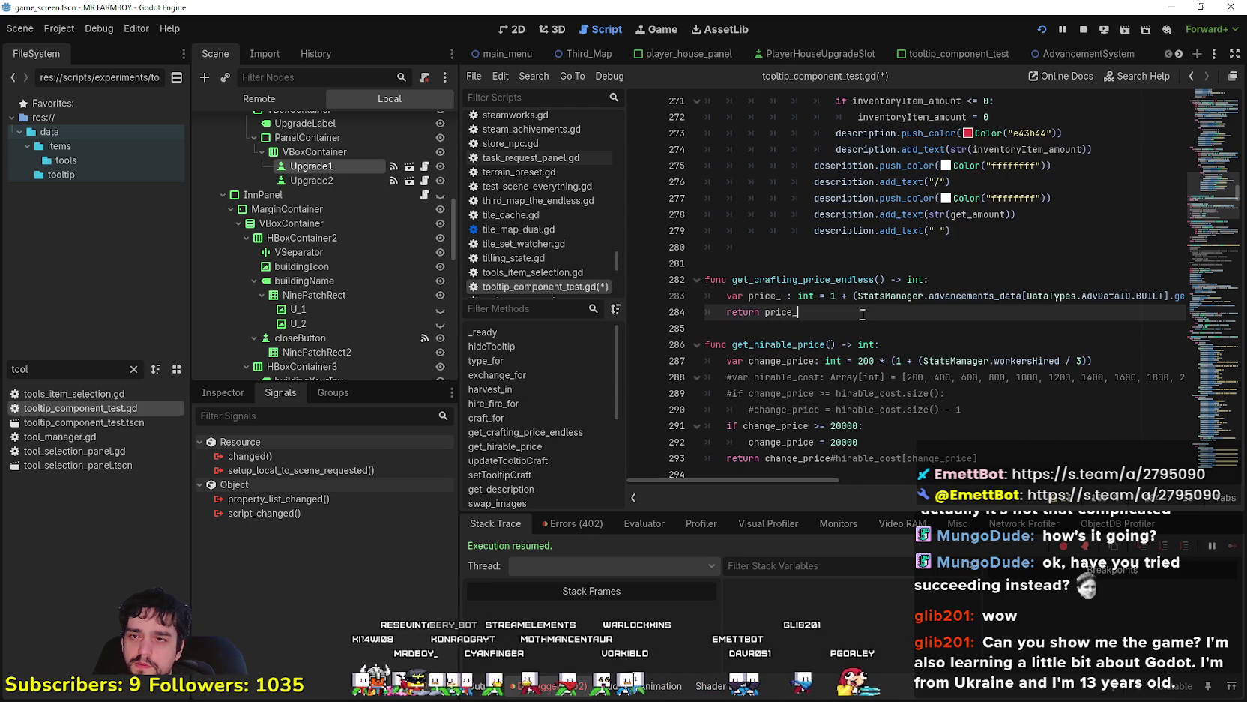
drag(960, 300, 1188, 288)
click(1179, 287)
click(1179, 294)
key(Return)
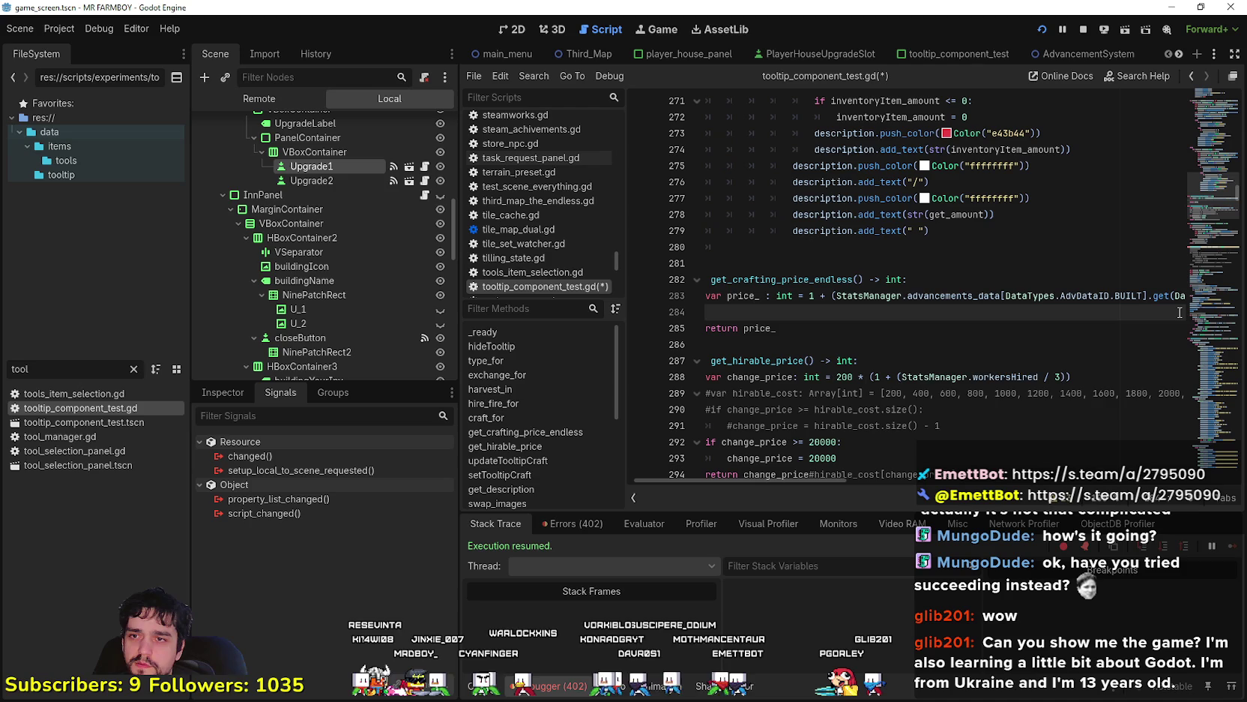
Rename price_ to multiplication_, add 'var price_ = 20 *' on the new line, and save
click(735, 297)
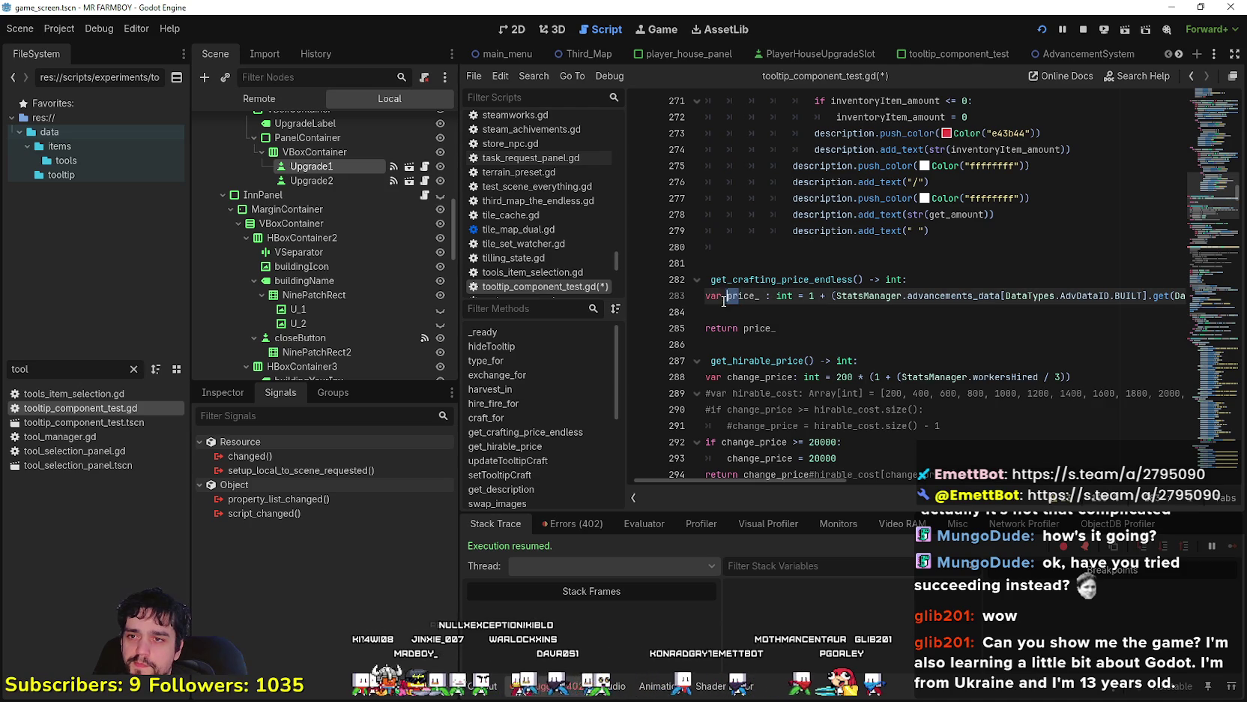
double_click(737, 293)
text(multiplication_)
click(780, 311)
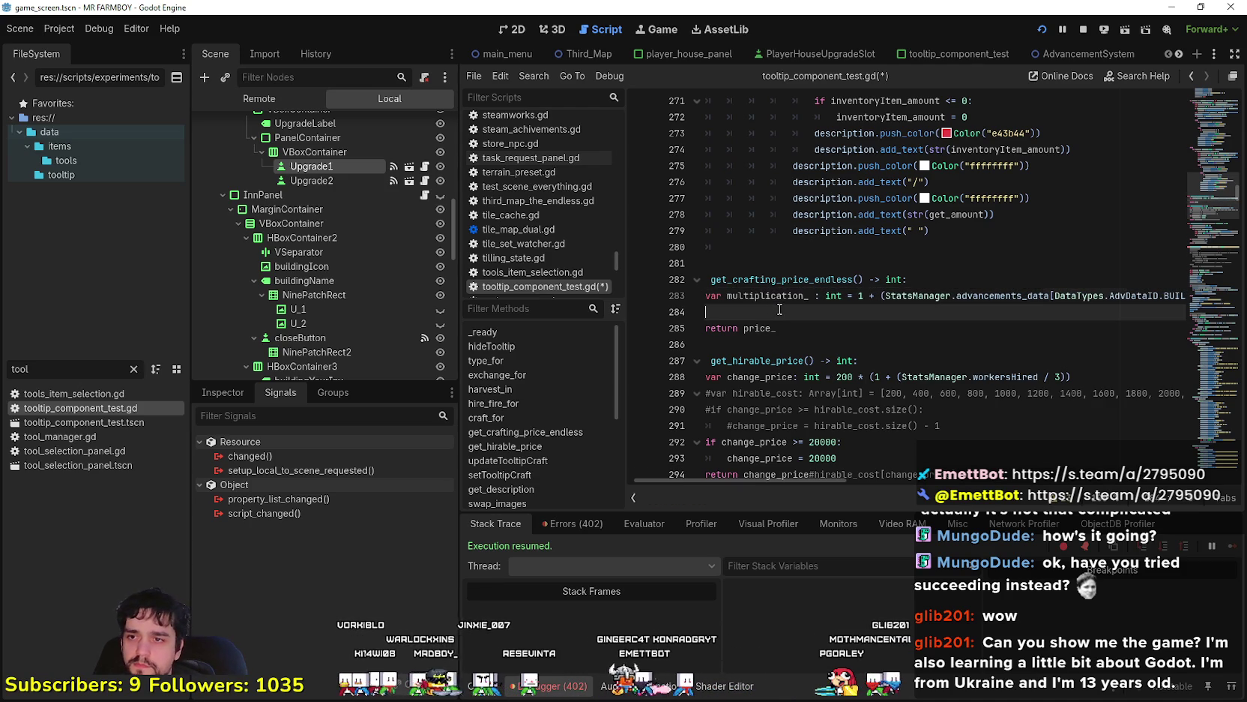
text(var price_ = 20 )
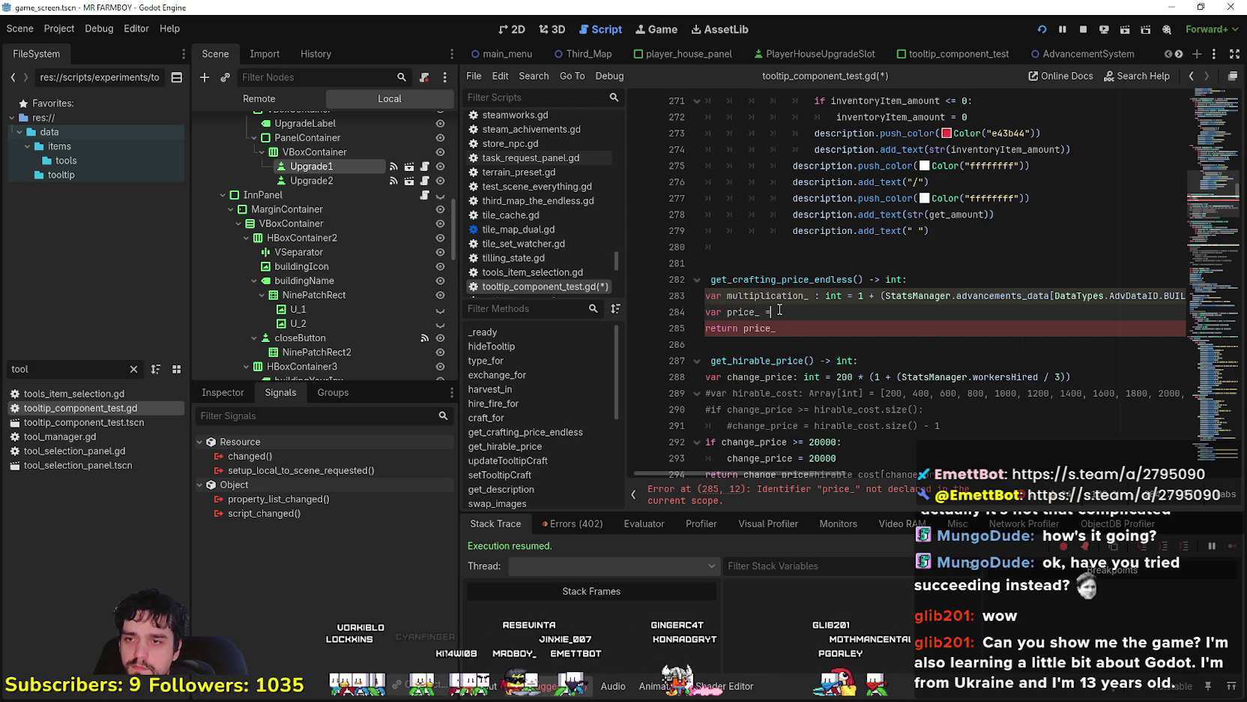
text(*)
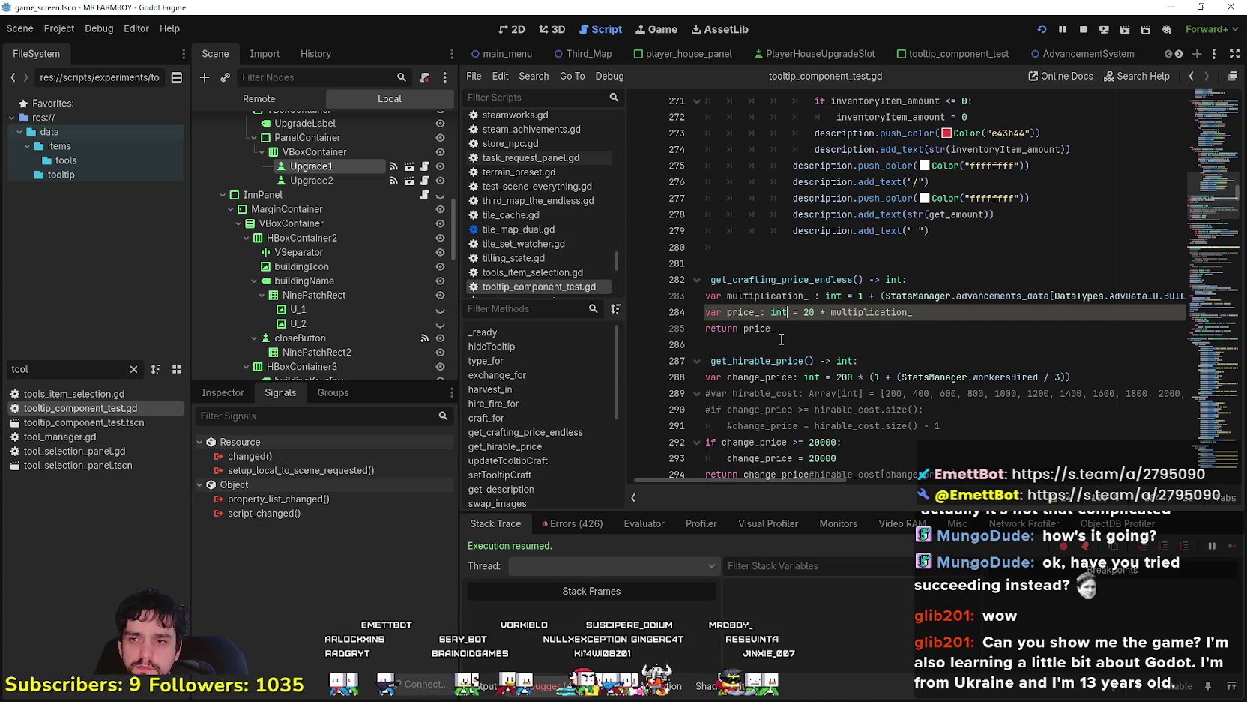
key(ctrl+space)
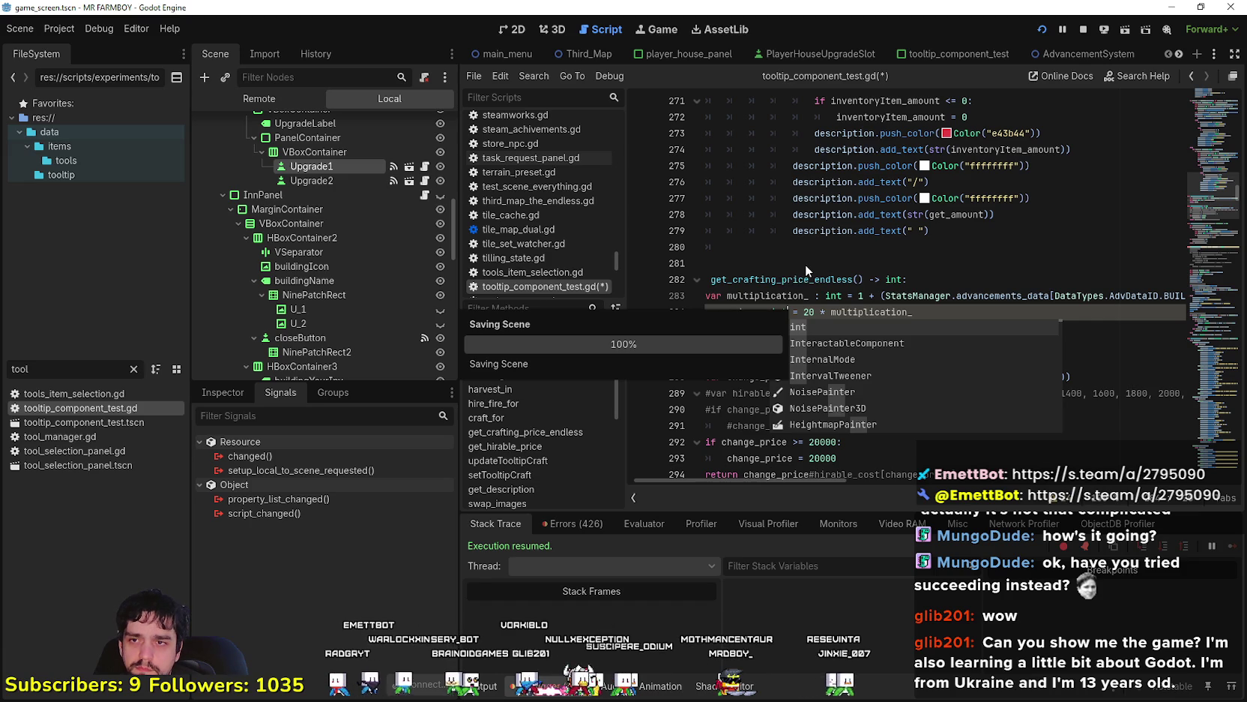
scroll(900, 485, down, 1)
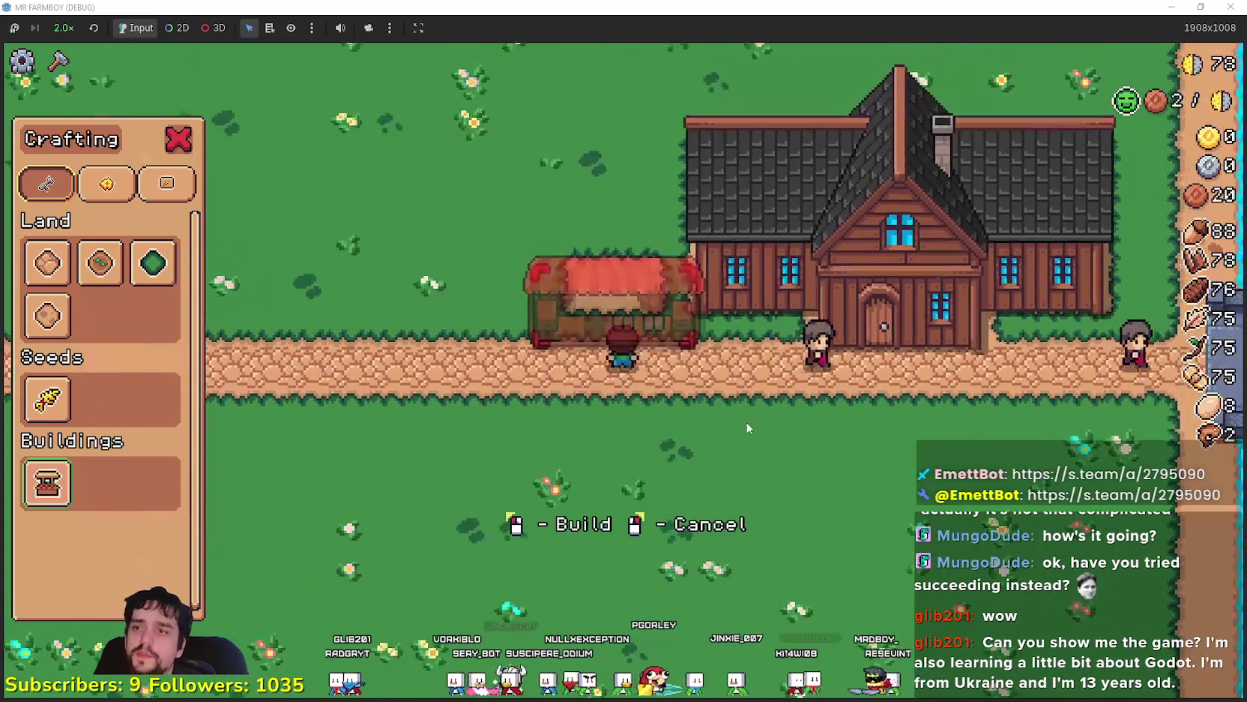
Cancel building in the debug game, then pause and resume play
right_click(857, 487)
scroll(857, 488, down, 3)
scroll(823, 475, up, 3)
key(w)
key(a)
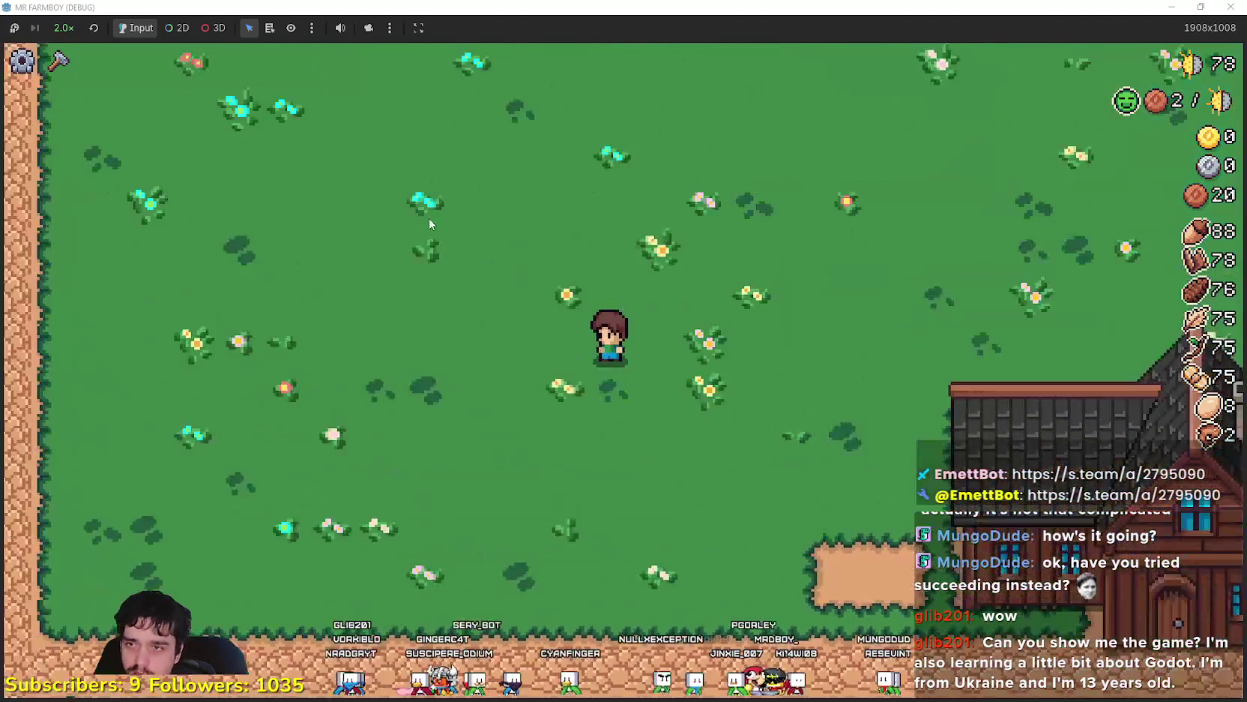
scroll(755, 416, down, 2)
key(Escape)
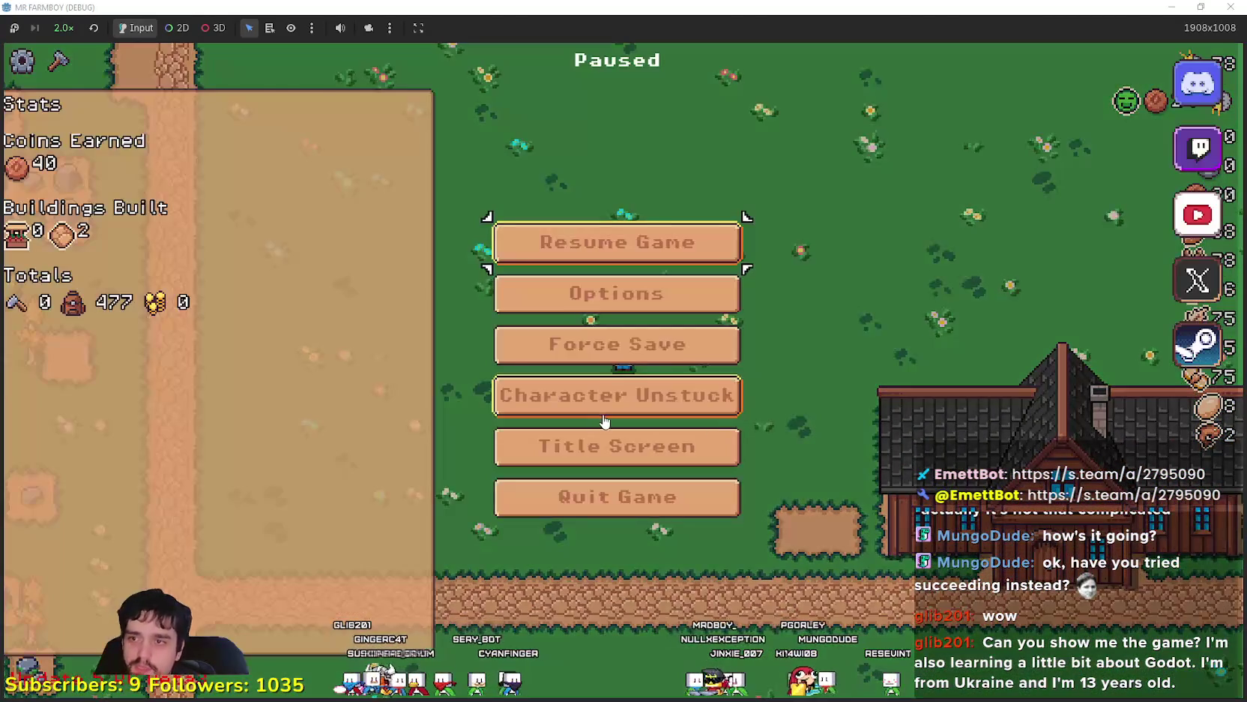
click(602, 238)
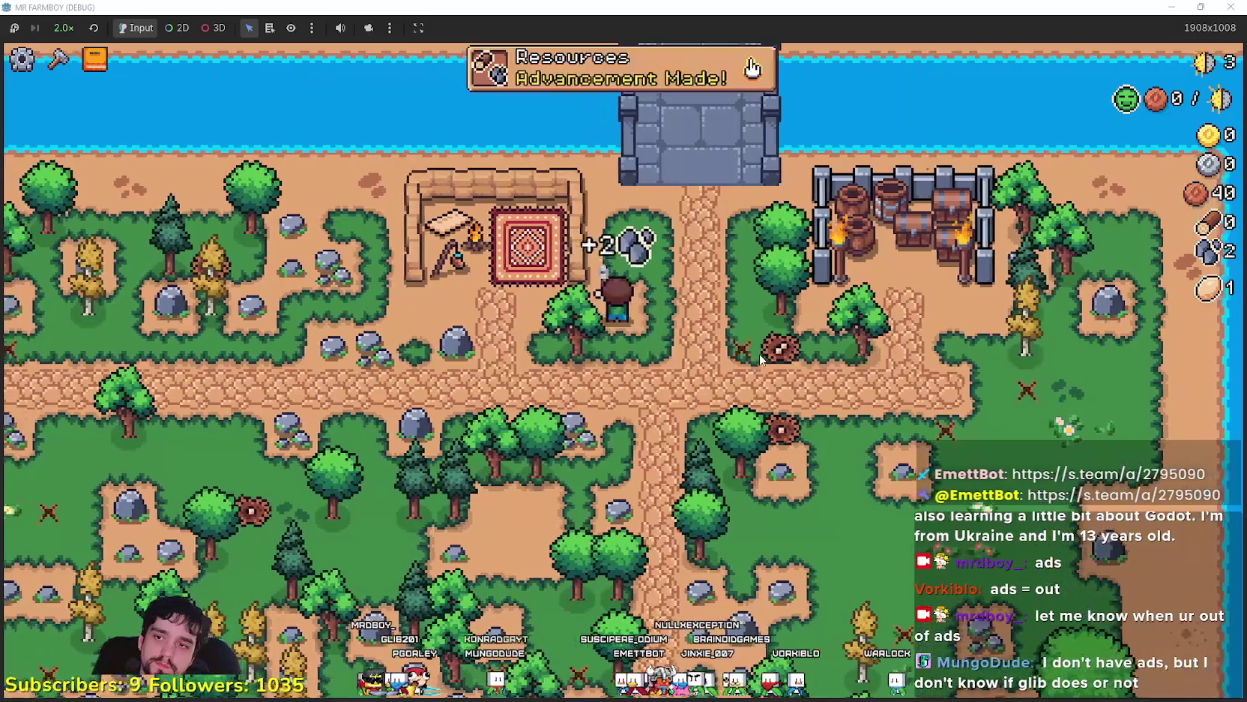
Walk the farmer around chopping the yellow tree and other trees and mining a rock
key(d)
key(w)
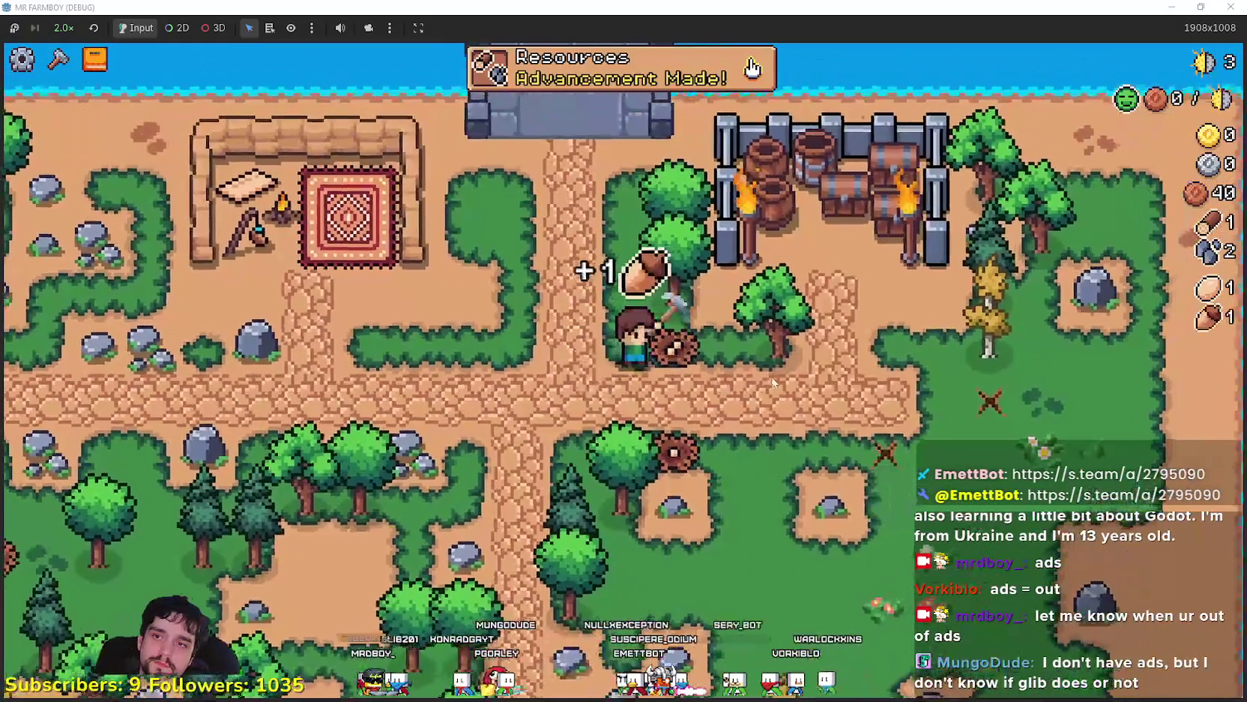
key(d)
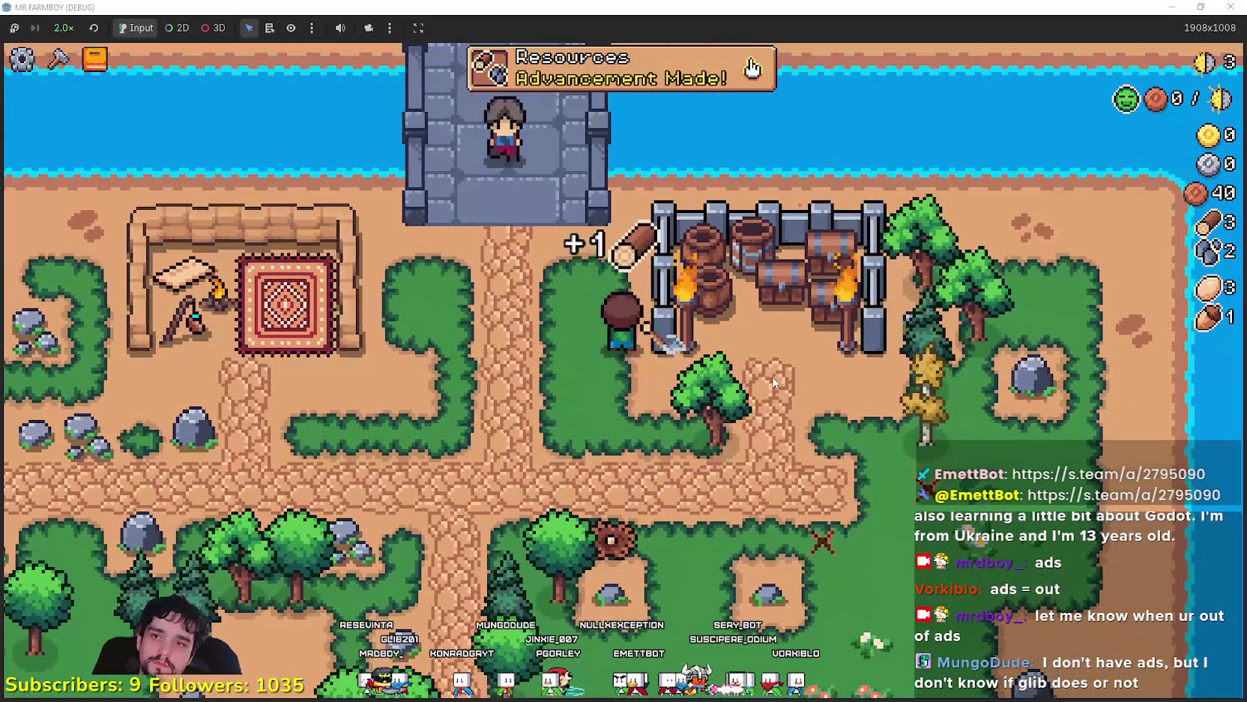
key(d)
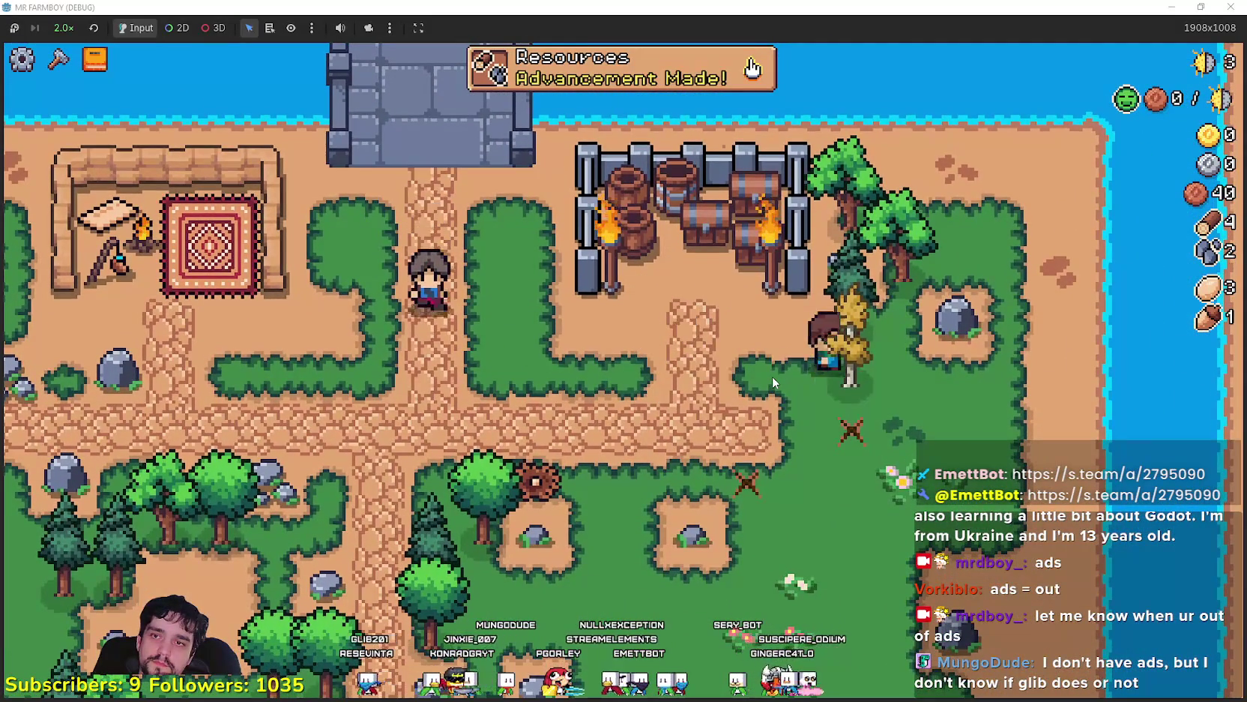
key(w)
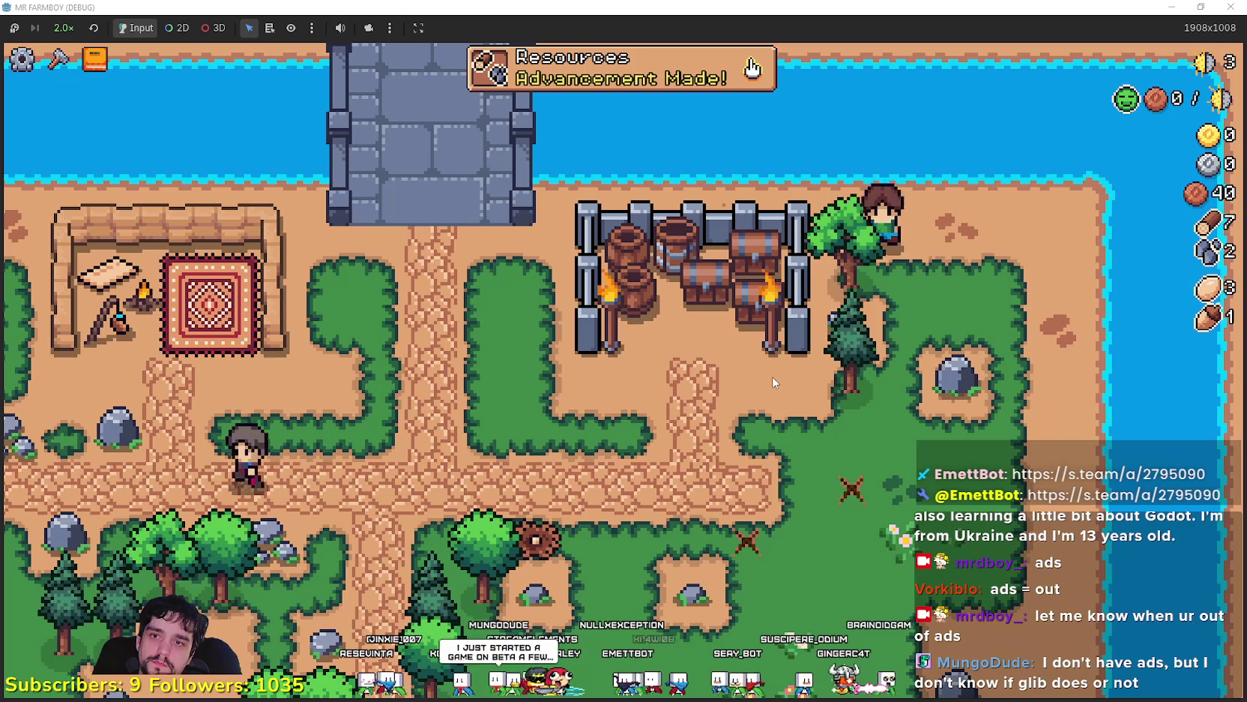
key(w)
key(d)
key(s)
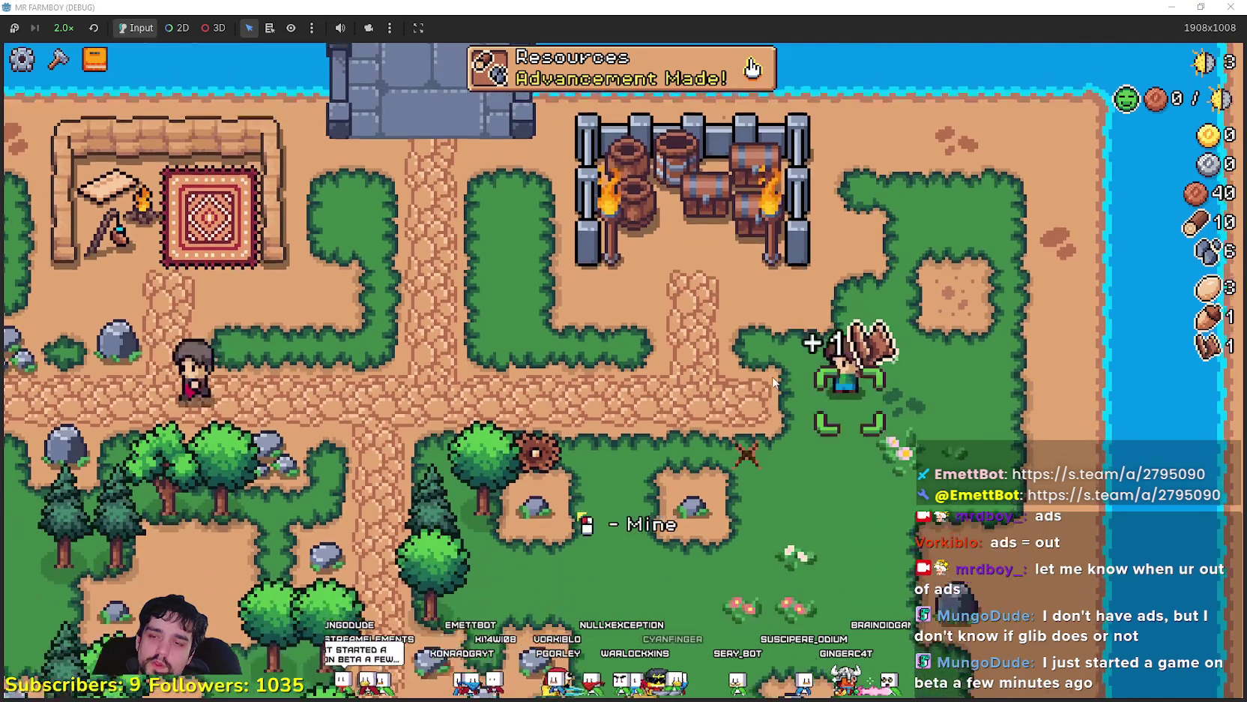
key(a)
key(a)
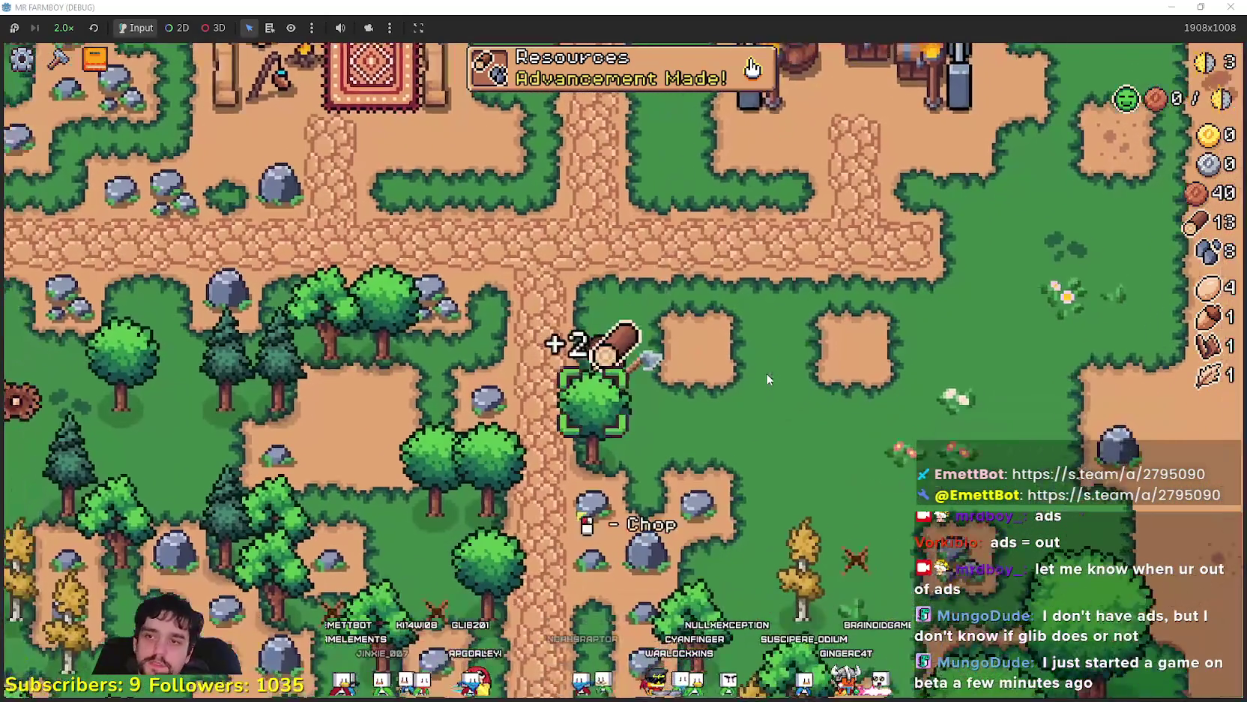
key(s)
key(a)
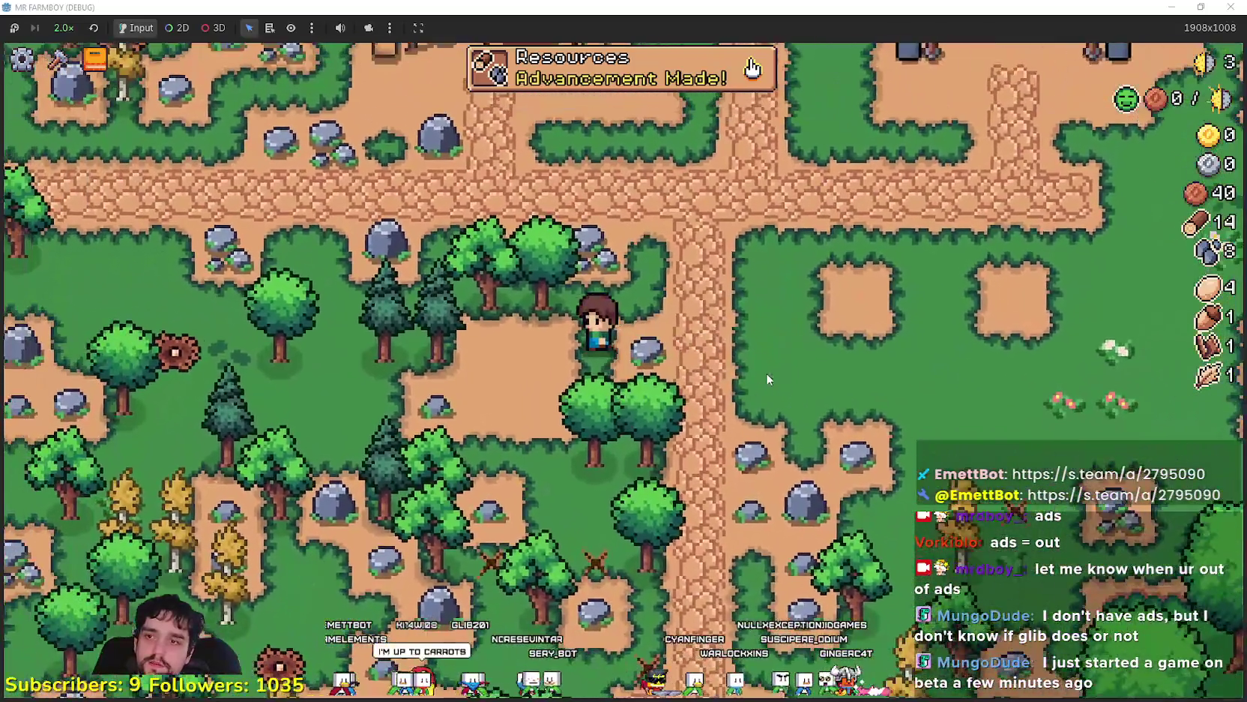
Cross the road mining rocks toward the river, reaching 16 wood and 17 stone
key(d)
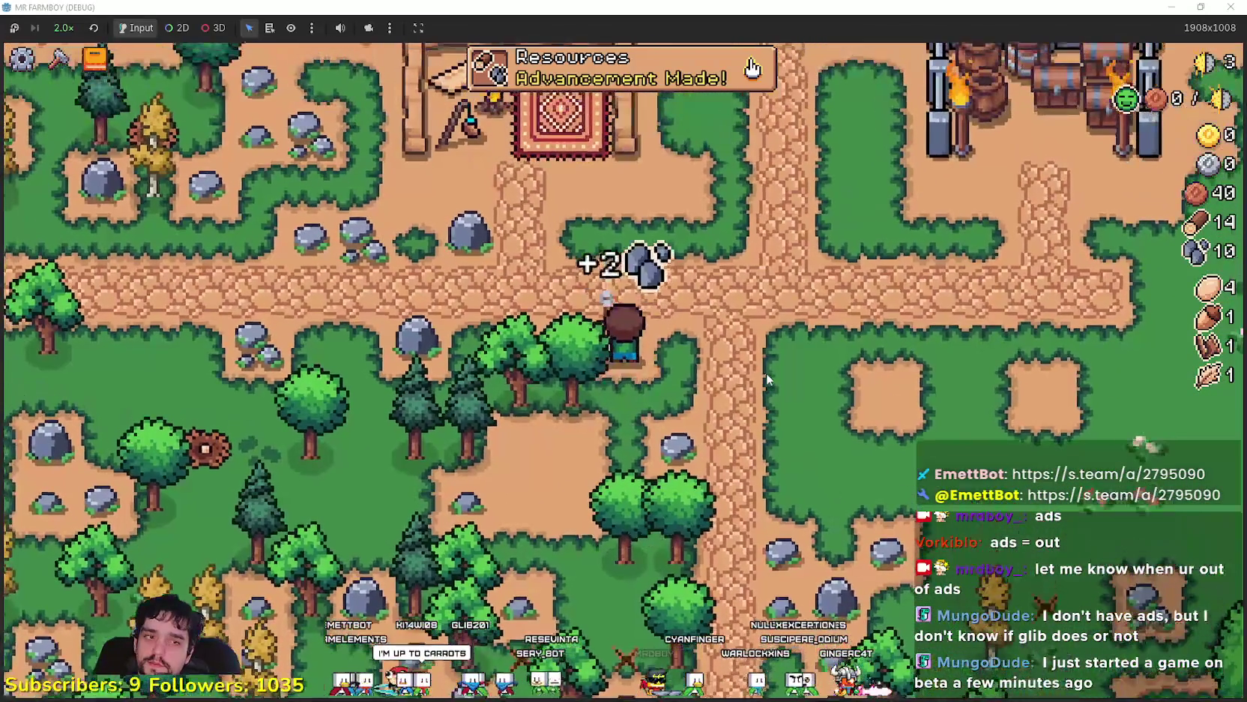
key(s)
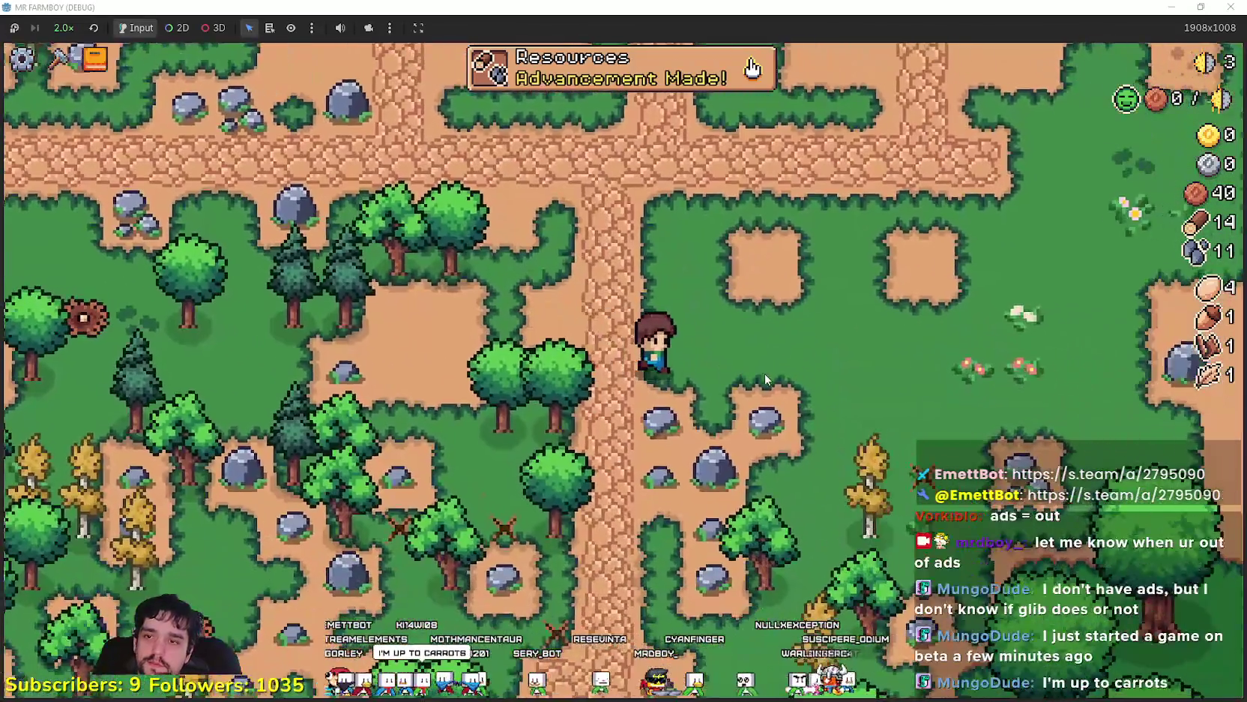
scroll(765, 373, down, 2)
key(d)
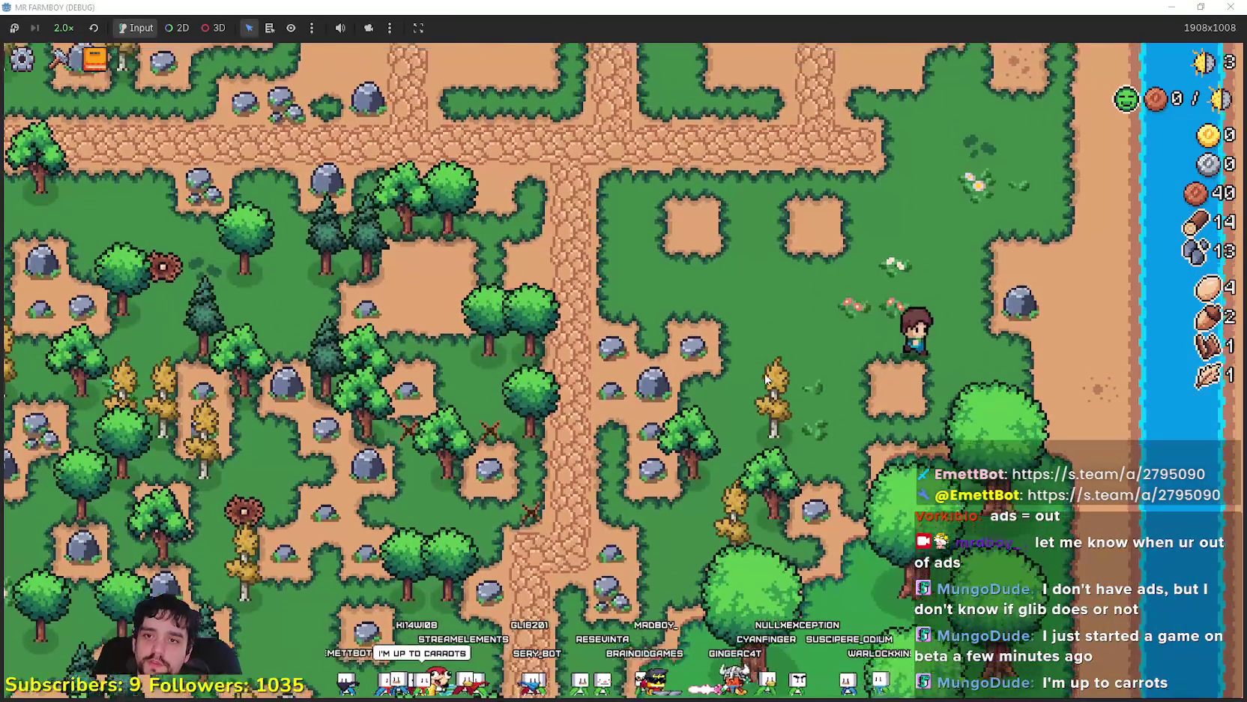
scroll(764, 373, up, 2)
key(a)
key(a)
key(w)
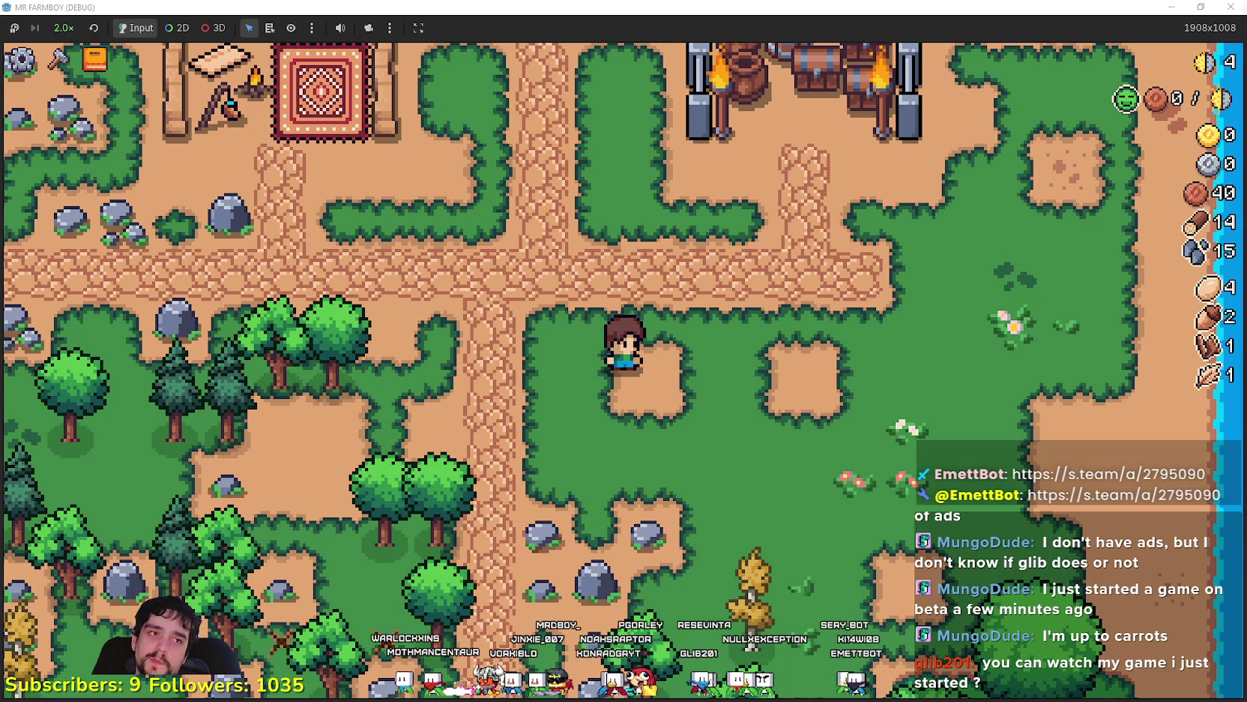
key(a)
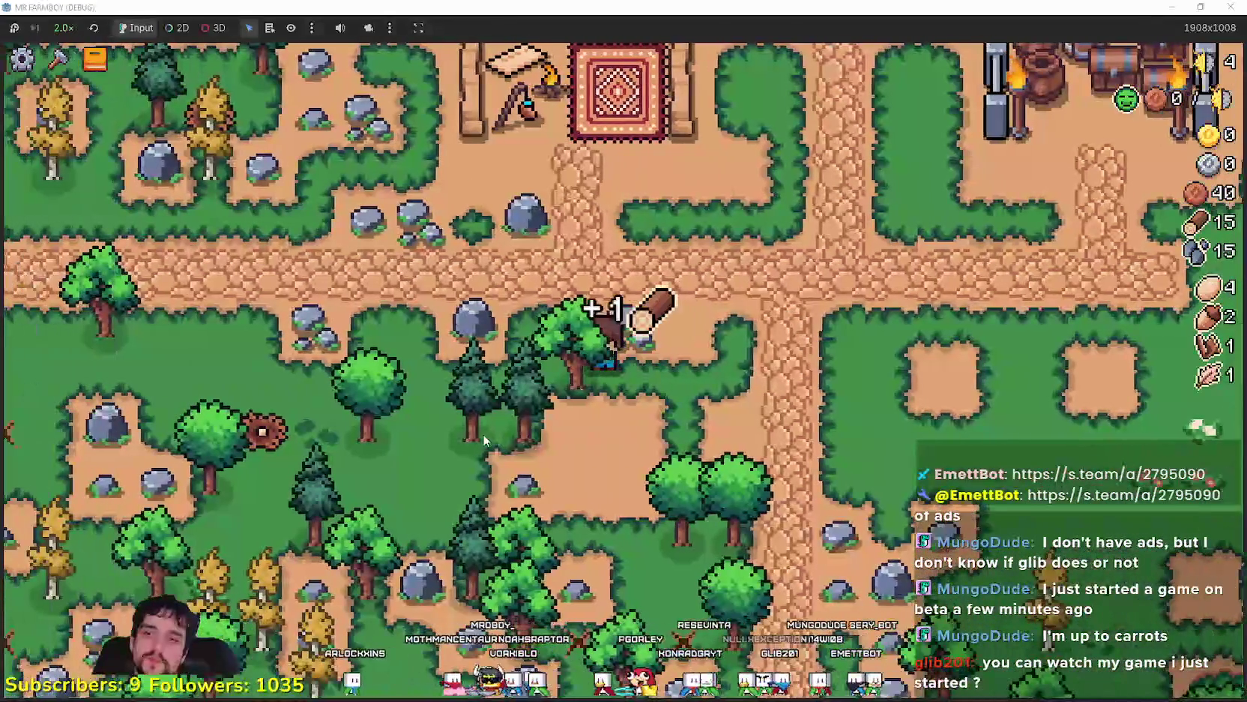
Mine rocks near the river, check the crafting panel, and start placing a Grass Tile
key(w)
key(d)
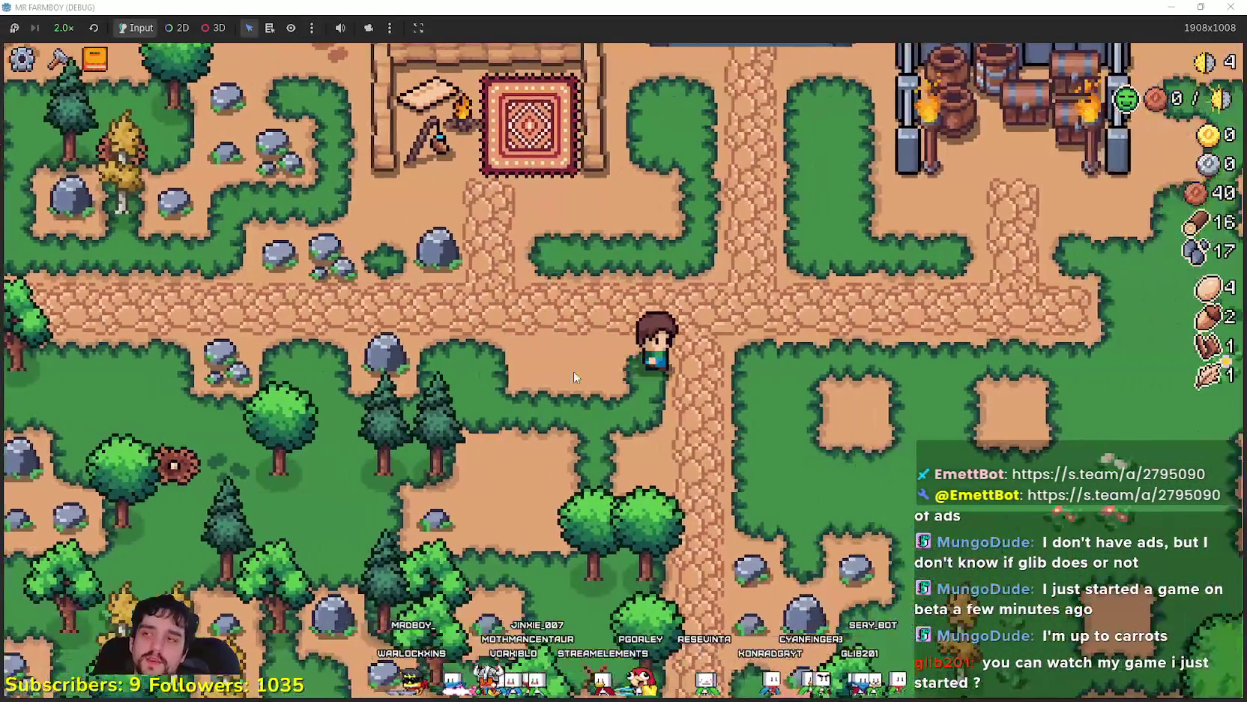
key(d)
key(c)
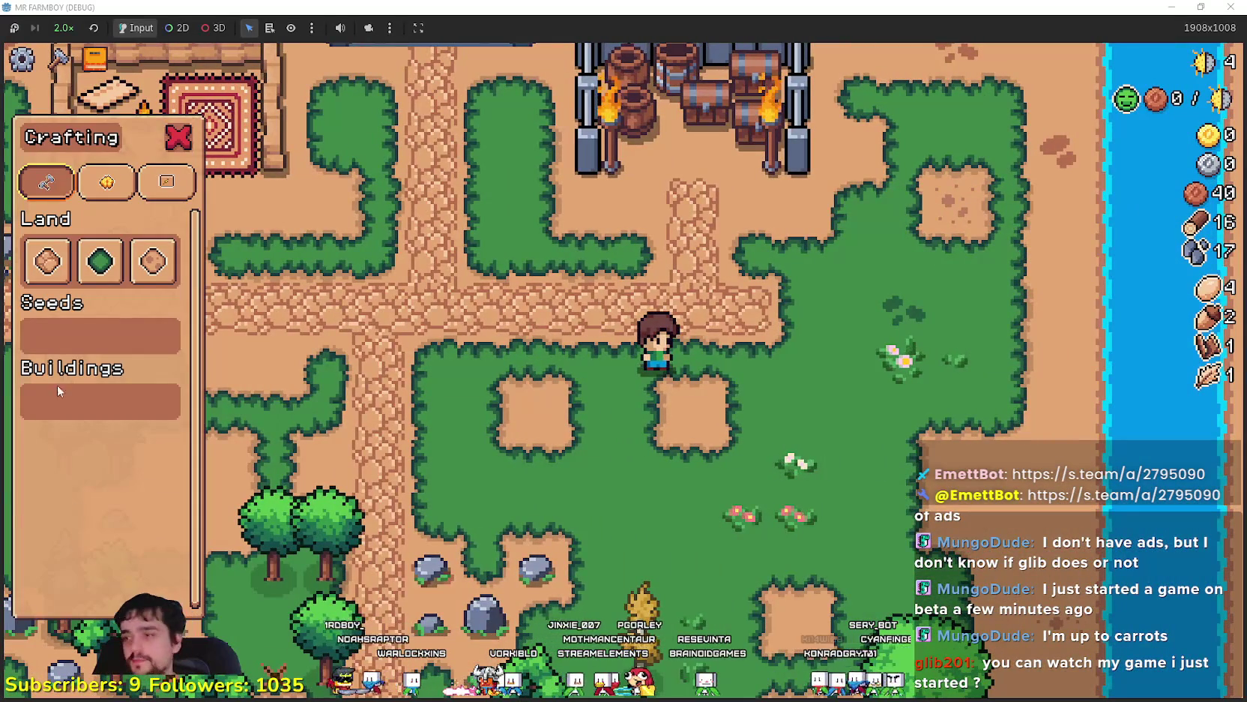
key(c)
key(s)
key(a)
key(s)
key(a)
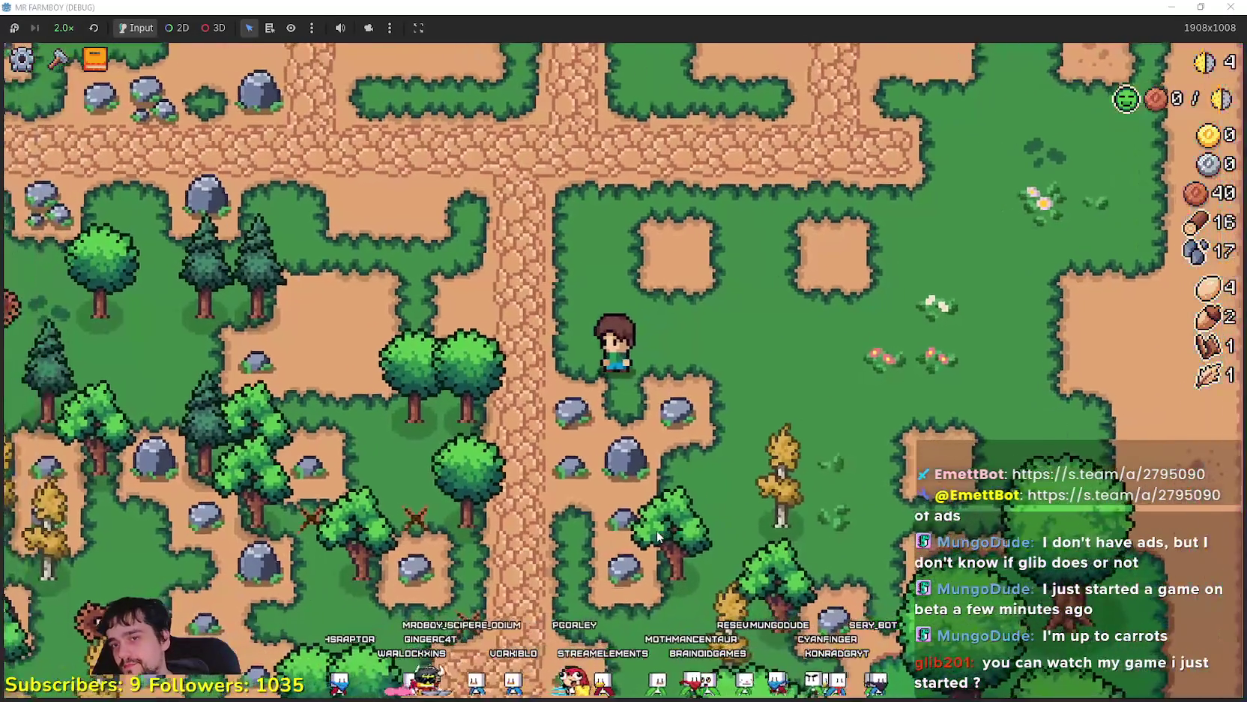
key(d)
key(w)
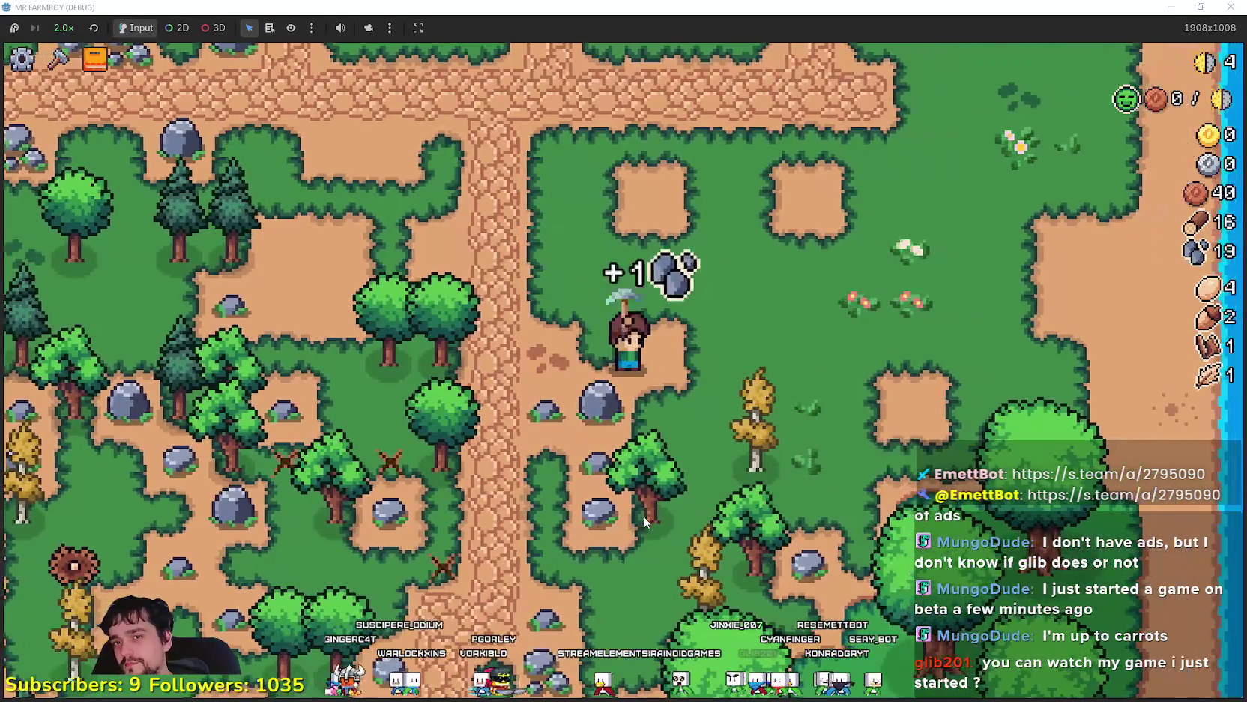
key(c)
click(113, 261)
Keep mining rocks and chopping the yellow and small trees for wood and stone
key(w)
key(a)
key(s)
key(a)
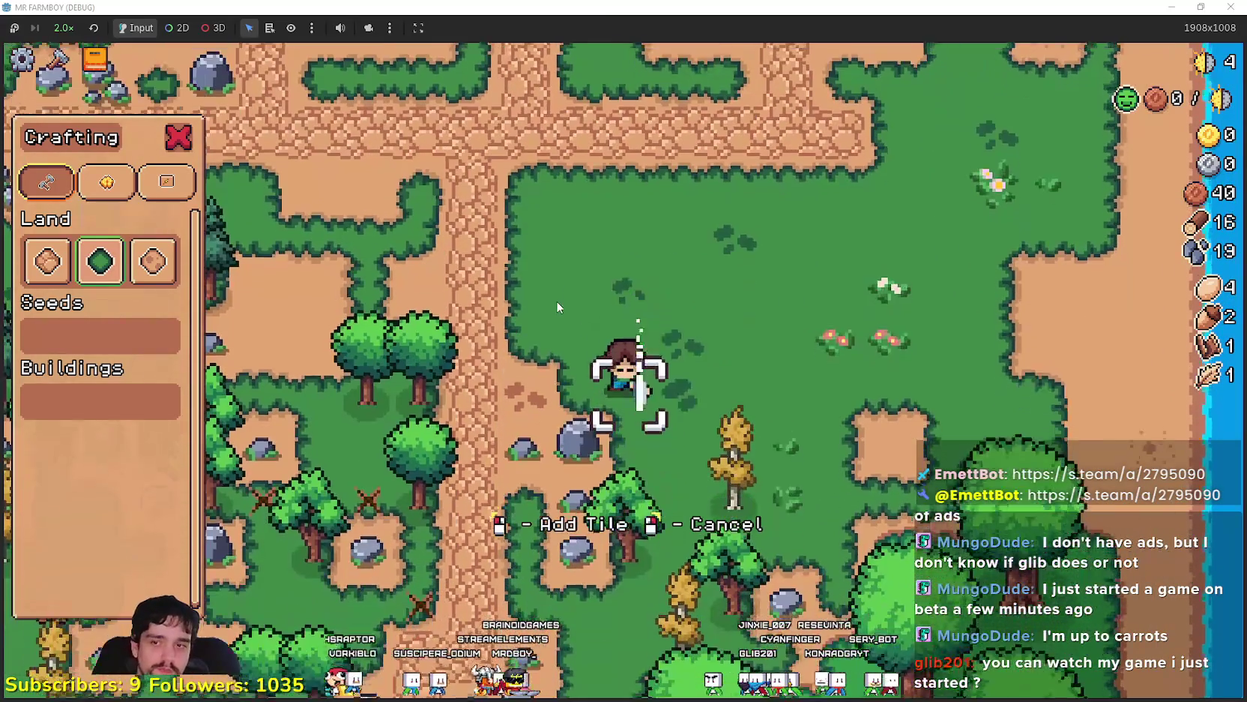
key(s)
key(d)
key(s)
key(d)
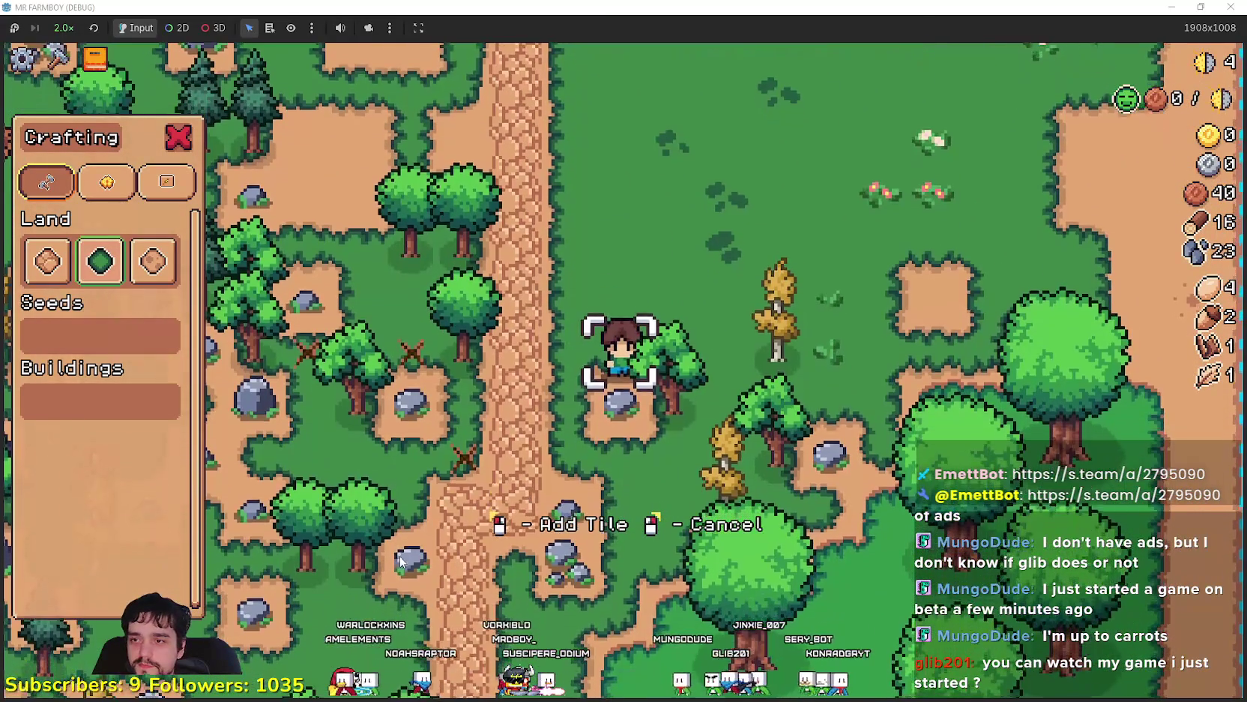
key(w)
key(d)
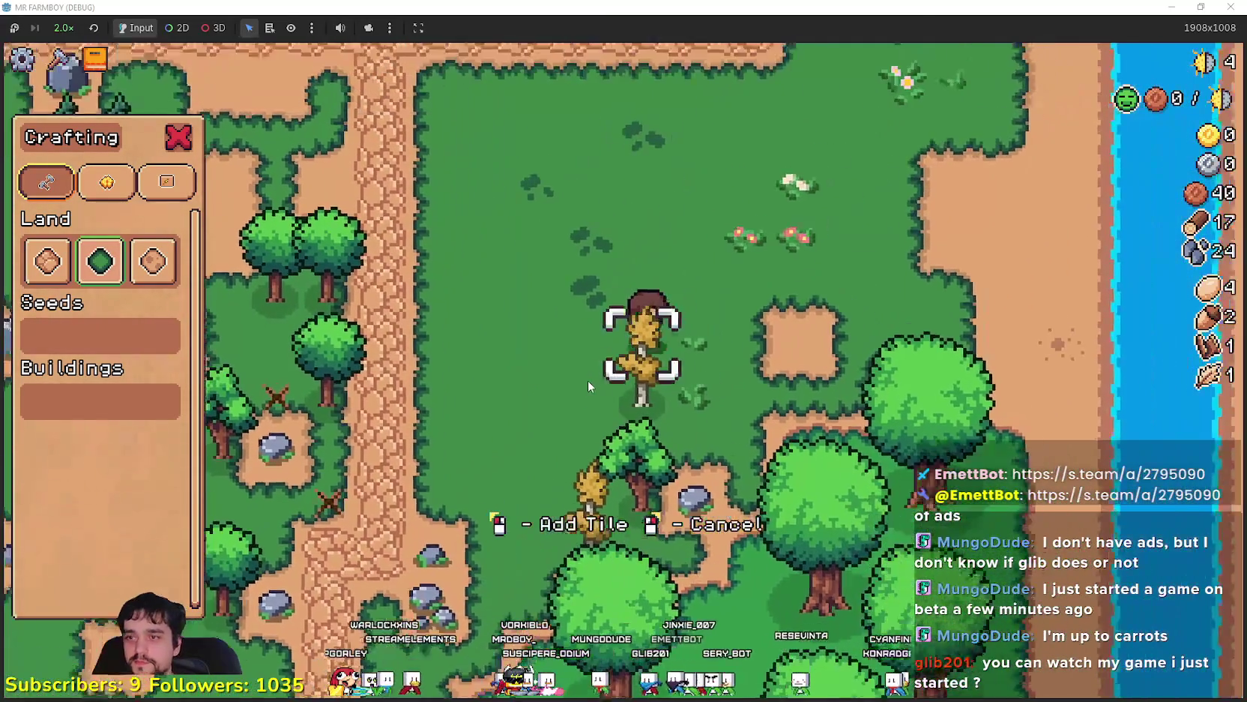
key(s)
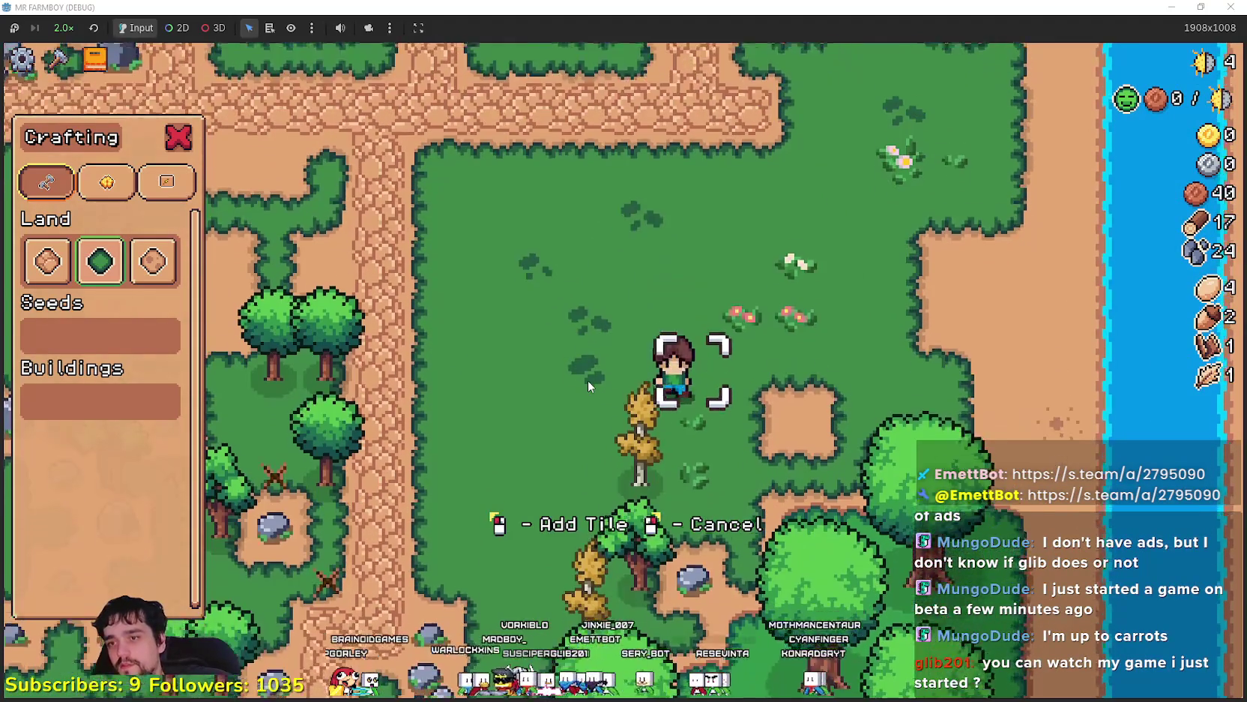
key(a)
key(s)
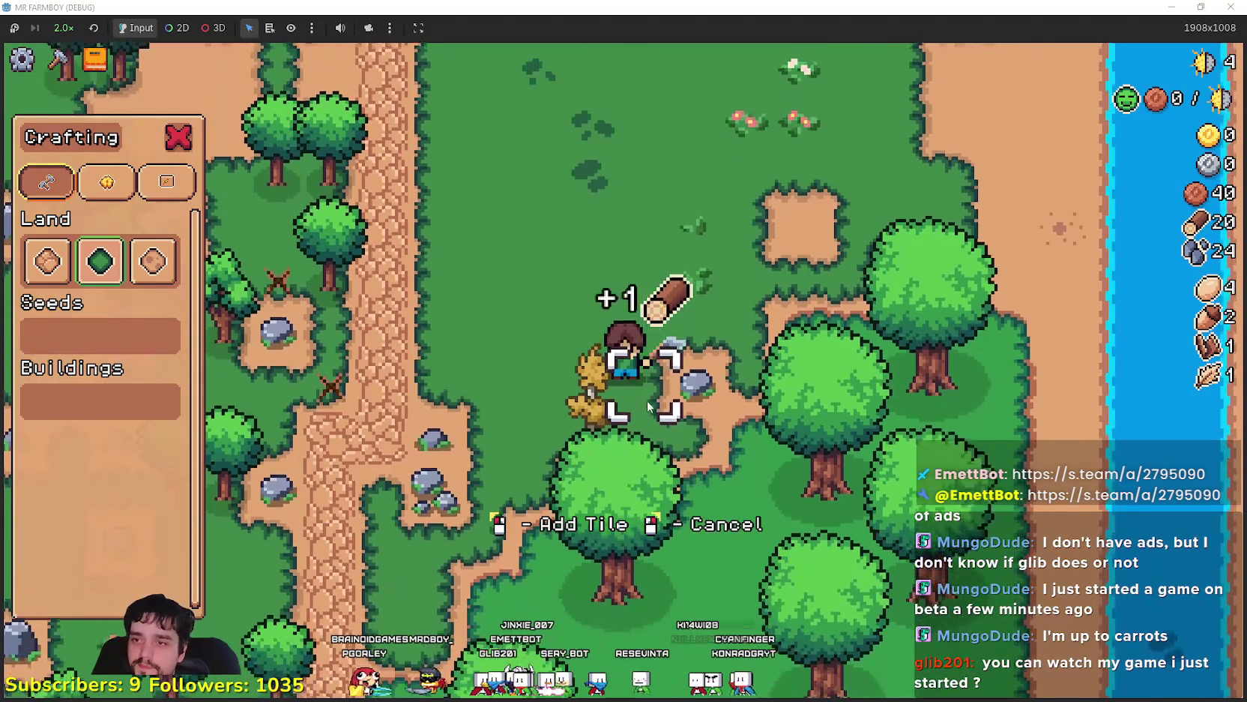
key(d)
Gather more wood and stone by the river bank and forest until Market unlocks at 20 each
key(s)
key(a)
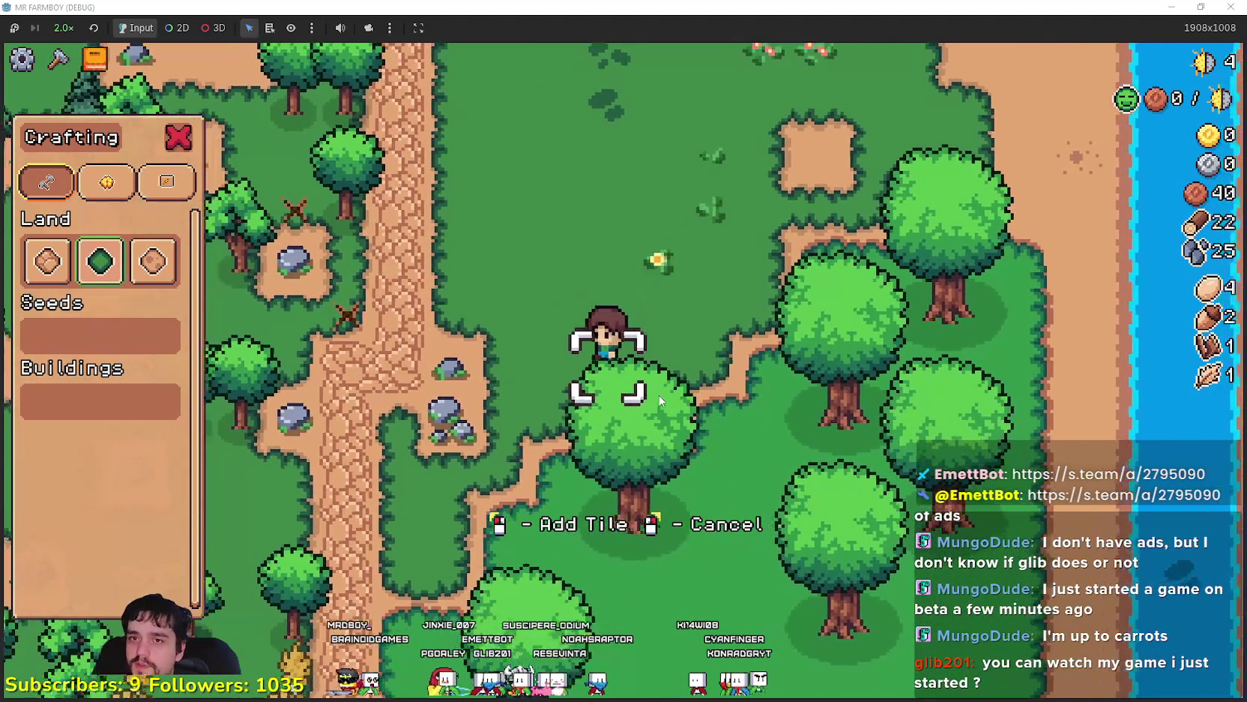
key(d)
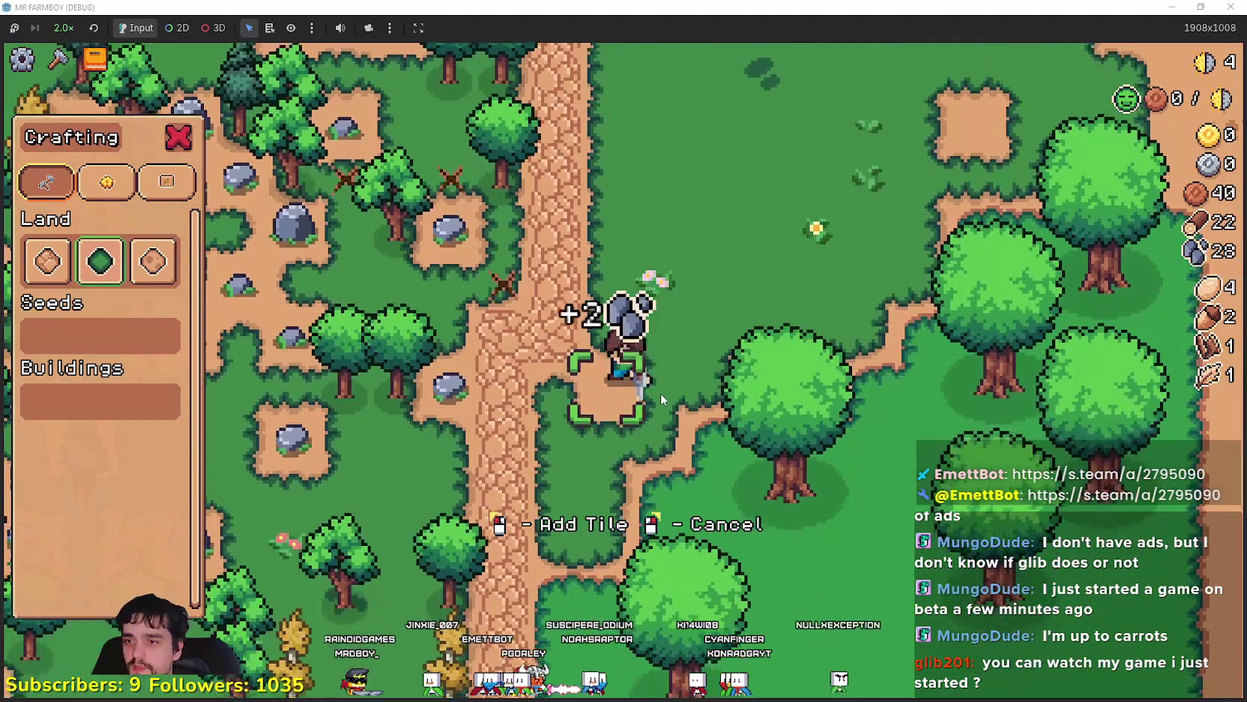
key(w)
key(d)
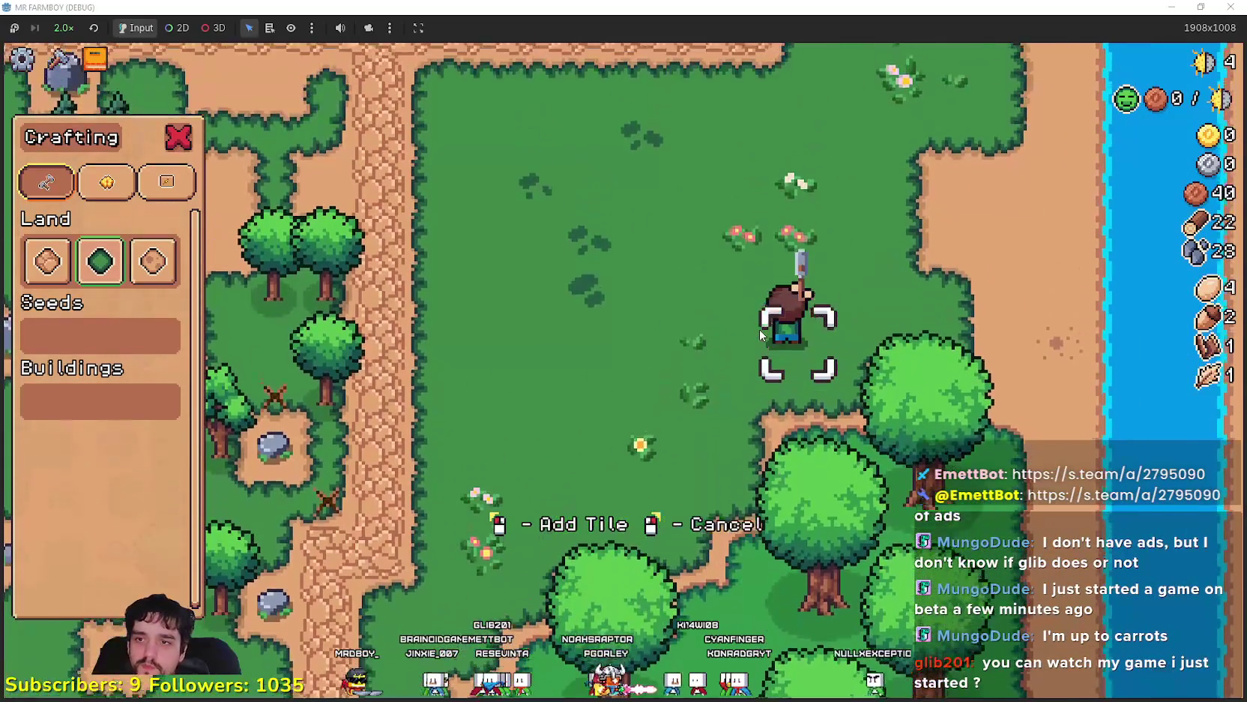
key(s)
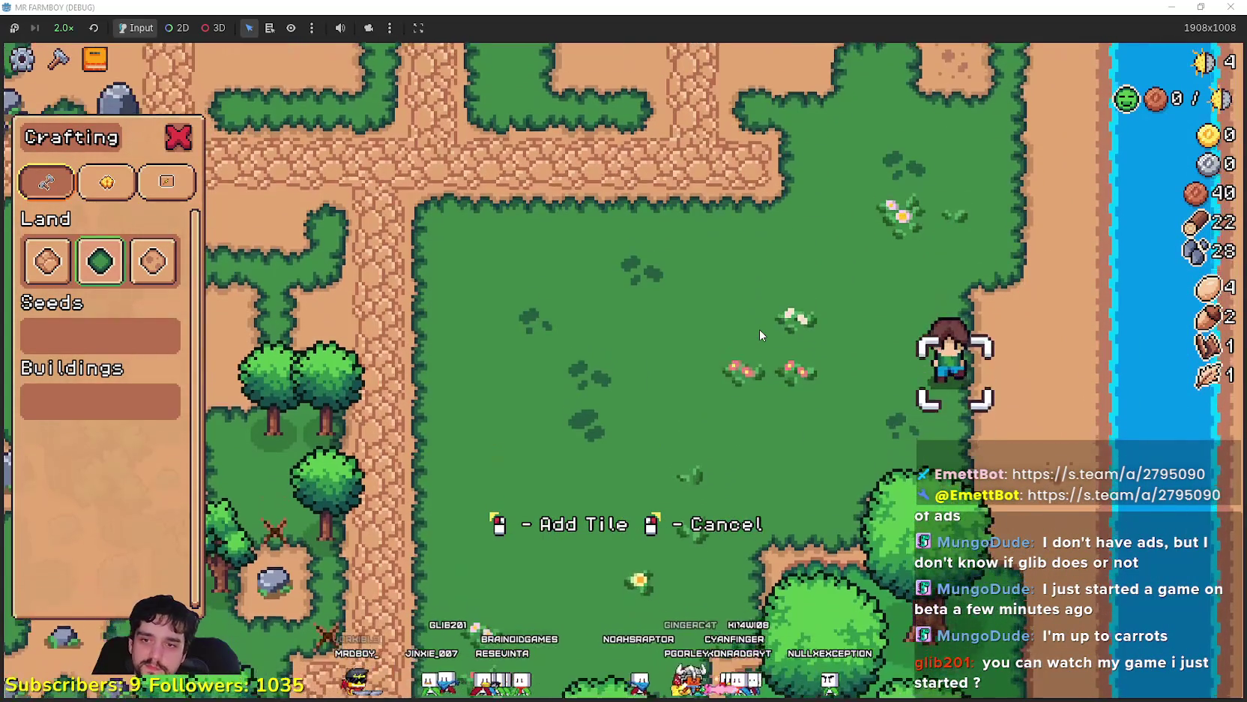
key(d)
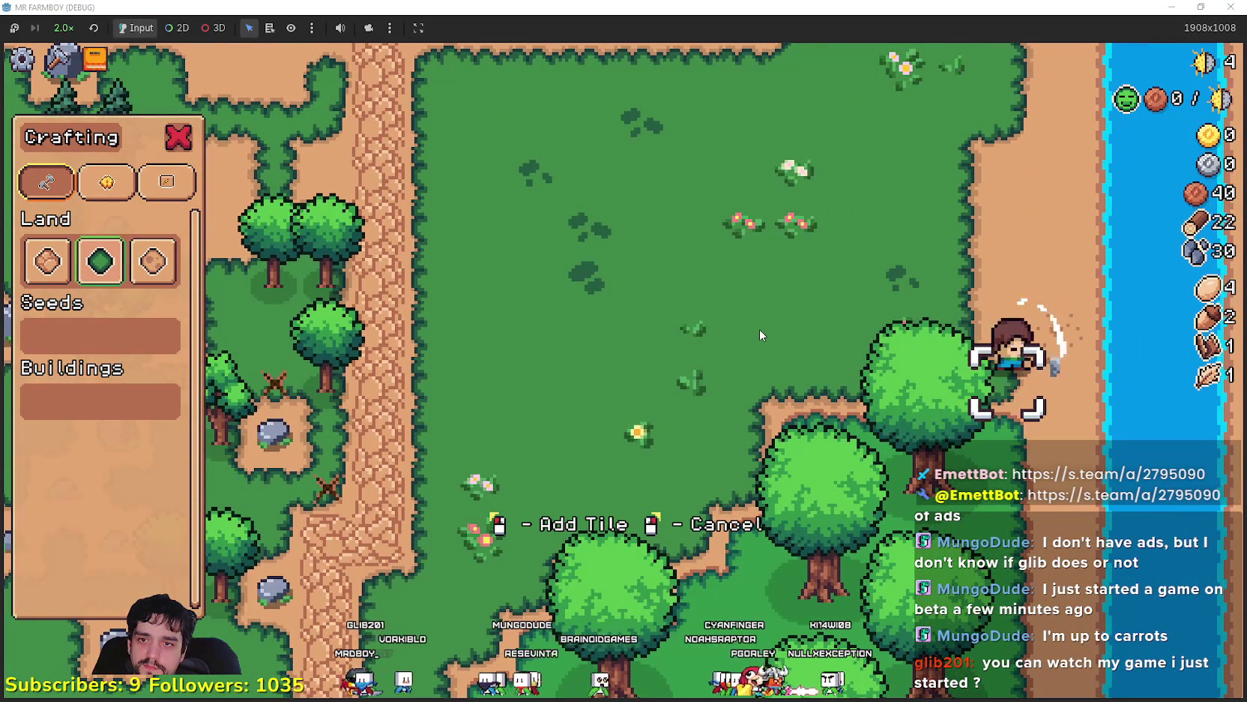
key(w)
key(w)
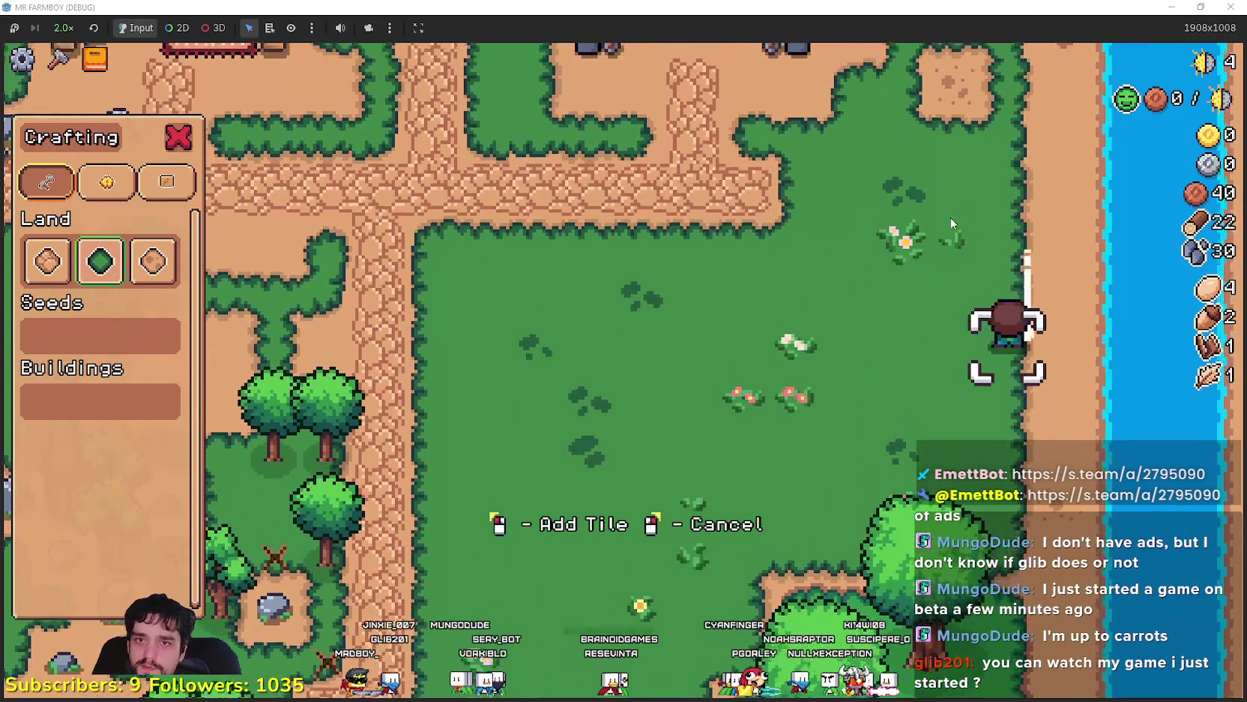
key(a)
key(a)
key(s)
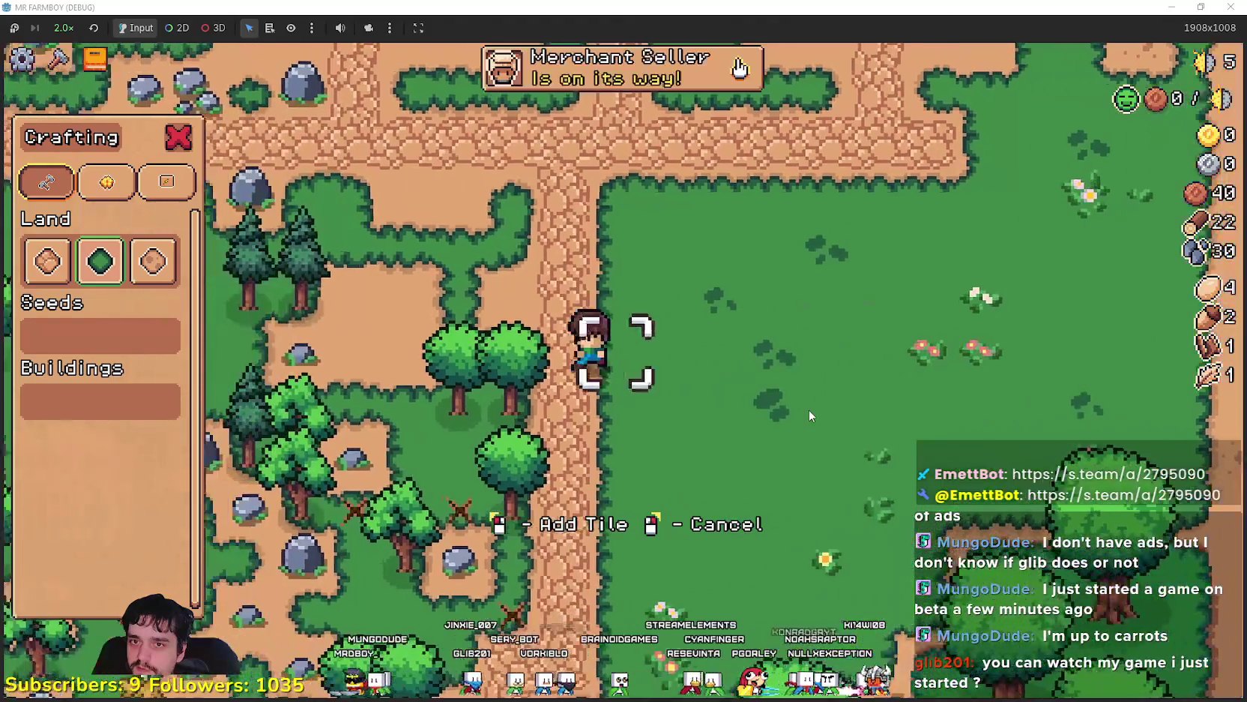
key(d)
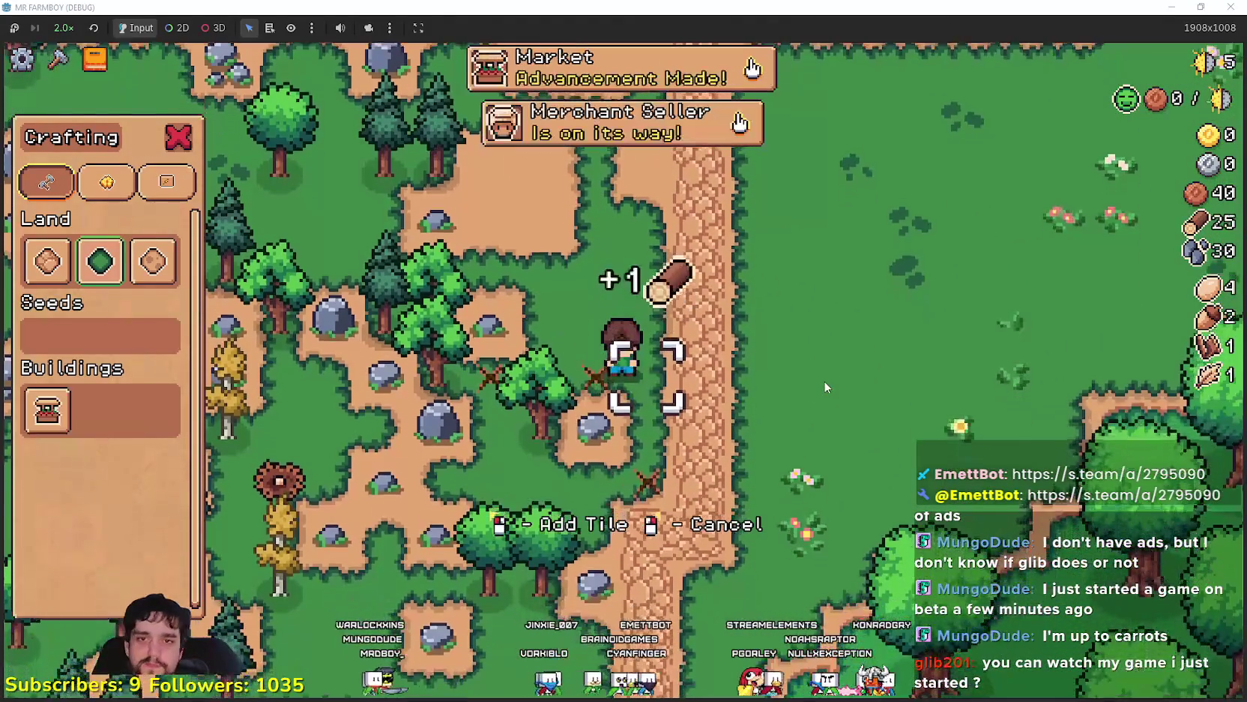
key(w)
key(Escape)
Build the Market beside the farmer from the crafting panel and pick a land tile
key(c)
key(d)
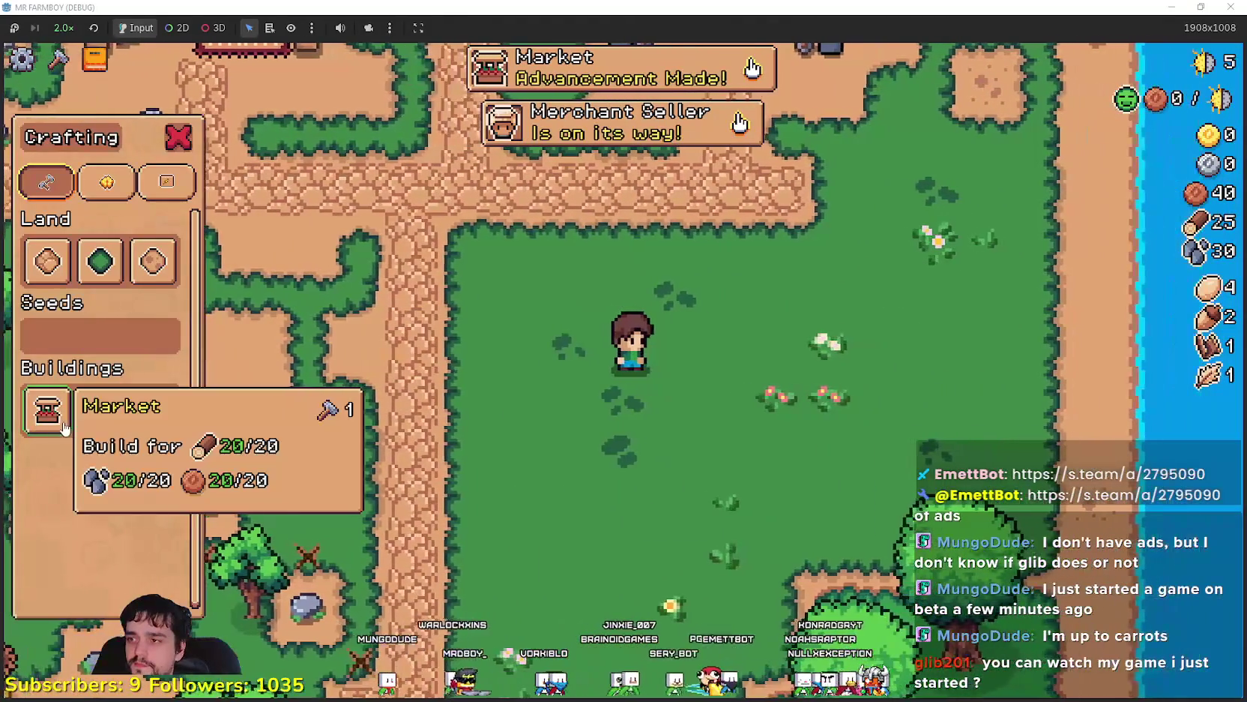
click(47, 410)
click(767, 396)
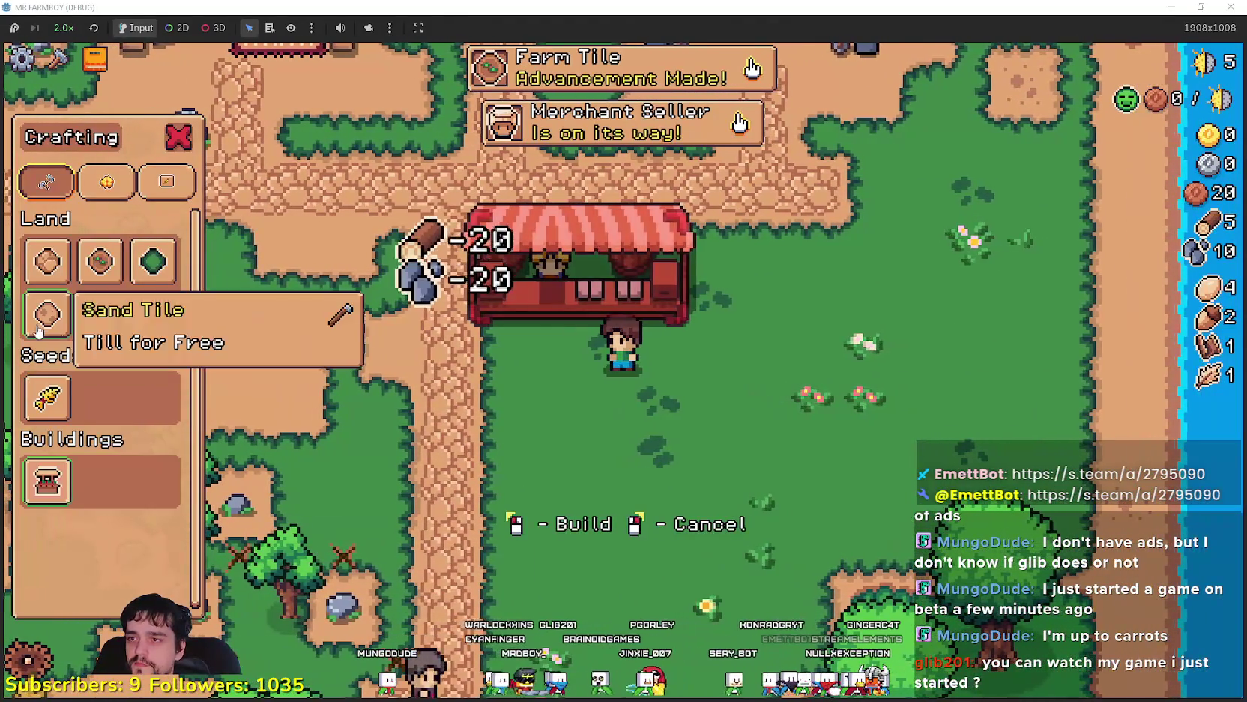
click(47, 261)
Walk to the new Market and sell inventory items there
key(a)
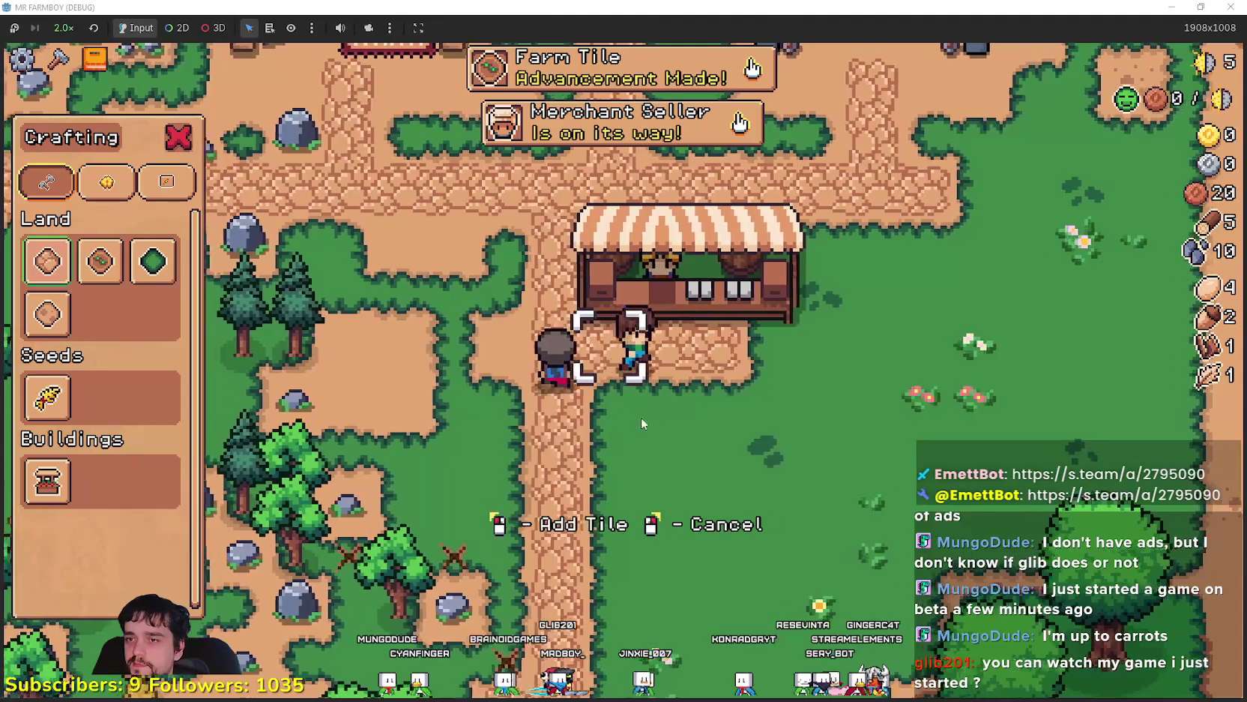
key(d)
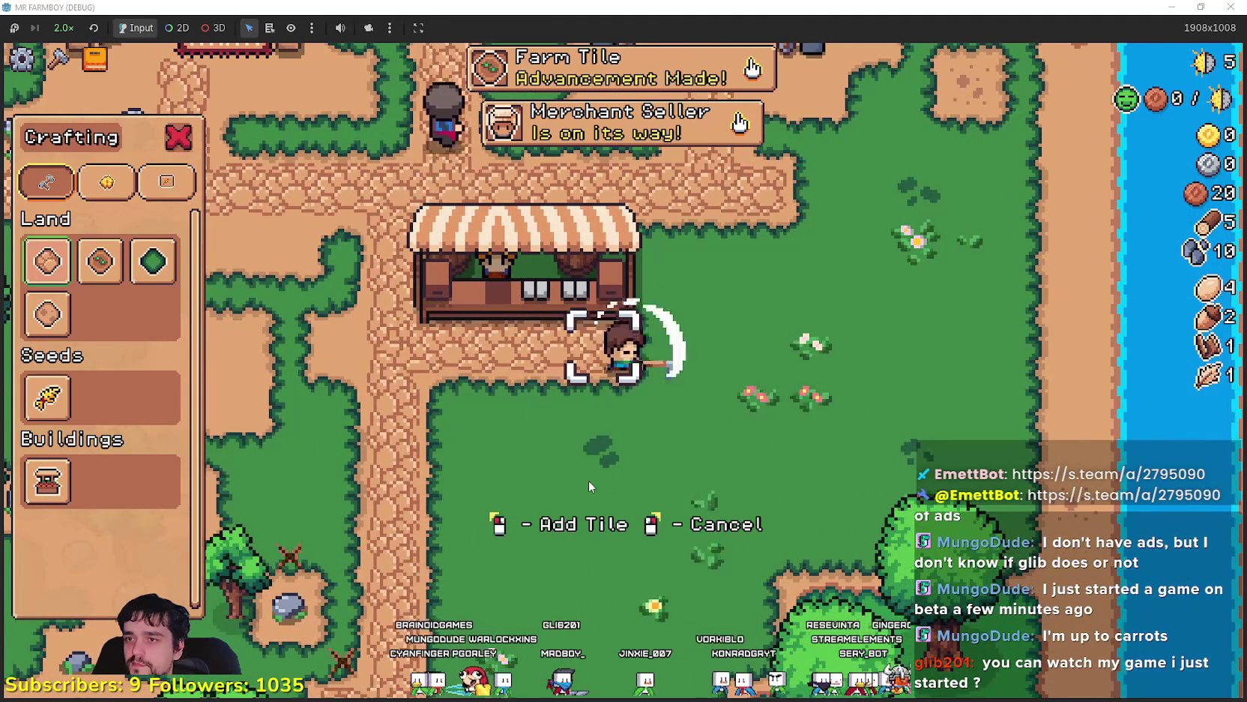
click(566, 290)
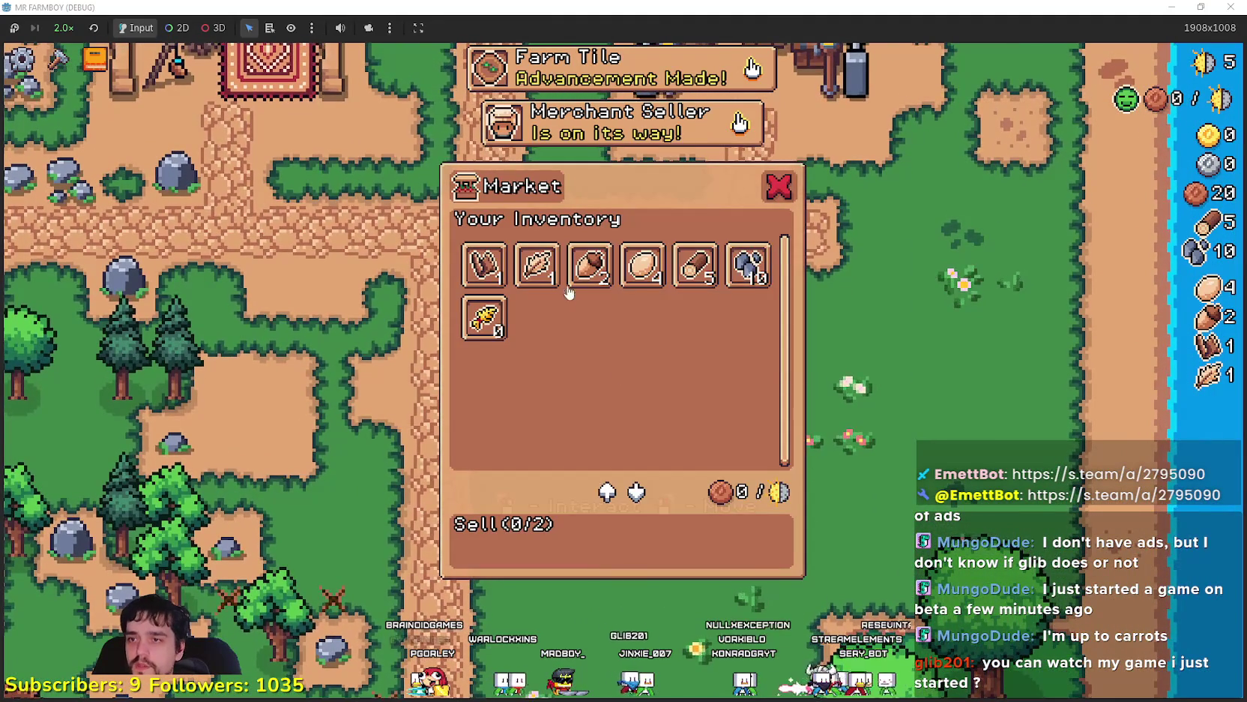
click(590, 264)
click(537, 264)
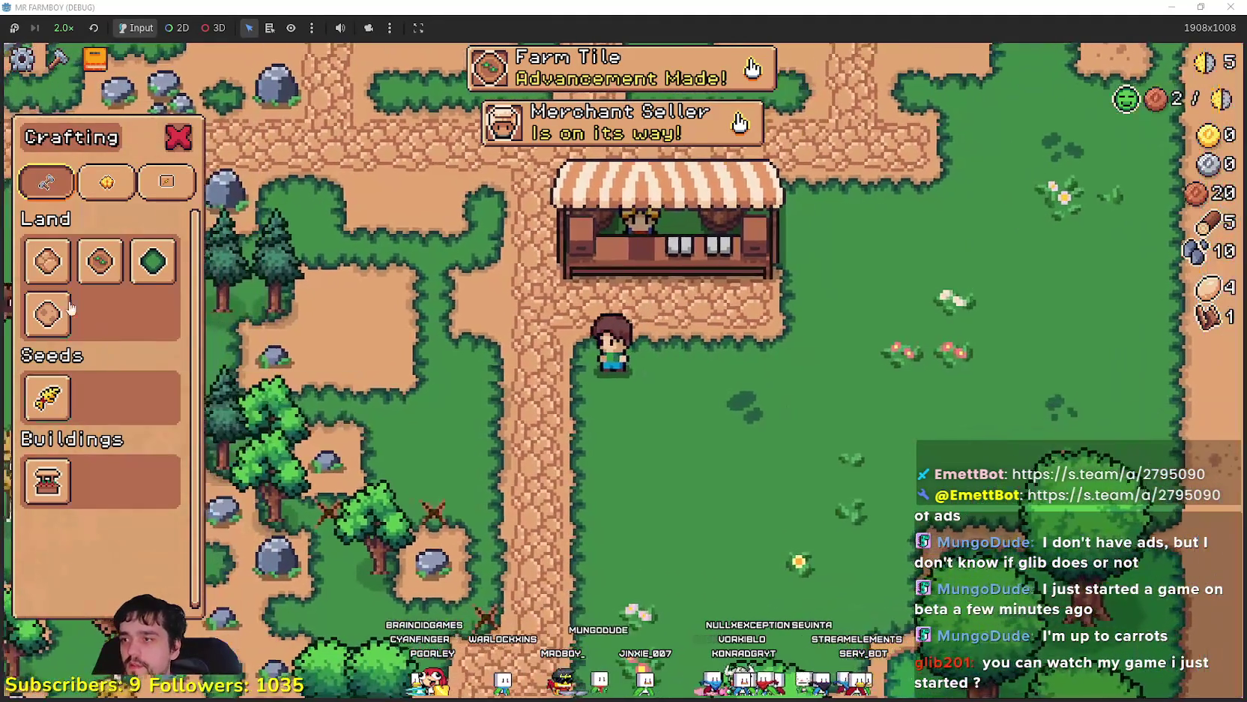
Till a plot of farm tiles with the Farm Tile while walking
click(100, 261)
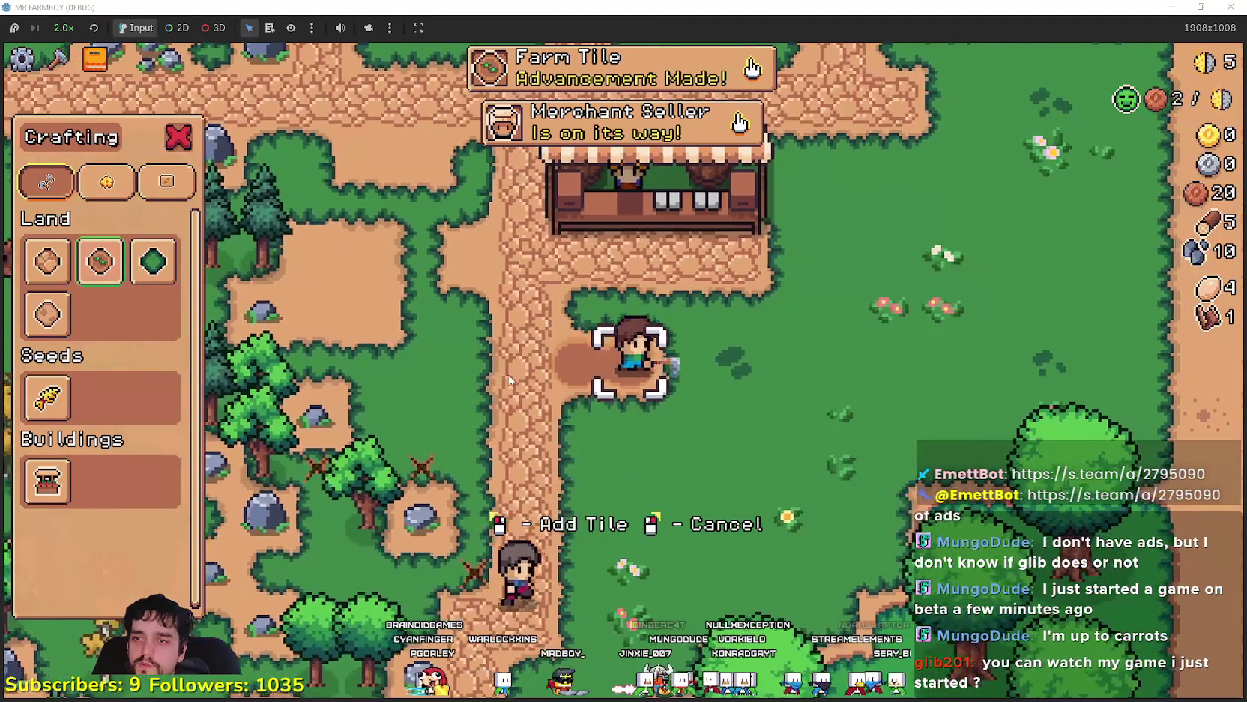
key(s)
key(d)
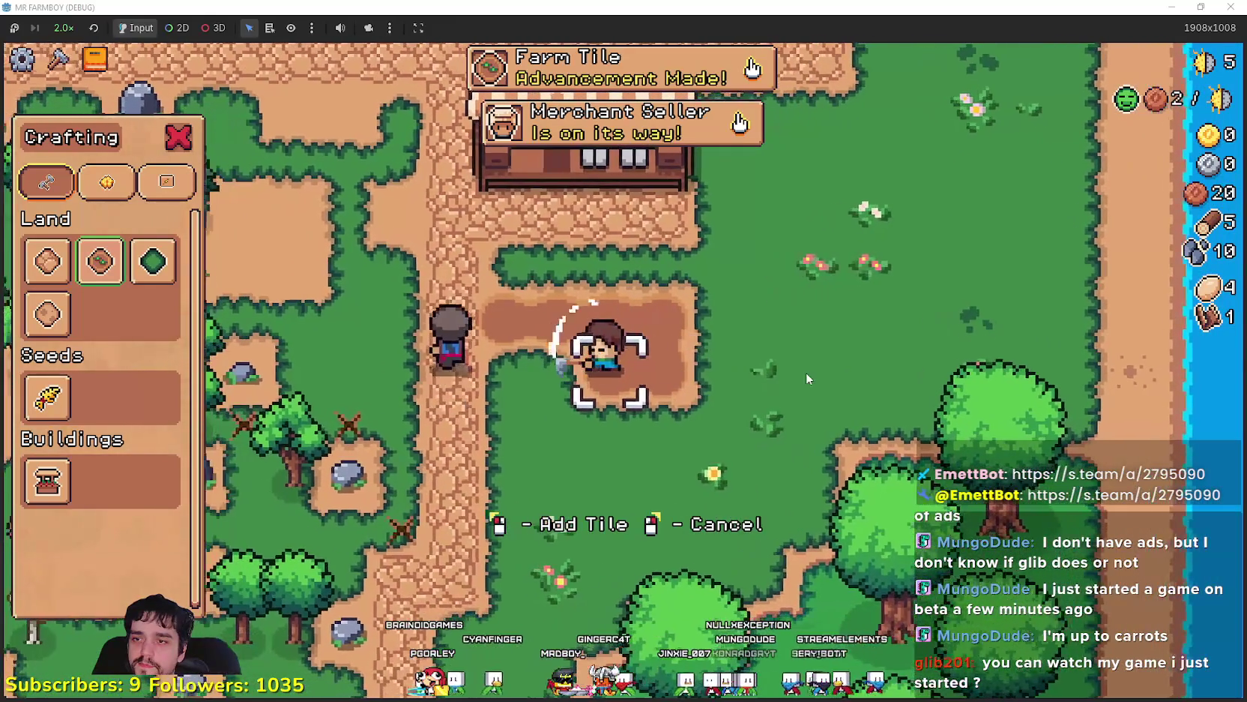
key(a)
key(s)
key(d)
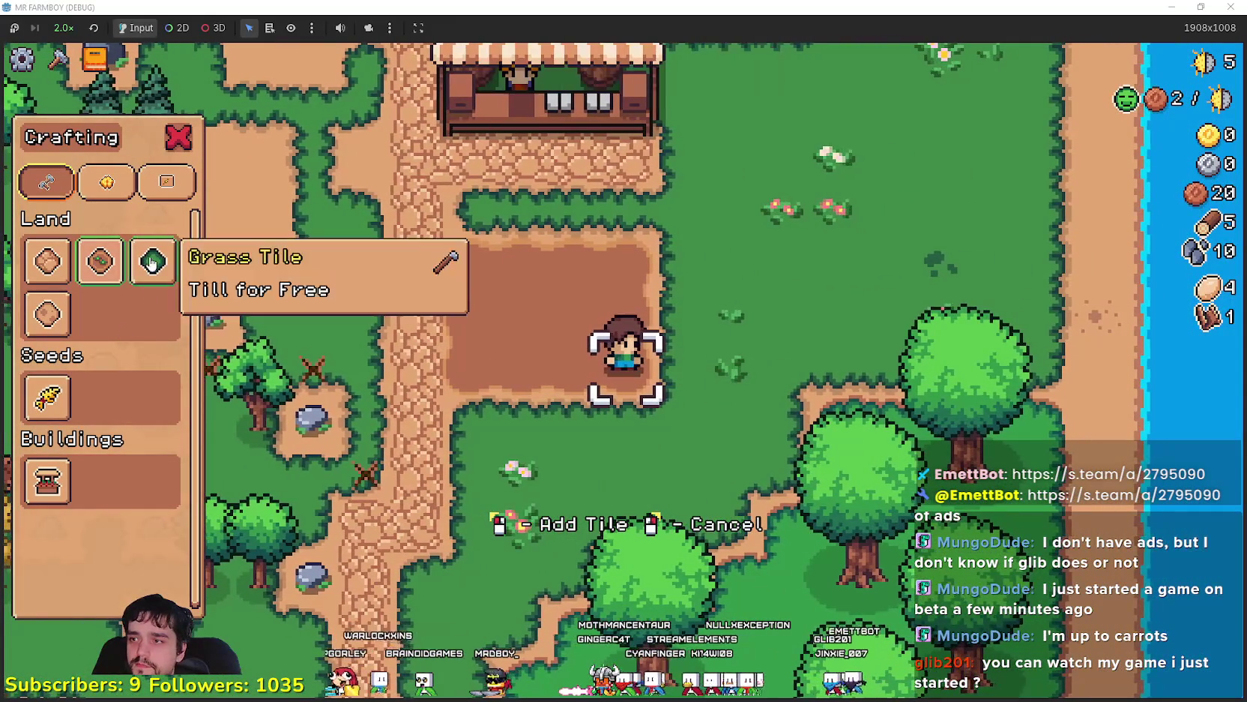
Plant and water wheat seeds along the top row of the tilled plot
click(32, 401)
key(w)
click(758, 382)
click(758, 382)
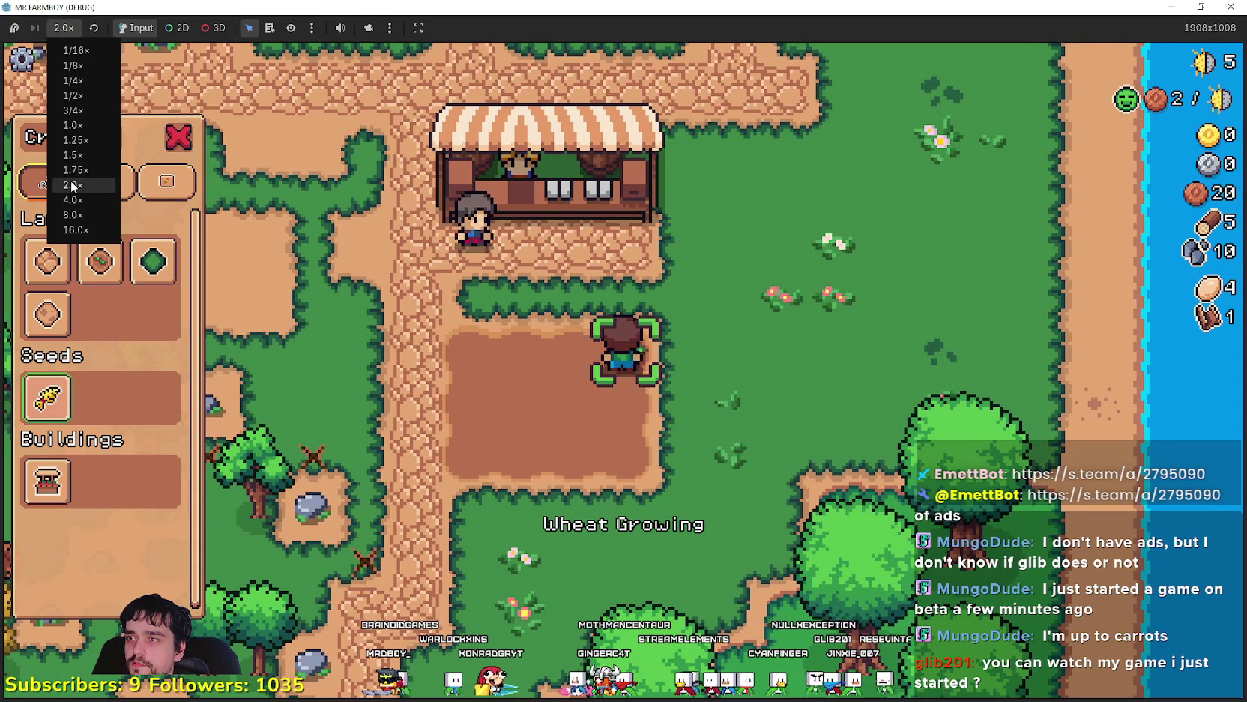
key(a)
click(806, 355)
click(807, 355)
click(807, 355)
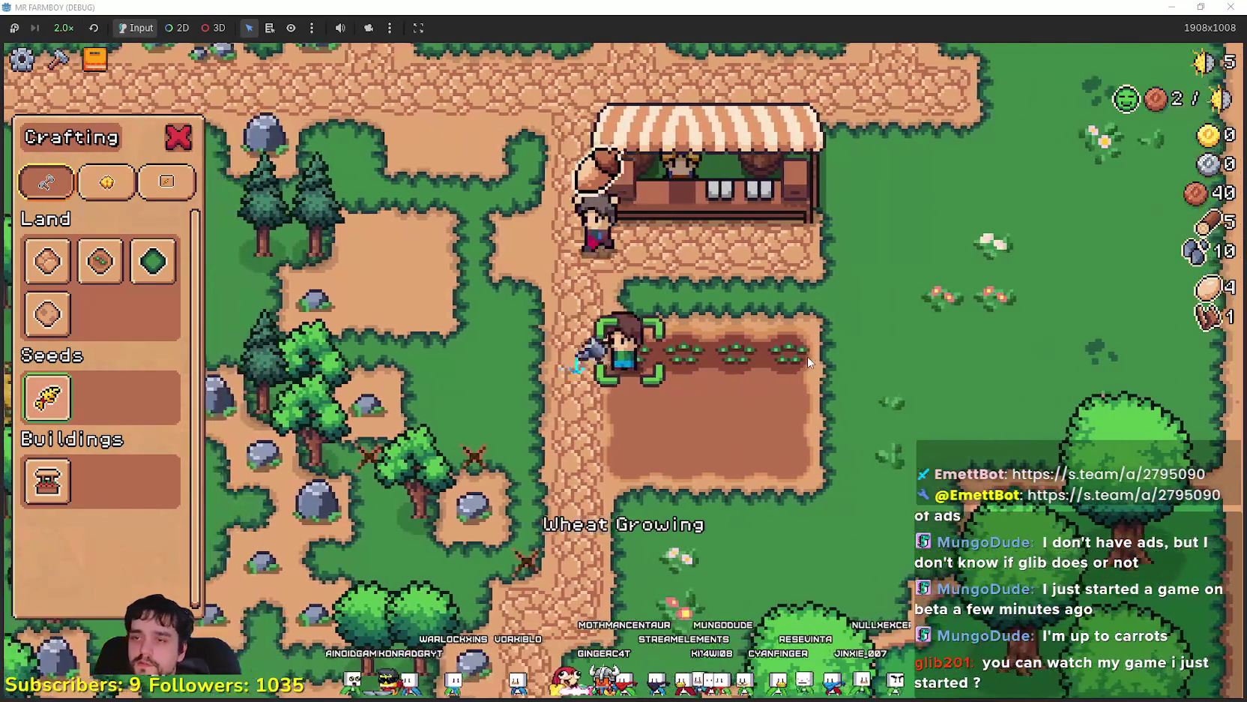
Plant wheat across the second and bottom rows of the plot
key(s)
key(d)
click(637, 386)
click(668, 389)
click(697, 394)
key(s)
click(734, 402)
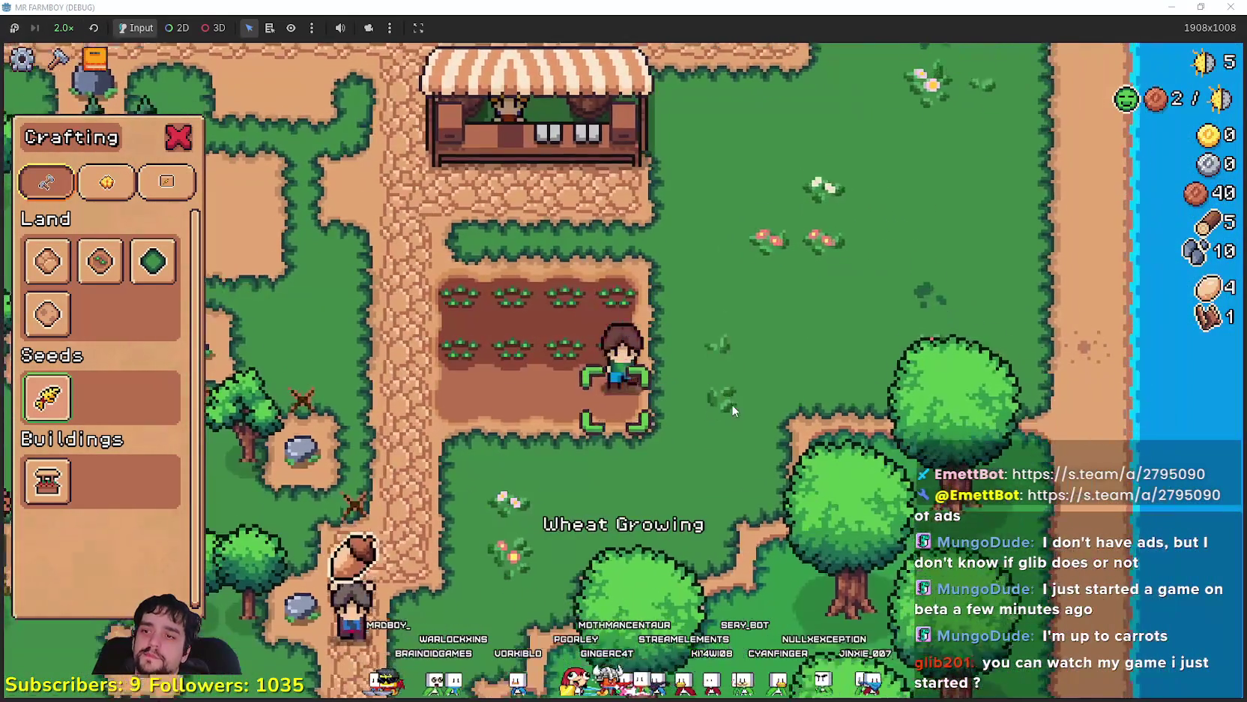
key(a)
click(734, 404)
click(733, 403)
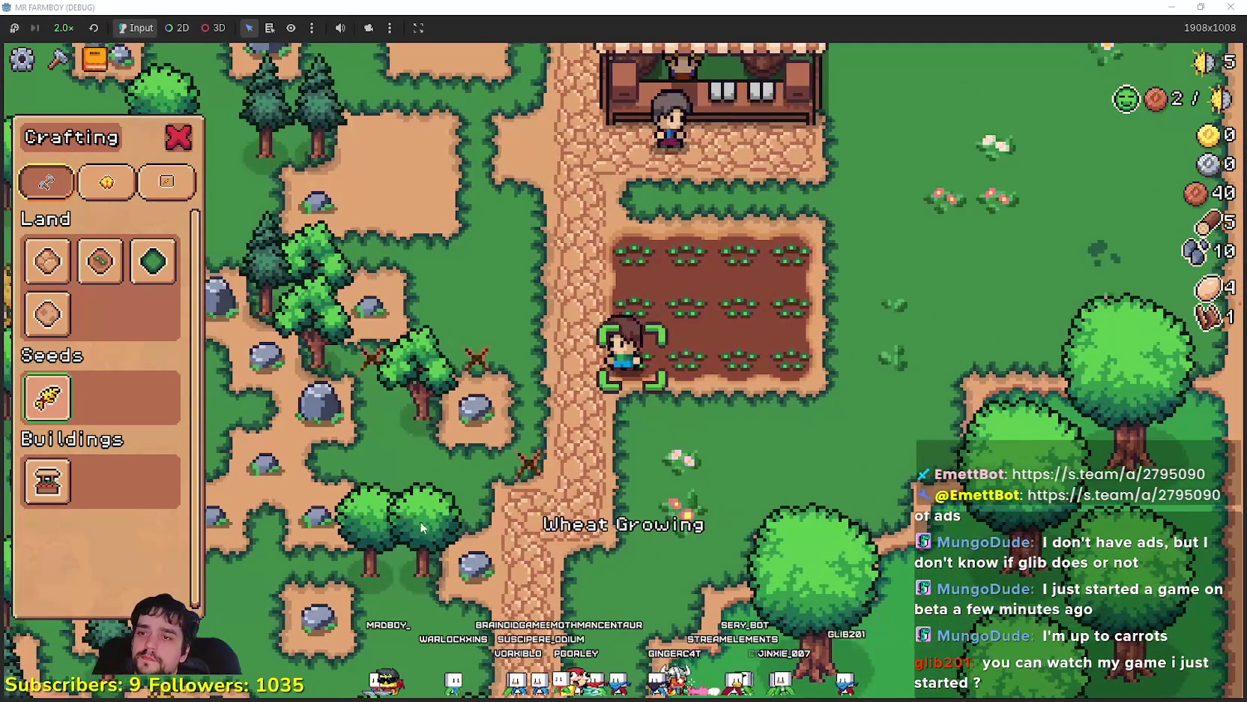
Till more farm tiles below and beside the crop plot to enlarge it
click(171, 290)
key(s)
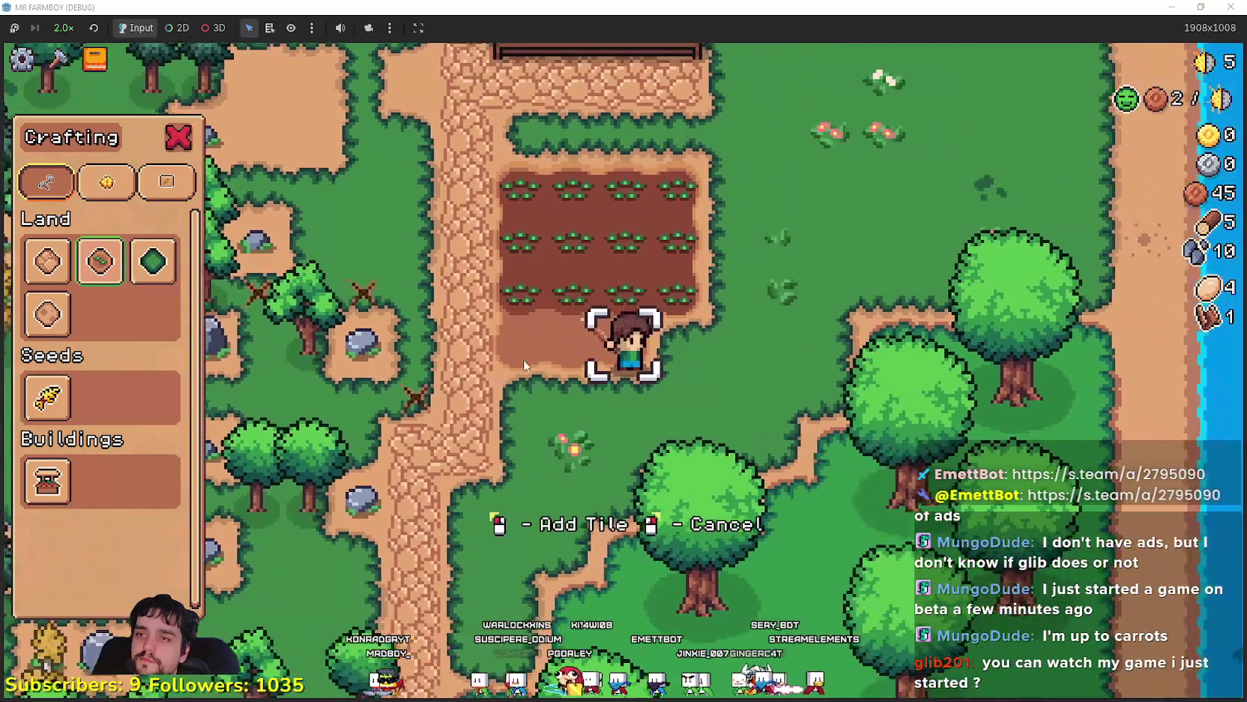
click(523, 358)
key(d)
key(d)
key(w)
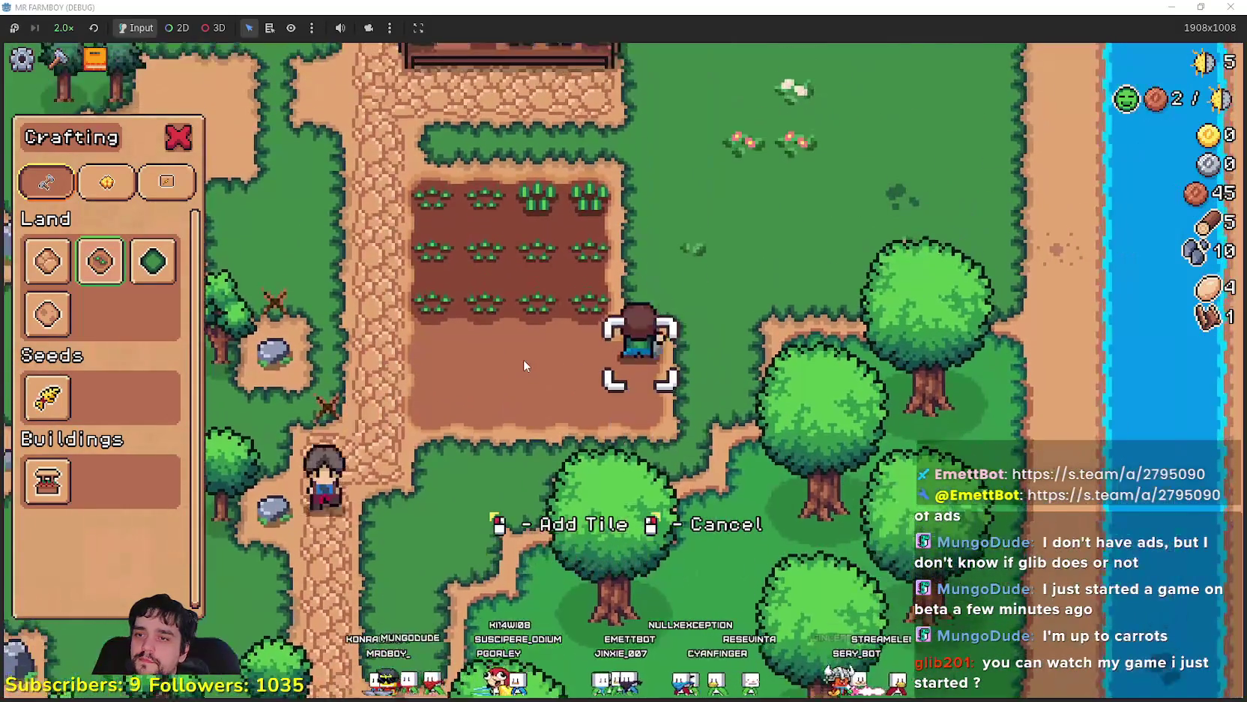
click(523, 359)
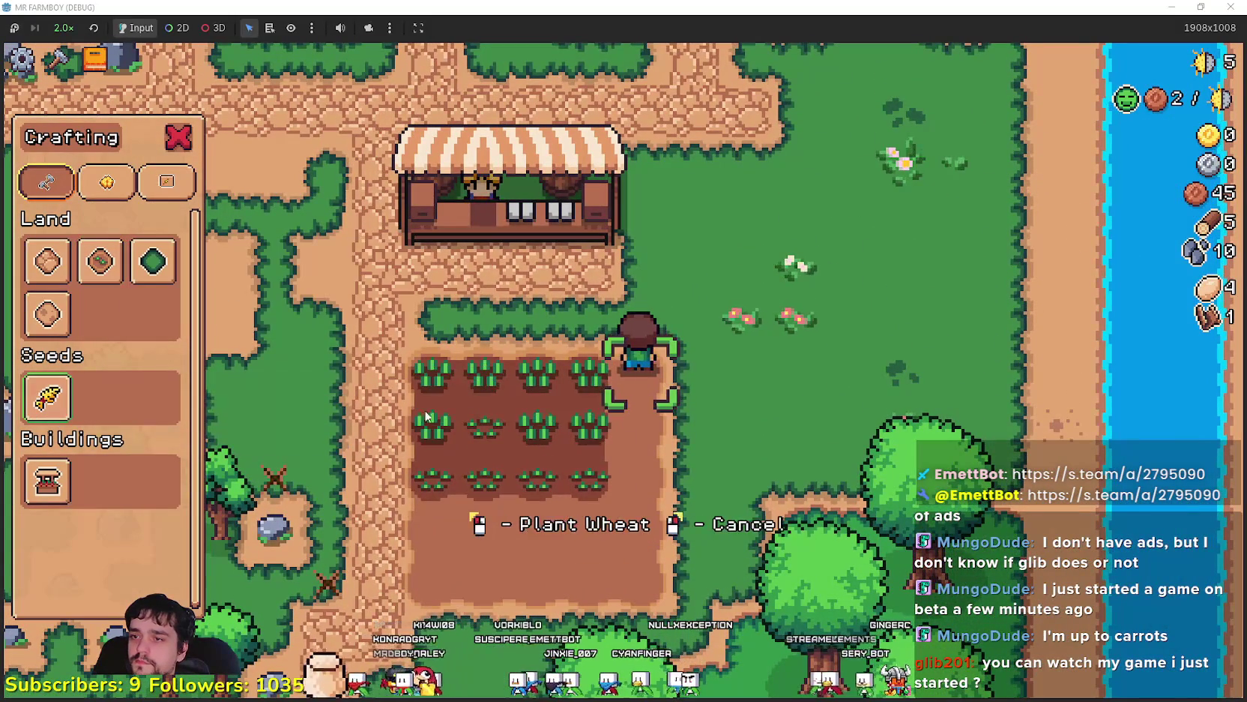
Sell the egg stack through the Market's Sell slot
key(s)
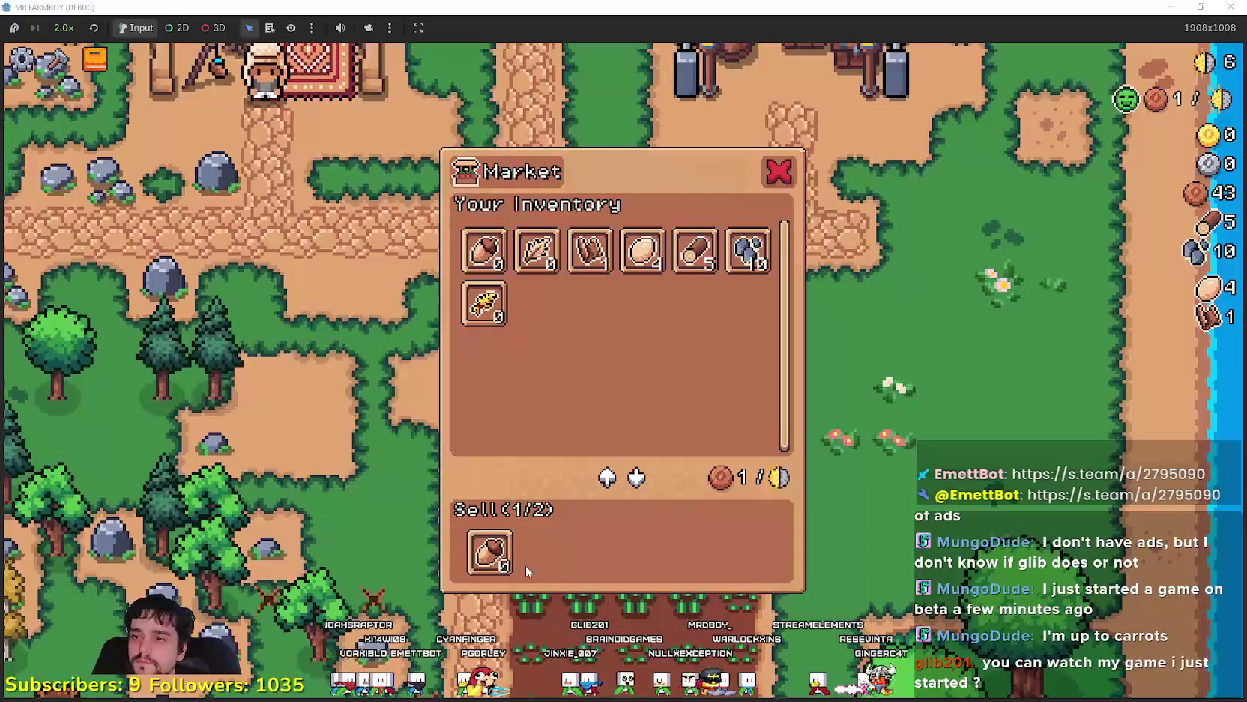
mouse_move(750, 277)
click(643, 264)
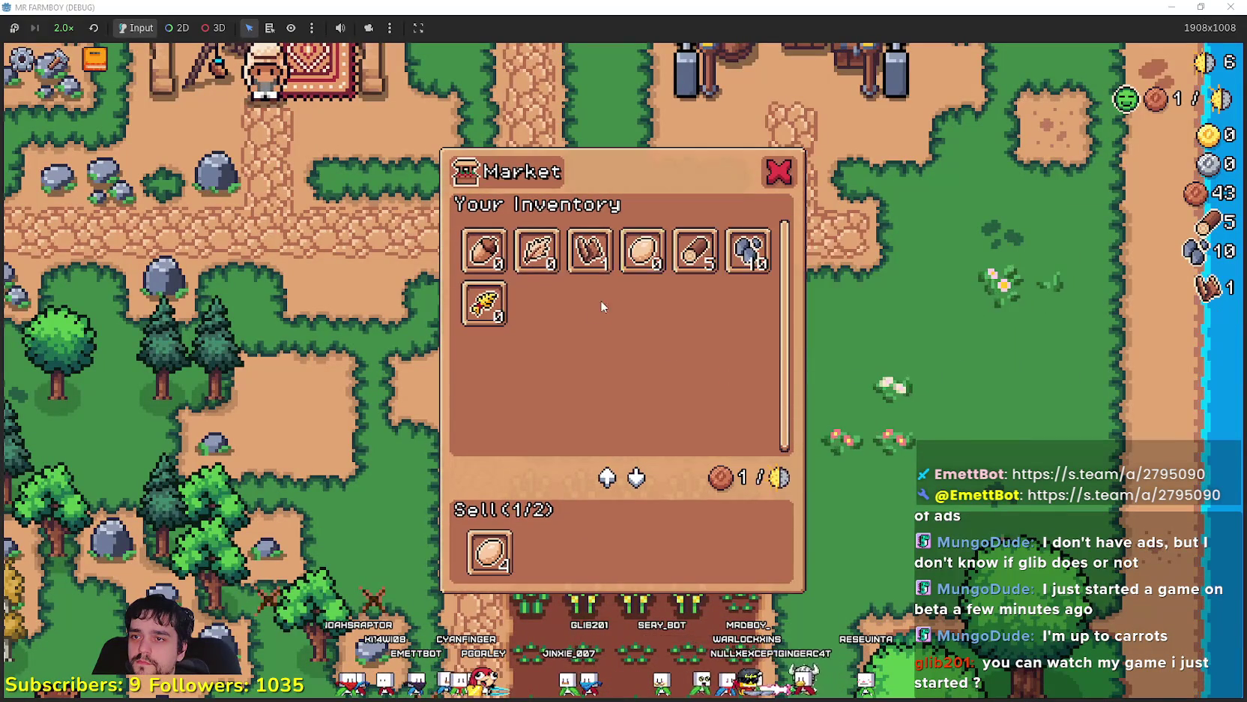
click(589, 264)
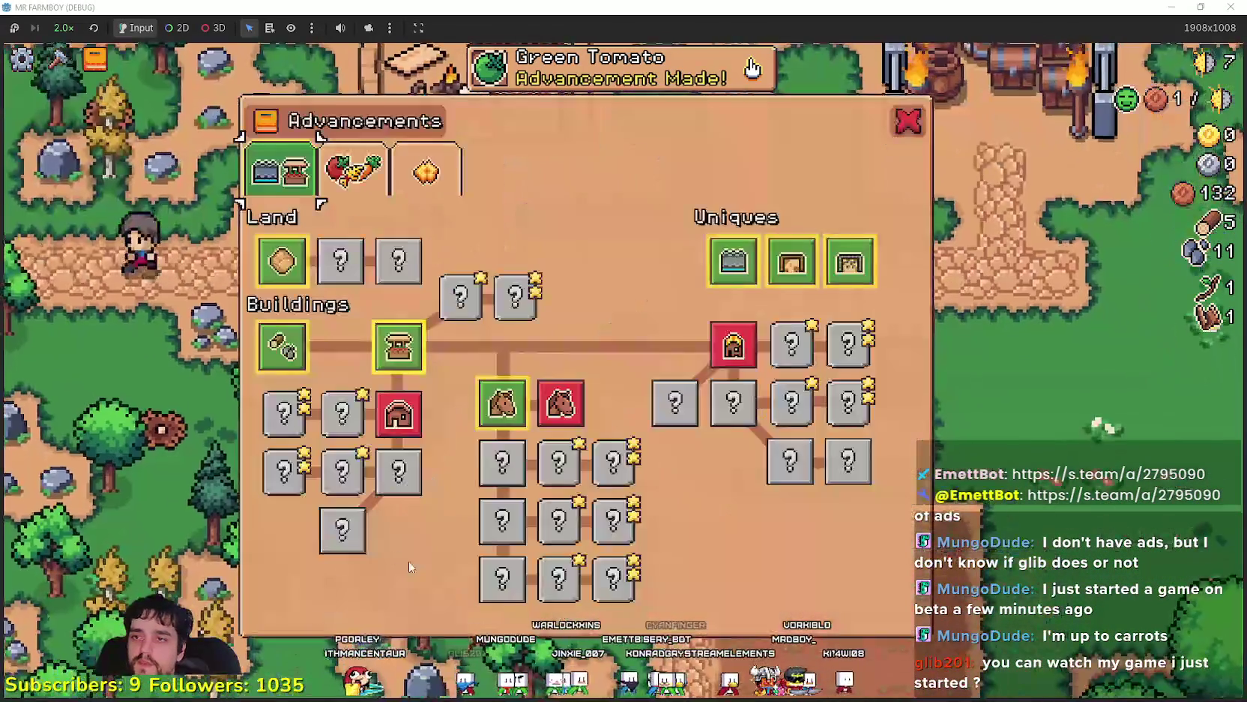
View the crops advancement tree, then close it and pause
mouse_move(403, 425)
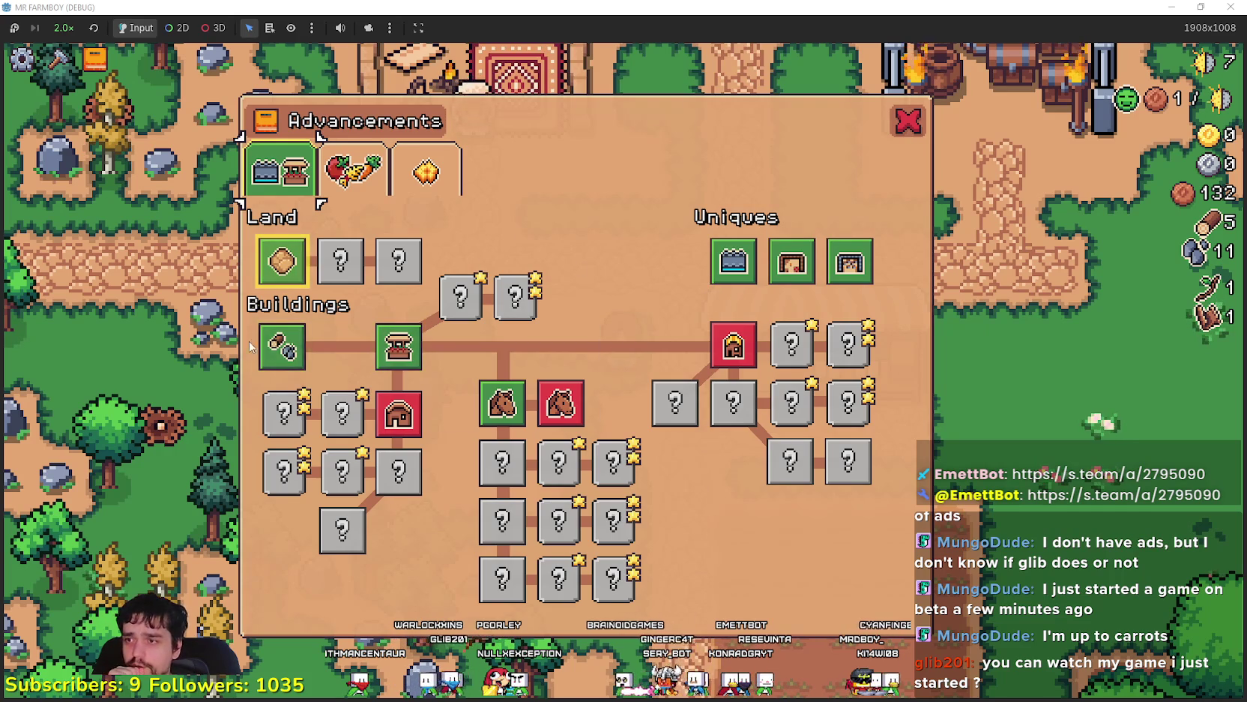
click(353, 173)
key(Escape)
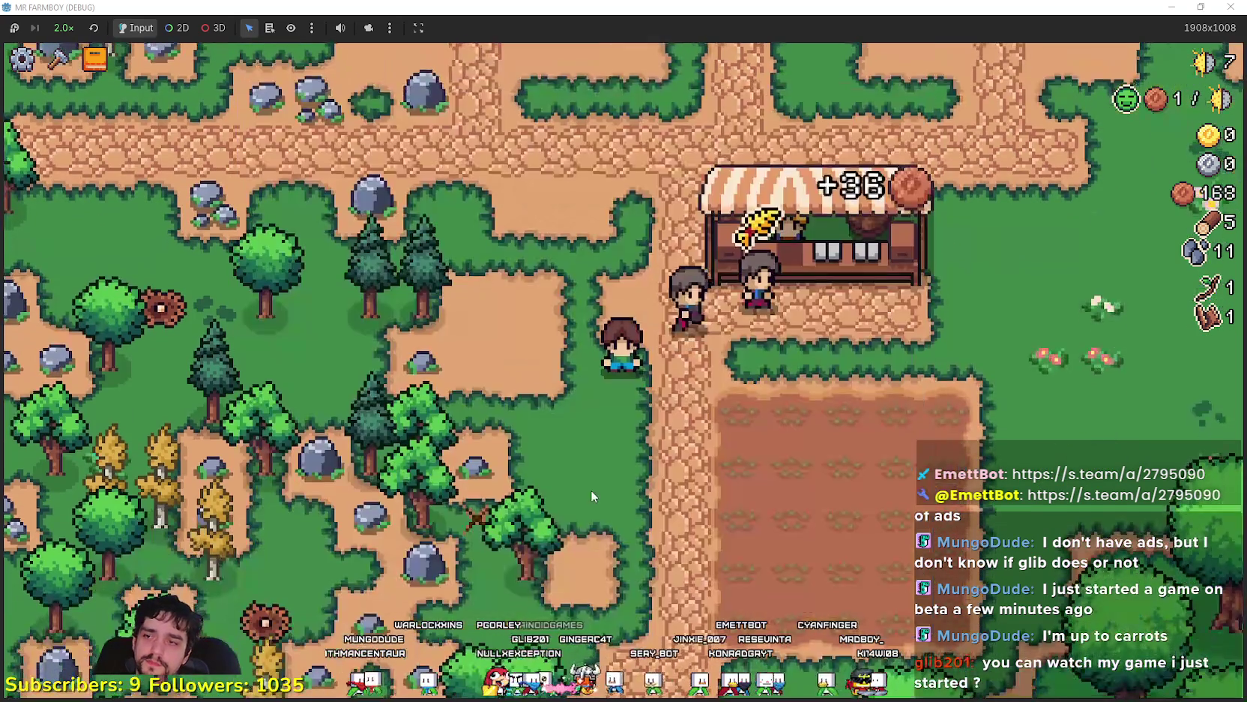
Quit to the title screen and load the late-game Save 10
key(Escape)
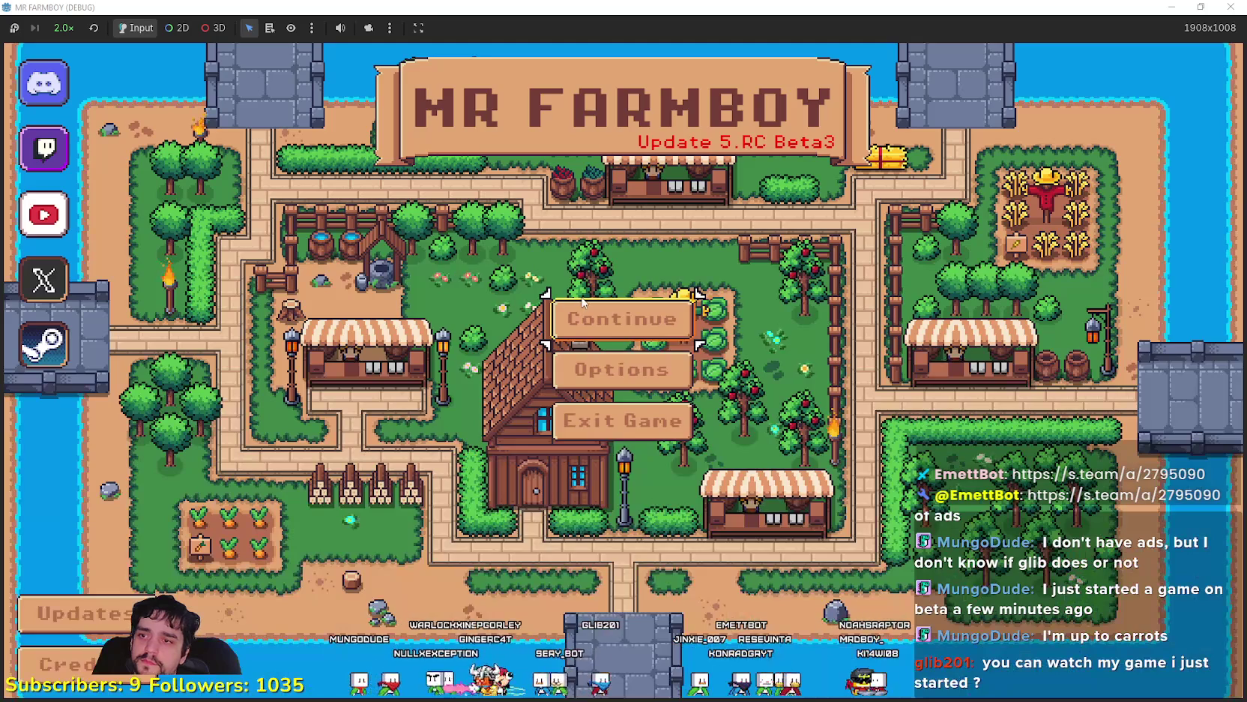
click(620, 318)
scroll(719, 420, down, 3)
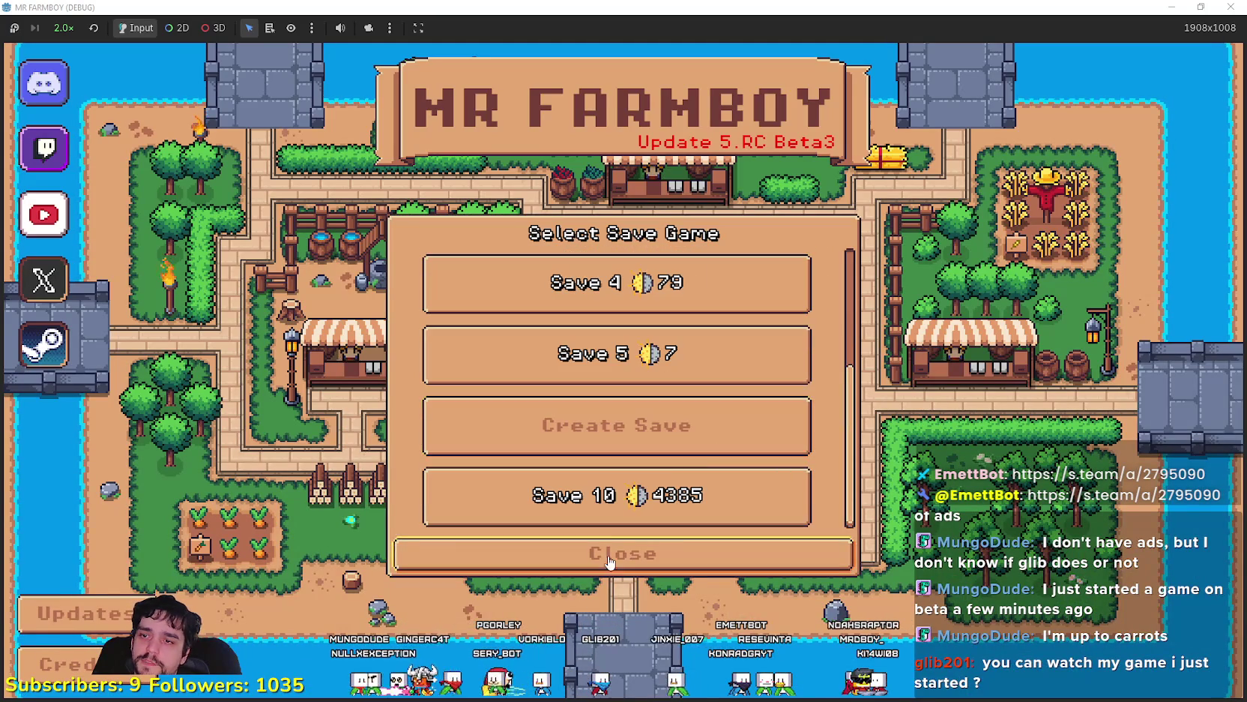
click(587, 503)
click(587, 508)
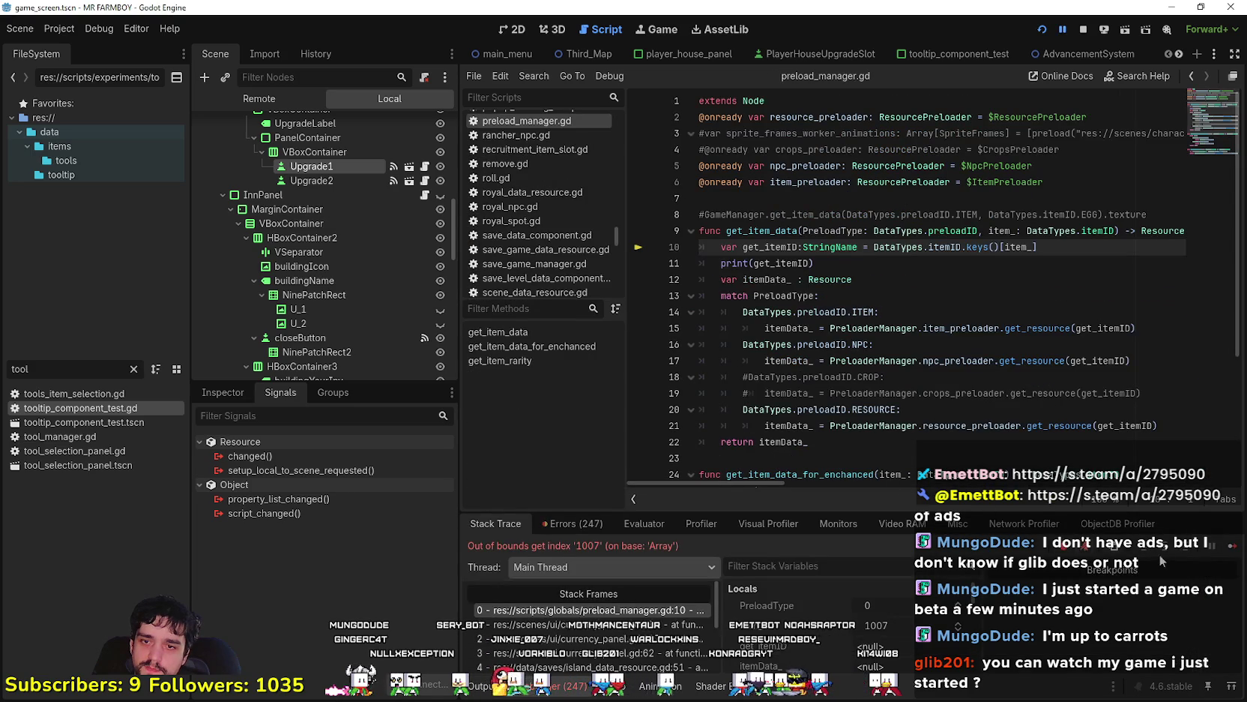
key(alt+Tab)
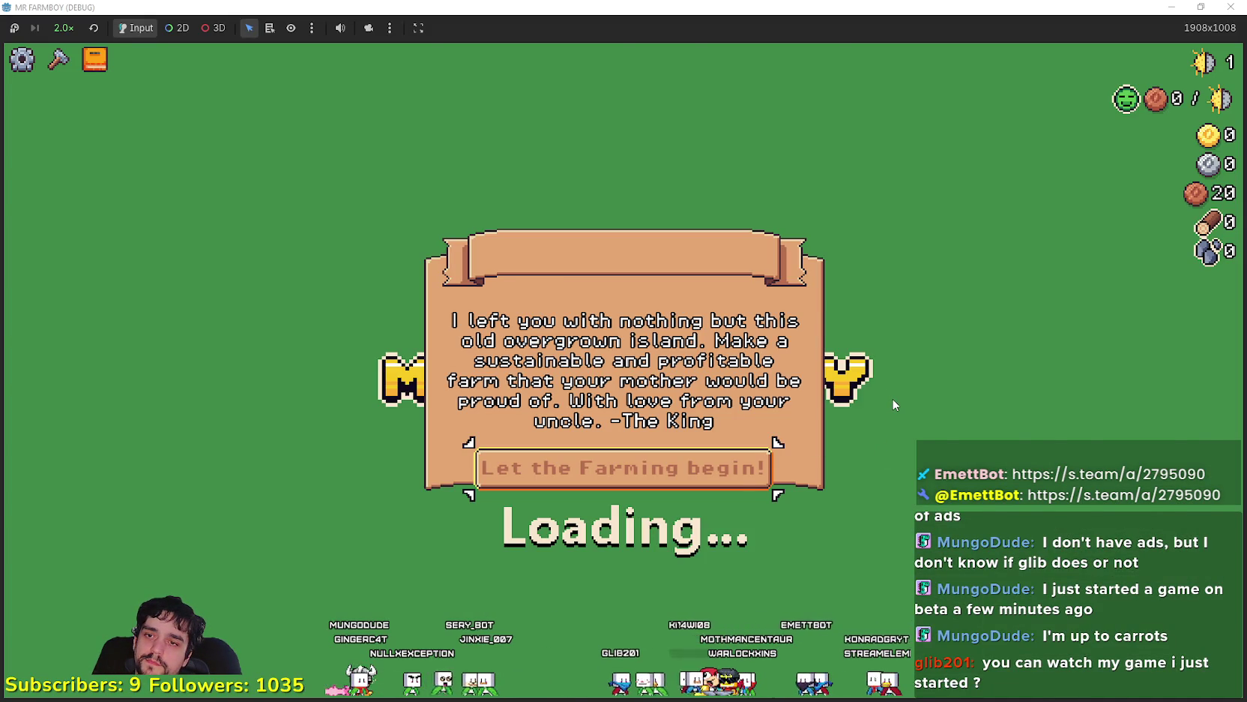
Walk into the crop field and set the game speed to 1.0x
key(s)
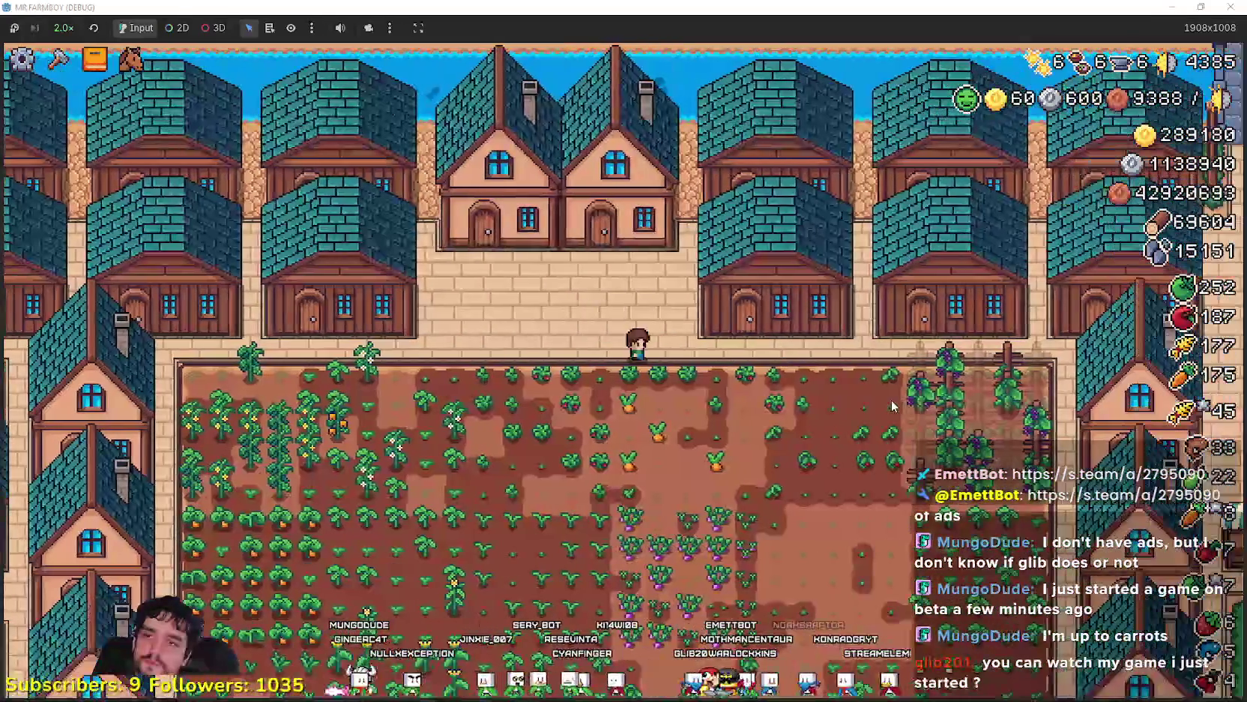
key(d)
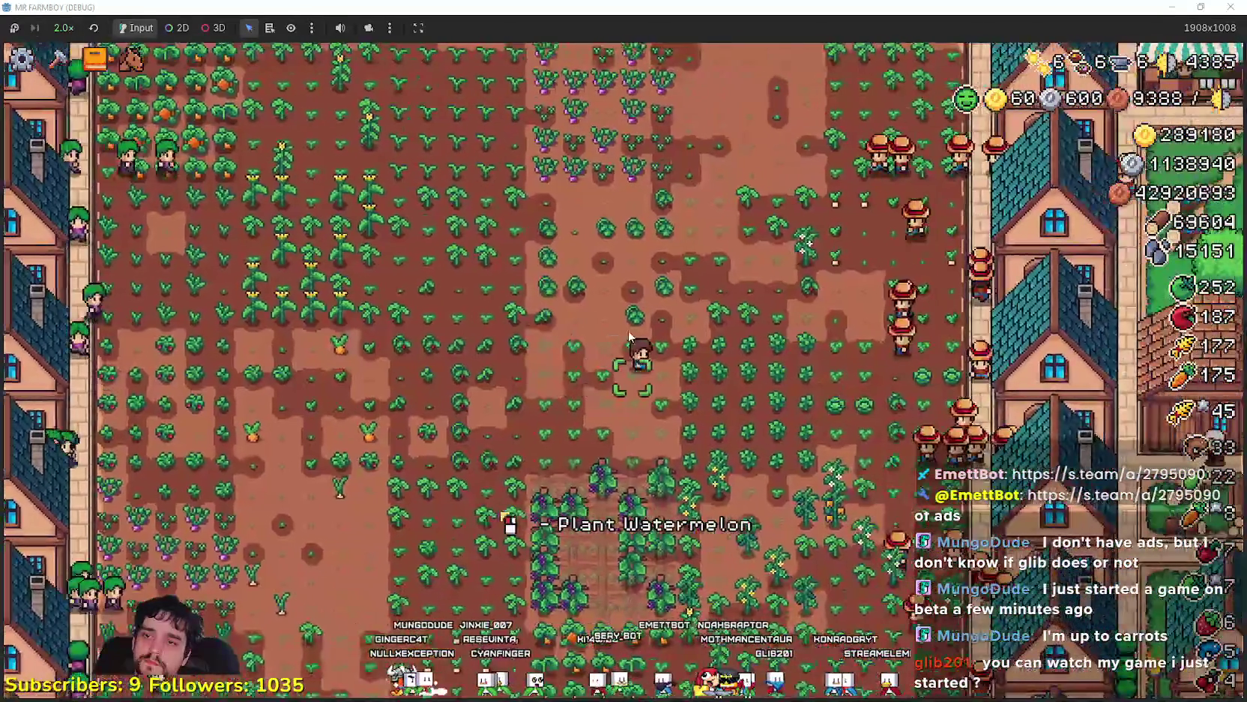
click(67, 32)
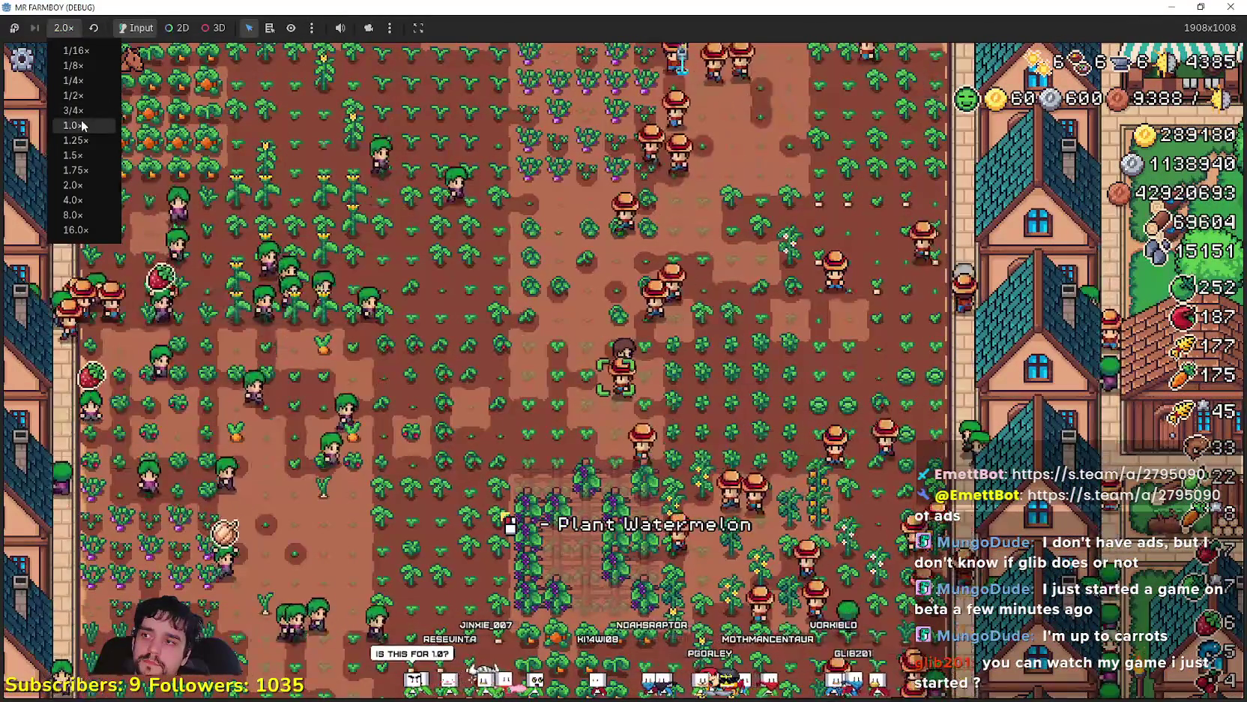
click(83, 99)
Tour the farm, houses and market stalls with zooming, then pause to view stats
scroll(655, 390, down, 5)
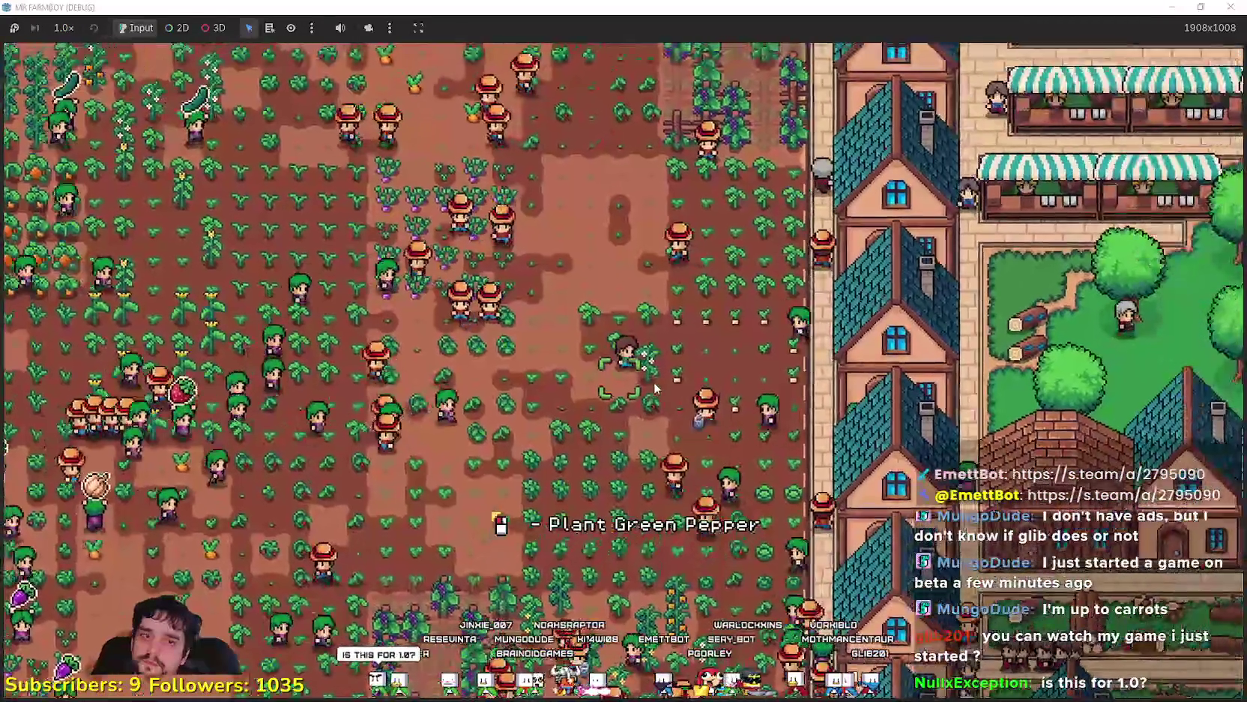
key(s)
key(a)
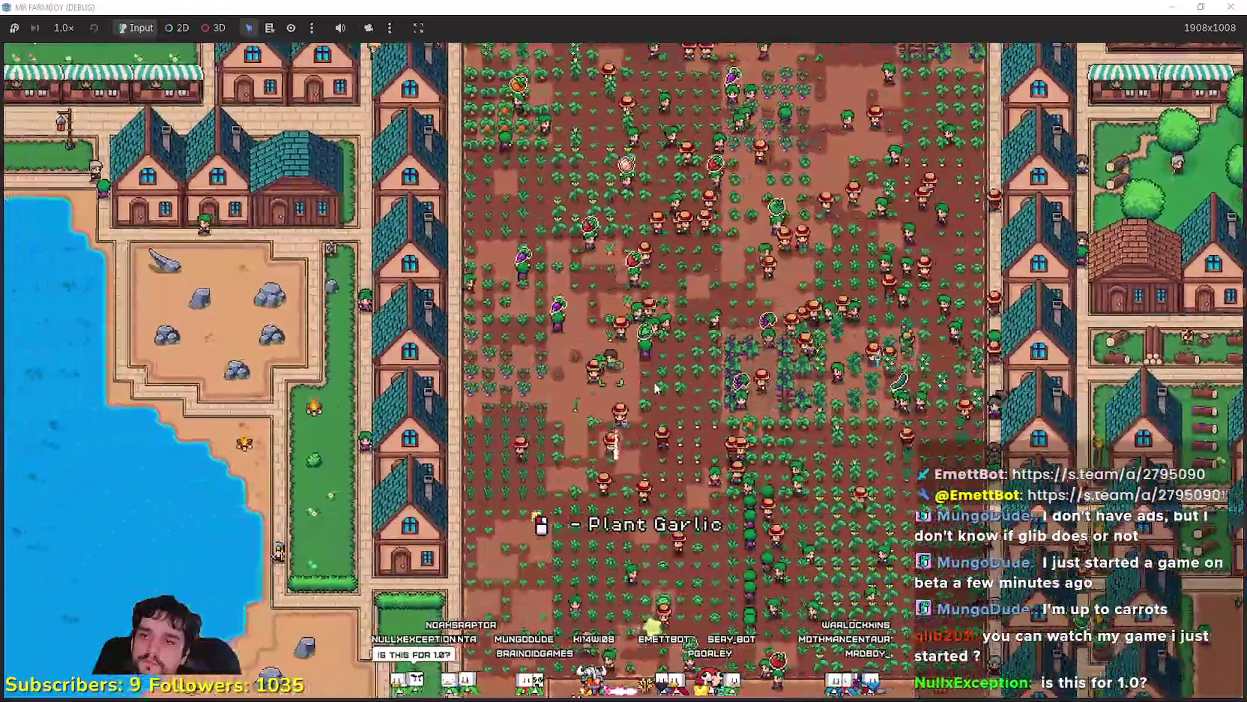
scroll(655, 388, up, 5)
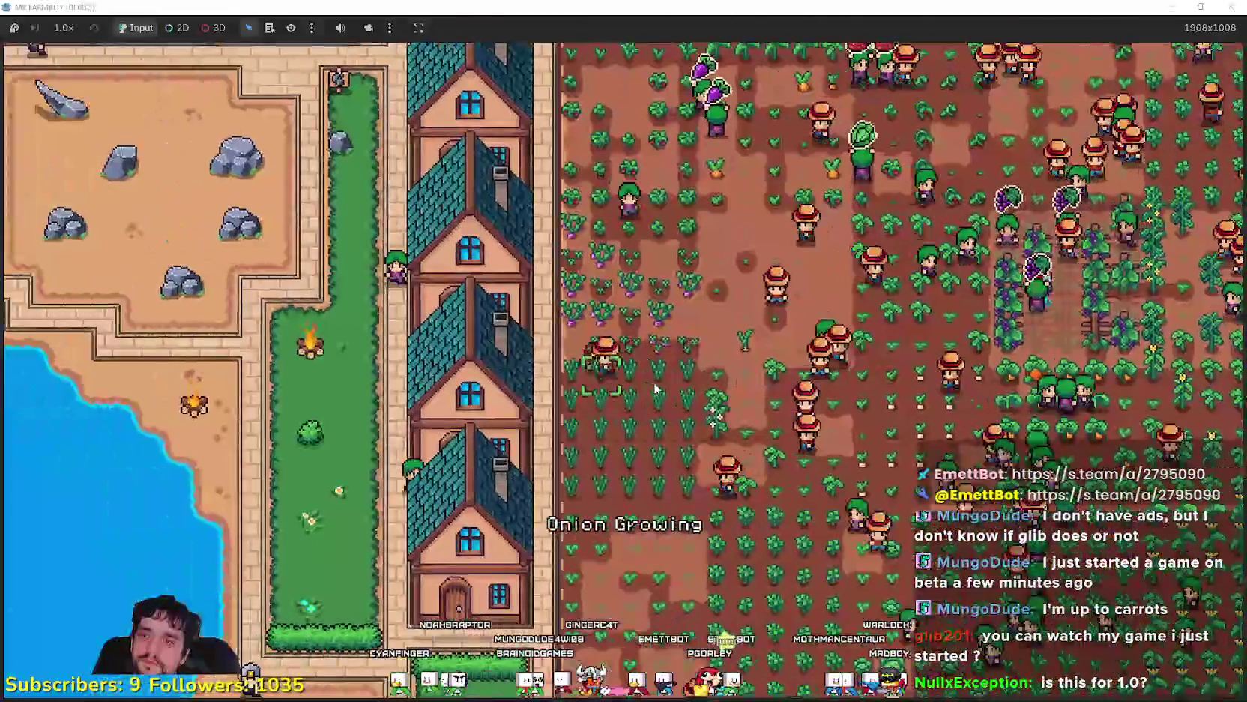
key(d)
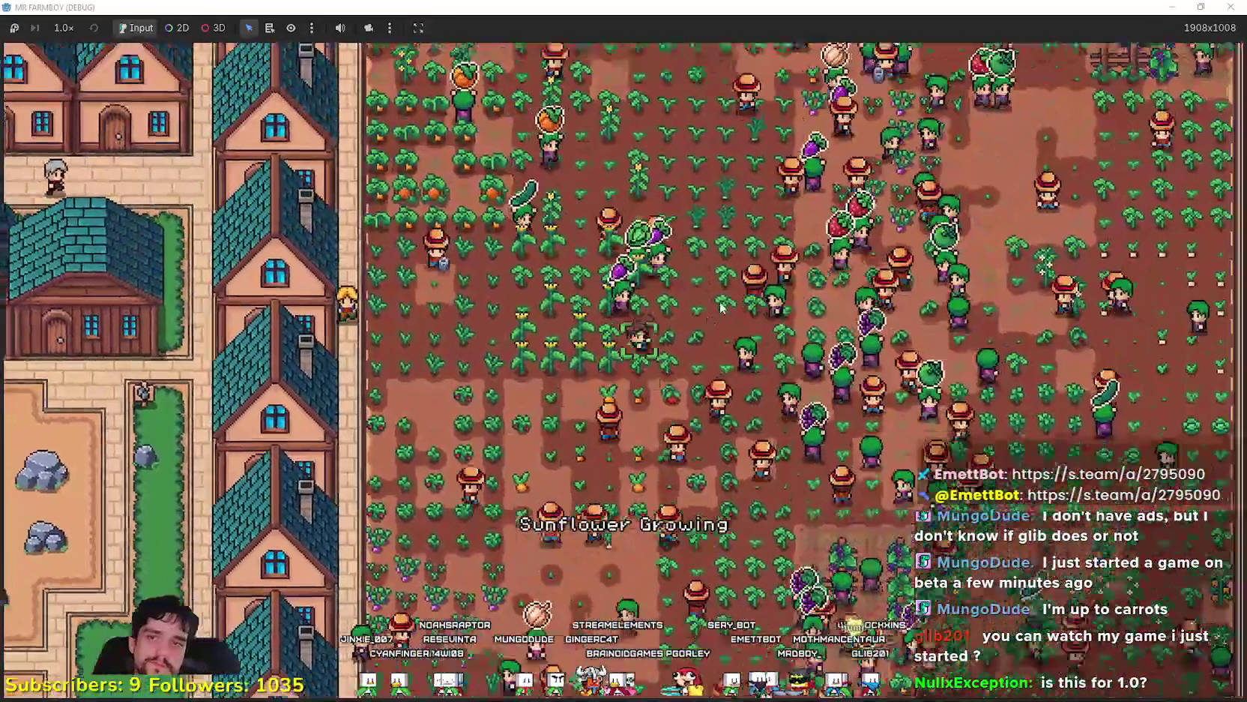
key(d)
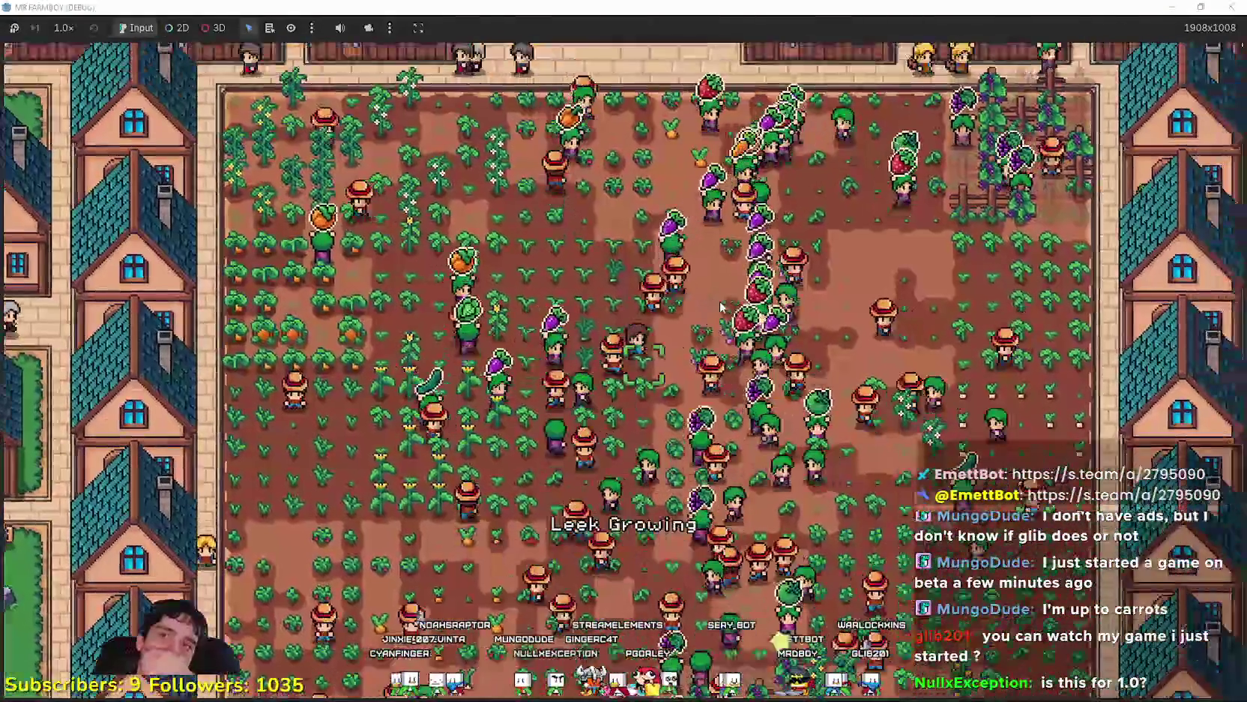
key(w)
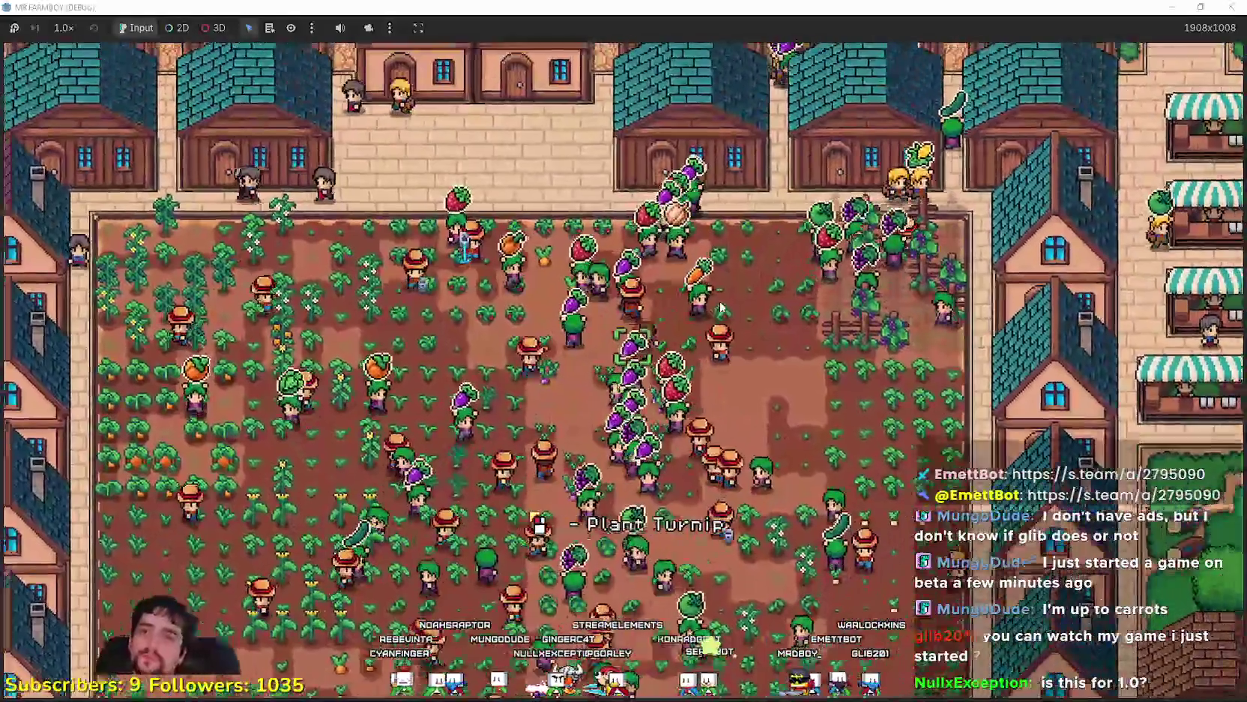
key(d)
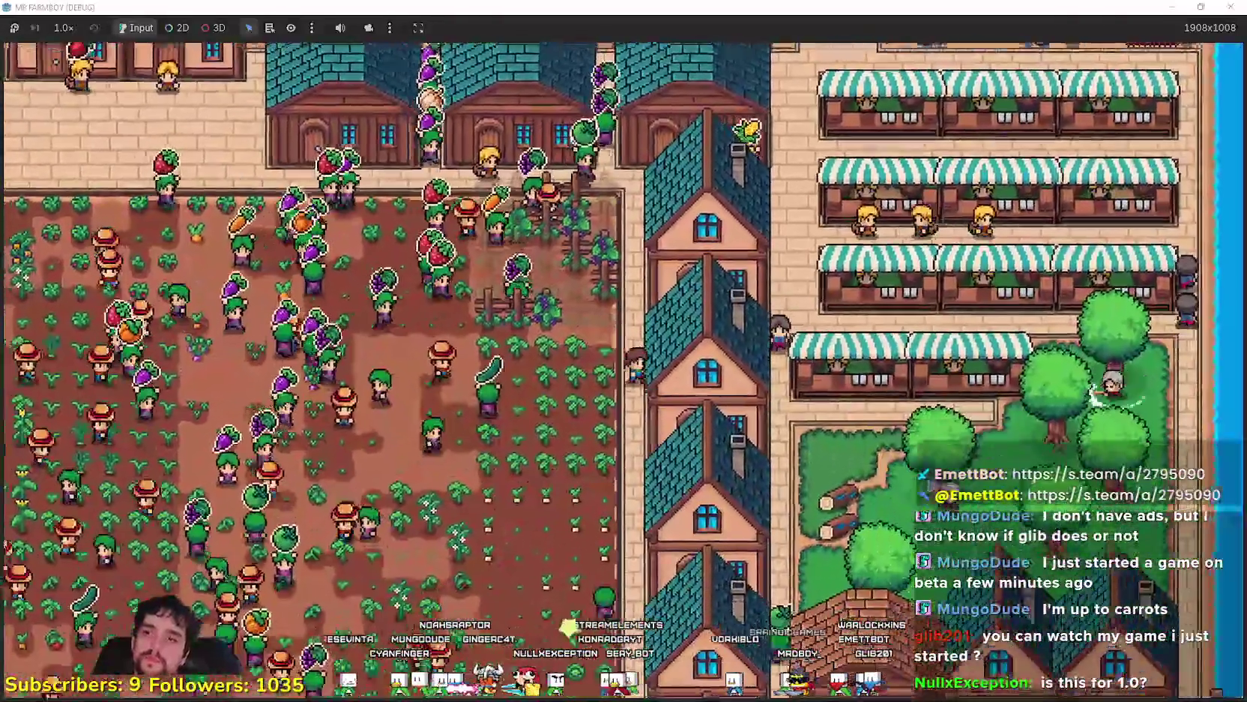
key(s)
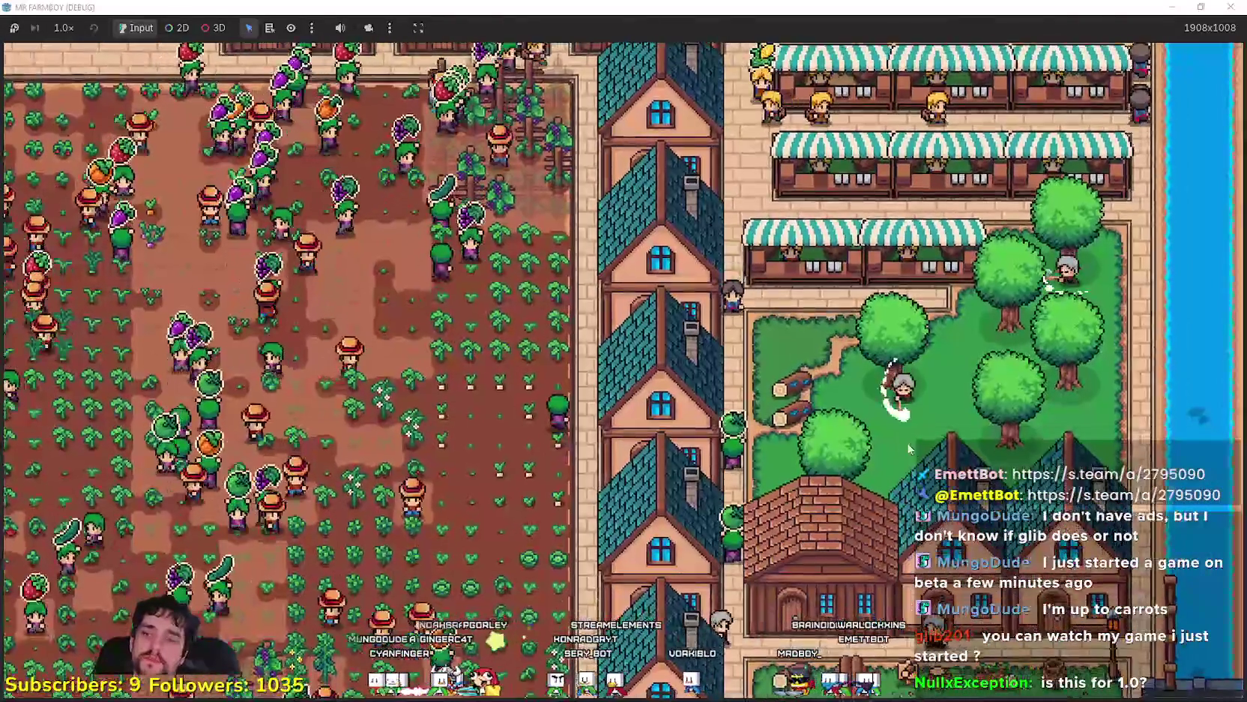
key(a)
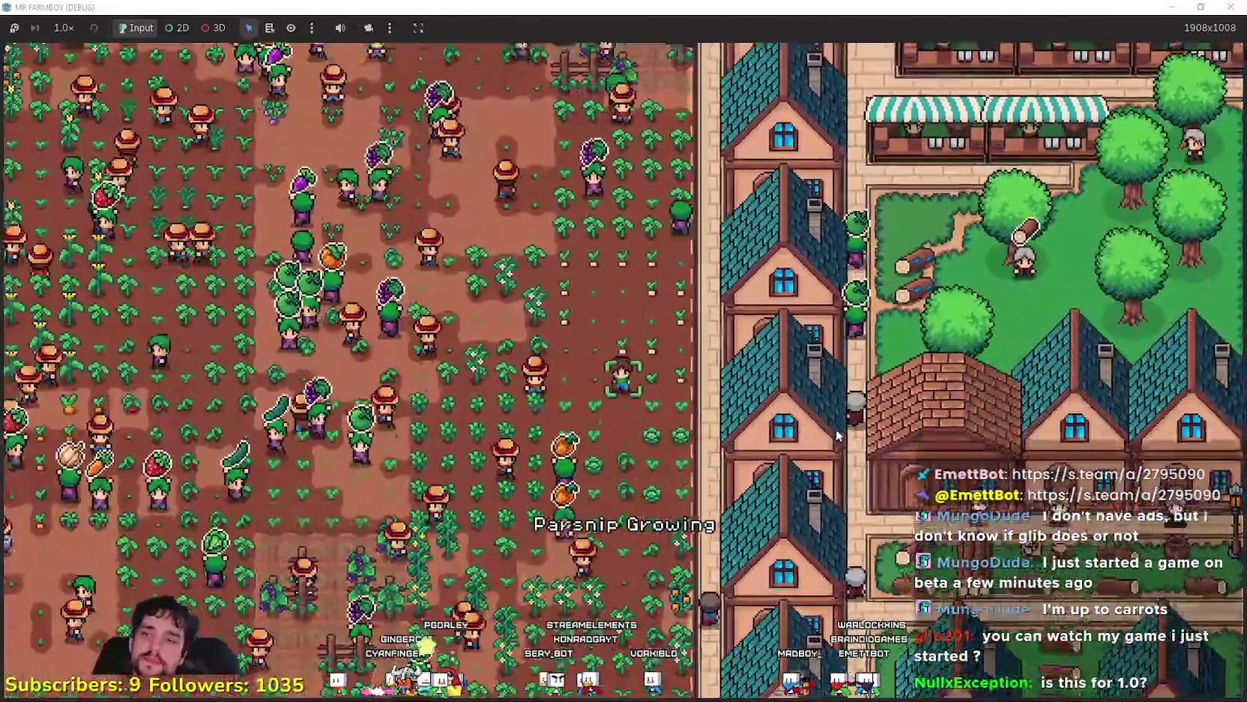
key(s)
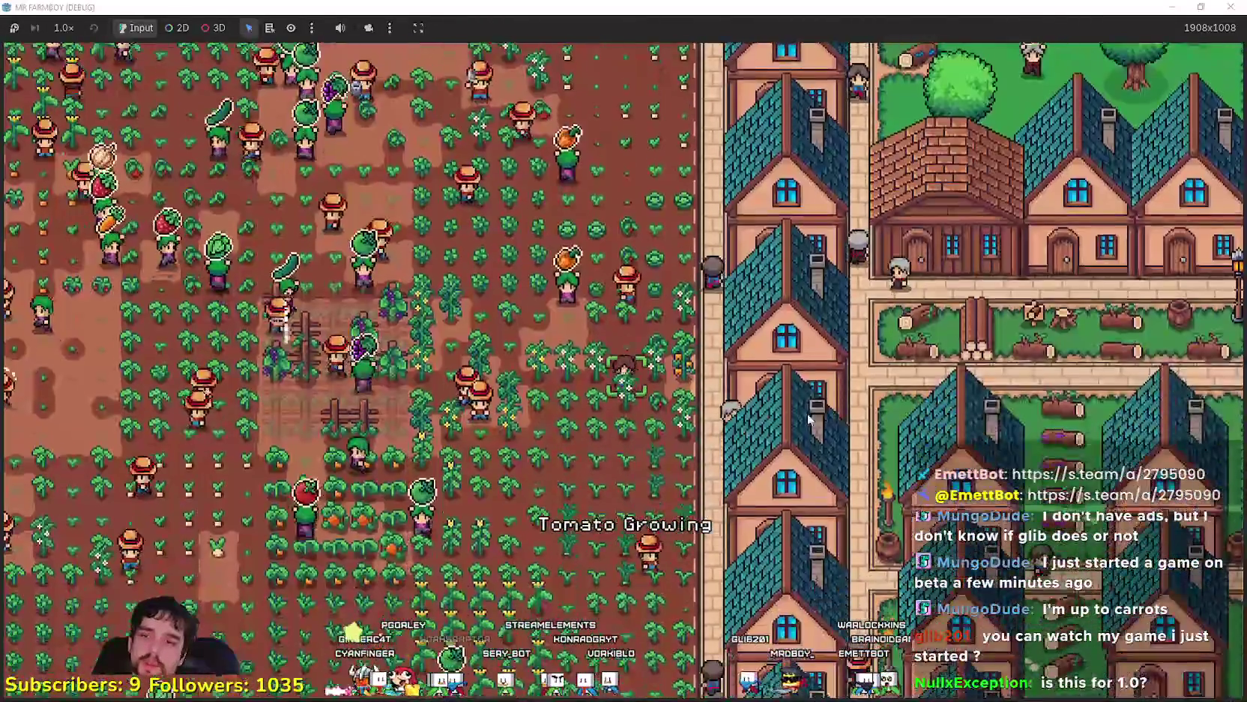
key(s)
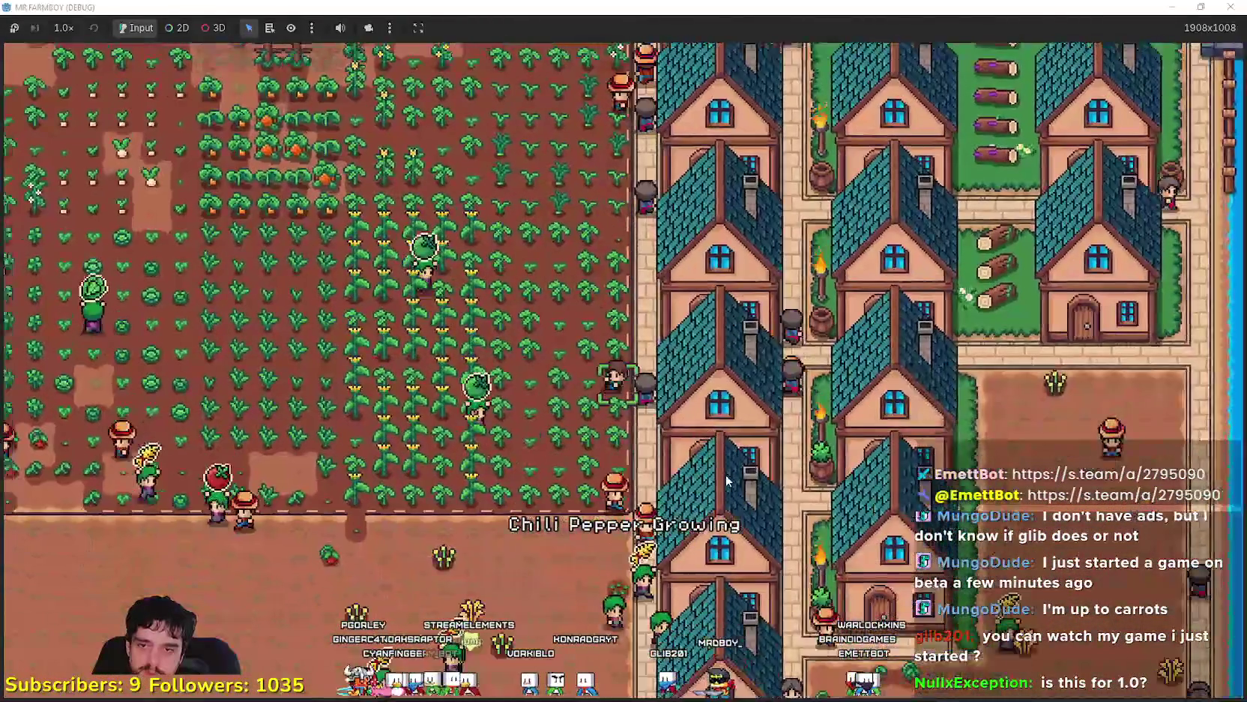
scroll(717, 472, down, 3)
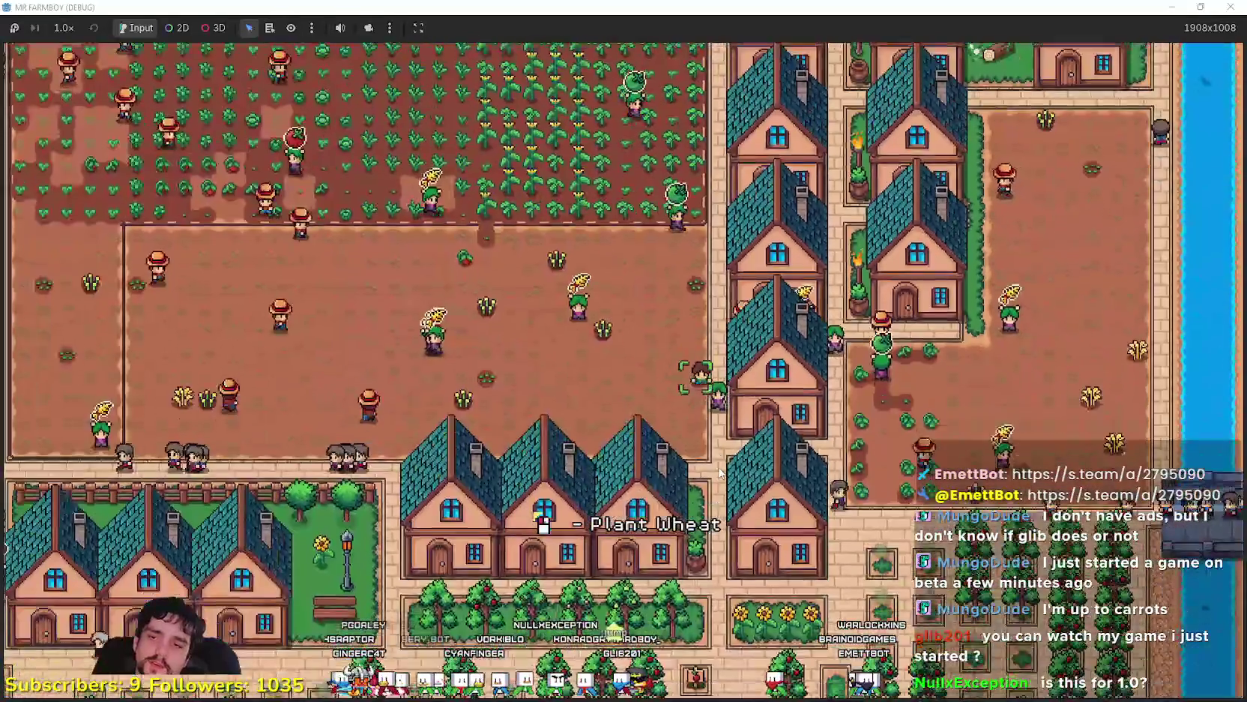
scroll(721, 461, up, 3)
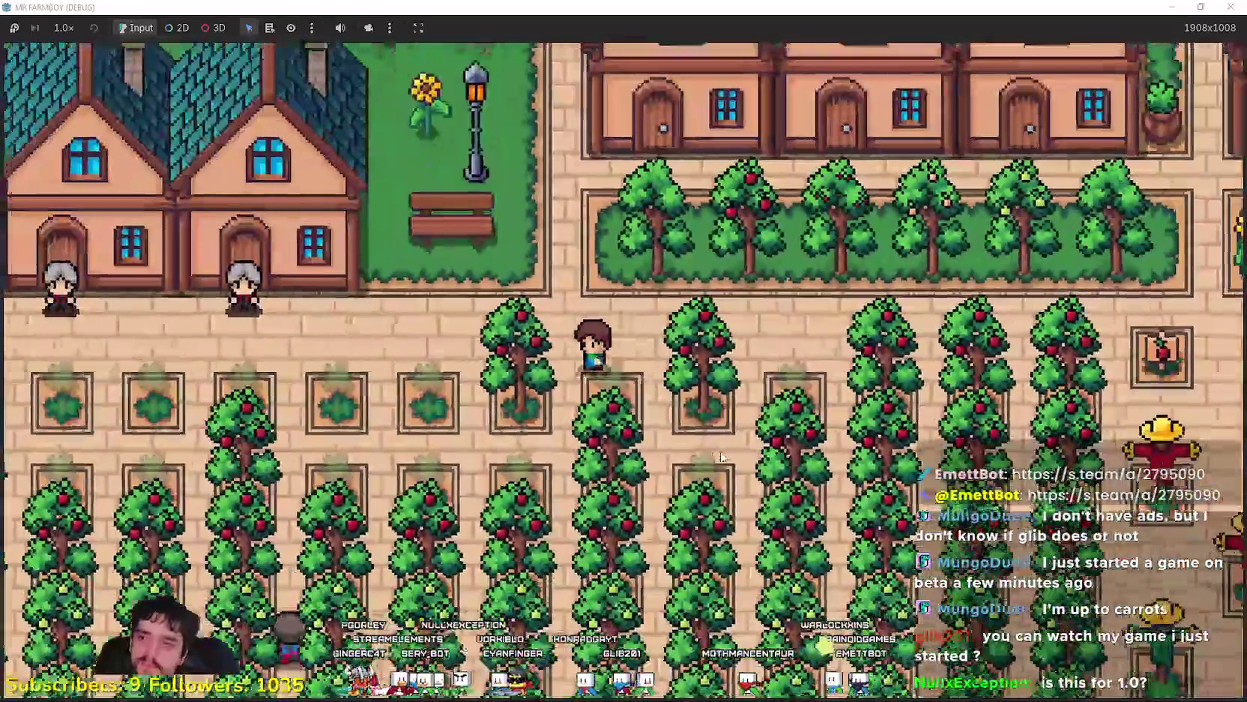
scroll(721, 456, down, 5)
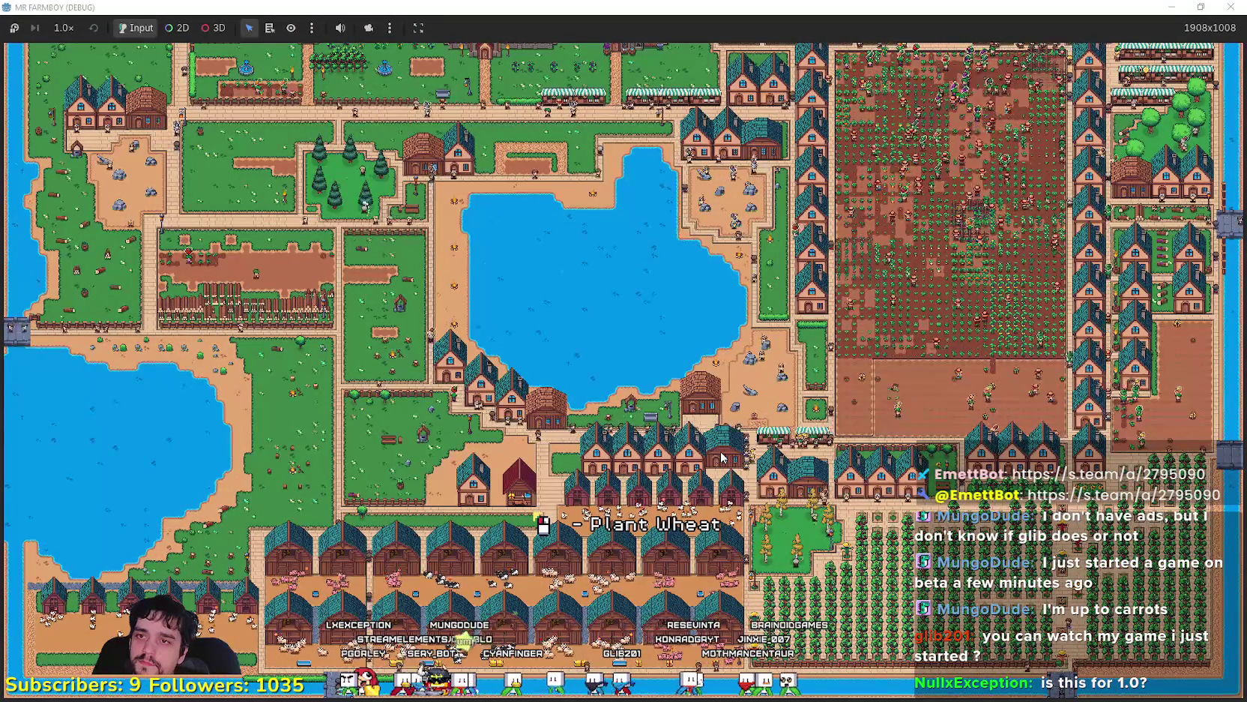
scroll(721, 456, up, 5)
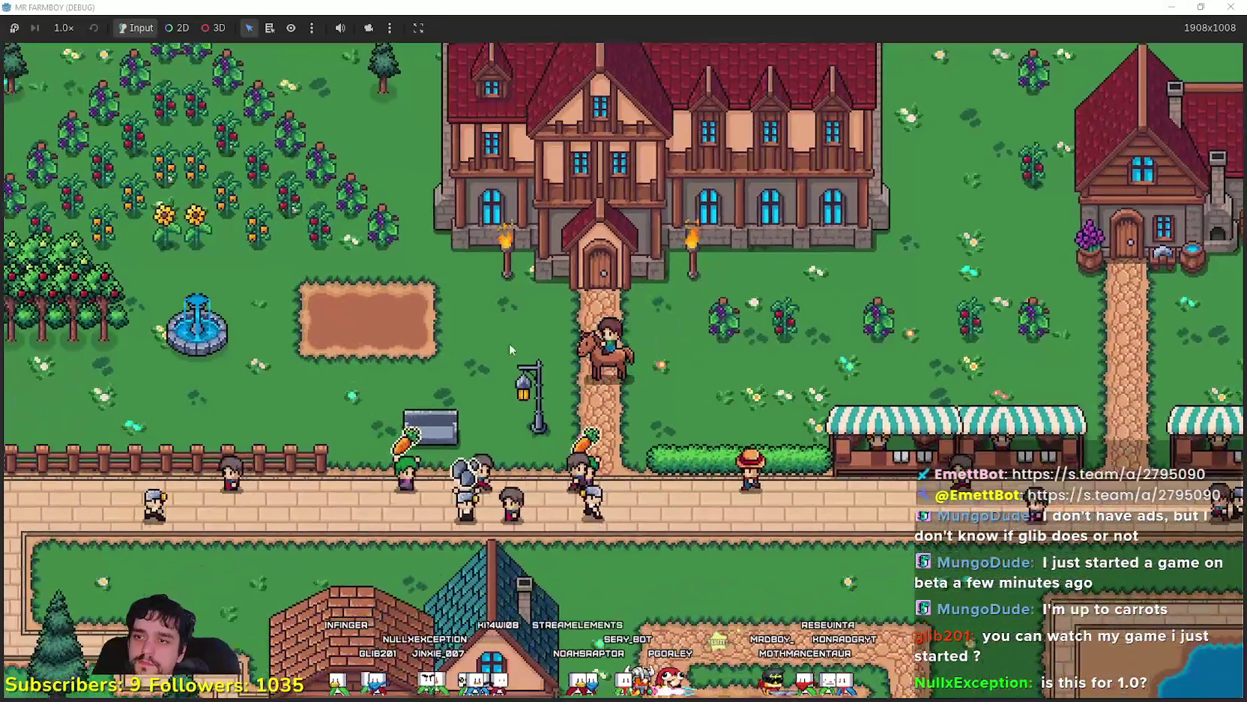
key(Escape)
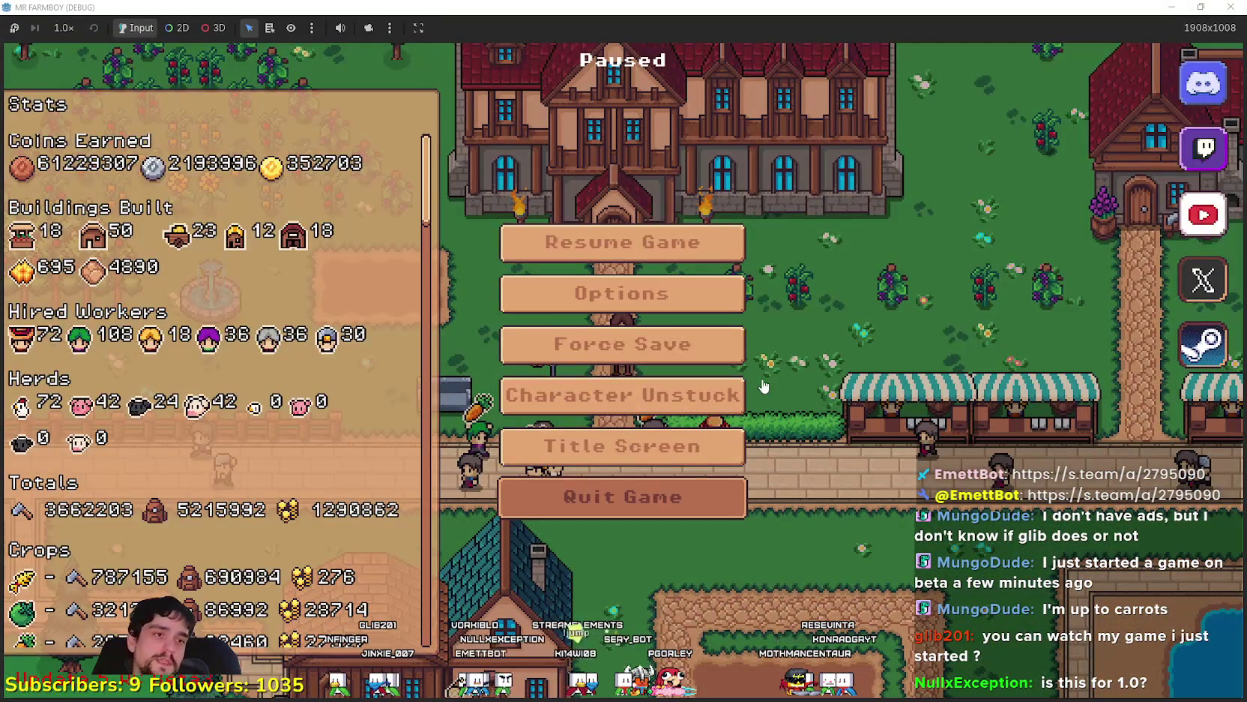
Stop and relaunch the debug run, then open the save list showing Saves 4, 5 and 10
key(Escape)
key(F8)
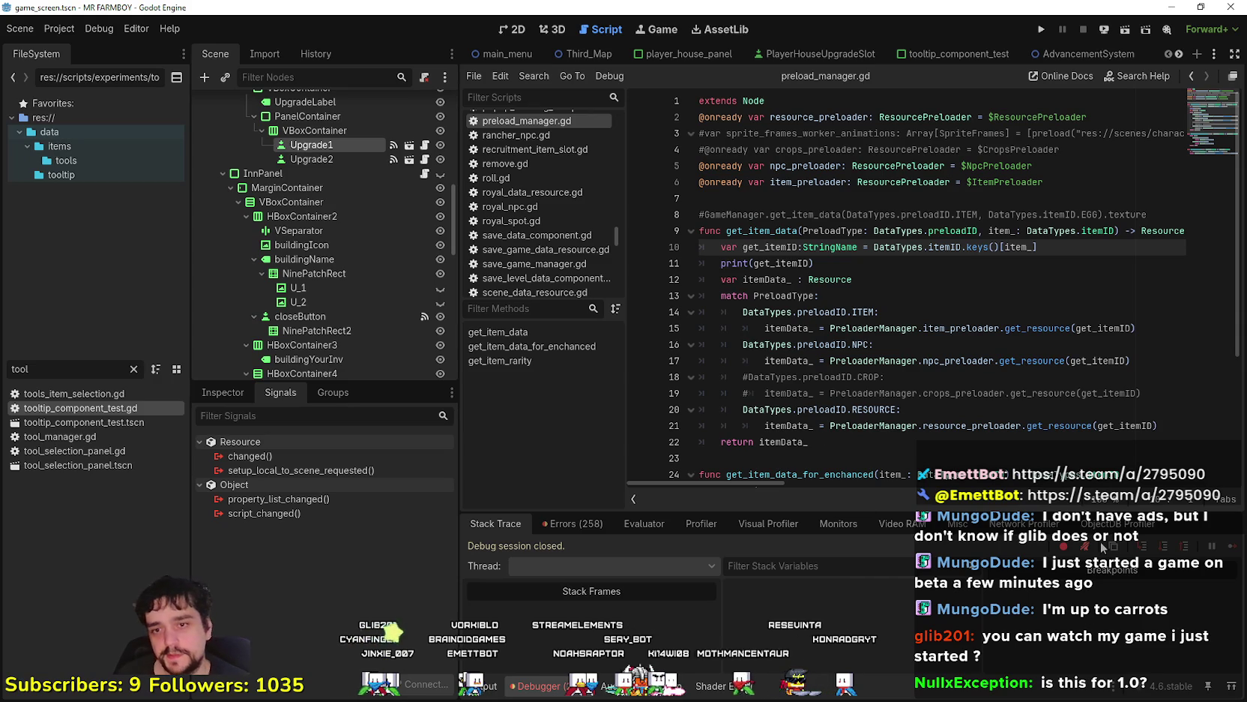
click(1044, 29)
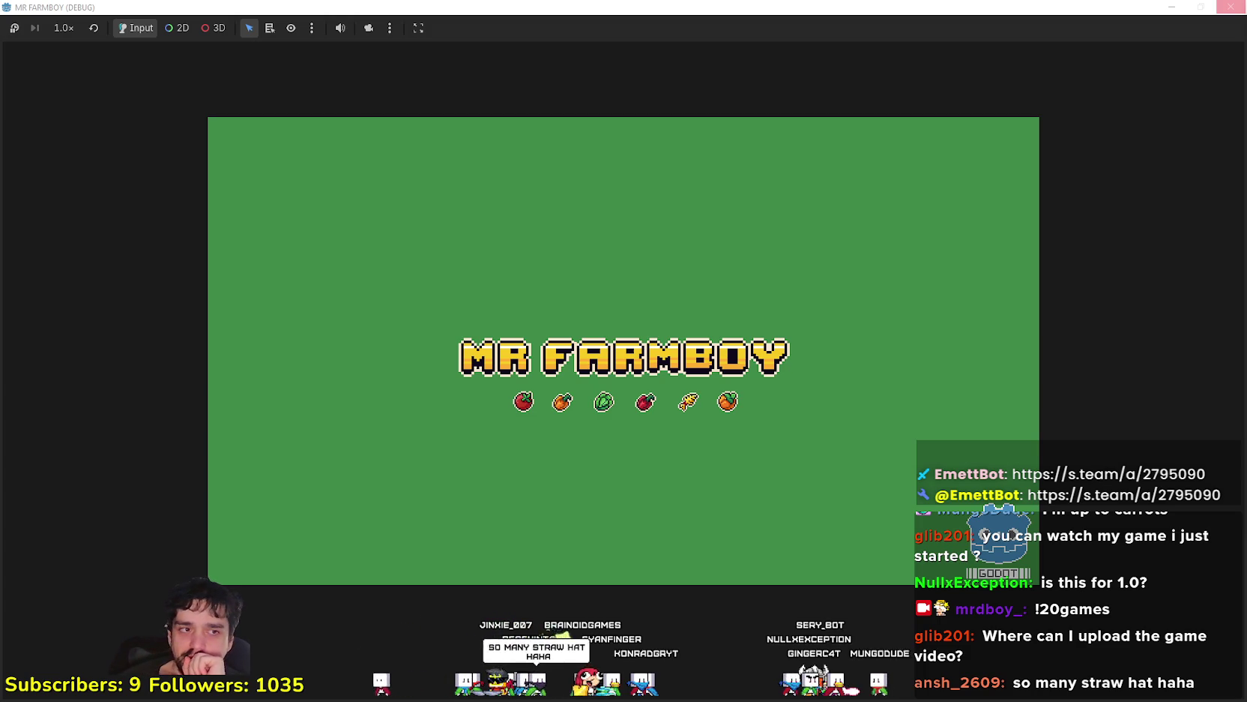
click(1230, 7)
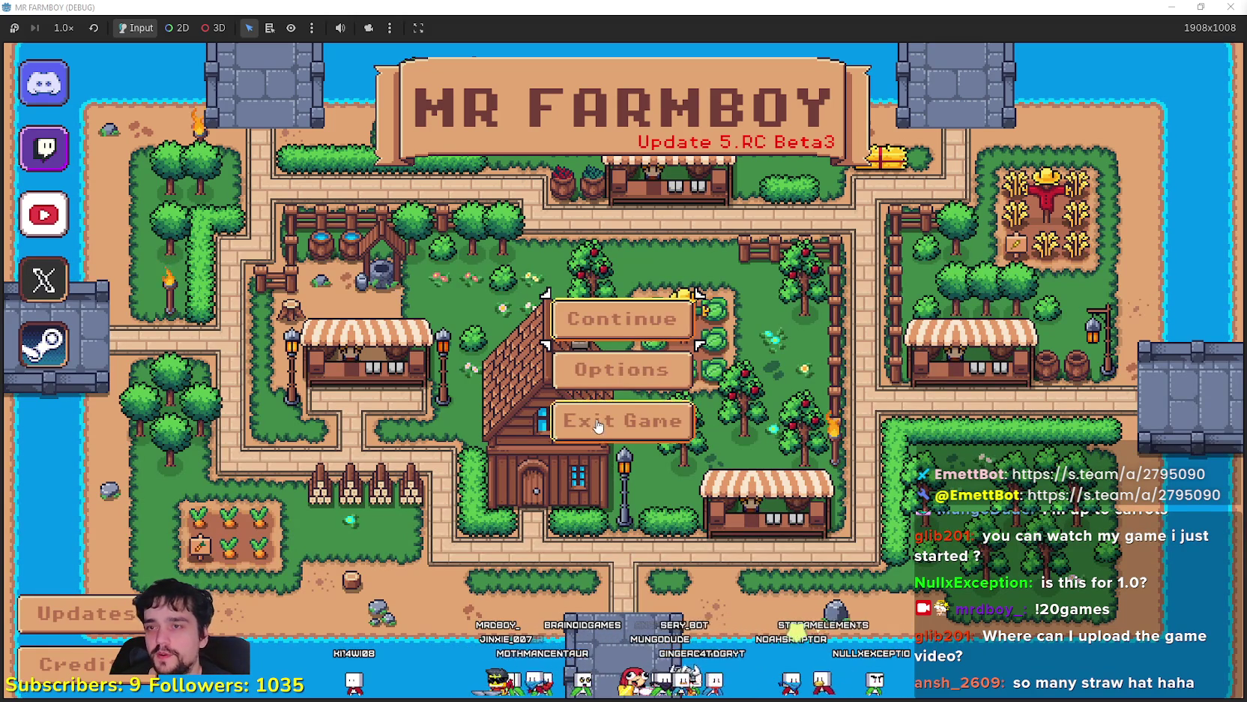
click(622, 318)
Load Save 5, then pause and return to the title screen
scroll(571, 450, down, 3)
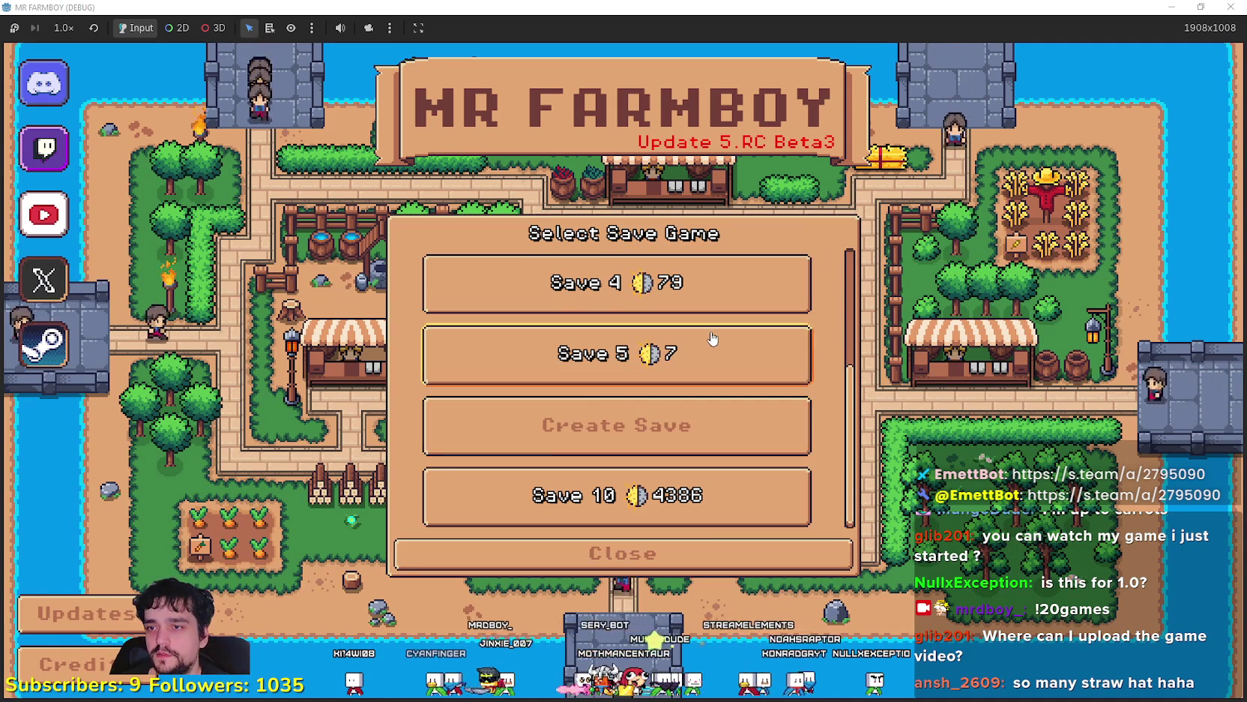
click(712, 339)
scroll(645, 390, up, 1)
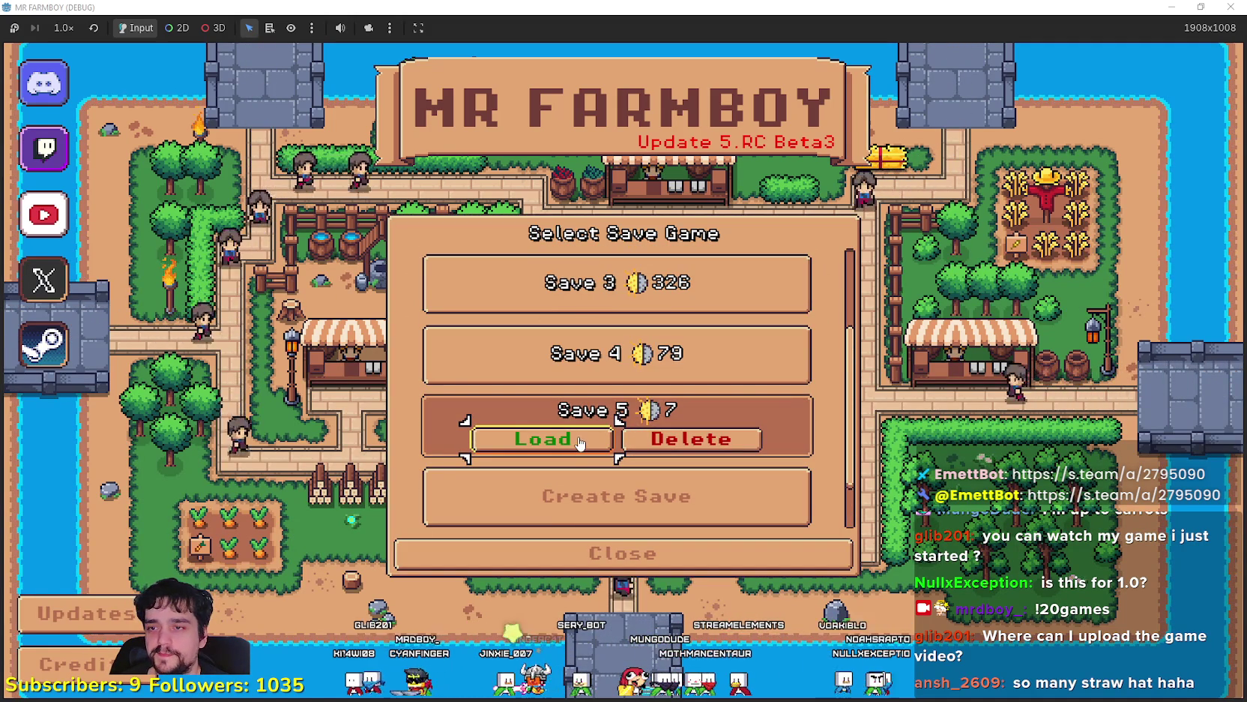
click(579, 441)
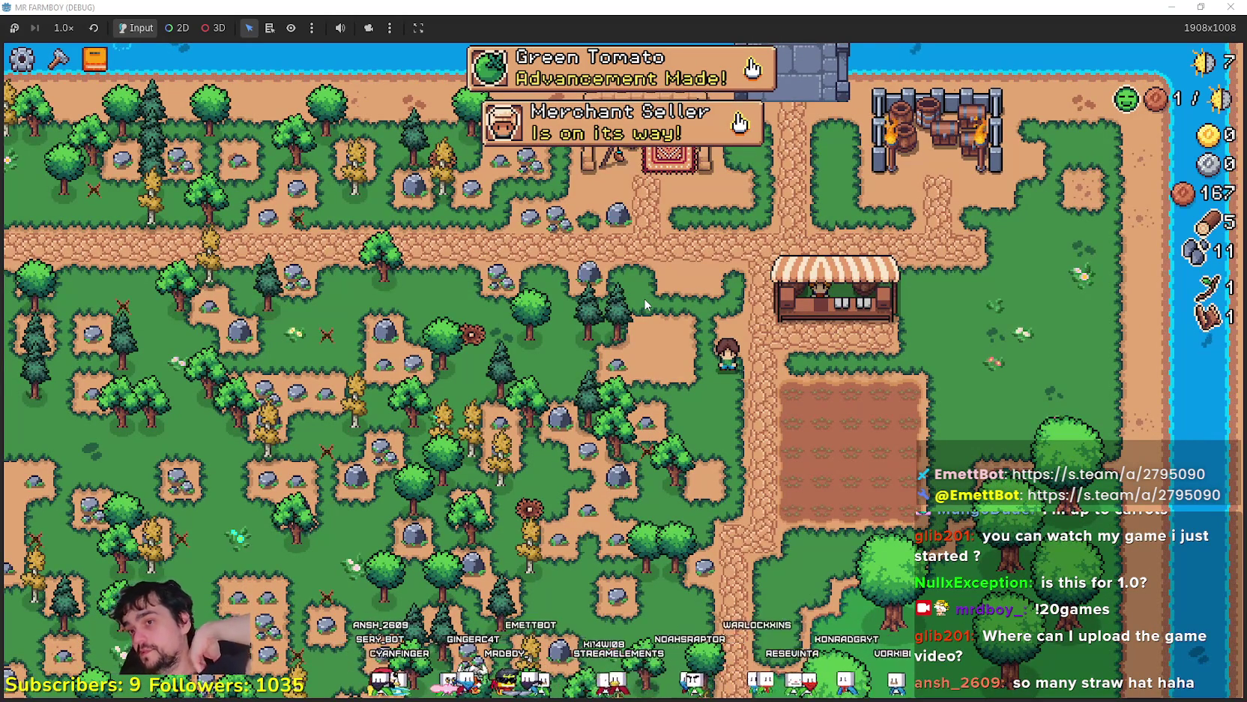
key(Escape)
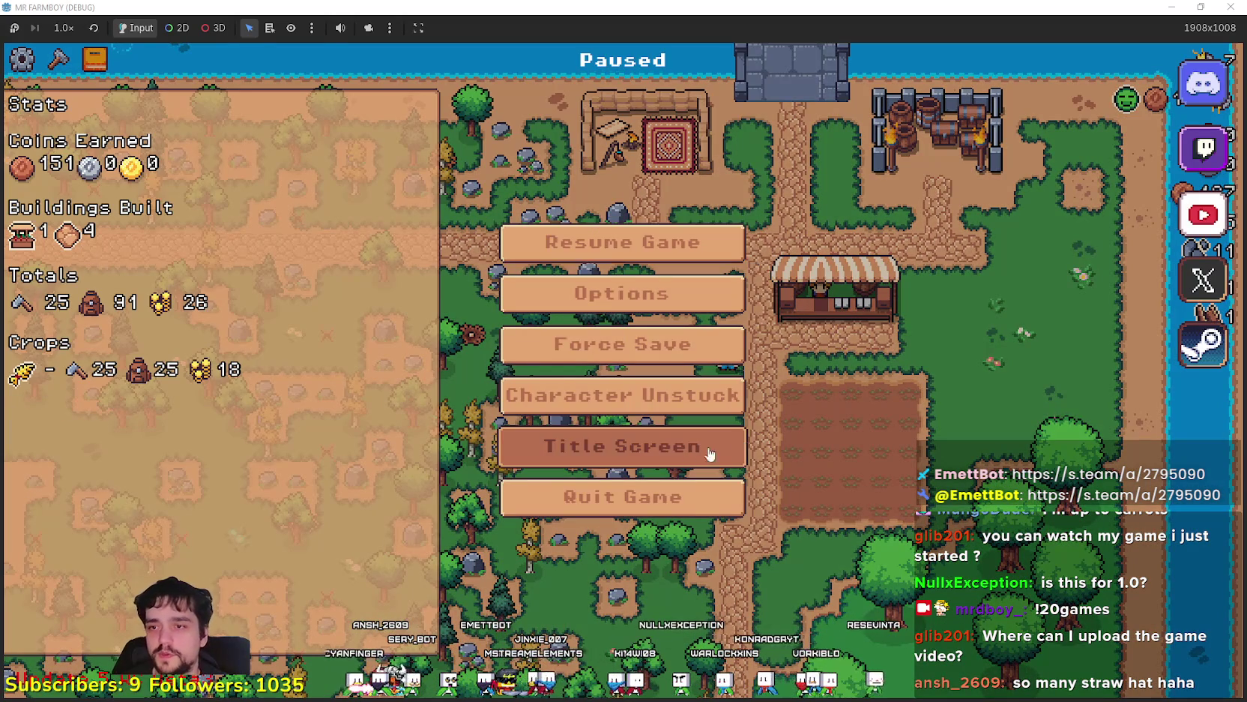
click(765, 438)
Delete Save 5 from Select Save Game and load Save 4
click(619, 320)
scroll(674, 389, down, 1)
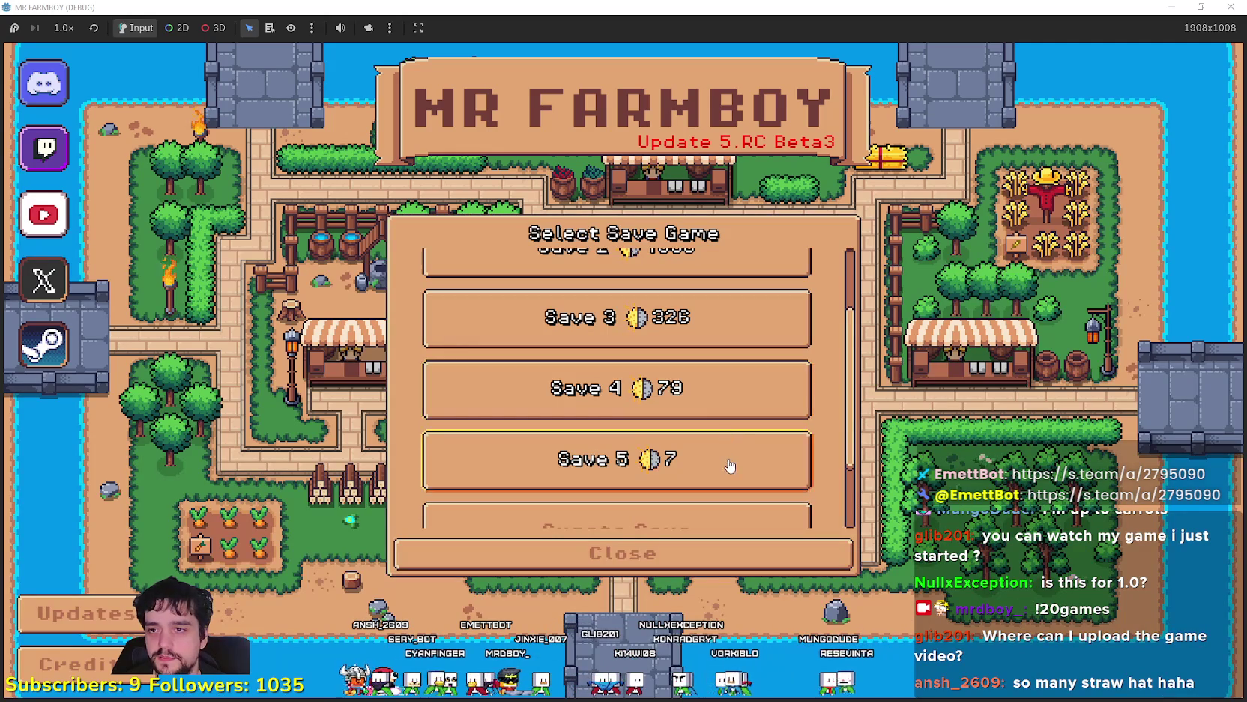
click(729, 457)
click(737, 473)
click(574, 416)
click(577, 401)
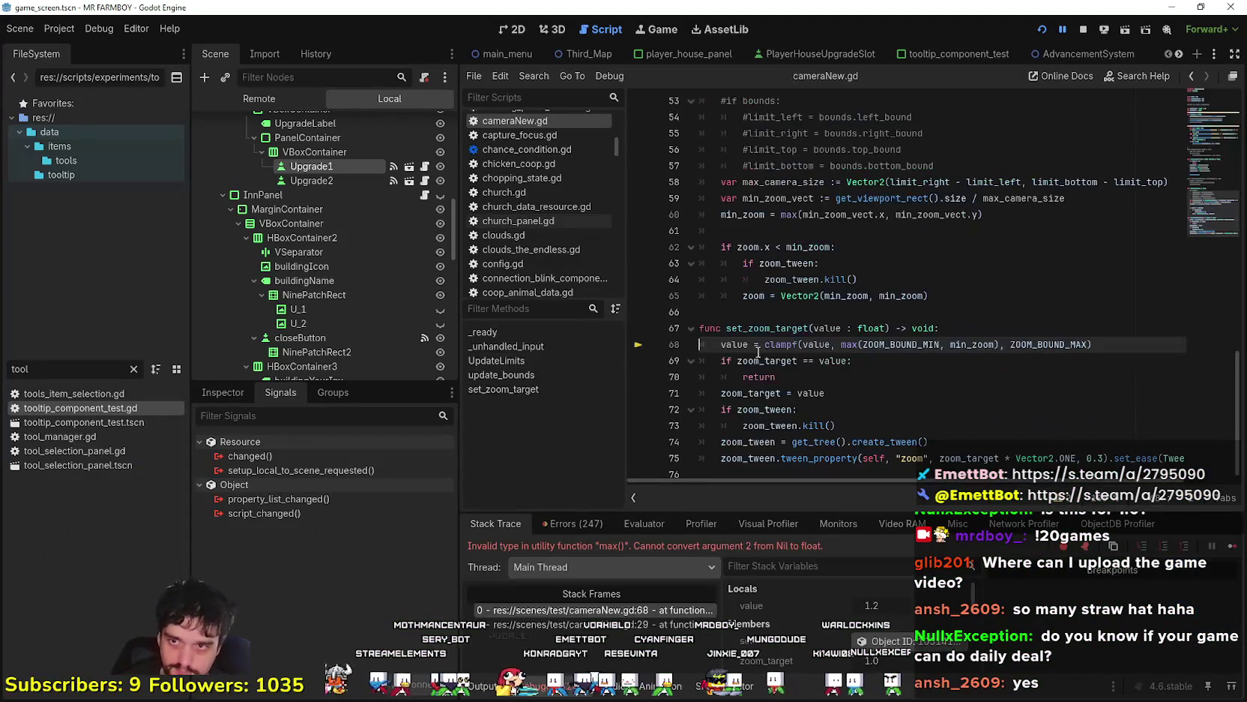
Click at line 69 of cameraNew.gd and continue the debugger so the Save 4 farm runs
click(1232, 548)
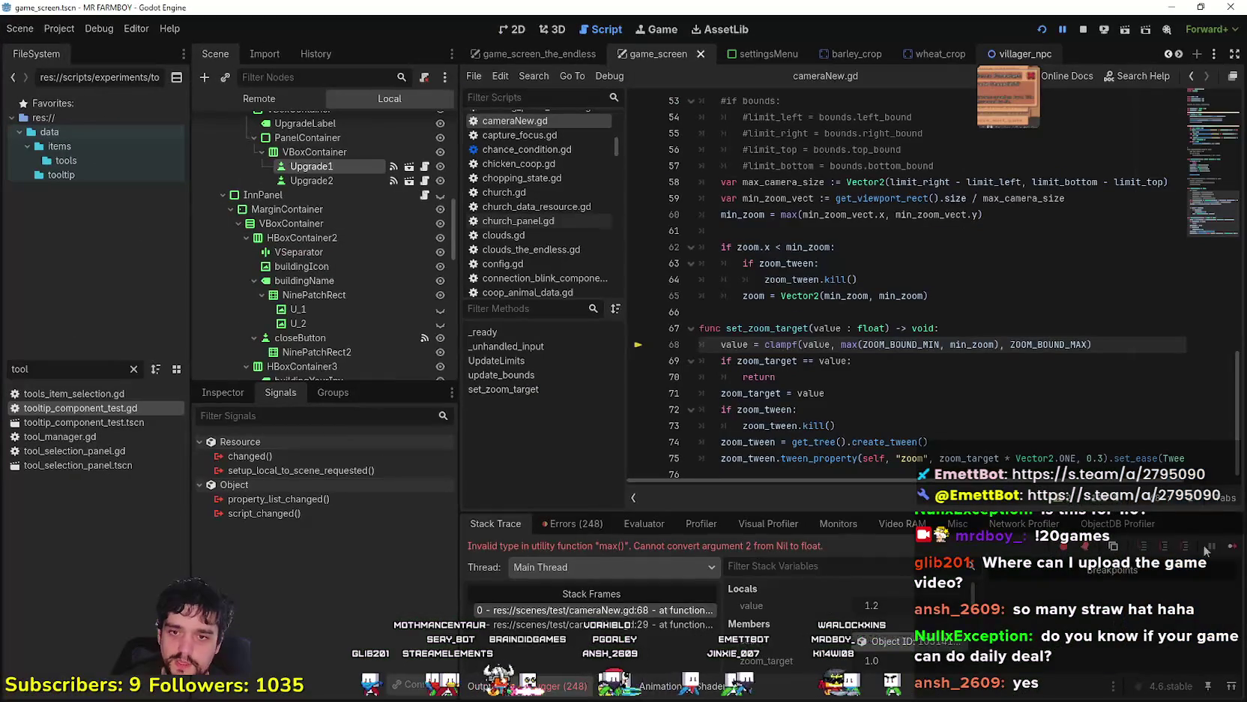
key(F12)
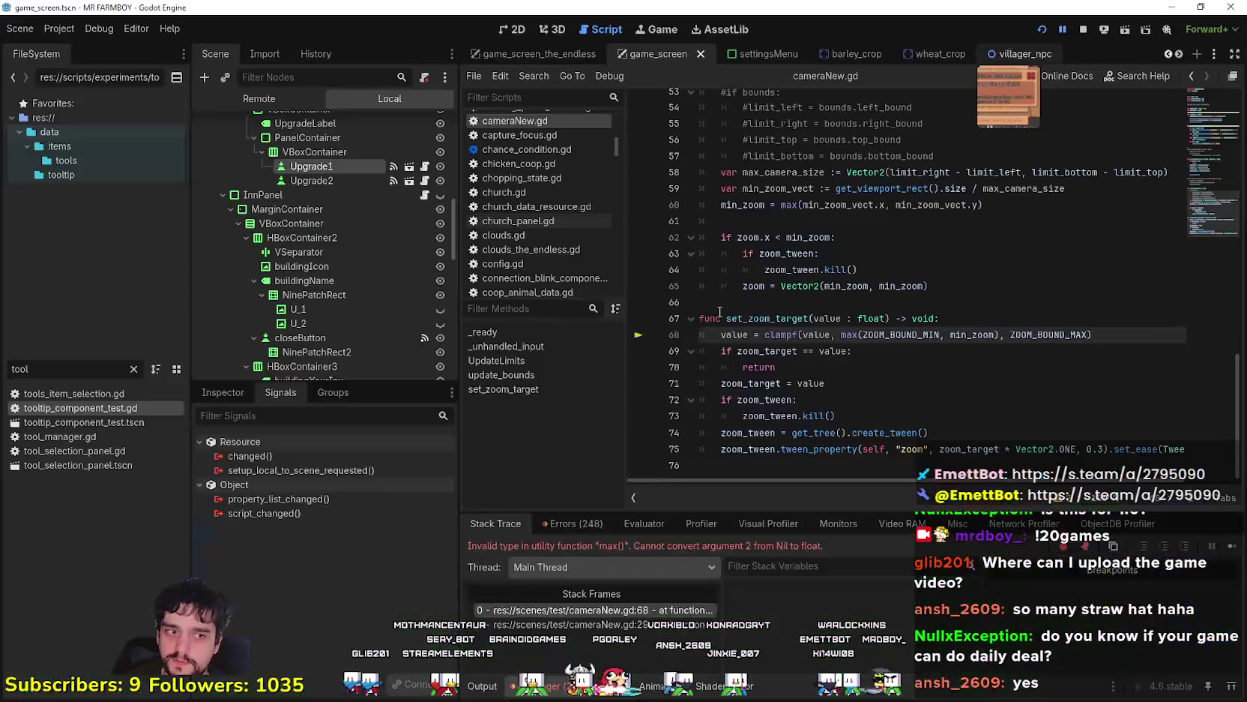
click(936, 351)
click(1231, 548)
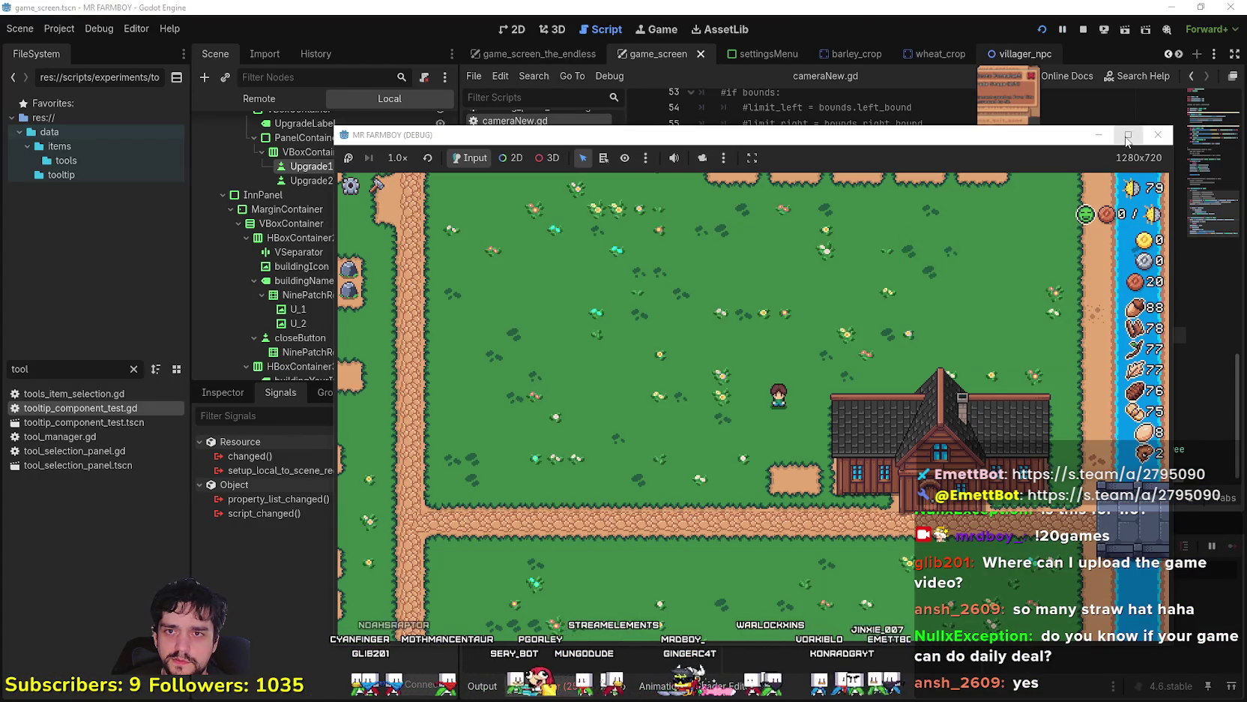
Maximize the game window and inspect the Worker Speed and Worker Rest poneglyph upgrades
click(1128, 137)
key(w)
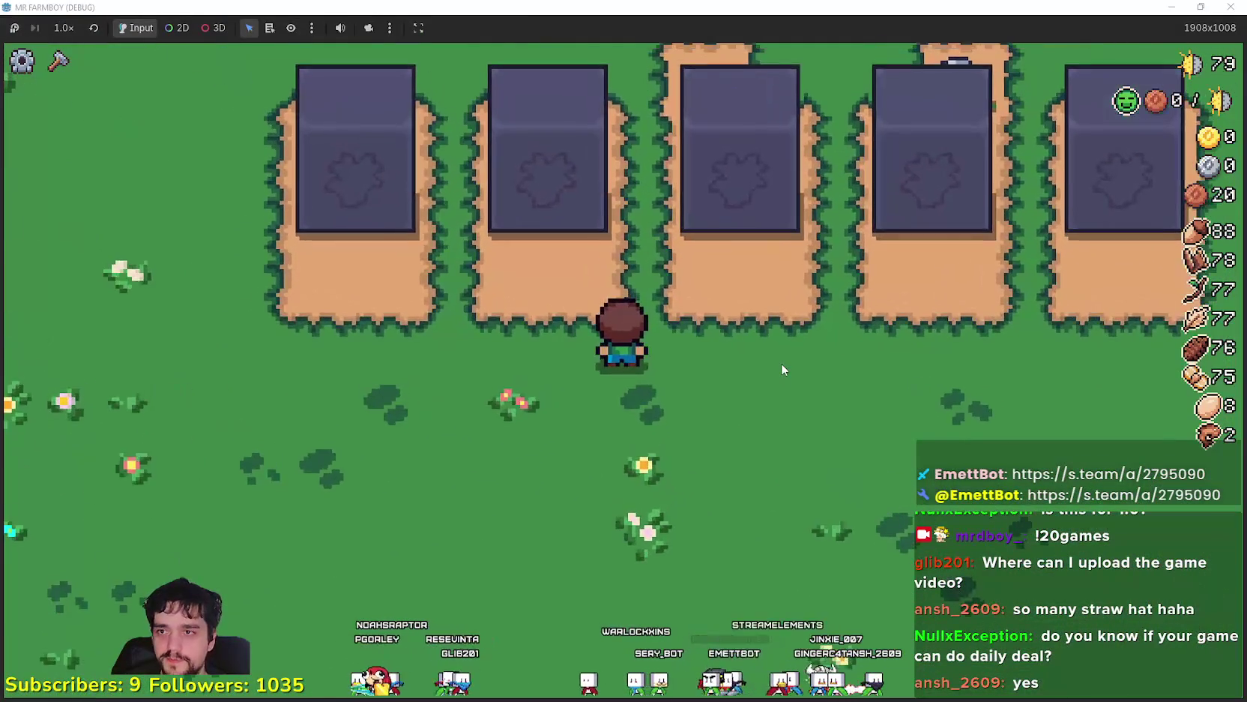
key(w)
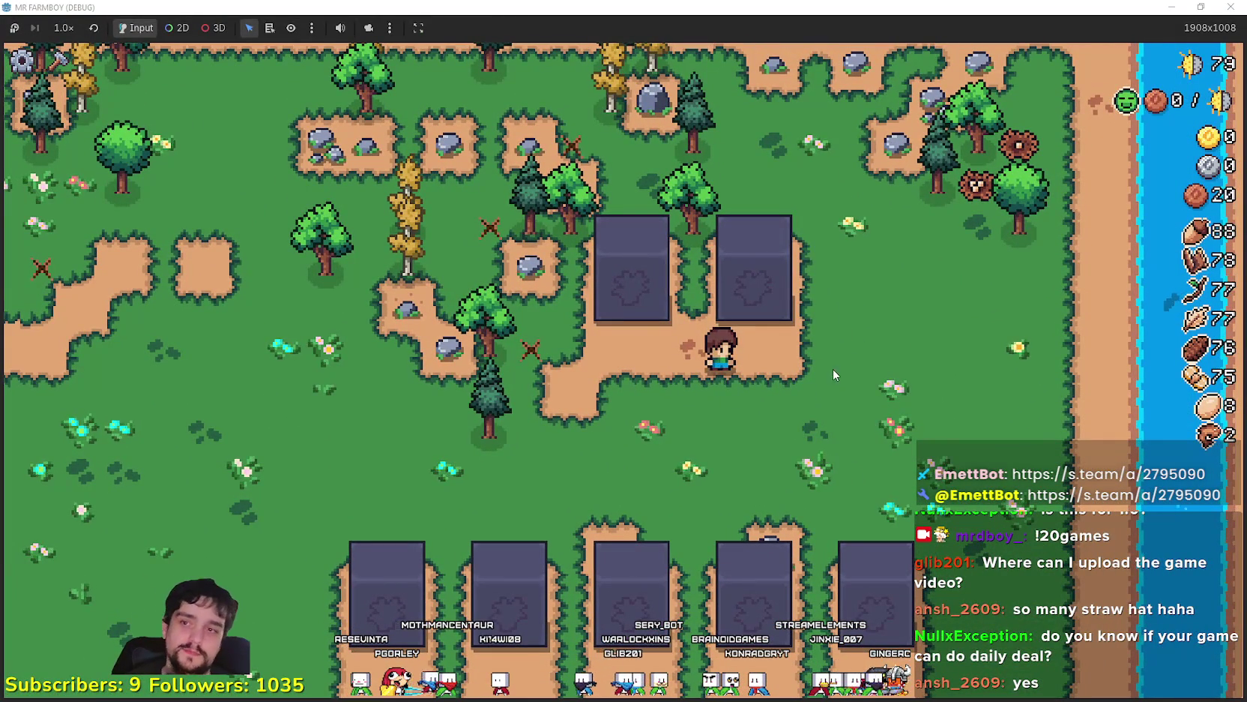
key(w)
key(e)
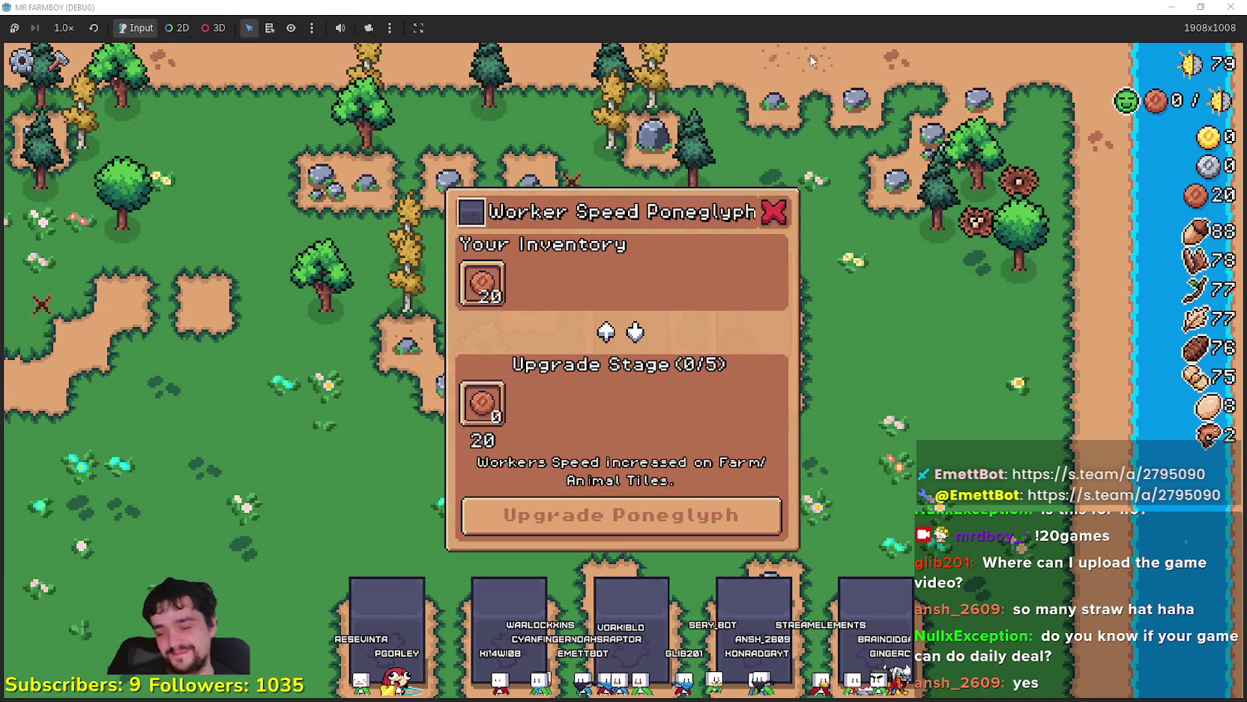
key(a)
key(e)
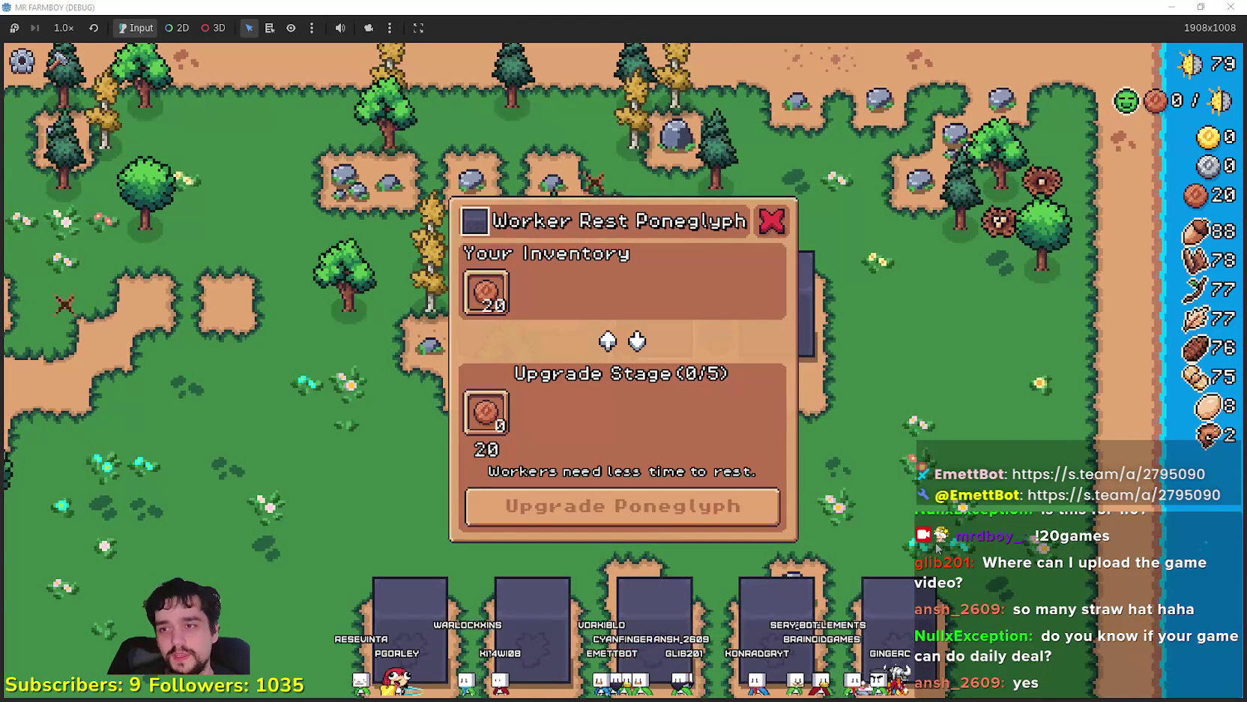
key(d)
key(e)
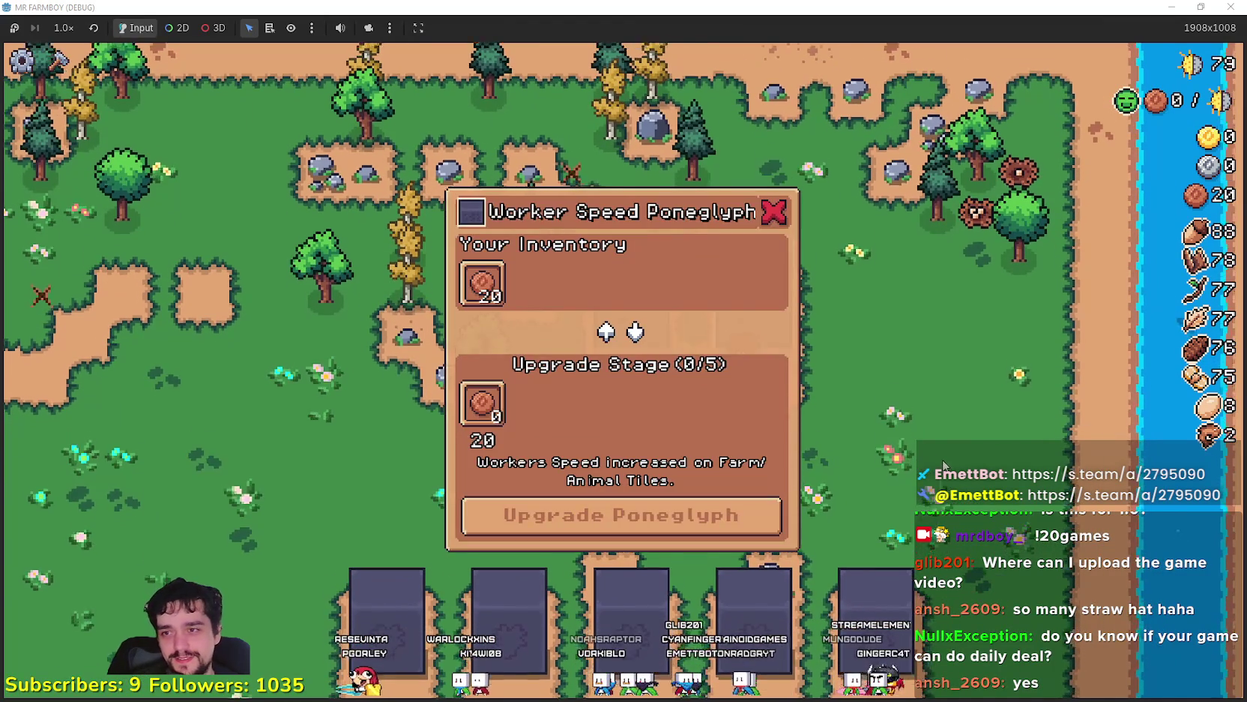
Inspect the Blue Chance, Gold Chance, Crops Yield and Animal Yield poneglyph upgrades
key(s)
key(e)
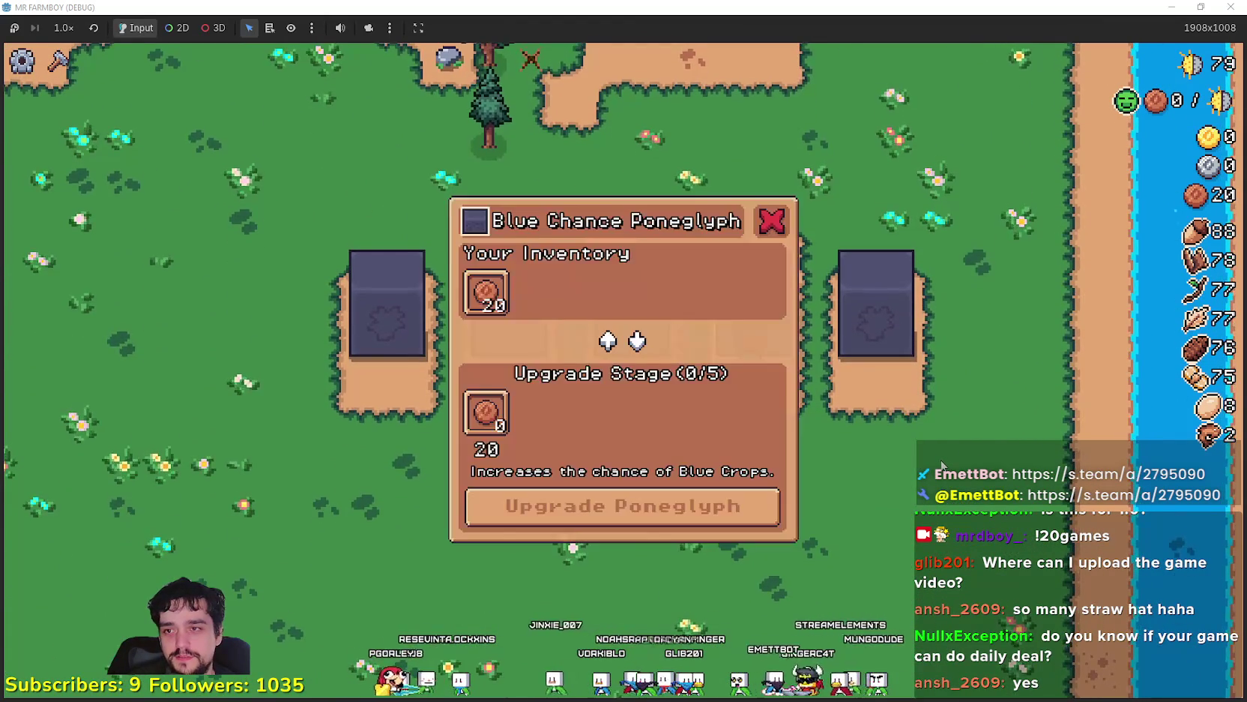
key(d)
key(e)
key(a)
key(e)
key(a)
key(e)
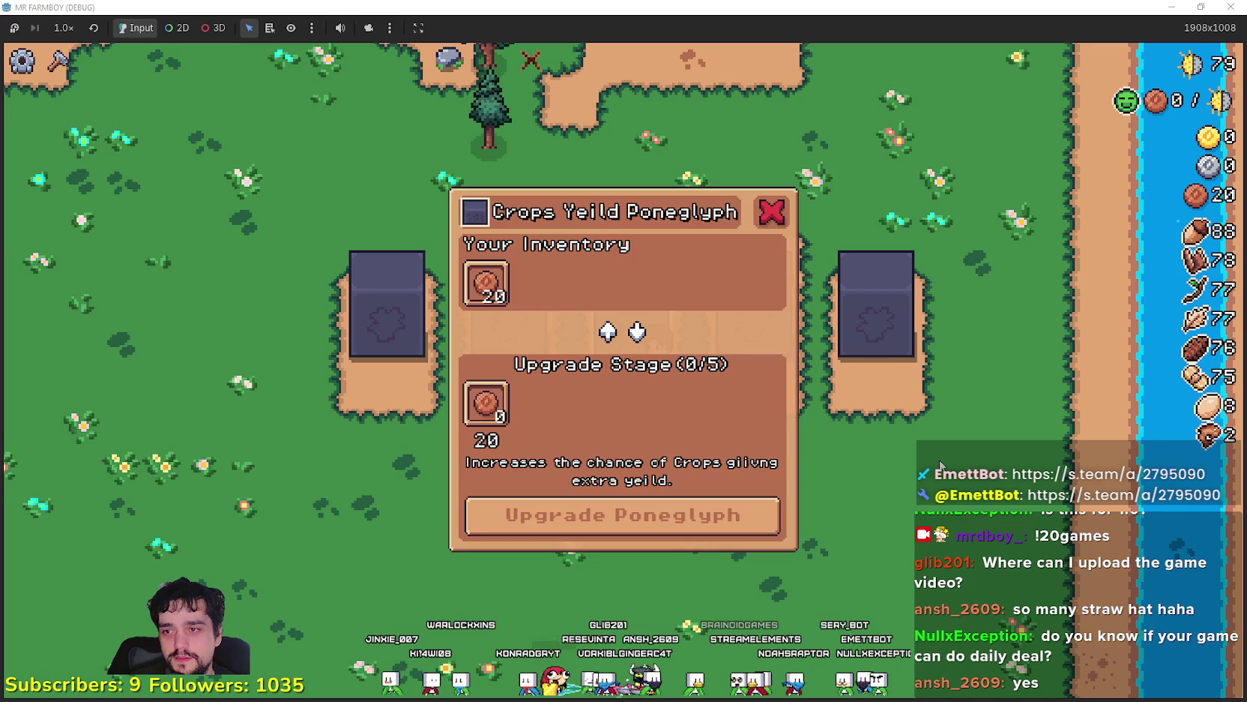
key(a)
key(e)
key(a)
key(e)
Chop a pine tree for wood and walk back to the farmhouse
key(a)
key(w)
key(w)
key(e)
key(a)
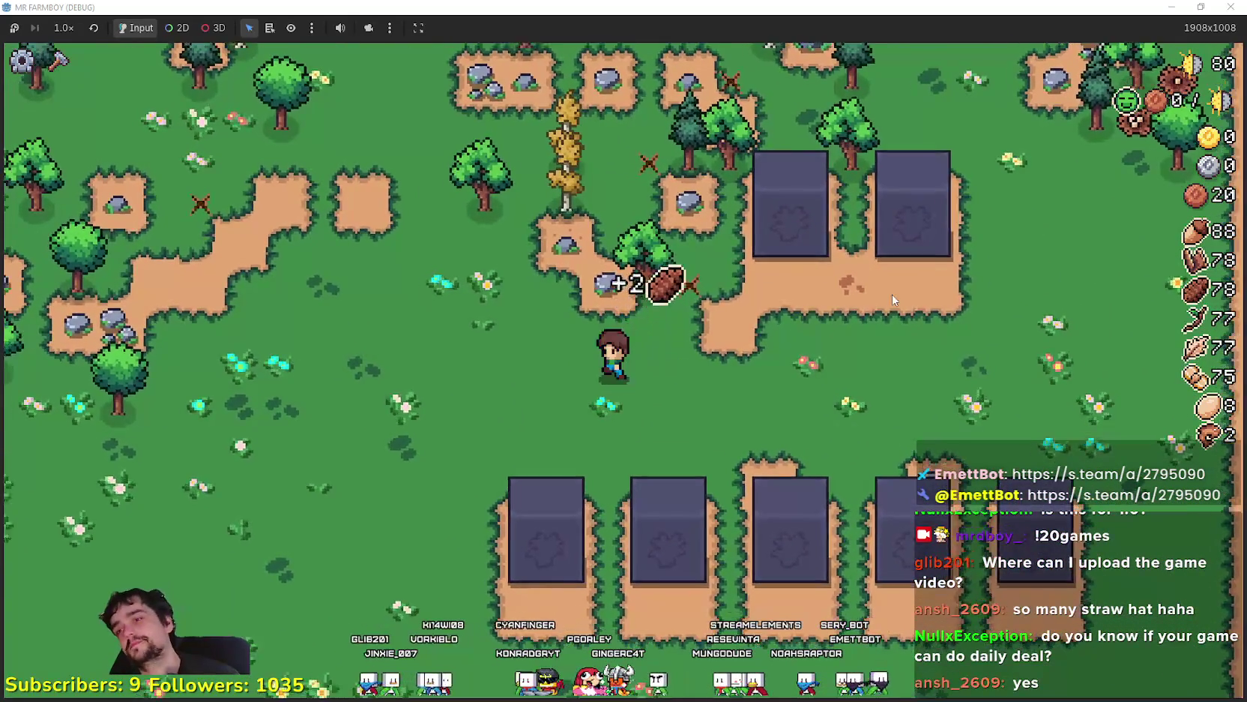
key(s)
key(s)
key(d)
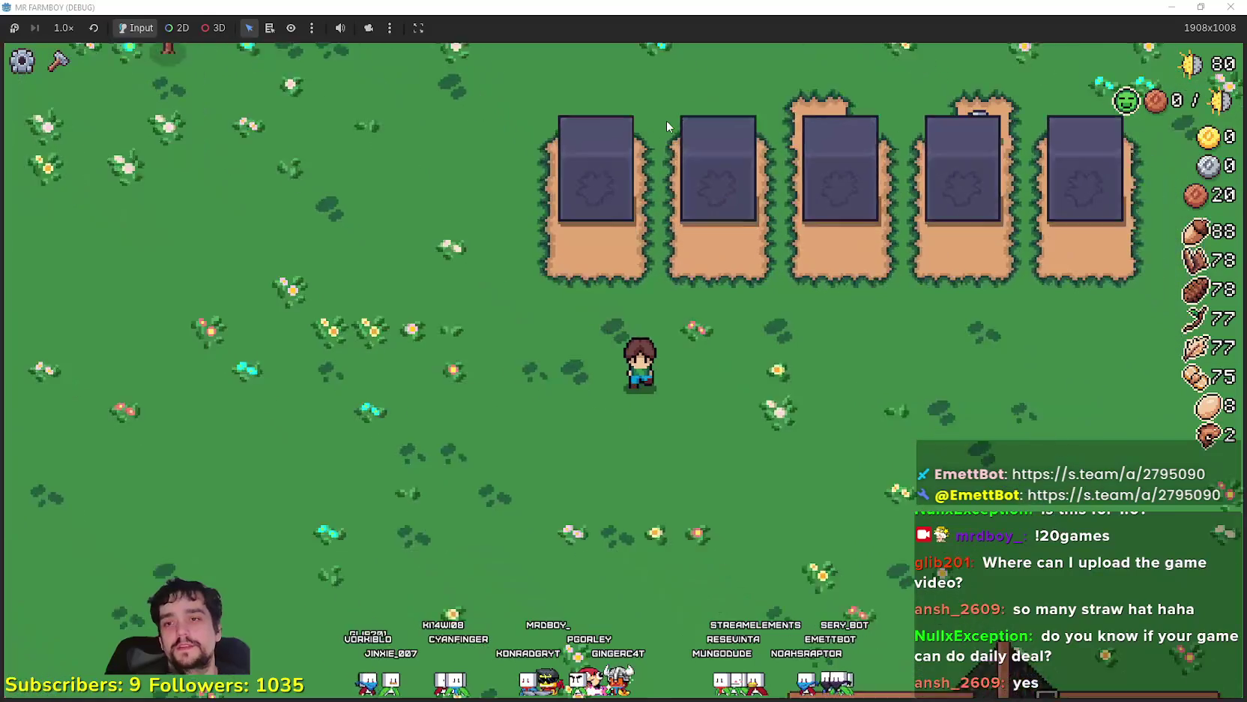
scroll(665, 126, down, 2)
key(s)
scroll(871, 375, up, 3)
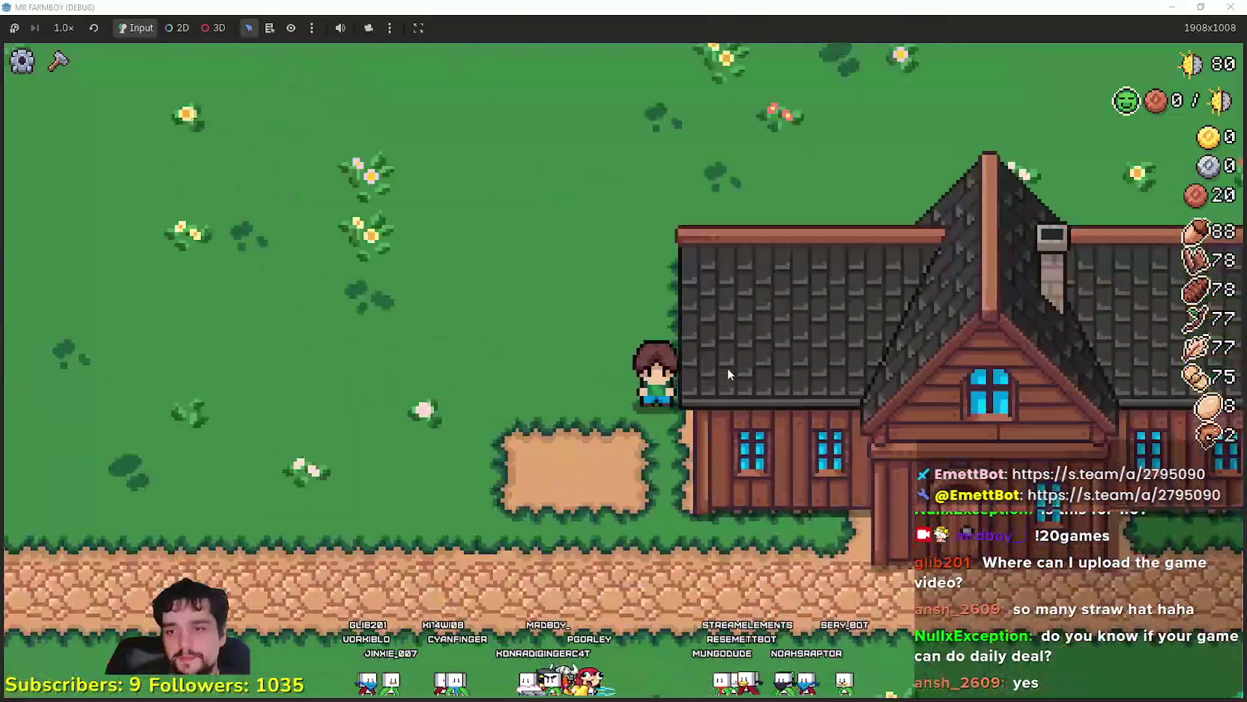
Unlock the Farm Tile advancement in the Player House advancements
key(d)
key(e)
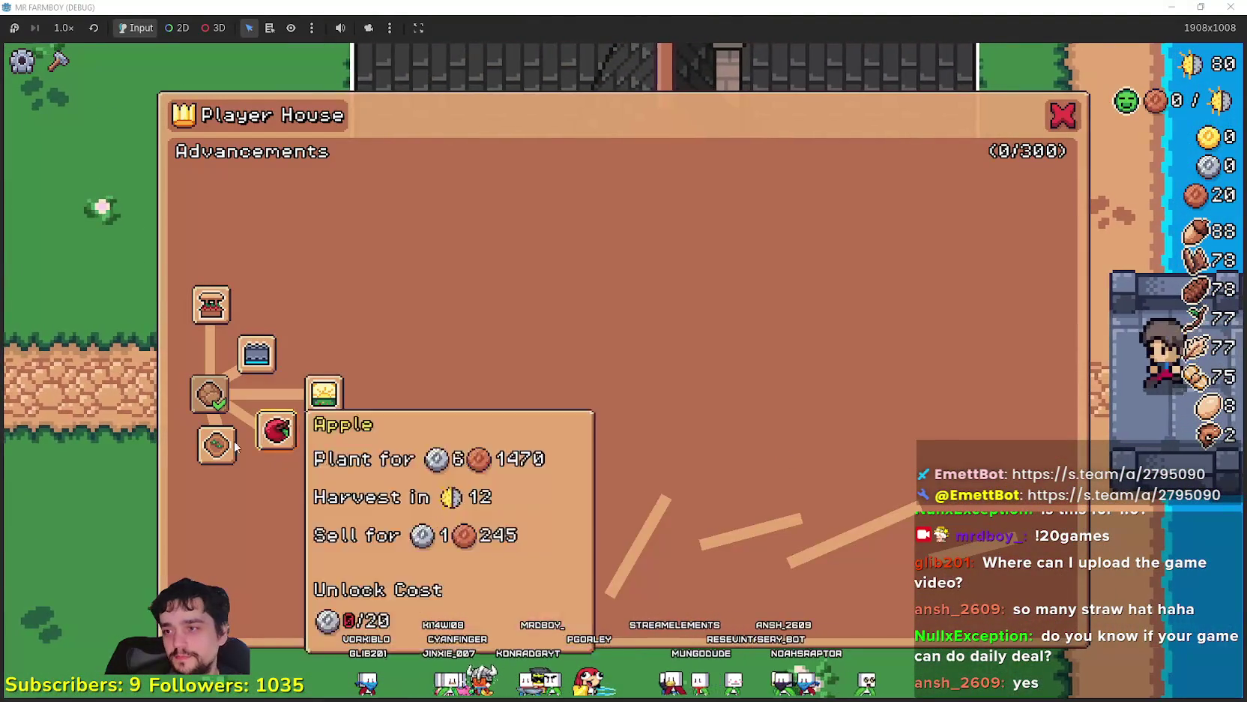
click(222, 429)
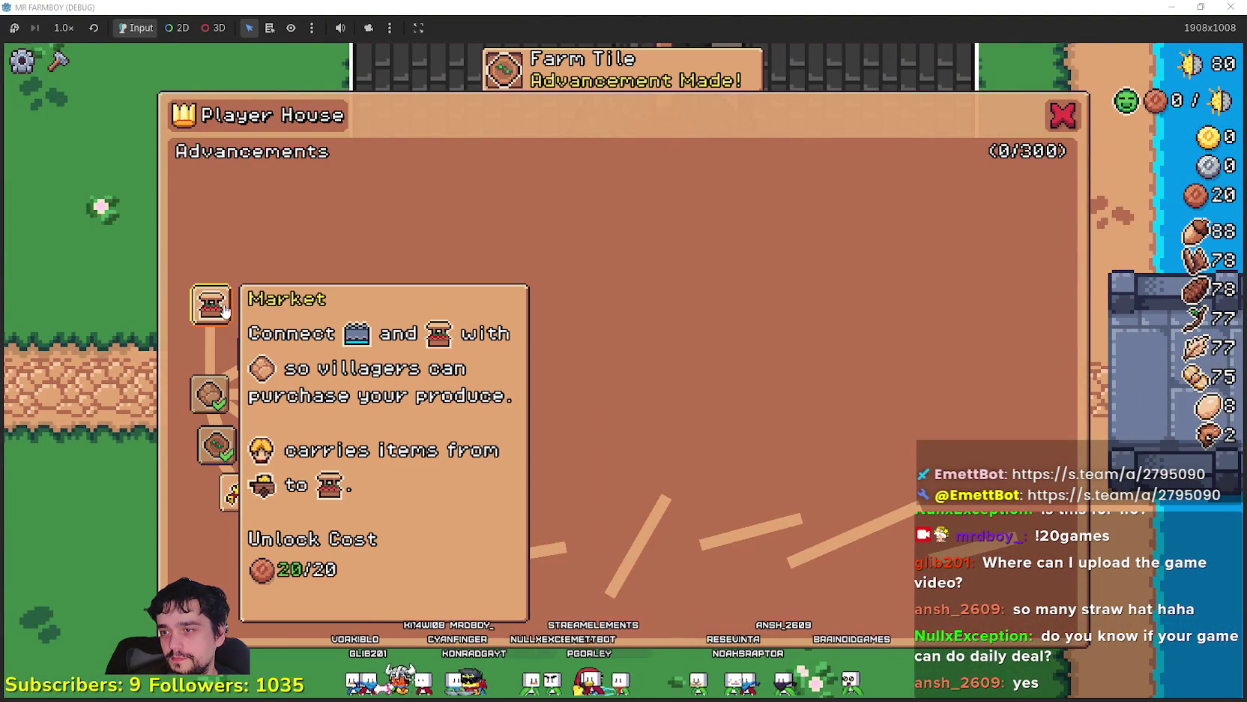
key(Escape)
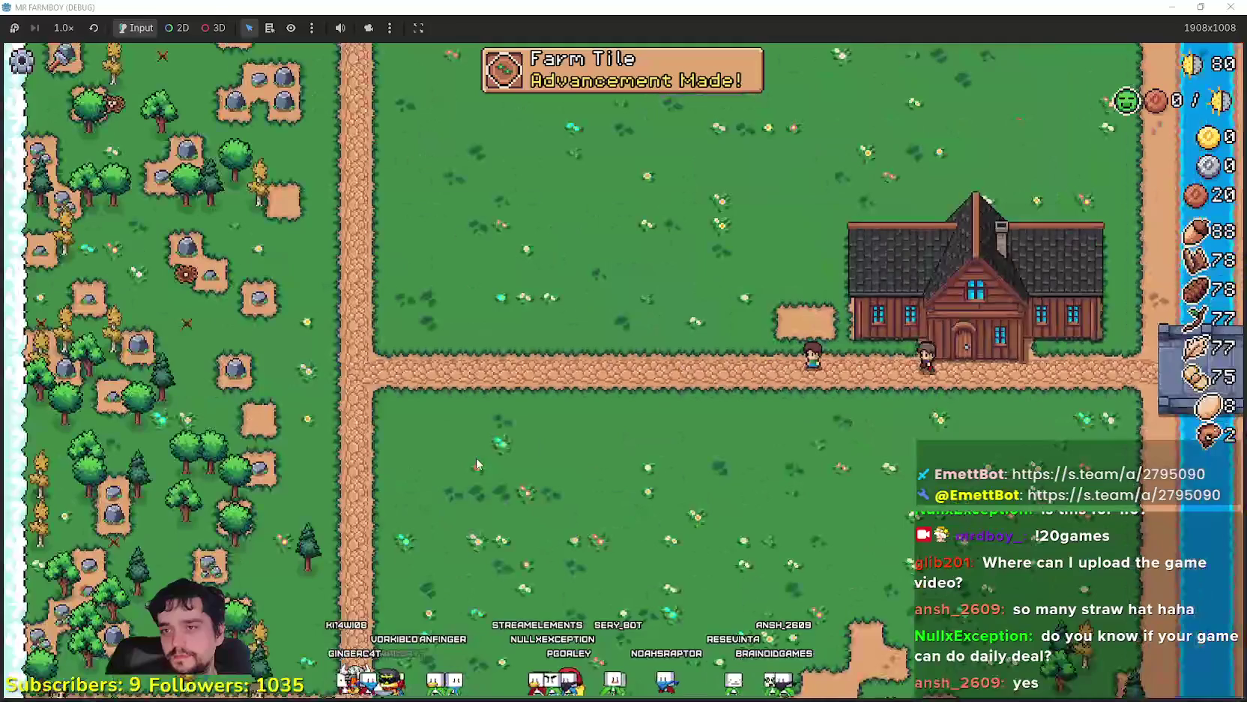
Check the crafting list, then pause the game with stats showing
key(c)
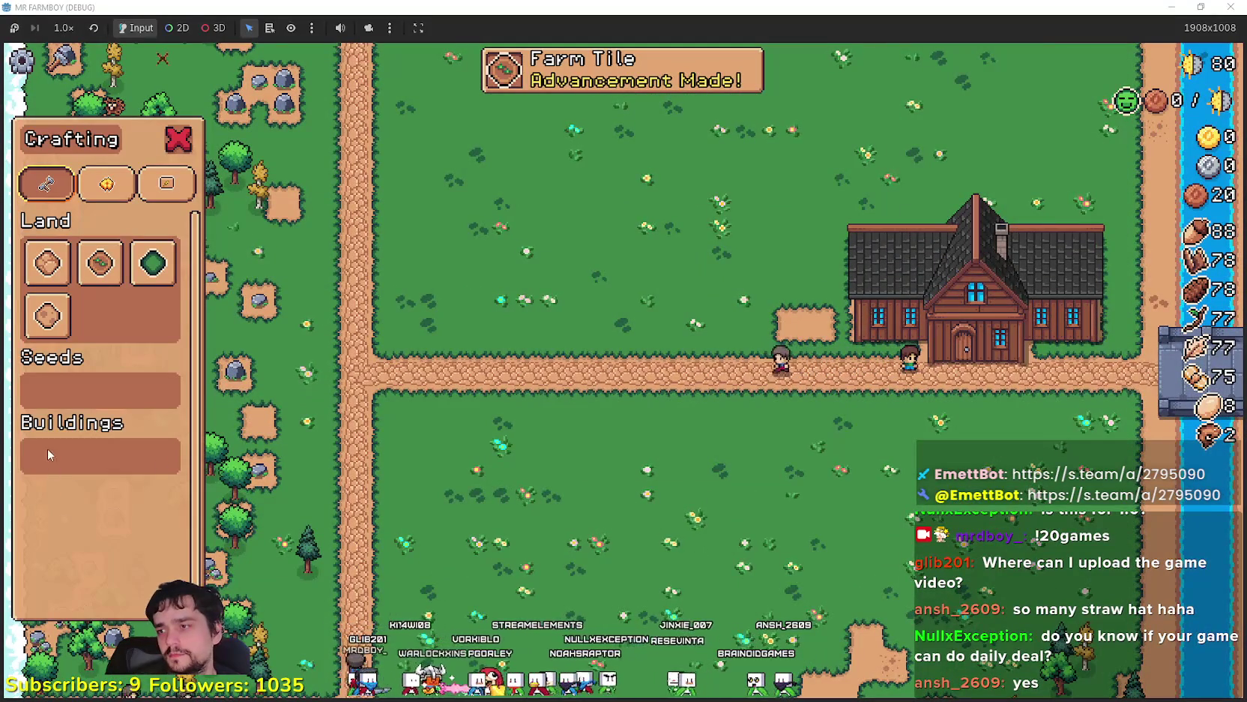
key(e)
key(Escape)
key(Escape)
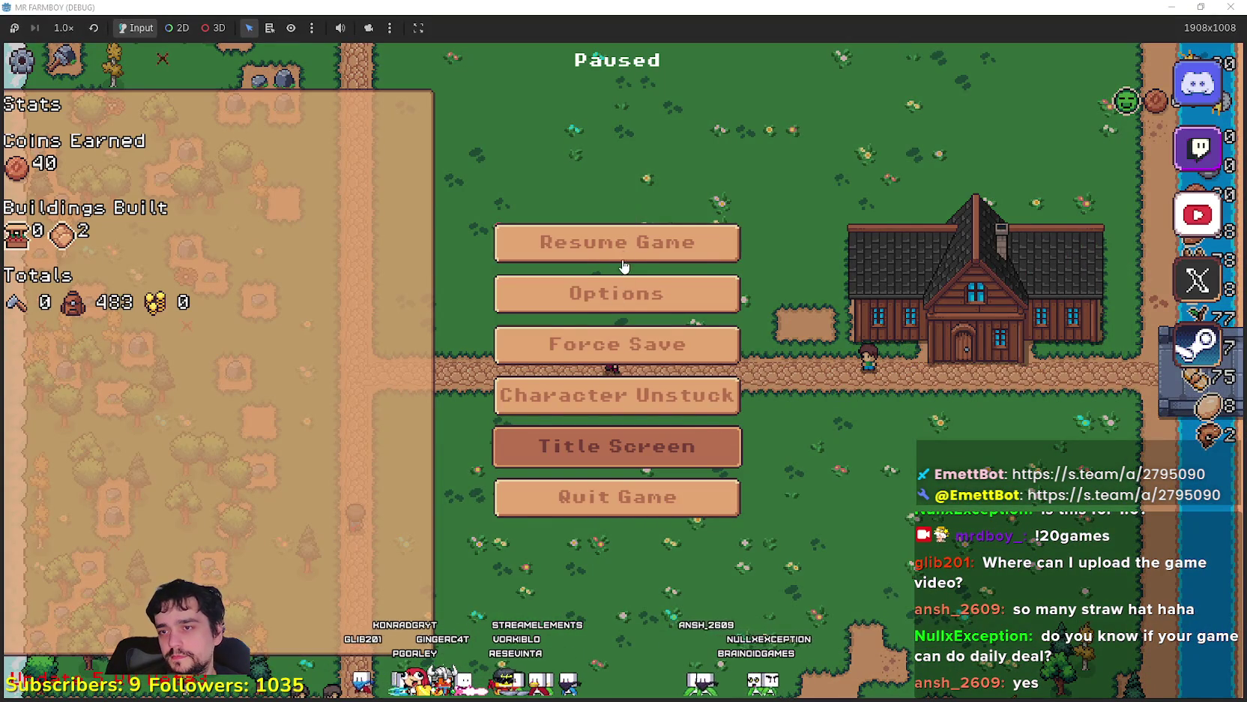
Return to the title, delete Save 4, and create a new game in slot 4
key(Return)
click(622, 318)
mouse_move(668, 393)
click(670, 369)
click(541, 412)
click(616, 353)
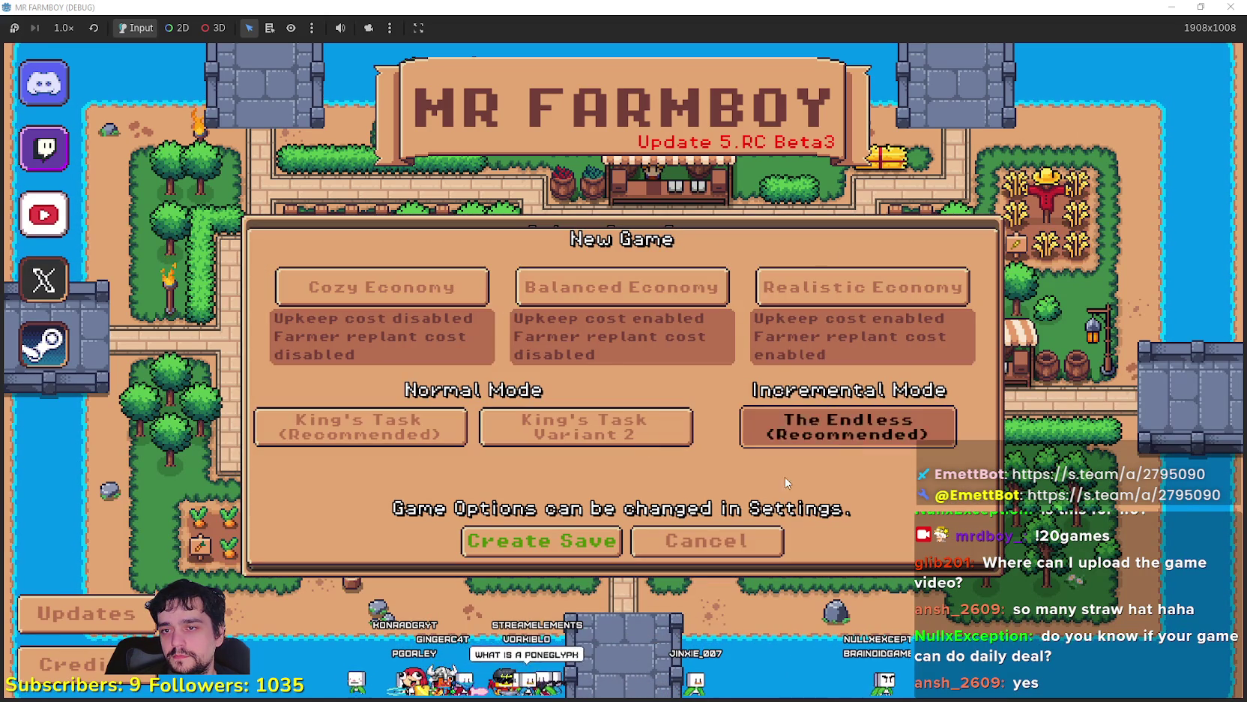
click(538, 543)
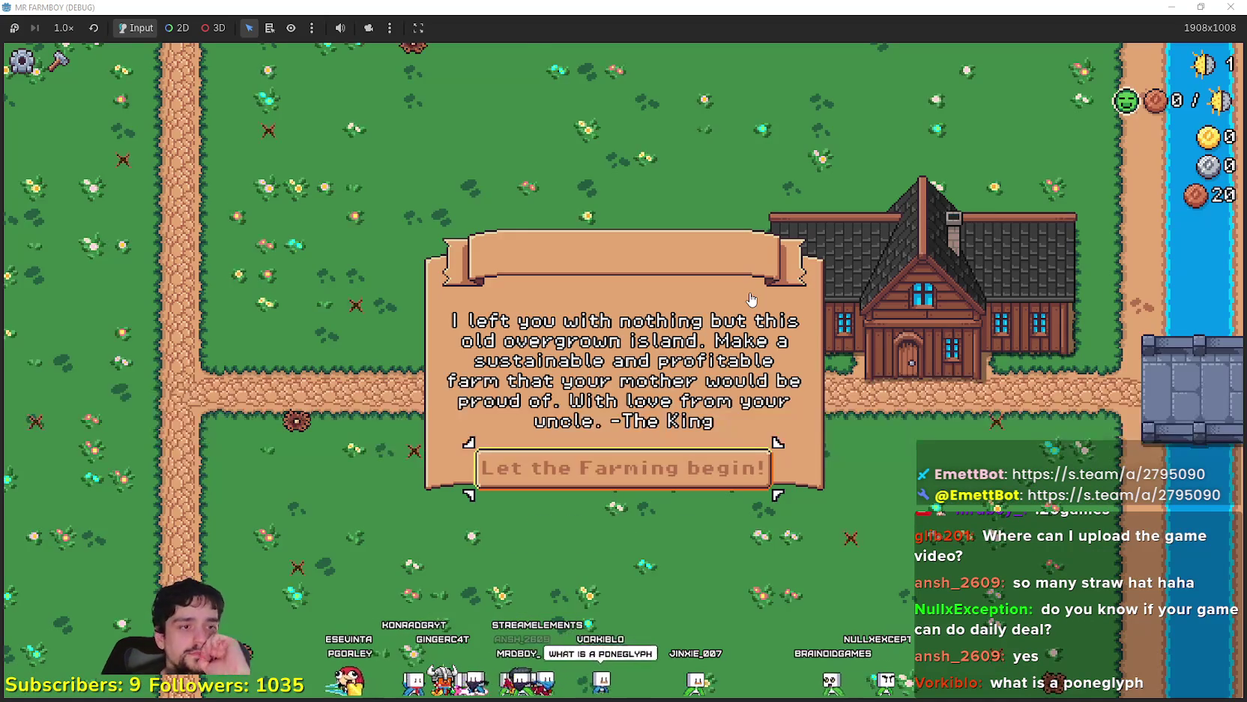
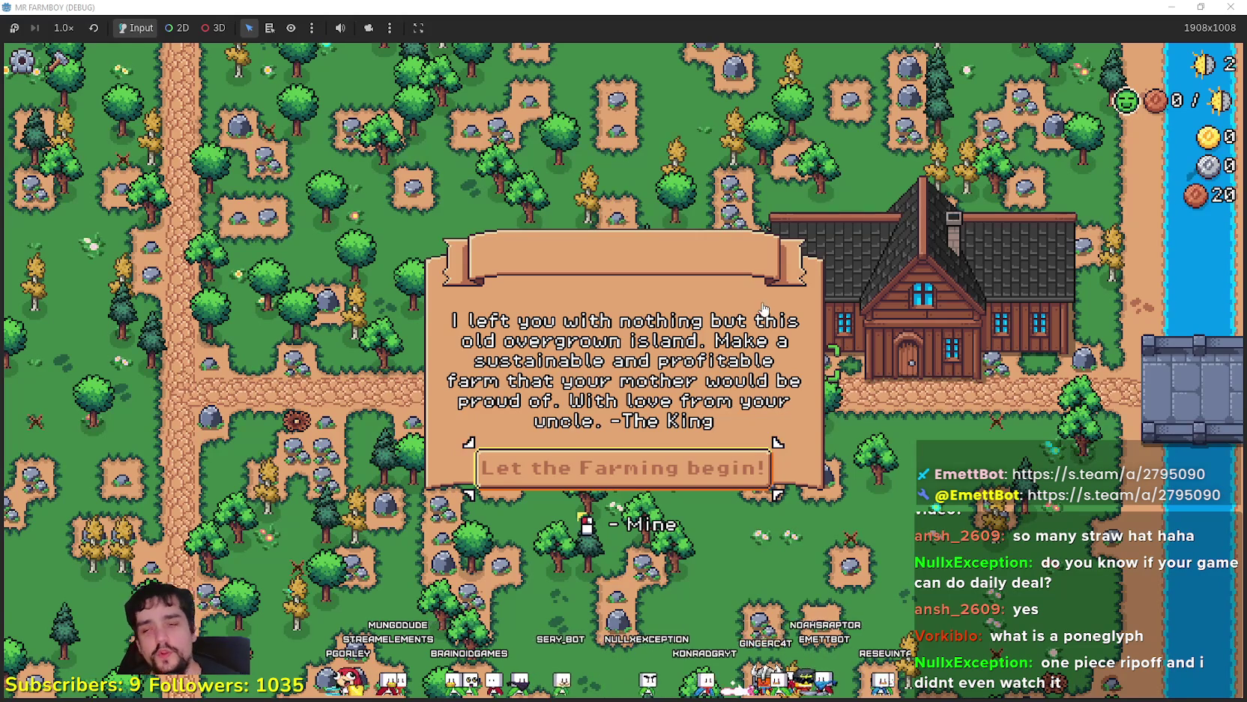
Dismiss the king's letter, resume from the debugger break, and re-maximize the game window
click(697, 469)
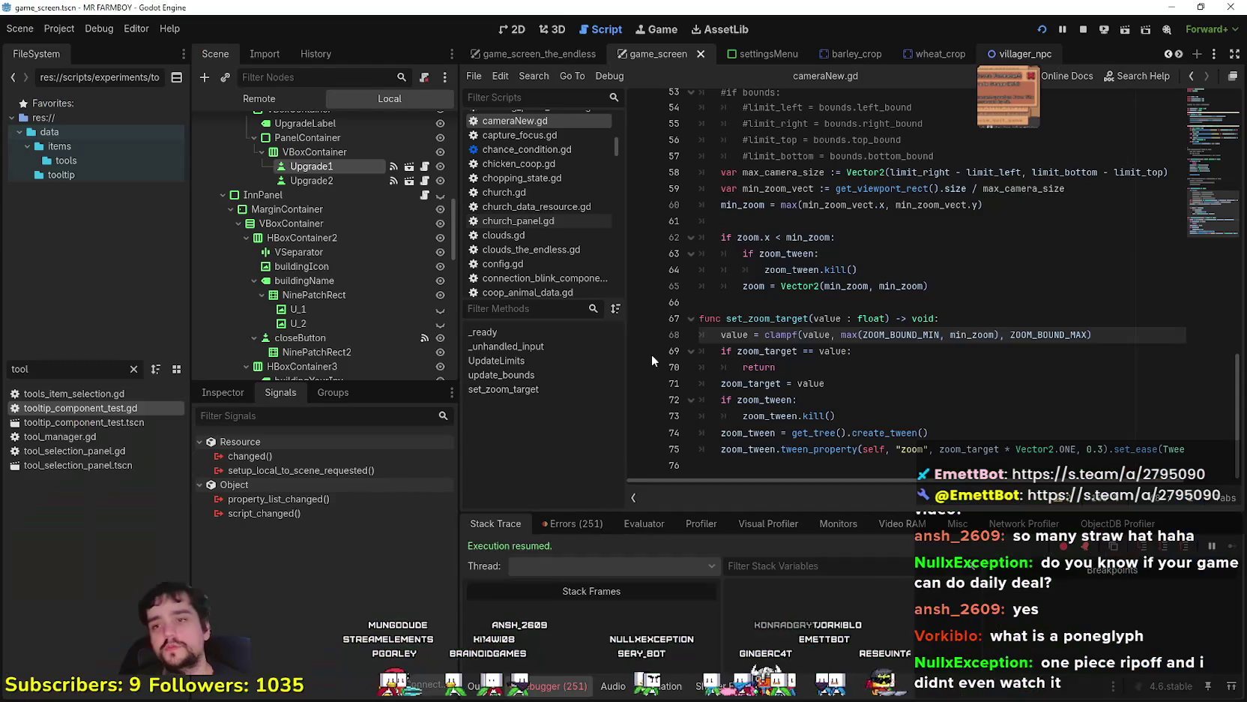
click(1233, 548)
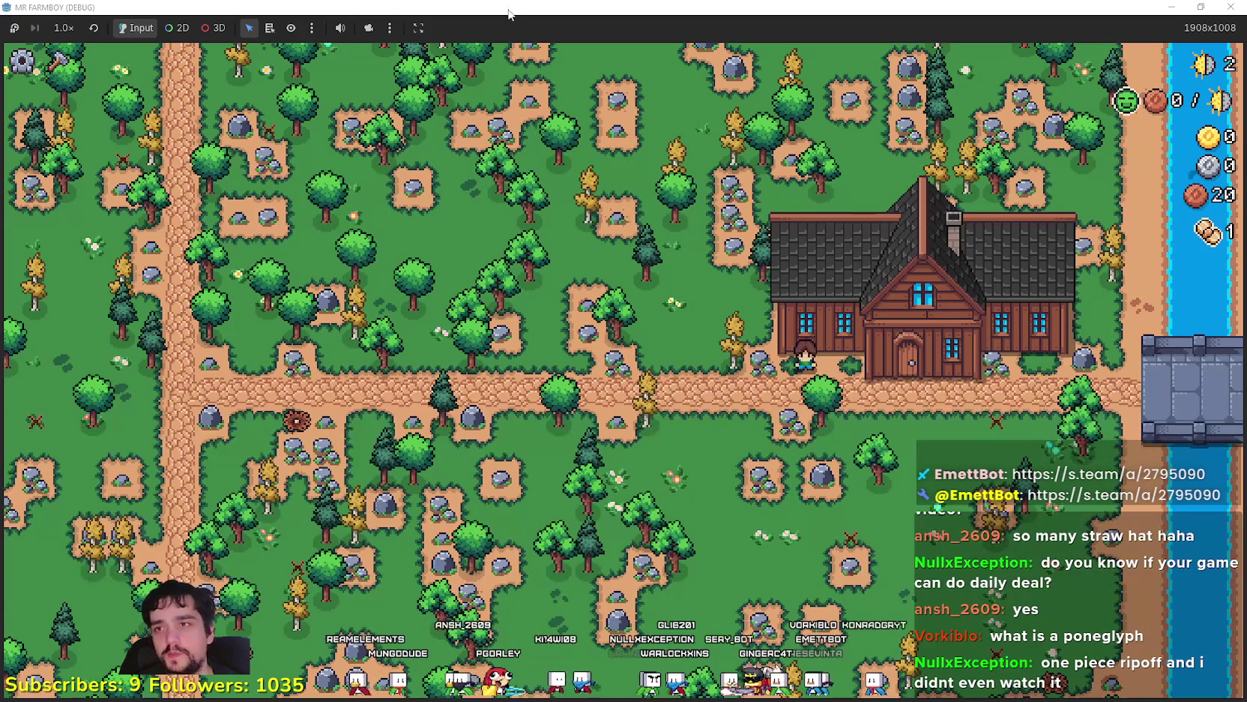
double_click(509, 6)
click(877, 68)
scroll(637, 329, up, 3)
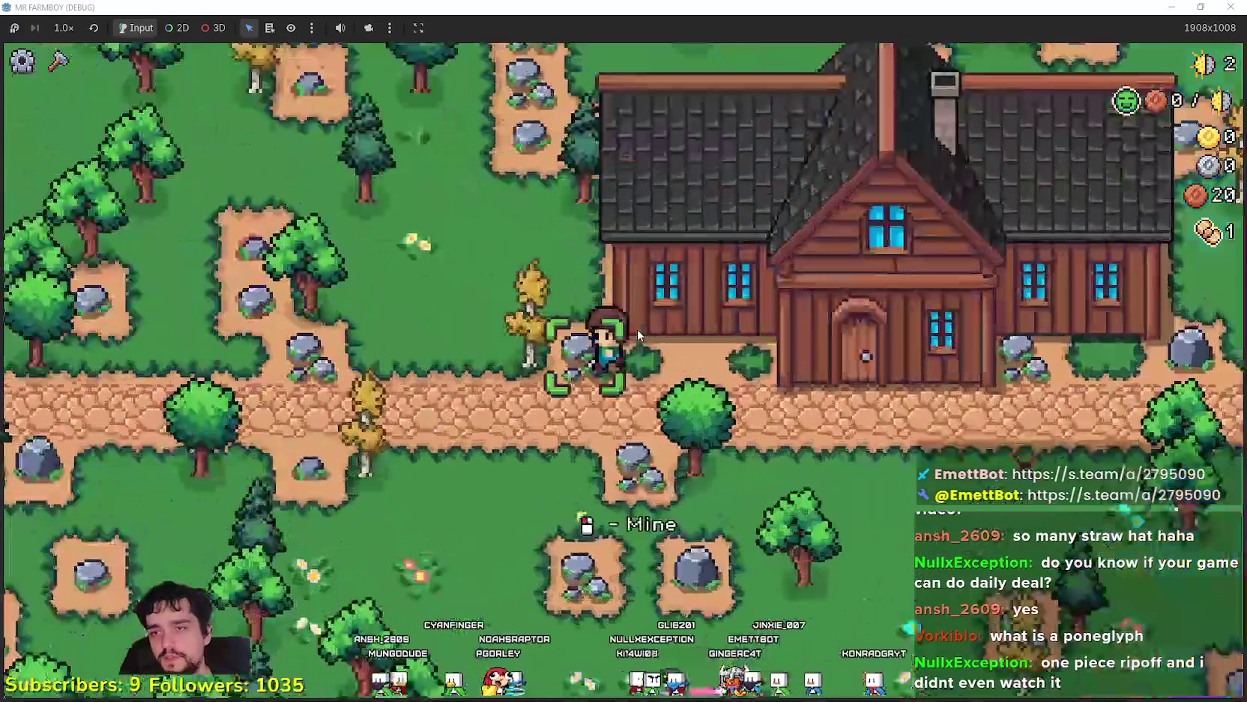
scroll(624, 322, down, 3)
Walk north between the farm plots collecting pickups, then start fishing at the water's edge
key(w)
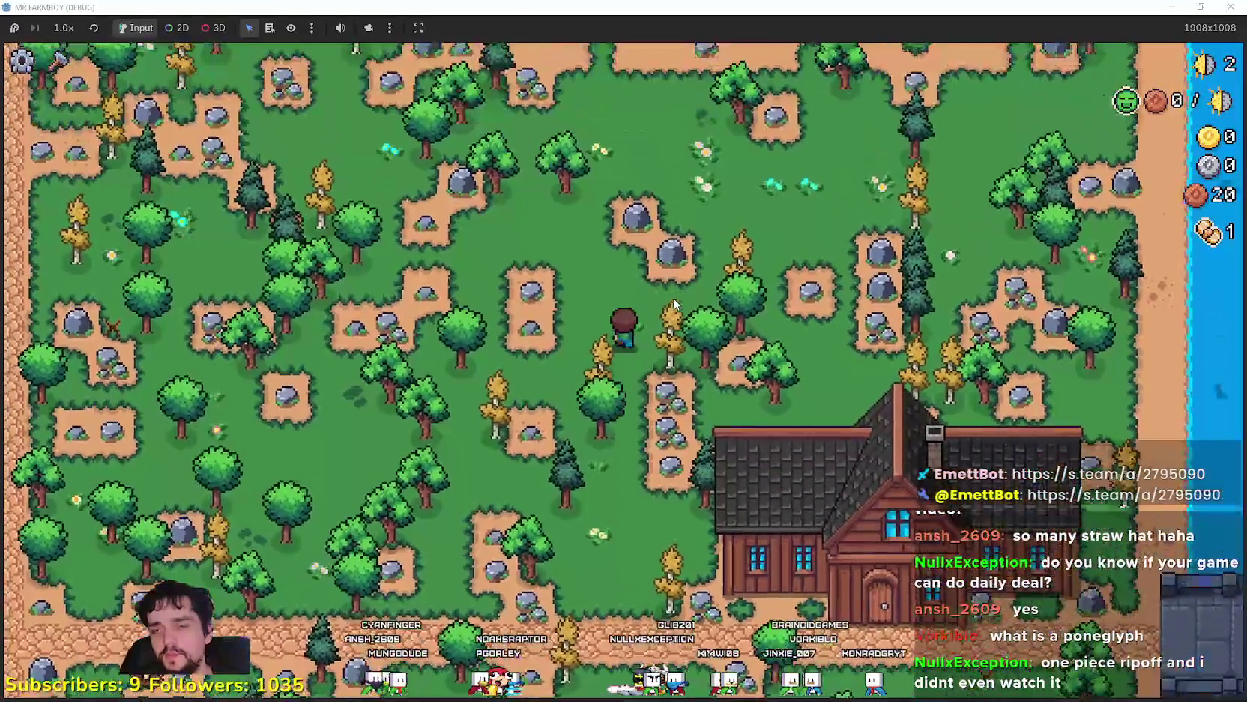
key(w)
scroll(686, 397, up, 3)
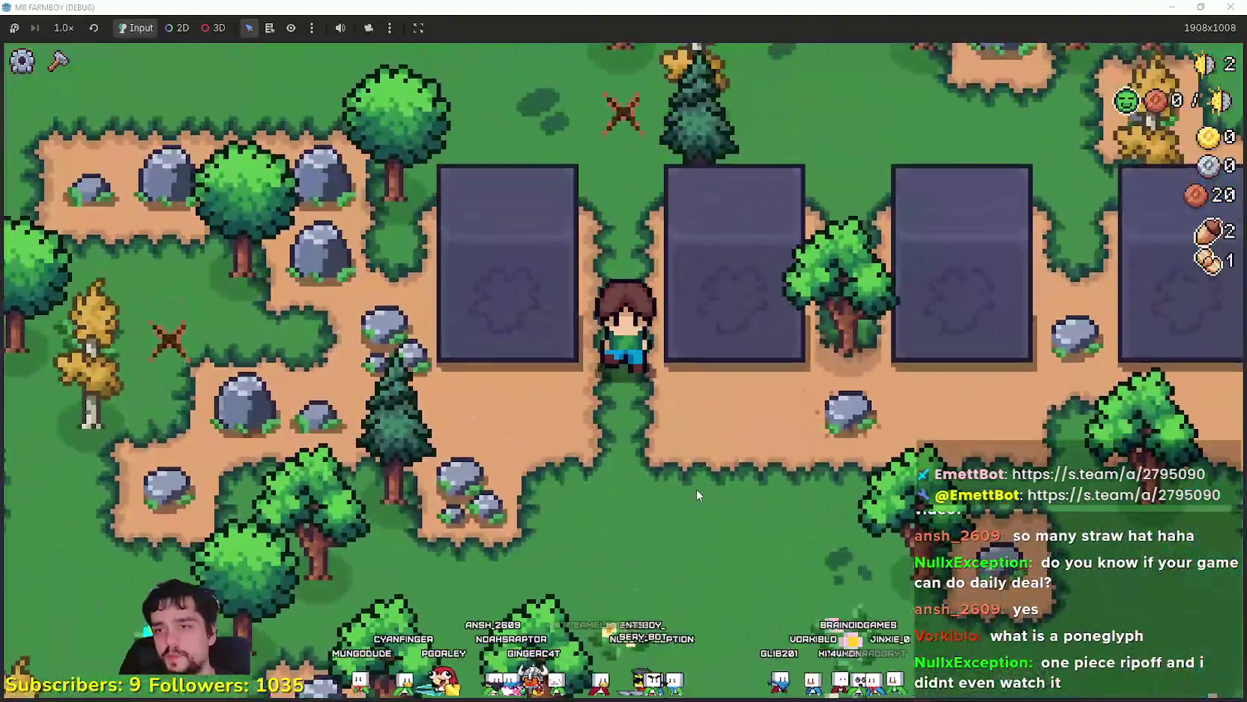
scroll(697, 490, down, 3)
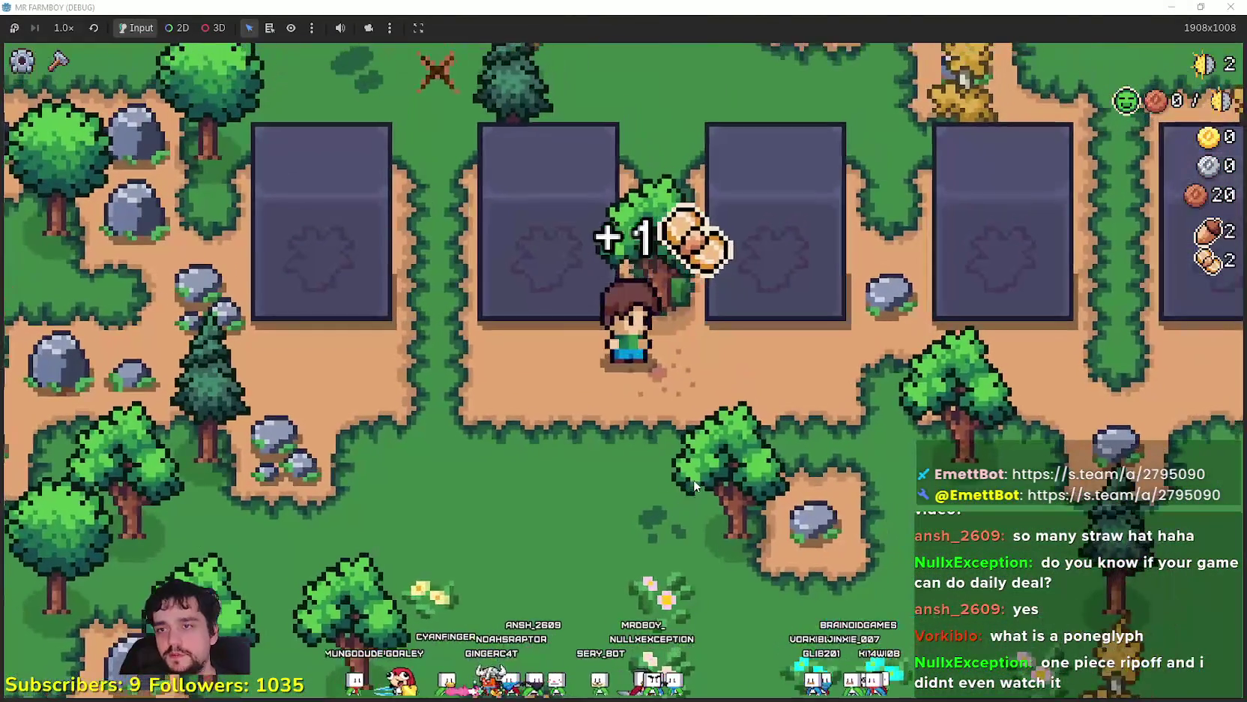
key(w)
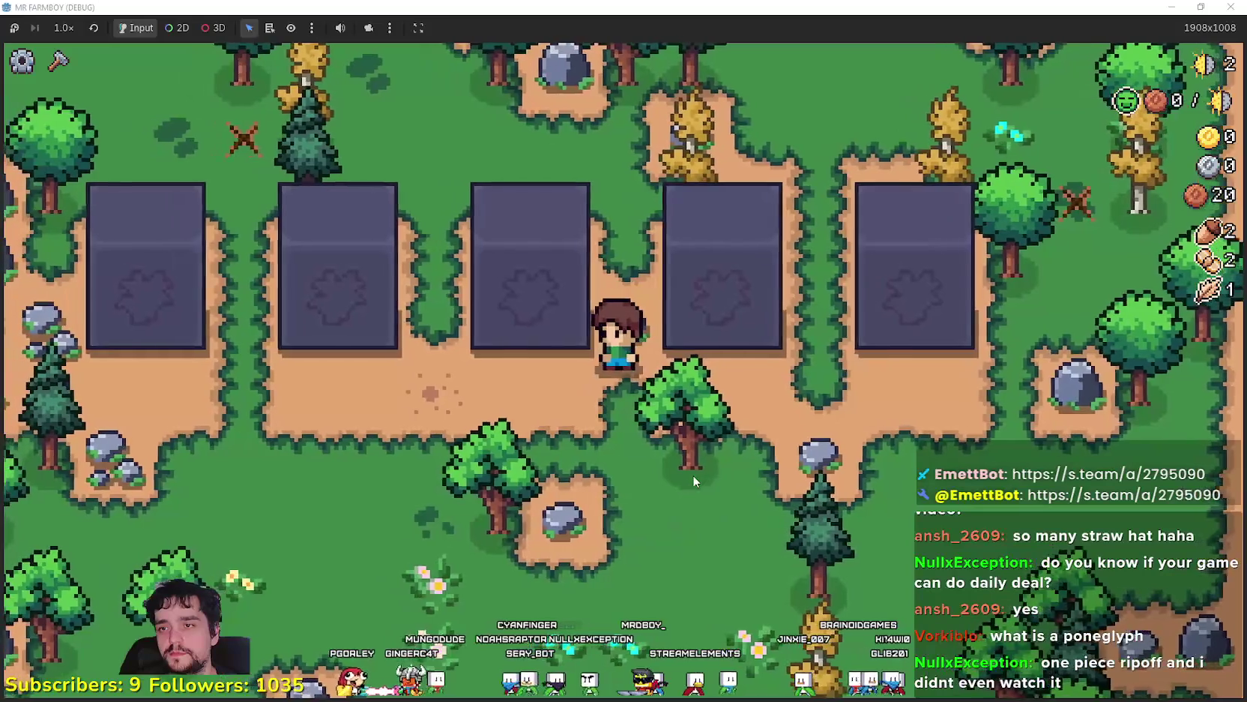
scroll(678, 463, down, 3)
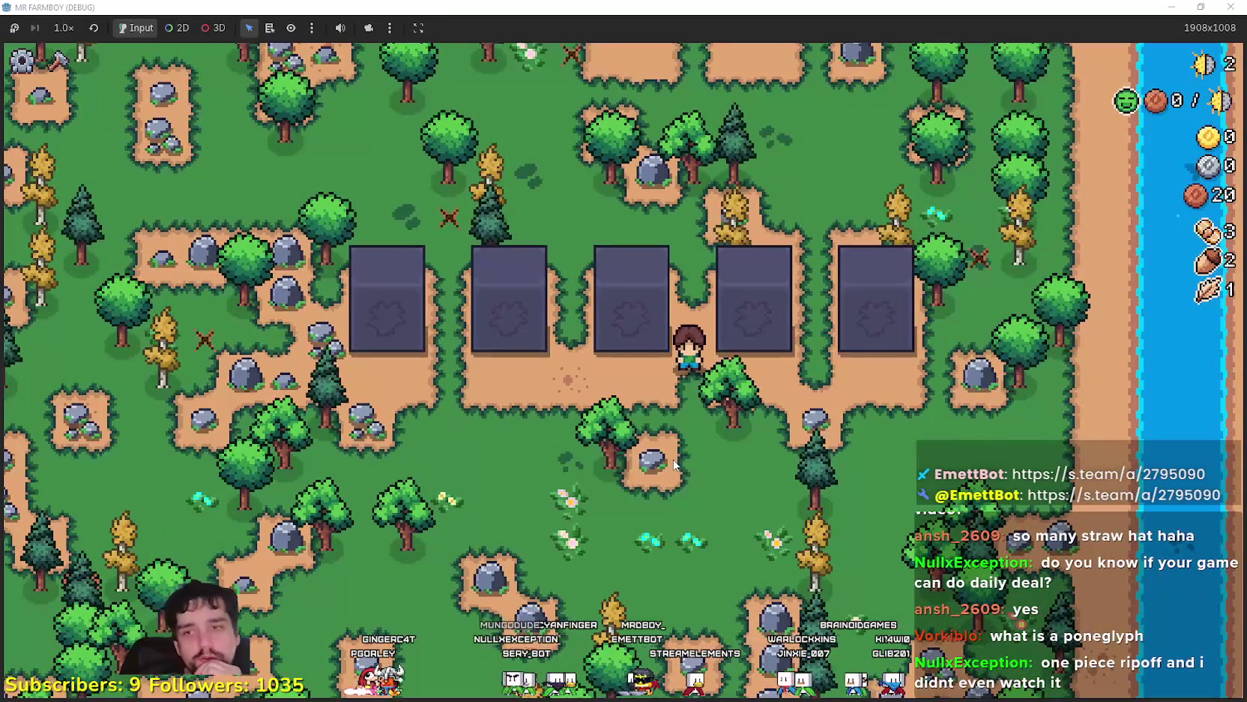
key(s)
key(d)
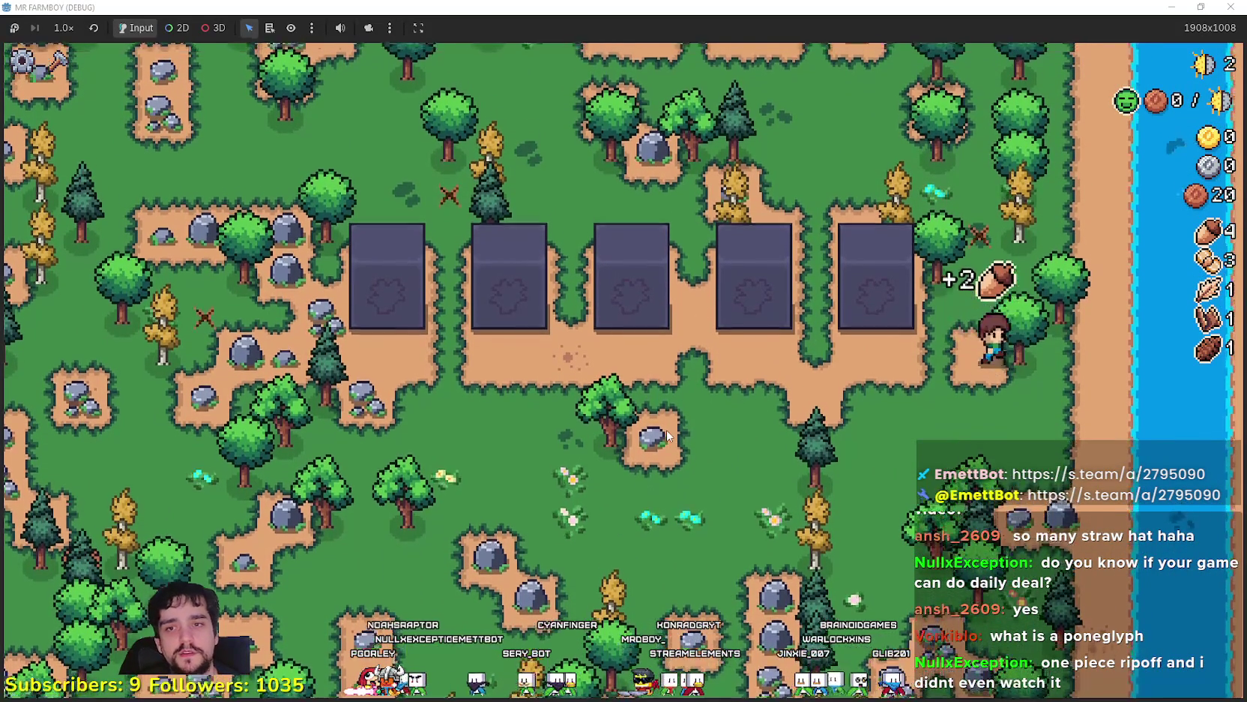
key(w)
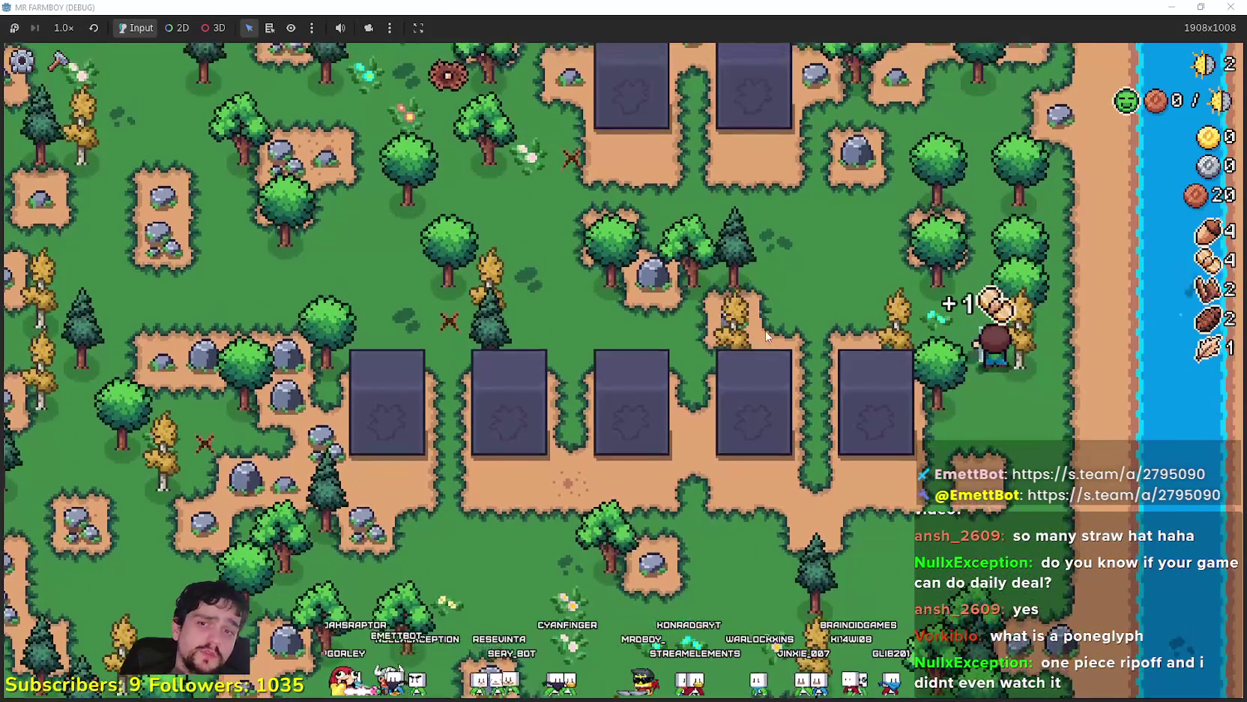
key(w)
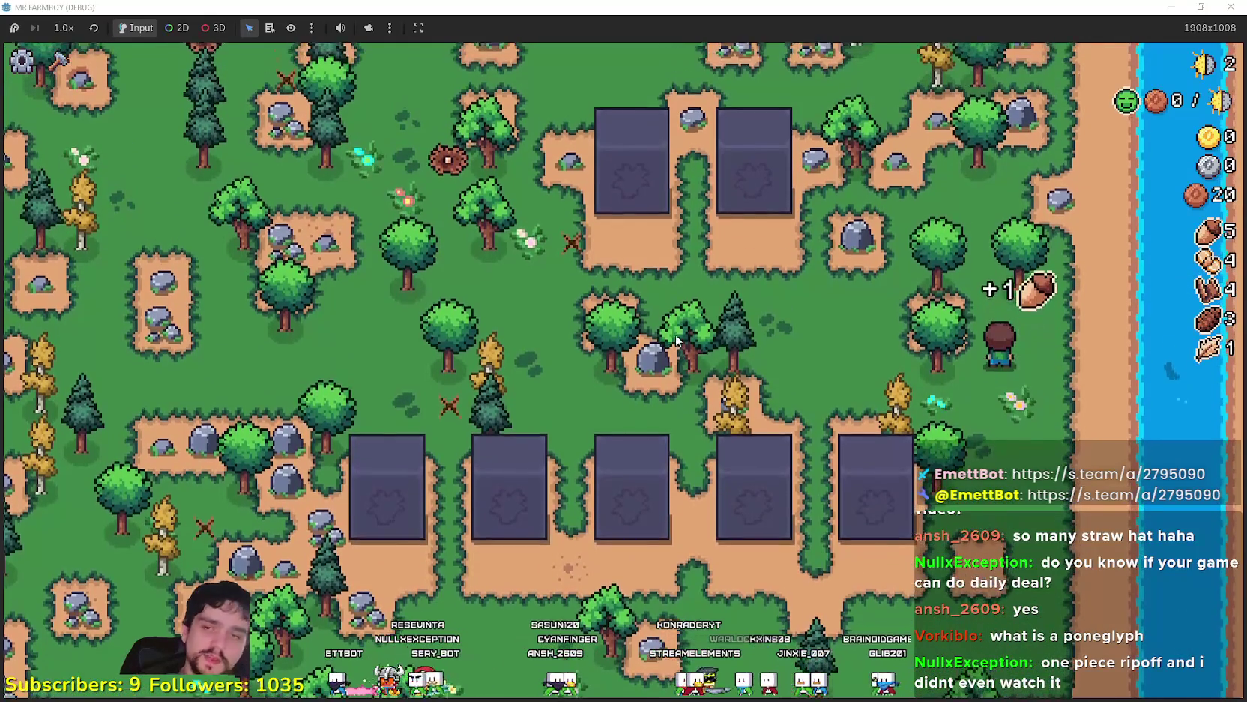
key(d)
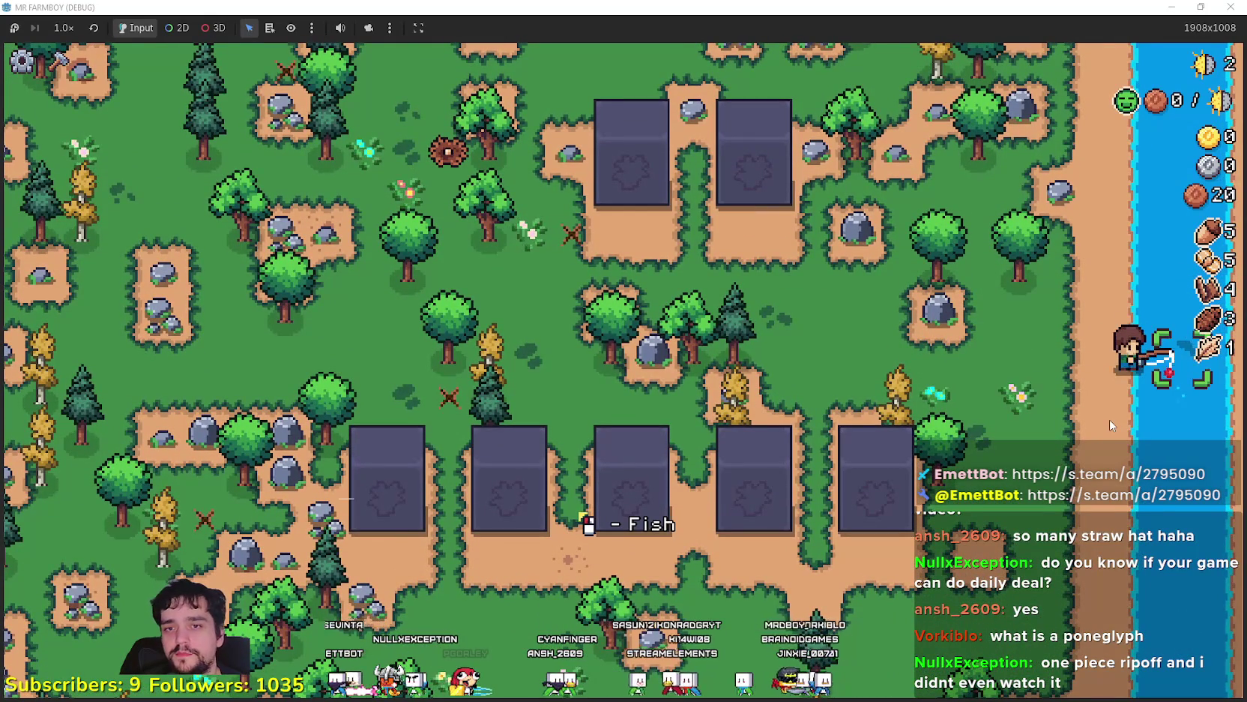
Land the fish and chop trees along the plots for acorns, then switch to the browser
key(s)
key(a)
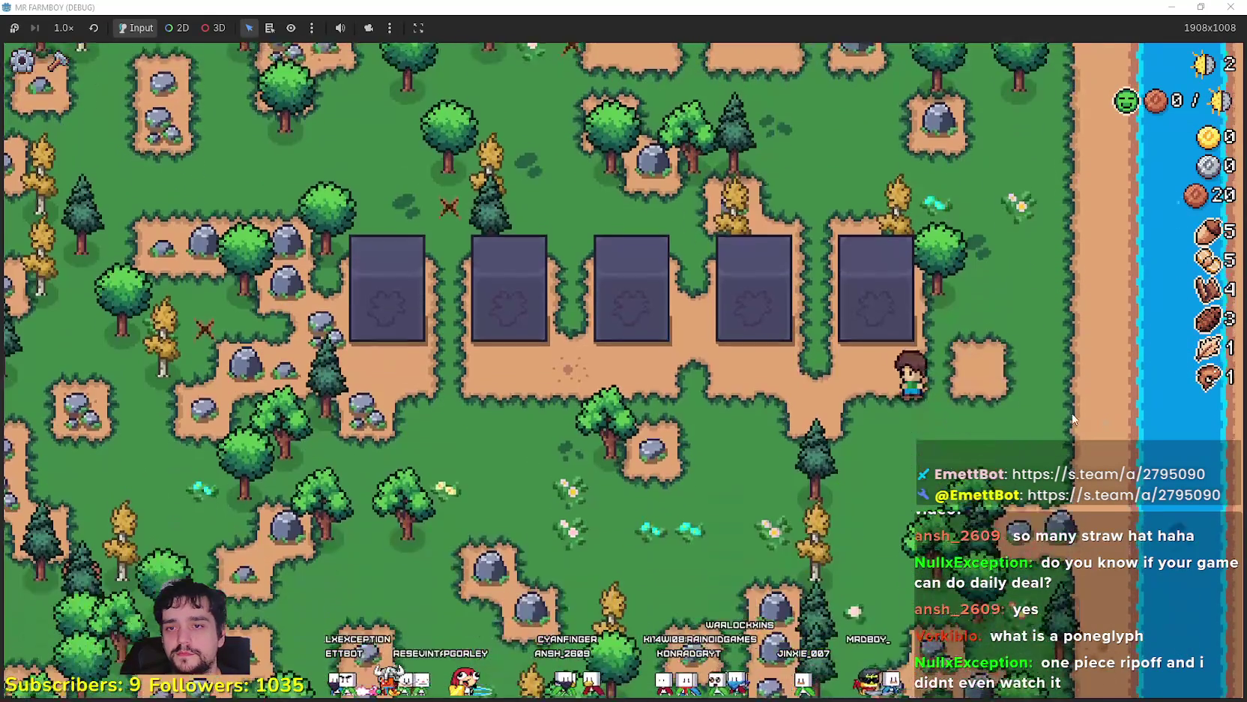
key(a)
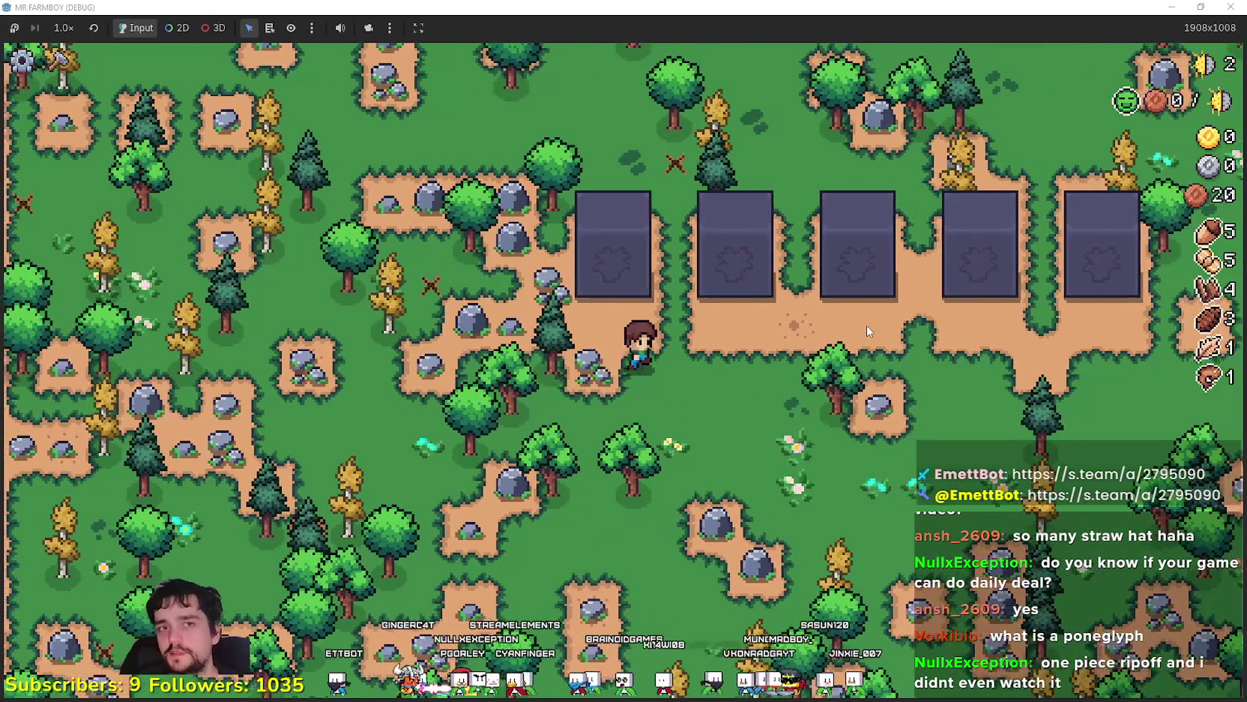
key(d)
key(s)
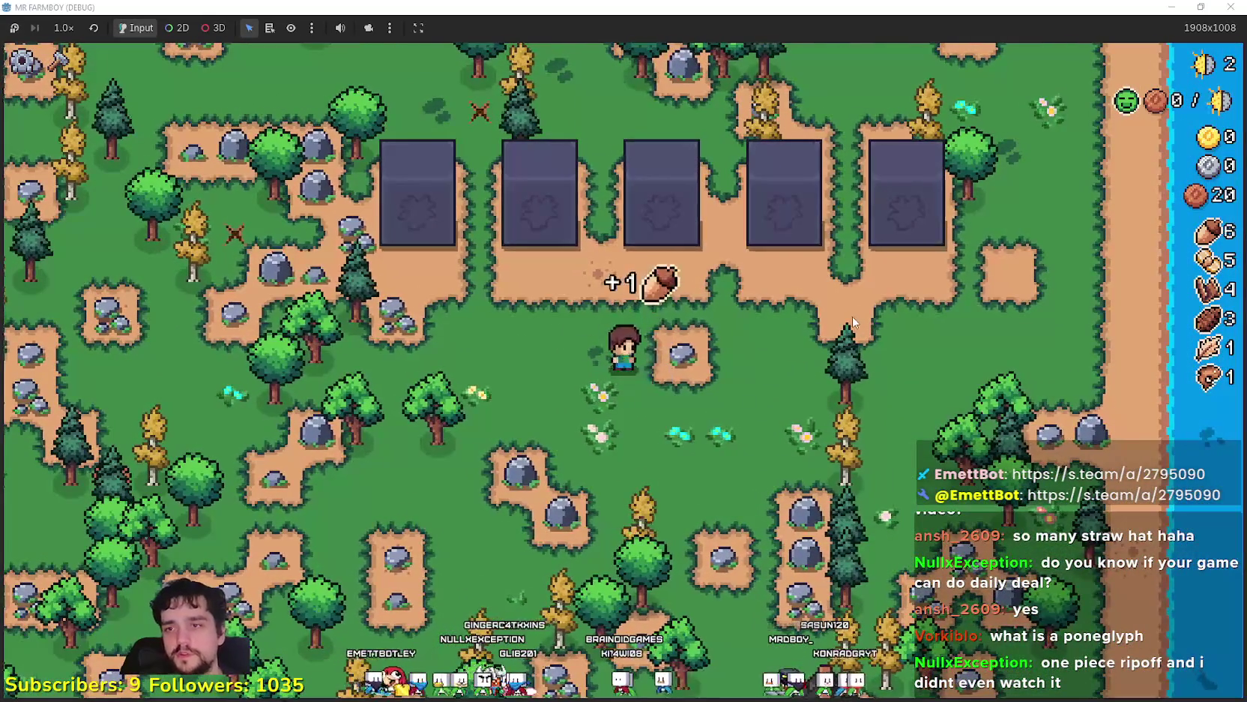
key(w)
key(d)
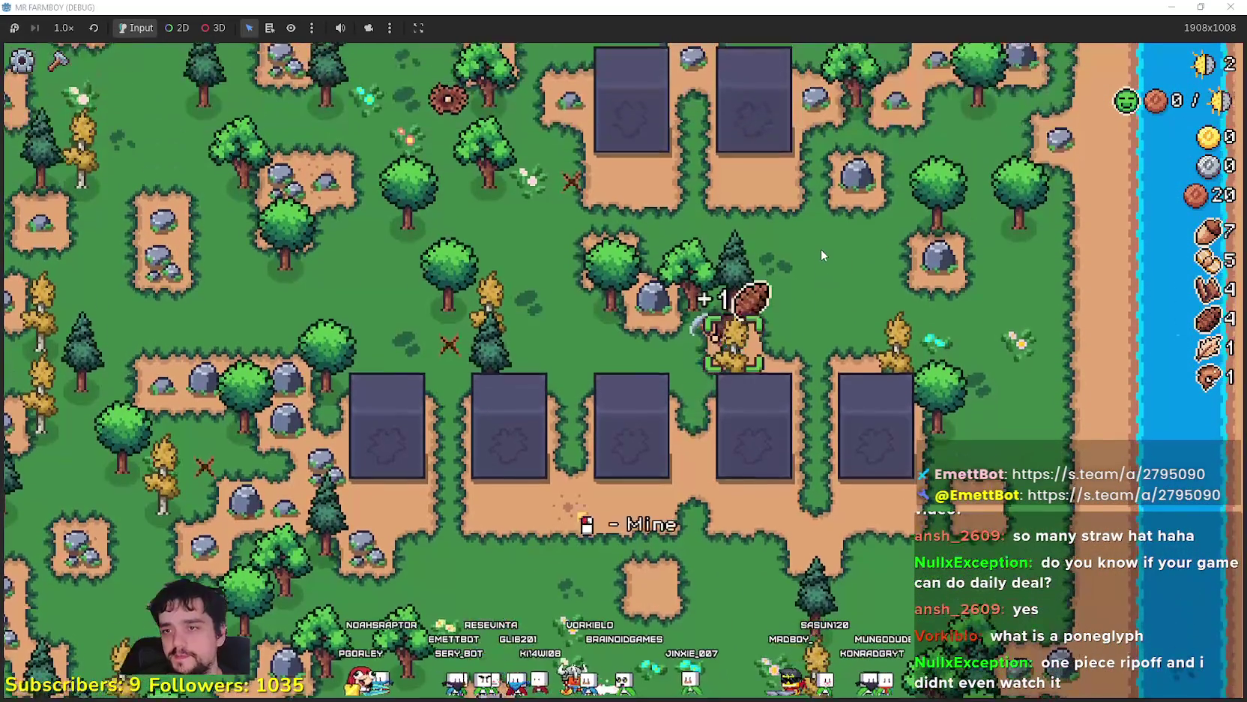
key(a)
key(w)
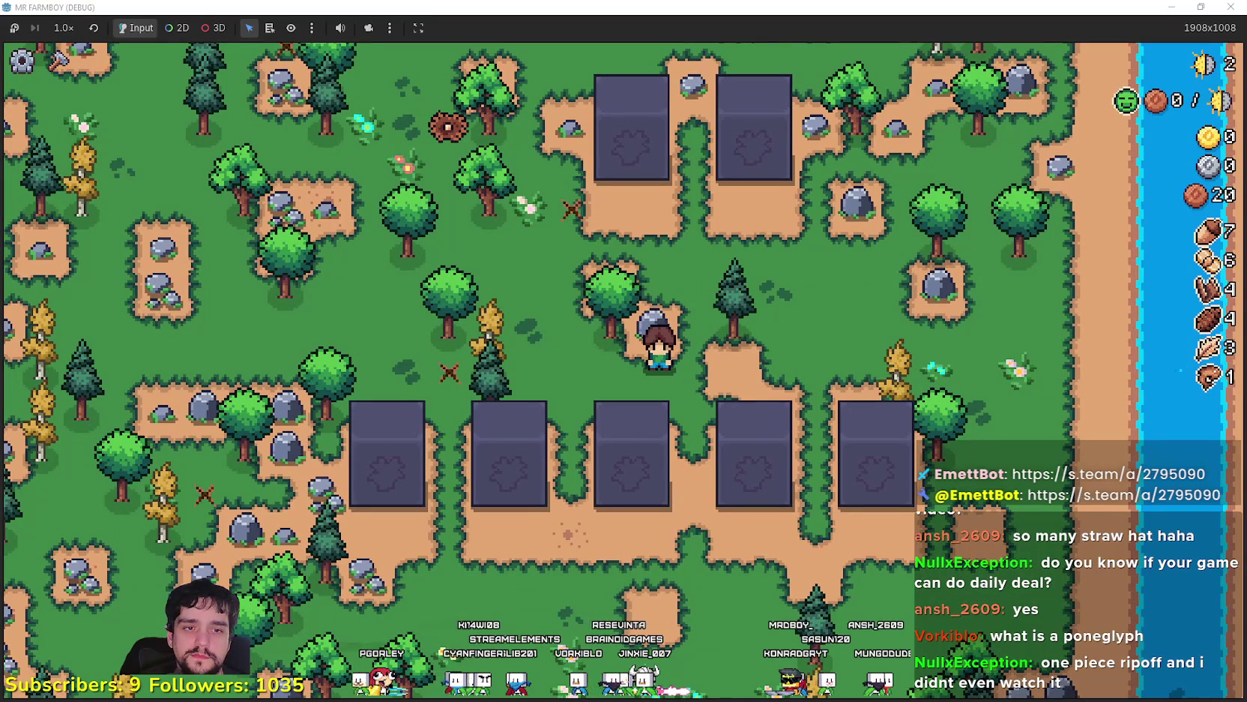
key(alt+Tab)
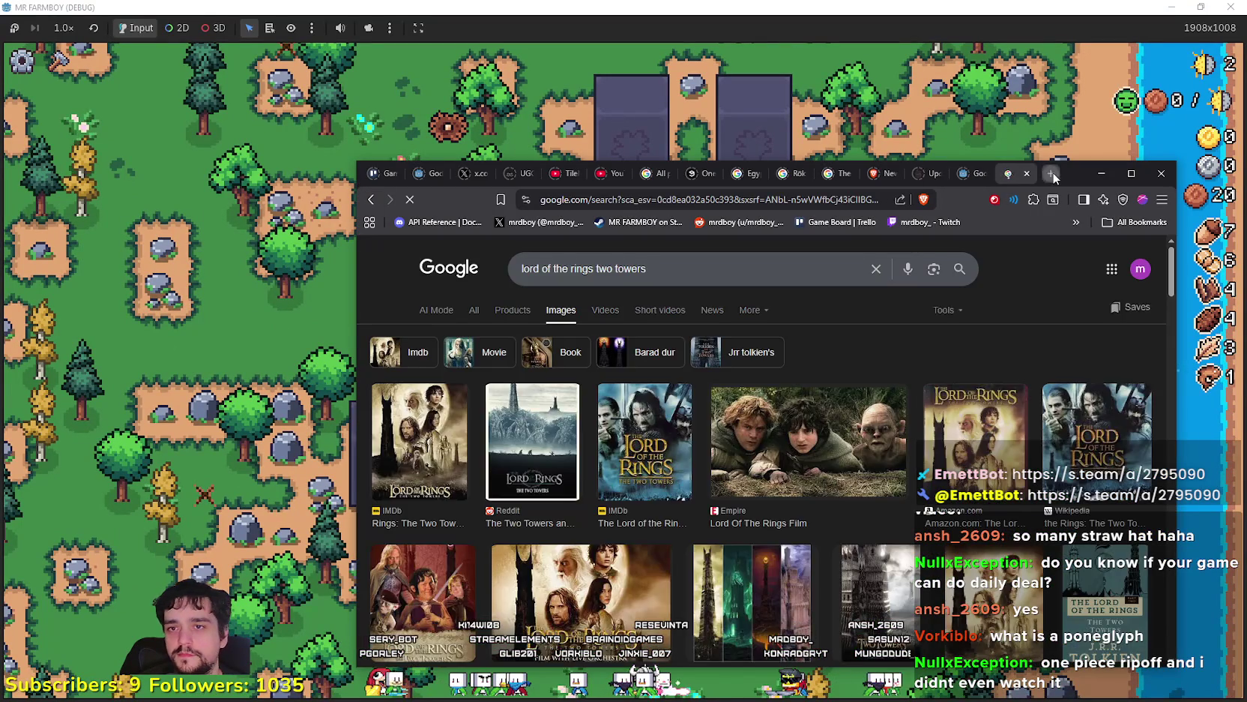
Search Google for 'poneglyps' in a new tab and switch to image results
click(1053, 173)
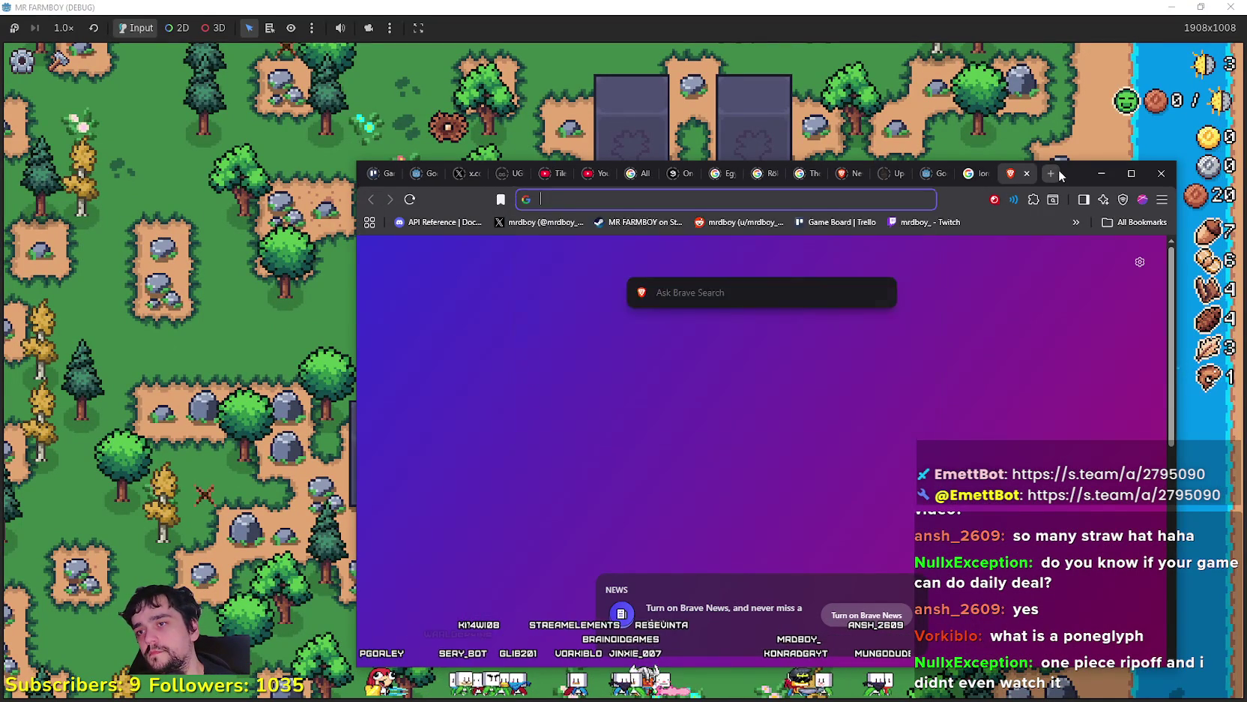
text(pone)
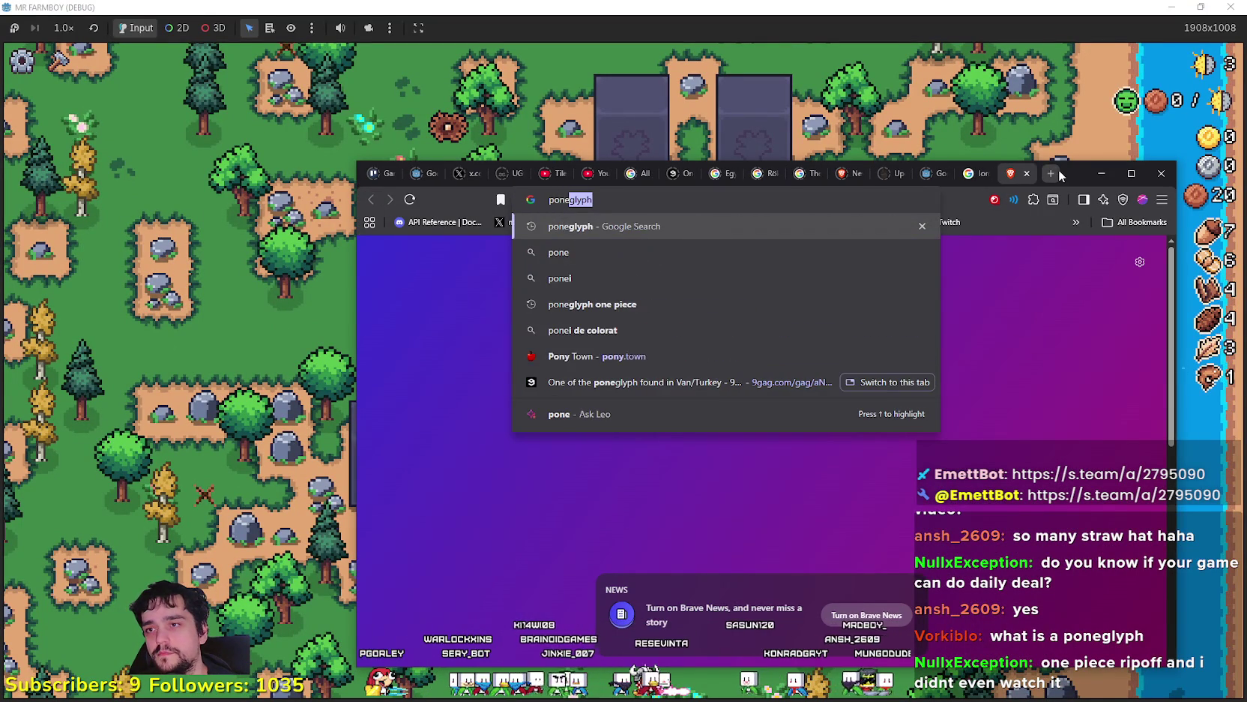
text(glyps)
key(Return)
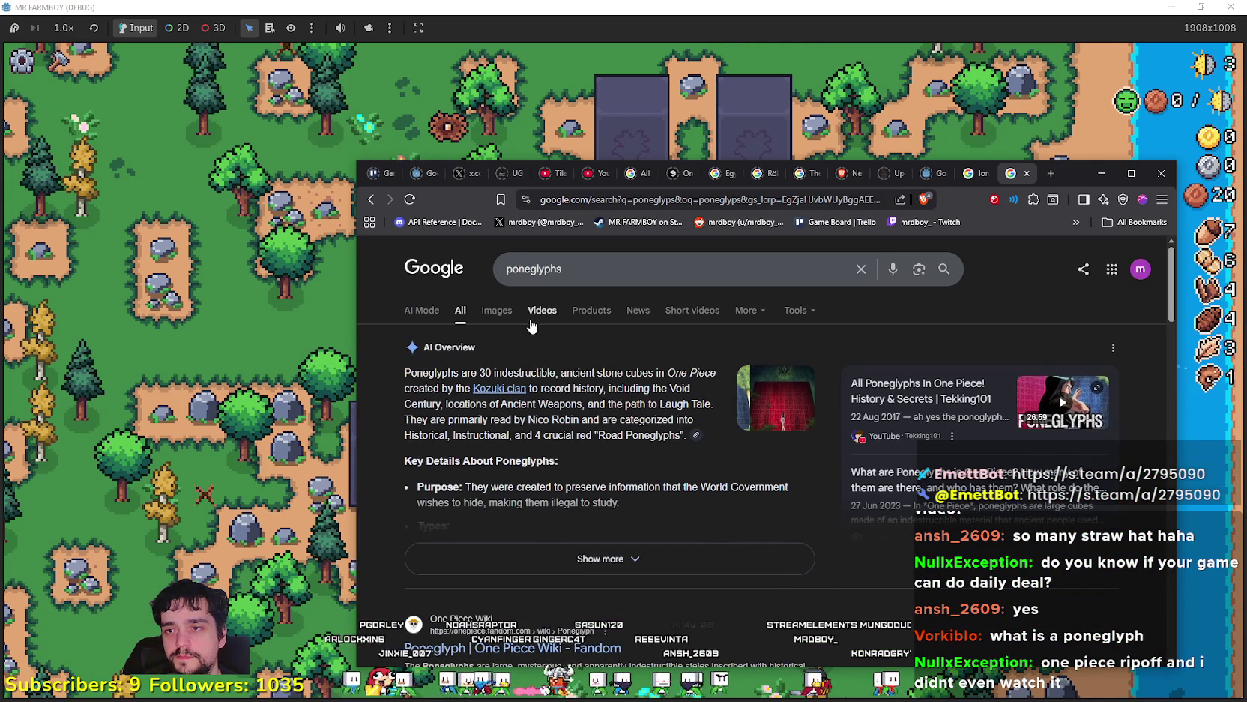
click(495, 312)
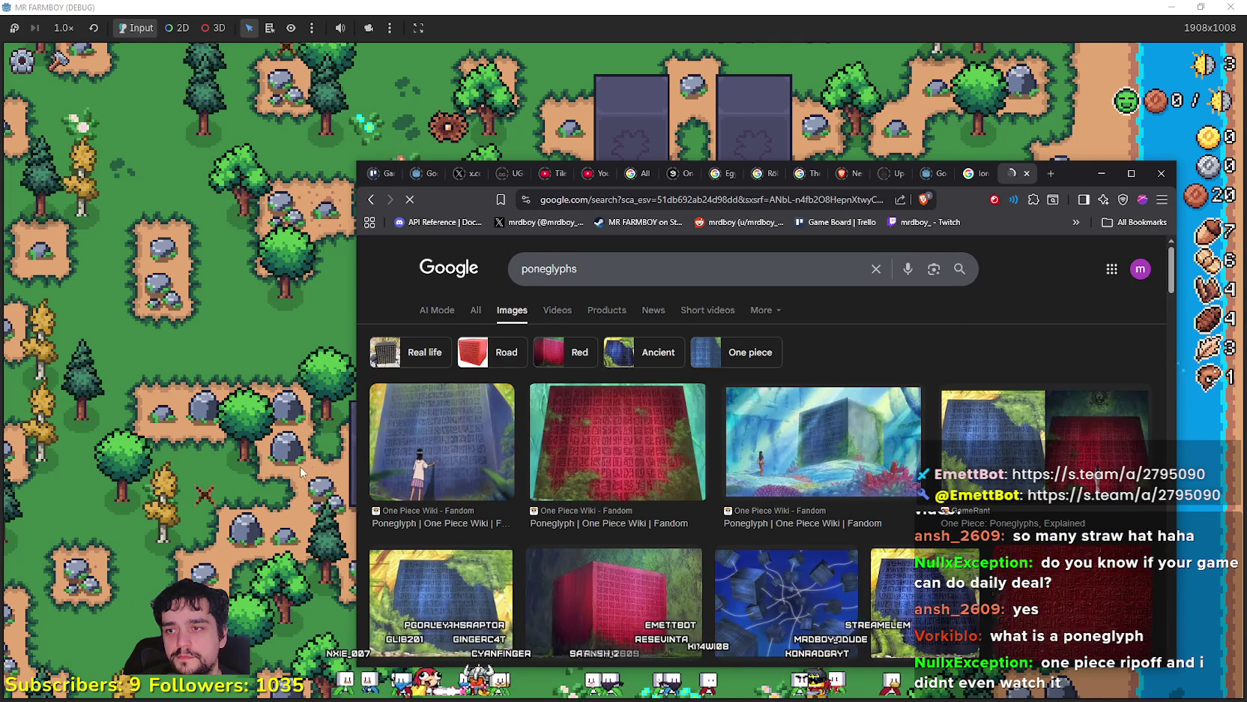
drag(355, 449, 136, 448)
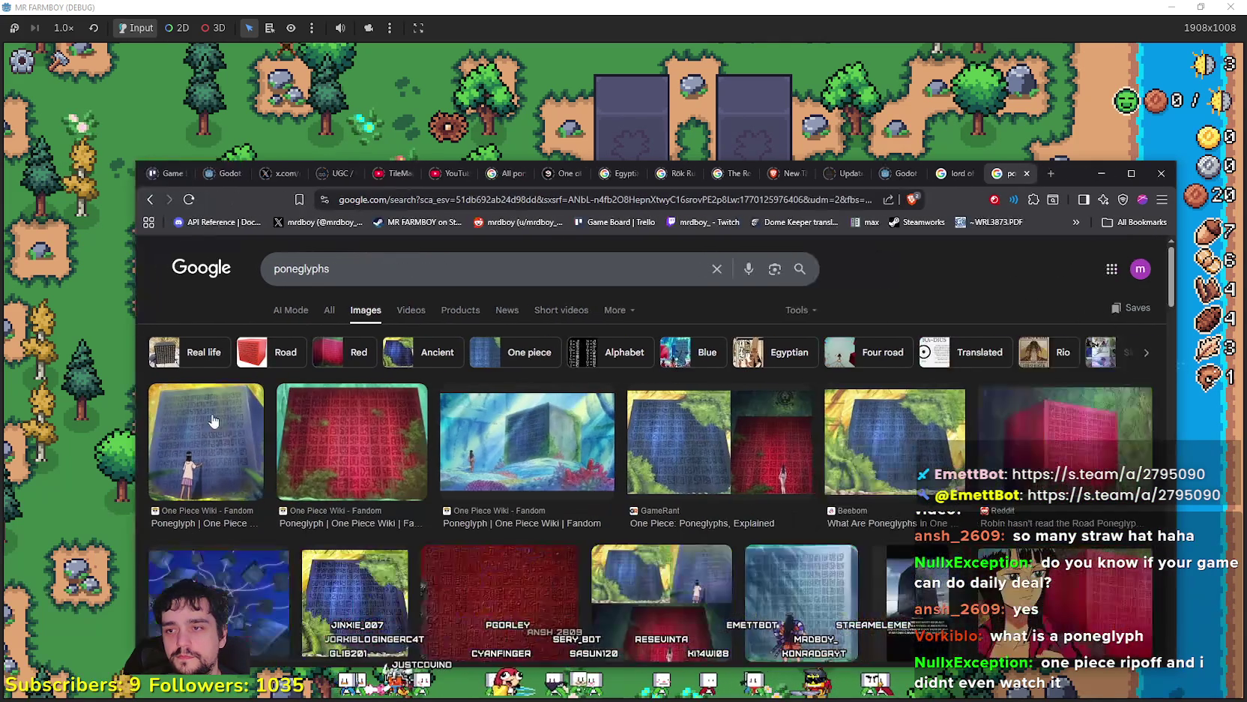
scroll(261, 416, down, 1)
Preview the red poneglyph, first poneglyph and floating blue cubes images, then return to the game
click(354, 391)
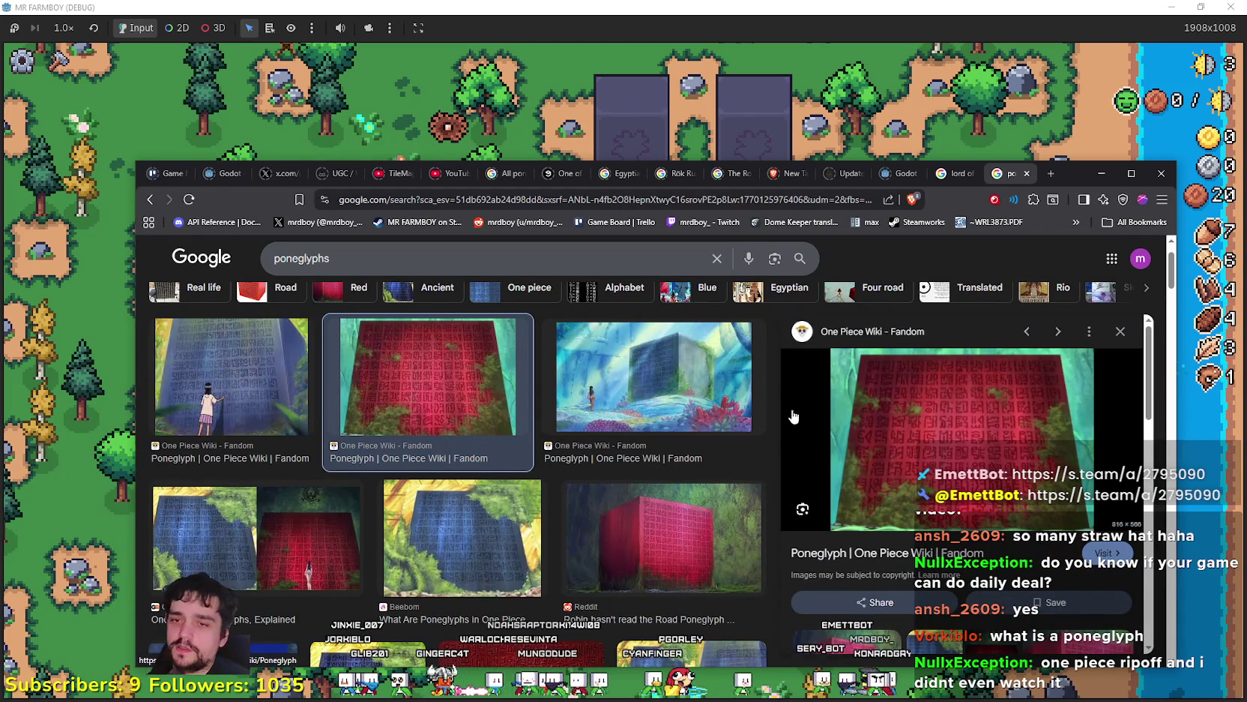
click(246, 387)
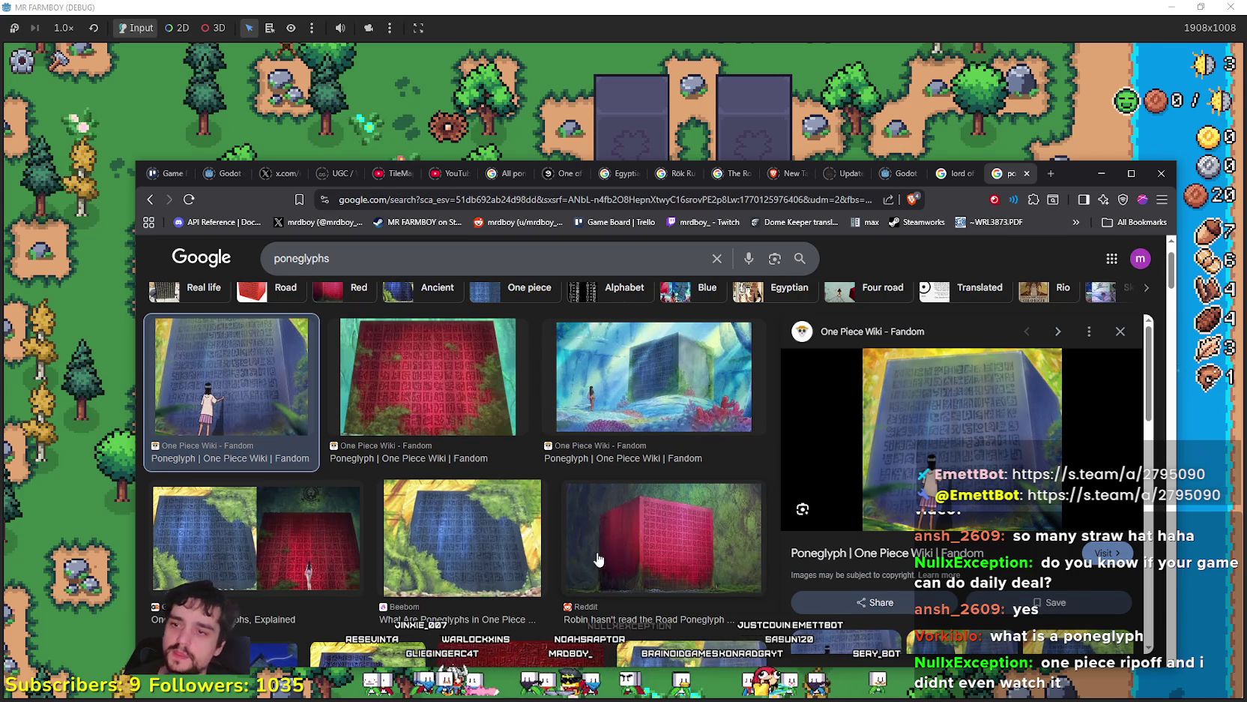
scroll(591, 566, down, 2)
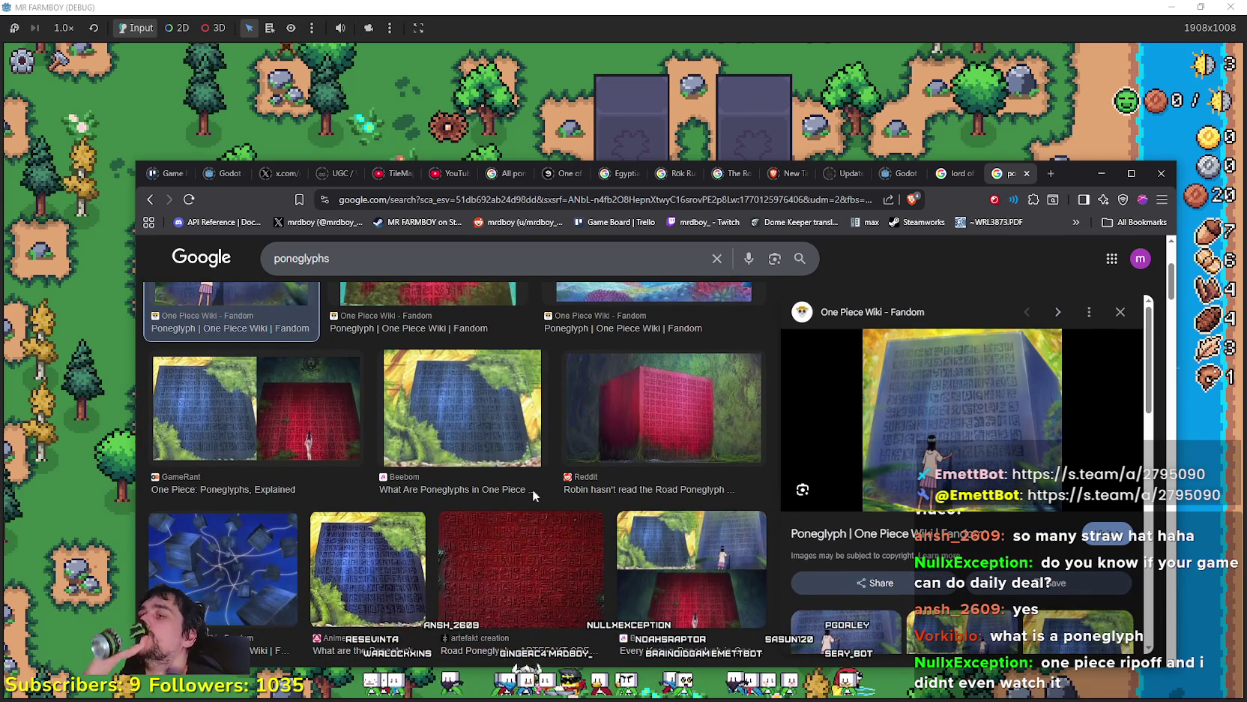
click(247, 571)
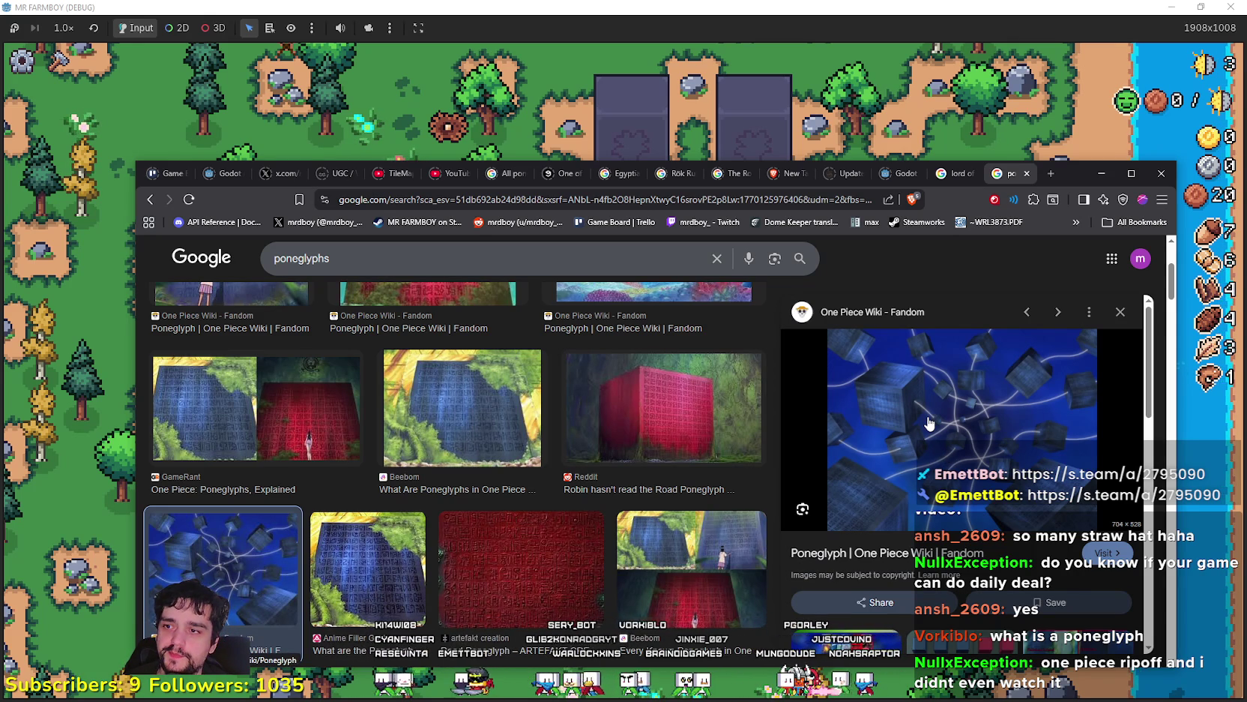
scroll(337, 397, down, 8)
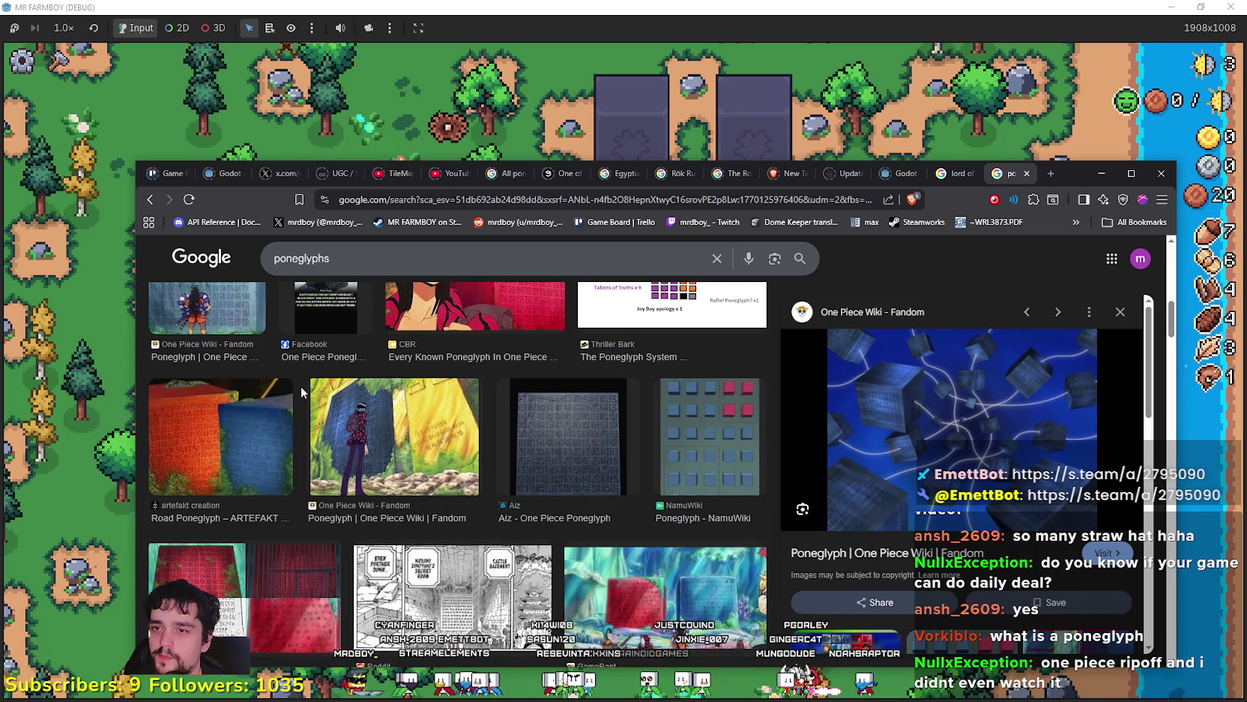
click(97, 392)
Mine the rock ahead, then walk down past the farmhouse picking up dropped acorns
key(w)
click(676, 361)
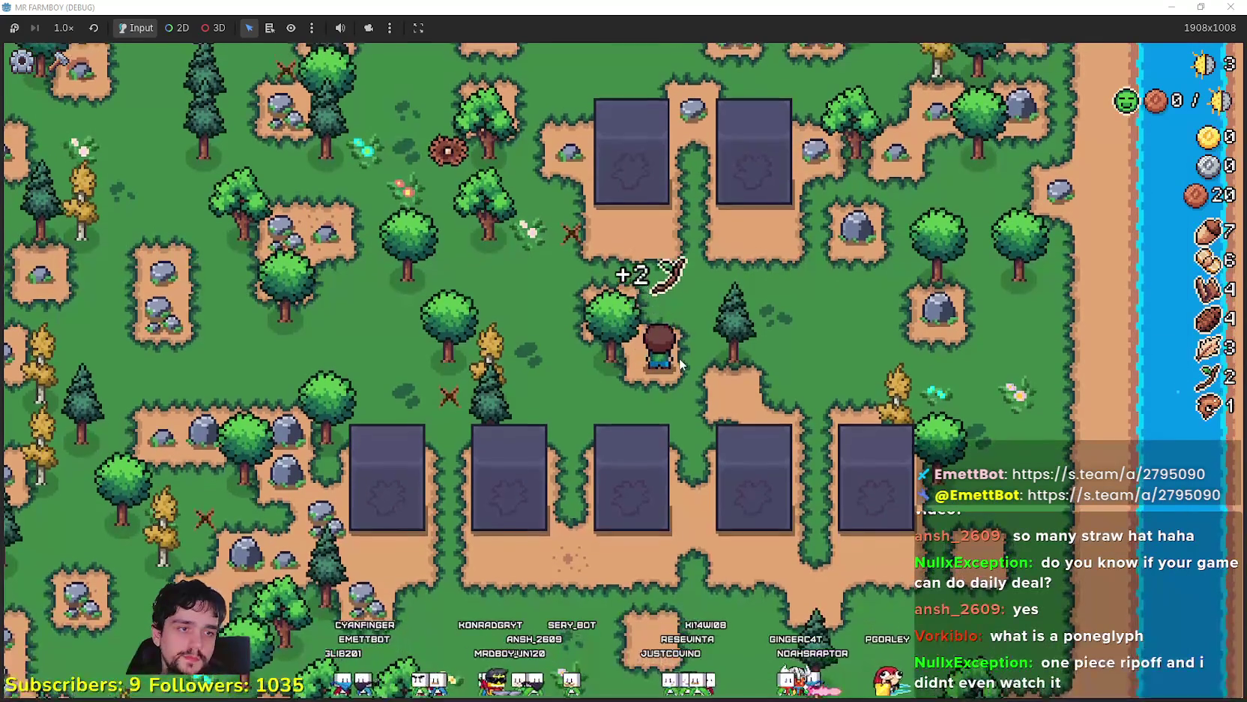
key(w)
key(a)
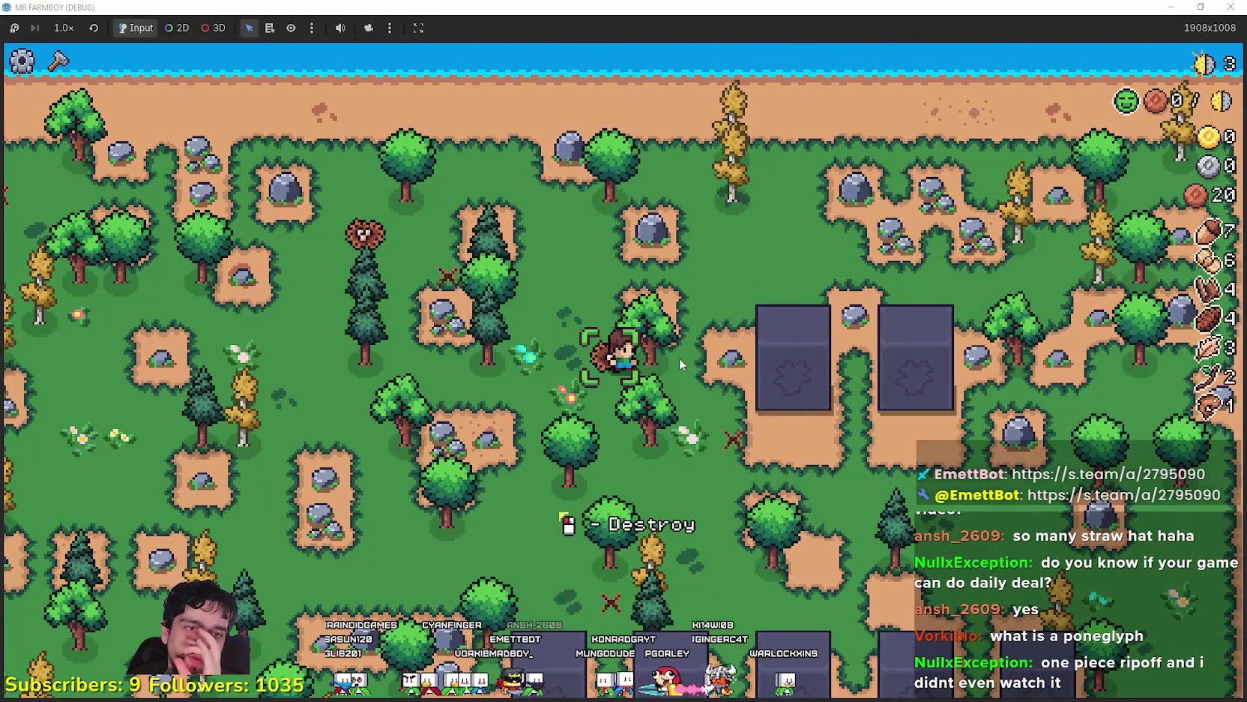
key(s)
key(a)
key(d)
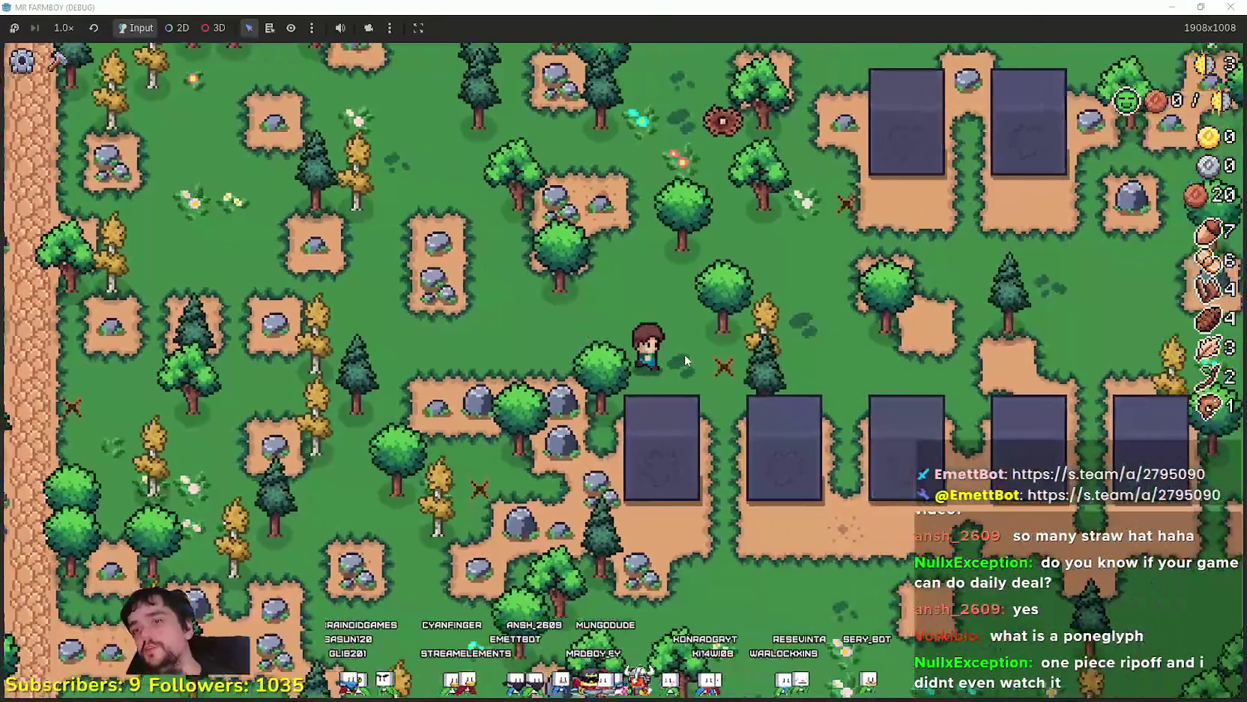
key(s)
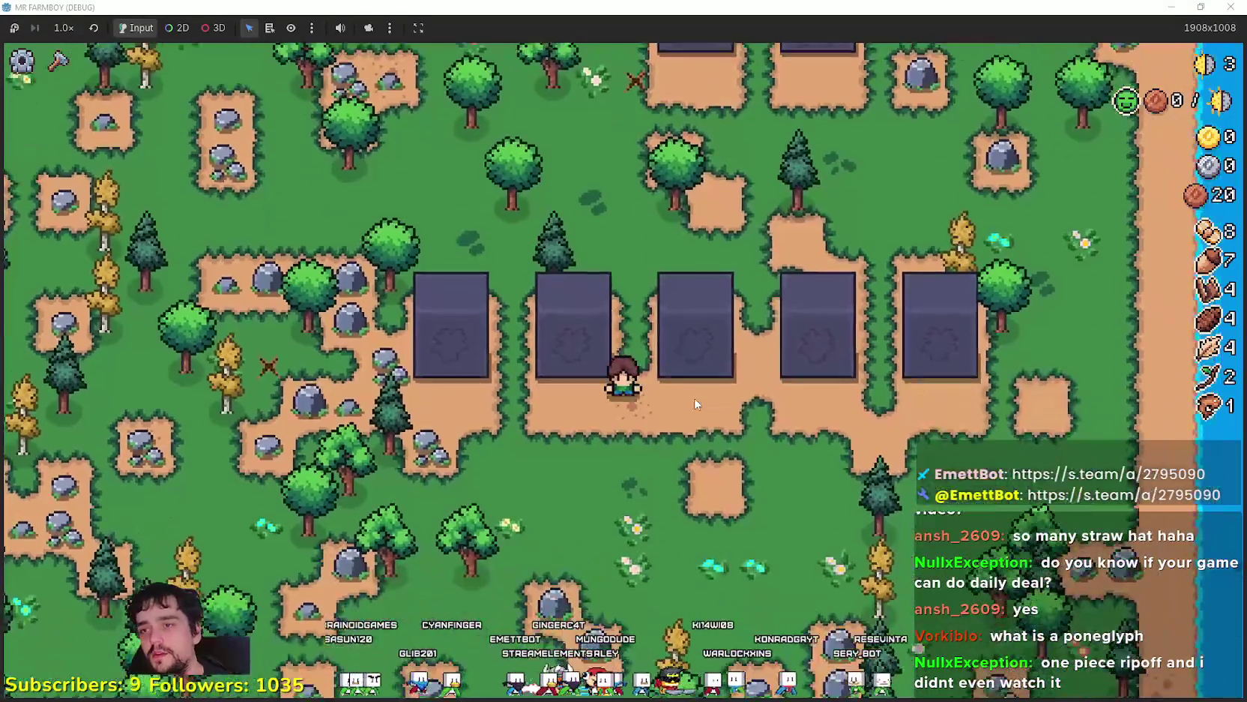
key(s)
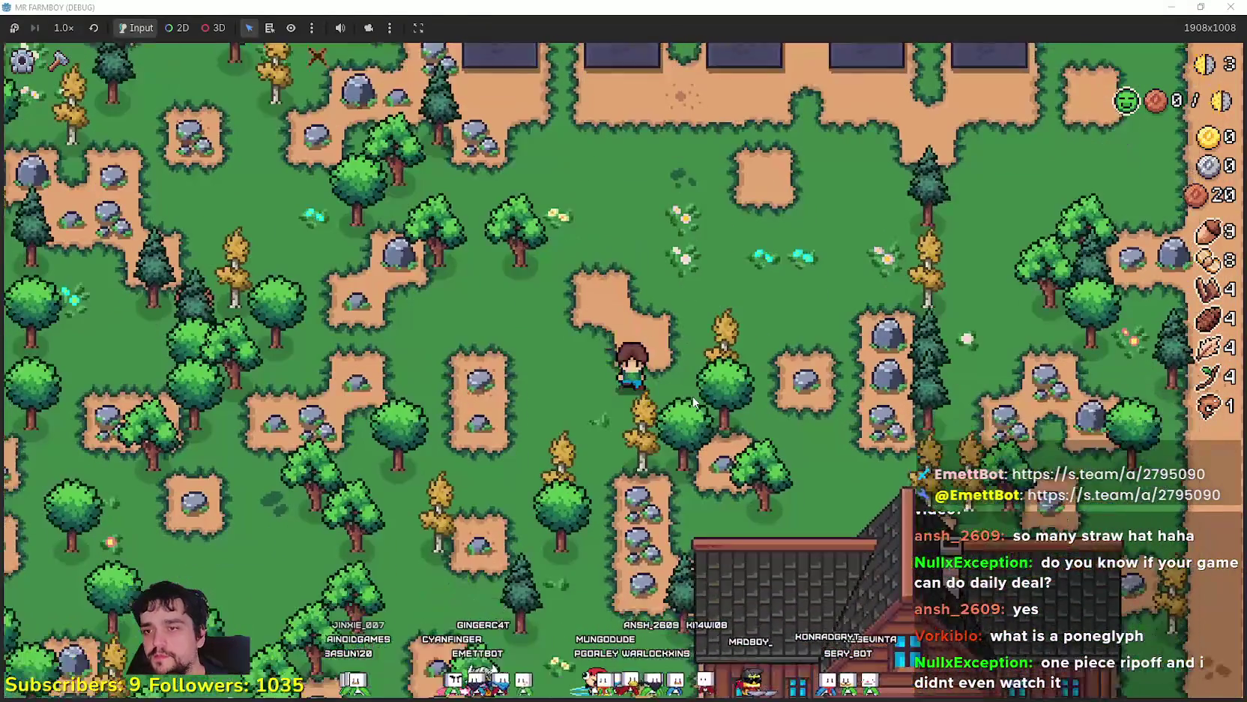
key(s)
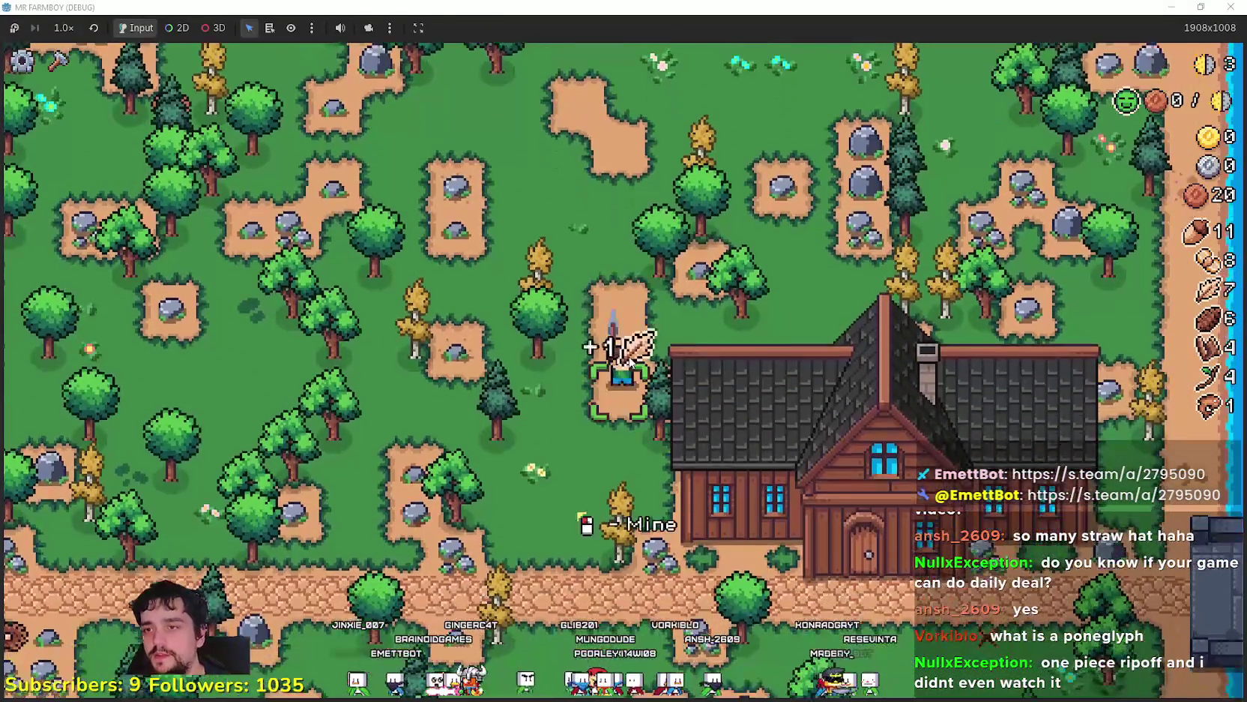
key(s)
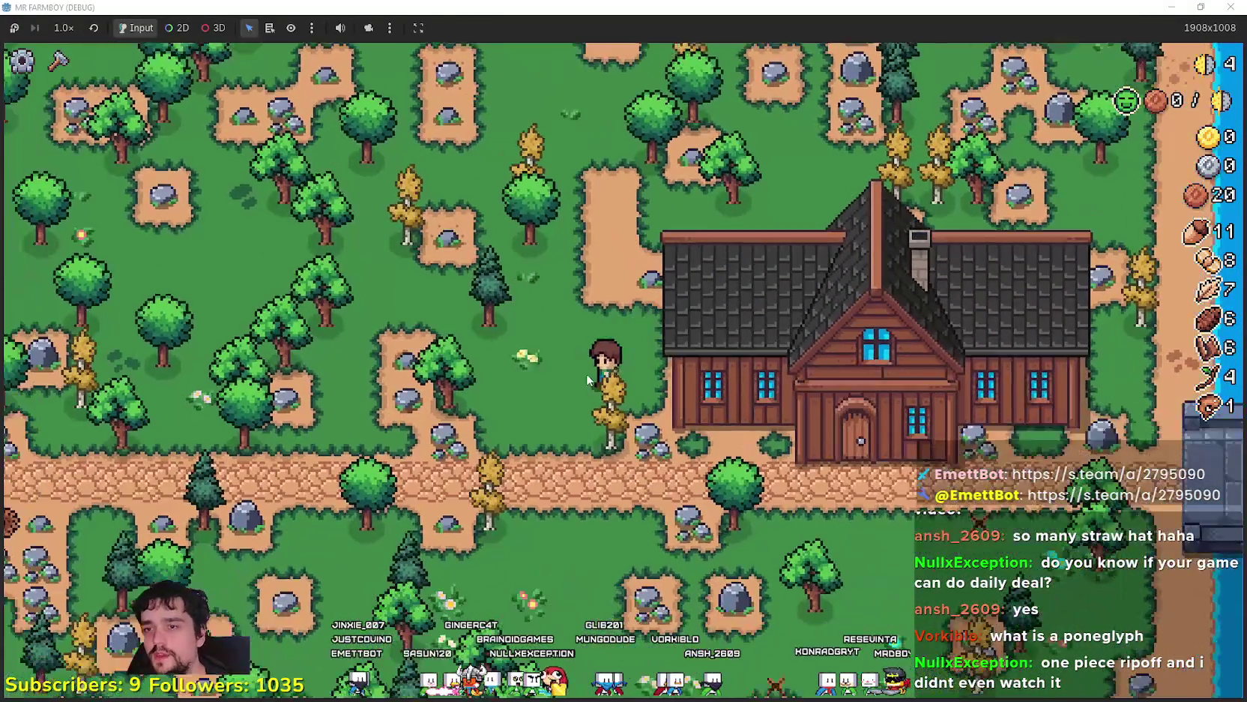
key(s)
key(d)
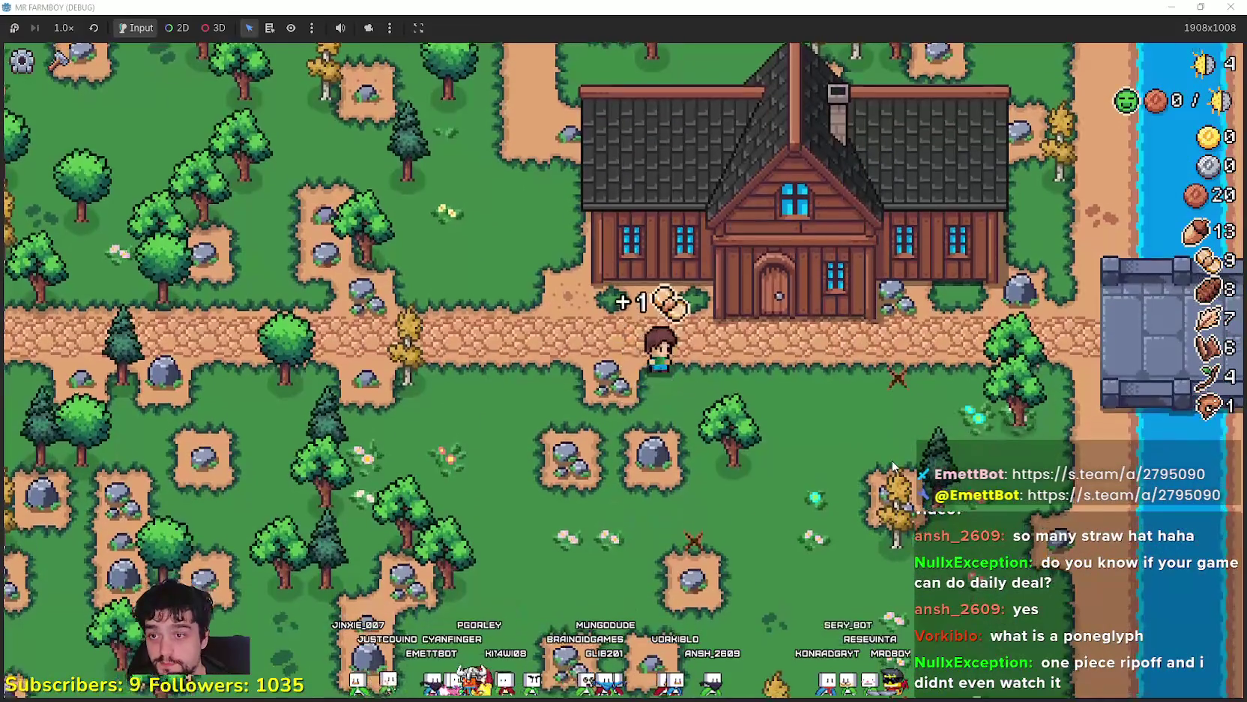
key(d)
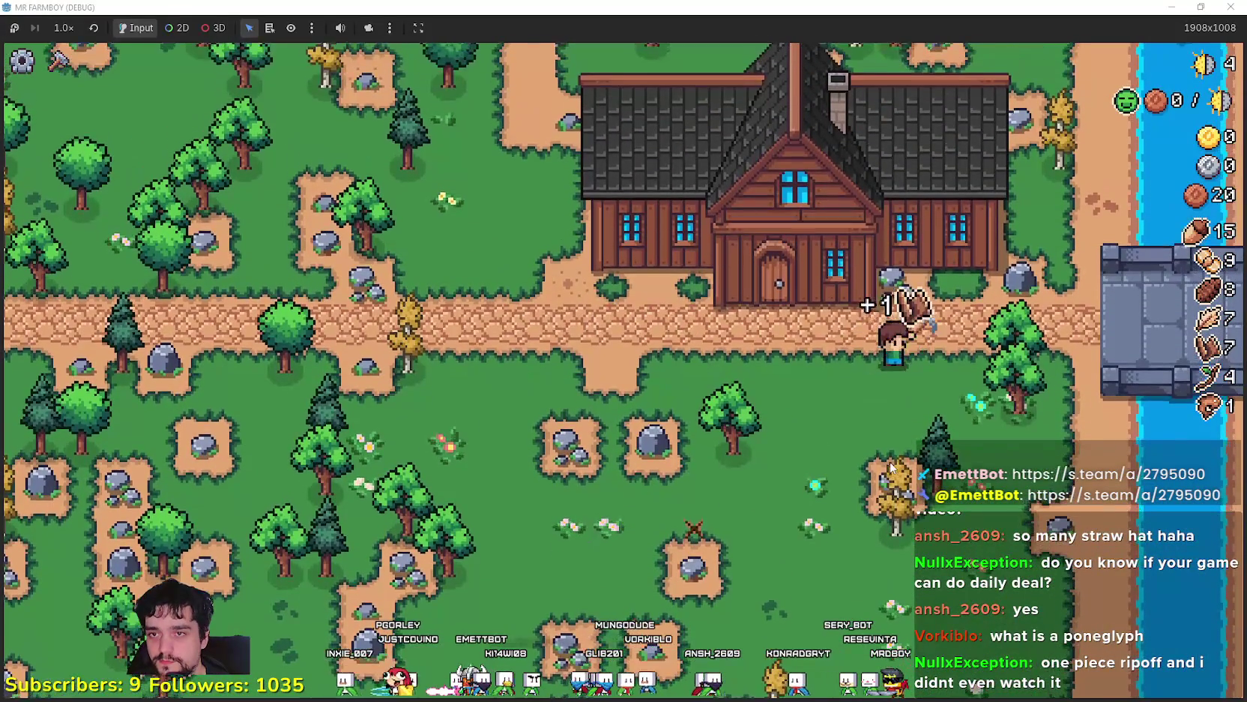
Walk up to the river and cast the fishing line to catch a fish
key(w)
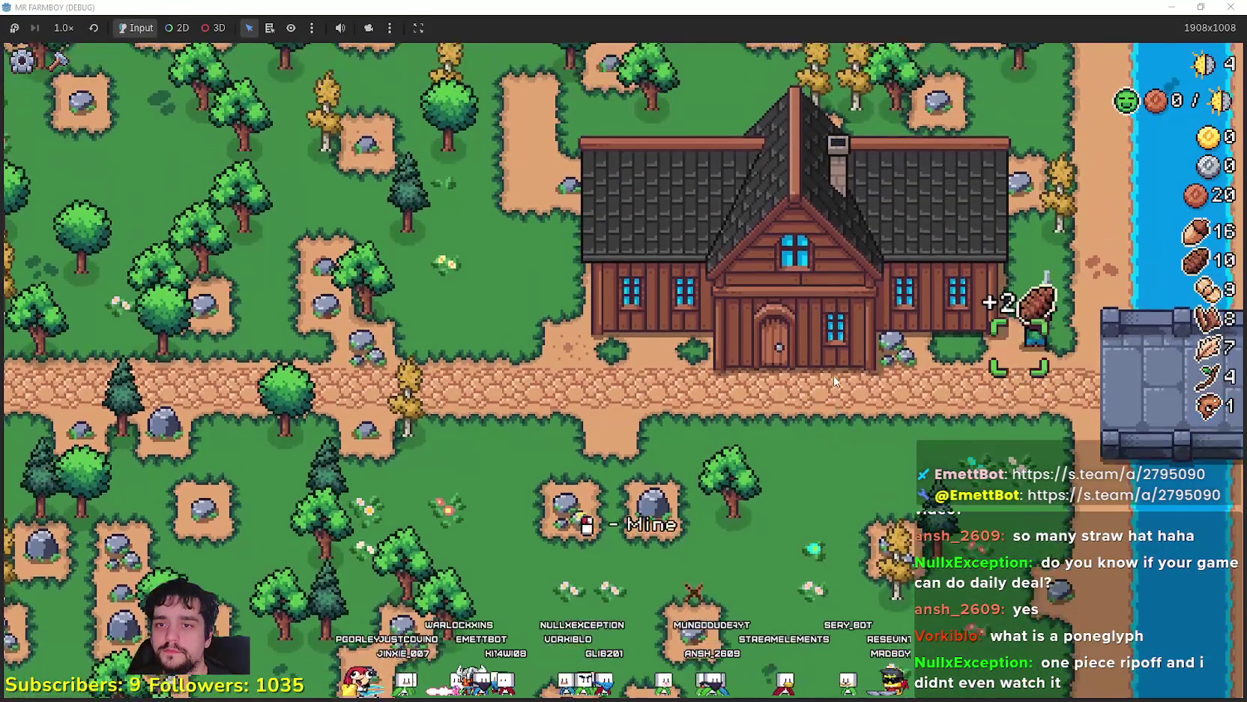
key(w)
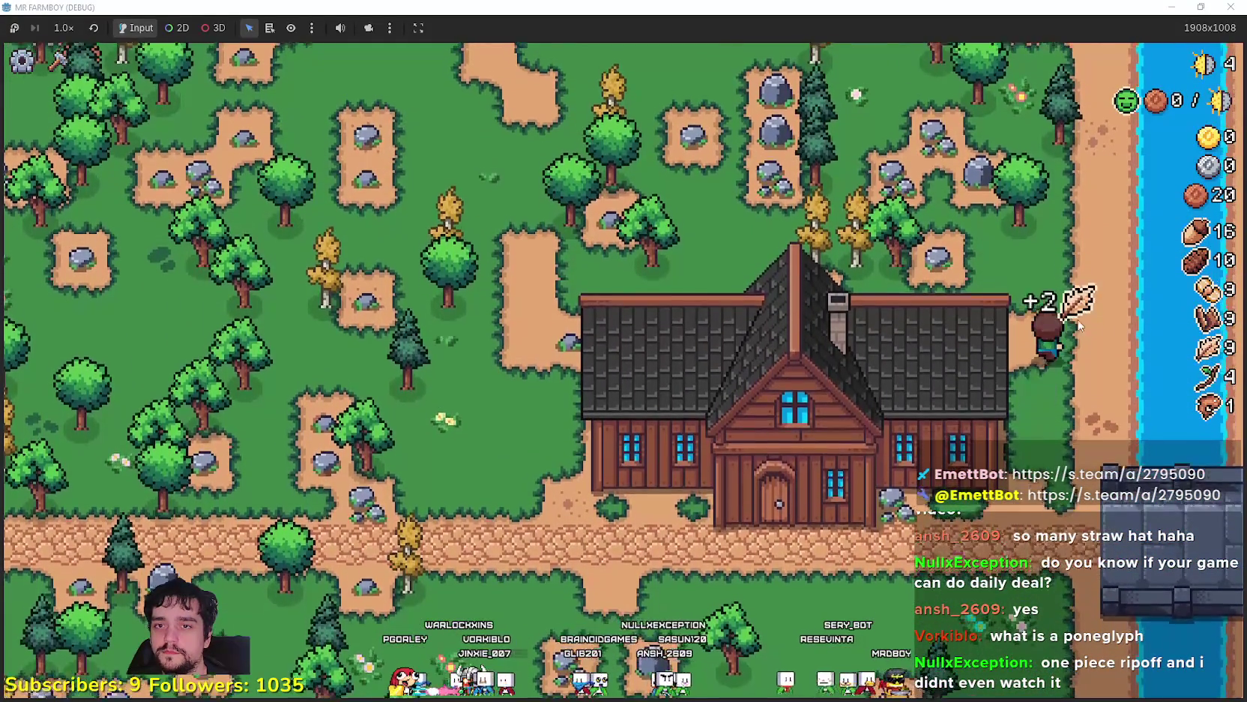
key(d)
key(s)
click(1130, 403)
scroll(1130, 401, down, 2)
scroll(1126, 396, up, 2)
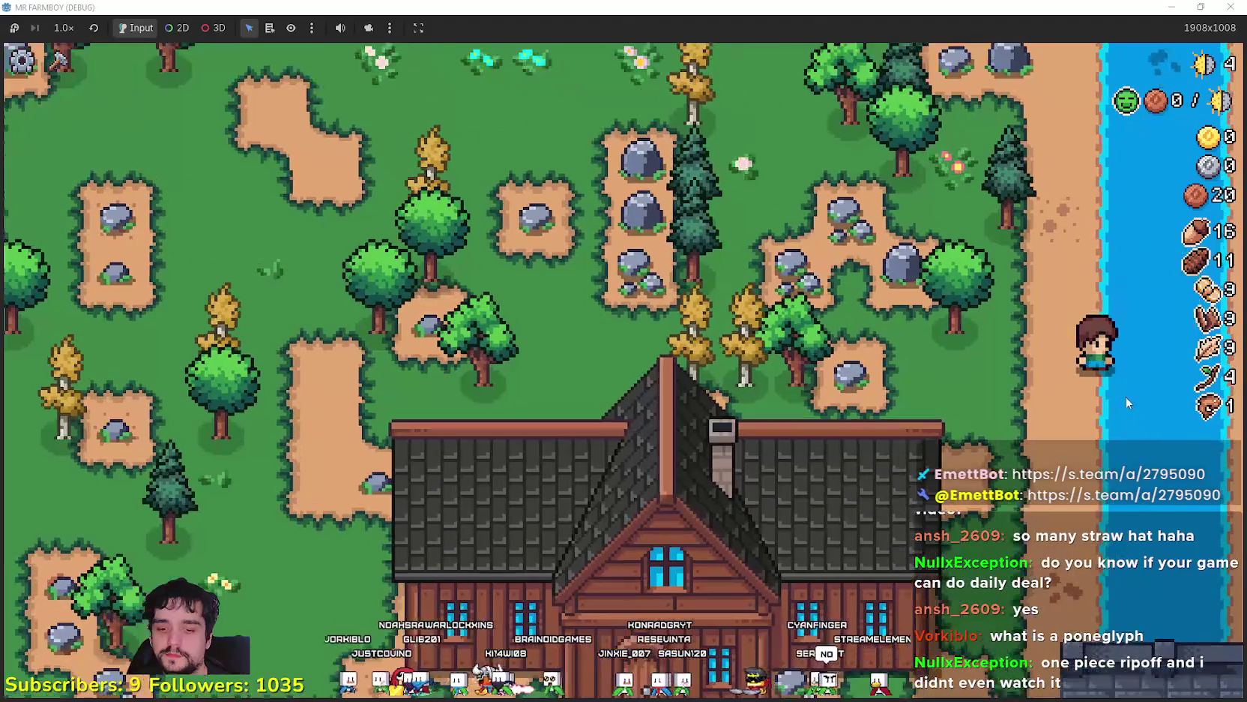
scroll(1123, 397, down, 5)
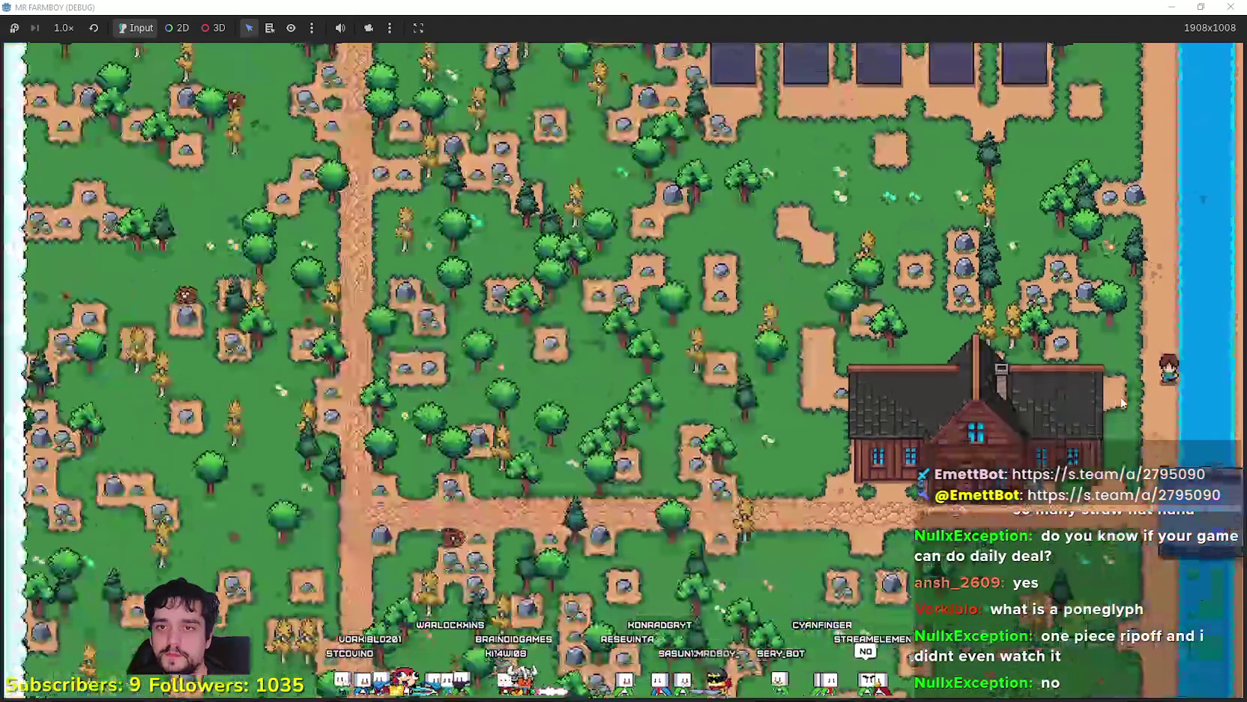
scroll(1122, 401, up, 5)
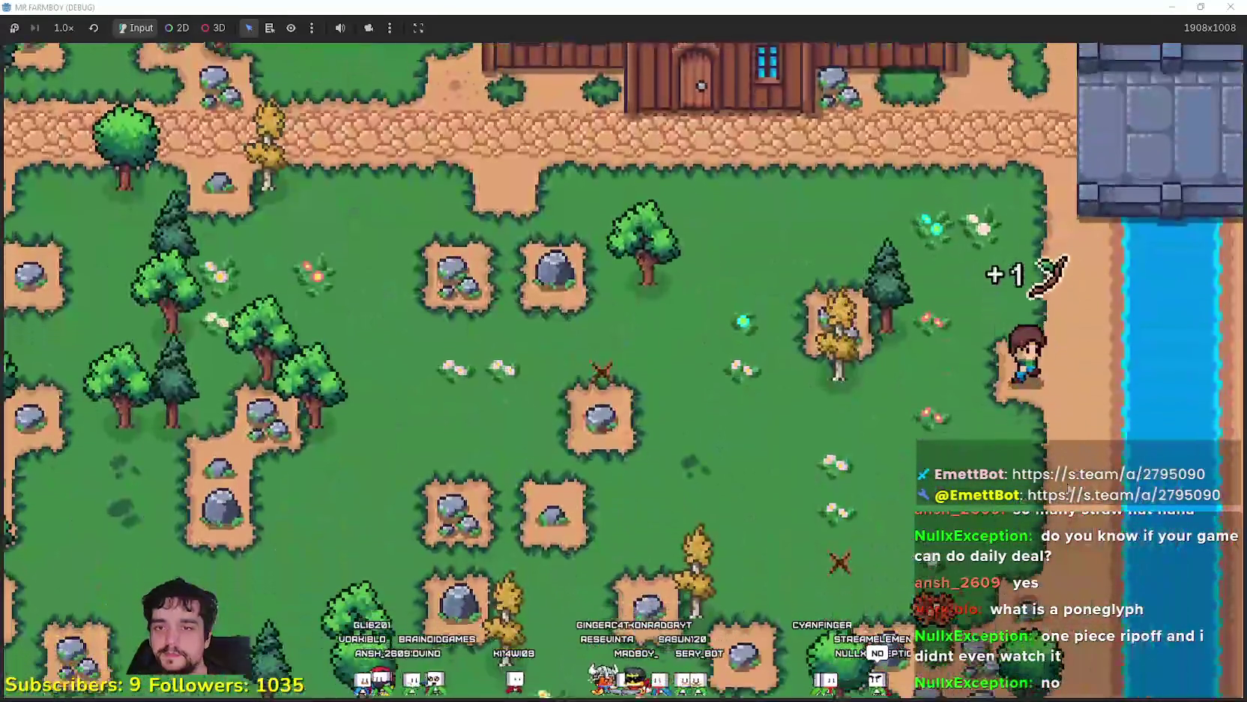
key(s)
key(a)
Head back past the farmhouse door and mine the nearby rocks for stone
key(w)
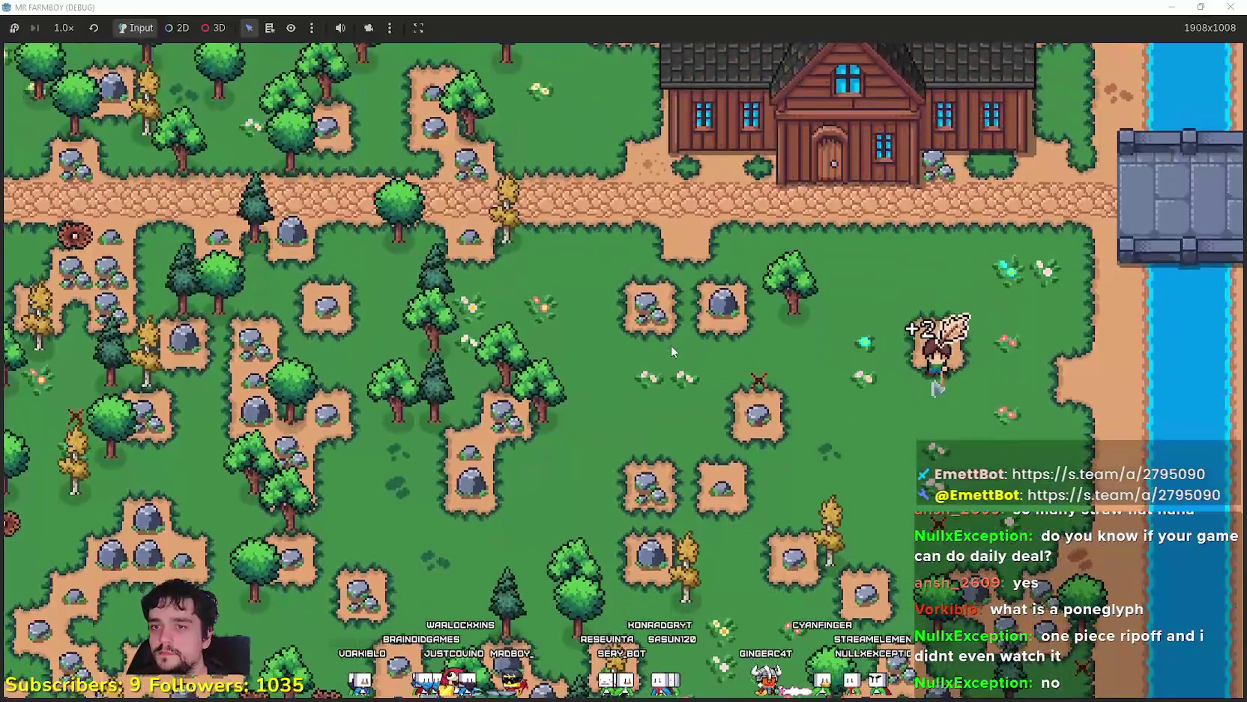
key(w)
key(a)
key(s)
key(a)
click(803, 490)
key(w)
key(a)
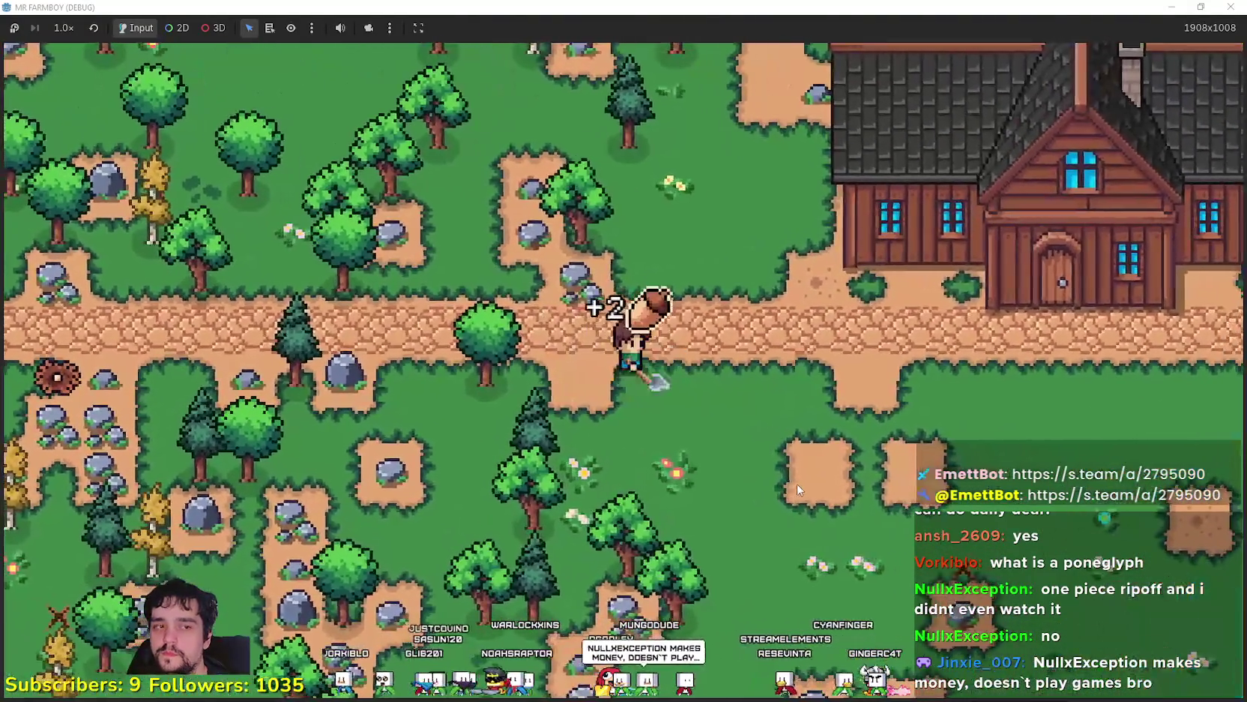
key(d)
key(a)
click(795, 482)
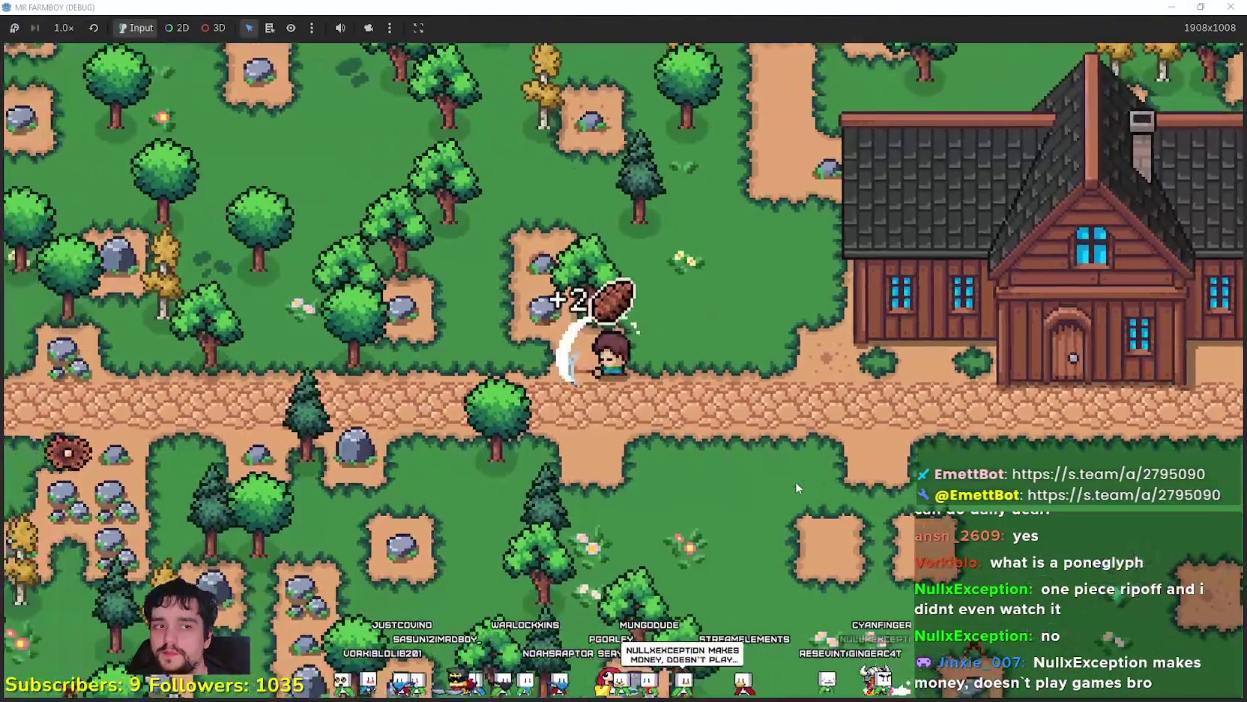
key(w)
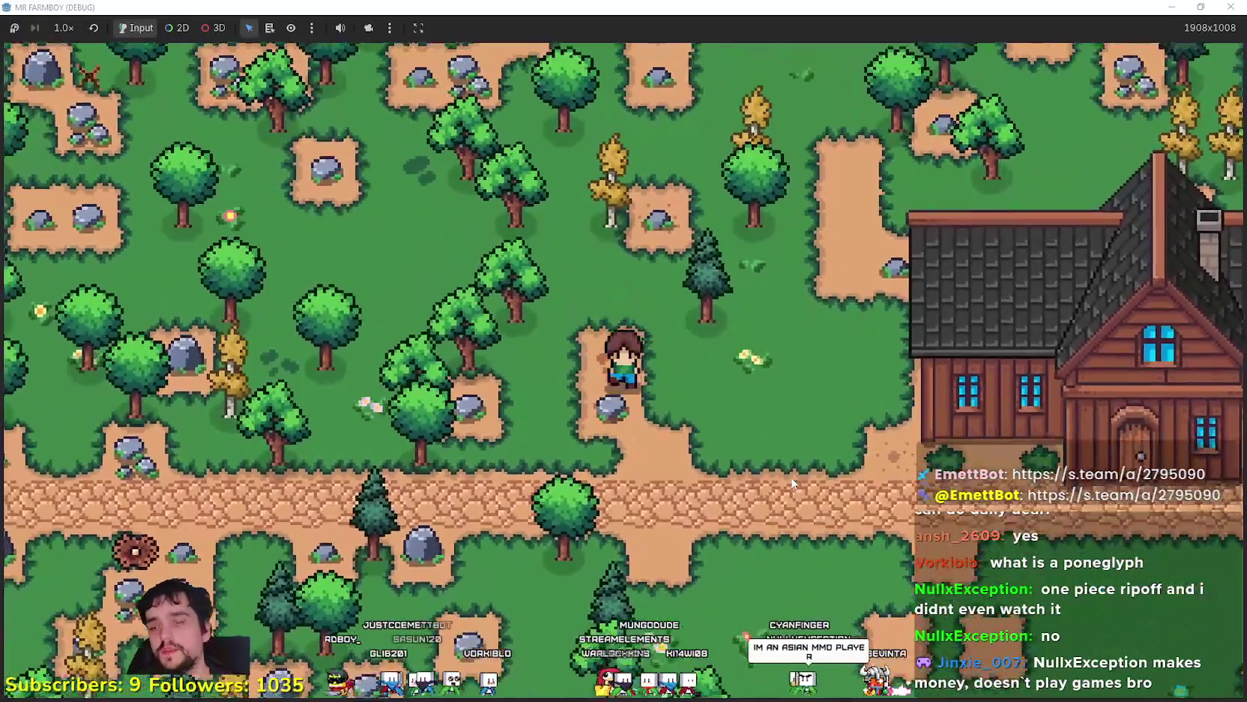
click(745, 414)
key(d)
key(w)
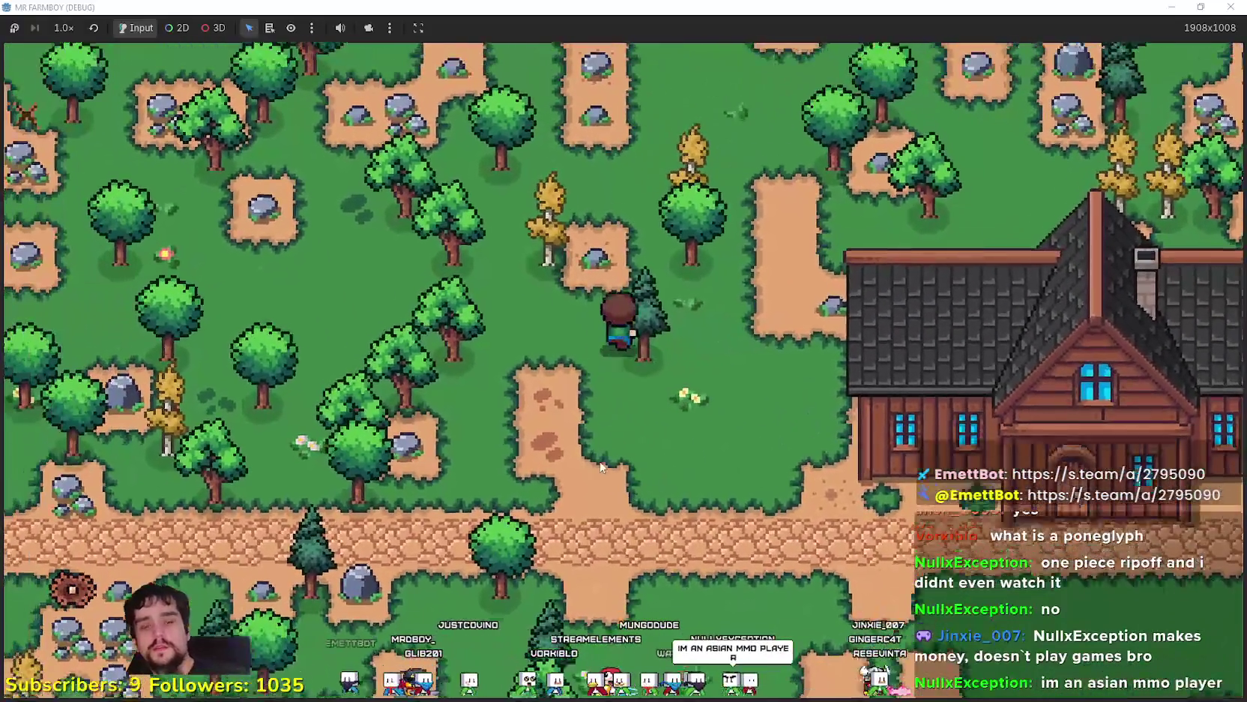
Chop the pine and other nearby trees for wood and mine one more rock
click(599, 466)
key(d)
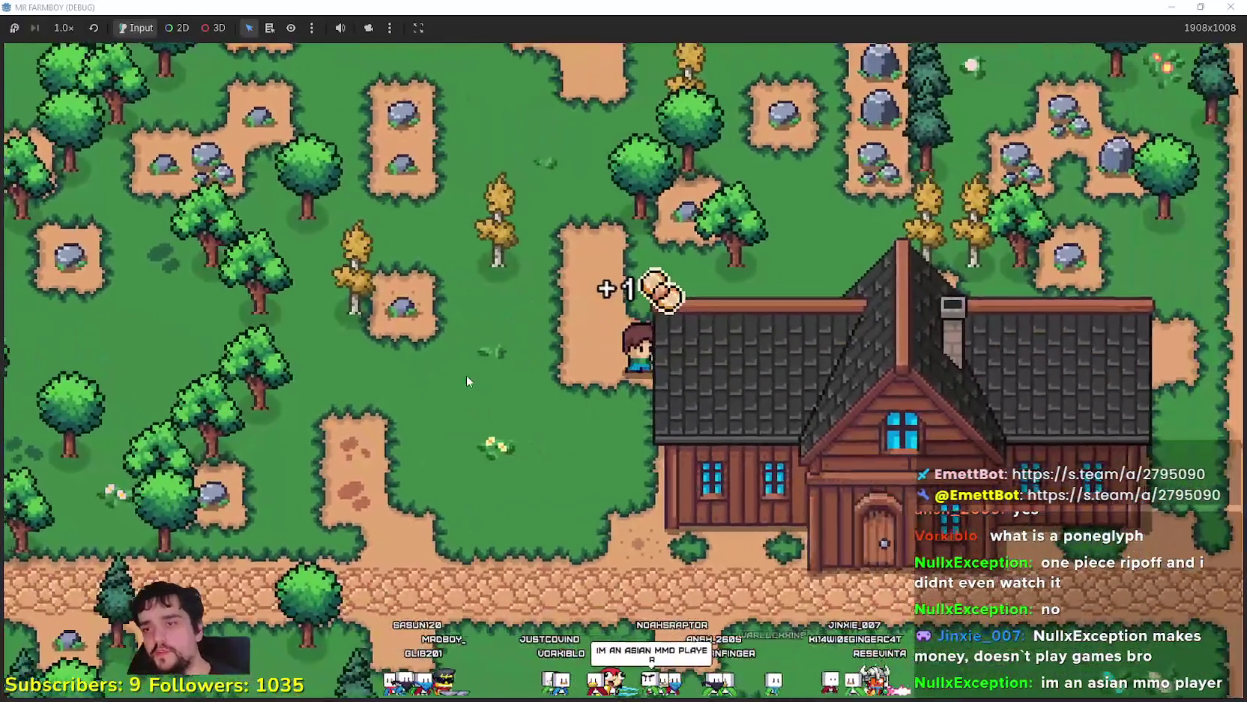
key(a)
key(w)
click(464, 376)
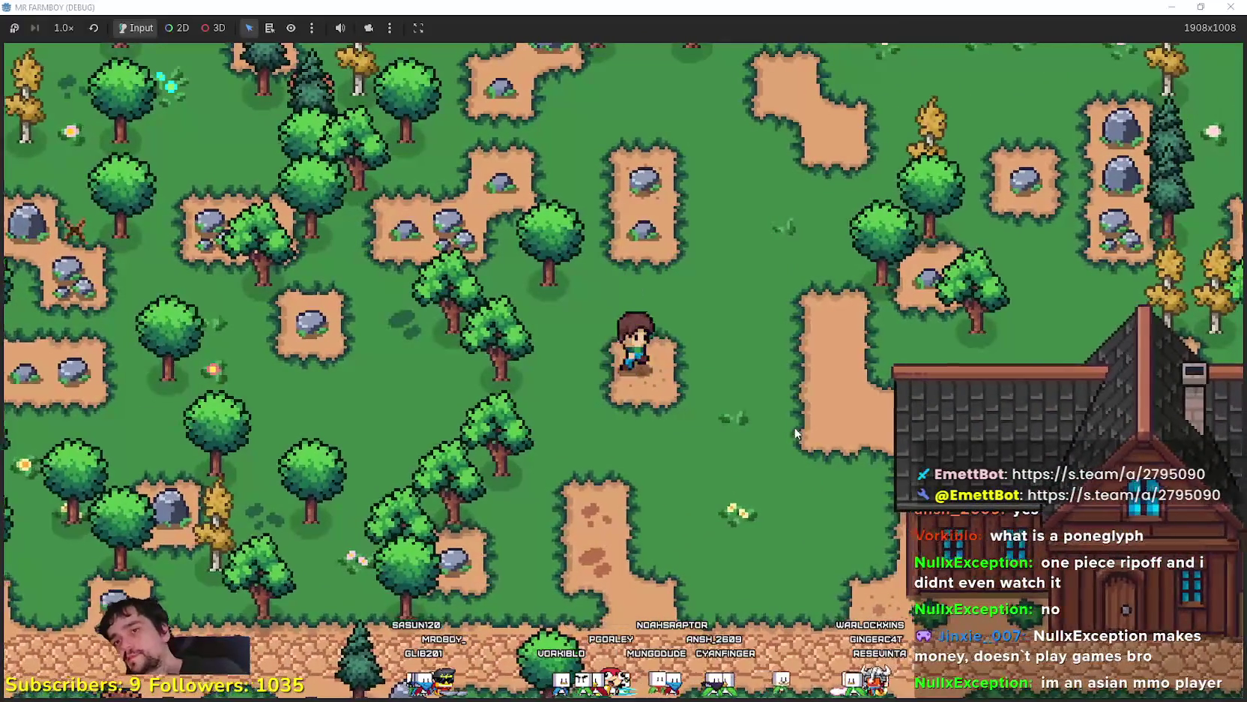
key(d)
key(w)
click(672, 395)
key(w)
key(d)
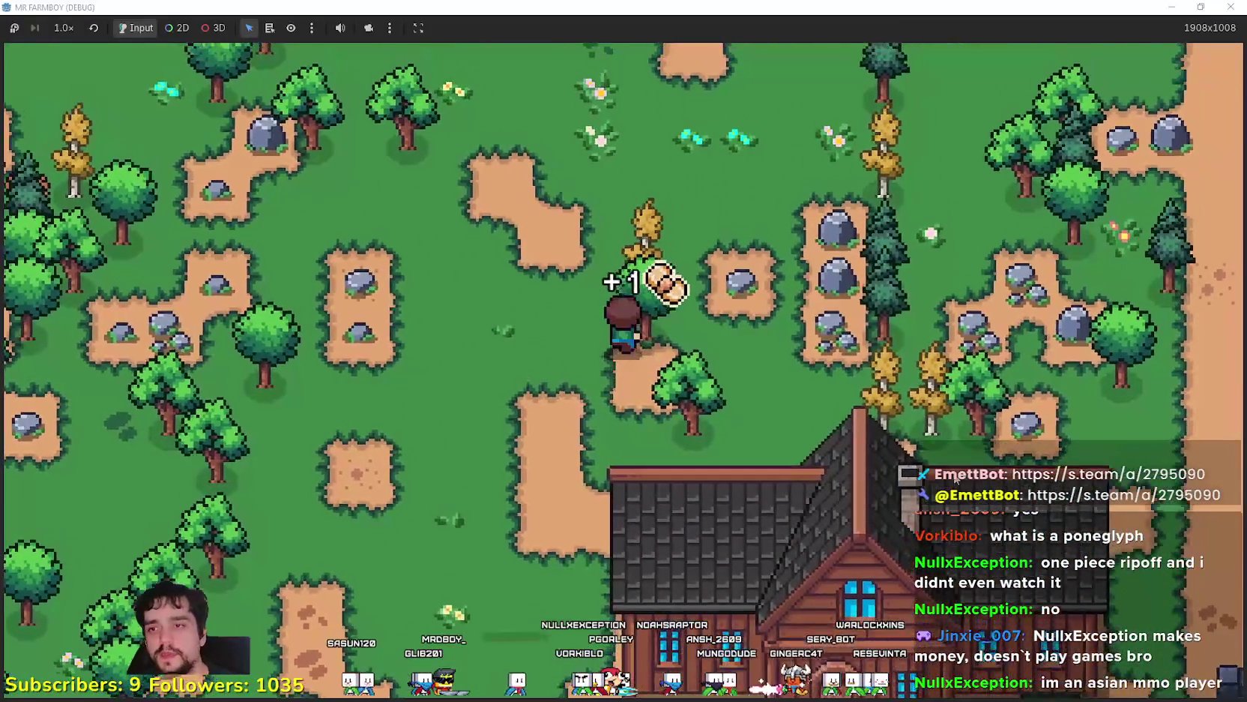
key(s)
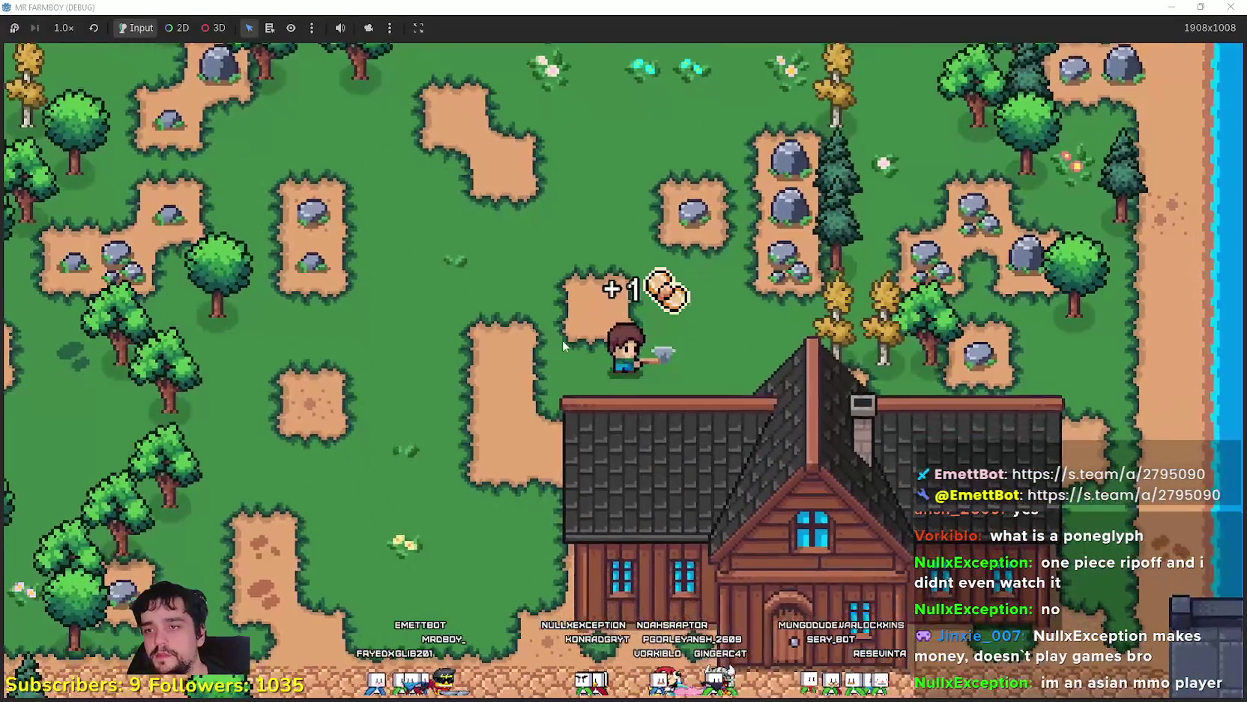
key(d)
click(644, 365)
key(w)
key(a)
click(565, 396)
Open the Crafting panel and choose the grass land tile to place
key(c)
key(s)
key(a)
click(152, 262)
Carry the grass tile preview around and walk right along the farmhouse
key(w)
key(d)
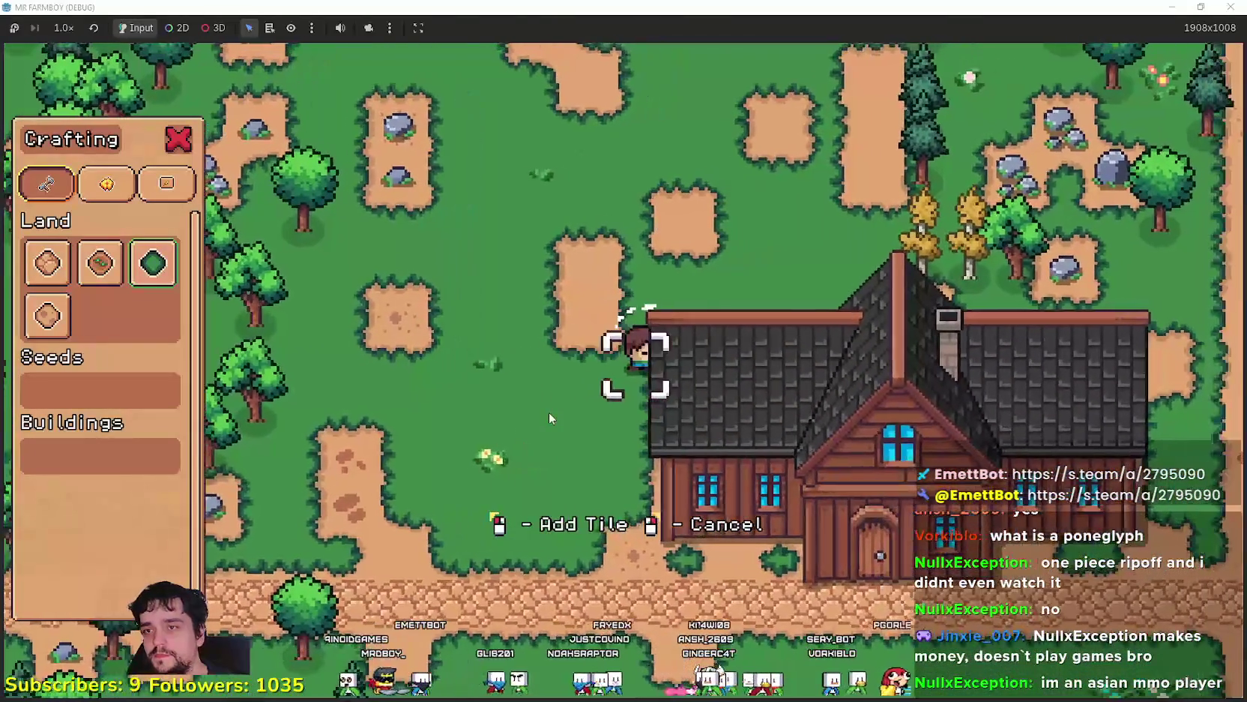
key(w)
key(a)
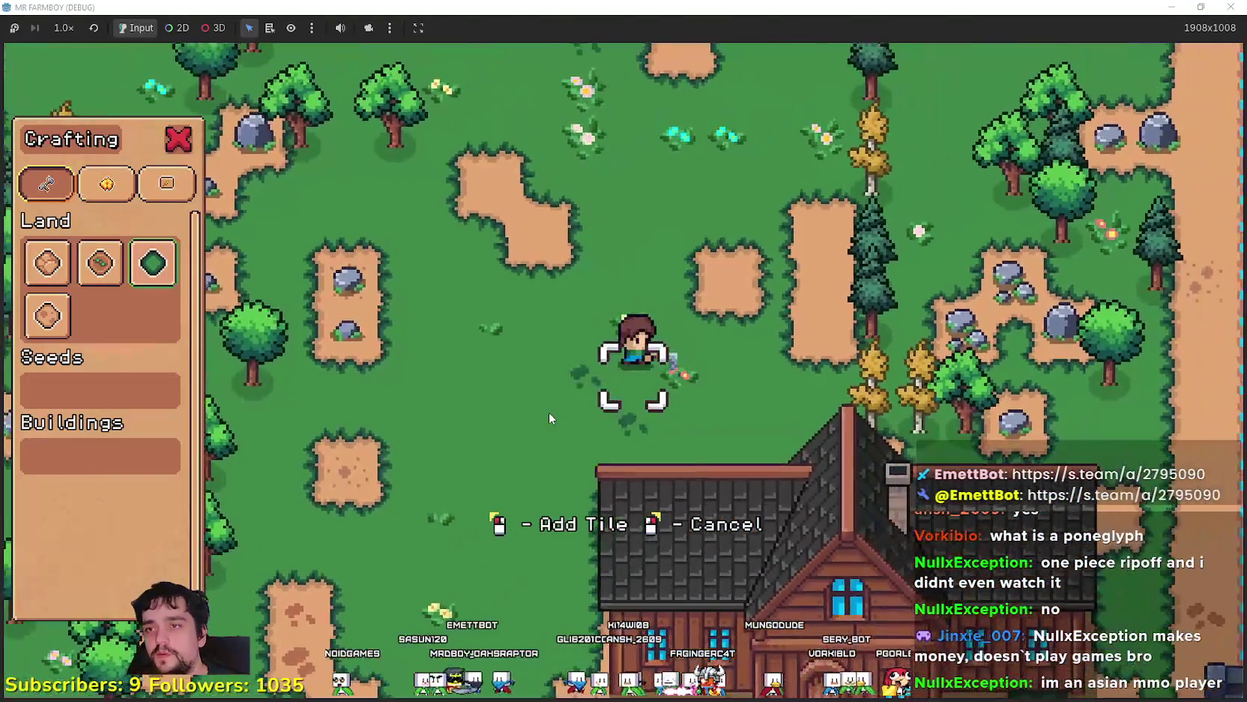
key(s)
key(a)
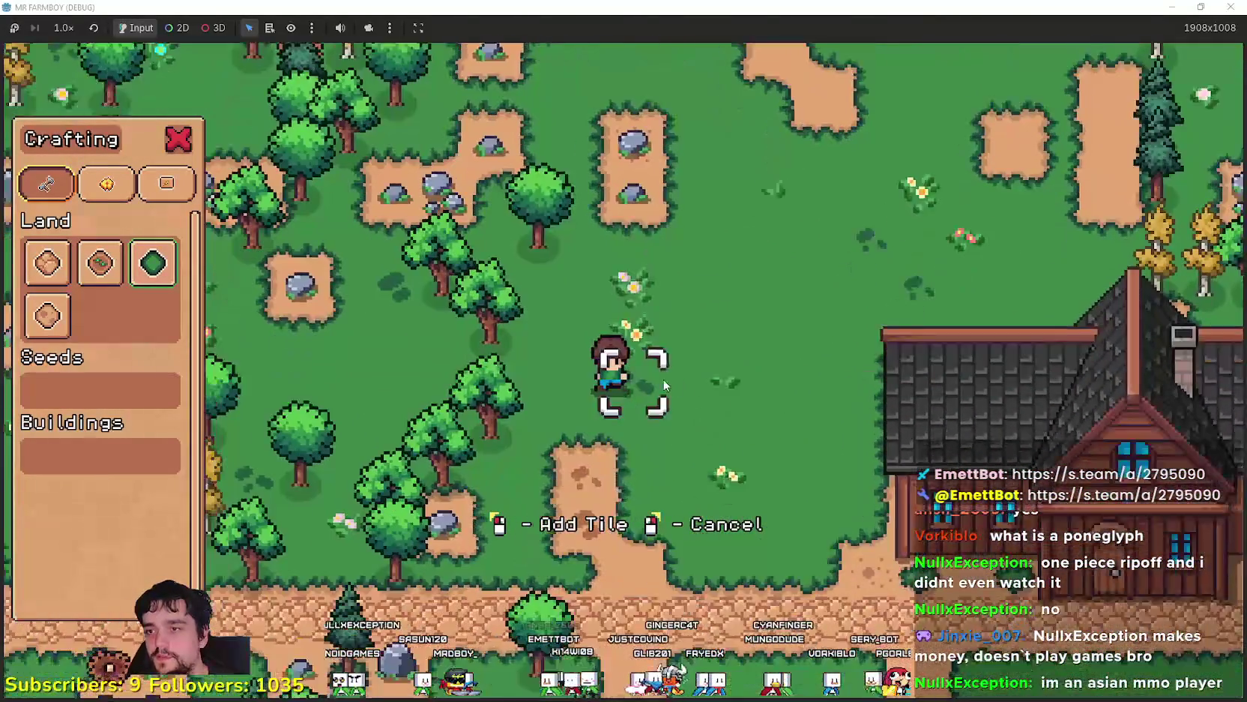
key(d)
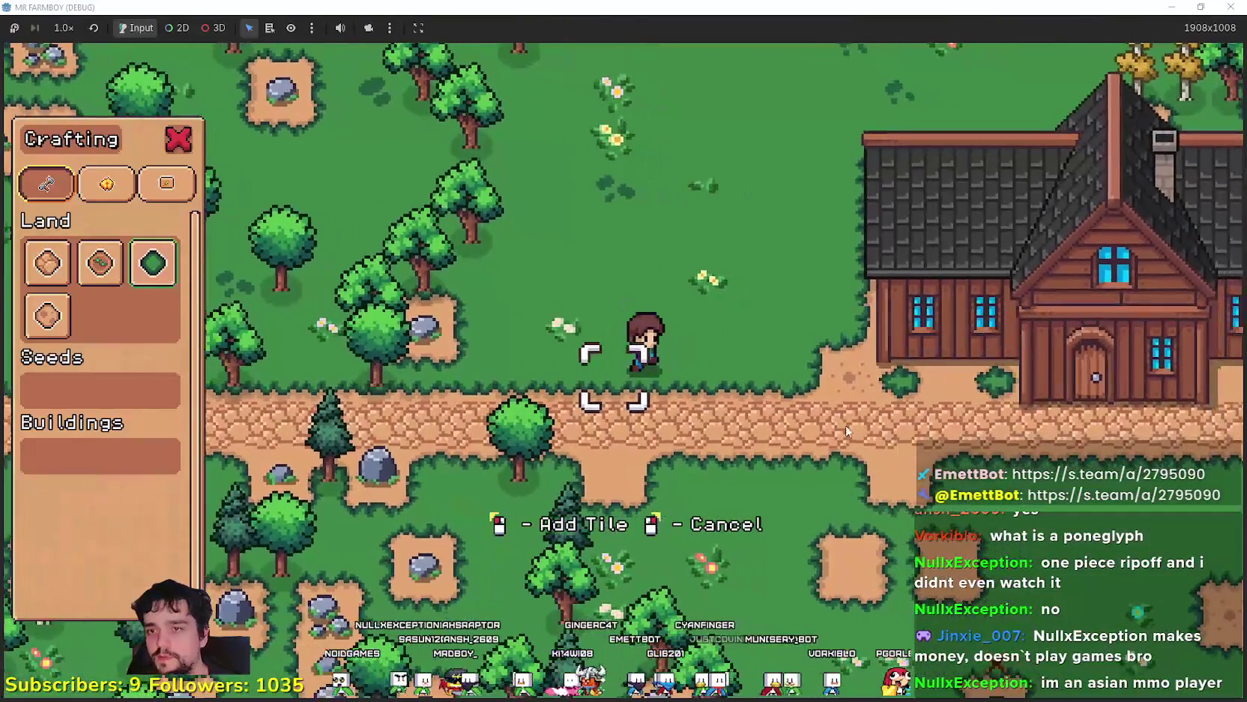
key(d)
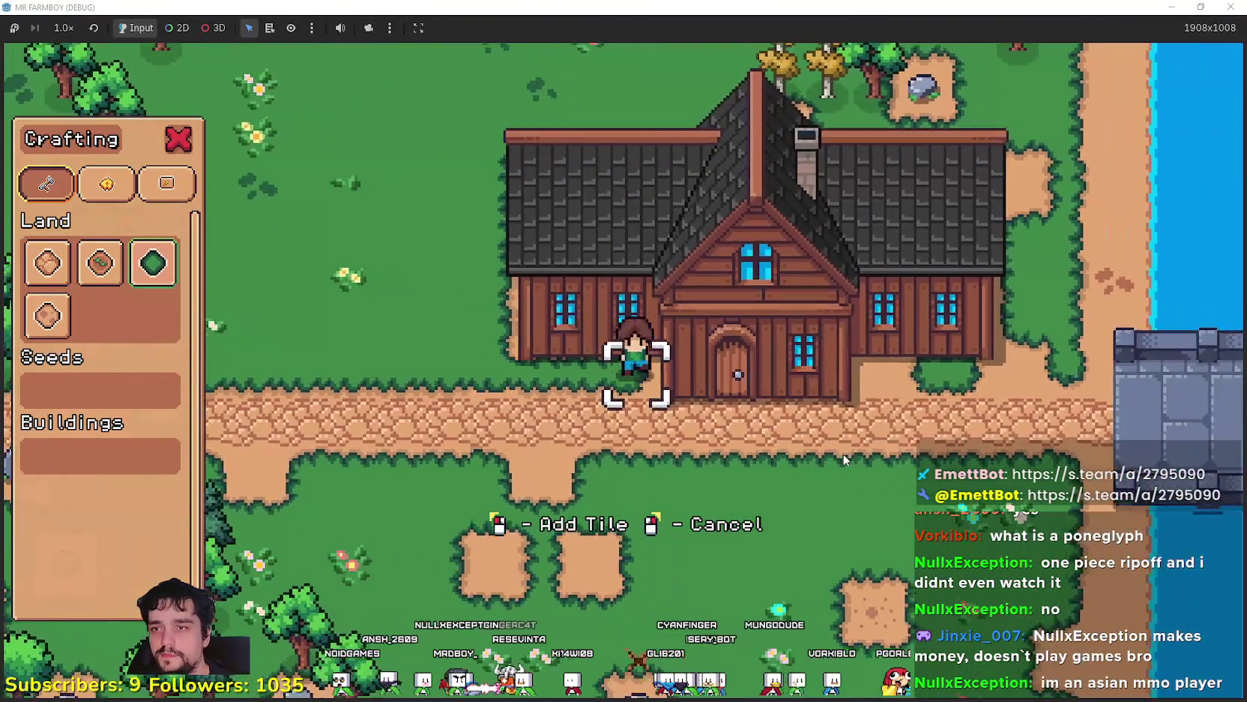
key(d)
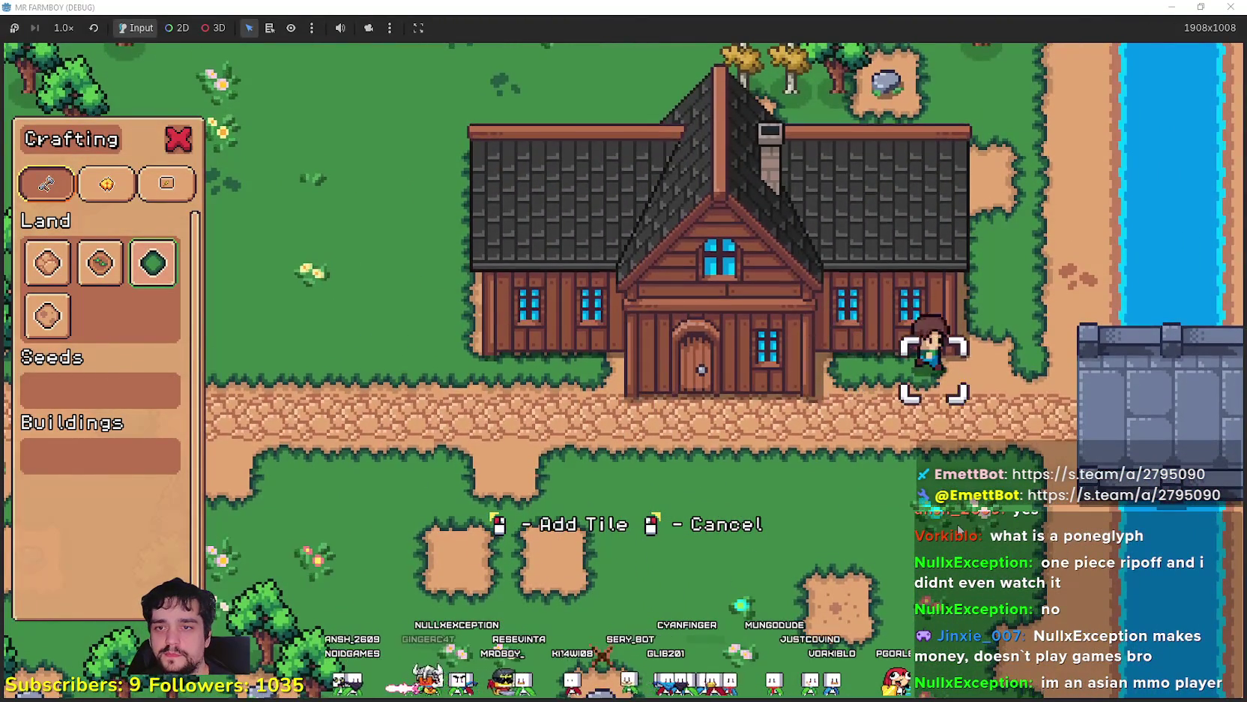
Walk north into the clearing, chop a tree for wood, and cancel tile placement
key(w)
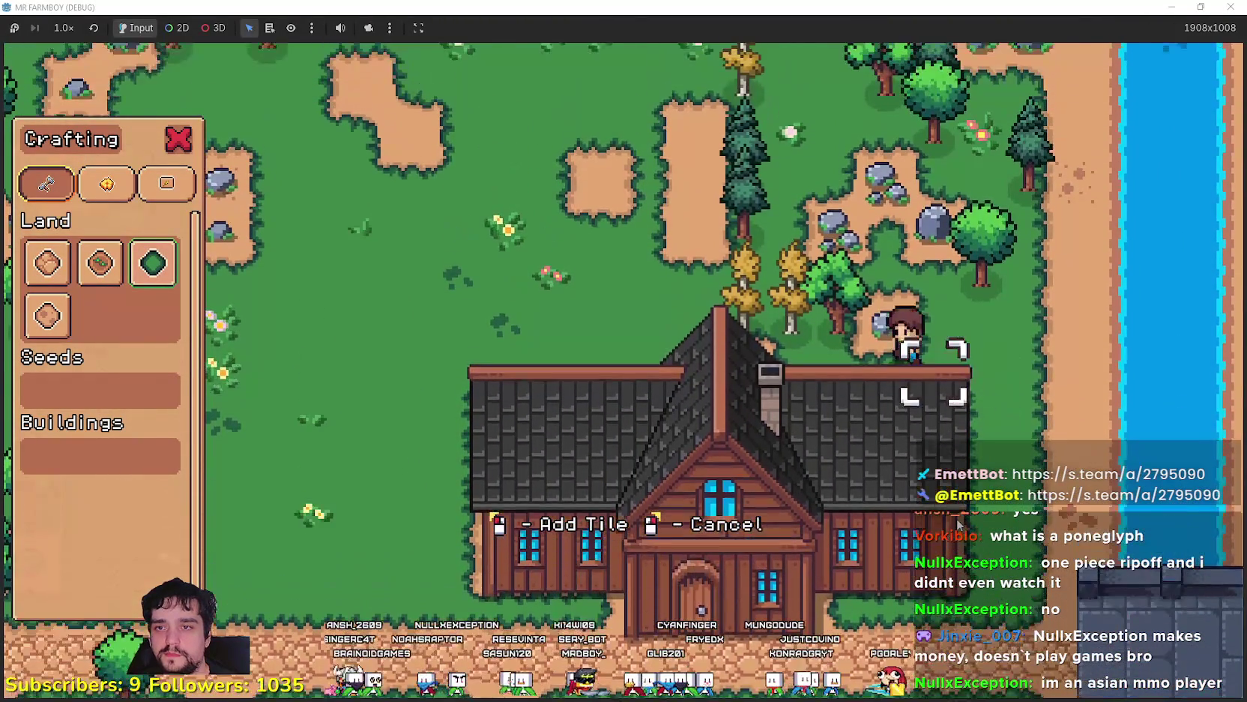
key(a)
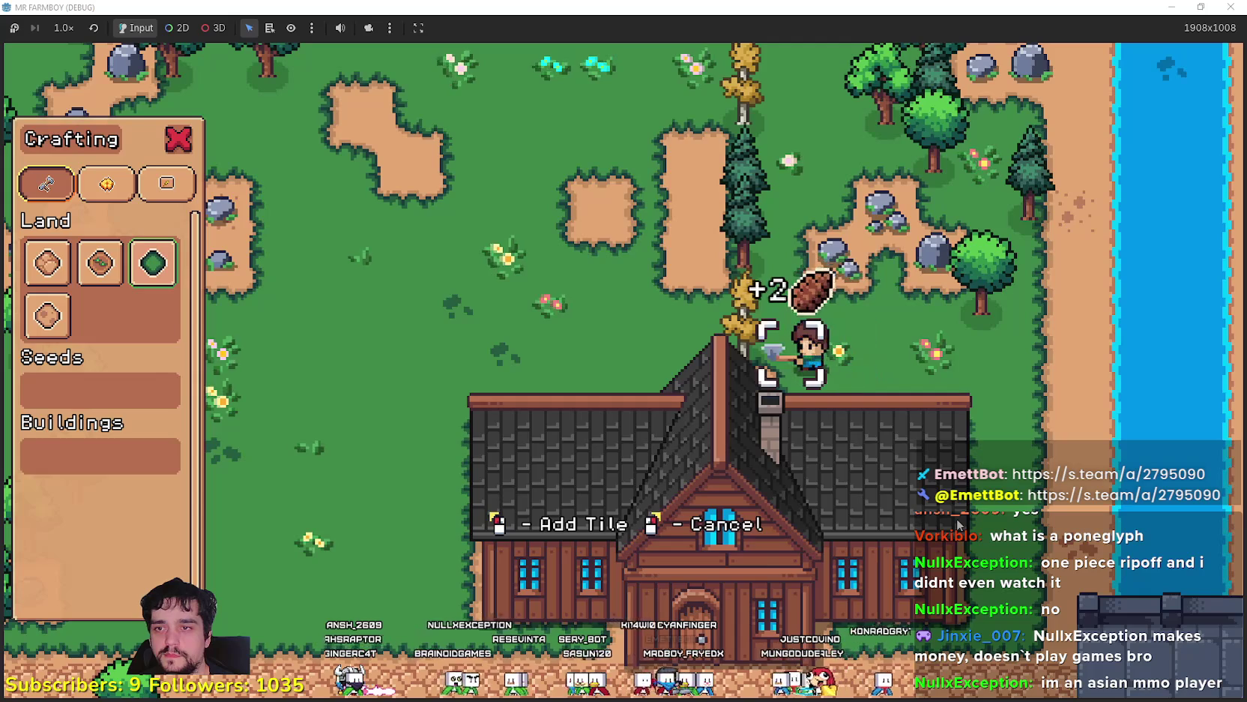
key(w)
key(a)
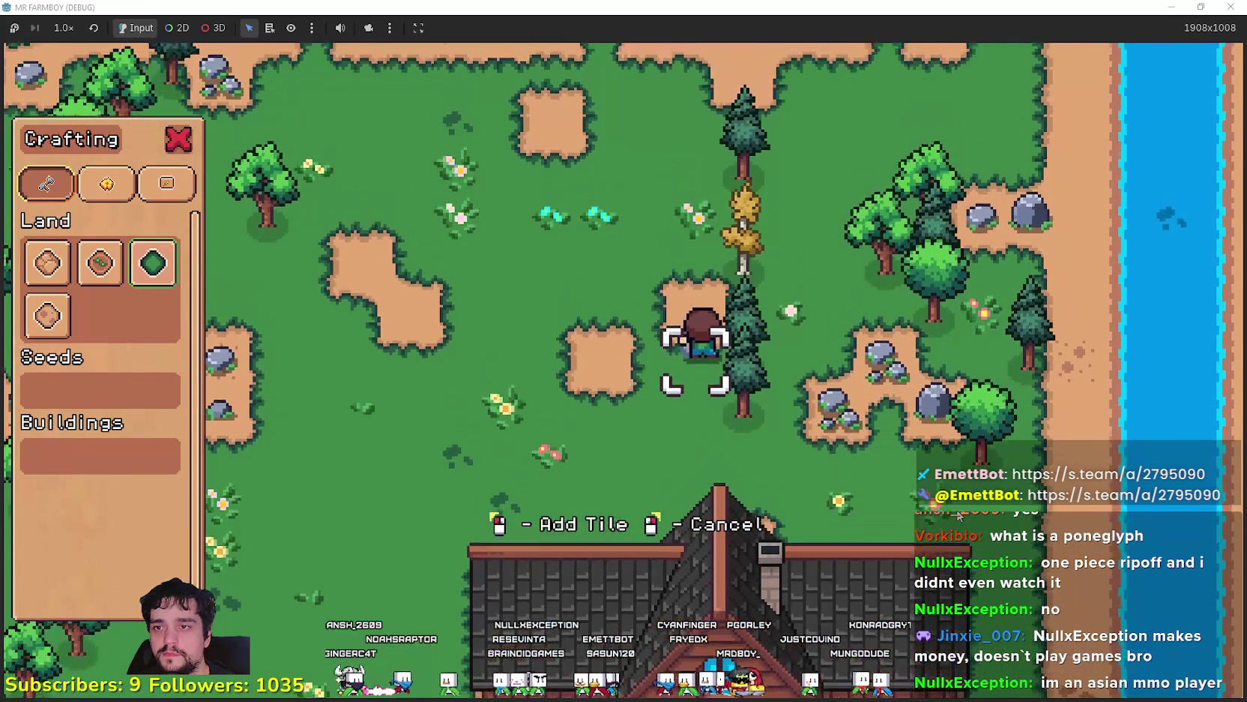
key(a)
key(s)
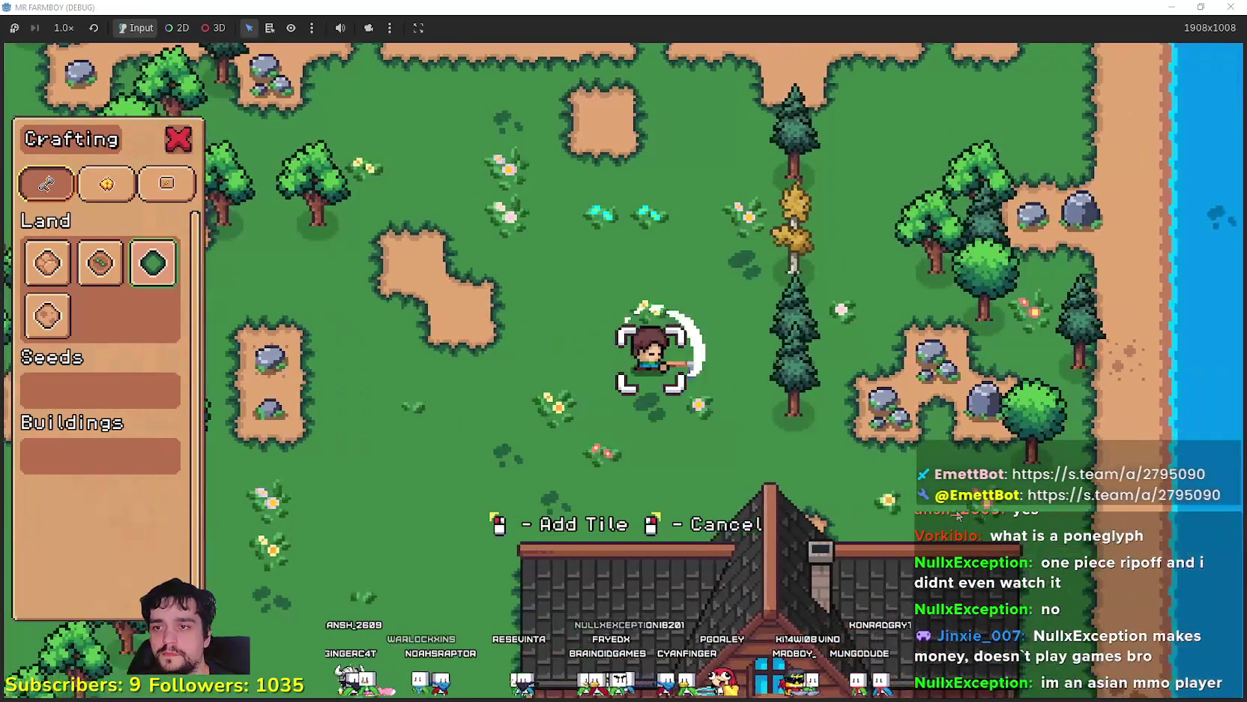
key(a)
key(s)
key(Escape)
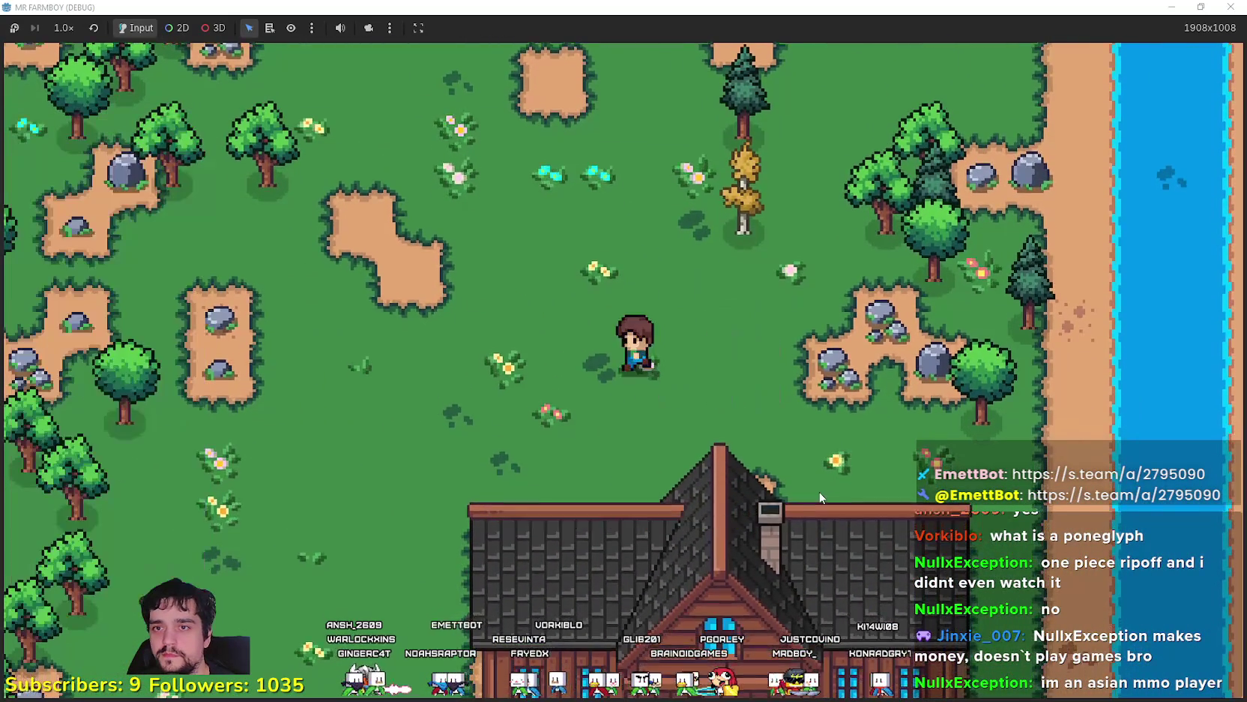
At the house door, unlock the Wheat, Market, Upkeep and Bridge advancements and close the panel
key(s)
key(d)
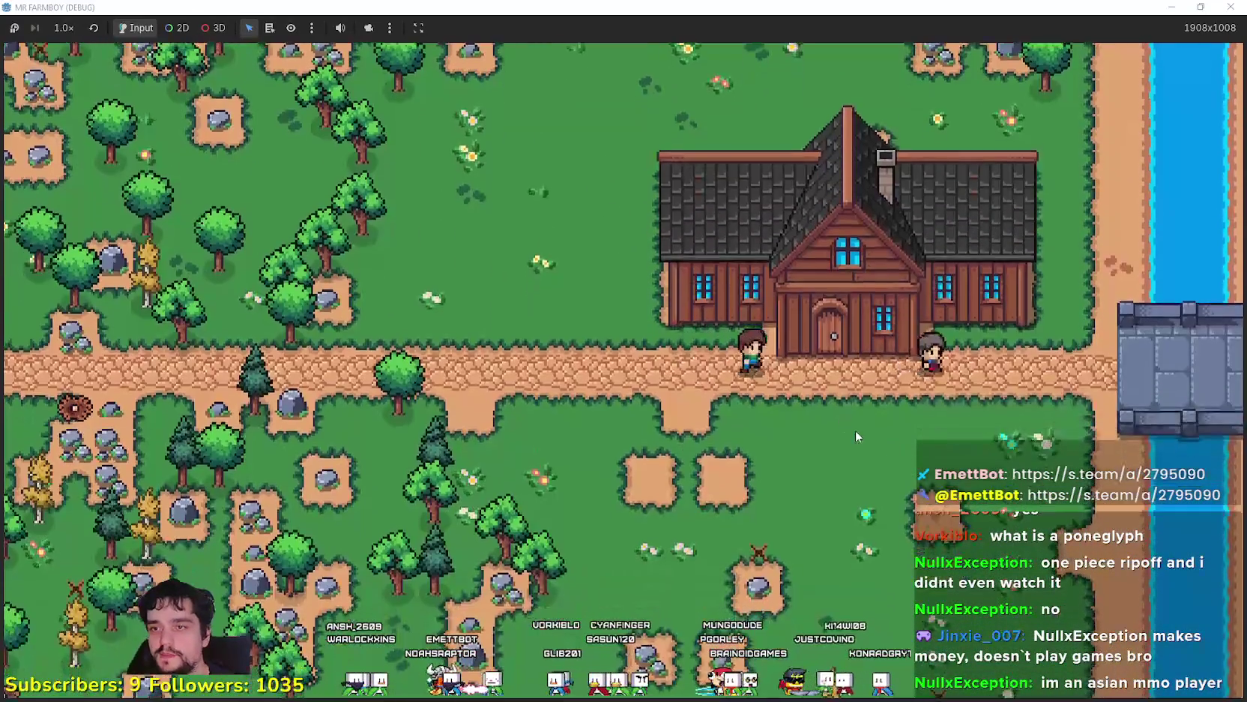
key(e)
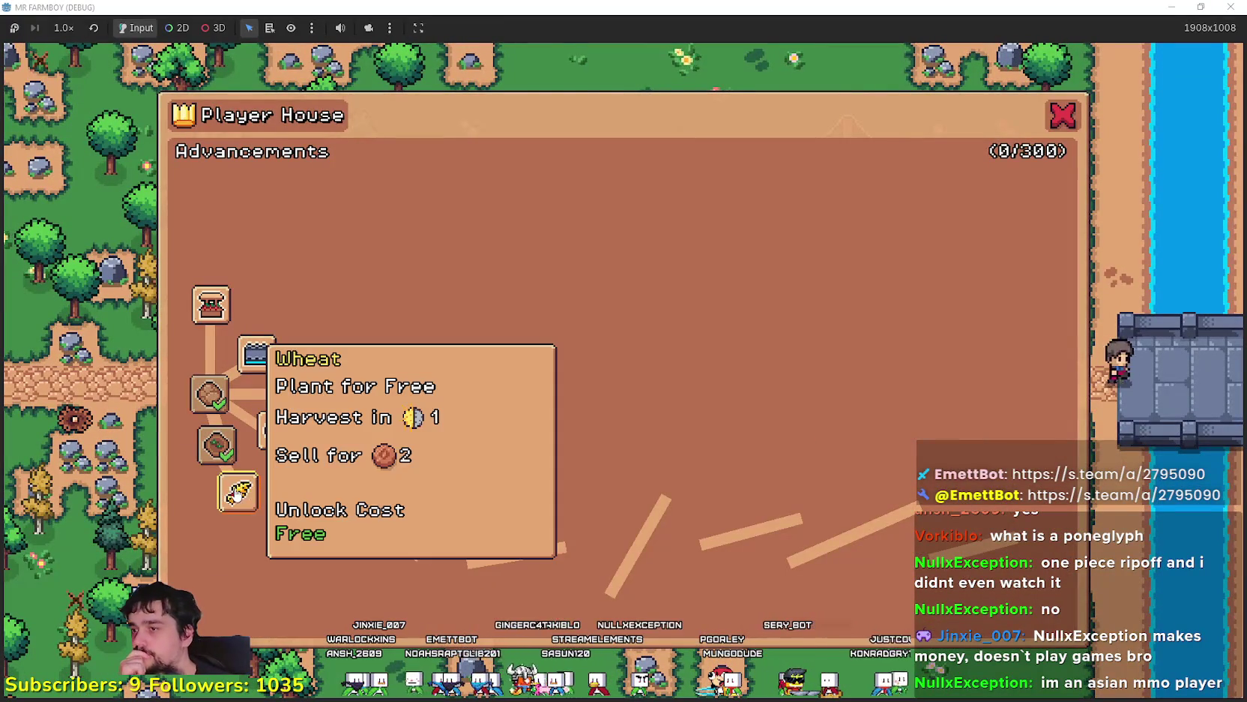
click(238, 492)
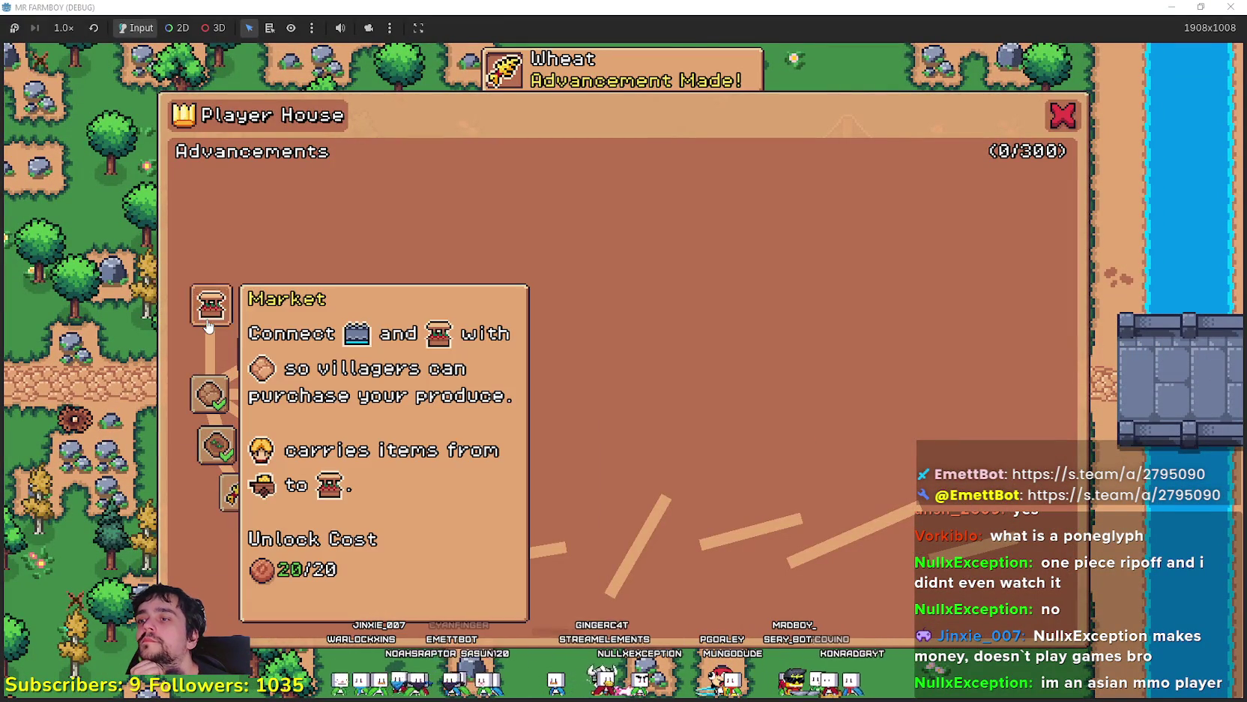
click(211, 302)
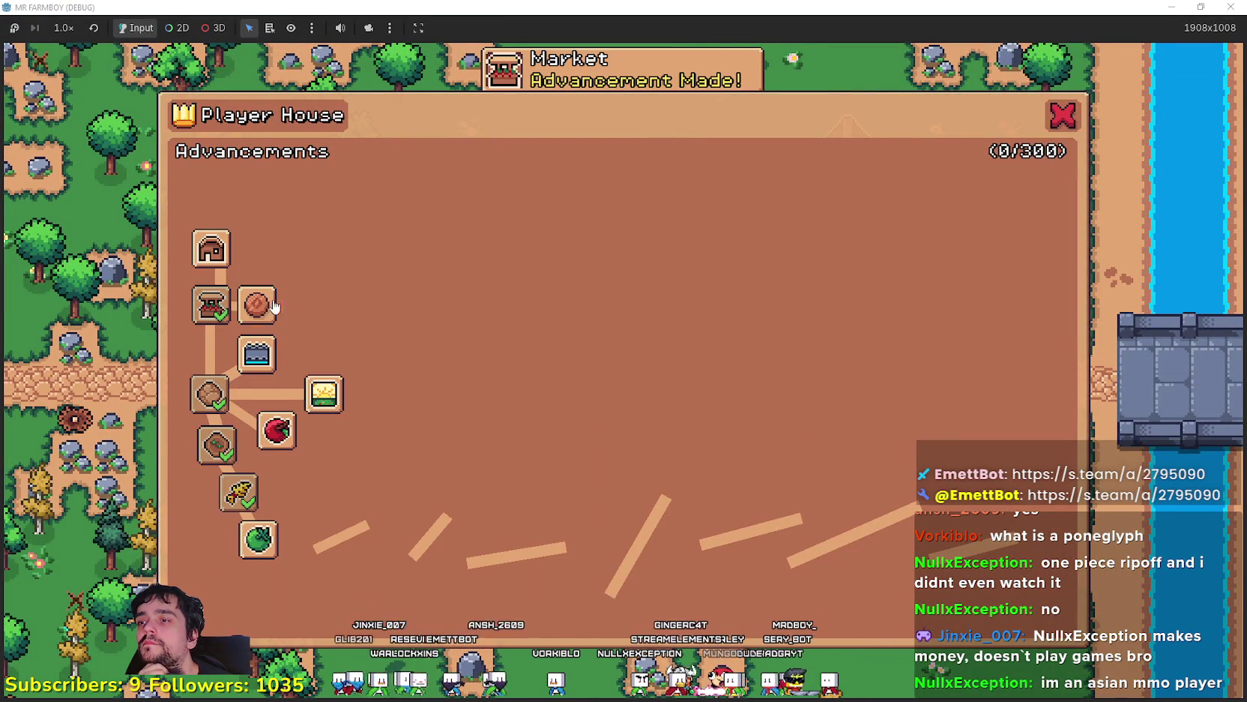
click(259, 304)
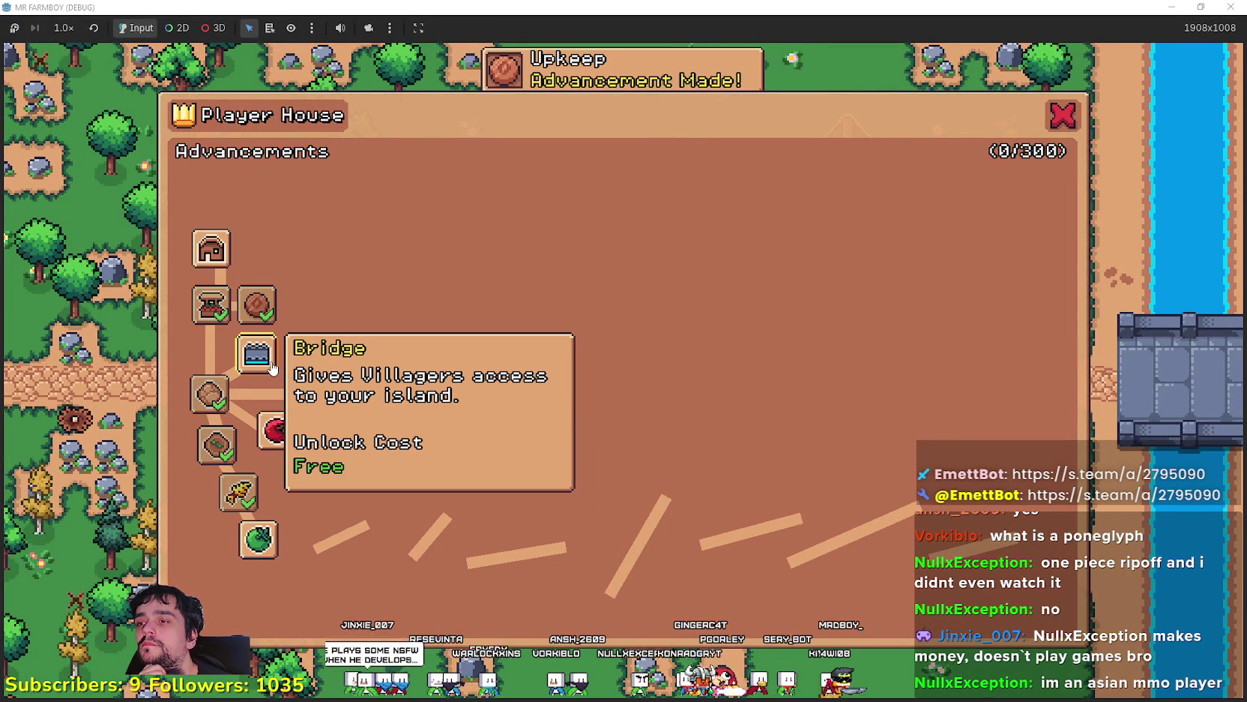
click(274, 369)
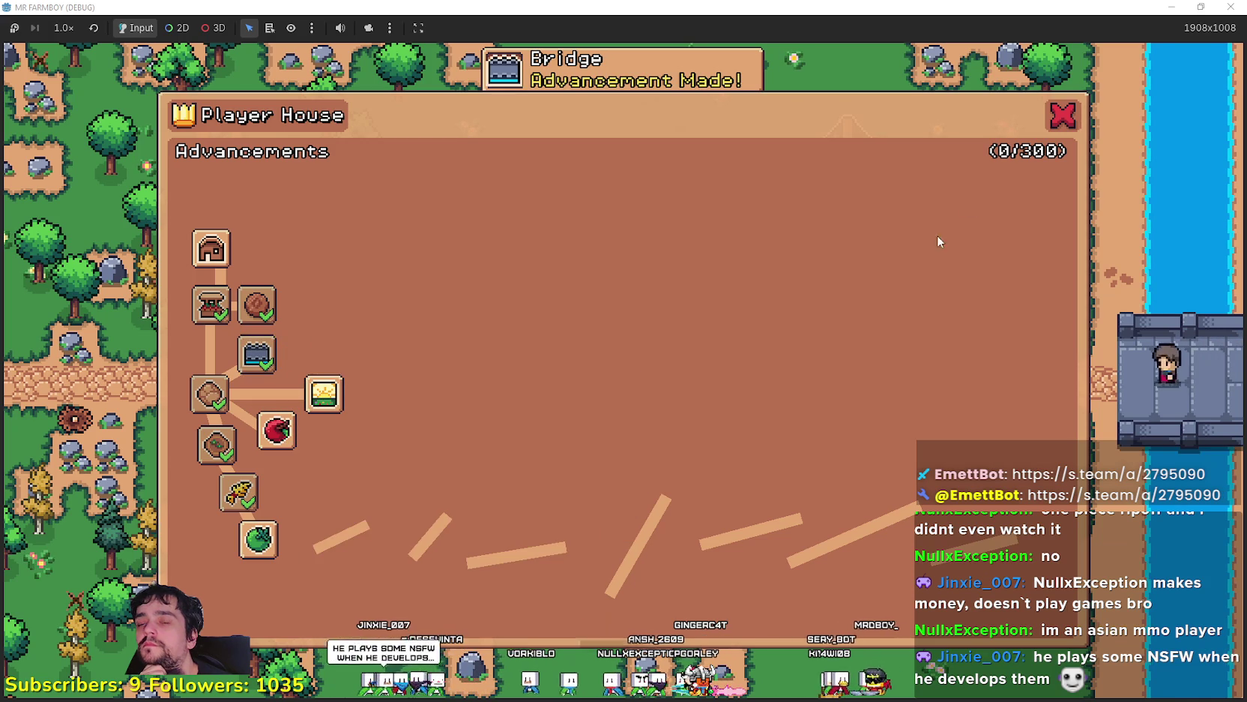
click(1065, 116)
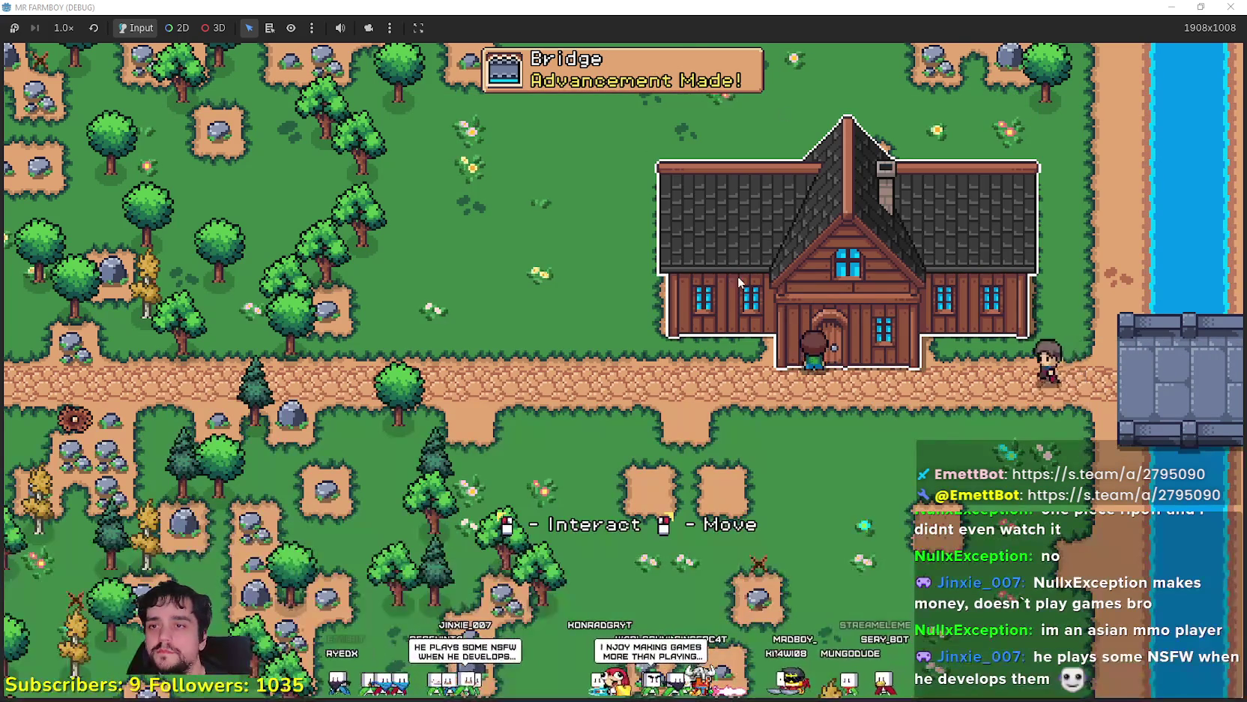
key(a)
key(c)
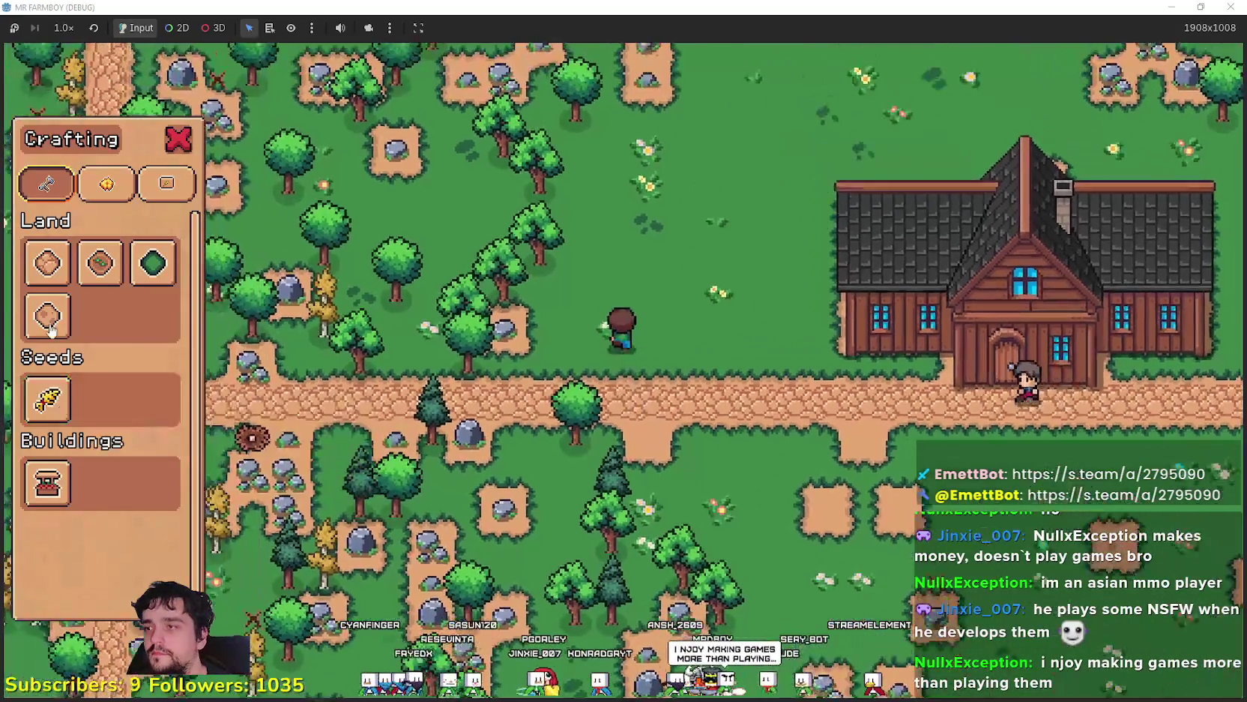
Try the second land tile, cancel crafting, then stop the game with F8 and return to the editor
click(100, 262)
key(d)
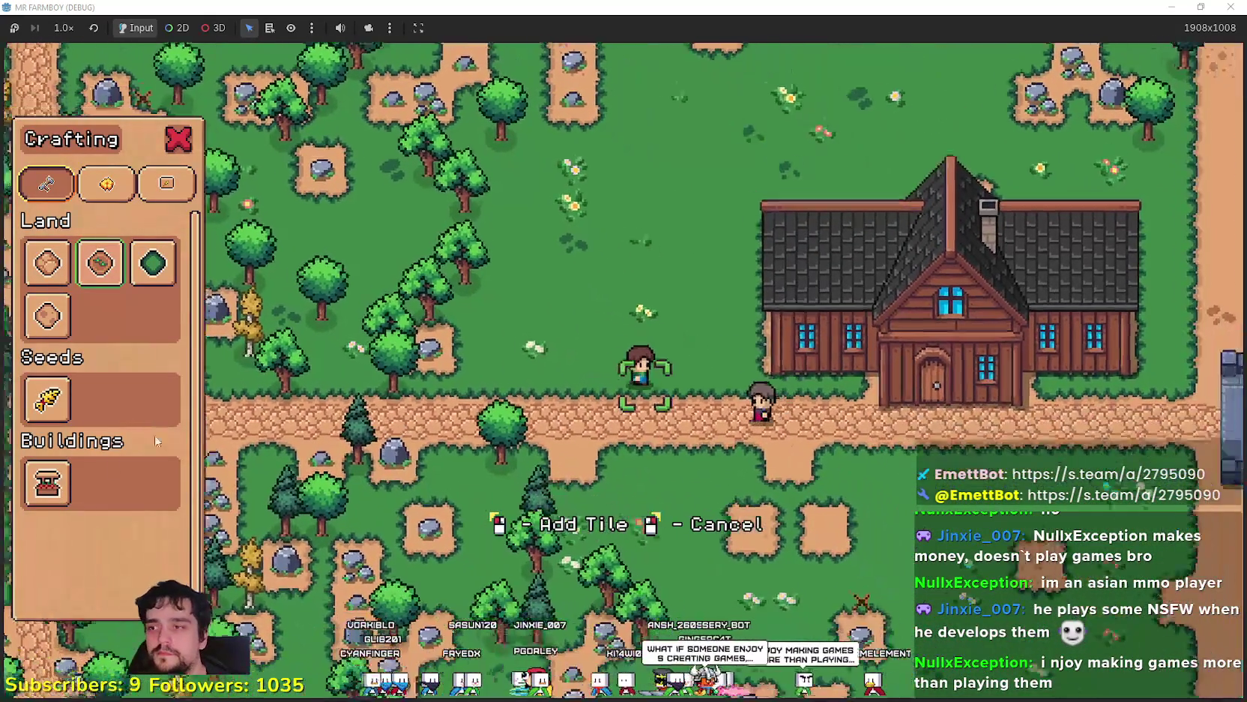
mouse_move(54, 487)
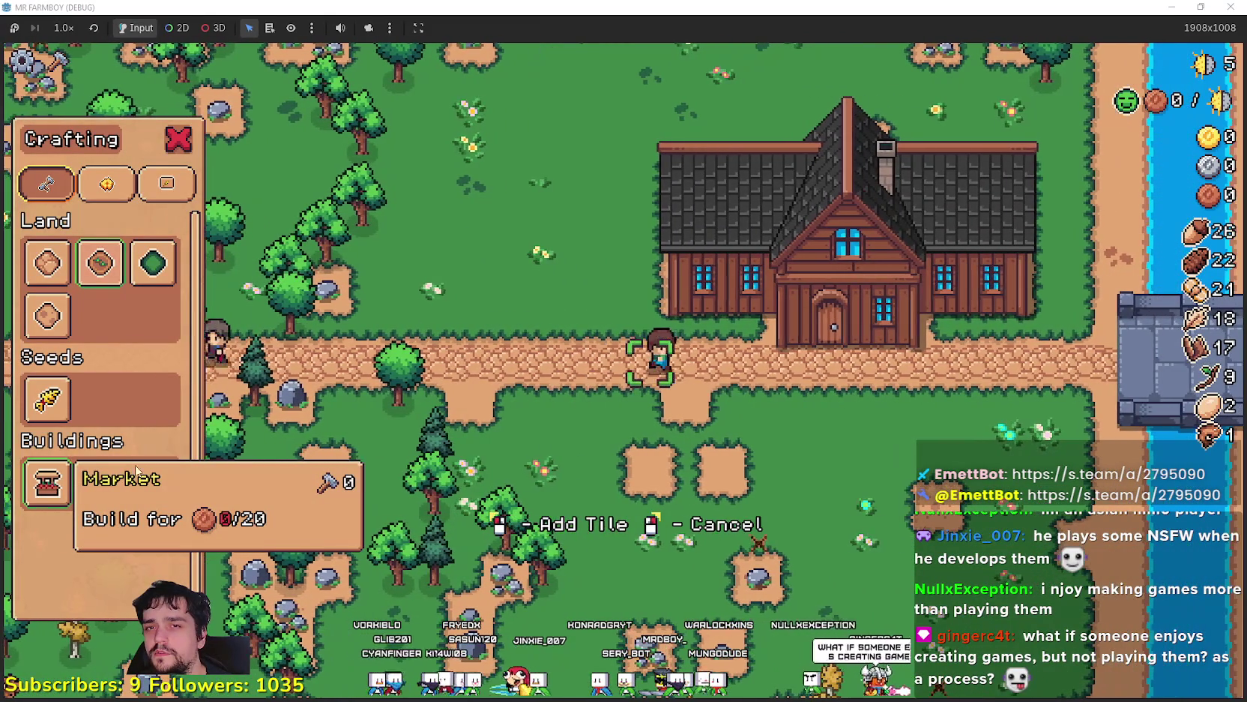
key(Escape)
key(Escape)
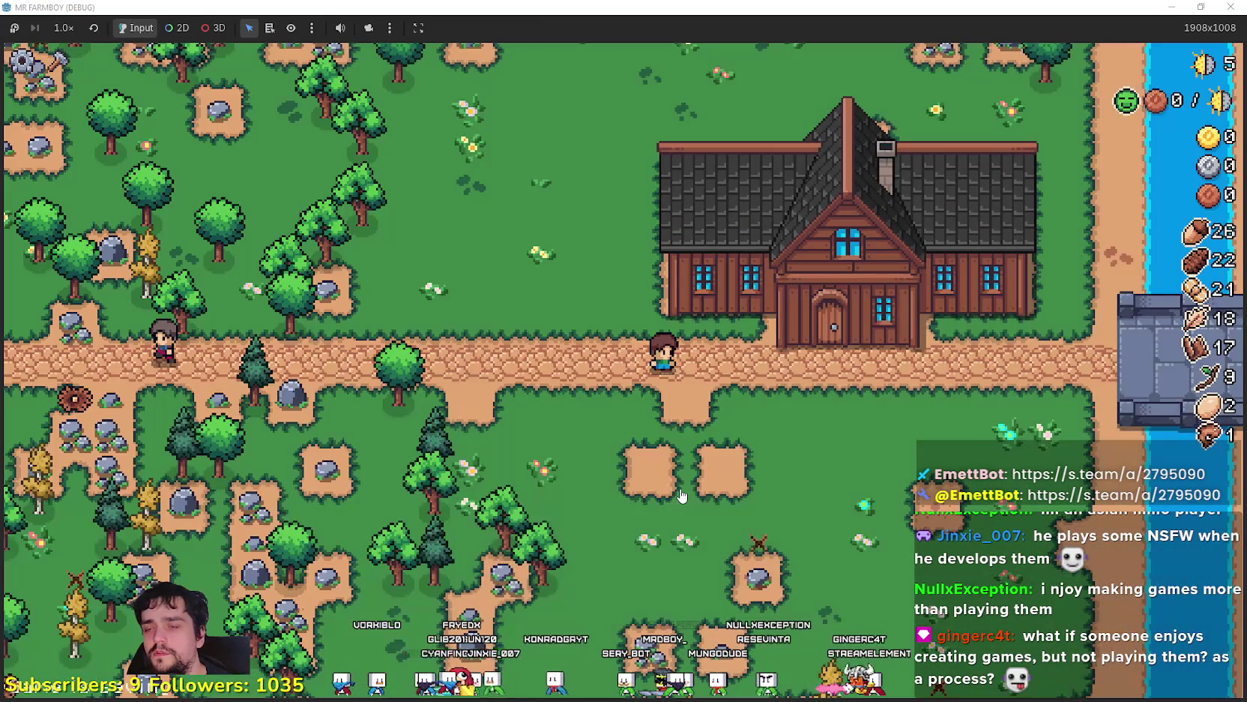
key(F8)
click(967, 9)
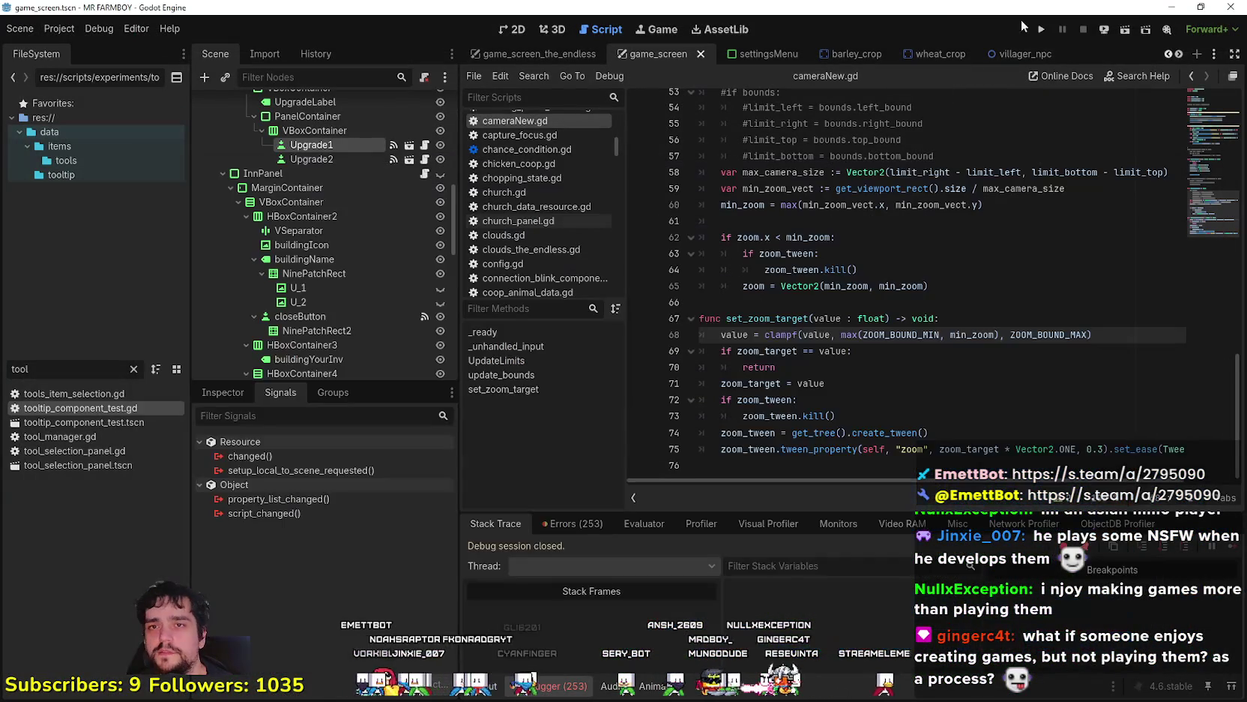
Run the project from the editor toolbar to reach the Mr Farmboy title menu
click(1045, 33)
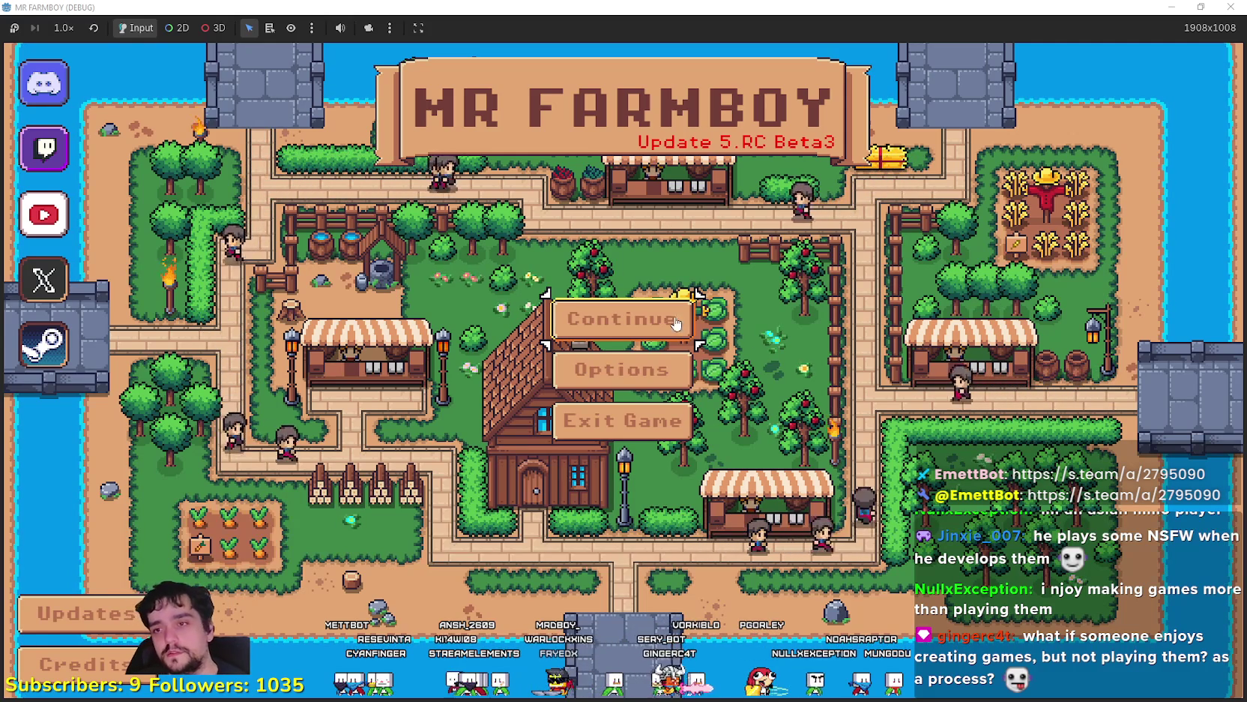
Delete Save 4 from the saved games list and create a new save
click(643, 321)
scroll(617, 354, down, 1)
click(673, 443)
click(673, 444)
click(543, 412)
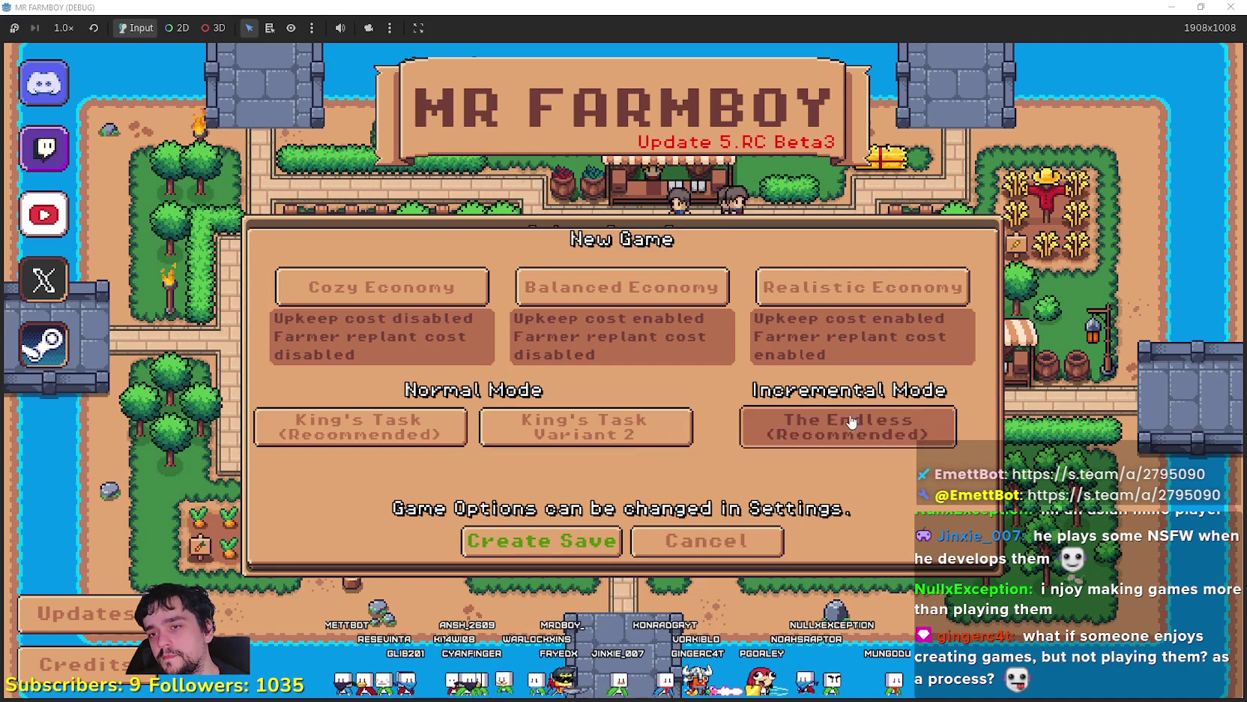
click(565, 559)
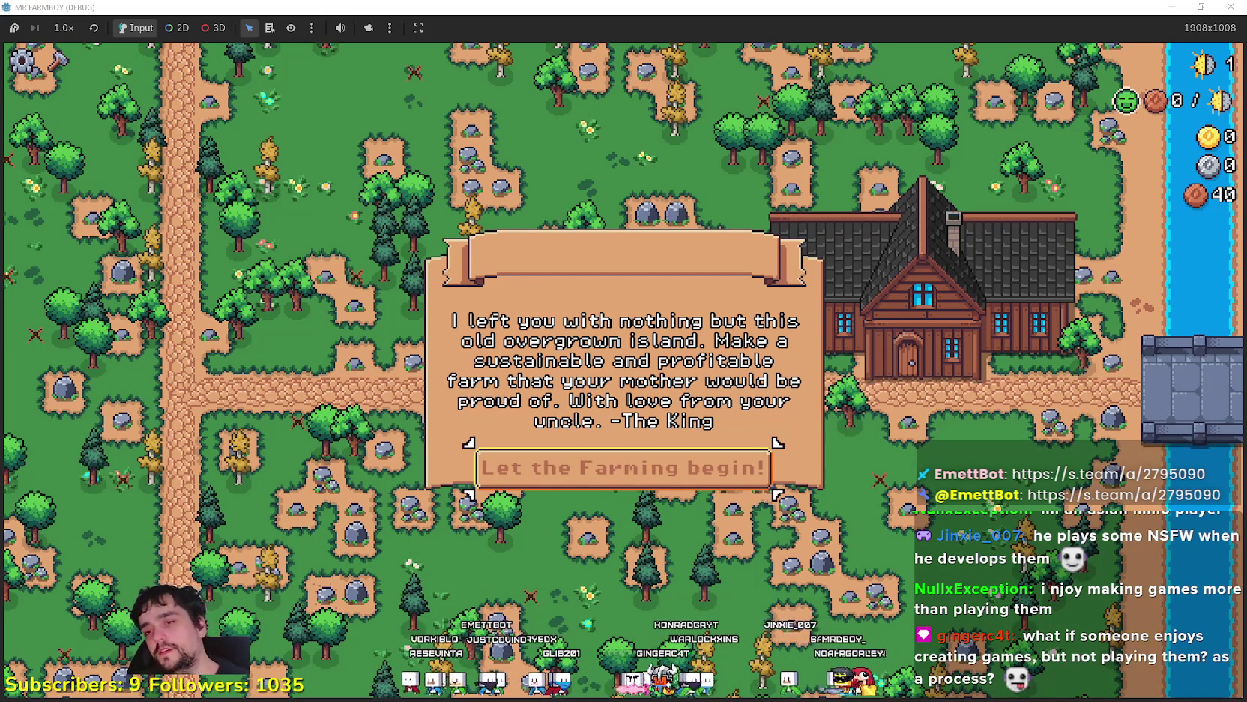
Dismiss the King's letter, maximize the game window, and walk toward the Player House
click(631, 467)
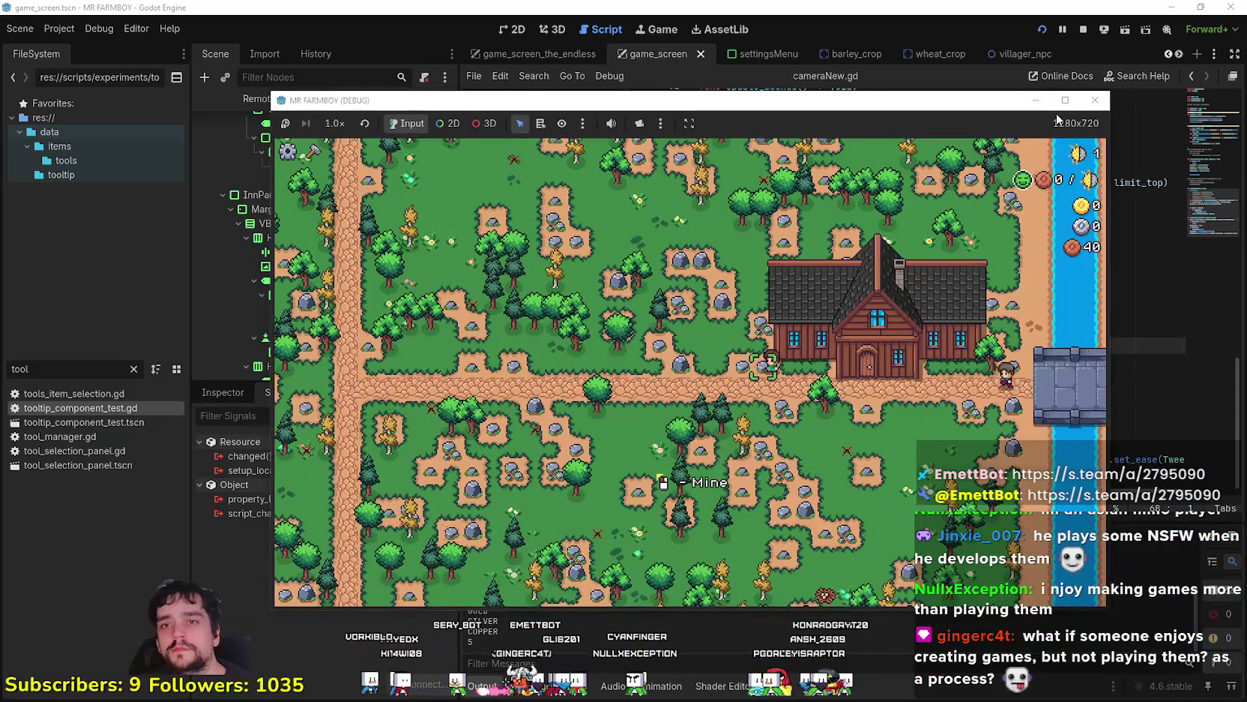
click(1065, 99)
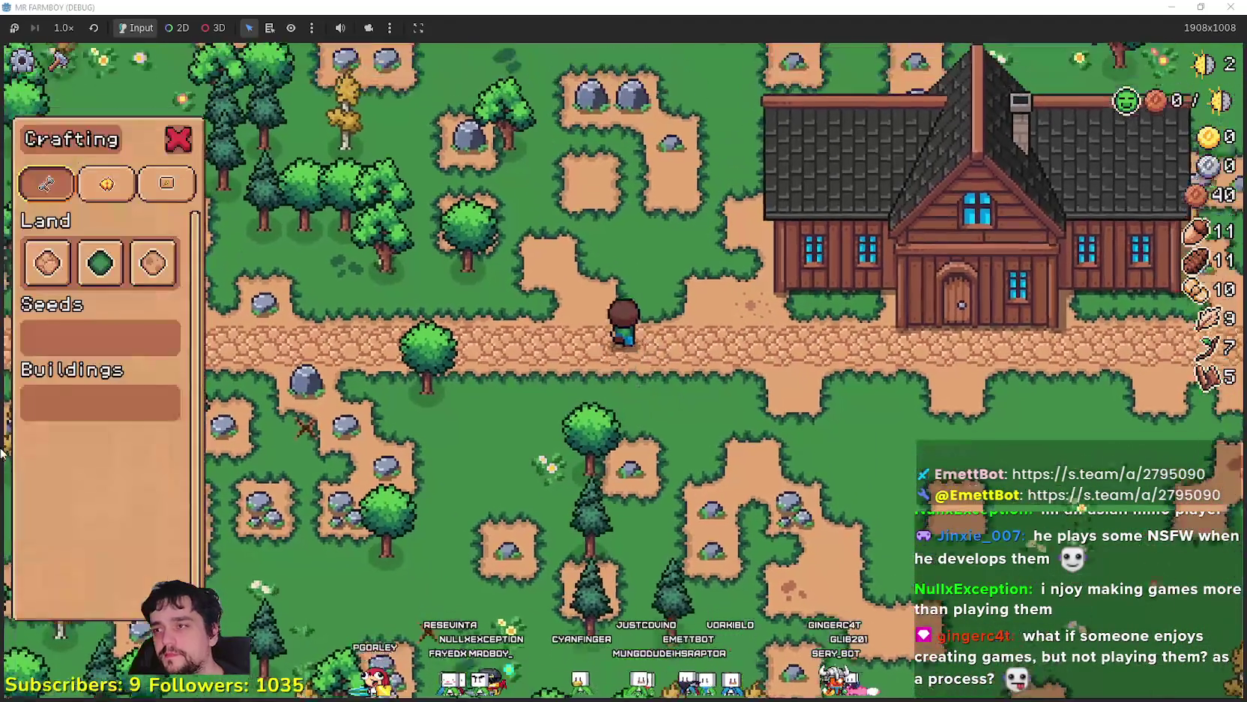
key(d)
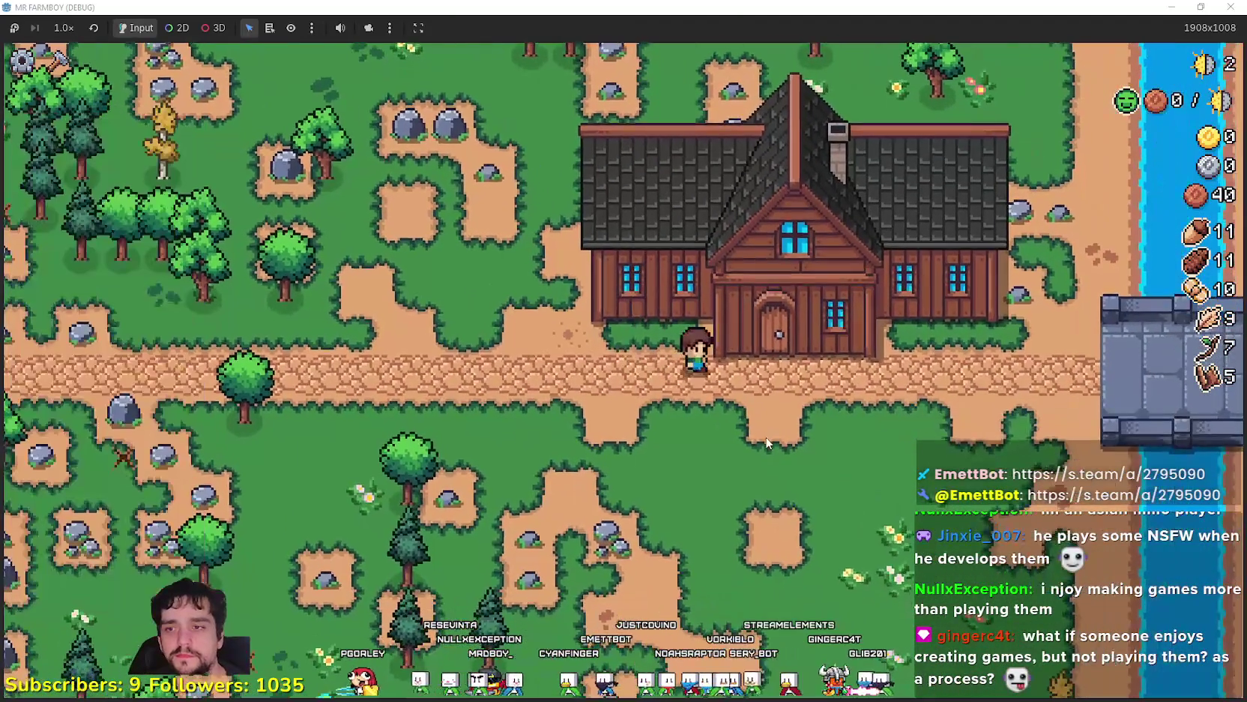
Unlock the Farm Tile and Wheat advancements at the Player House
key(e)
click(216, 444)
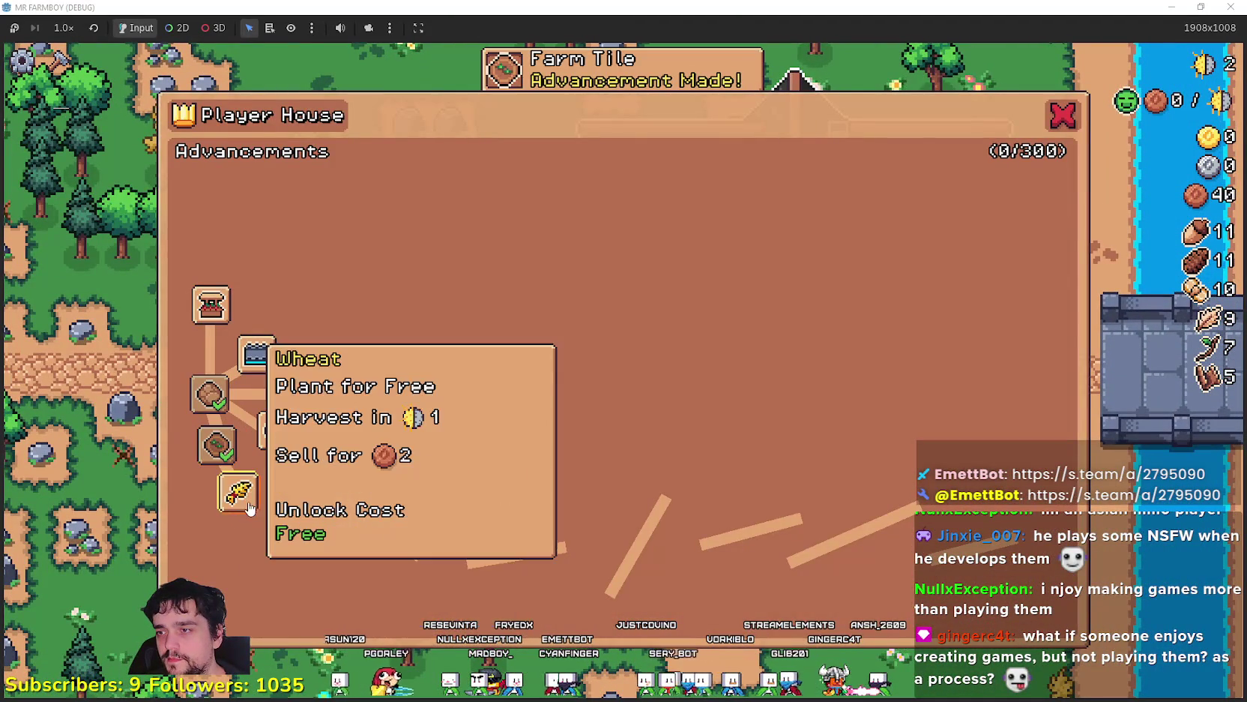
click(250, 508)
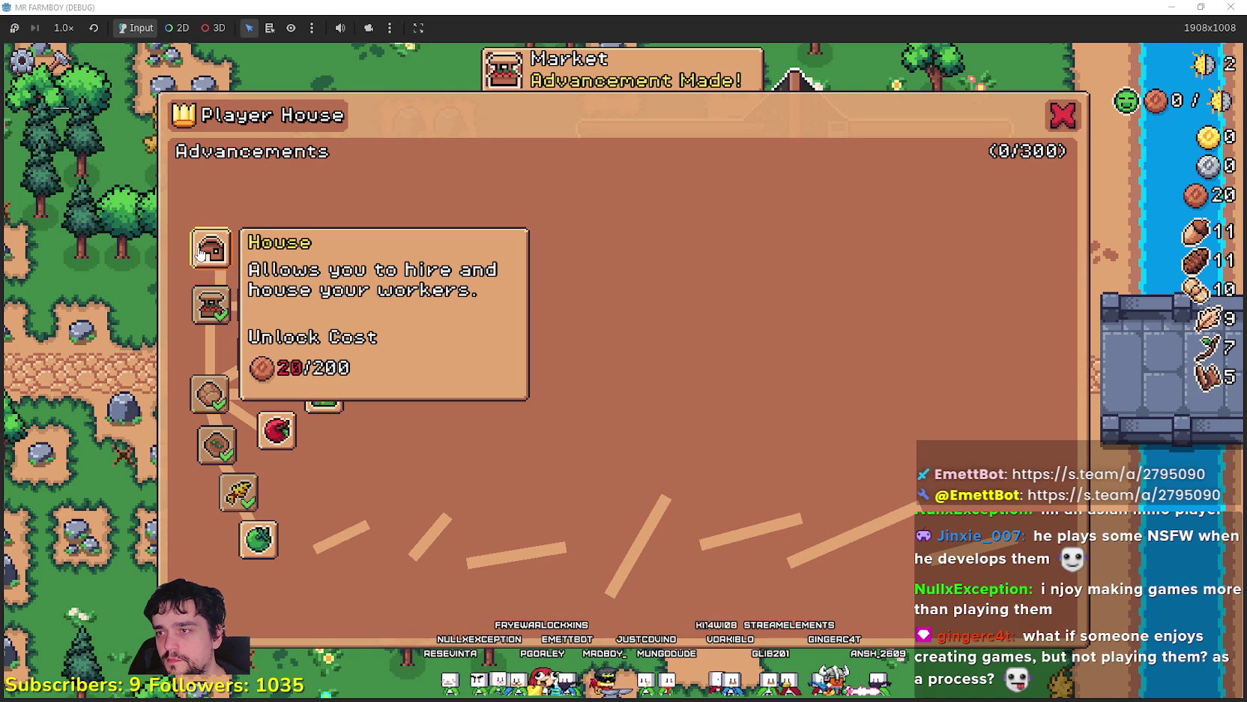
Unlock the Bridge advancement at the Player House
key(e)
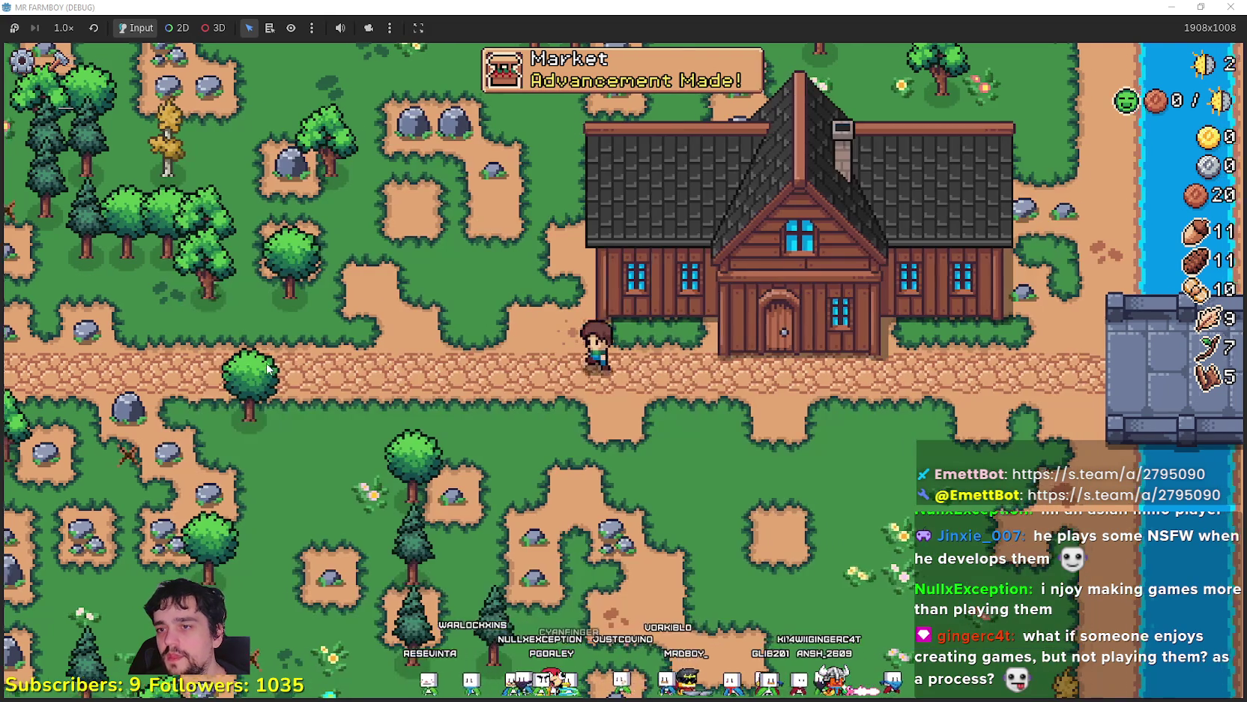
key(d)
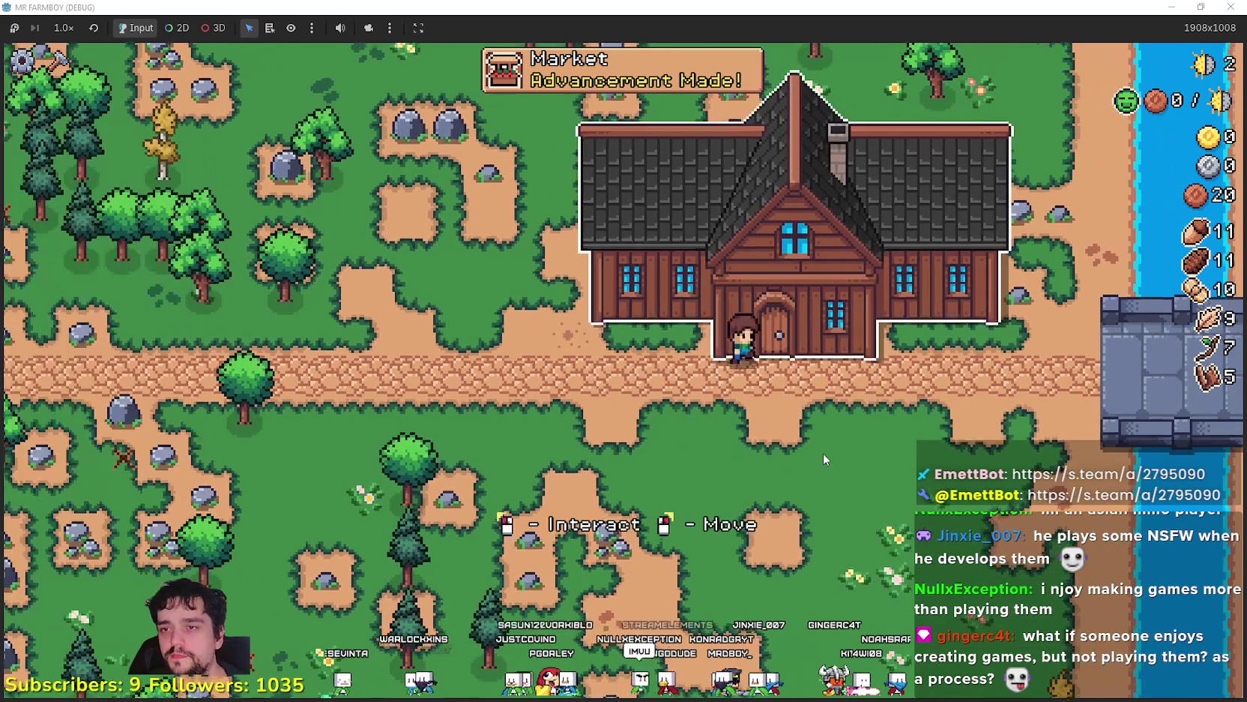
key(e)
click(256, 354)
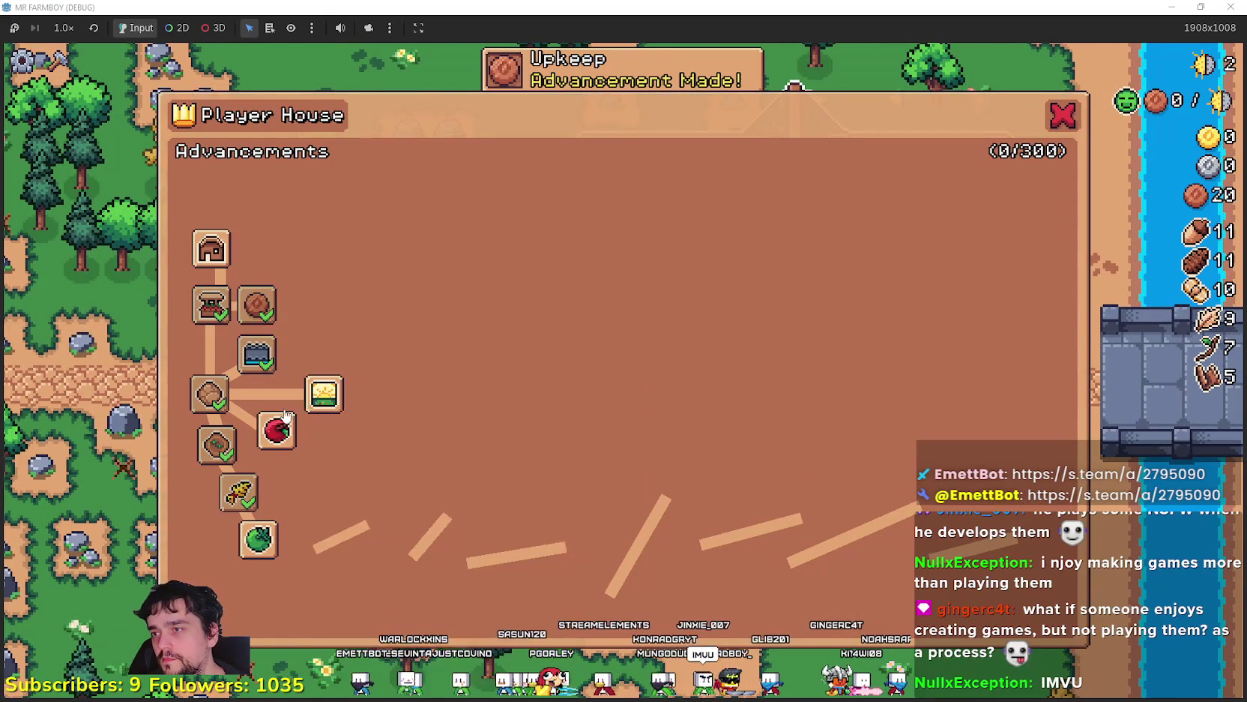
Build the Market stall beside the path
key(e)
click(47, 483)
click(673, 489)
Put two inventory items into the market's Sell slots, then step back onto the path
key(e)
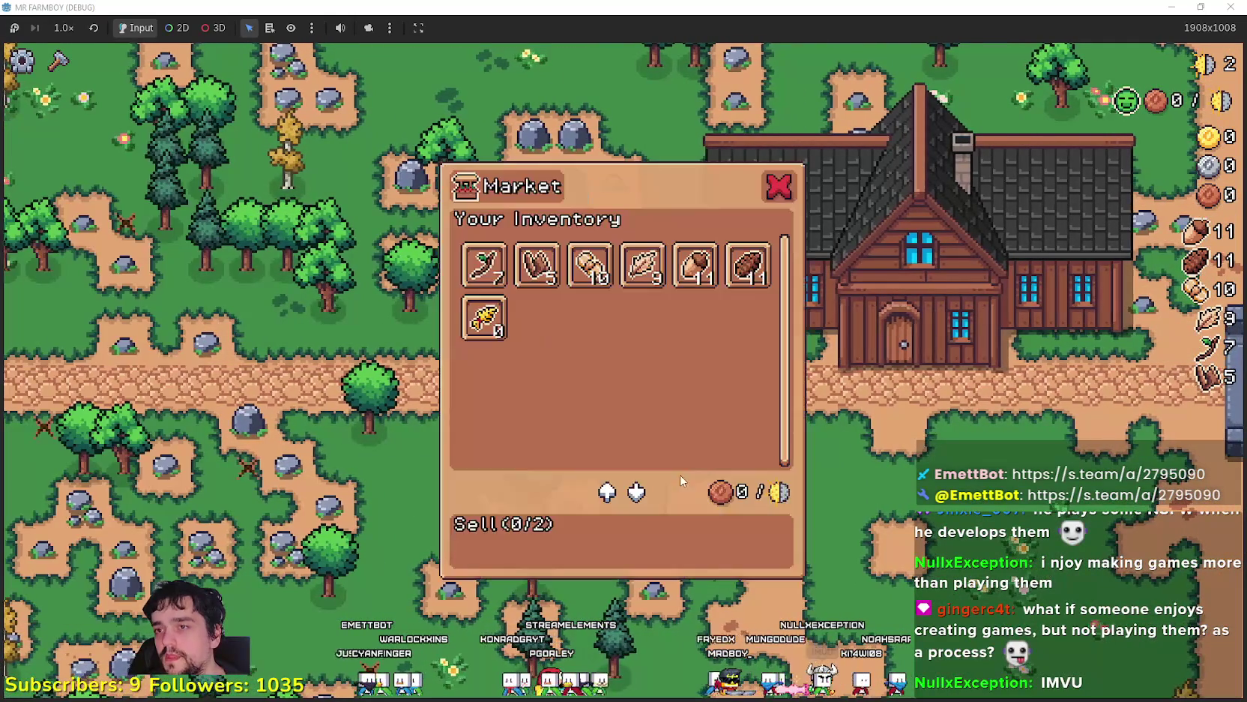
click(536, 264)
click(589, 264)
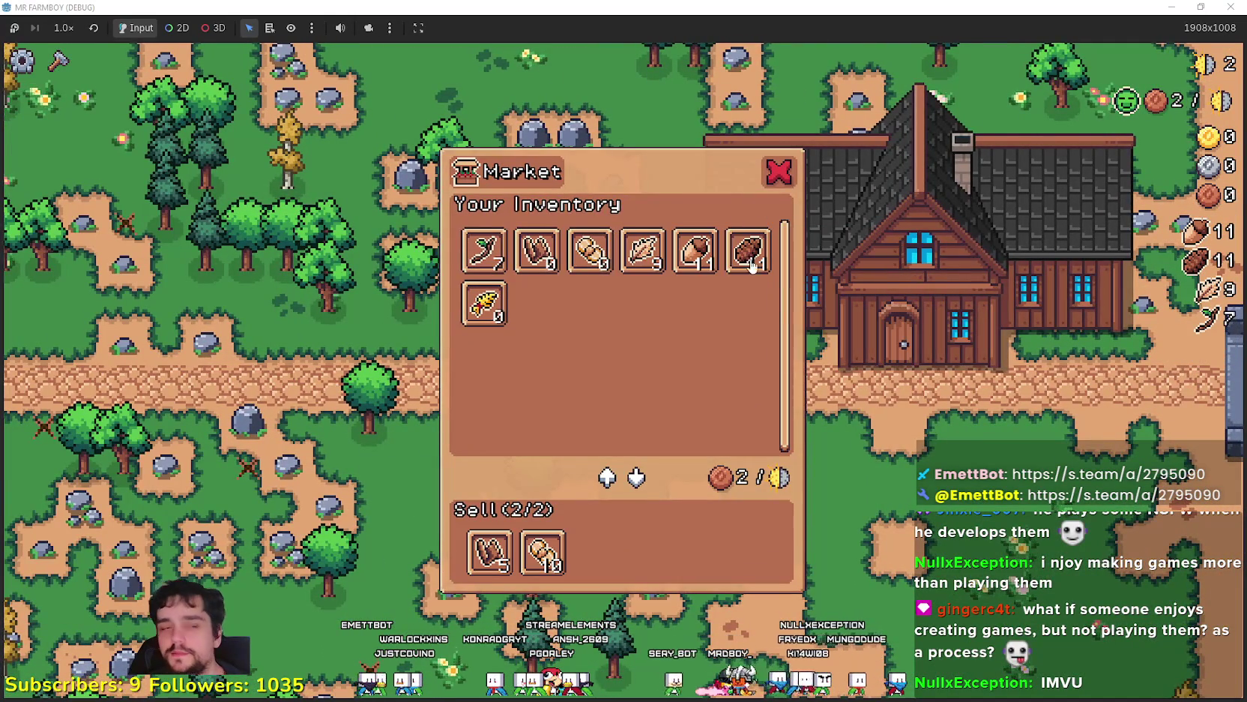
key(e)
key(s)
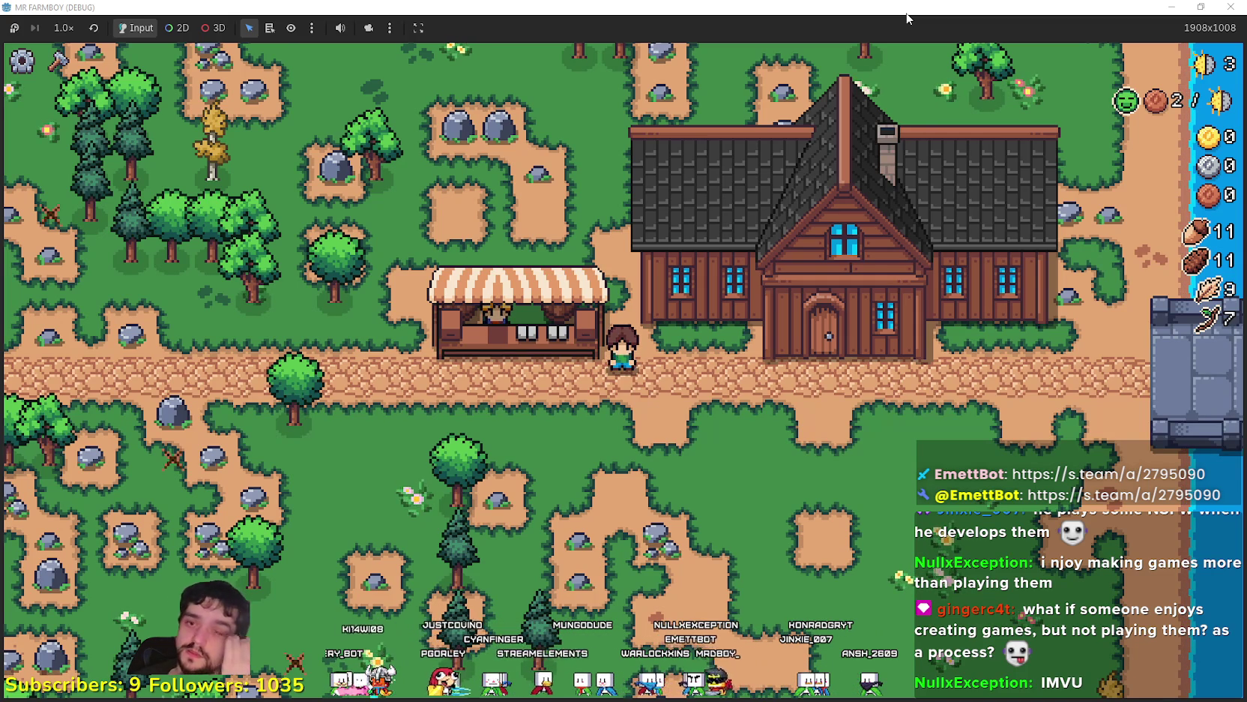
Select the grass land tile and chop trees north of the farmhouse for wood
key(c)
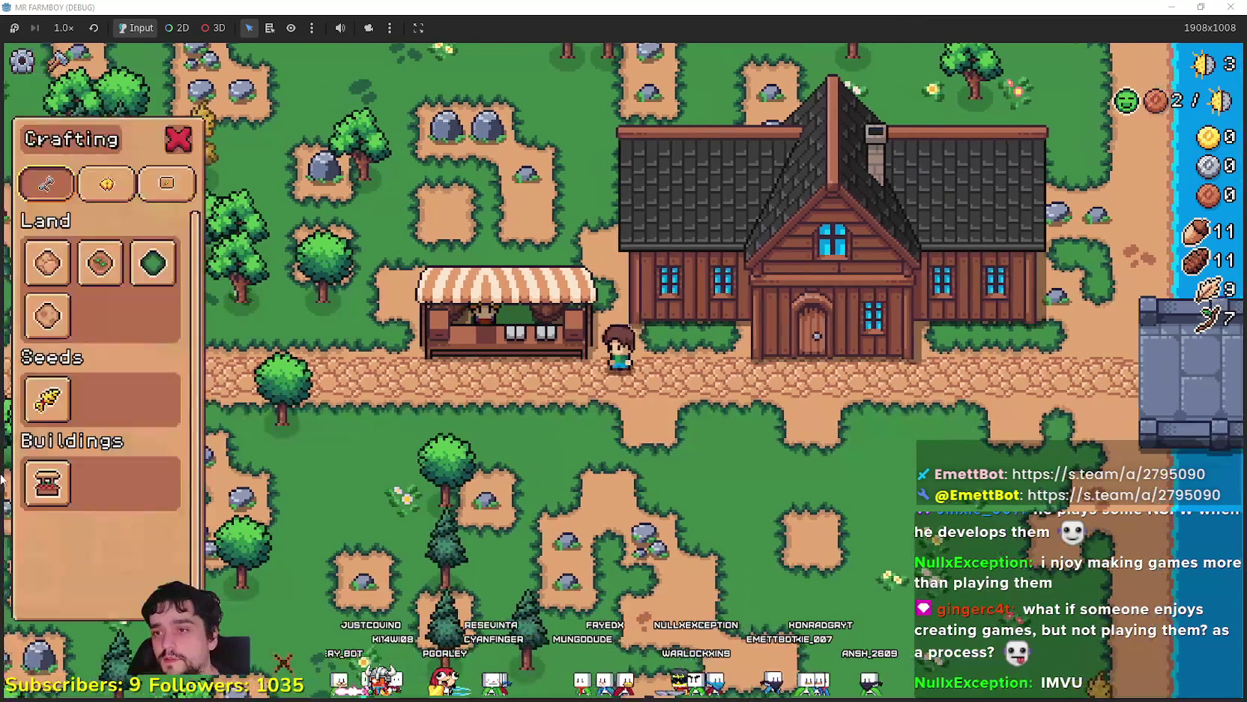
click(154, 277)
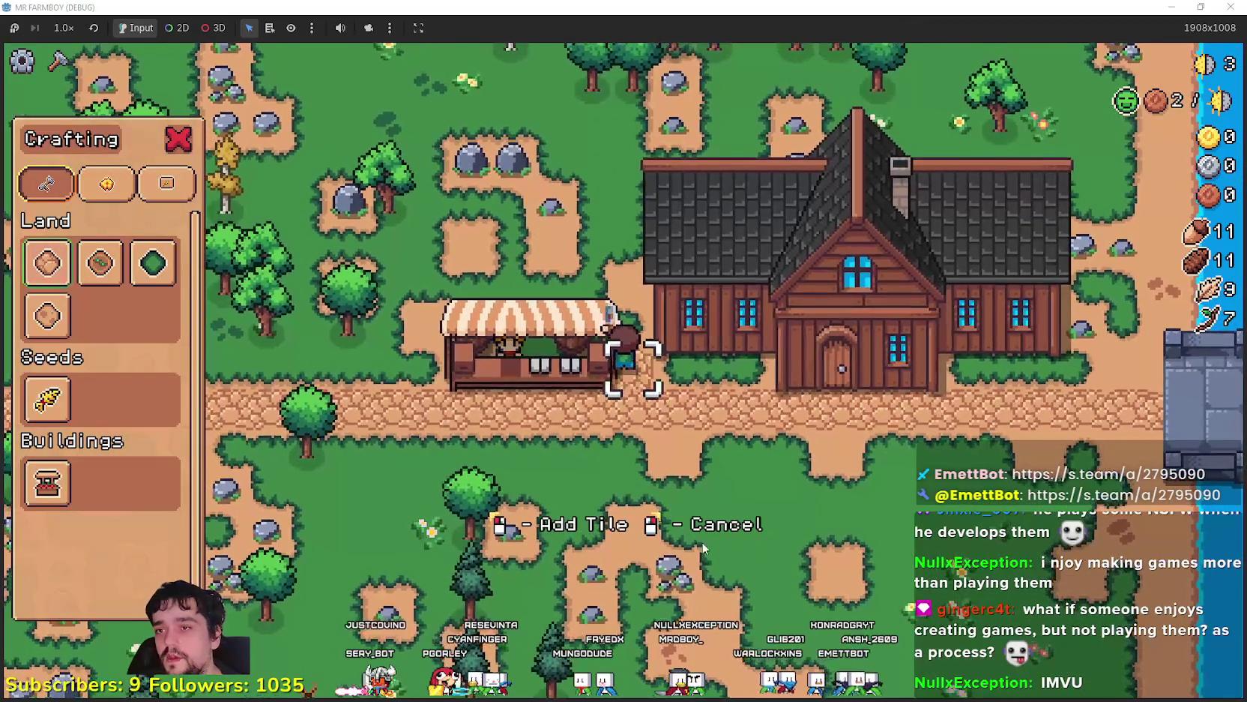
key(w)
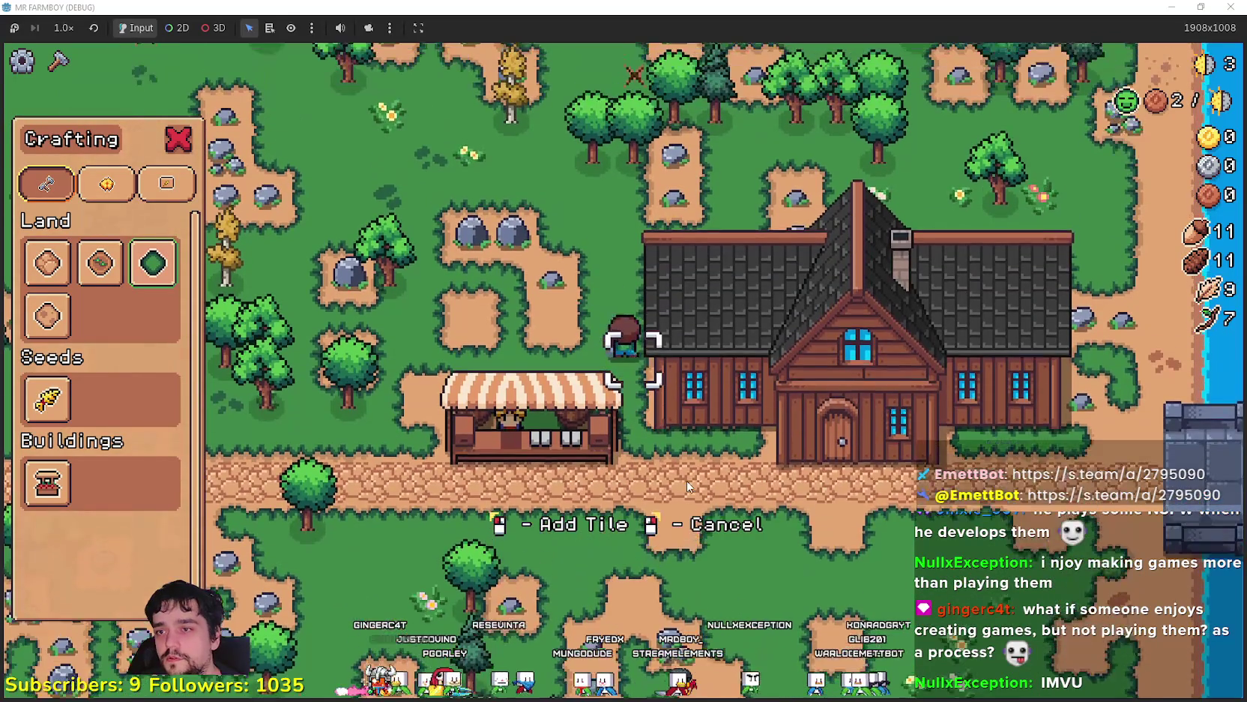
key(a)
key(w)
key(d)
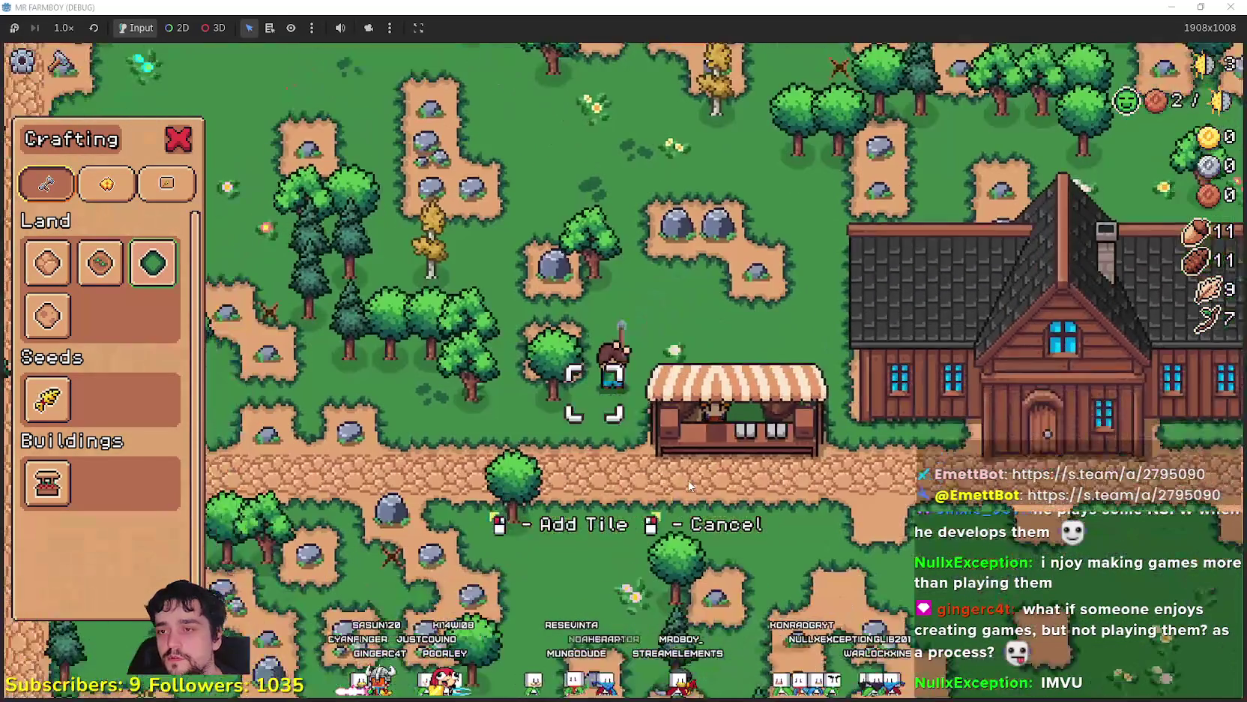
key(w)
key(d)
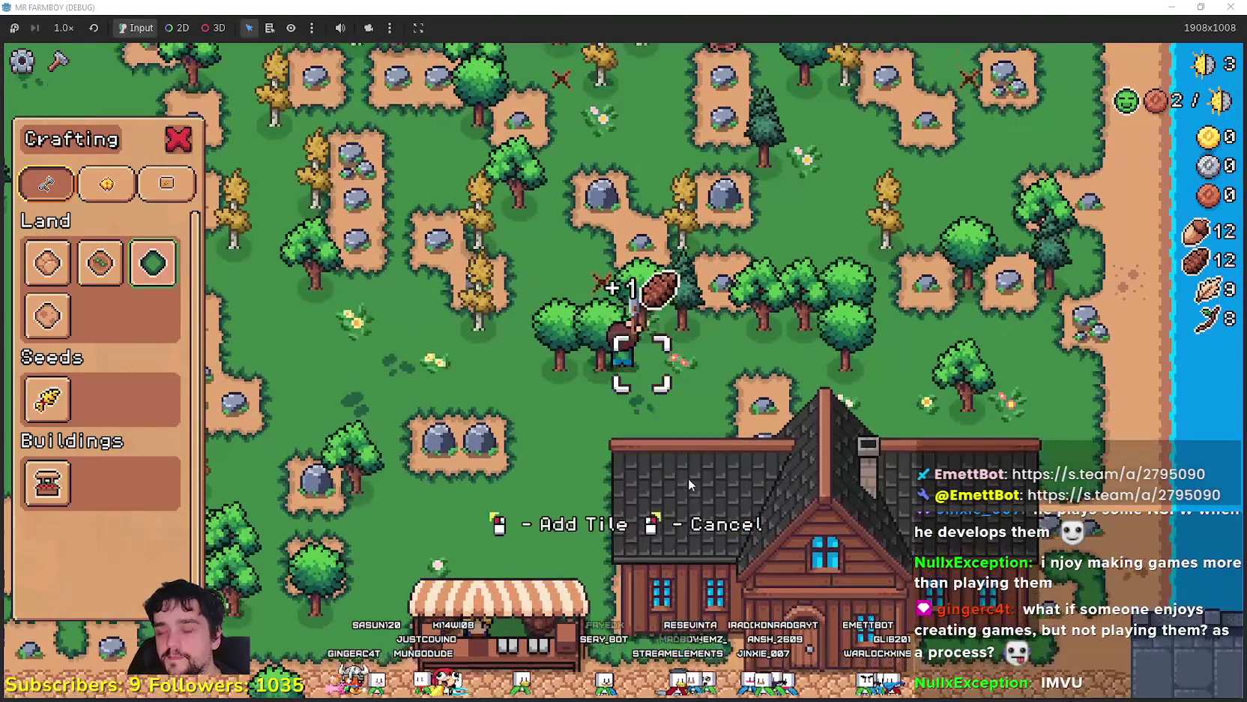
key(w)
key(a)
key(w)
key(d)
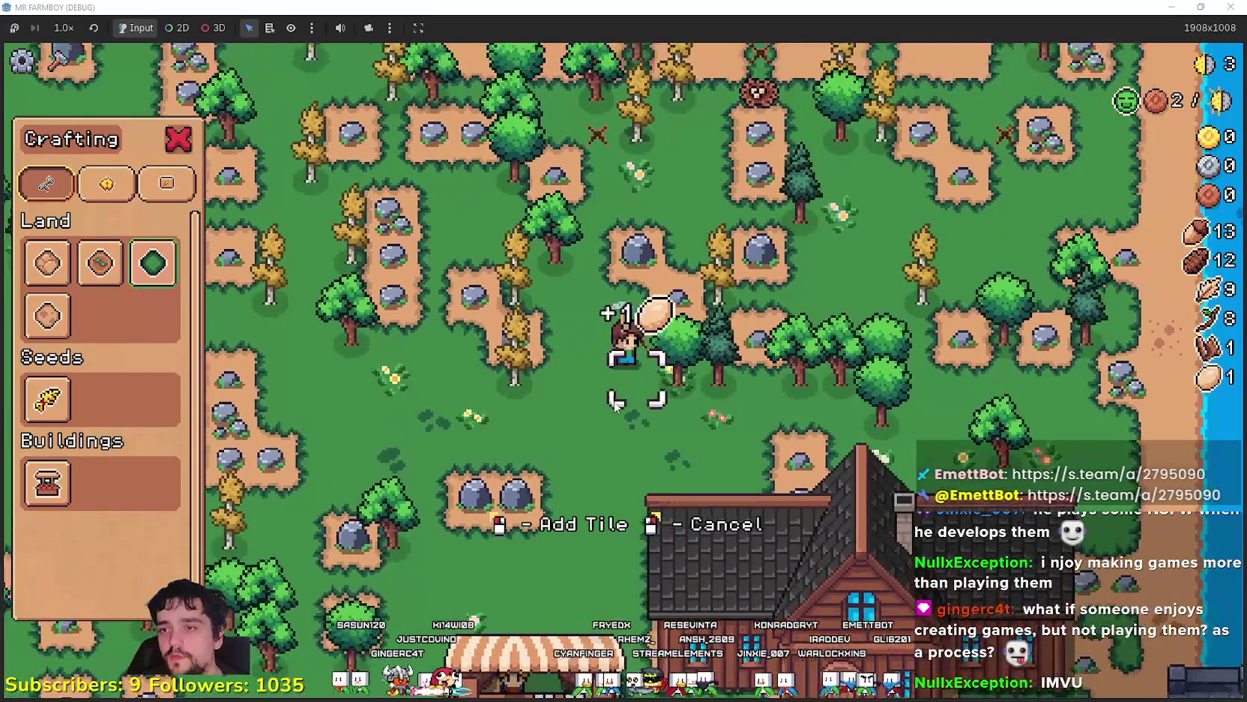
key(w)
key(d)
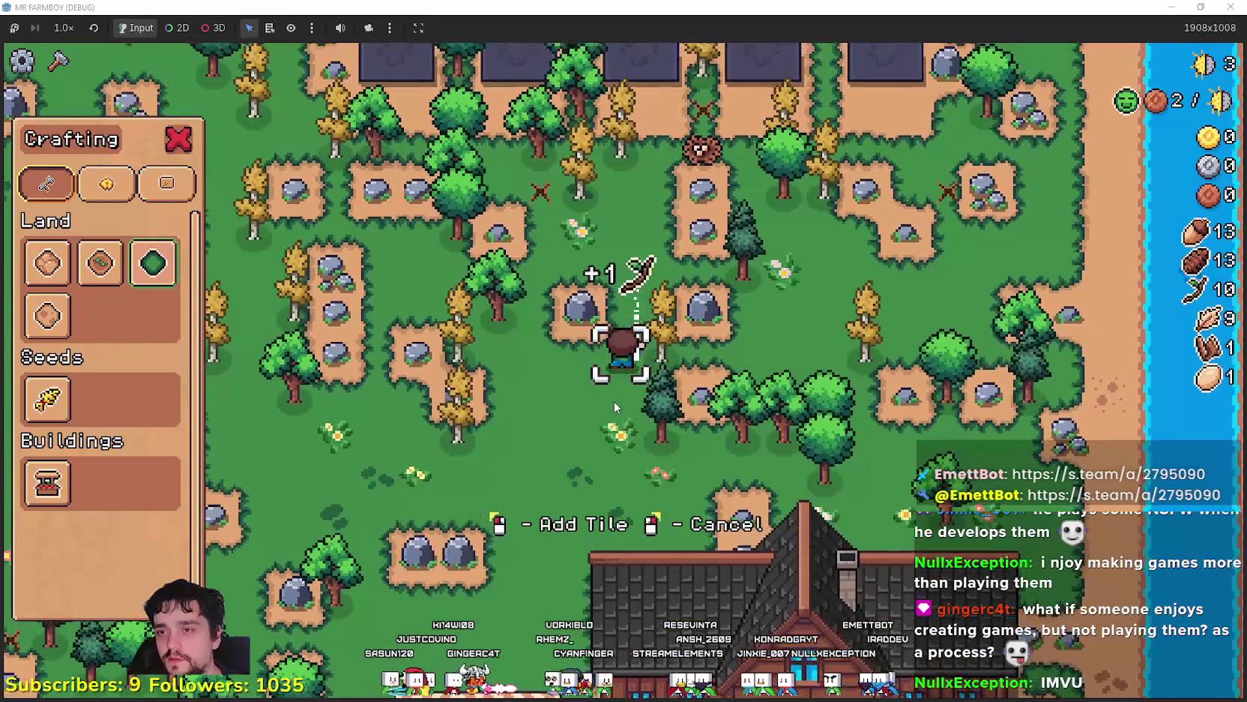
key(s)
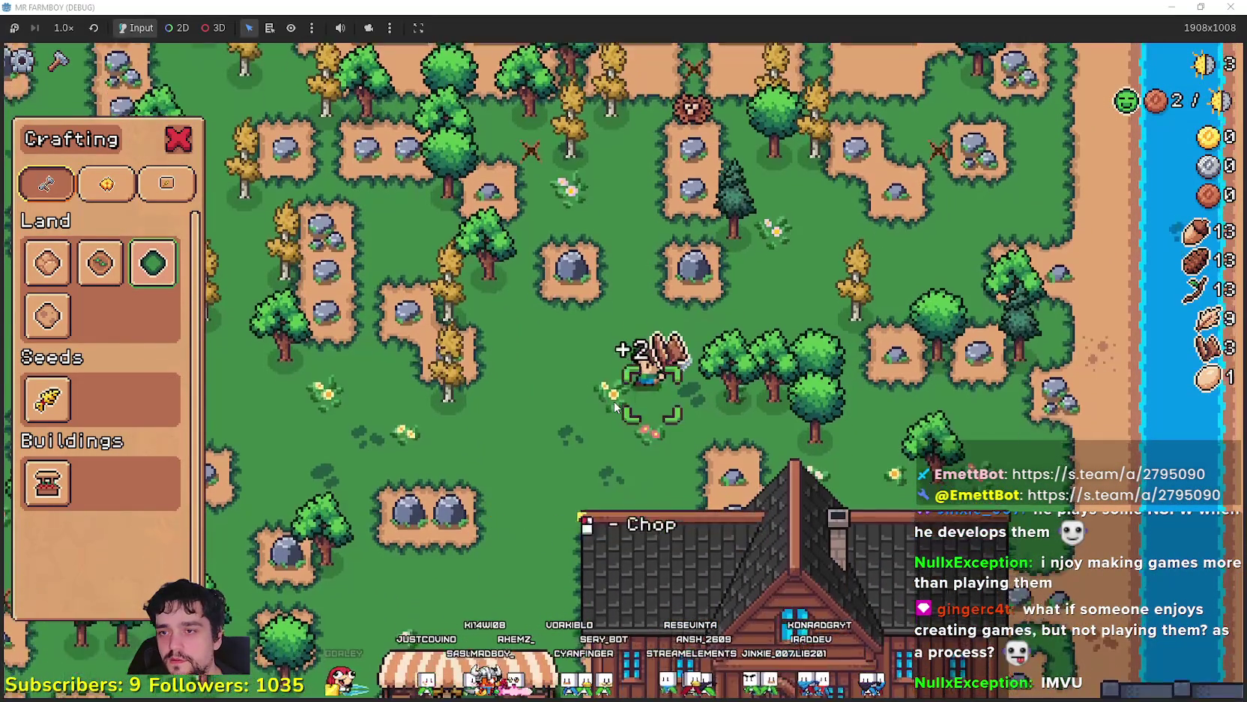
key(d)
key(s)
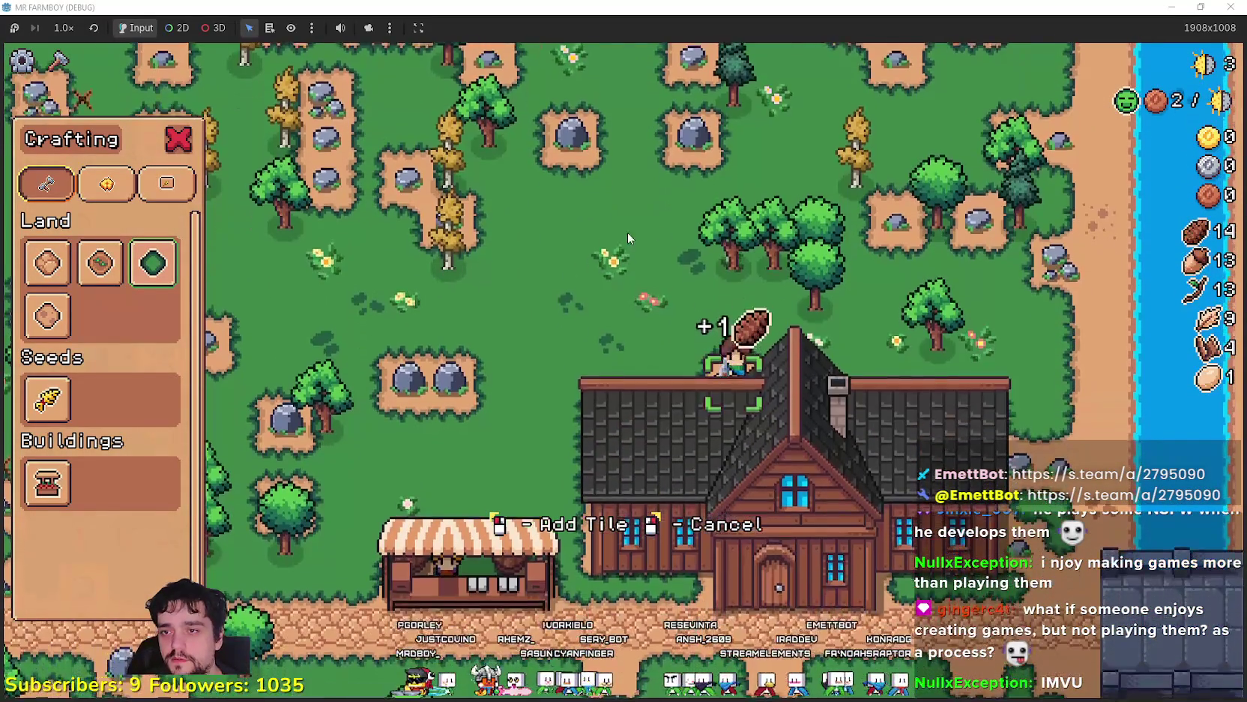
key(d)
Cancel tile placement and chop more trees along the farmhouse's east side, collecting pickups
right_click(872, 397)
key(s)
key(d)
key(d)
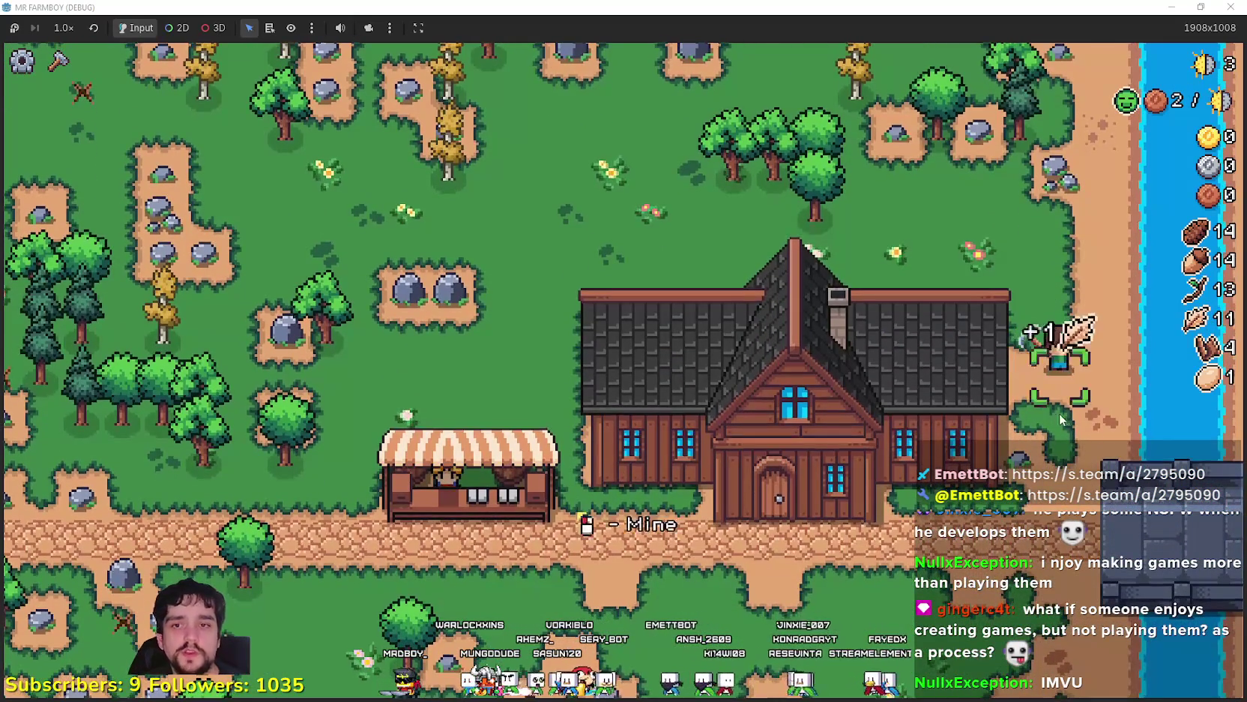
key(s)
key(a)
key(c)
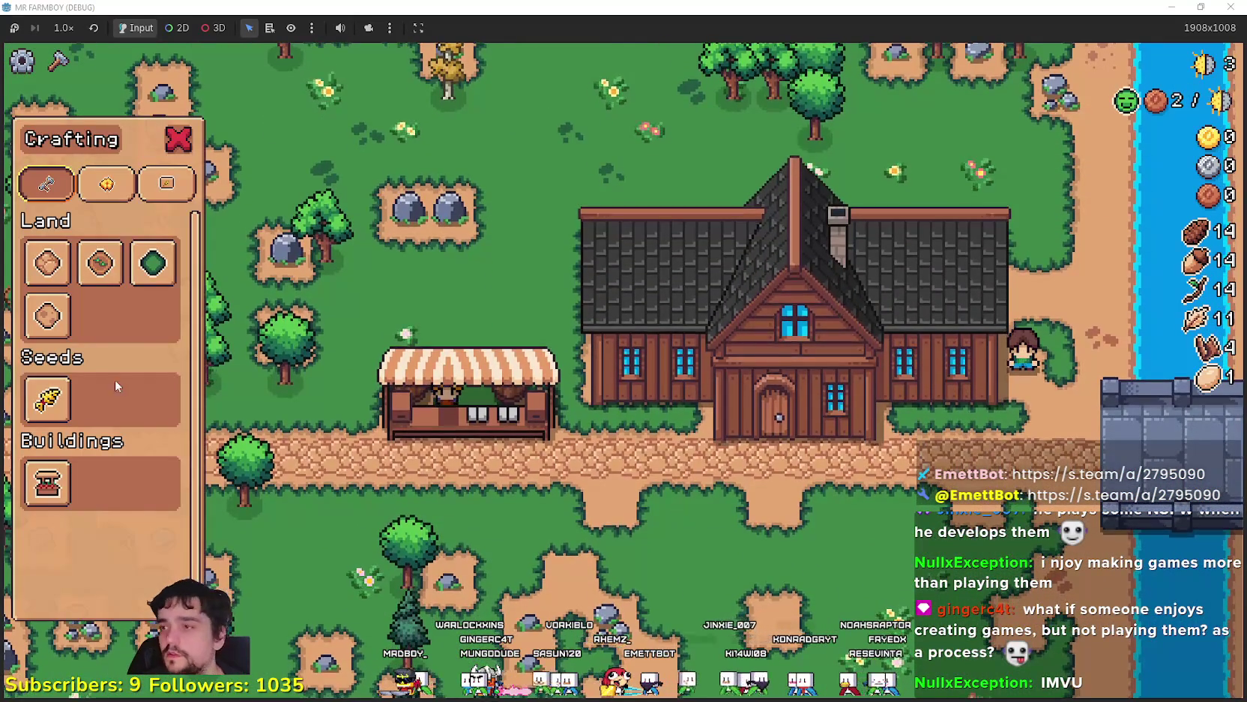
key(w)
key(d)
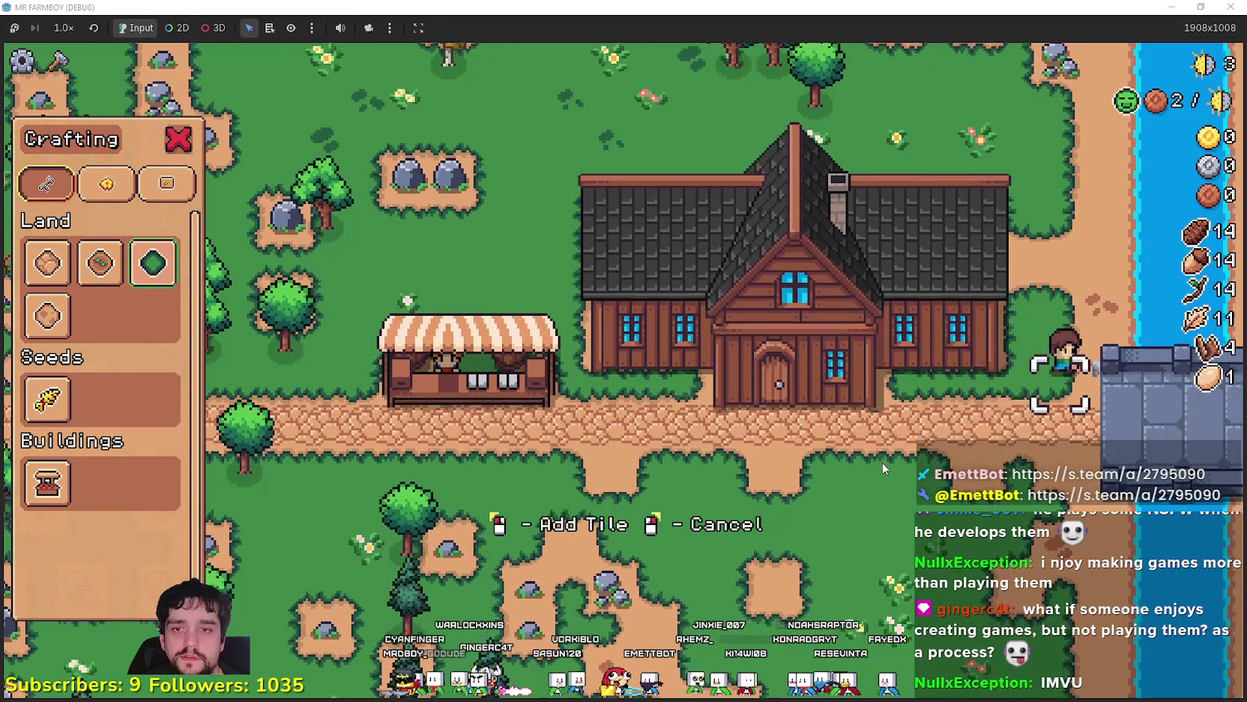
key(w)
key(d)
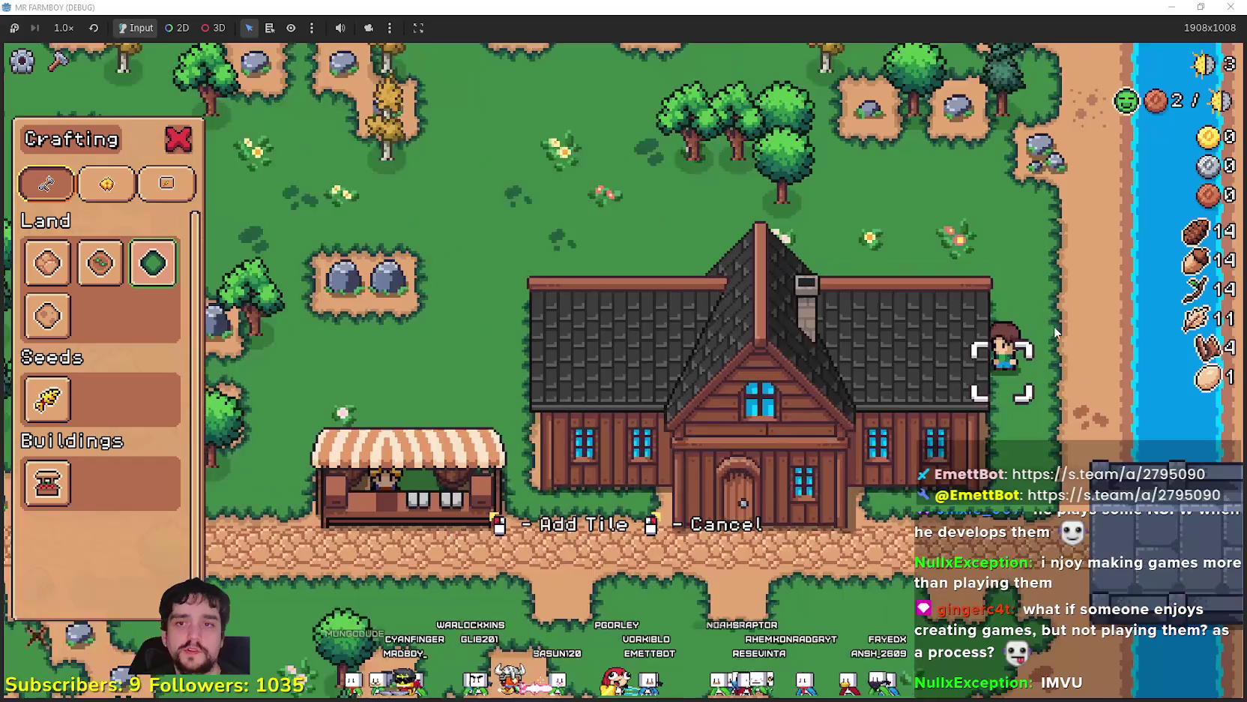
key(a)
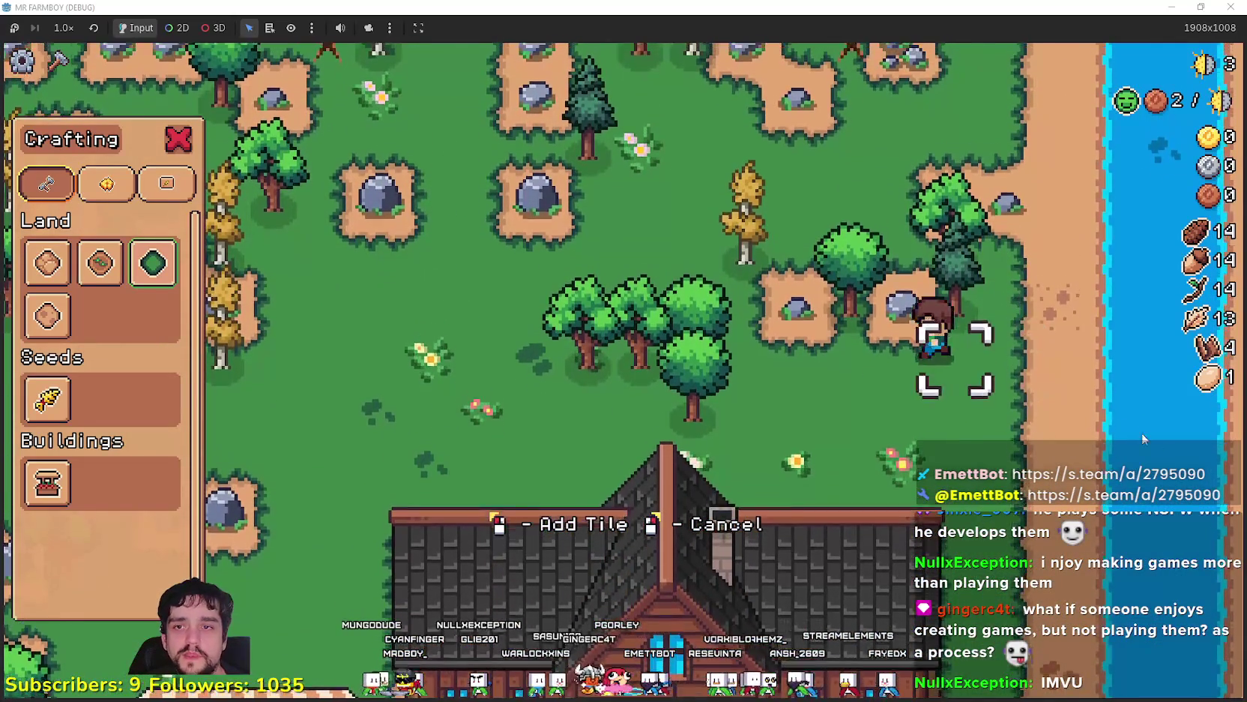
key(w)
key(a)
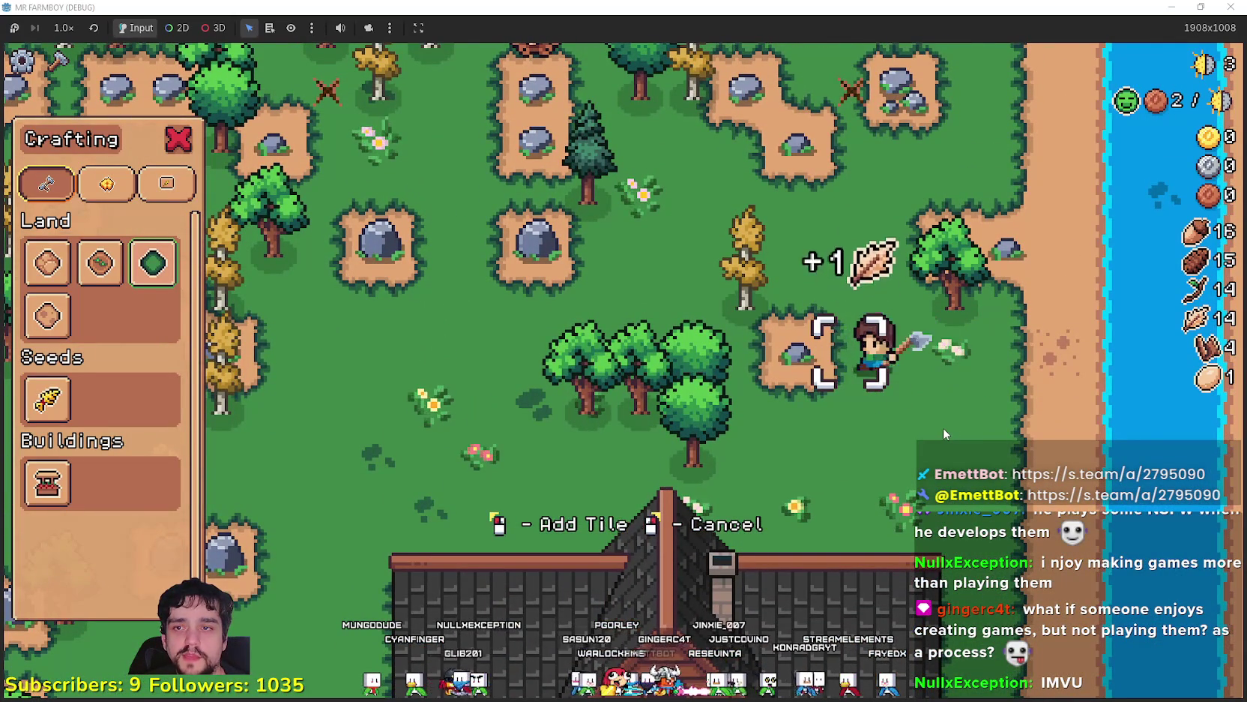
key(w)
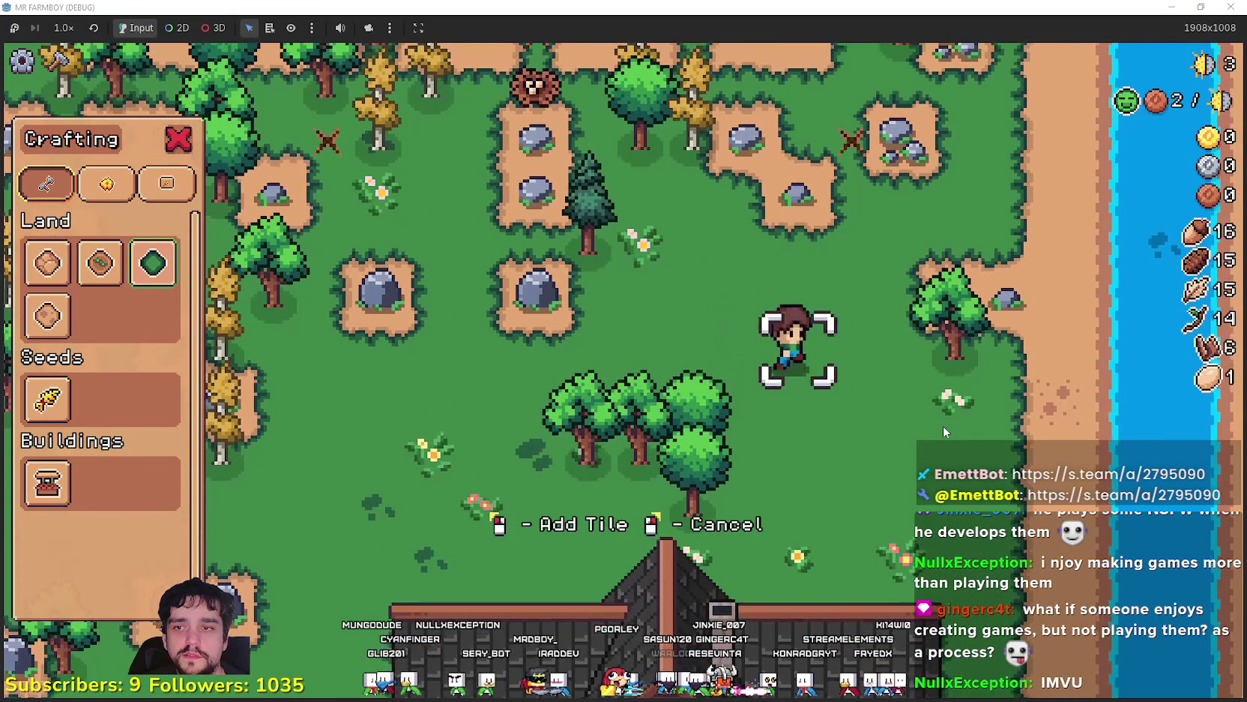
key(d)
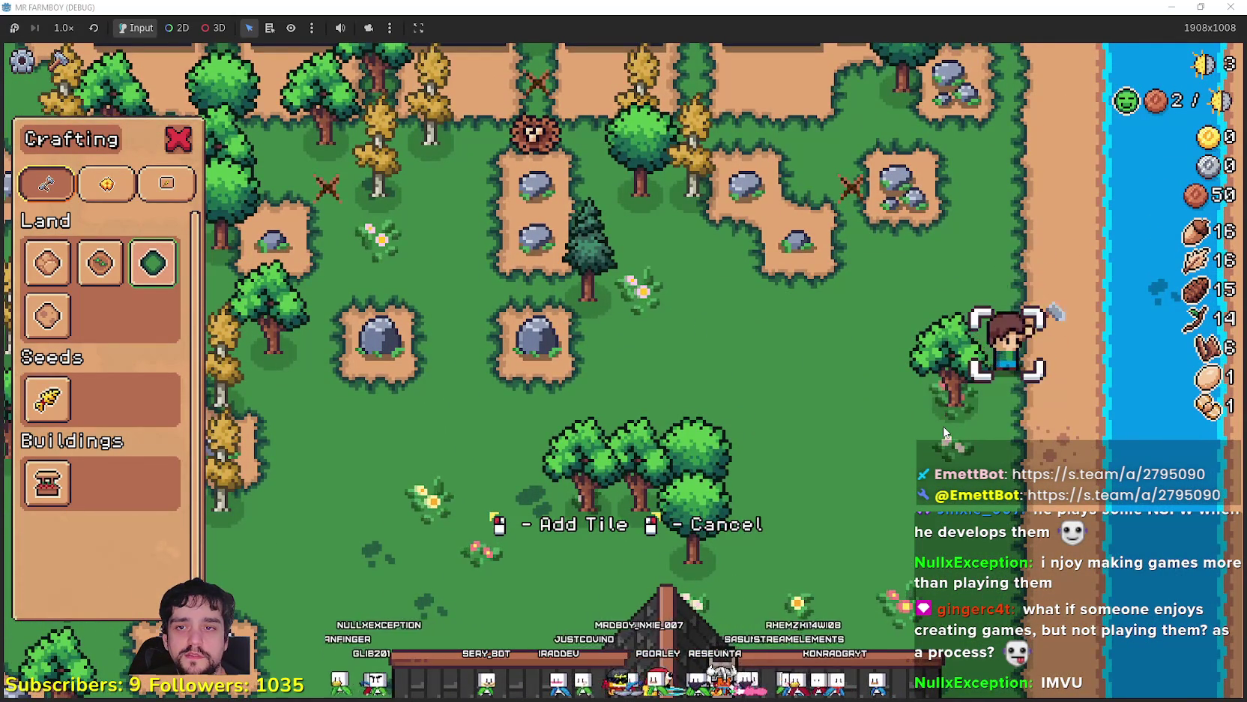
key(w)
key(a)
key(a)
key(s)
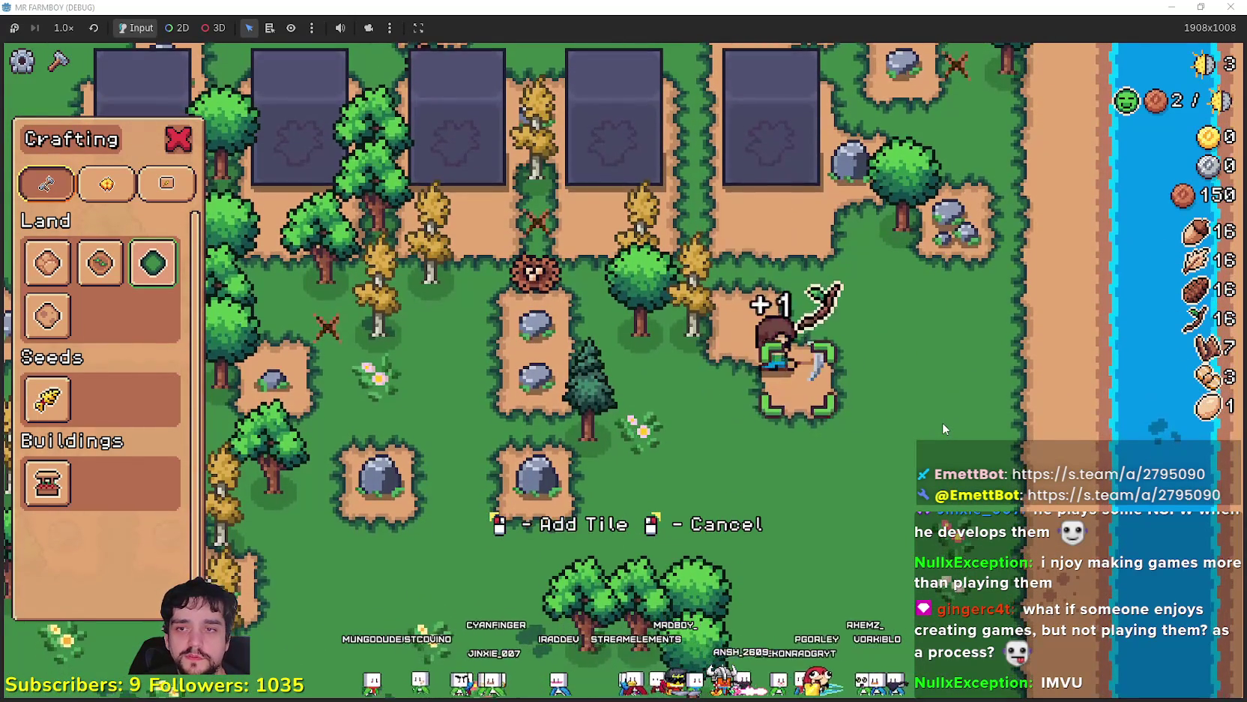
key(w)
key(a)
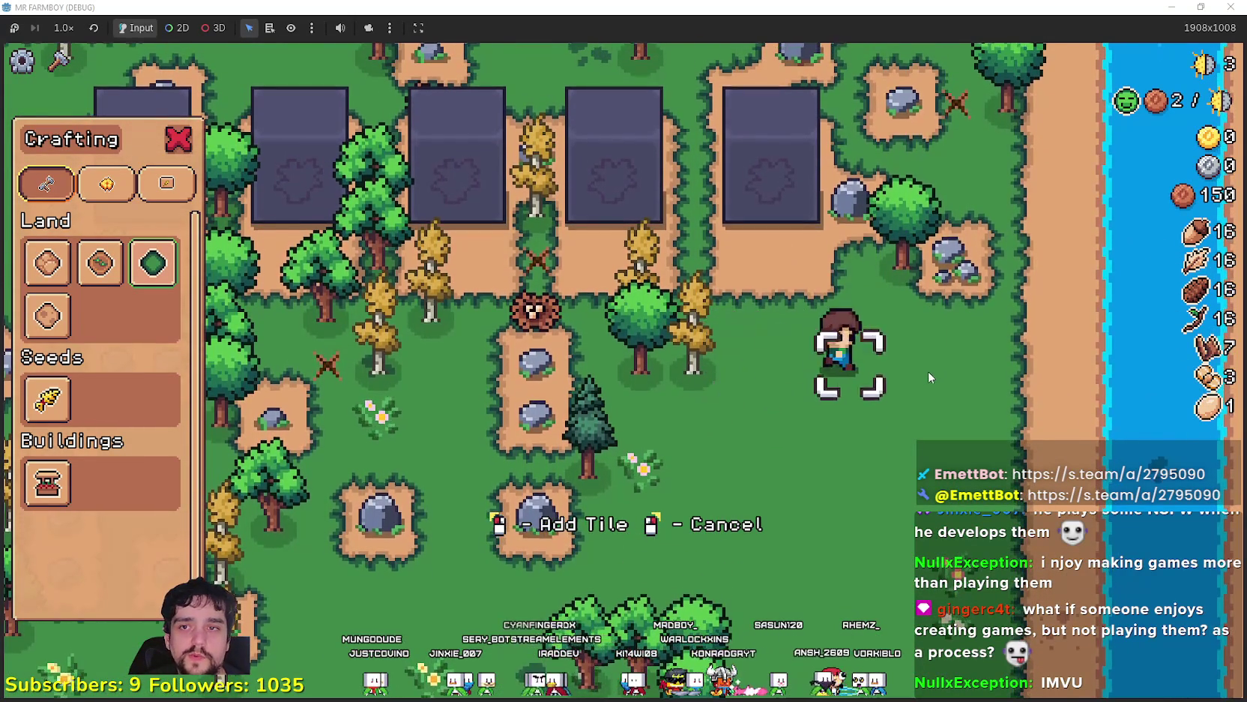
key(w)
key(d)
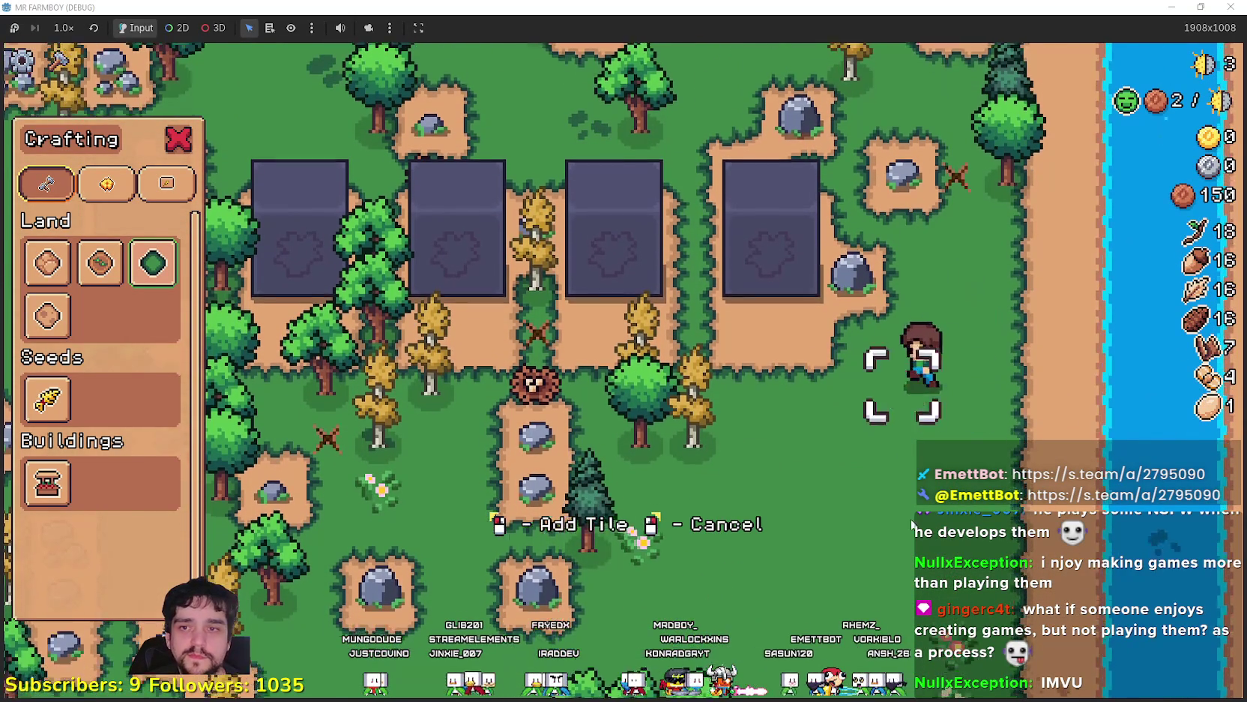
right_click(869, 521)
Chop one more tree for logs, walk onto the dirt tile, and choose wheat seeds
key(a)
key(s)
key(d)
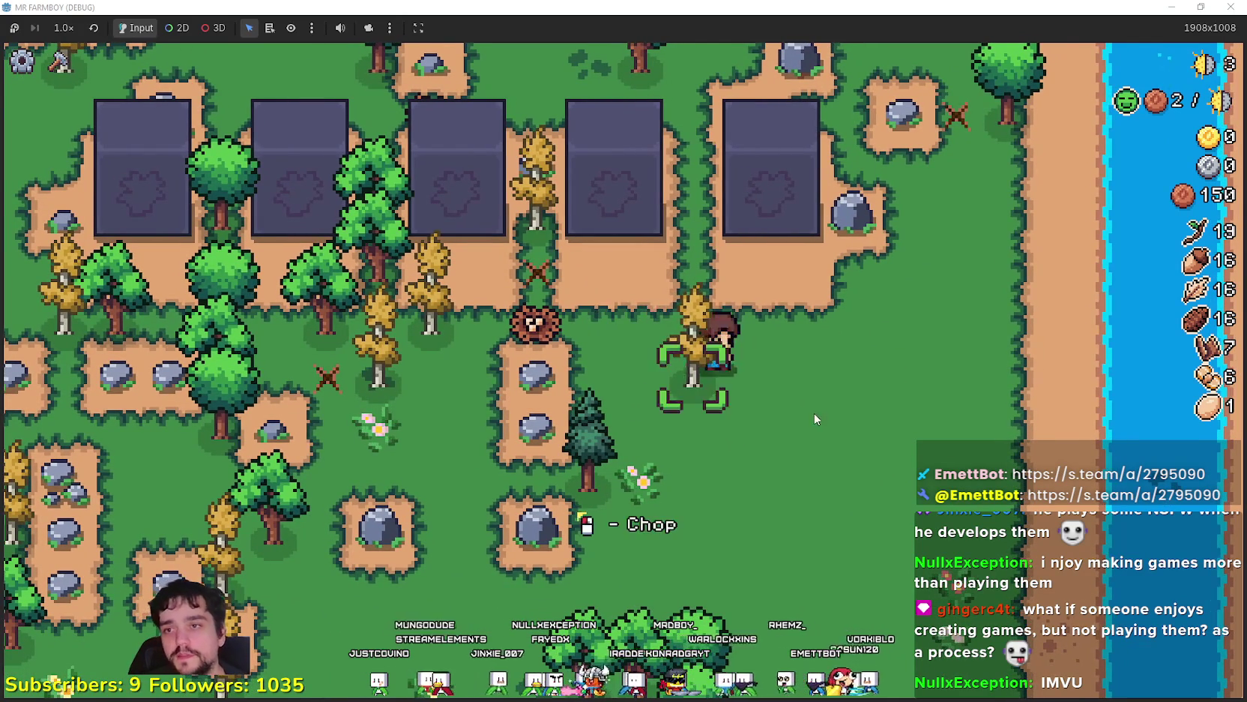
key(s)
key(a)
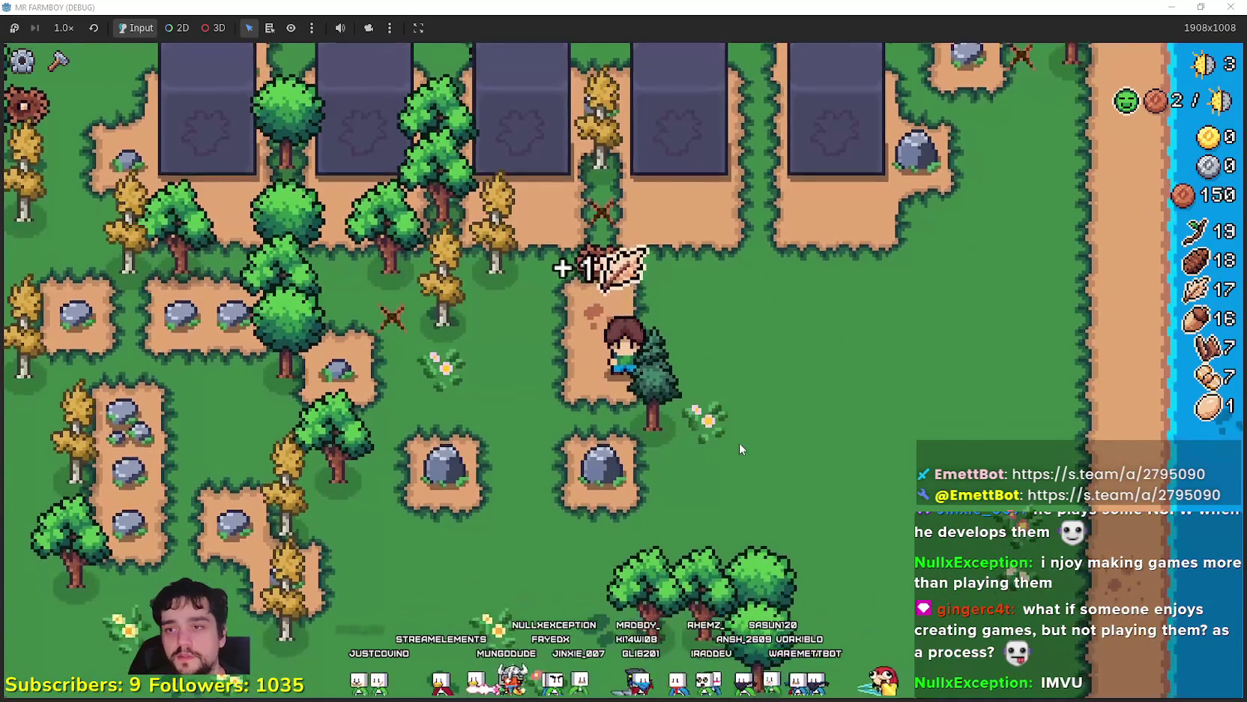
key(a)
key(w)
key(c)
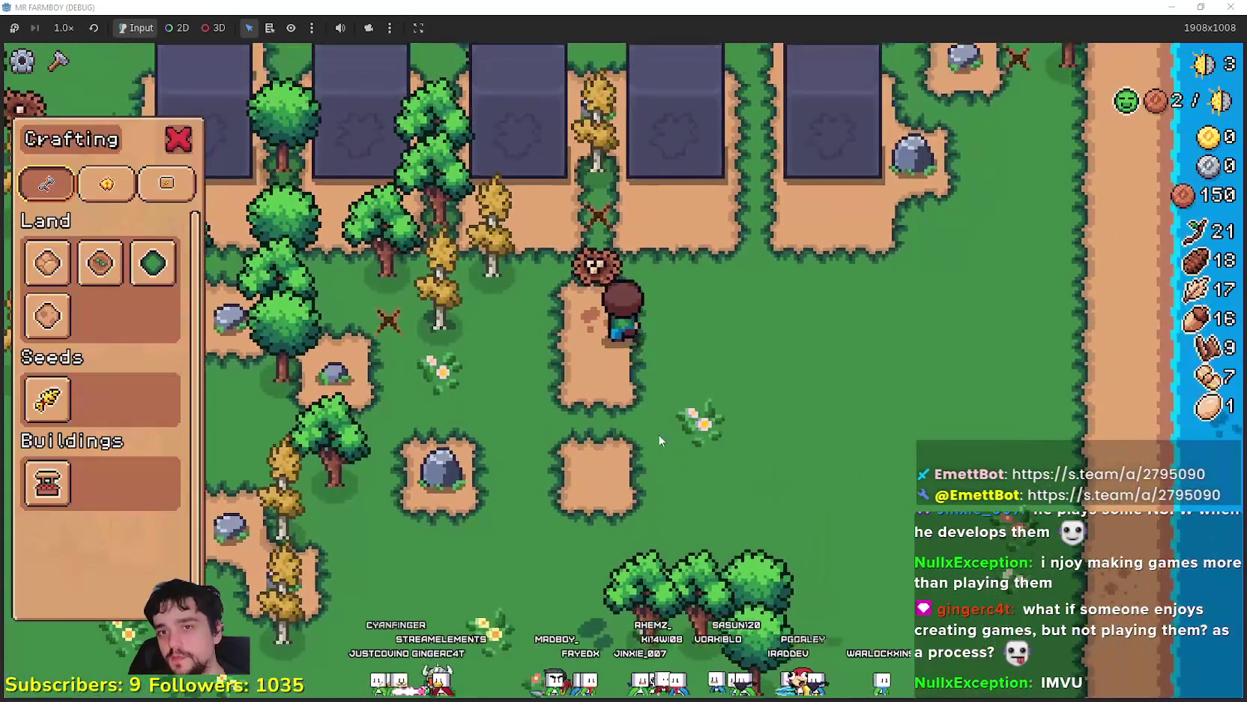
click(27, 405)
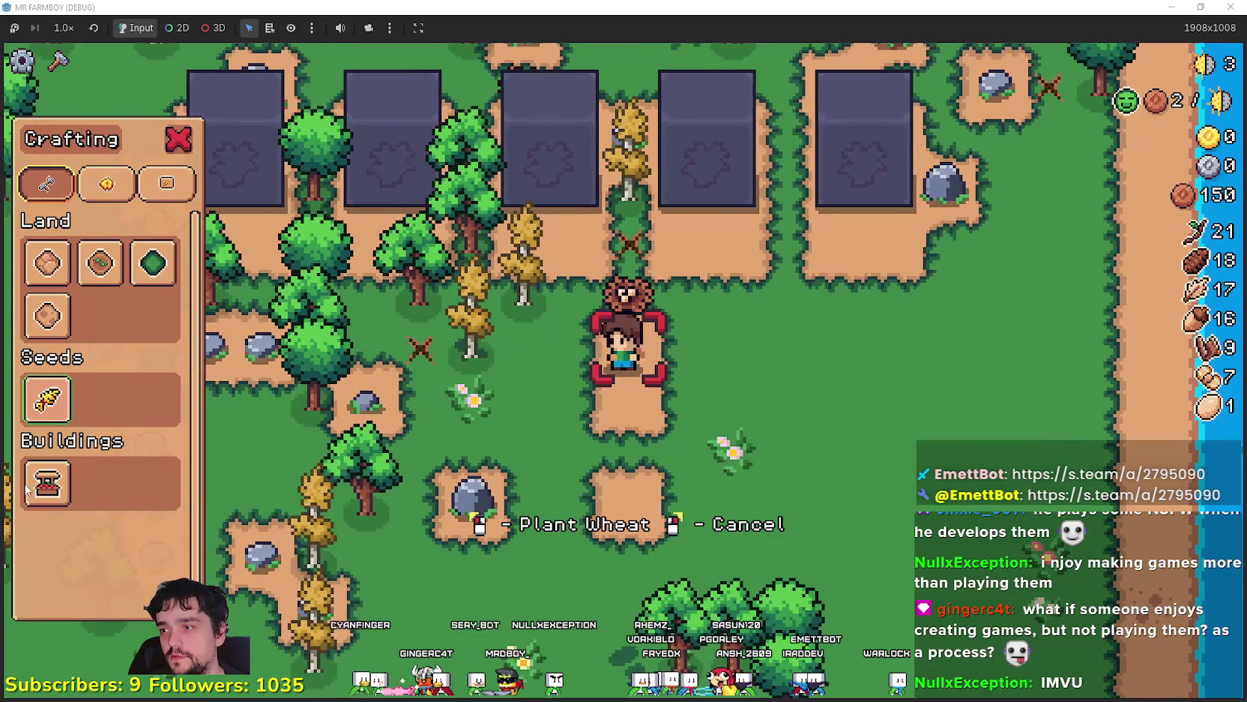
Chop nearby trees for logs and clear the two rocks from the dirt patch
right_click(713, 538)
key(s)
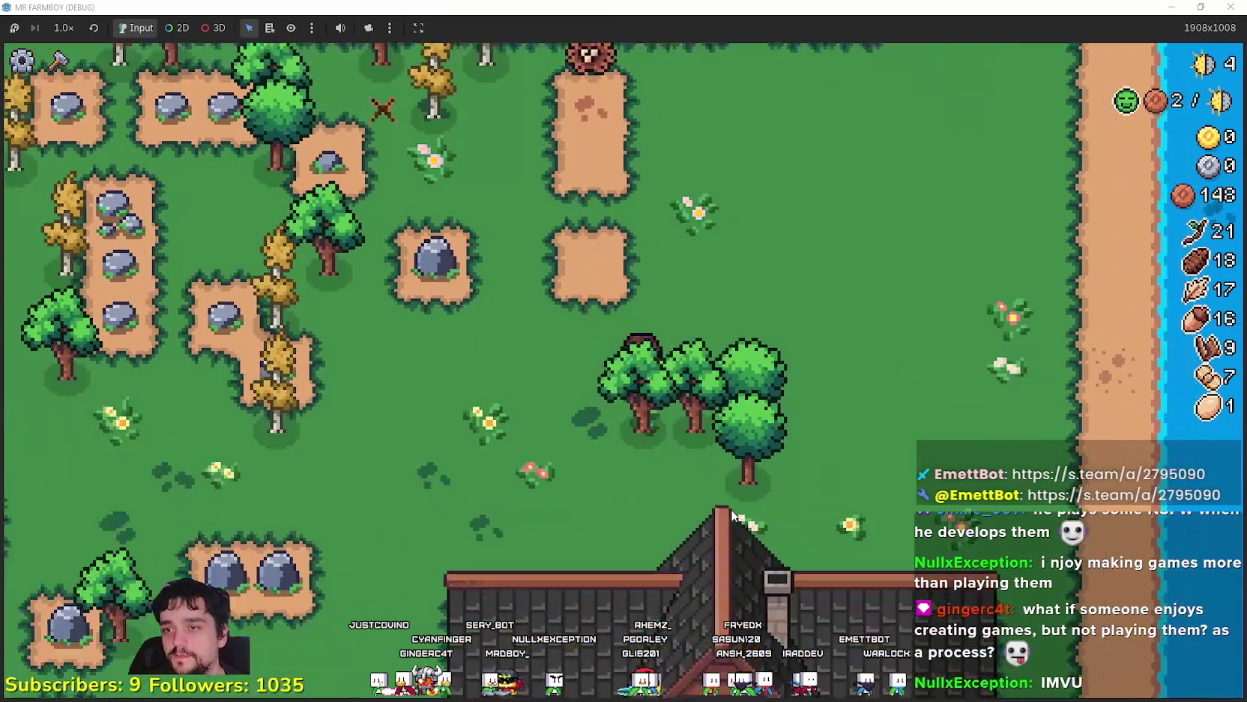
key(d)
key(s)
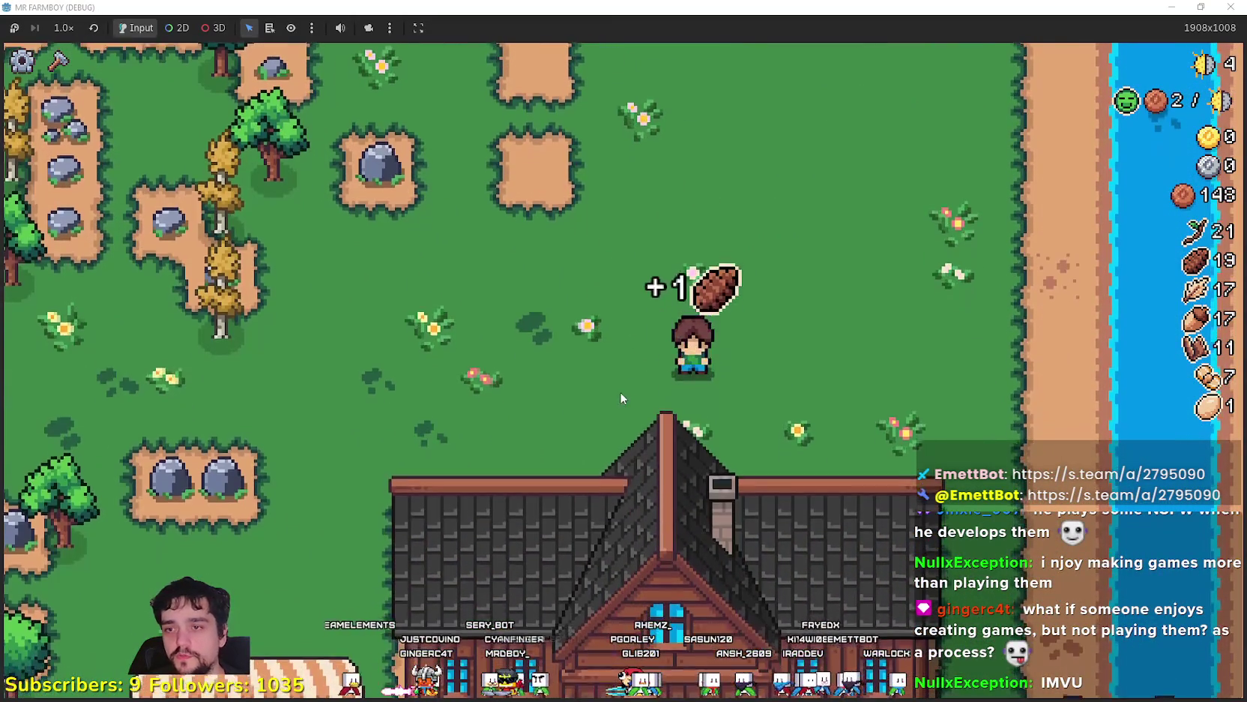
key(a)
key(a)
key(s)
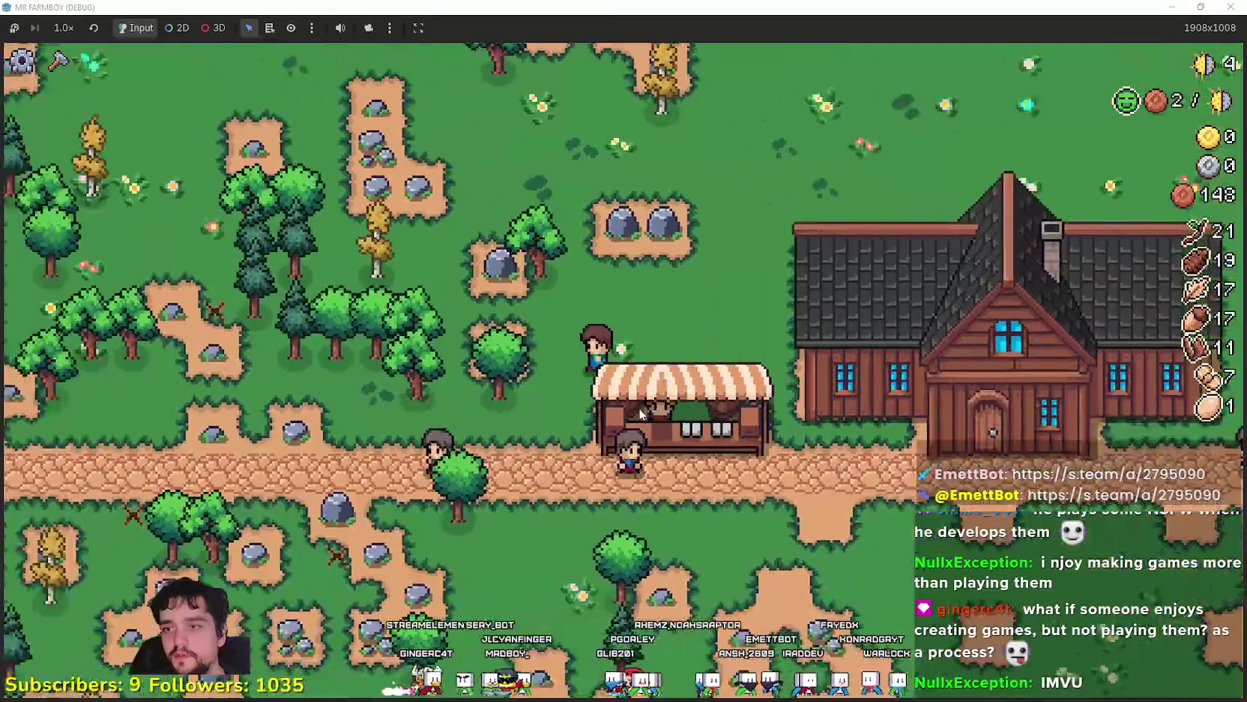
key(w)
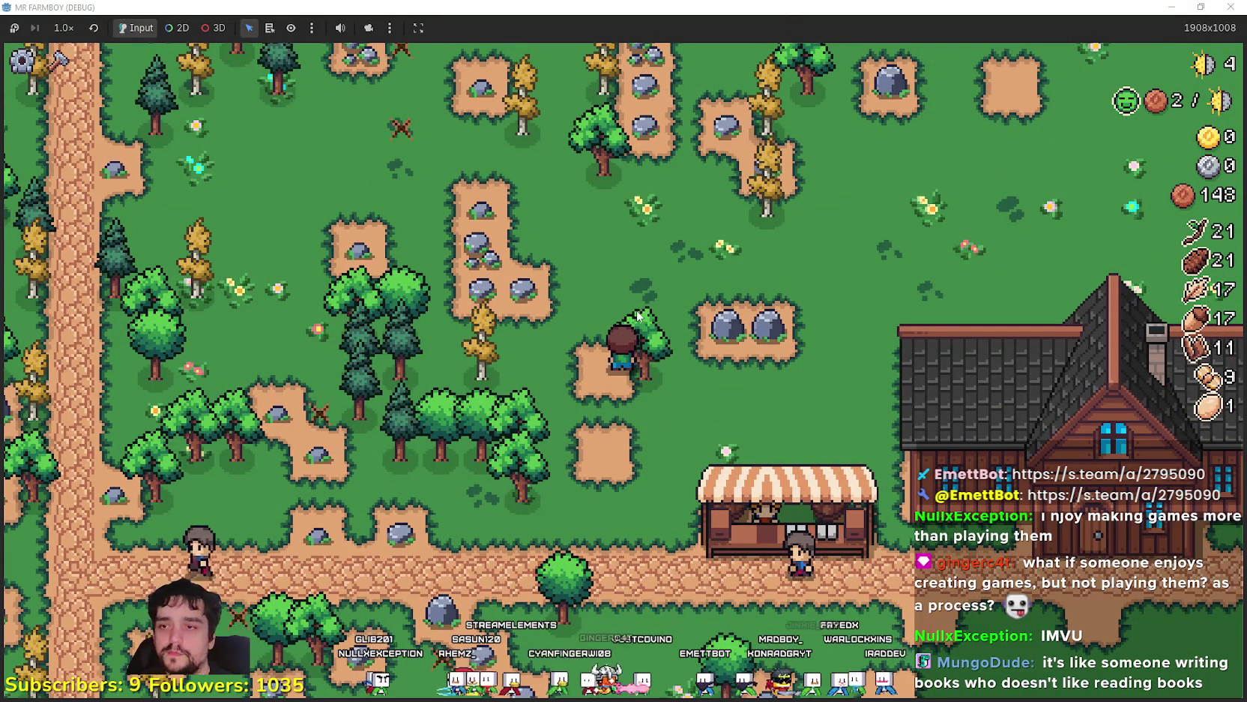
click(646, 322)
key(d)
click(646, 424)
key(w)
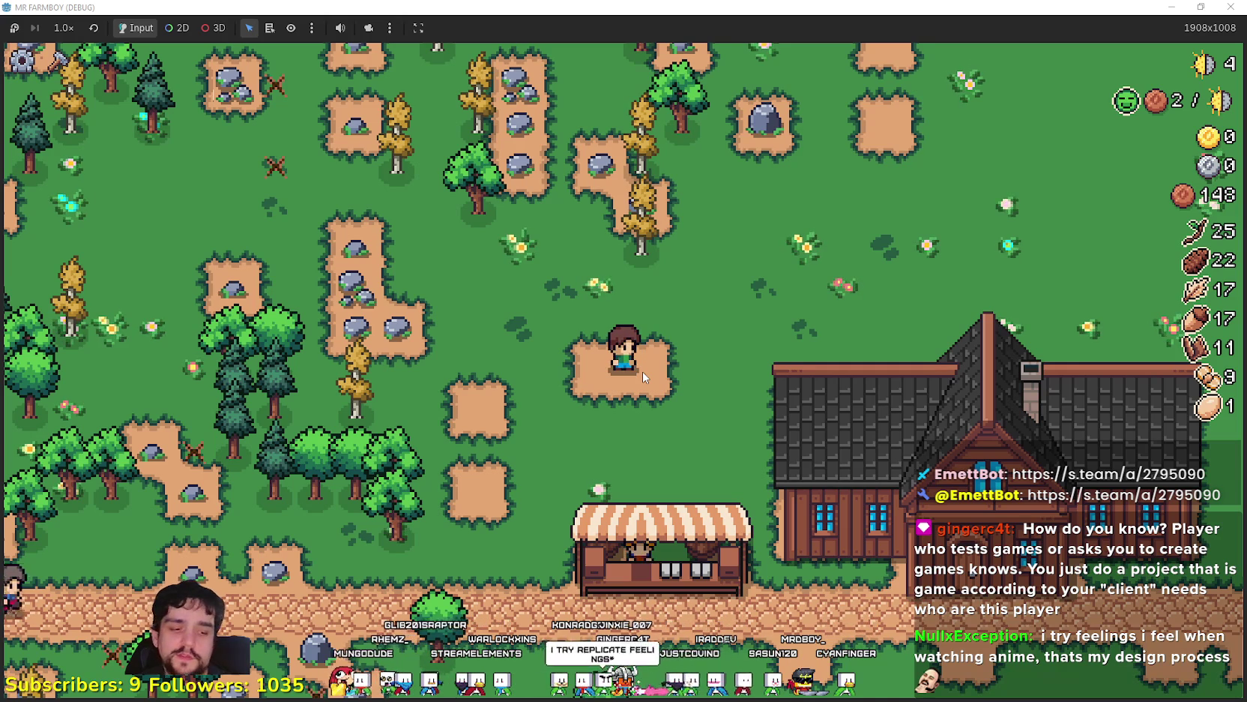
Pick up an acorn, then place the first Farm Tile beside the farmer
key(d)
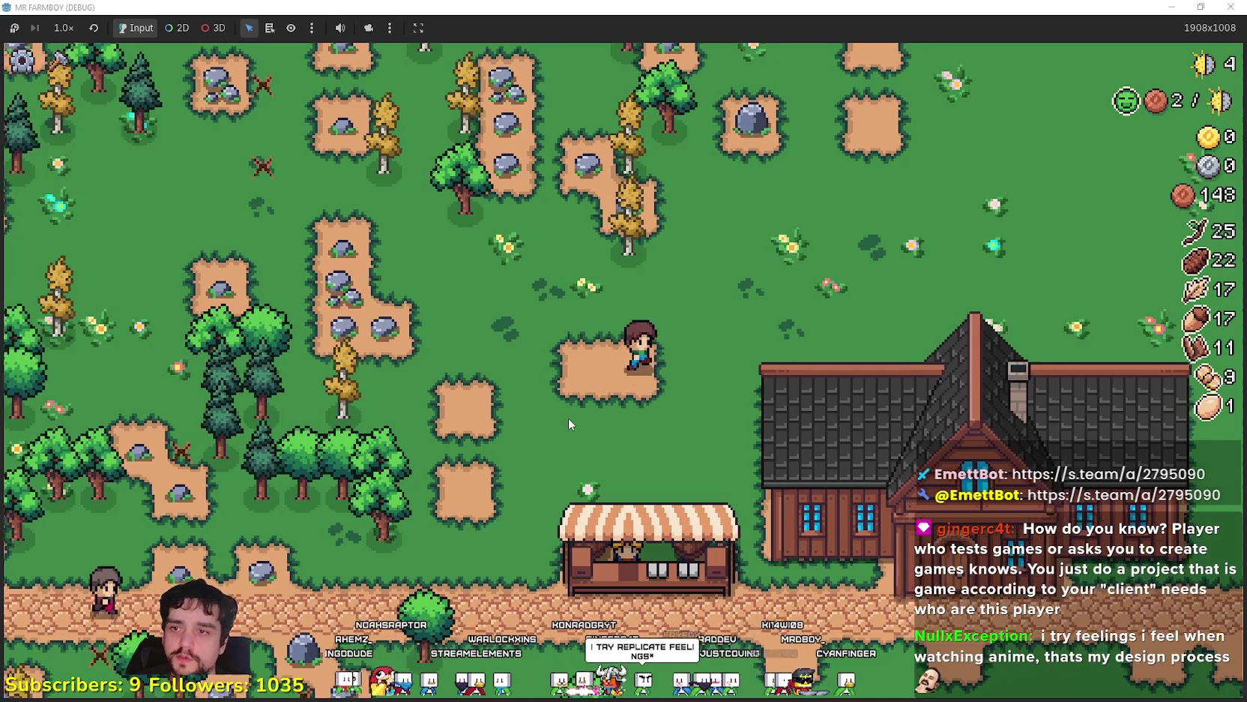
key(c)
key(a)
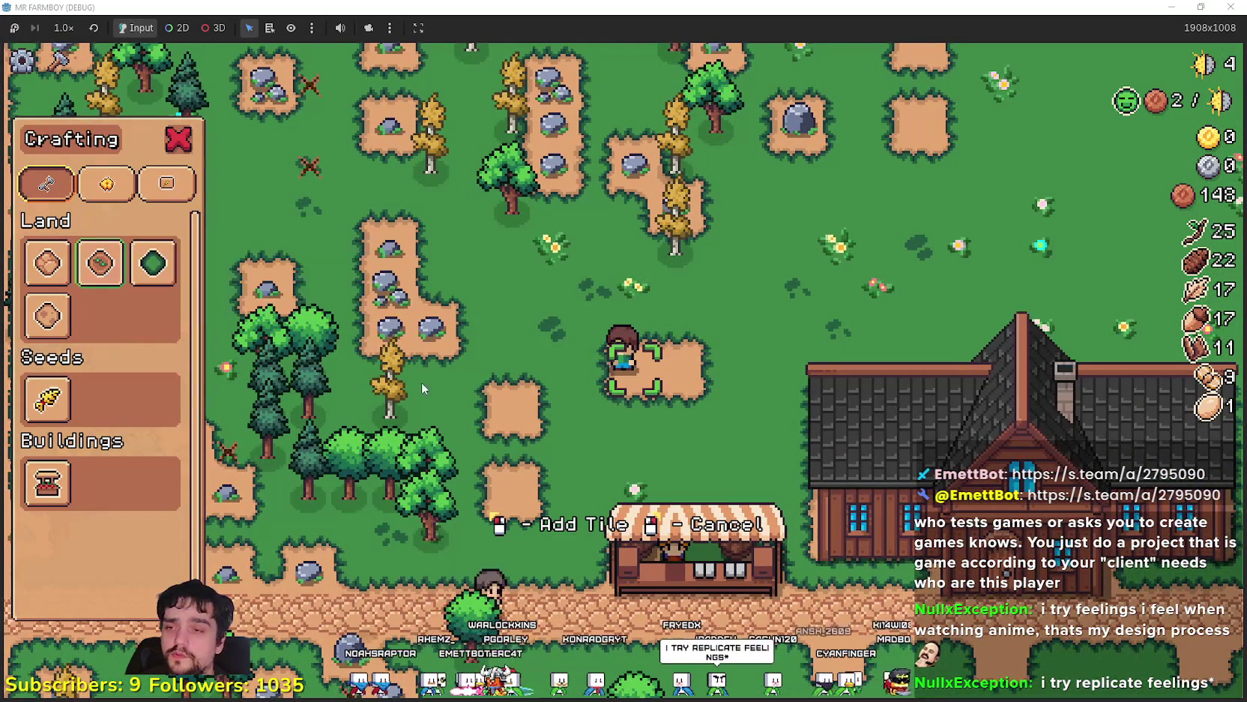
key(a)
key(s)
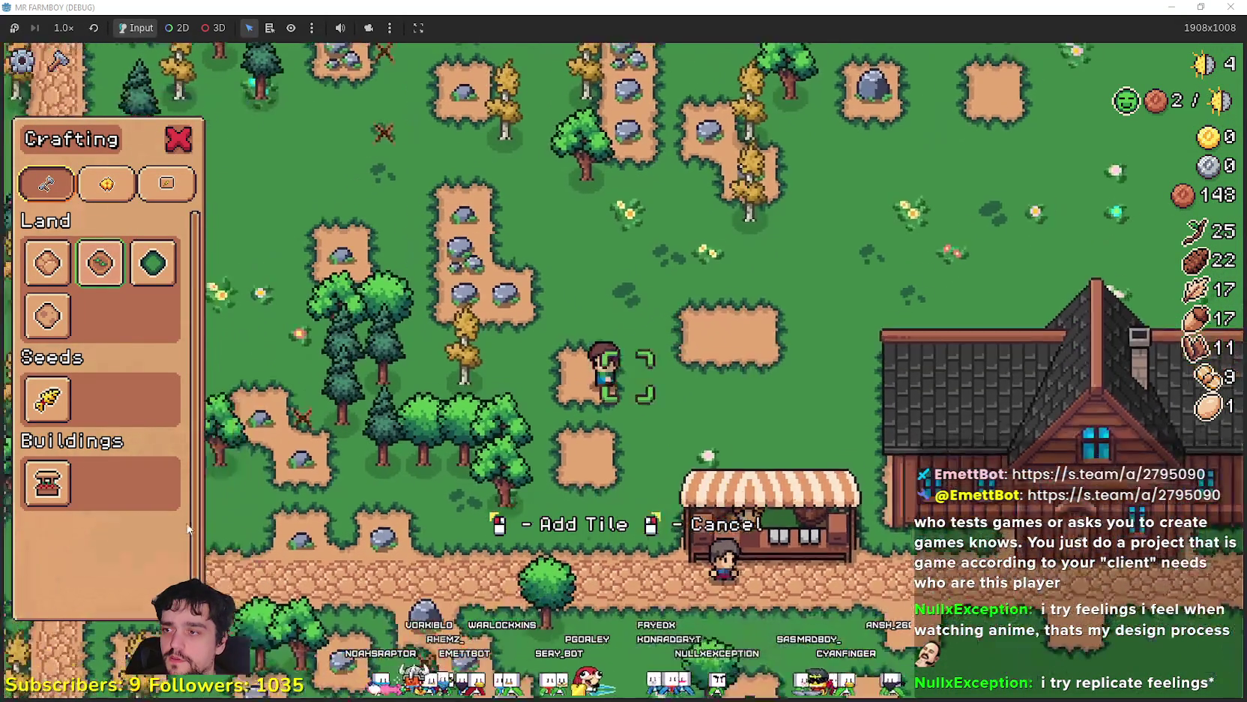
key(c)
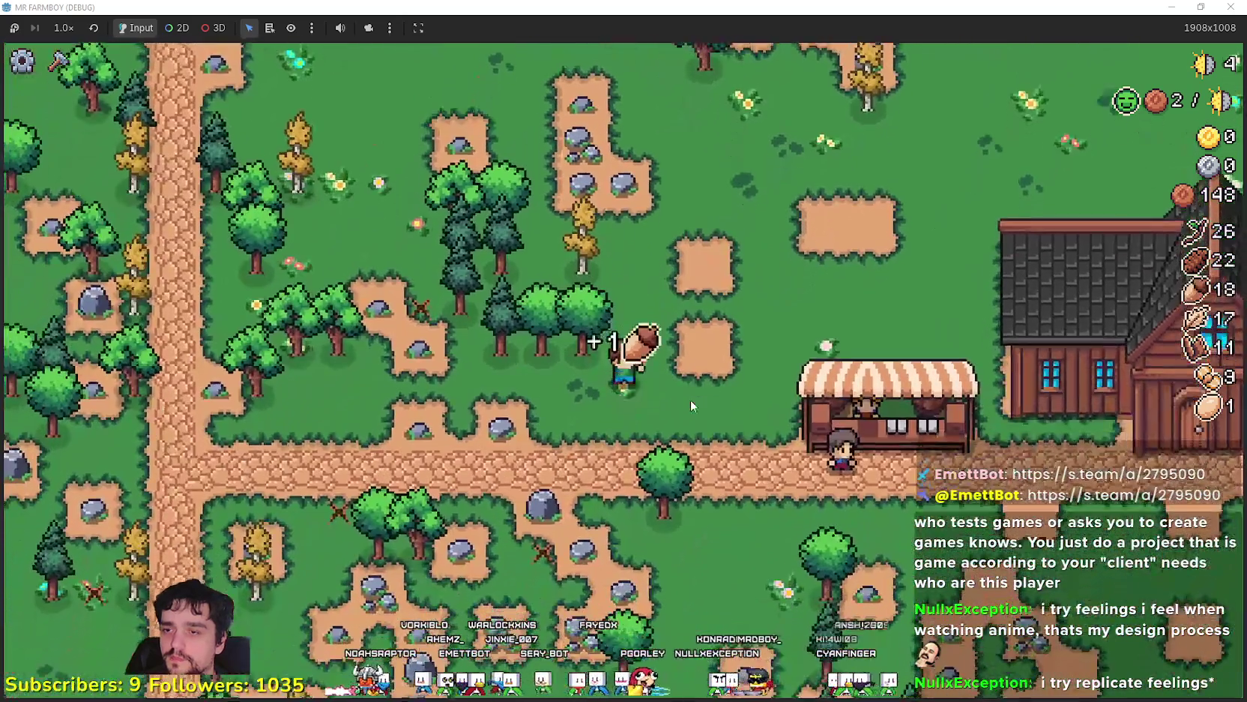
key(c)
key(d)
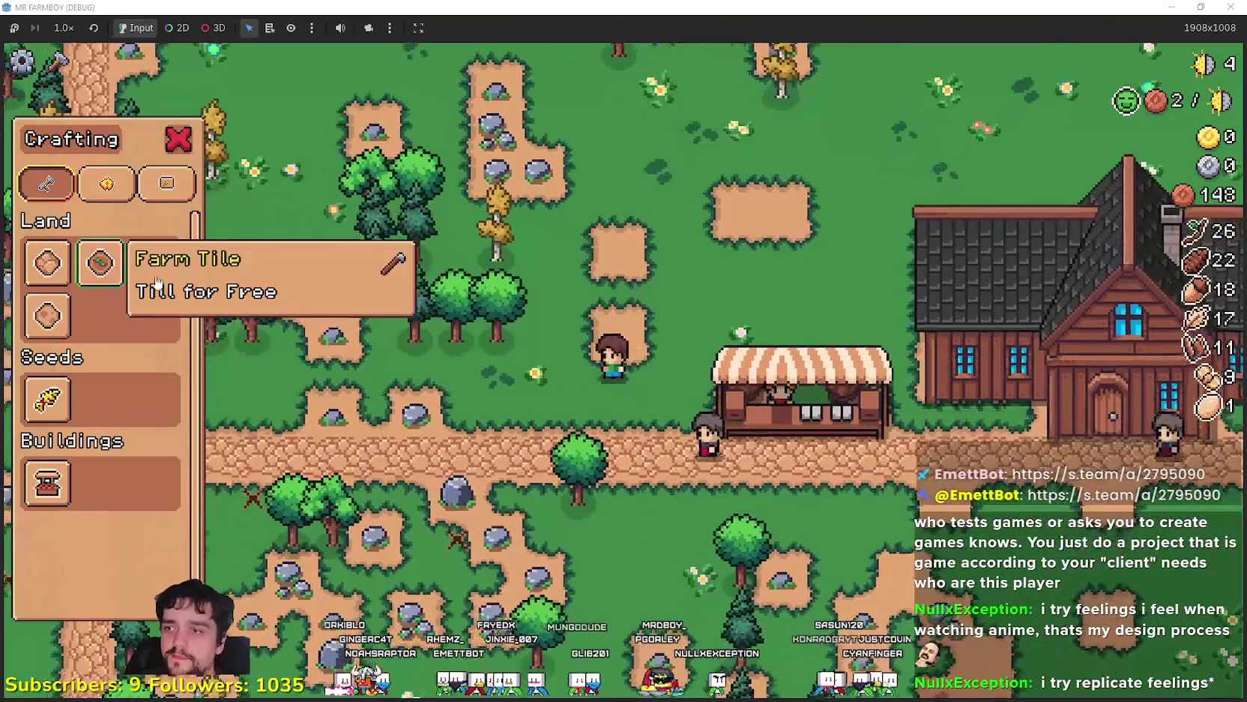
click(101, 262)
click(608, 448)
key(d)
key(s)
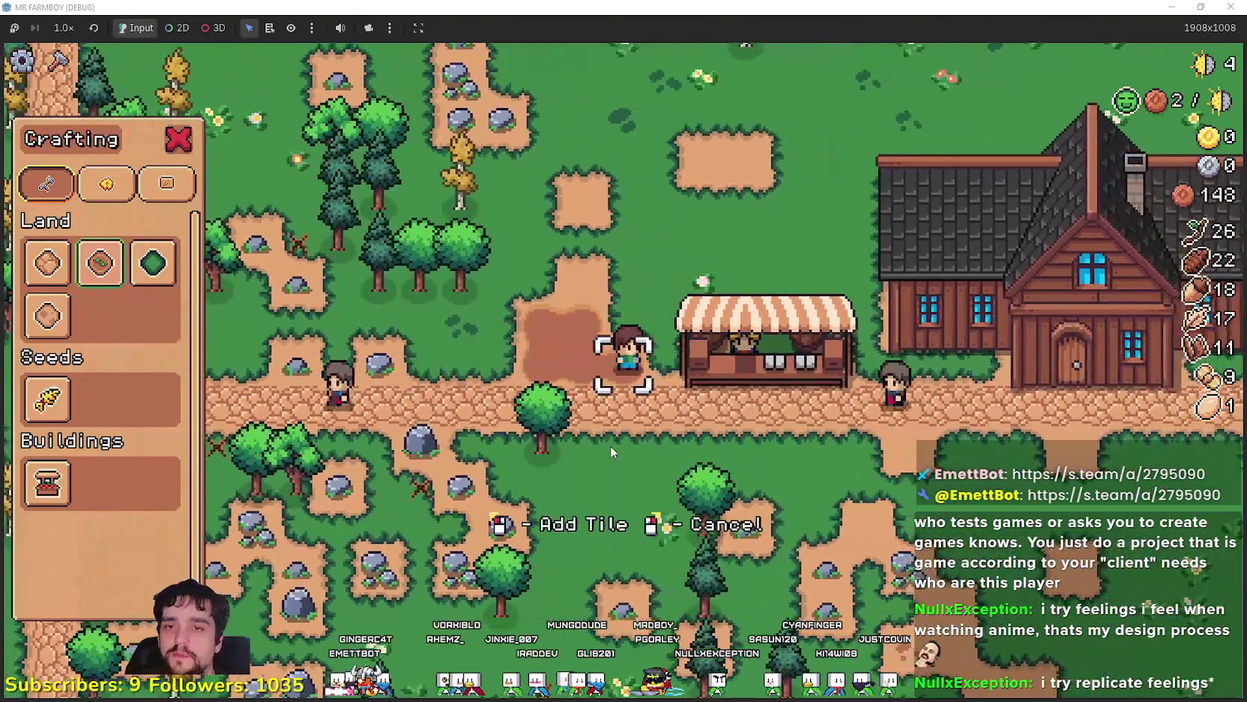
Add farm tiles along the edges and top row to make one large square field
key(a)
click(610, 445)
click(610, 445)
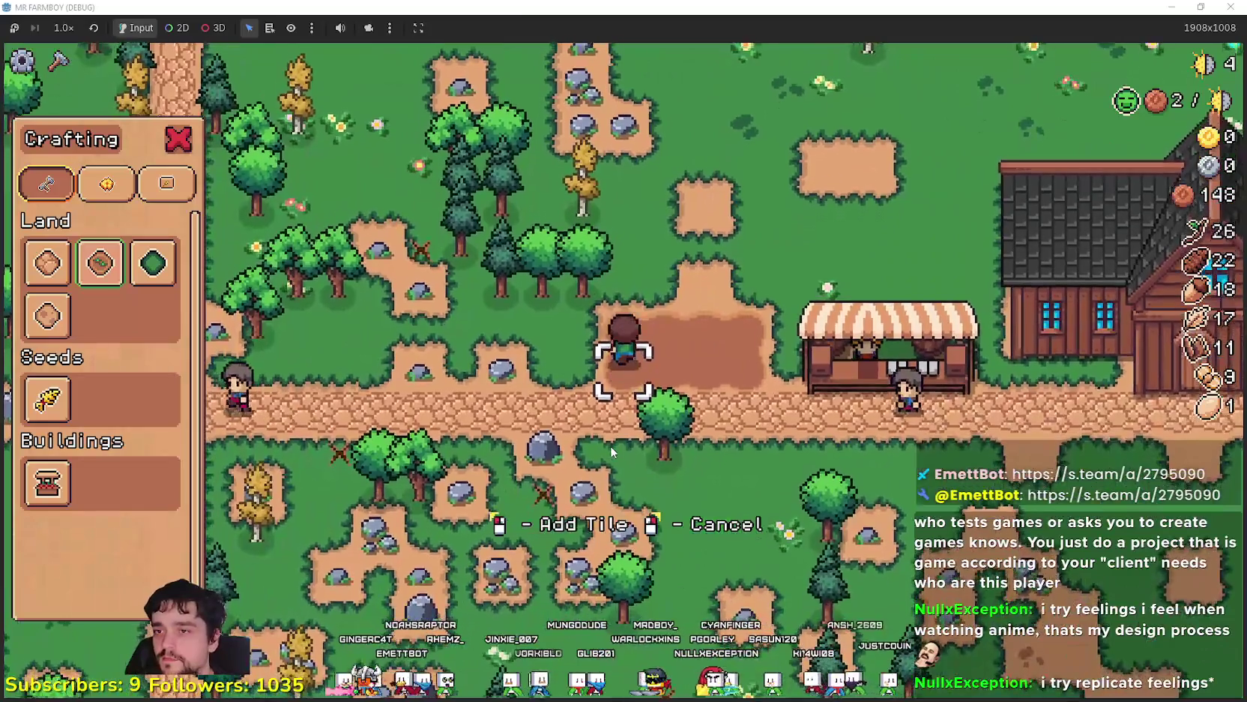
key(w)
key(a)
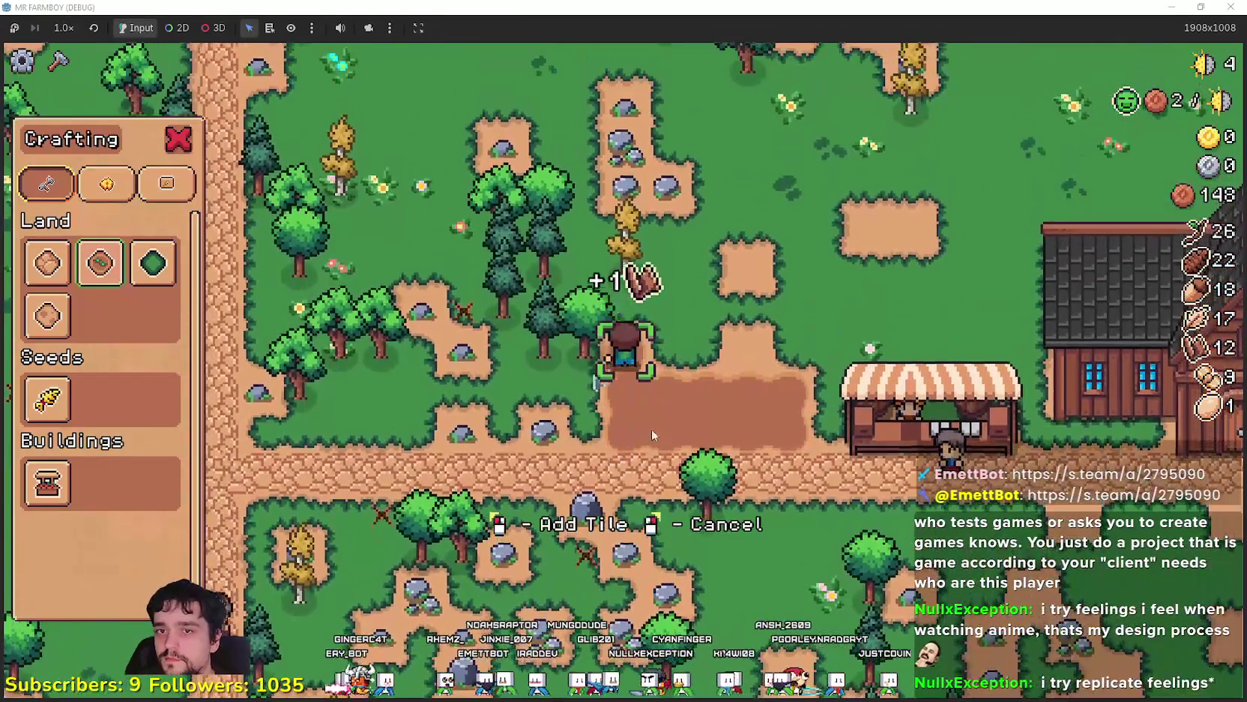
key(d)
click(543, 386)
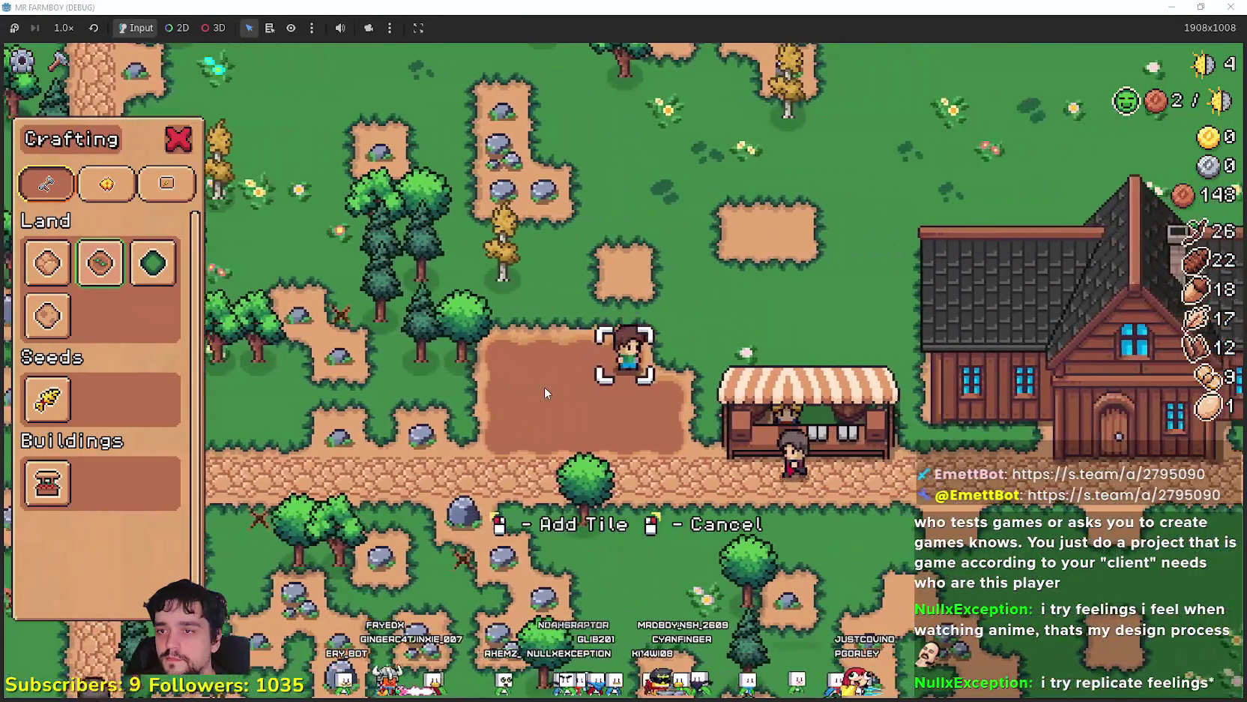
key(w)
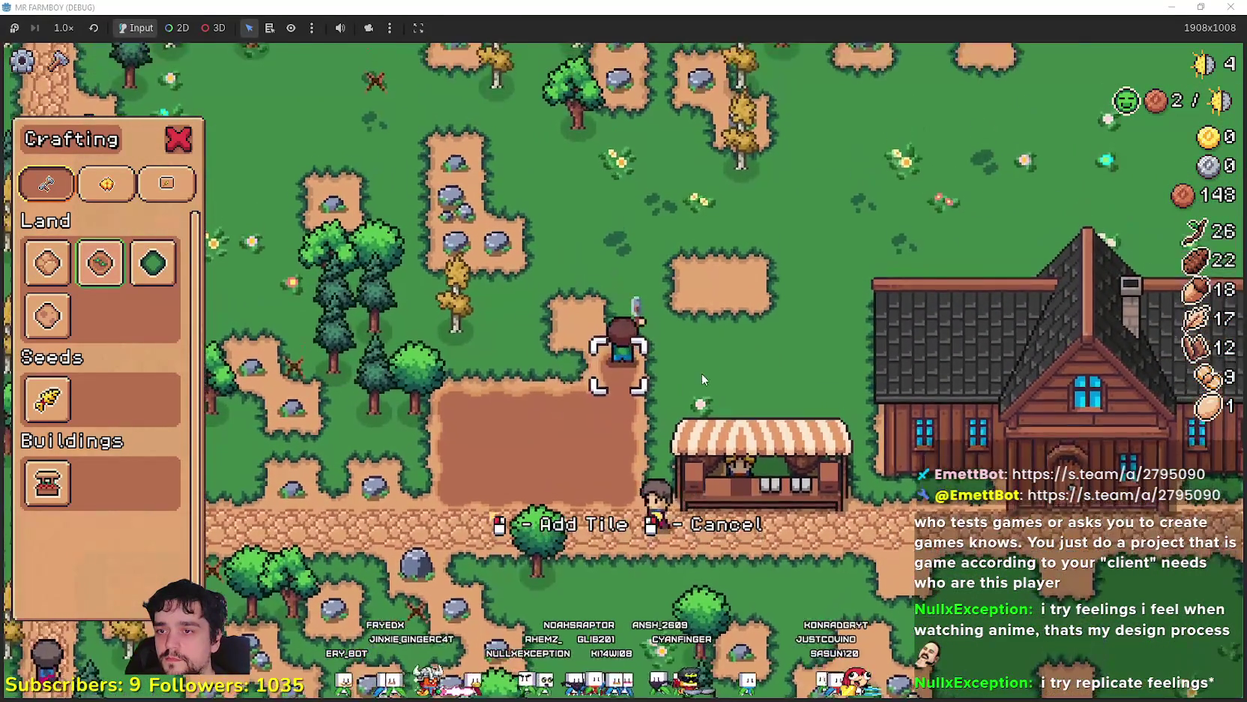
click(592, 429)
key(a)
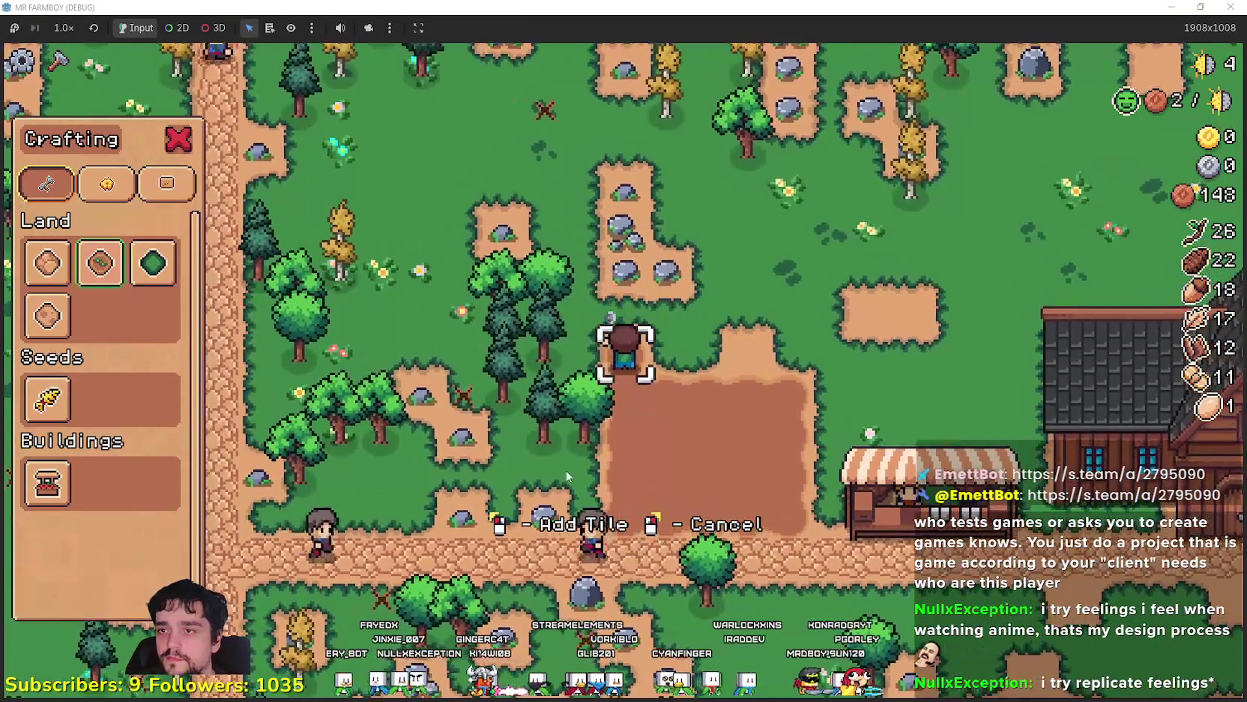
key(d)
click(736, 407)
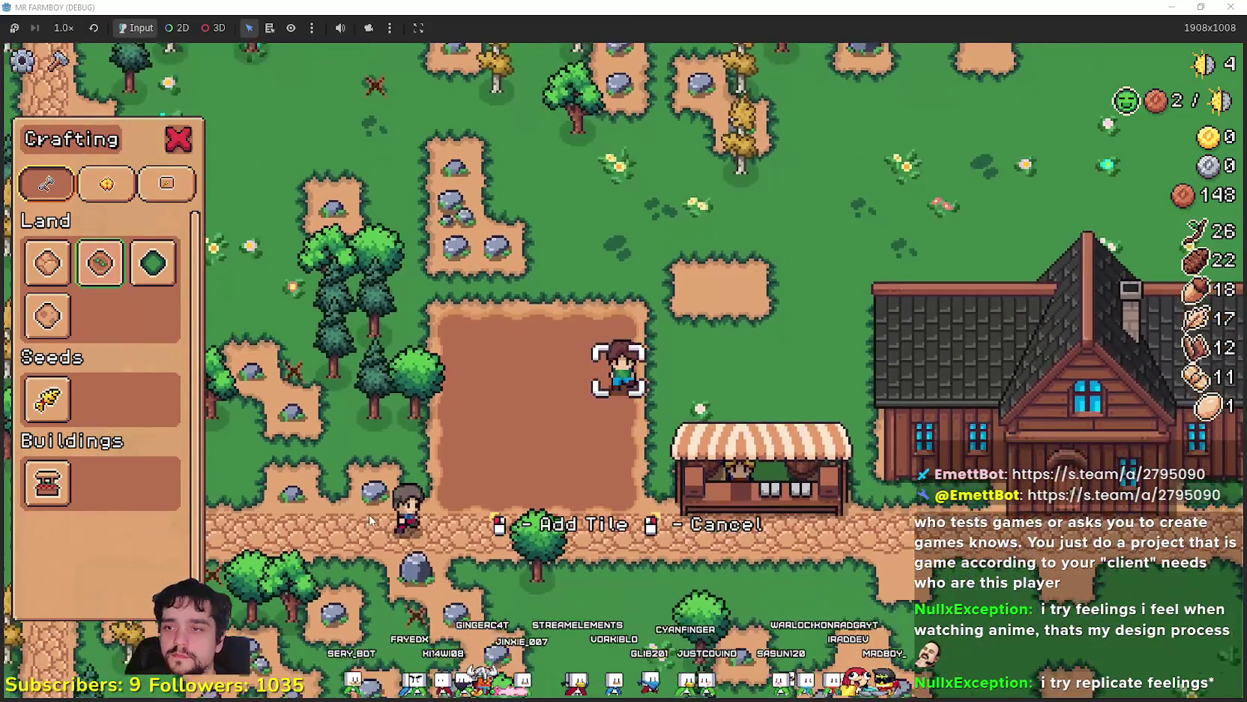
right_click(736, 407)
key(s)
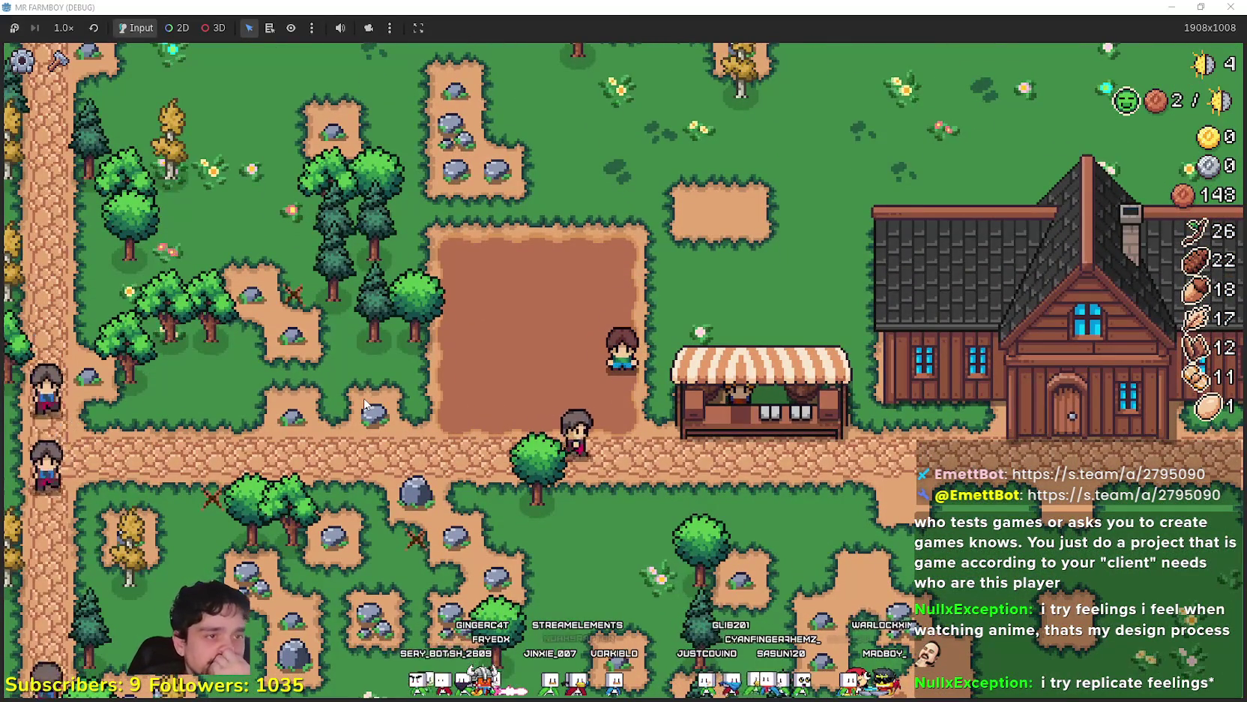
Walk from the market stall across the new dirt field to its top-right corner and back
key(d)
key(w)
key(a)
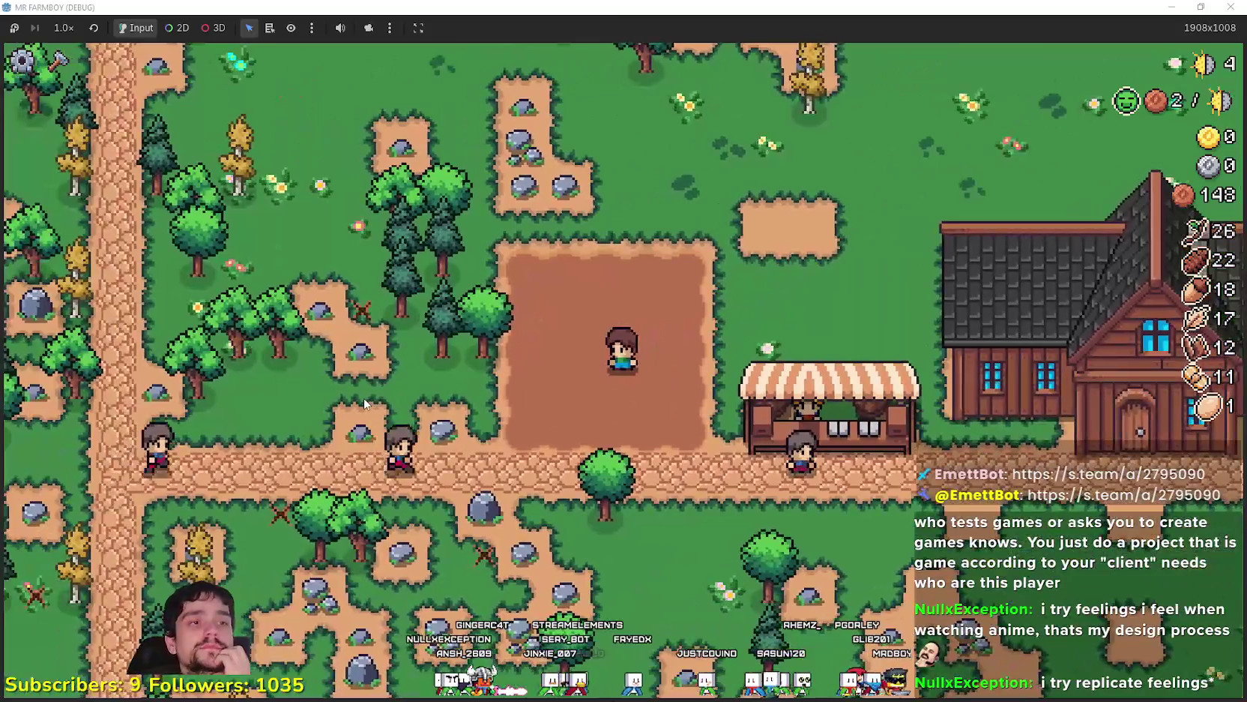
key(w)
key(d)
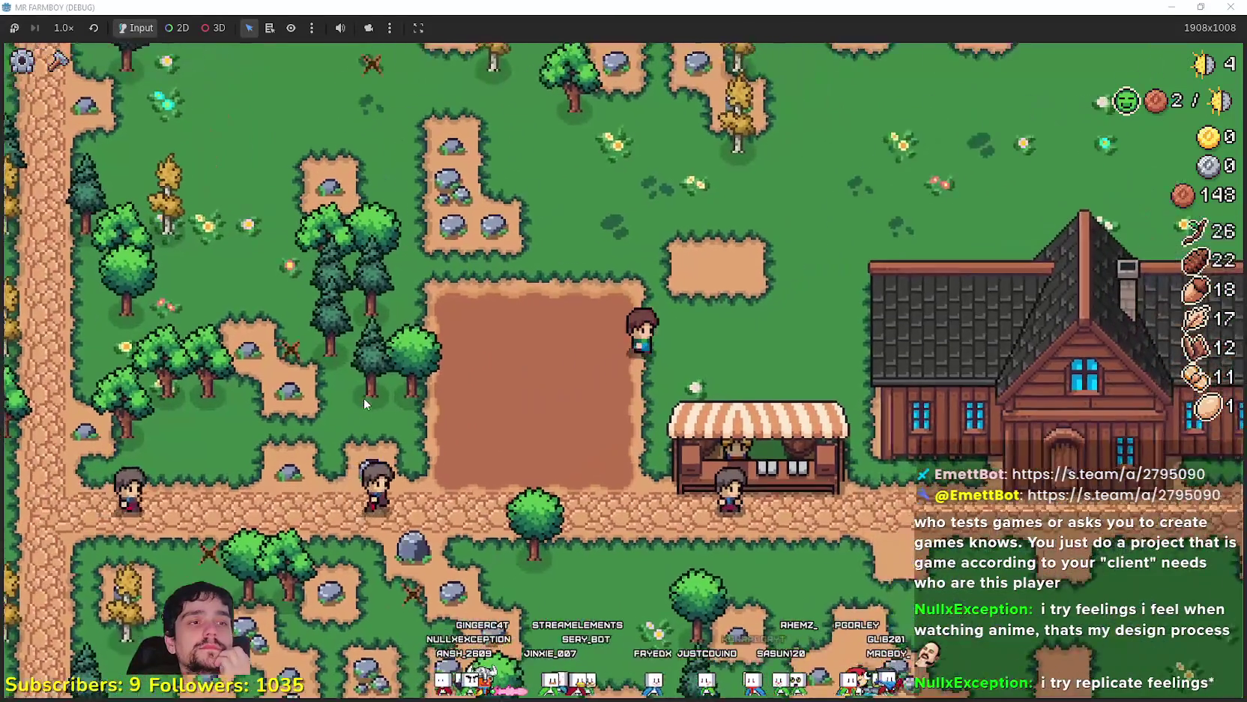
key(s)
key(a)
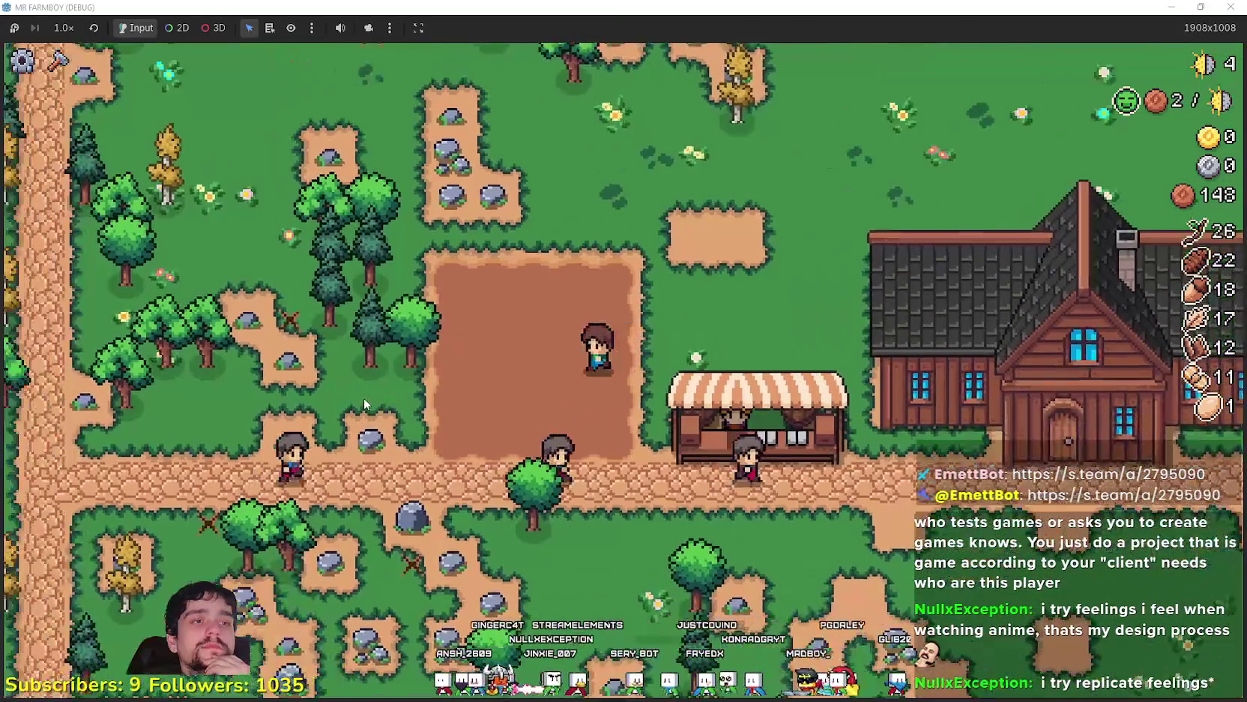
key(w)
key(d)
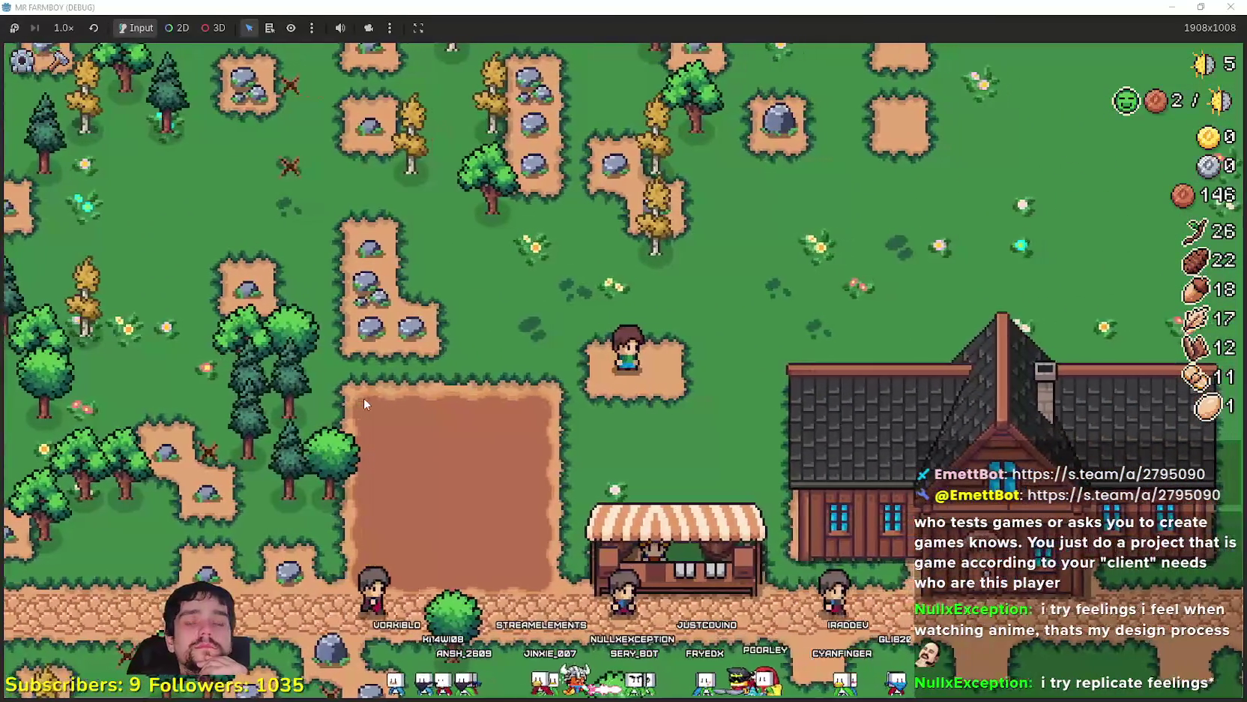
key(s)
key(a)
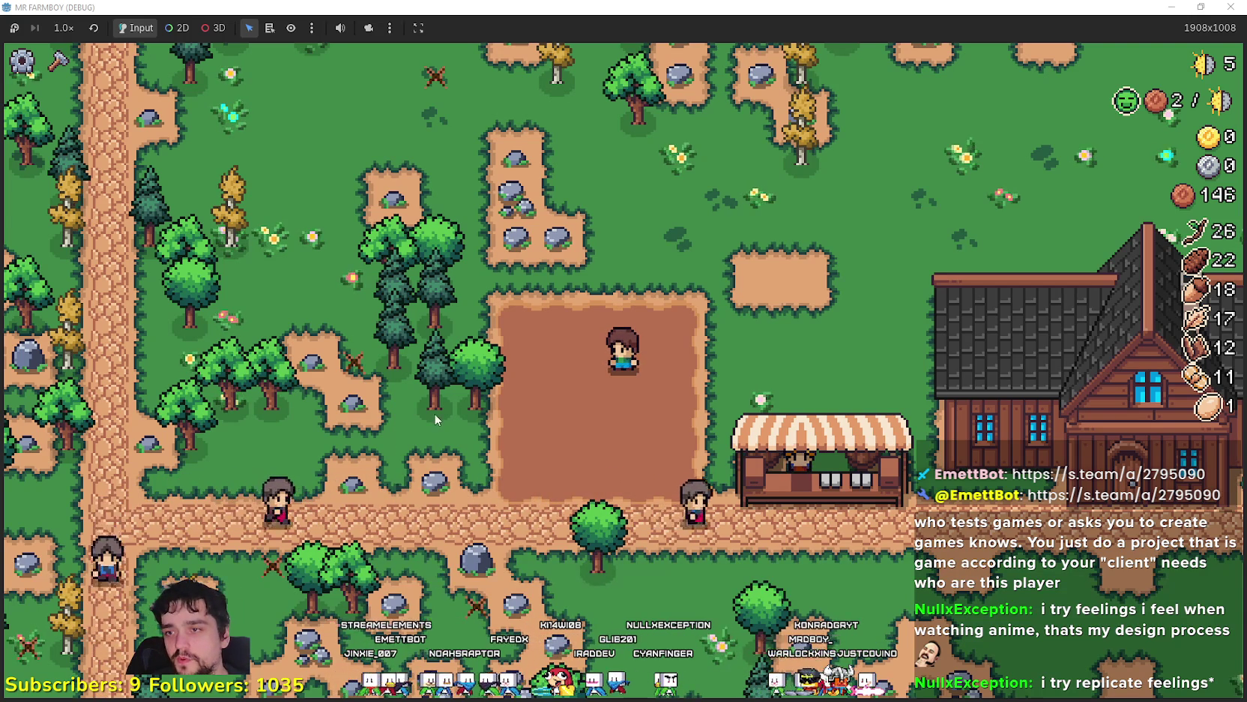
Chop the trees to the left for wood, then close Crafting with Escape
key(a)
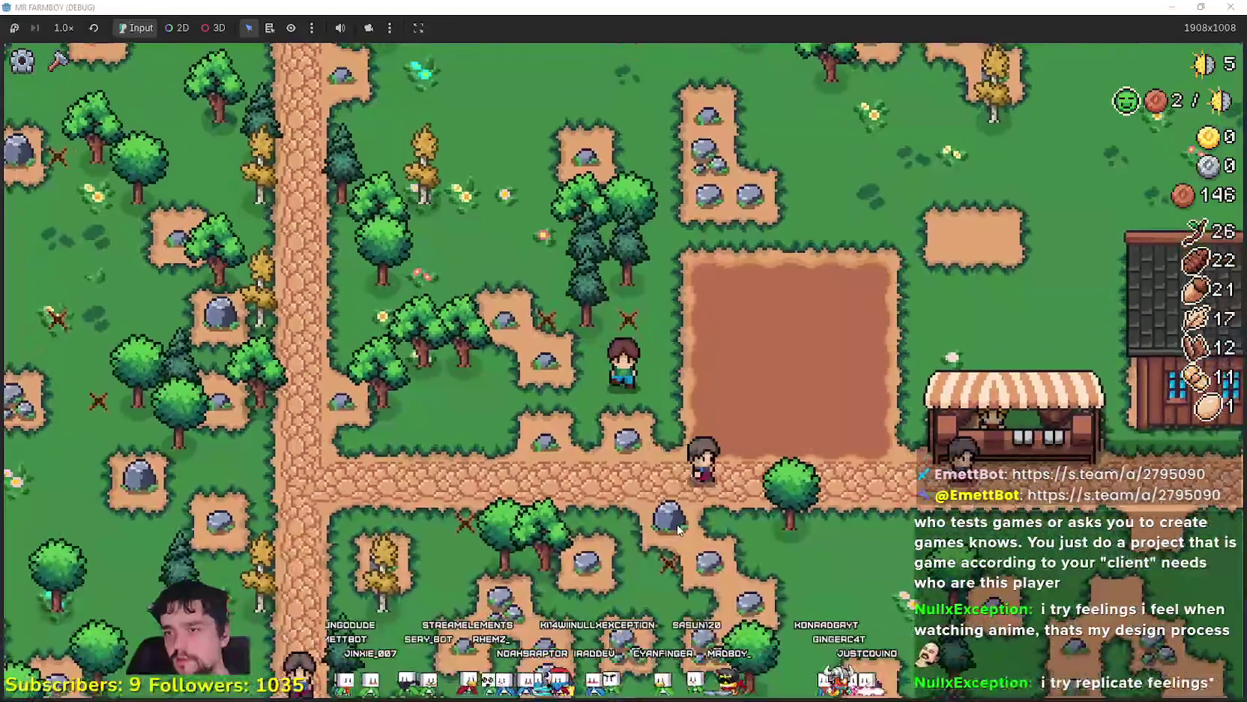
key(d)
key(s)
key(c)
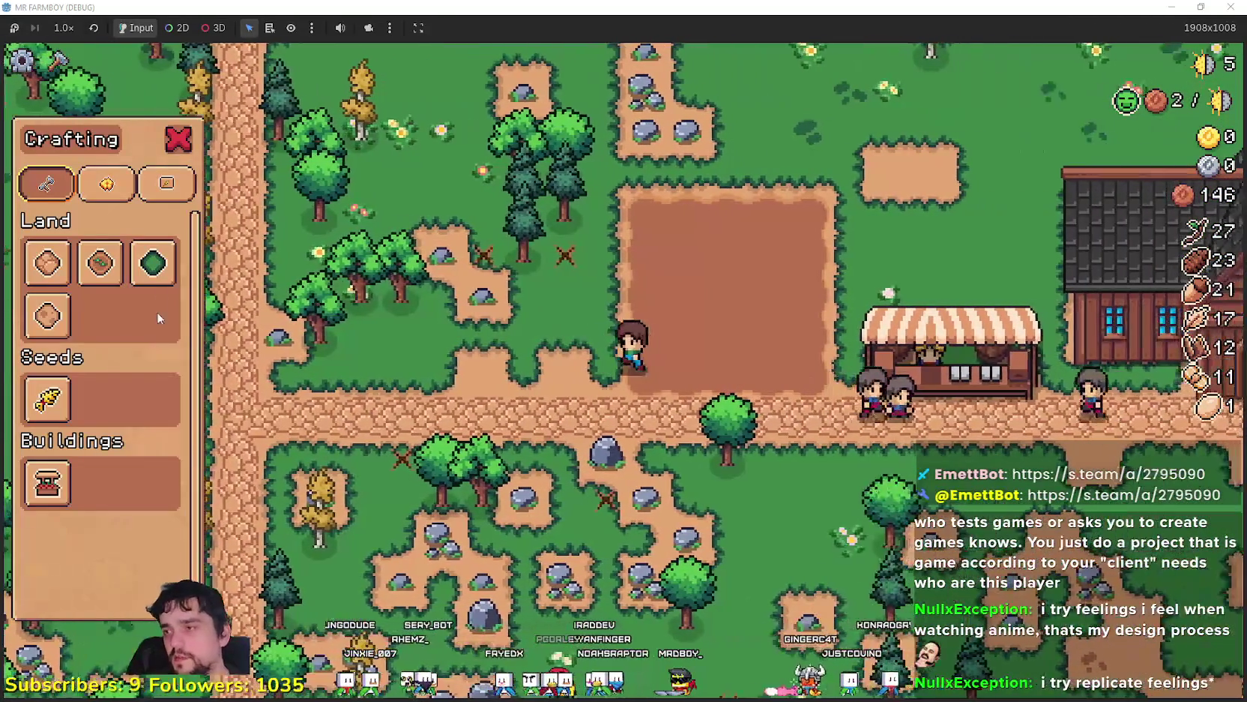
click(153, 263)
key(a)
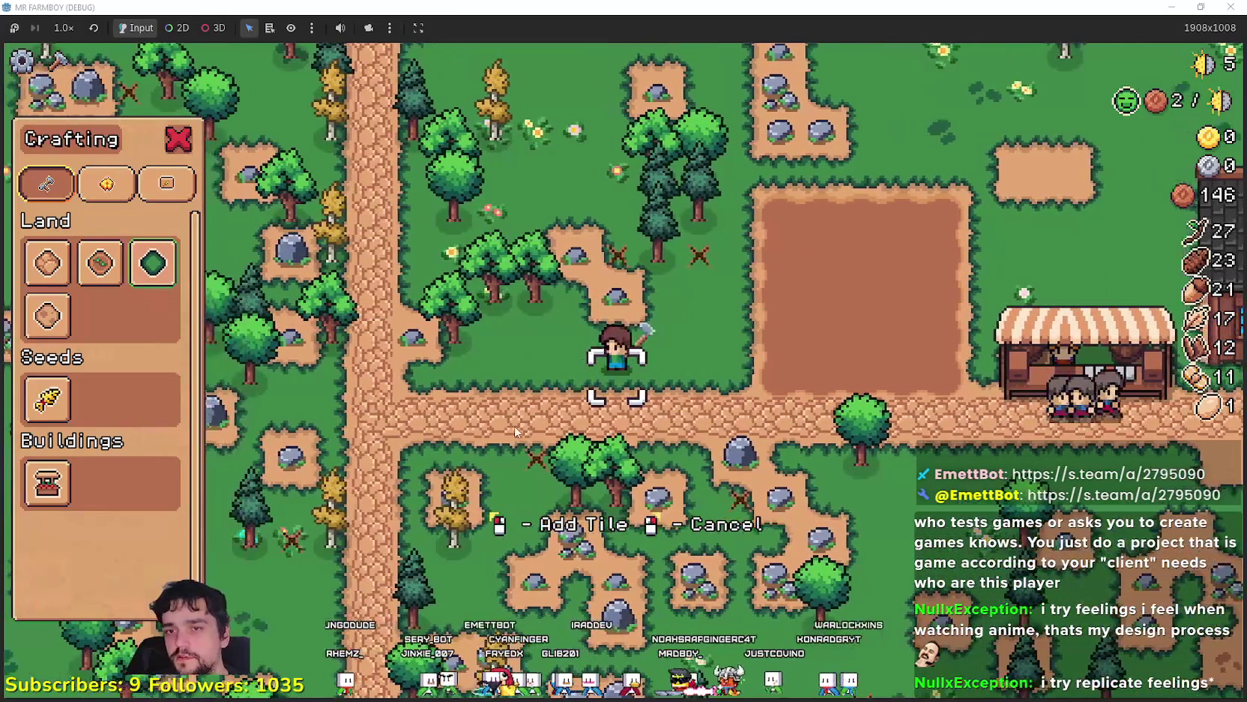
key(w)
key(a)
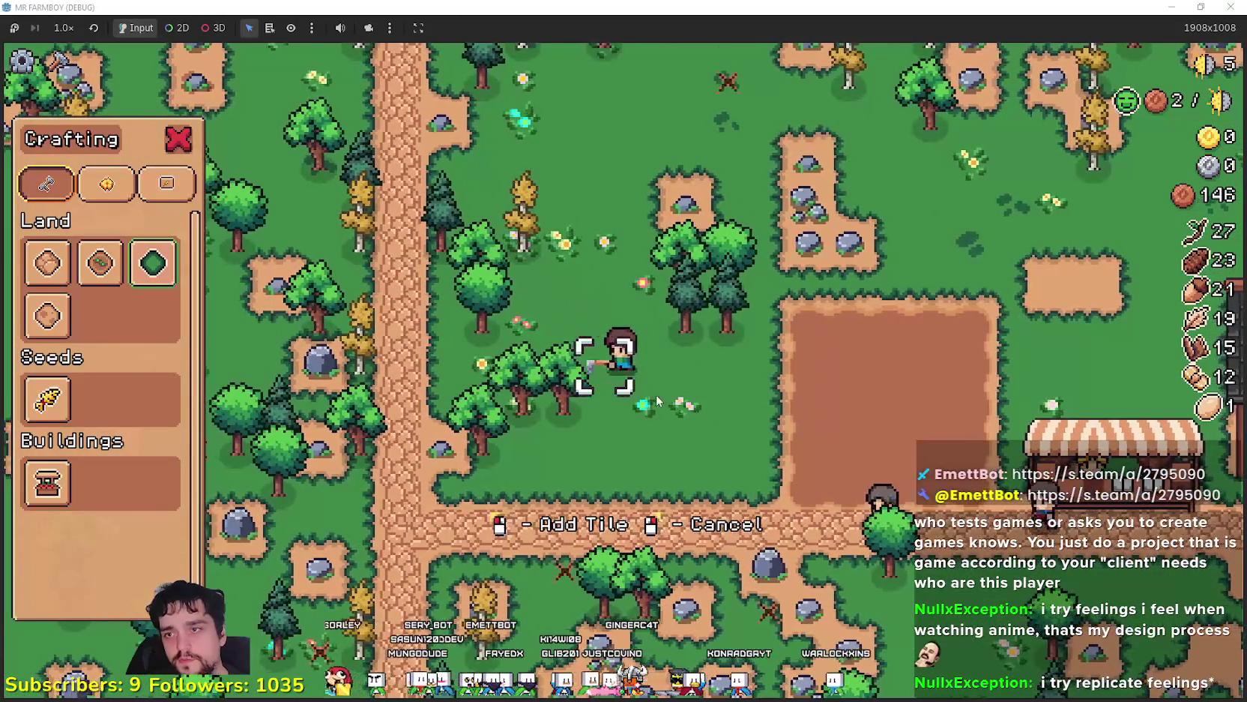
key(a)
key(s)
key(w)
key(Escape)
Chop nearby trees toward the tilled field and reselect the green land tile
key(d)
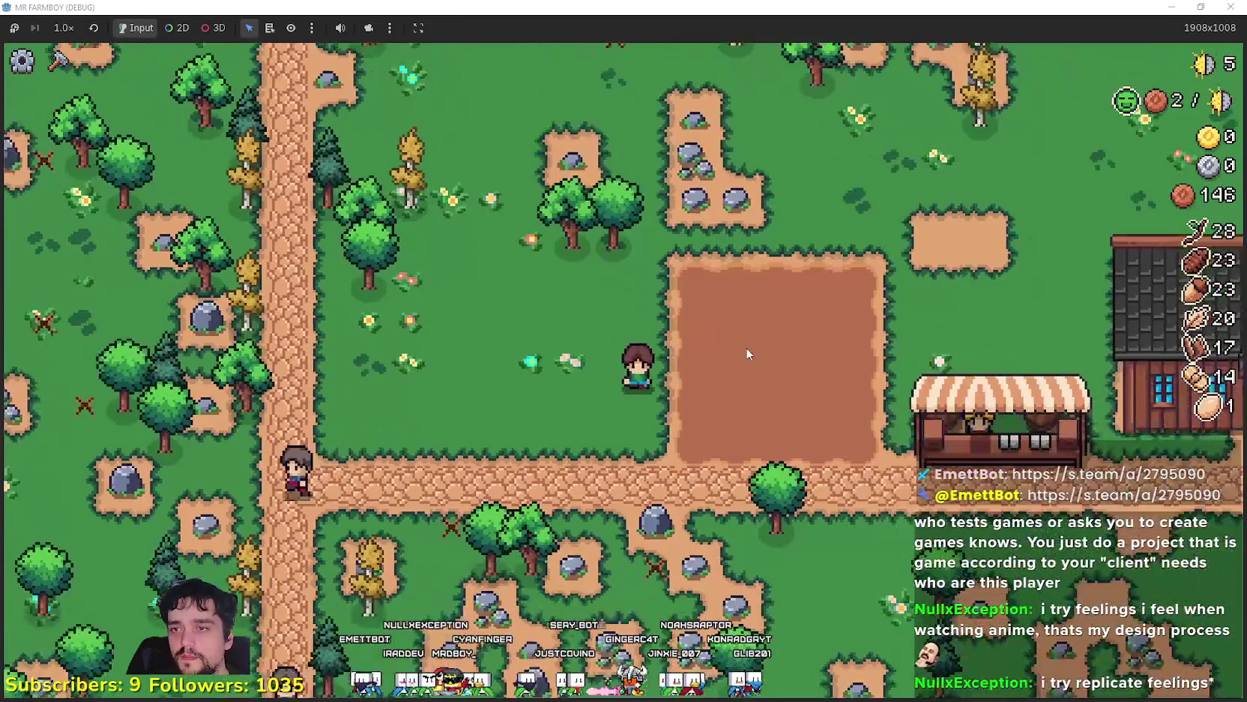
key(w)
key(a)
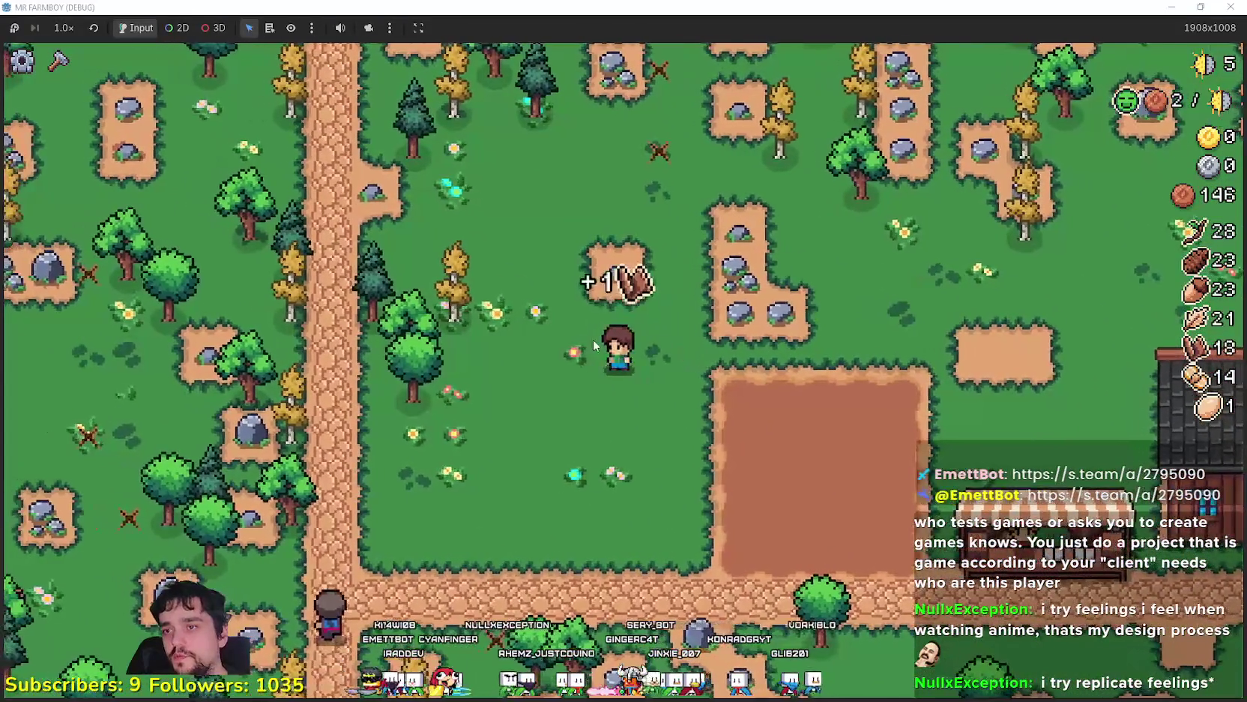
key(w)
key(c)
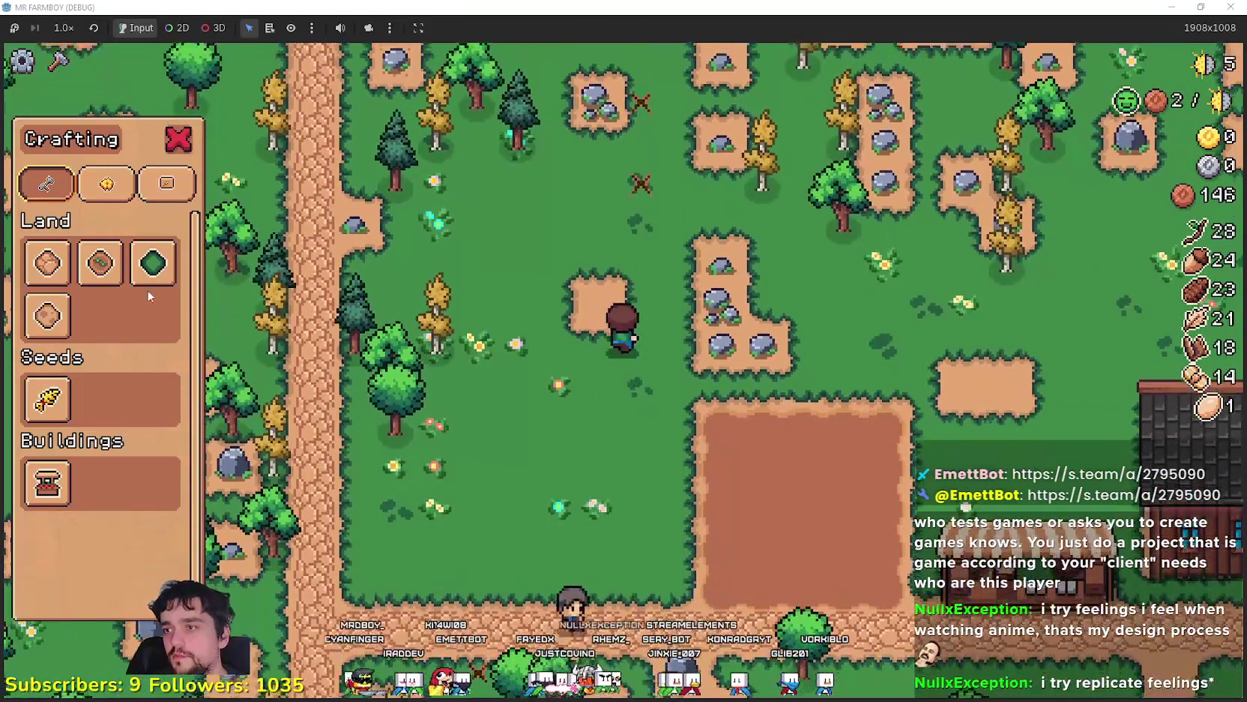
click(153, 262)
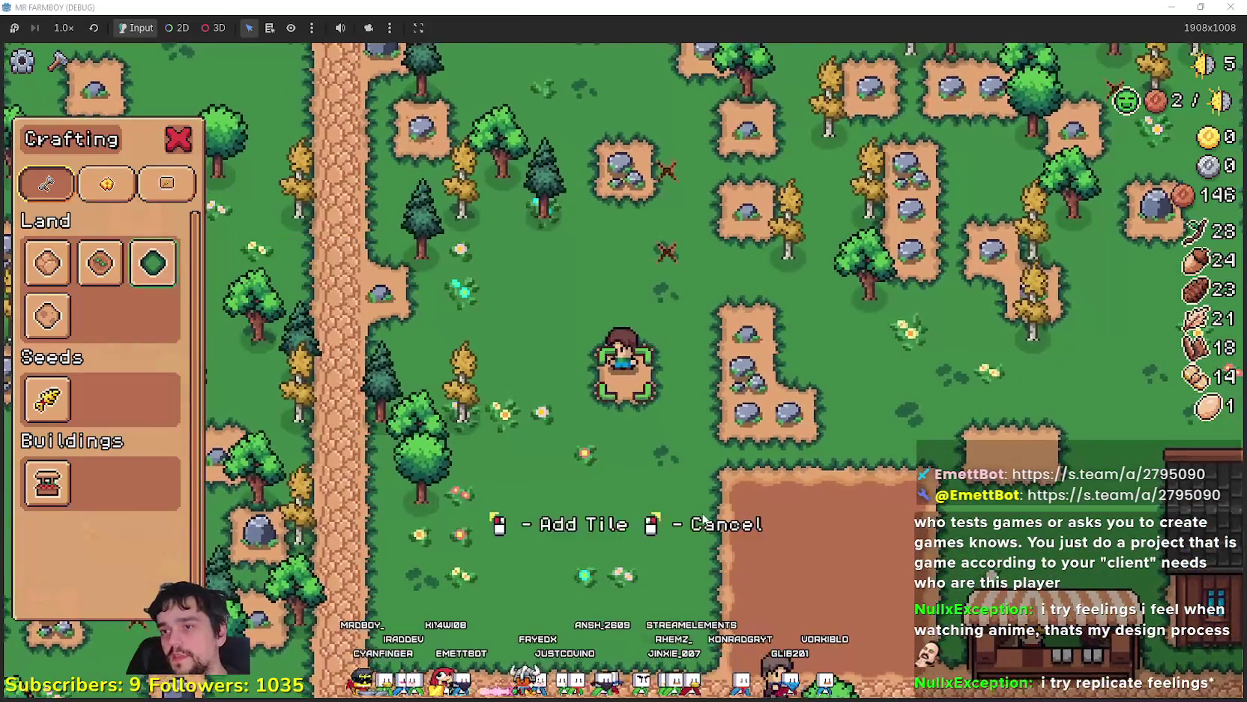
Chop more trees up-left through the woods, then cancel tile placement
key(d)
key(s)
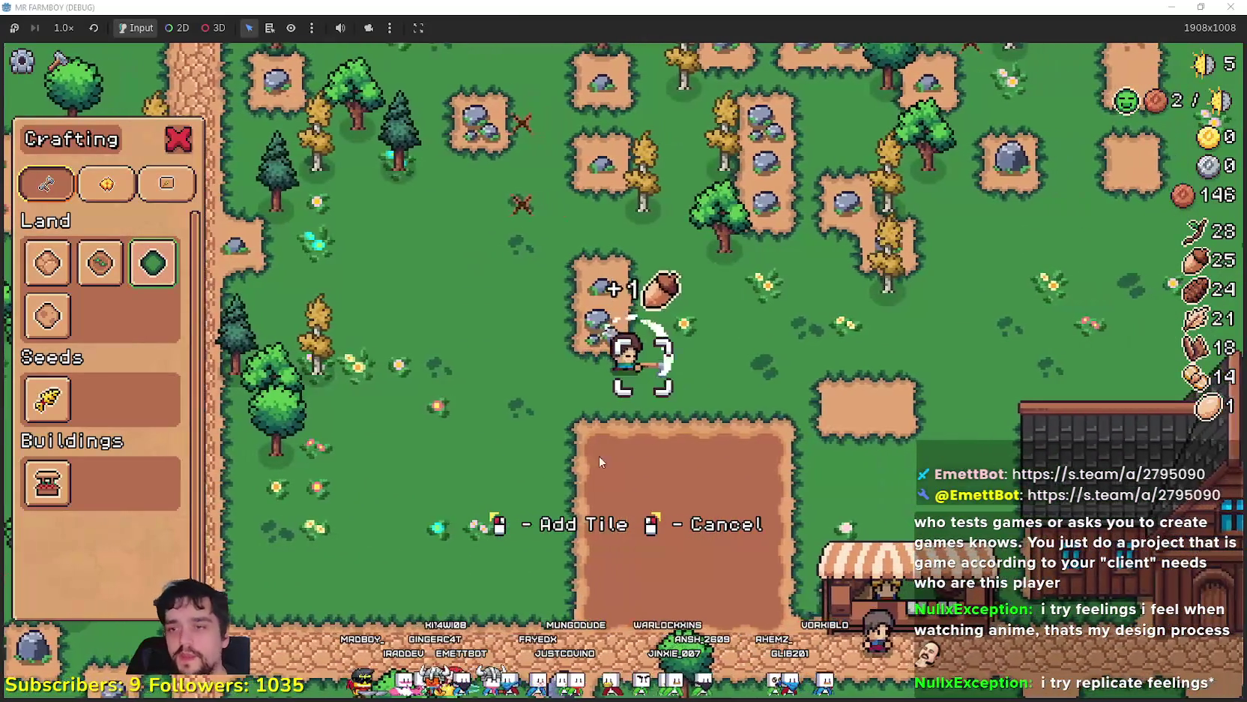
key(d)
key(s)
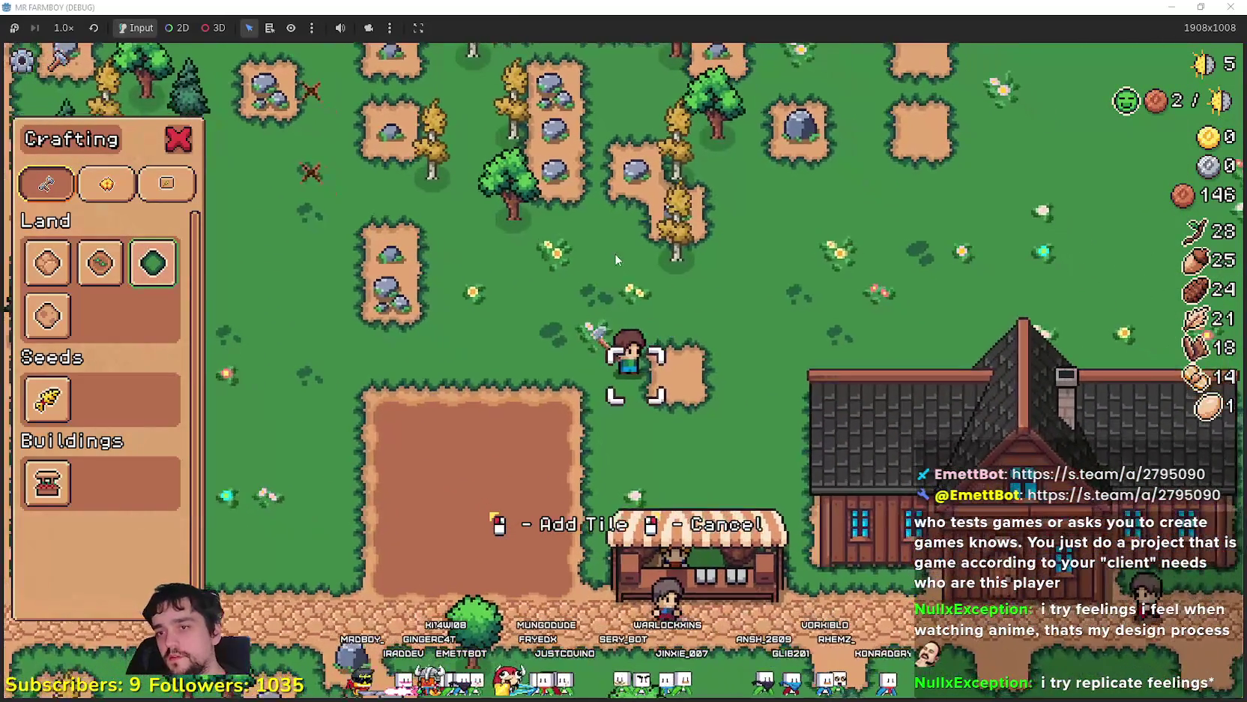
key(a)
key(w)
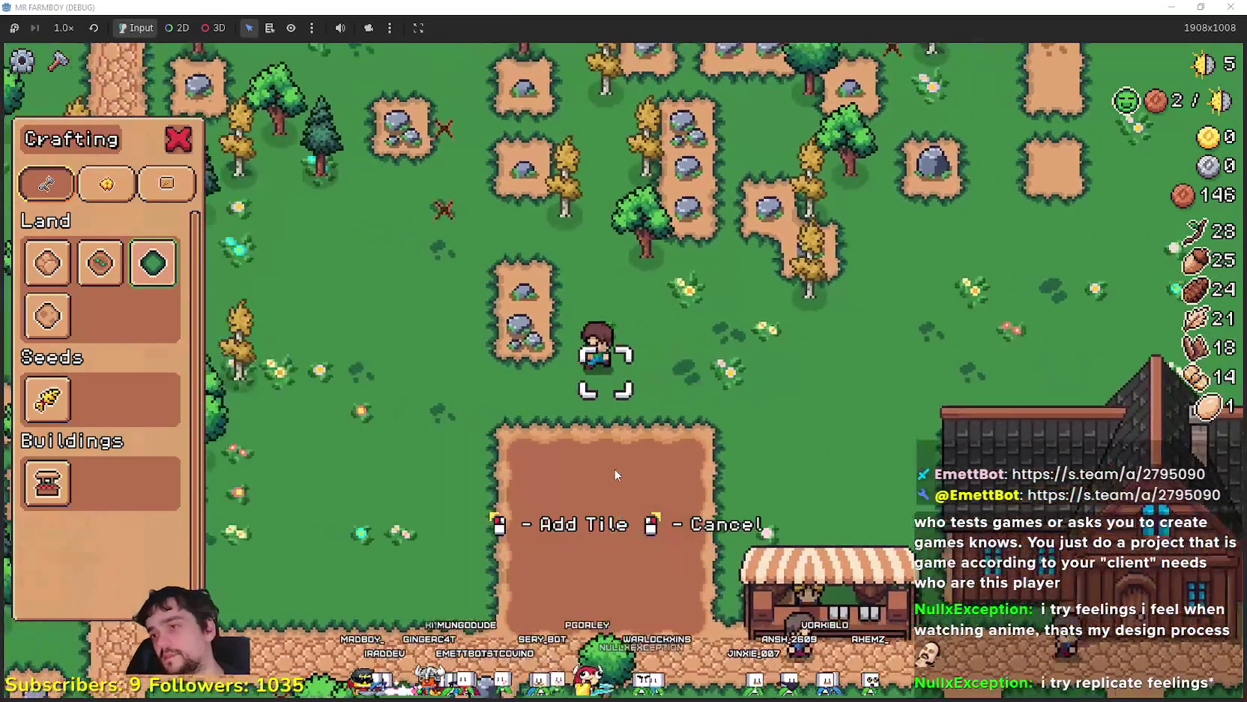
key(w)
key(a)
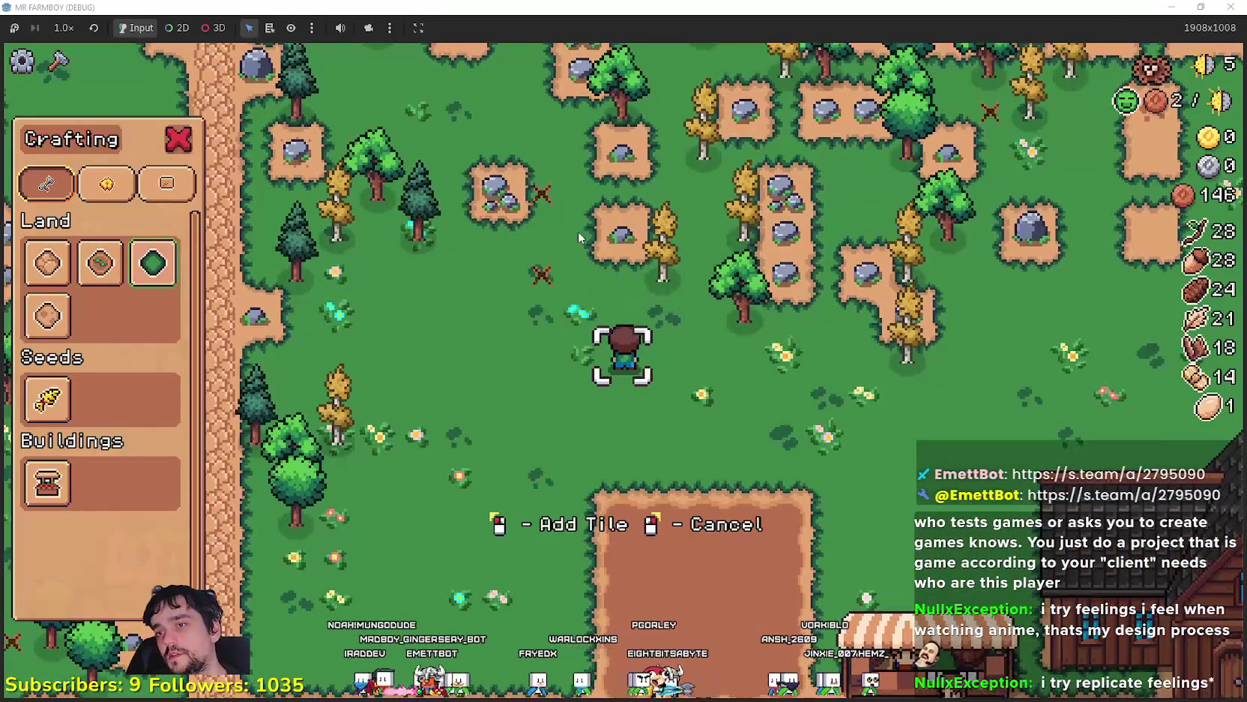
key(w)
key(a)
key(s)
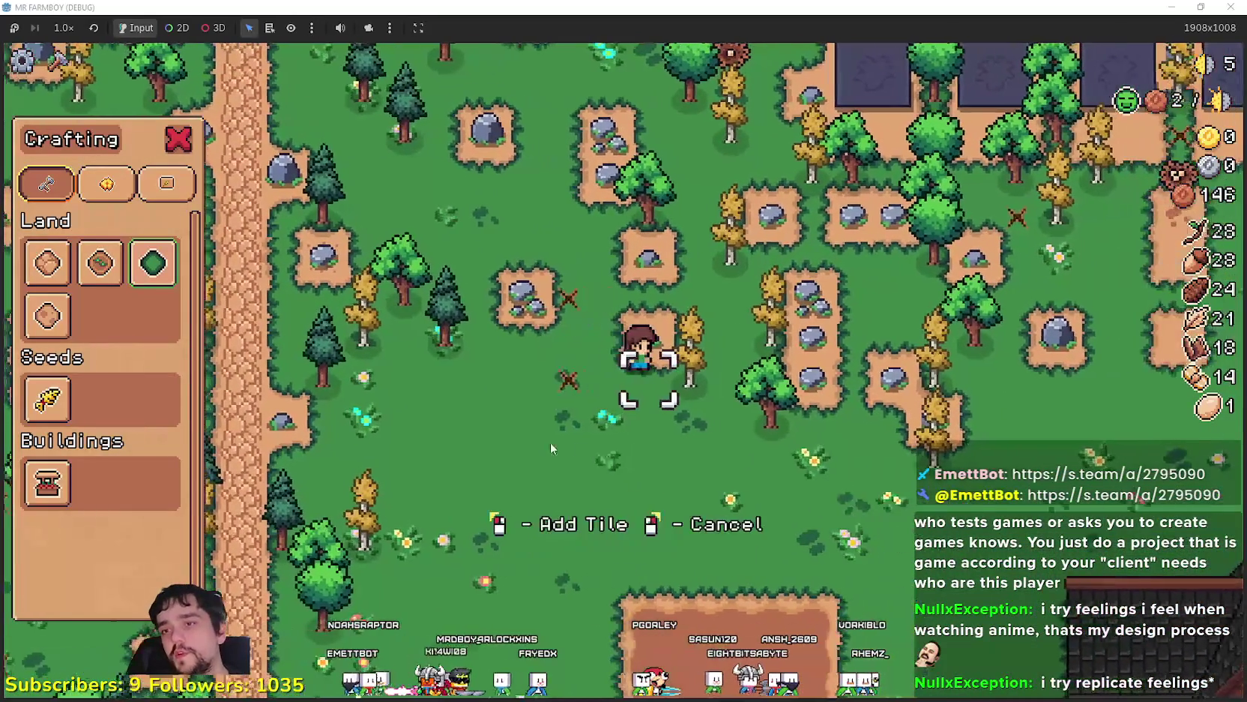
key(w)
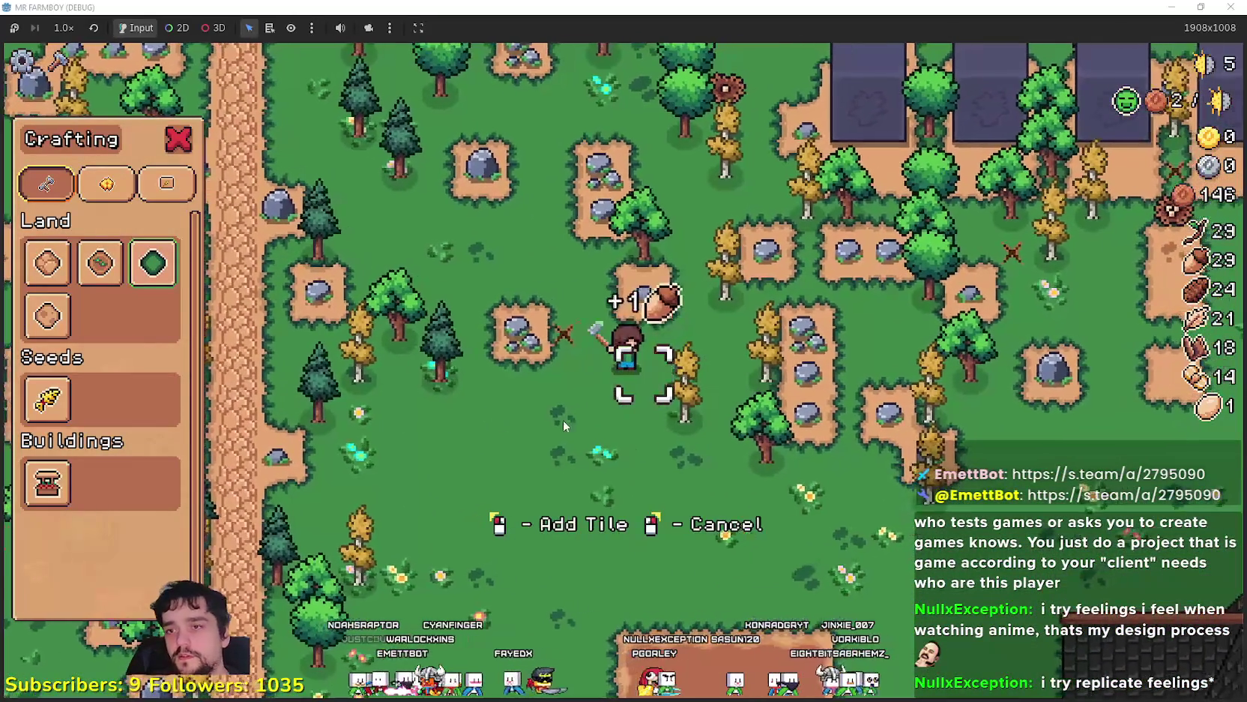
right_click(502, 417)
Harvest the nearby plants, then select Wheat seeds at the tilled plot
key(d)
key(s)
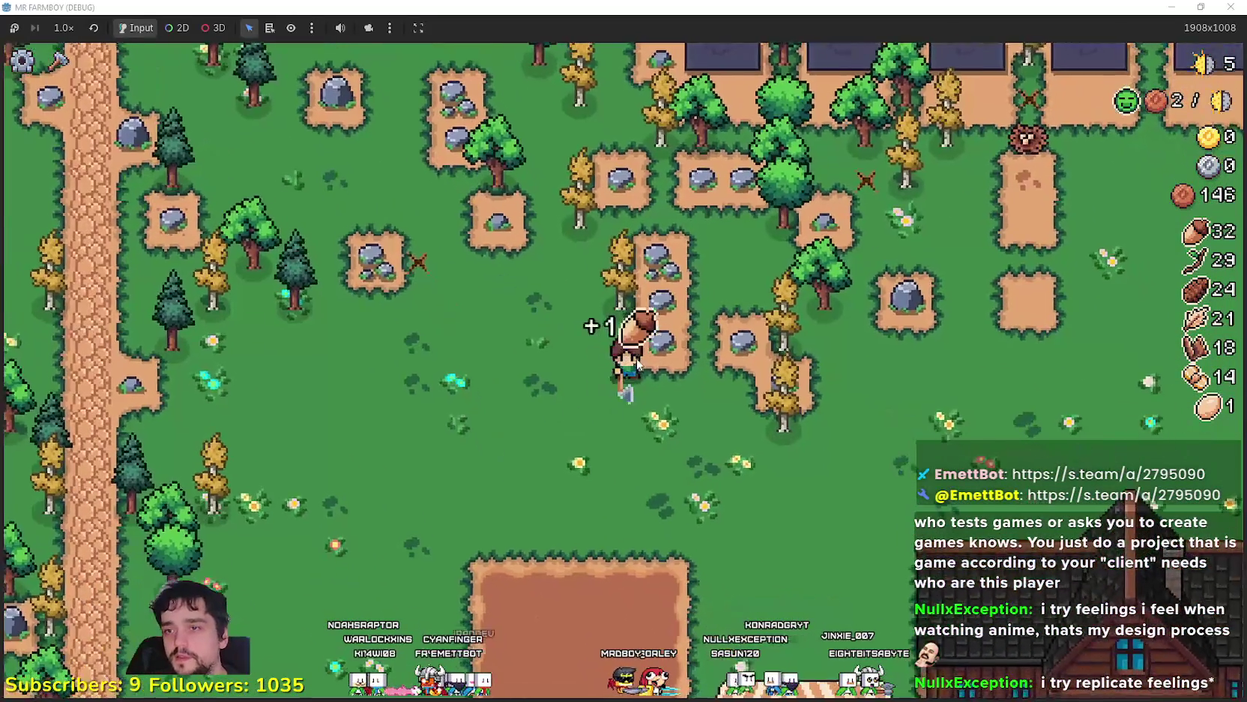
key(d)
key(s)
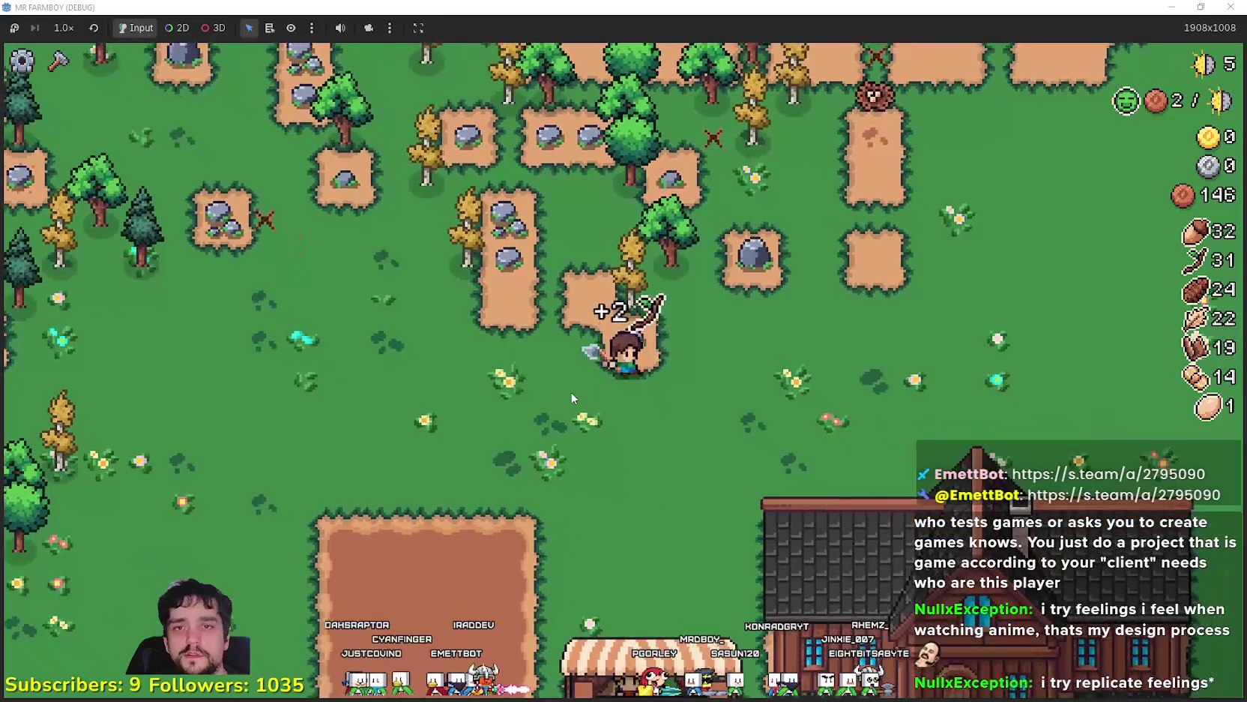
key(w)
key(a)
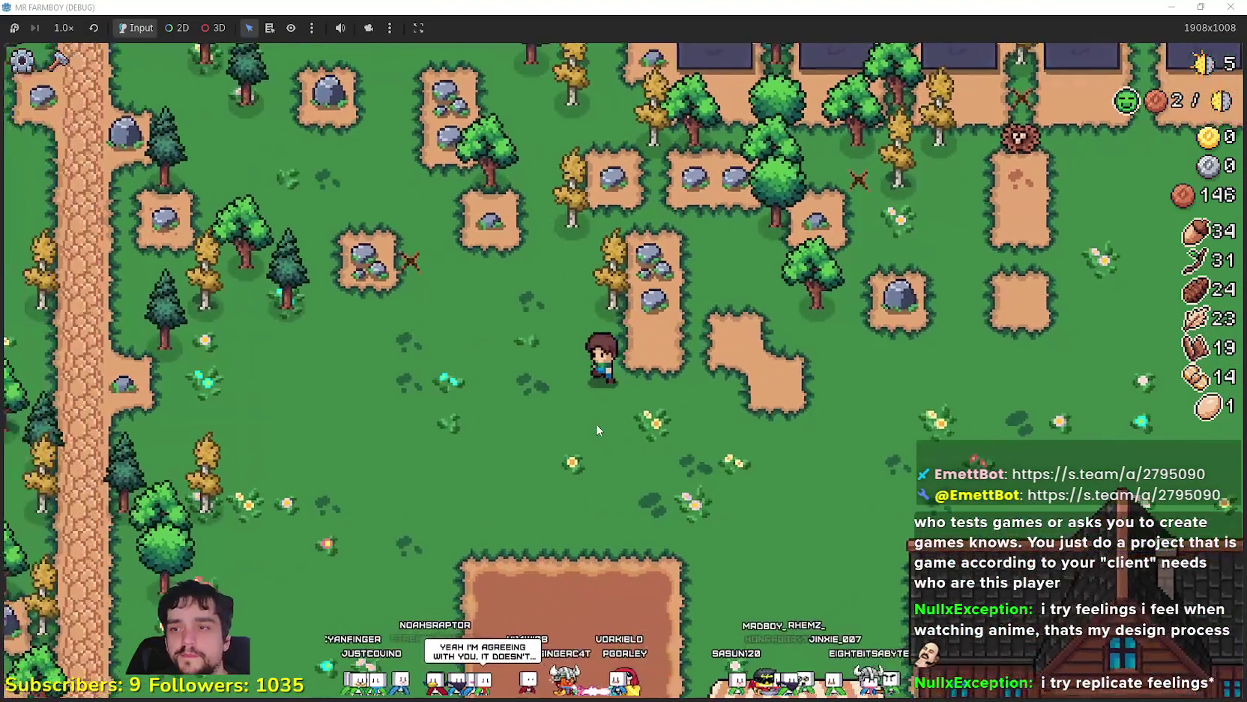
key(c)
key(s)
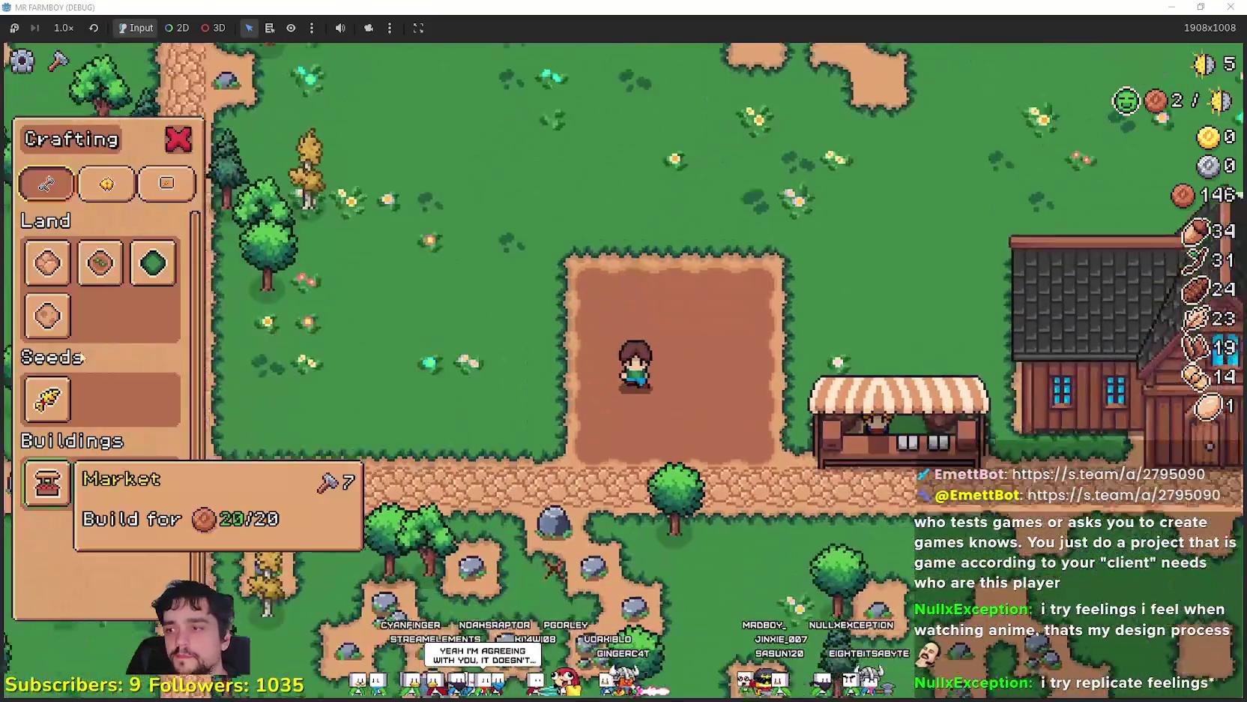
click(48, 398)
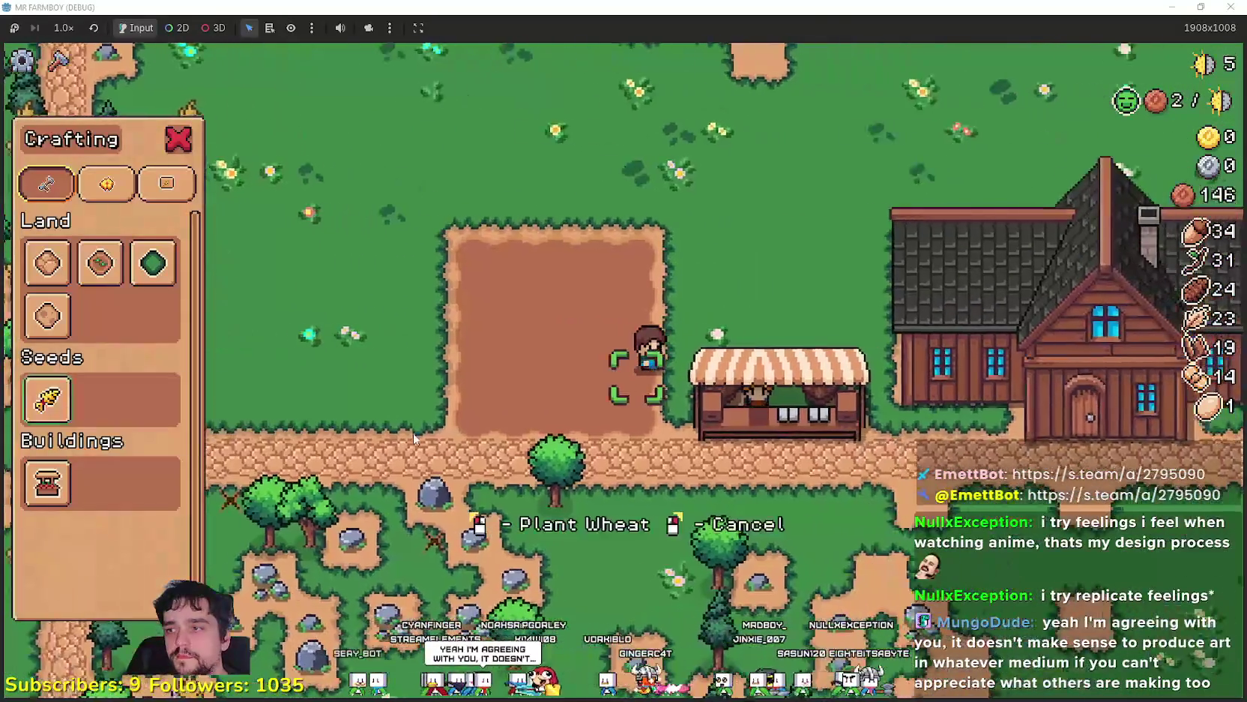
Plant wheat seeds along the plot's bottom row
key(a)
click(257, 421)
key(s)
click(257, 422)
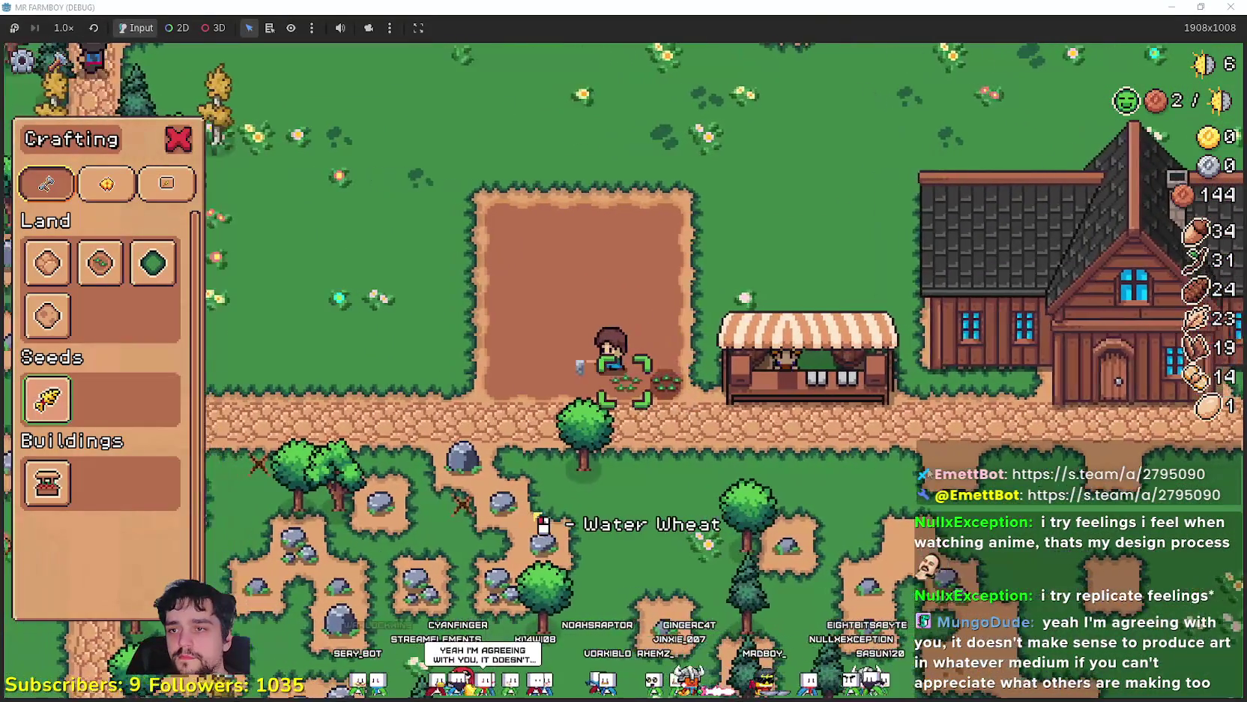
scroll(764, 458, up, 2)
key(a)
click(765, 458)
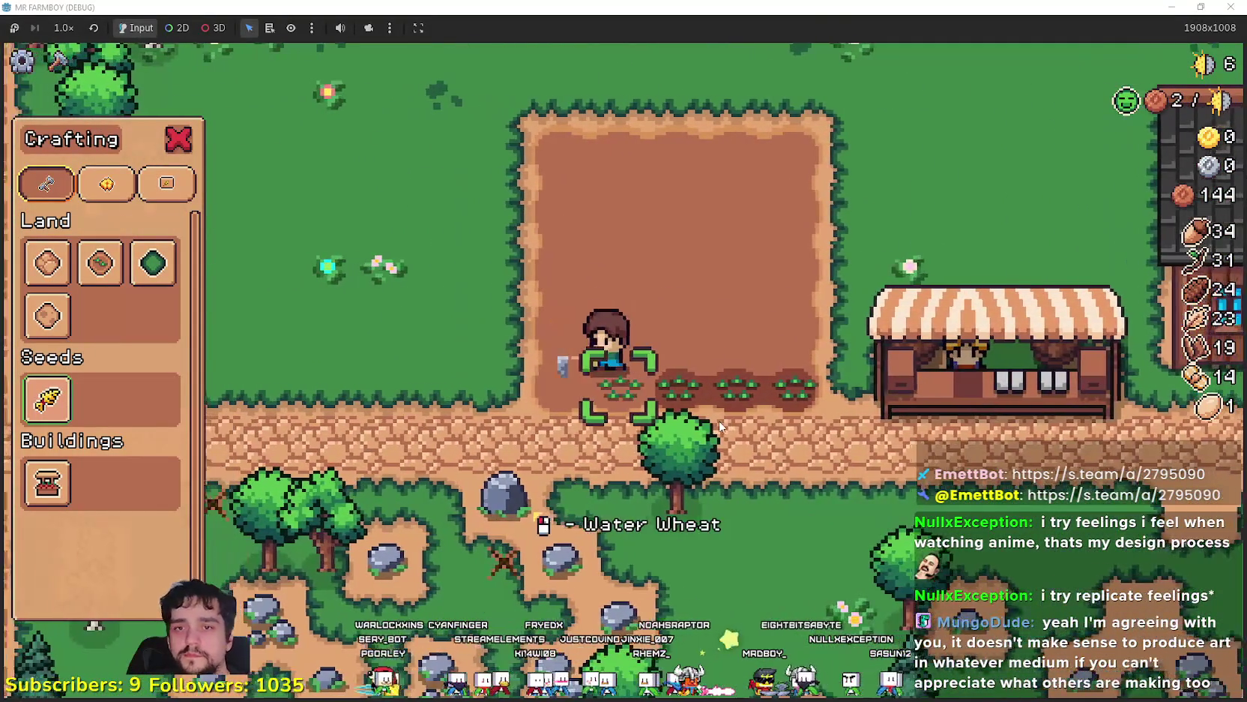
key(a)
click(637, 412)
Plant wheat across the next two rows, moving right then left
key(w)
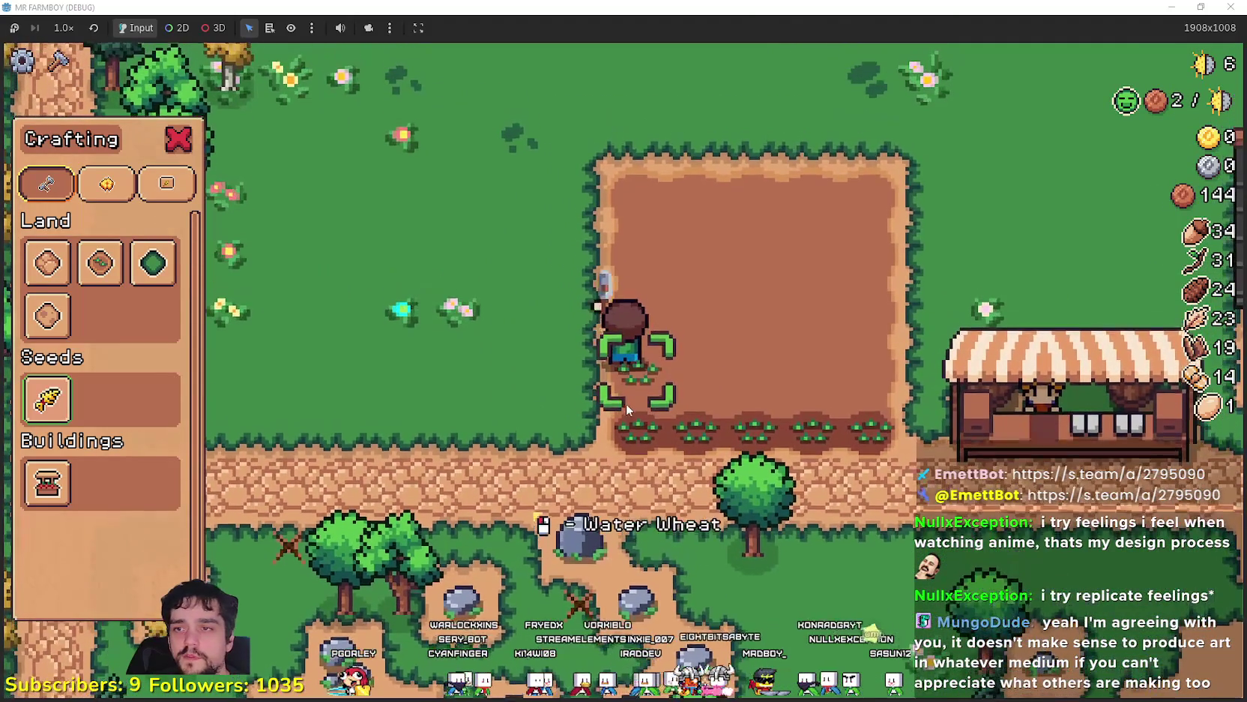
key(d)
click(626, 405)
click(585, 401)
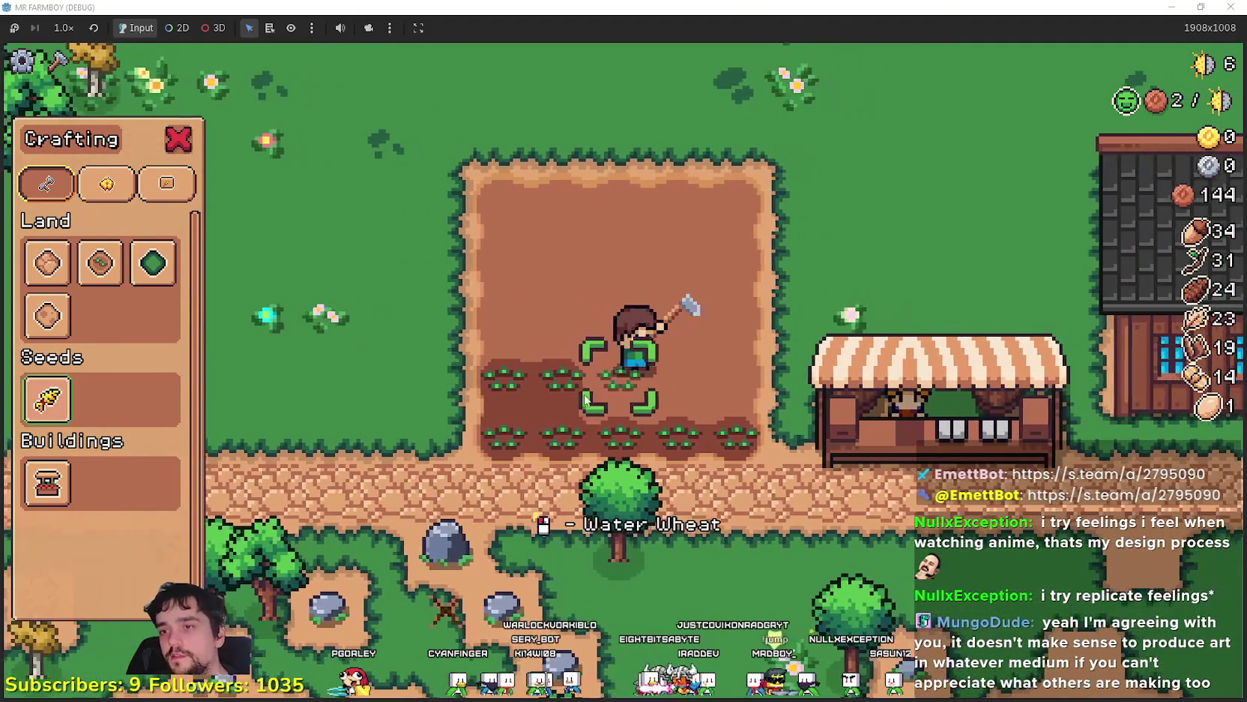
key(d)
click(585, 386)
click(583, 356)
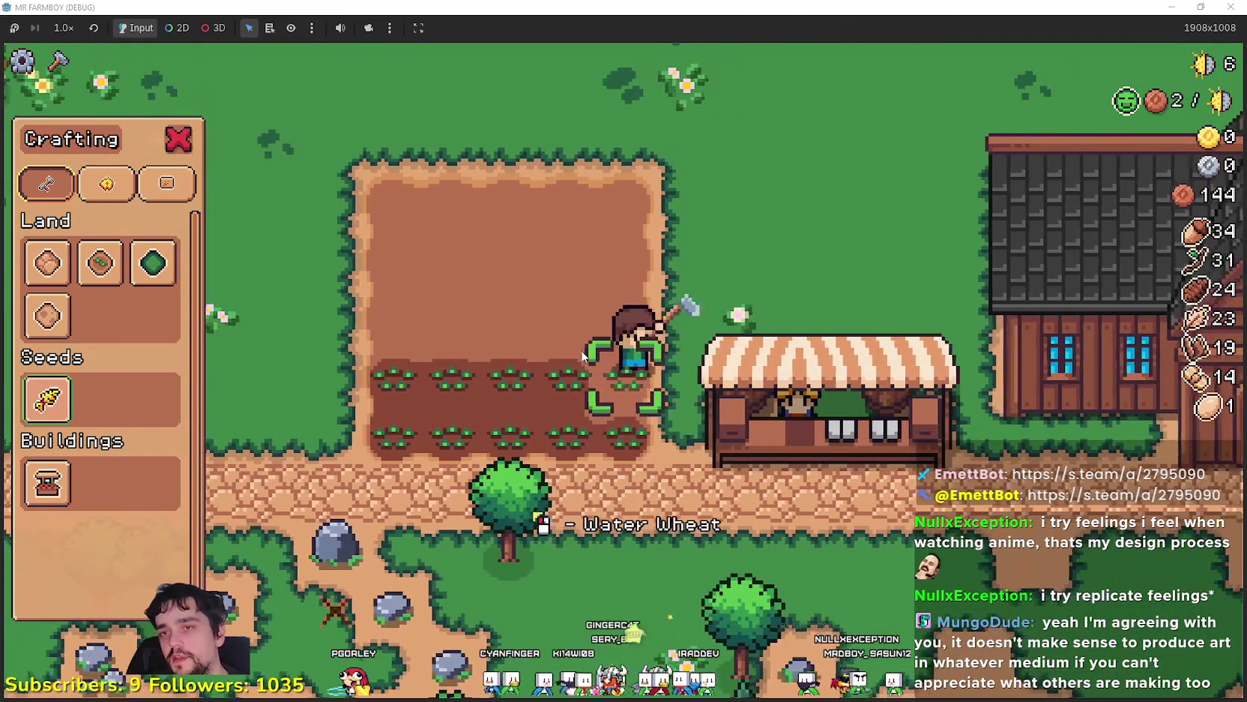
key(w)
click(637, 390)
click(641, 392)
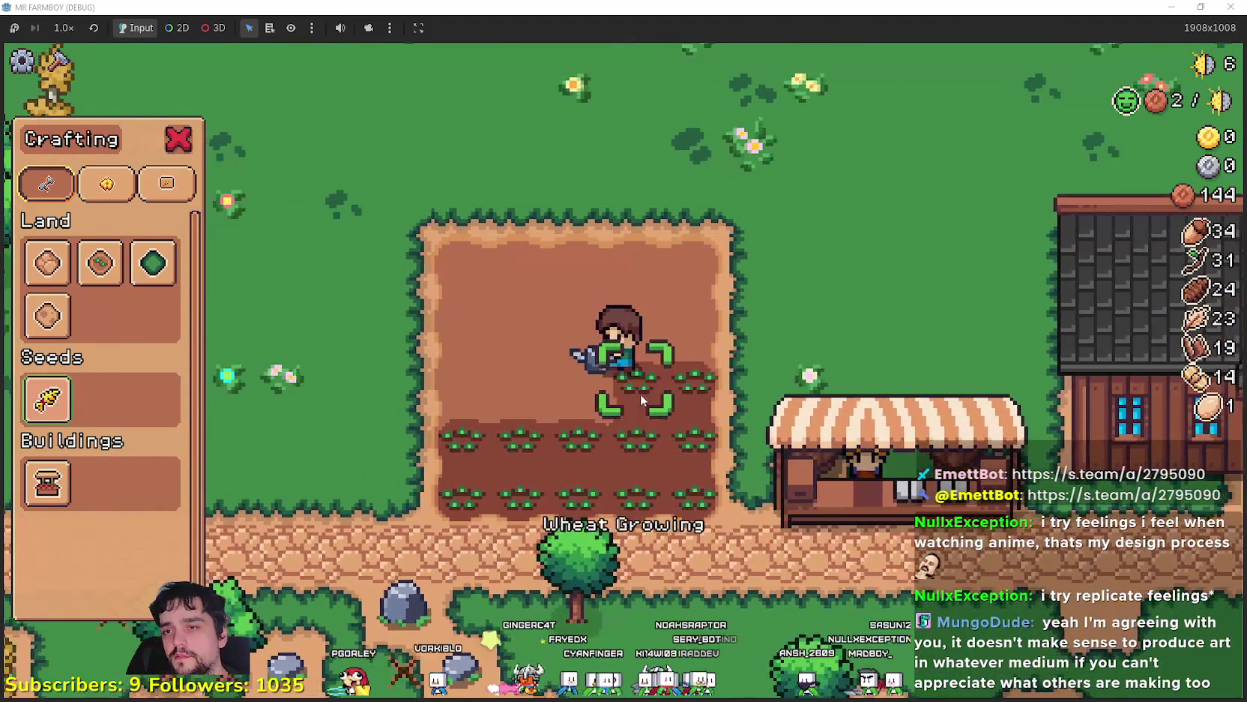
key(a)
click(604, 406)
click(670, 368)
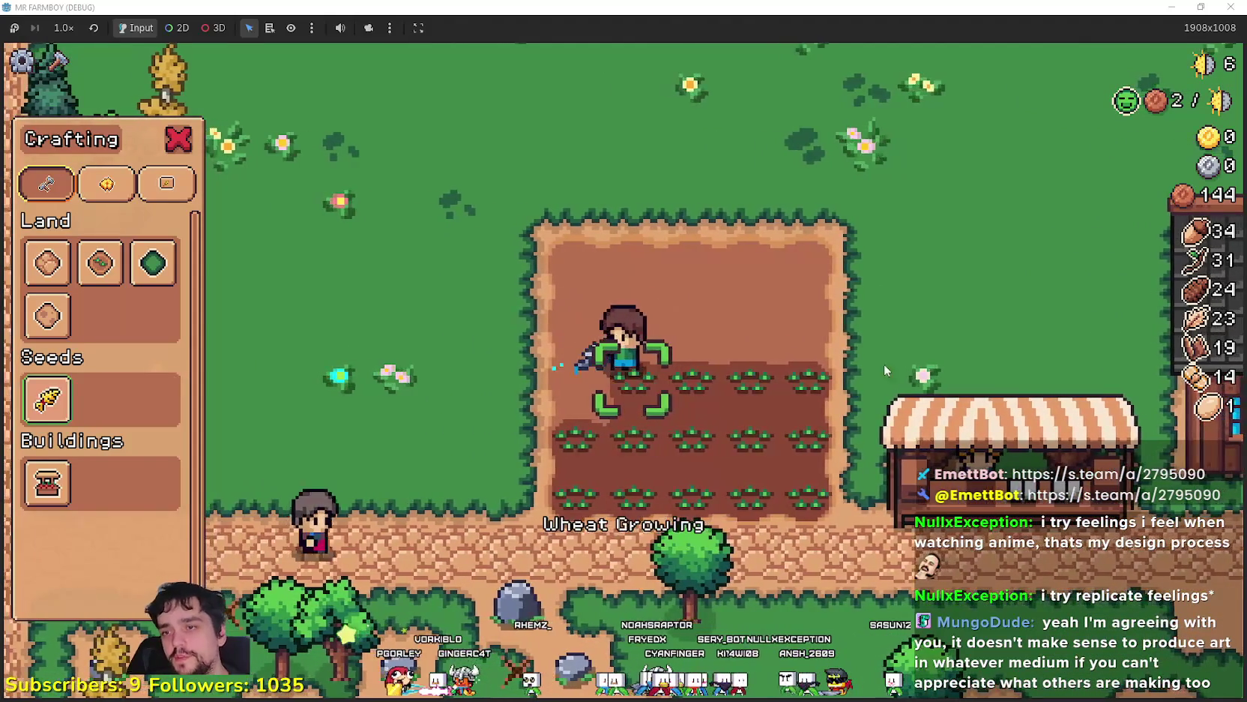
Plant wheat in the remaining upper and top-row tiles of the plot
key(a)
key(w)
click(710, 553)
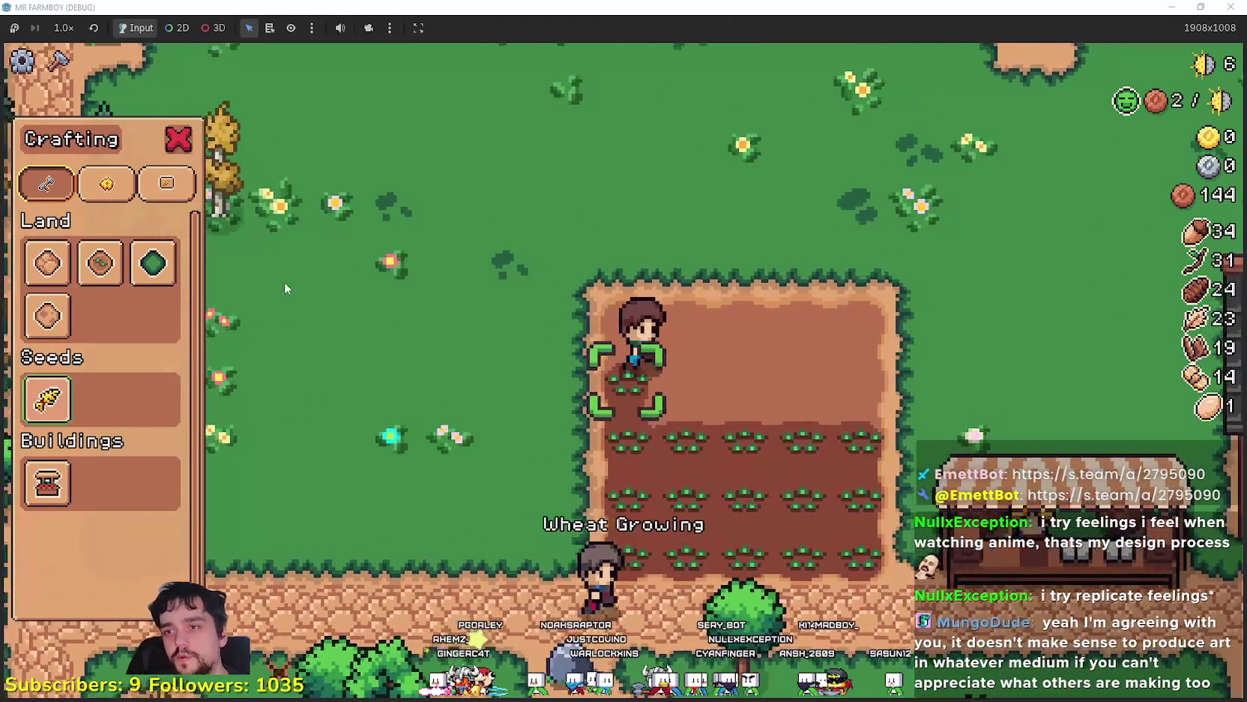
key(d)
click(553, 388)
click(543, 458)
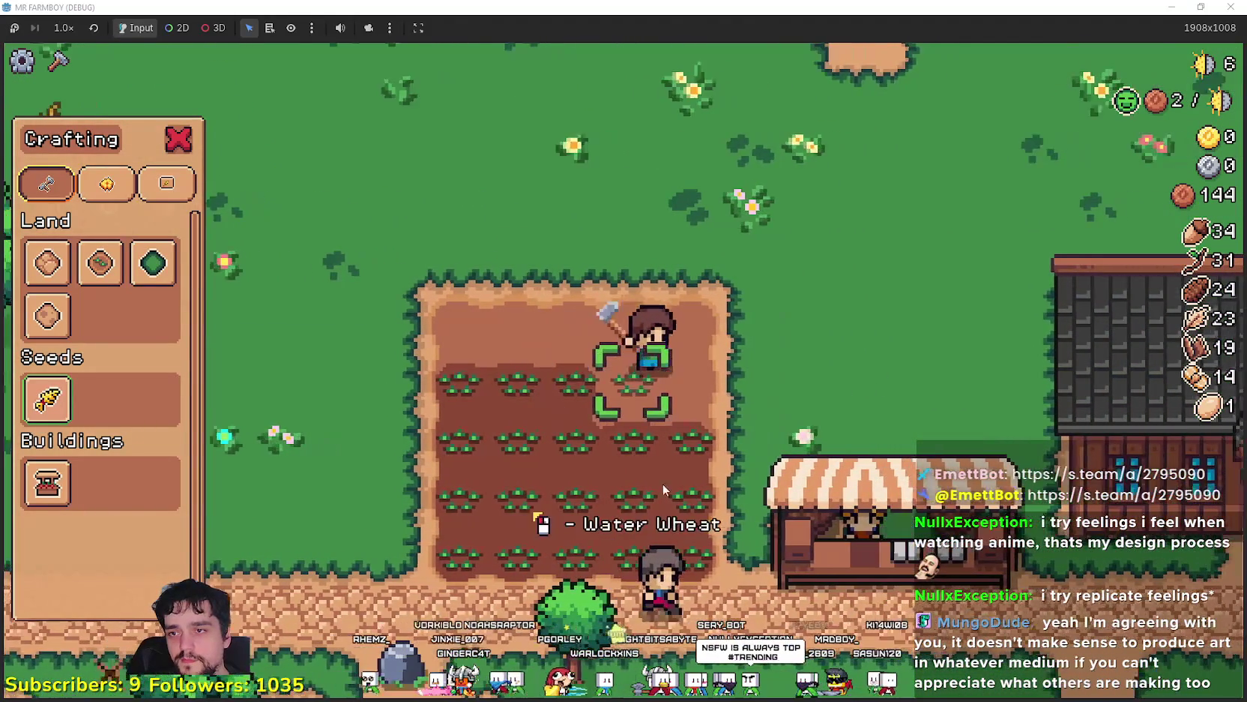
key(d)
click(616, 413)
key(w)
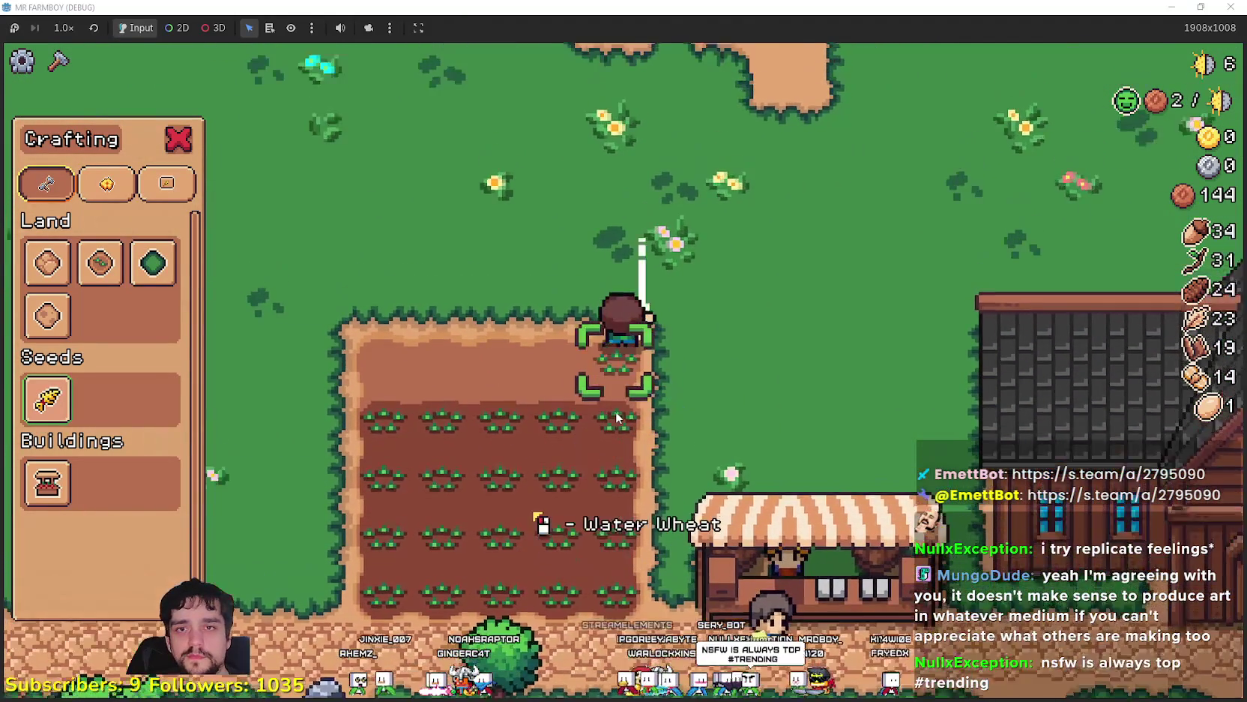
key(w)
key(a)
click(682, 386)
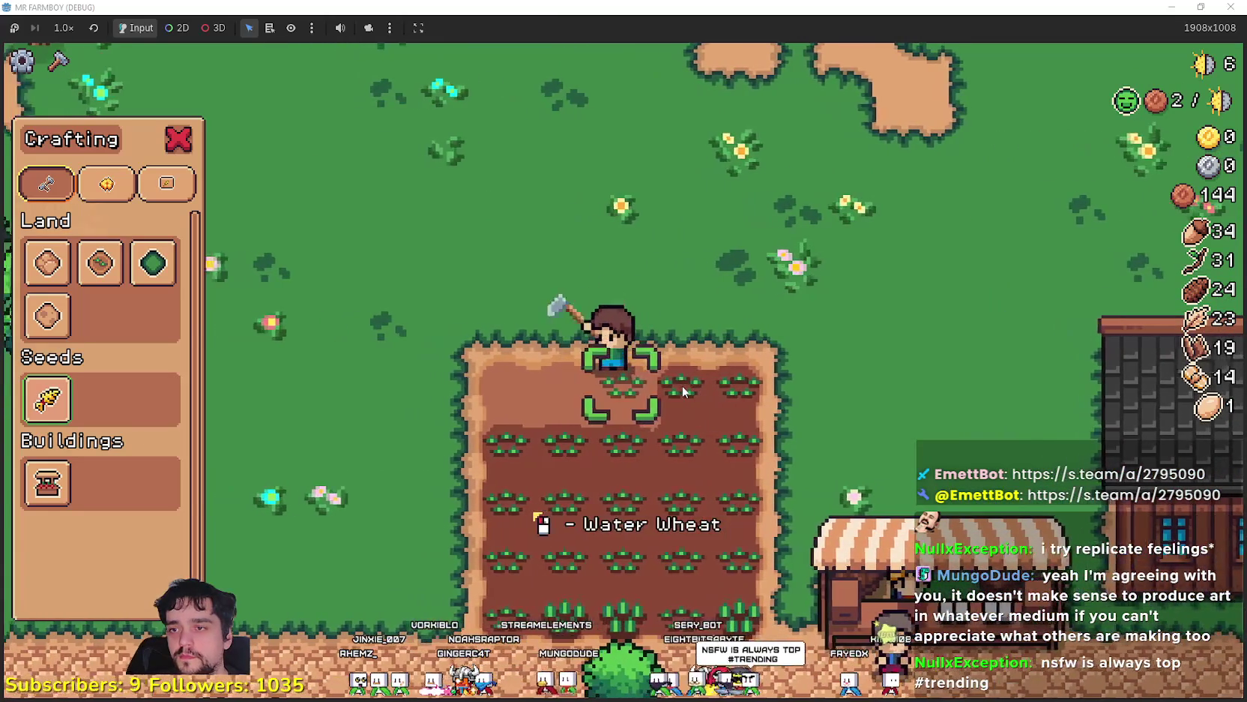
key(a)
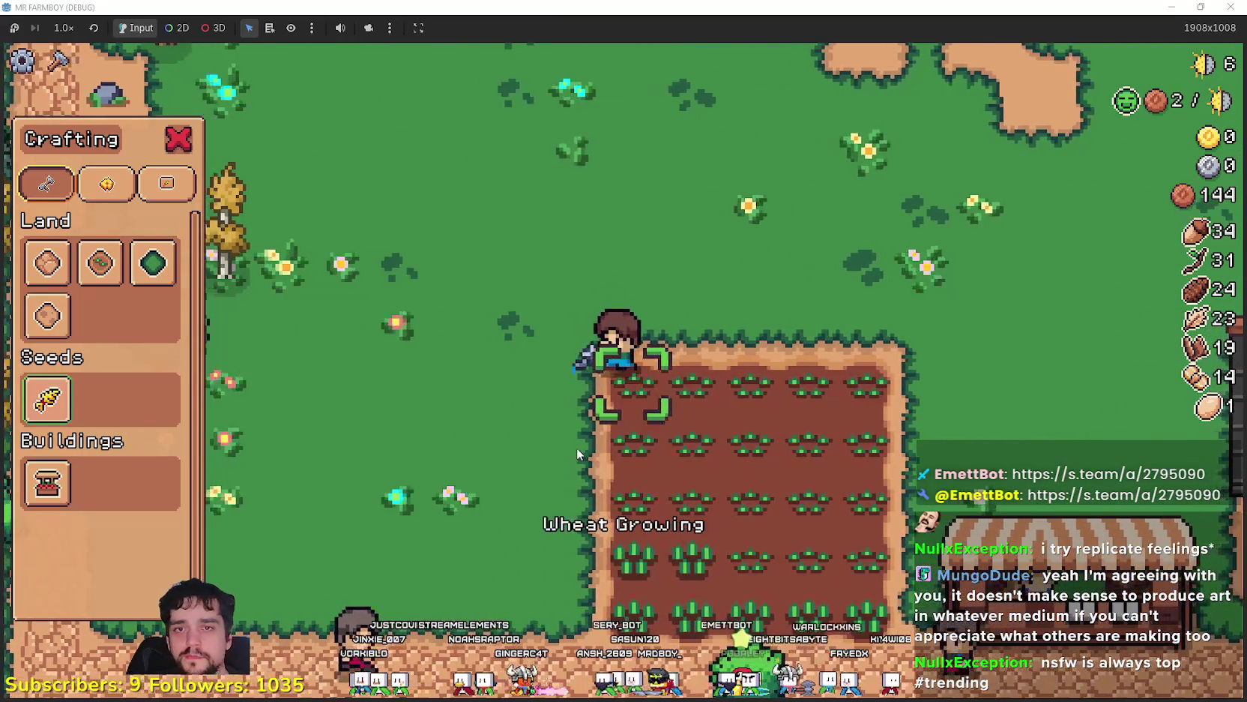
Dig up items and gather resources from plants and rocks below the road
key(d)
key(s)
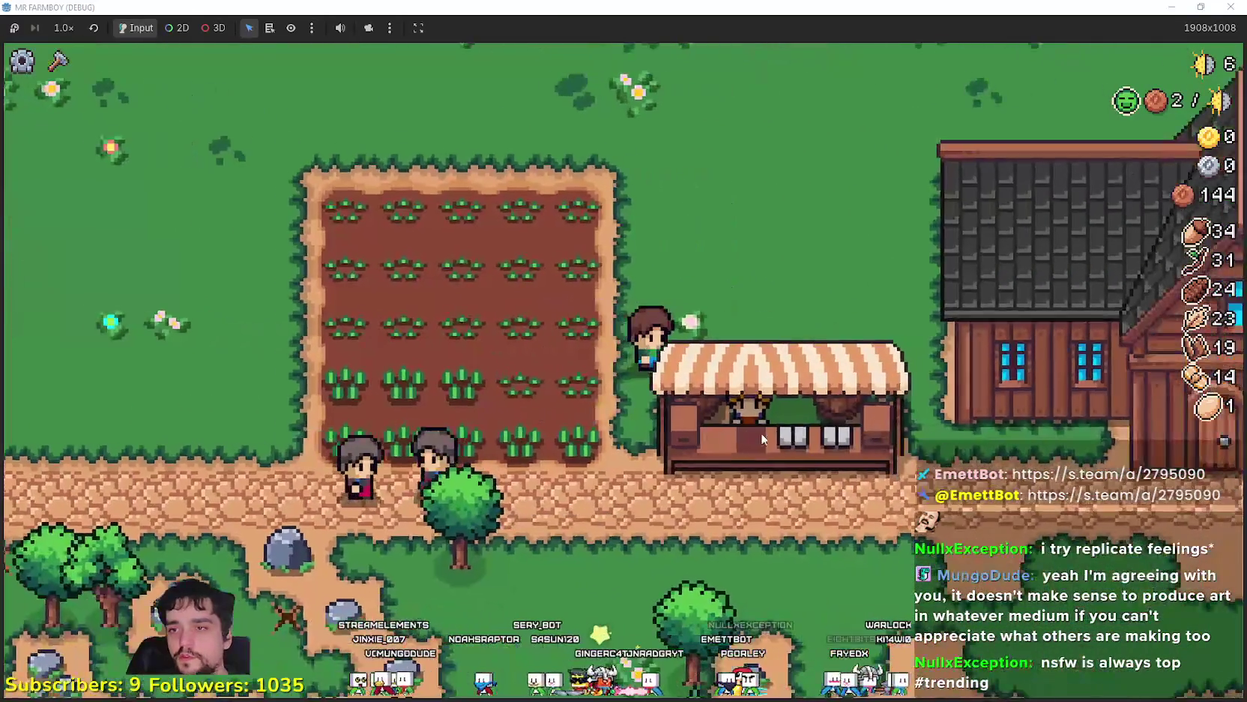
key(s)
key(a)
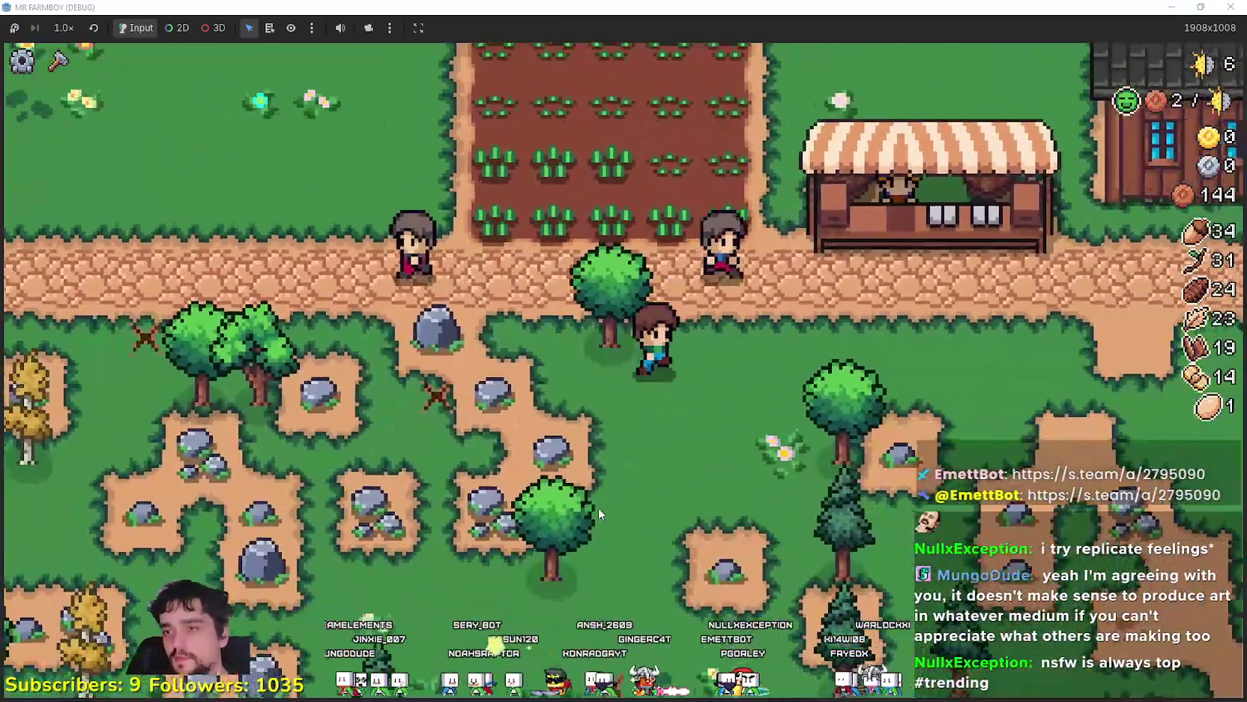
click(577, 489)
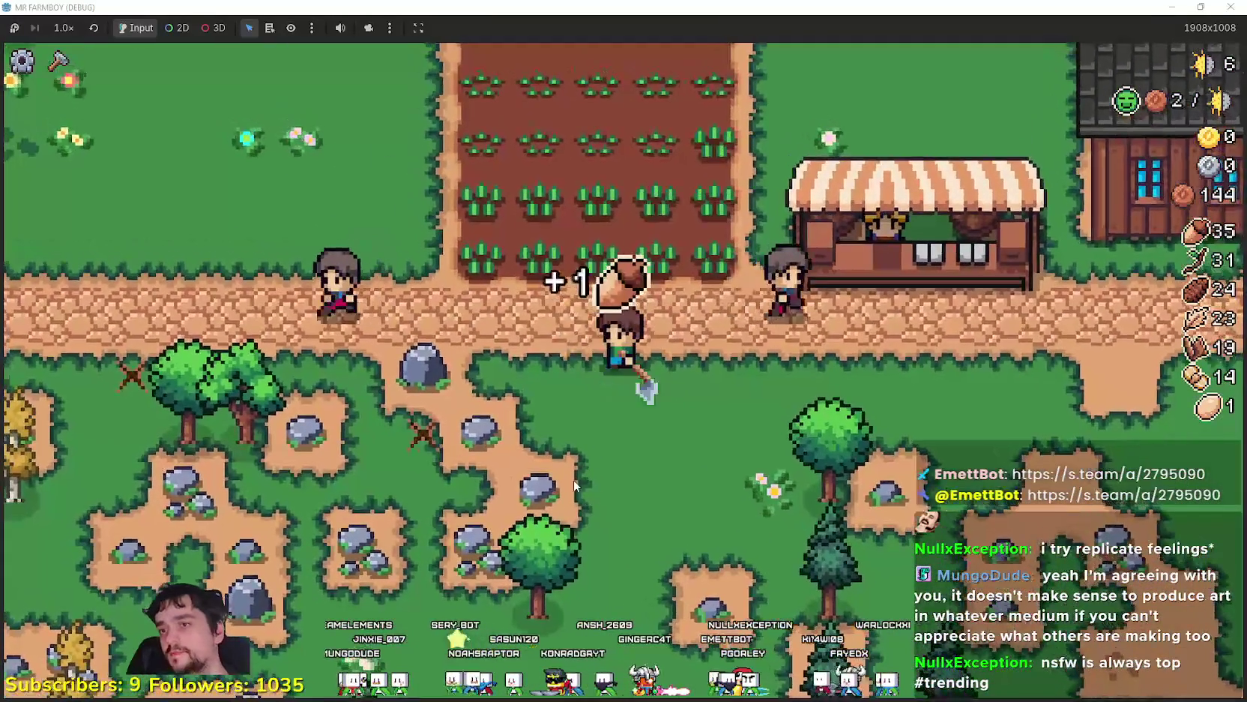
key(a)
click(570, 475)
key(s)
click(528, 346)
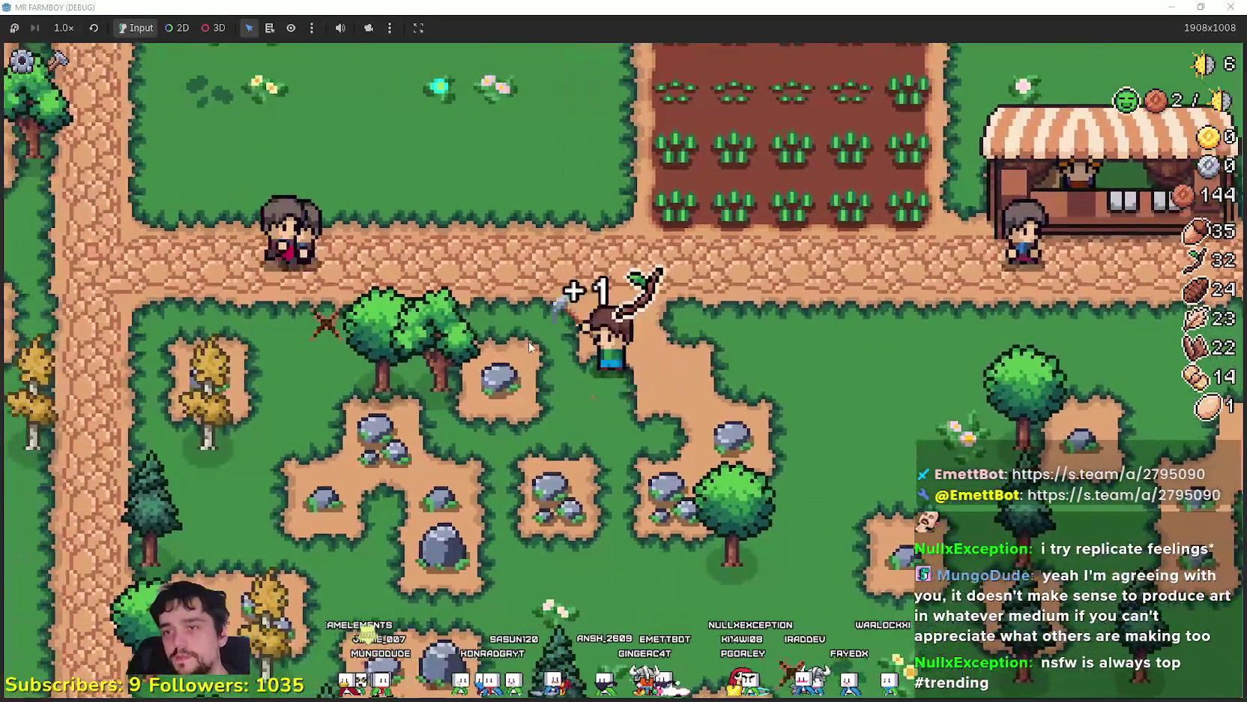
key(s)
click(528, 341)
key(d)
click(669, 362)
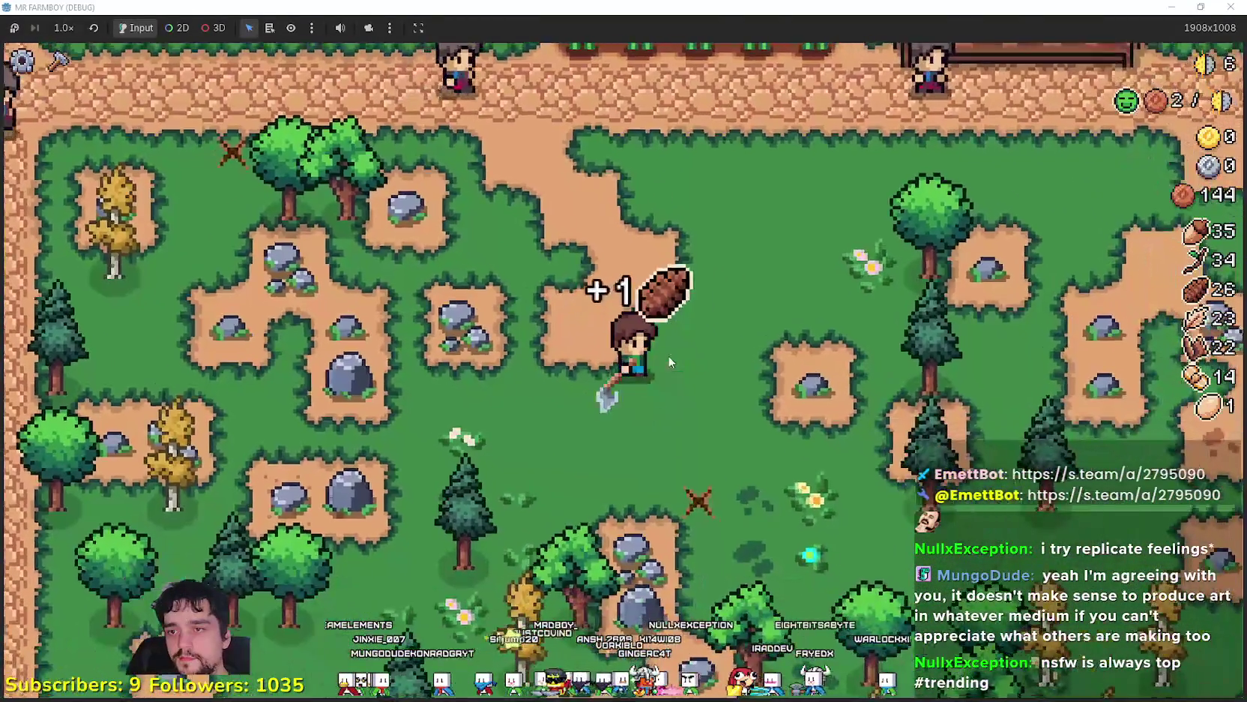
Grab a feather pickup, then open the Player House Advancements at the farmhouse door
key(w)
click(685, 354)
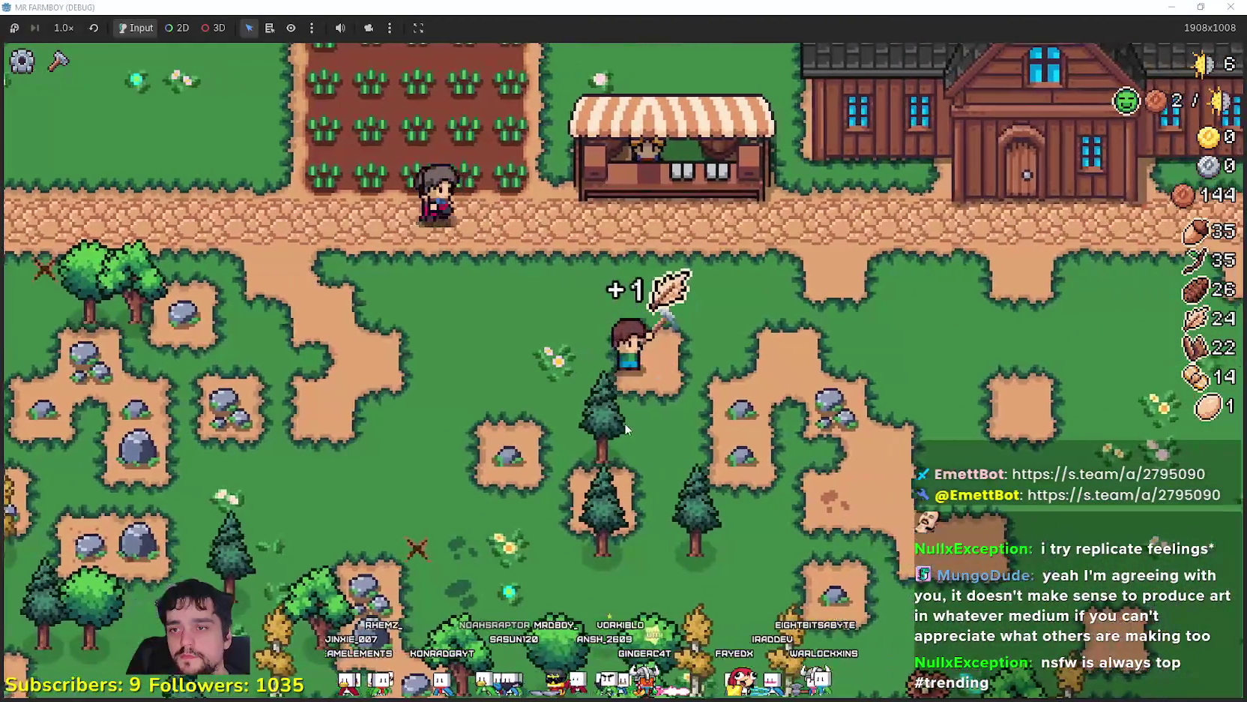
key(d)
key(w)
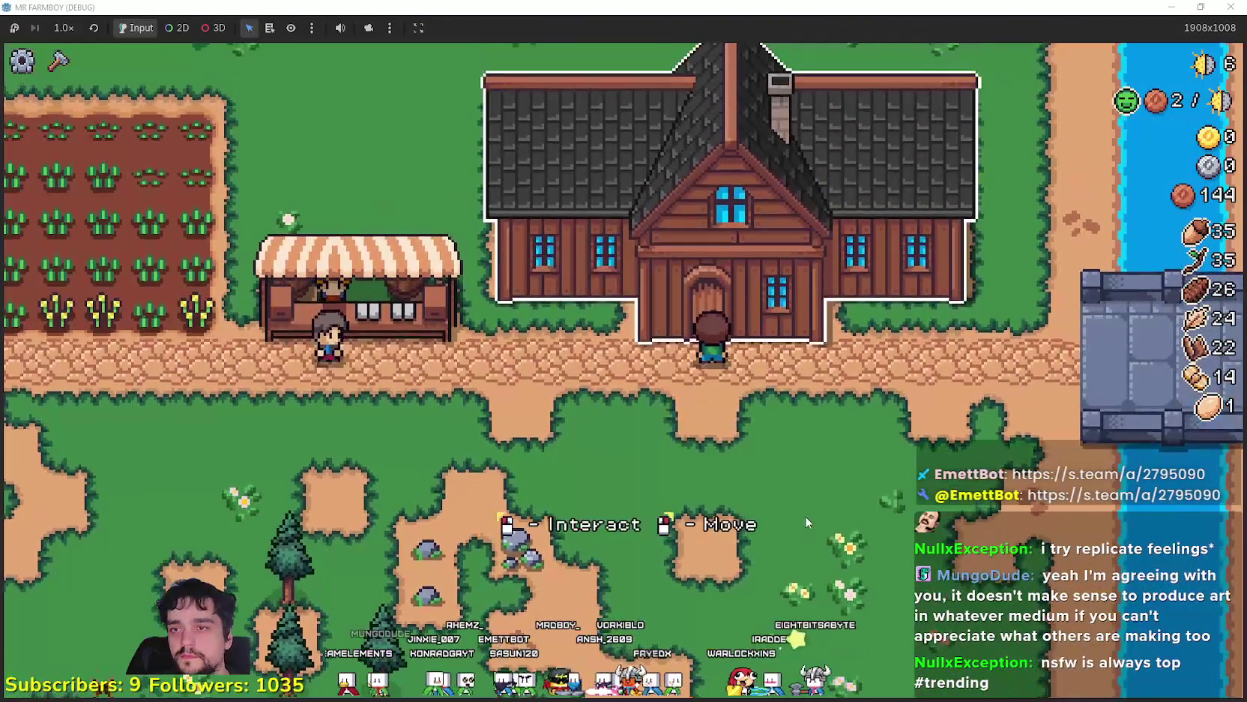
click(806, 519)
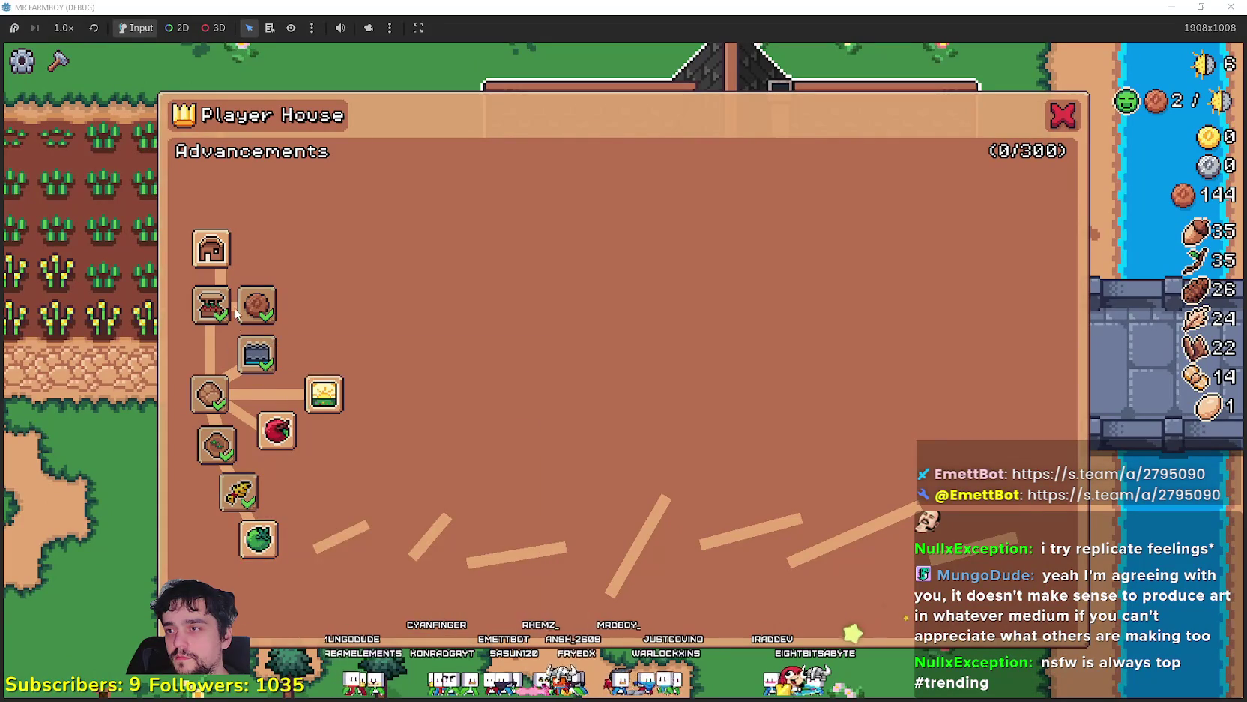
Close the Player House Advancements and walk to the lower plot's grass gap
key(s)
key(a)
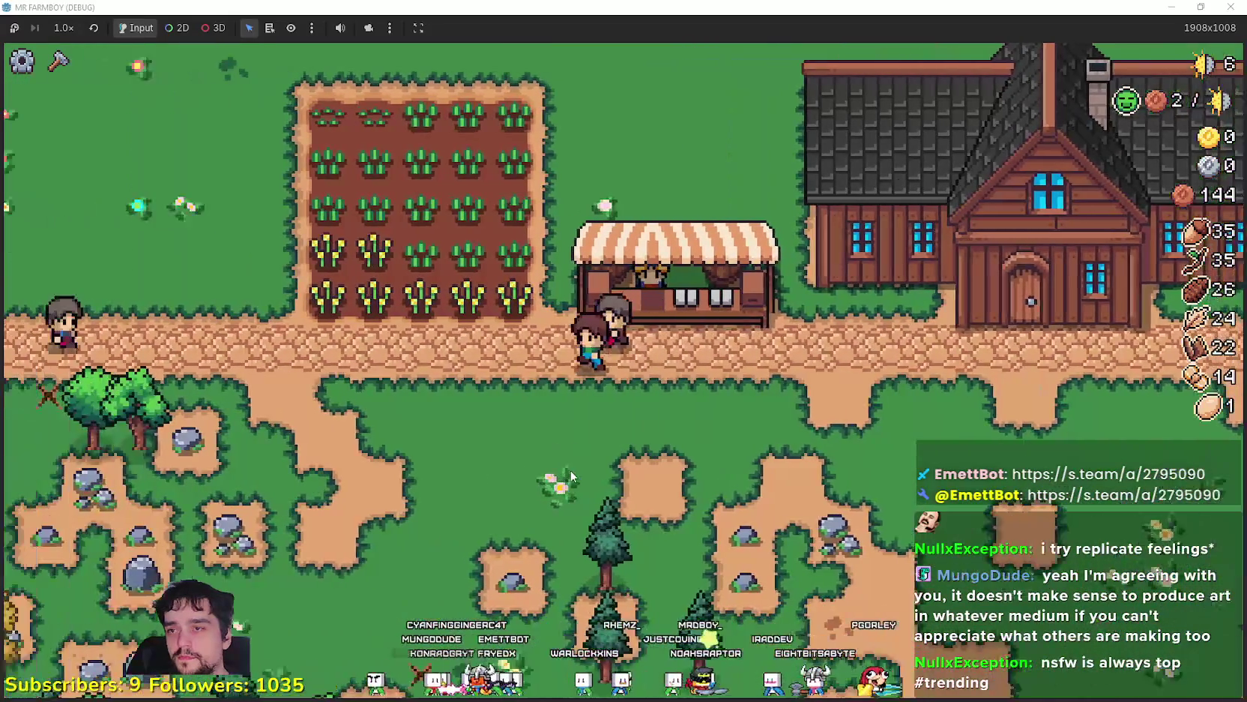
key(s)
key(a)
key(c)
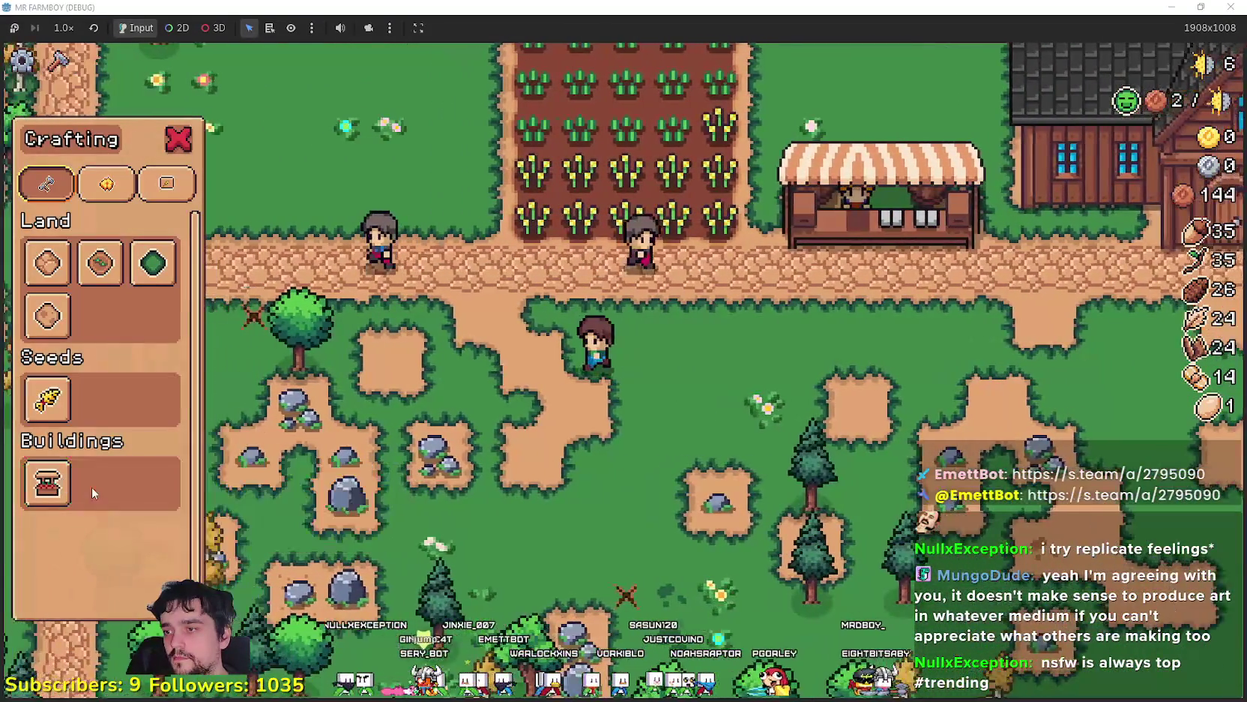
key(w)
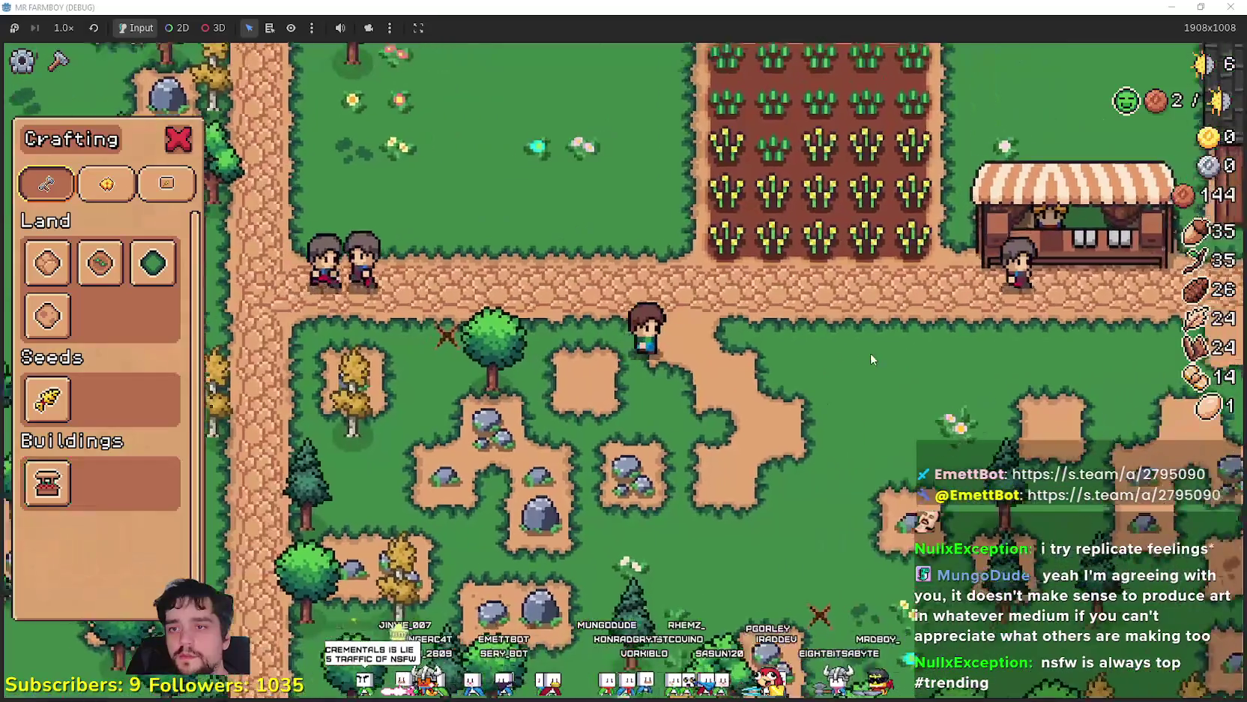
key(d)
key(c)
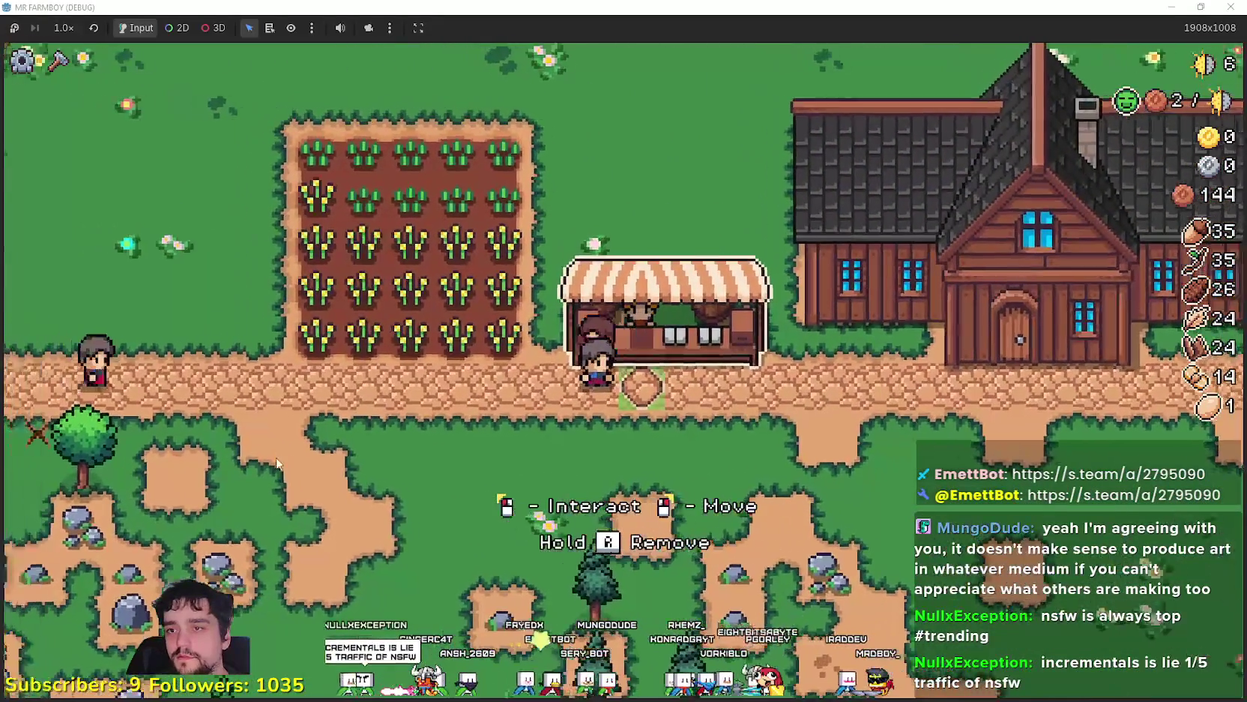
key(c)
key(s)
Select the farm land tile and fill the grass gap into a square dirt plot
click(99, 262)
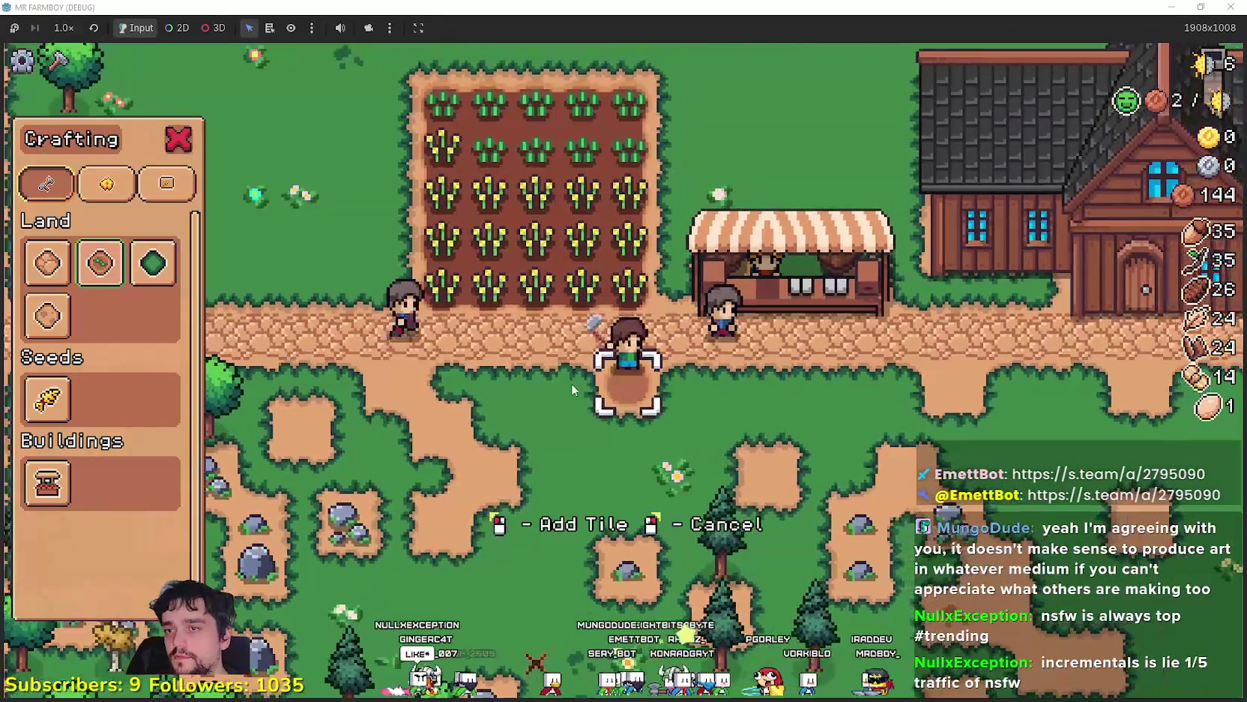
click(619, 428)
key(a)
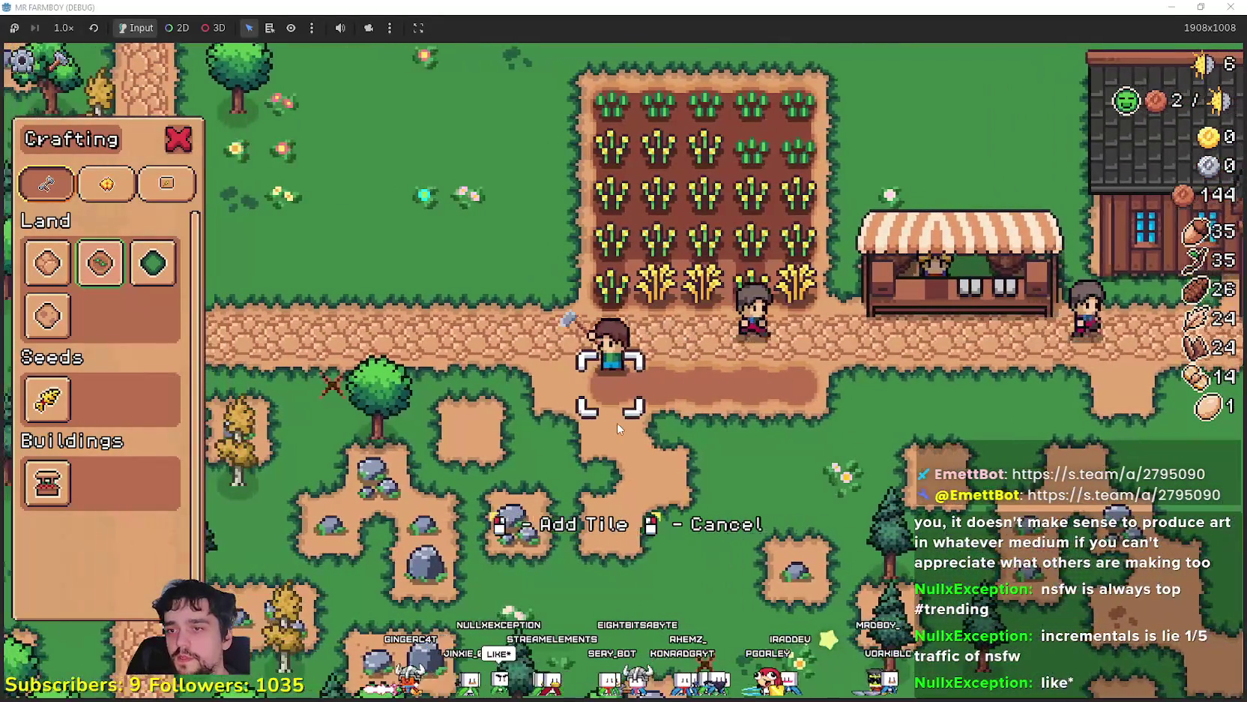
key(s)
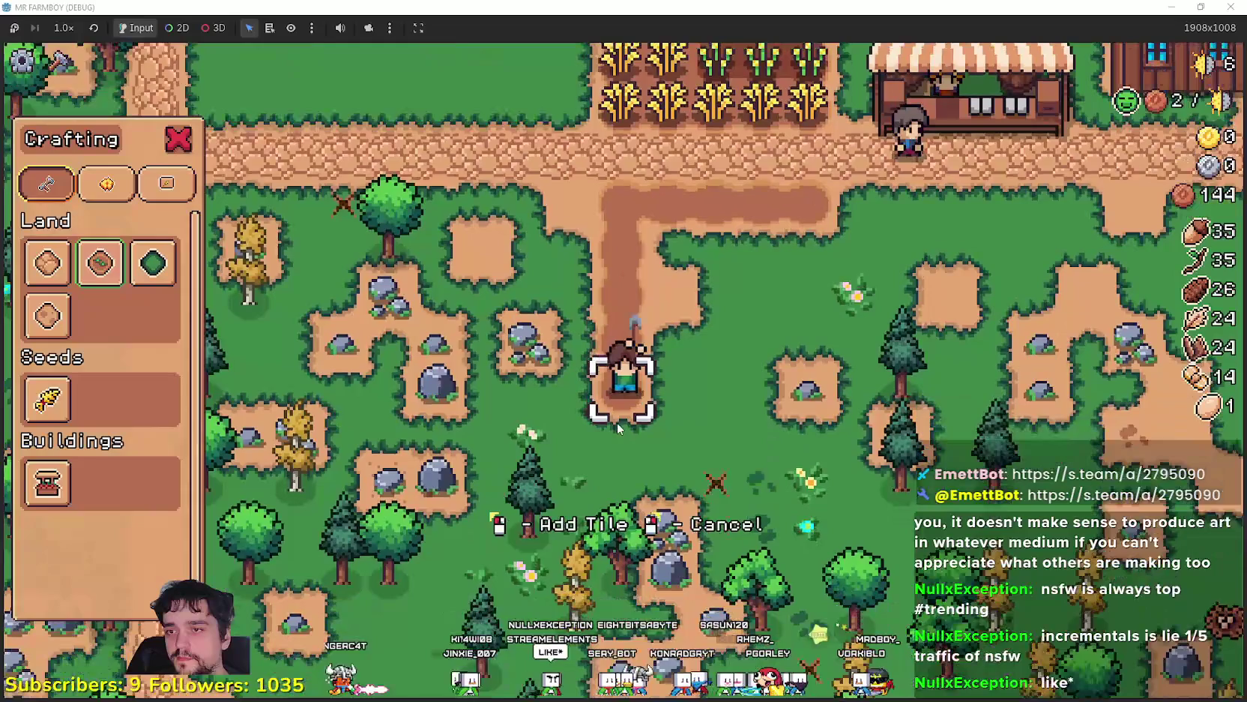
key(d)
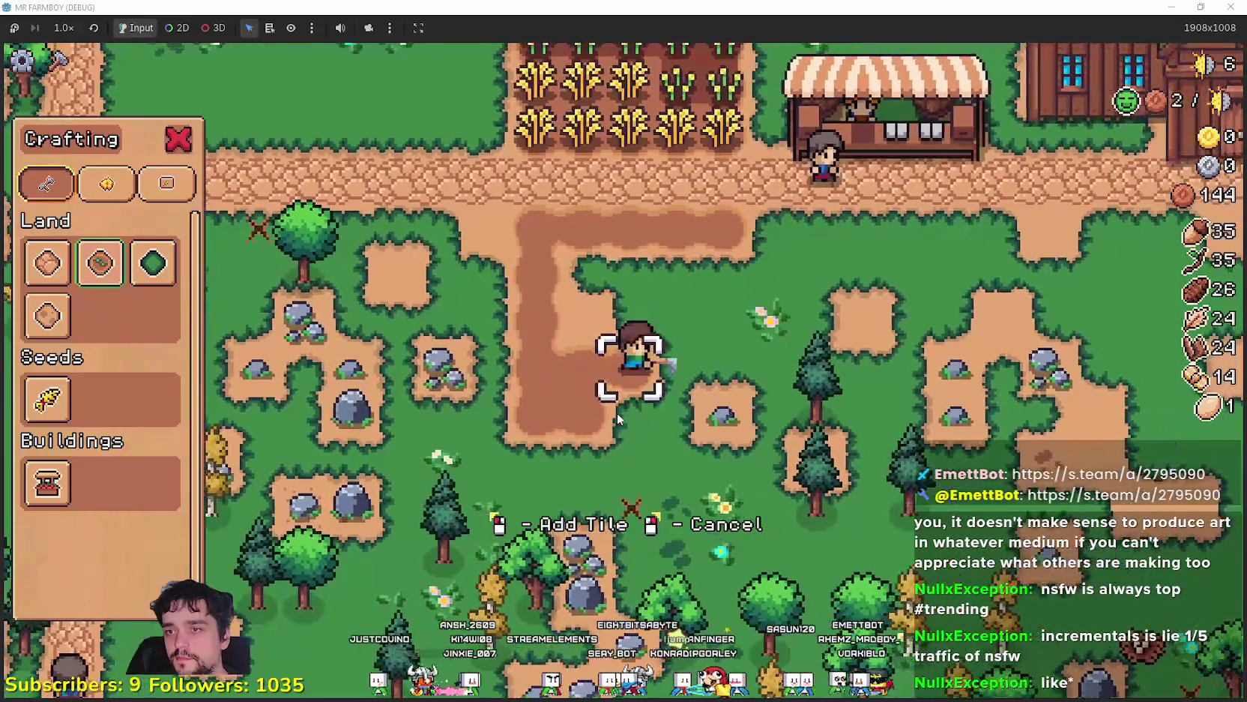
key(d)
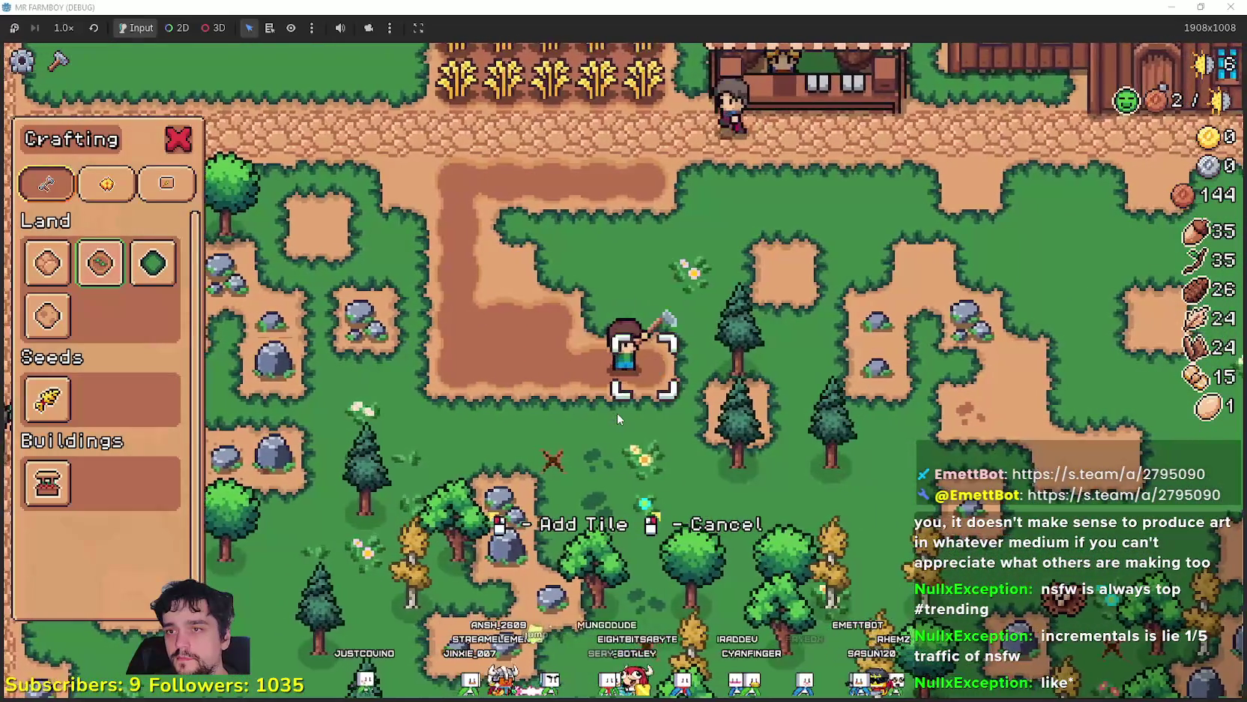
key(w)
key(w)
key(a)
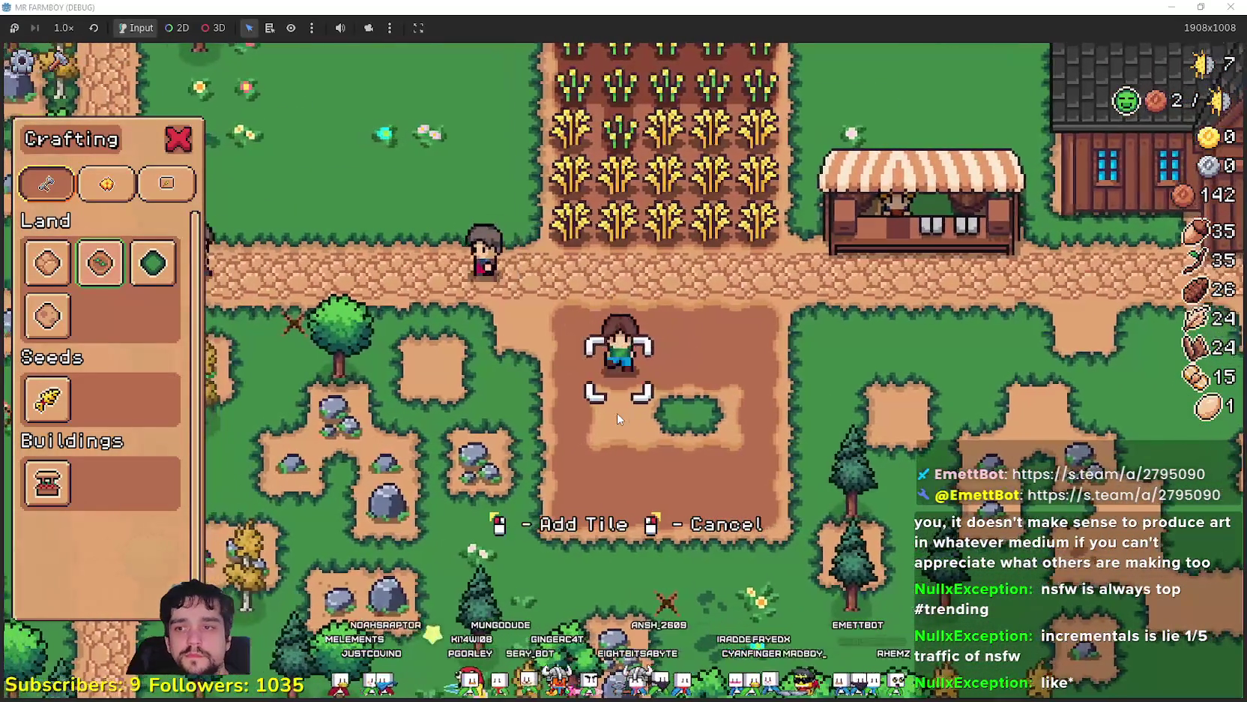
key(s)
key(d)
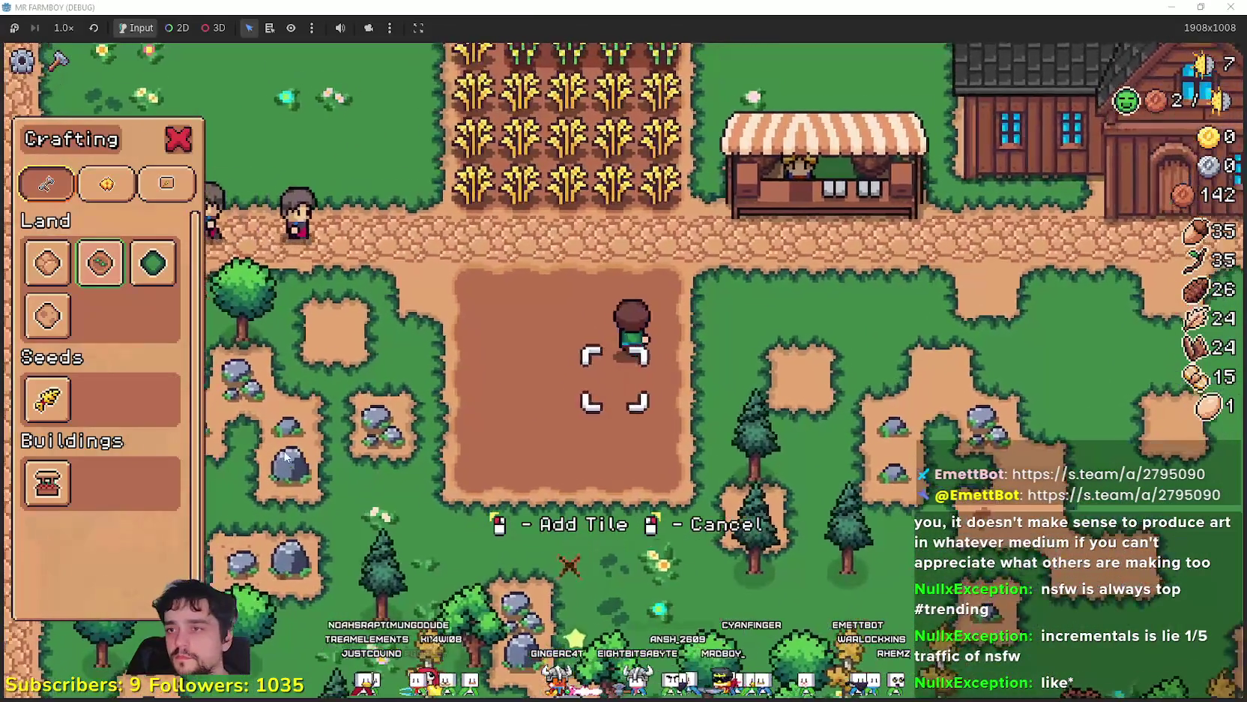
right_click(285, 455)
Harvest the ripe wheat row by row, starting with the bottom row
key(w)
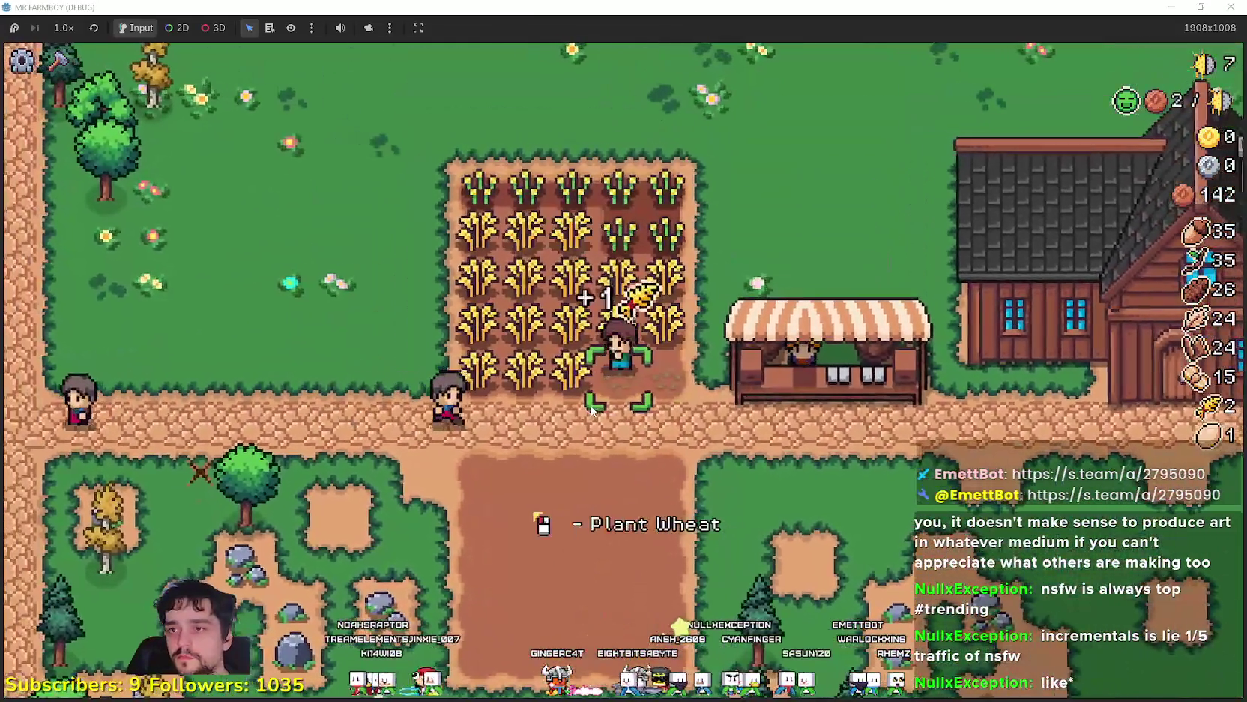
click(588, 409)
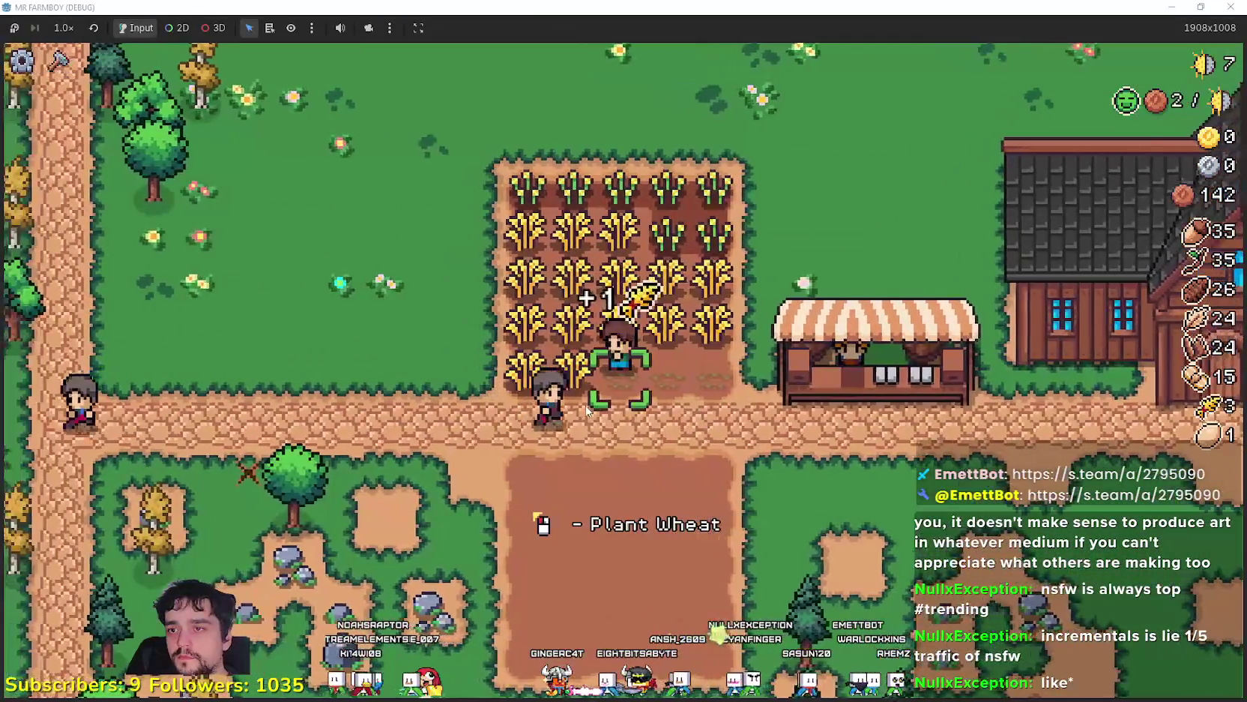
scroll(588, 408, up, 2)
click(589, 409)
key(d)
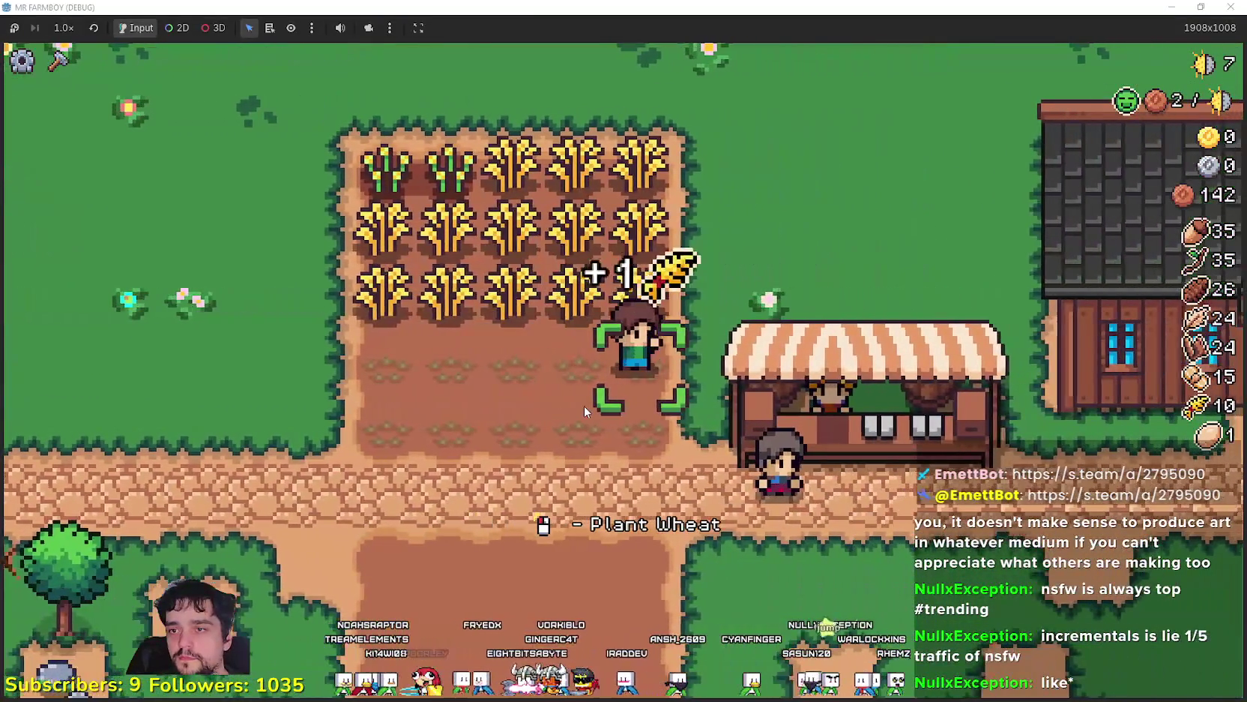
key(a)
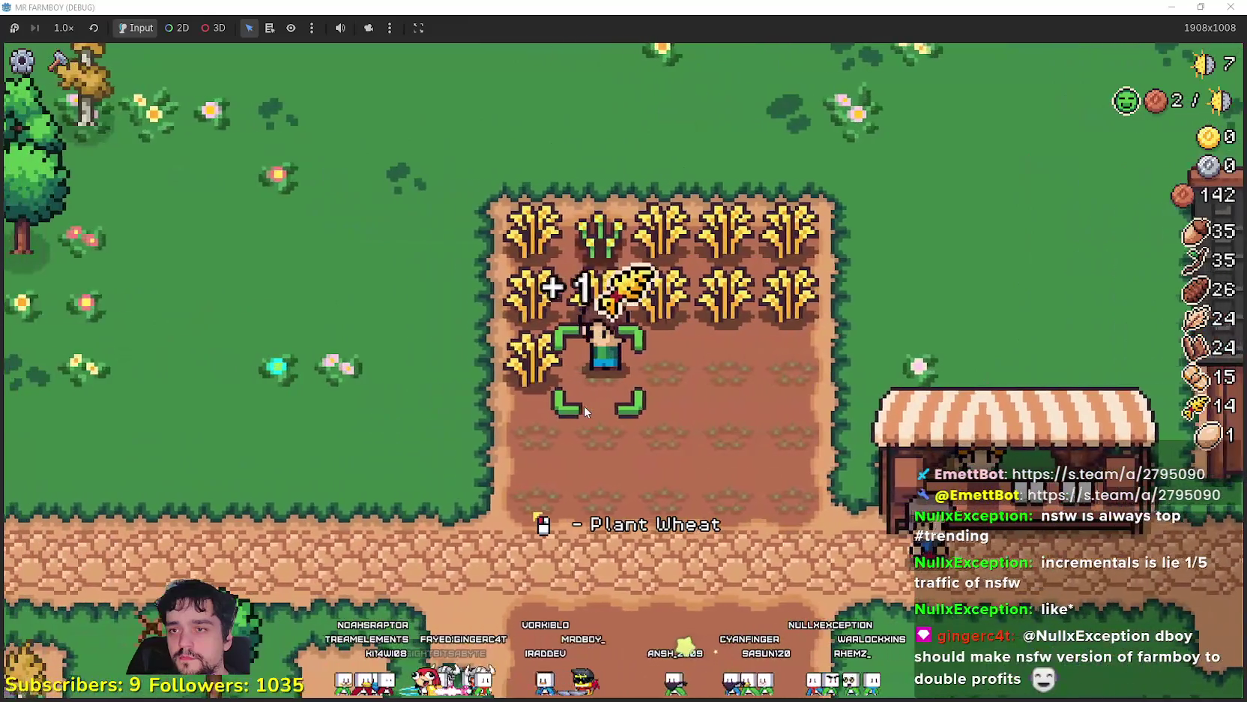
key(w)
key(d)
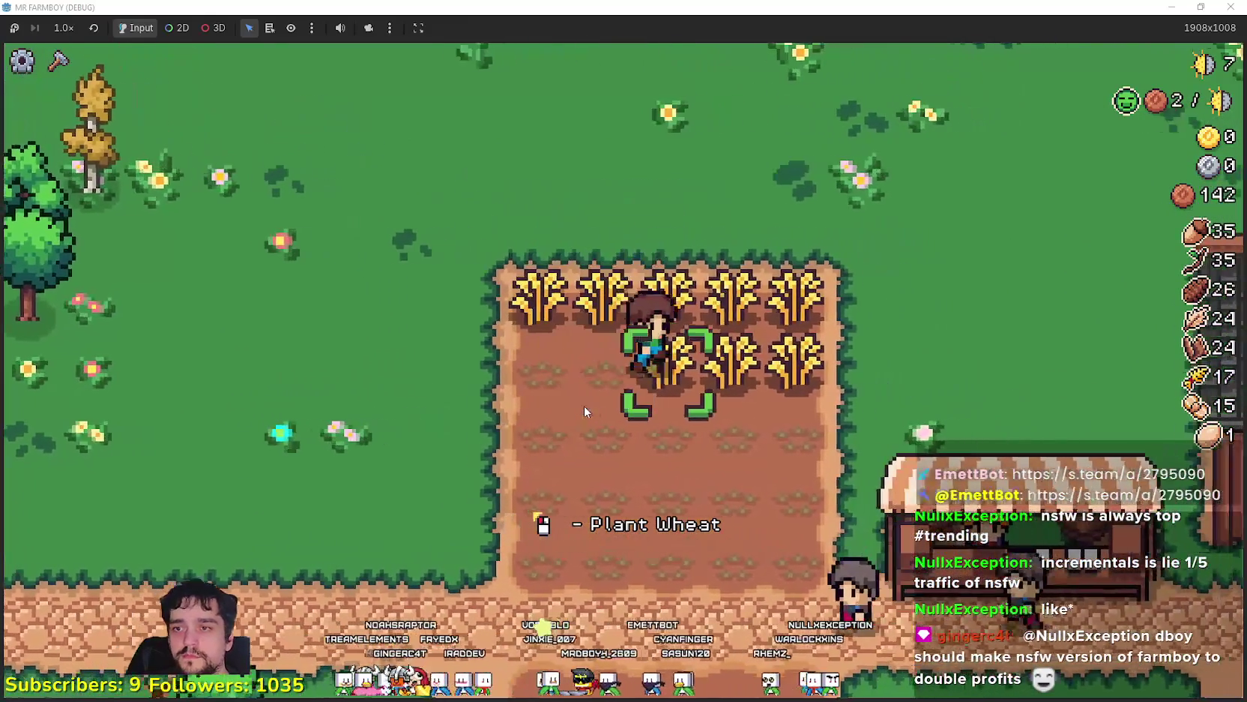
key(d)
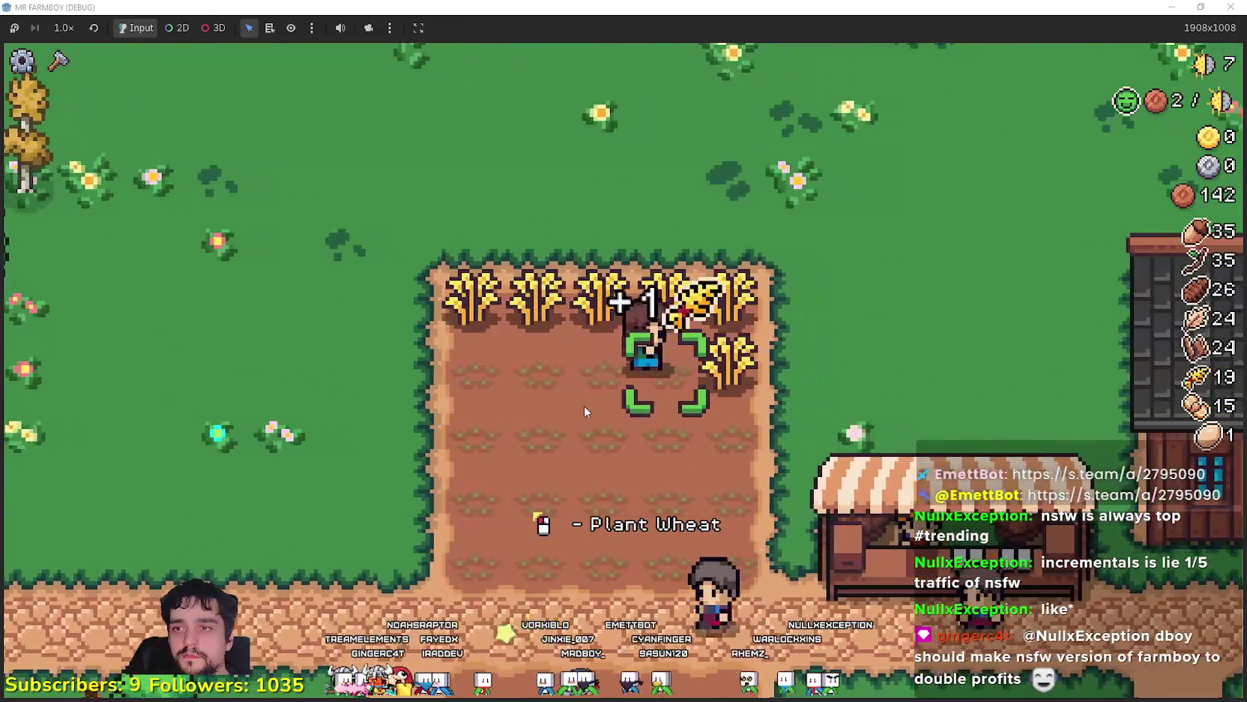
Harvest the last top-row wheat, then sell the 25 wheat at the market for 30 coins
key(w)
key(a)
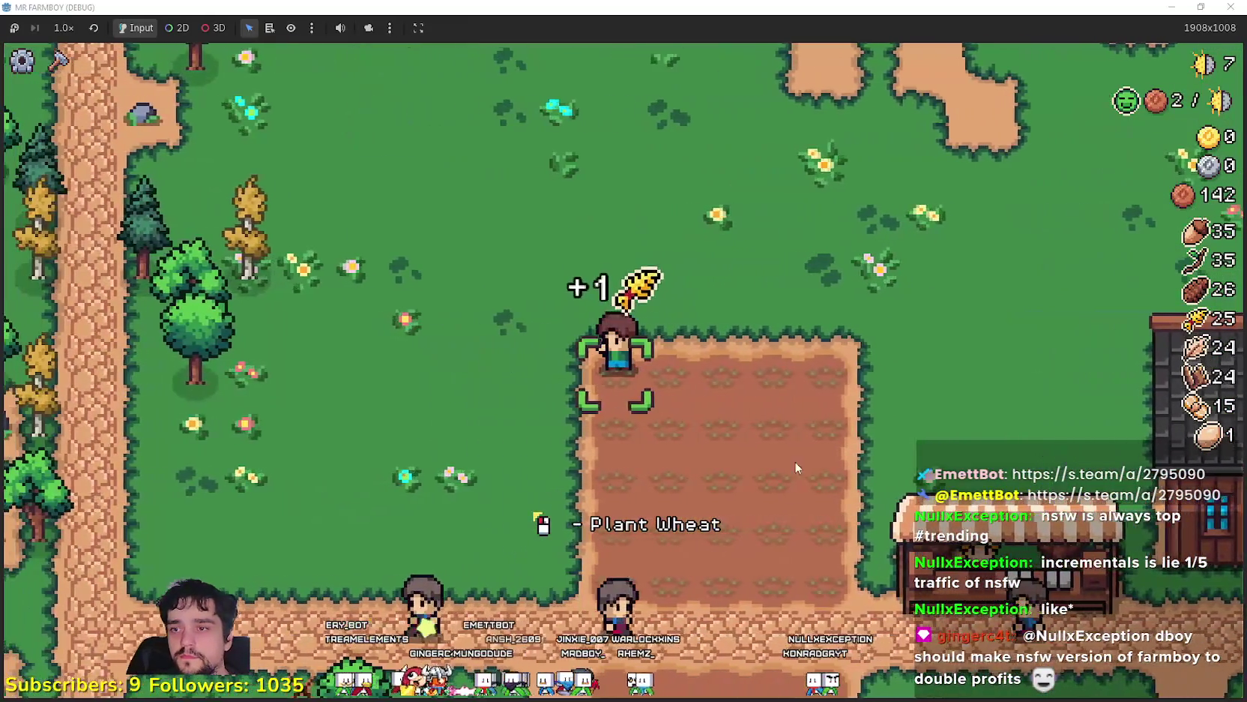
key(s)
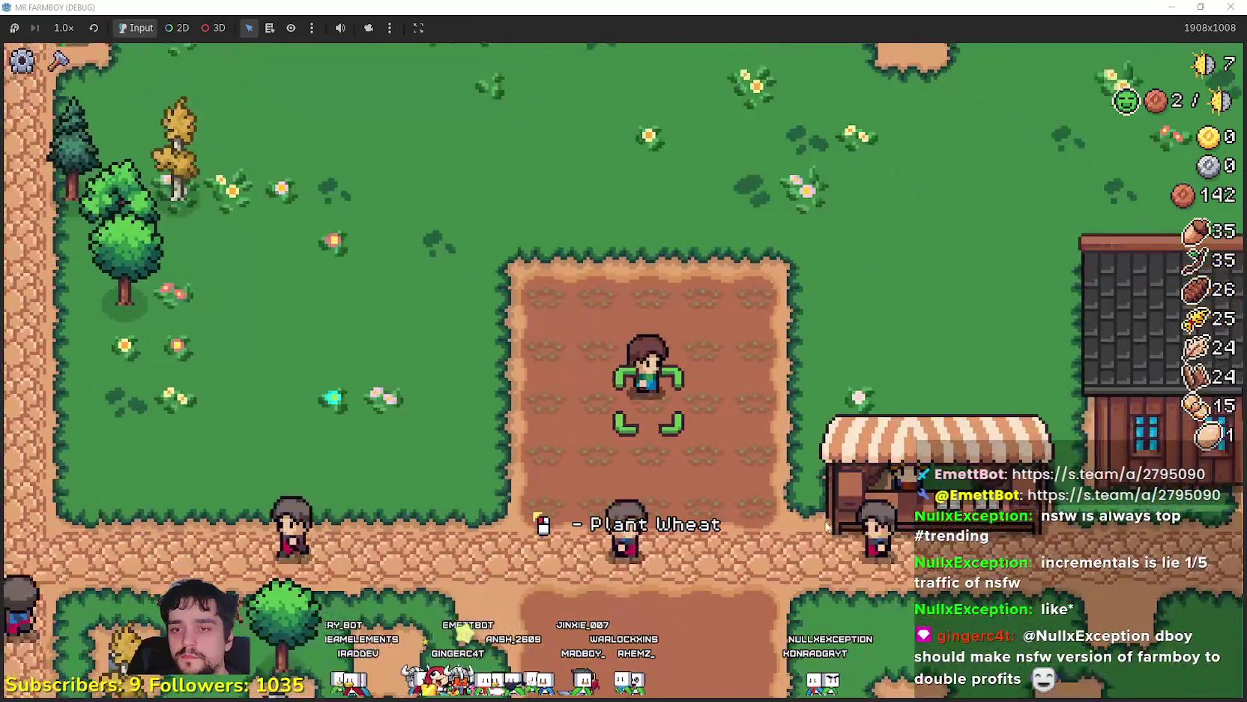
key(e)
key(a)
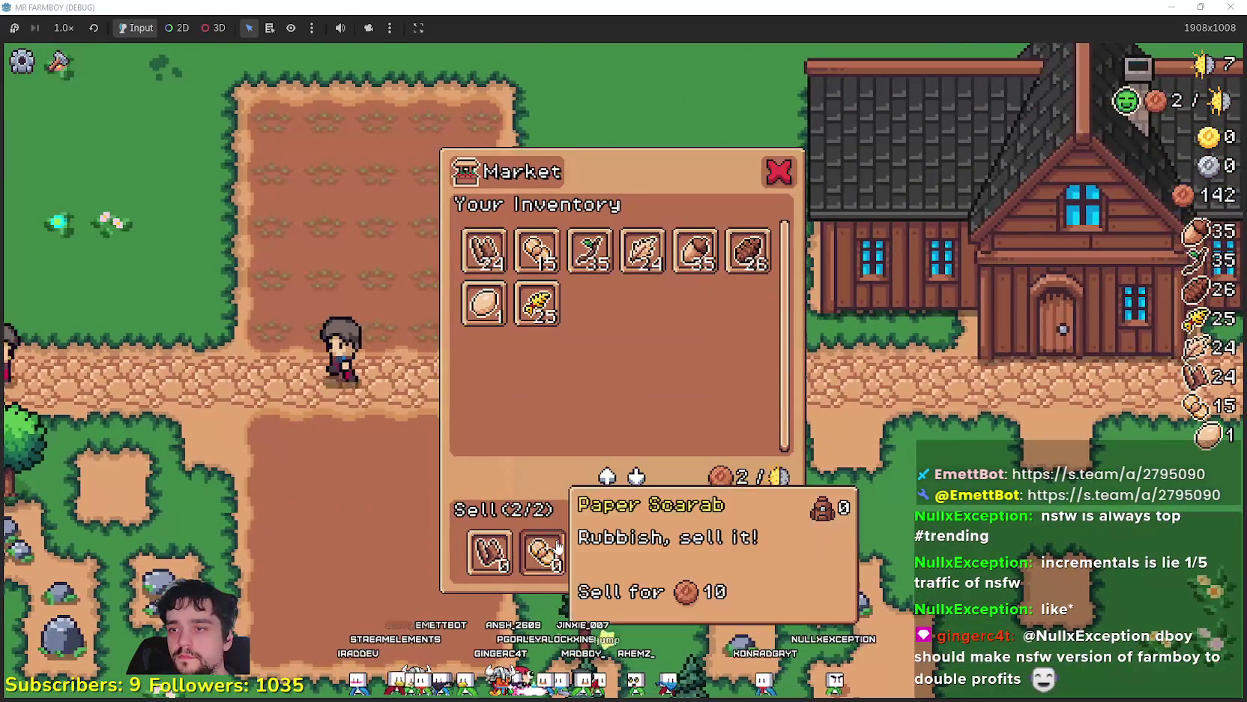
click(536, 304)
key(e)
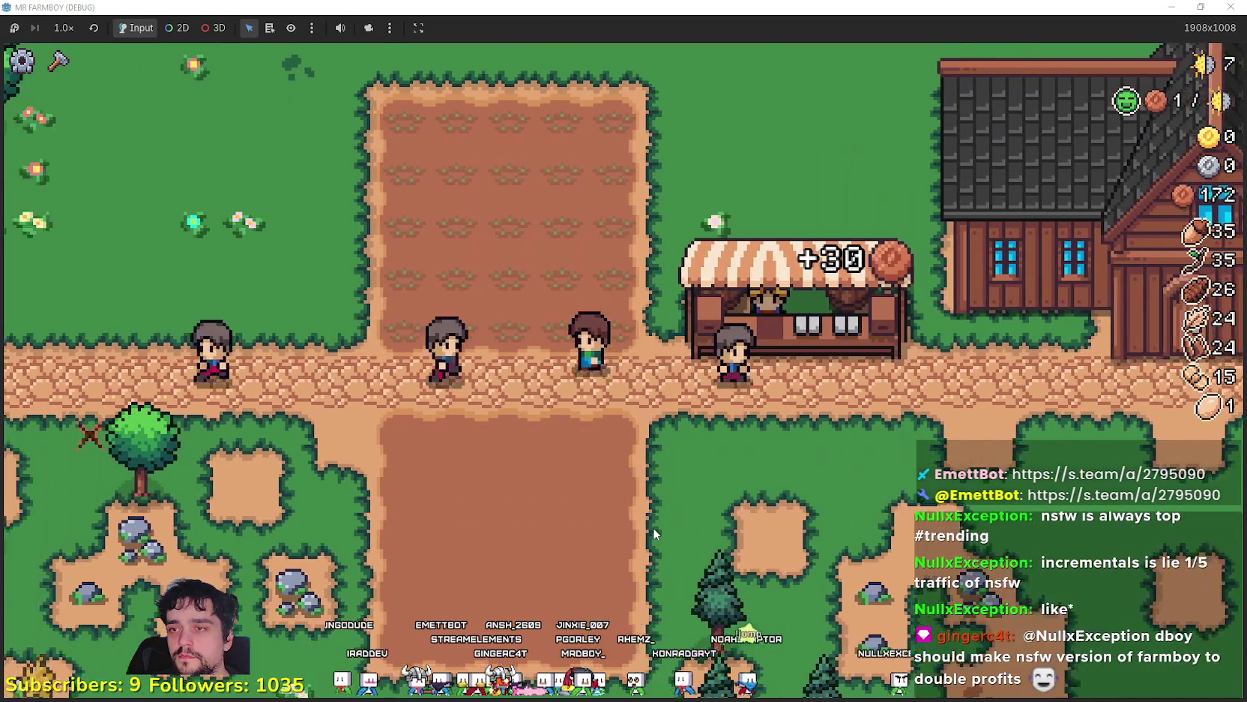
Reopen the market, sell another item, and walk left away from the stall
key(e)
click(537, 303)
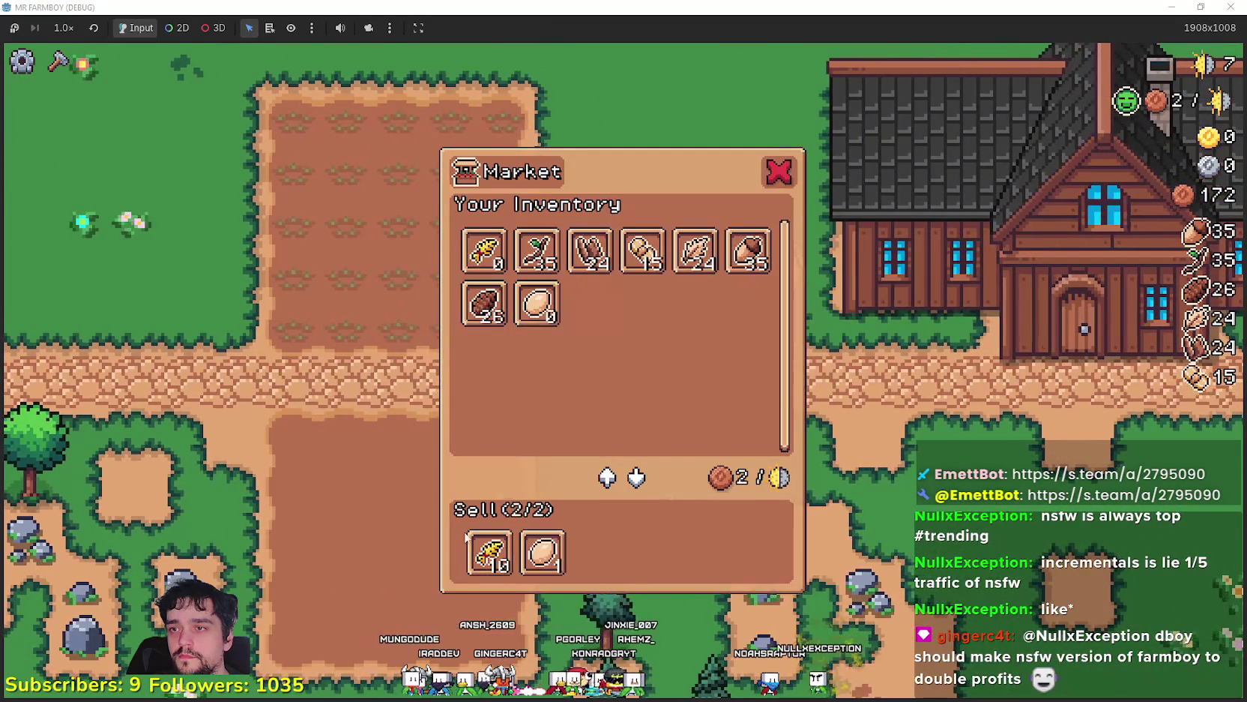
key(e)
key(a)
key(e)
key(a)
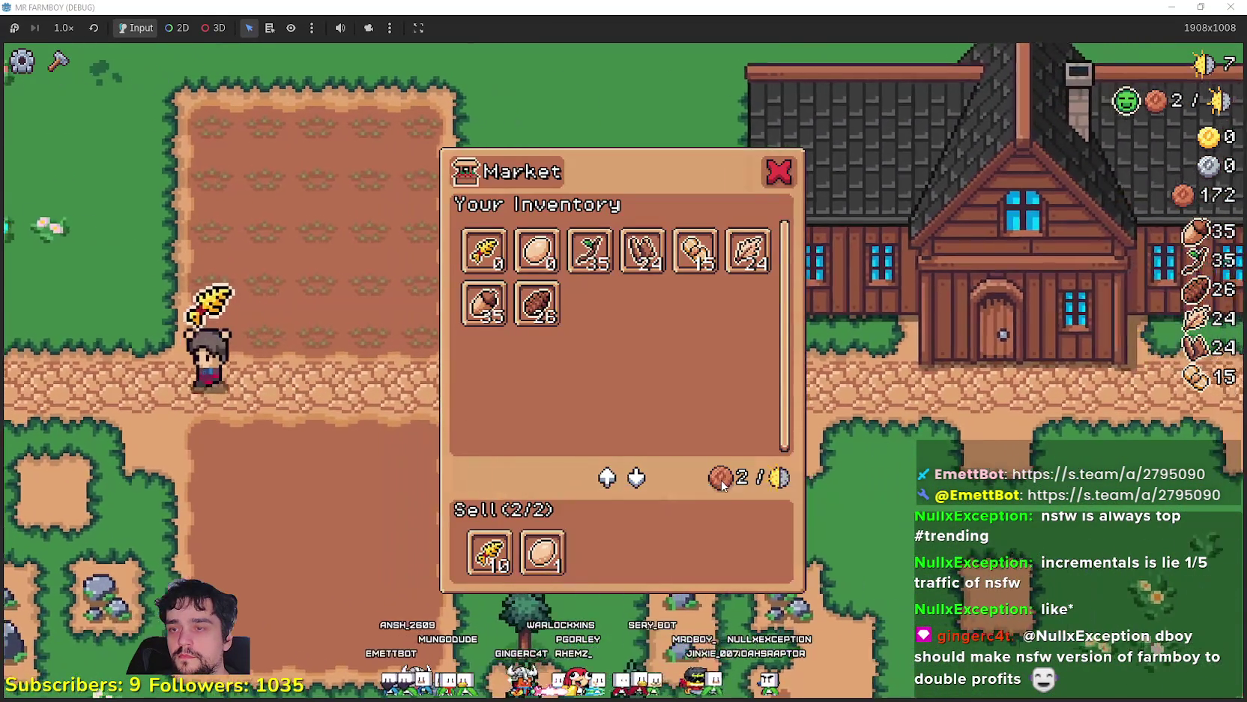
Chop trees in the southern forest, gathering wood, stone and eggs
key(s)
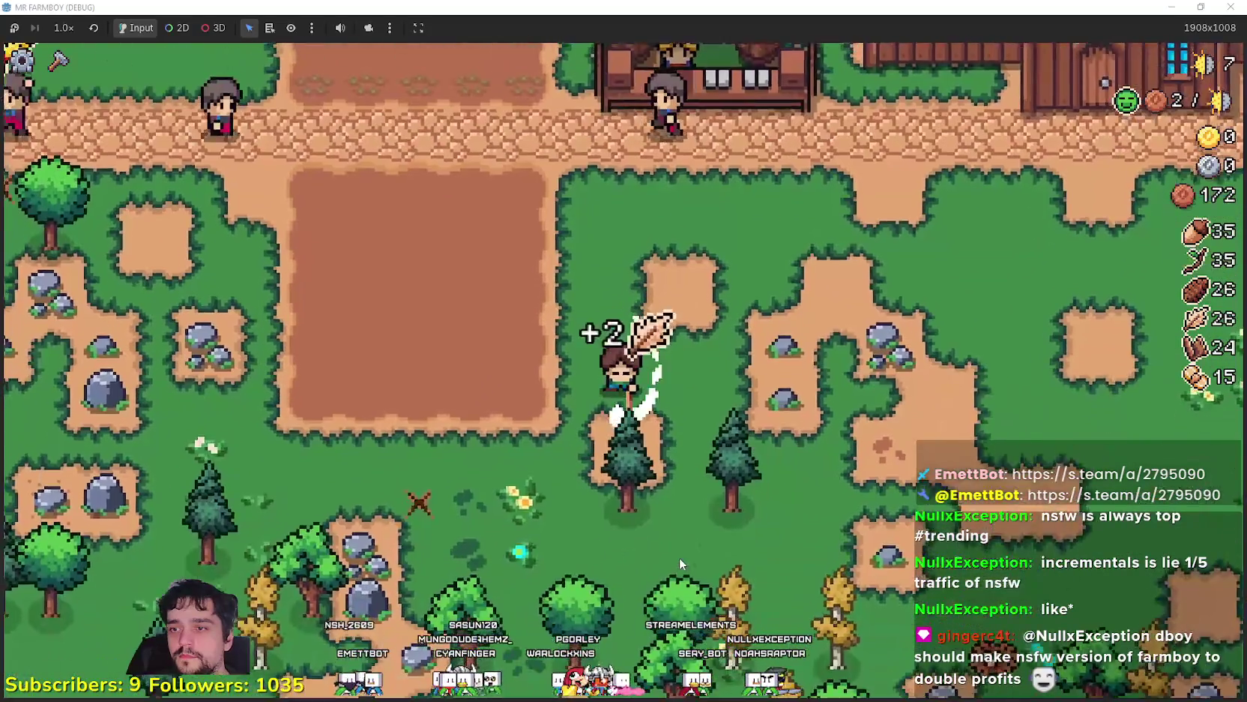
key(s)
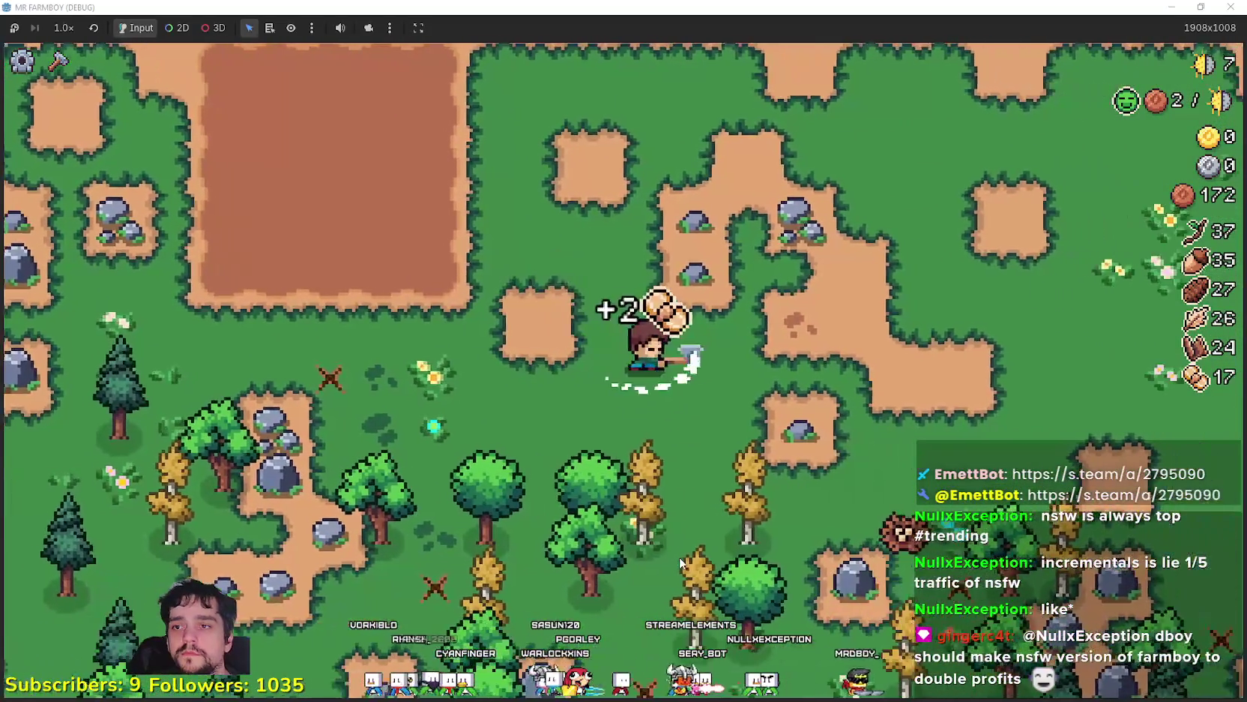
key(w)
key(d)
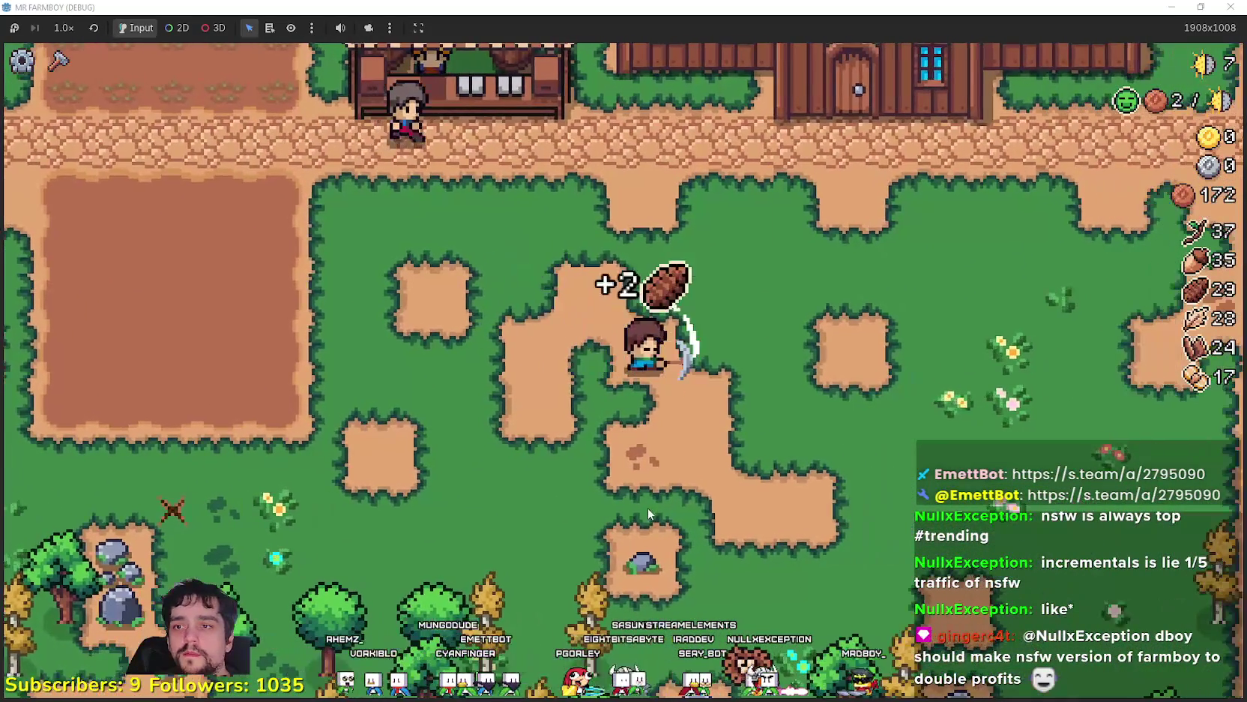
key(s)
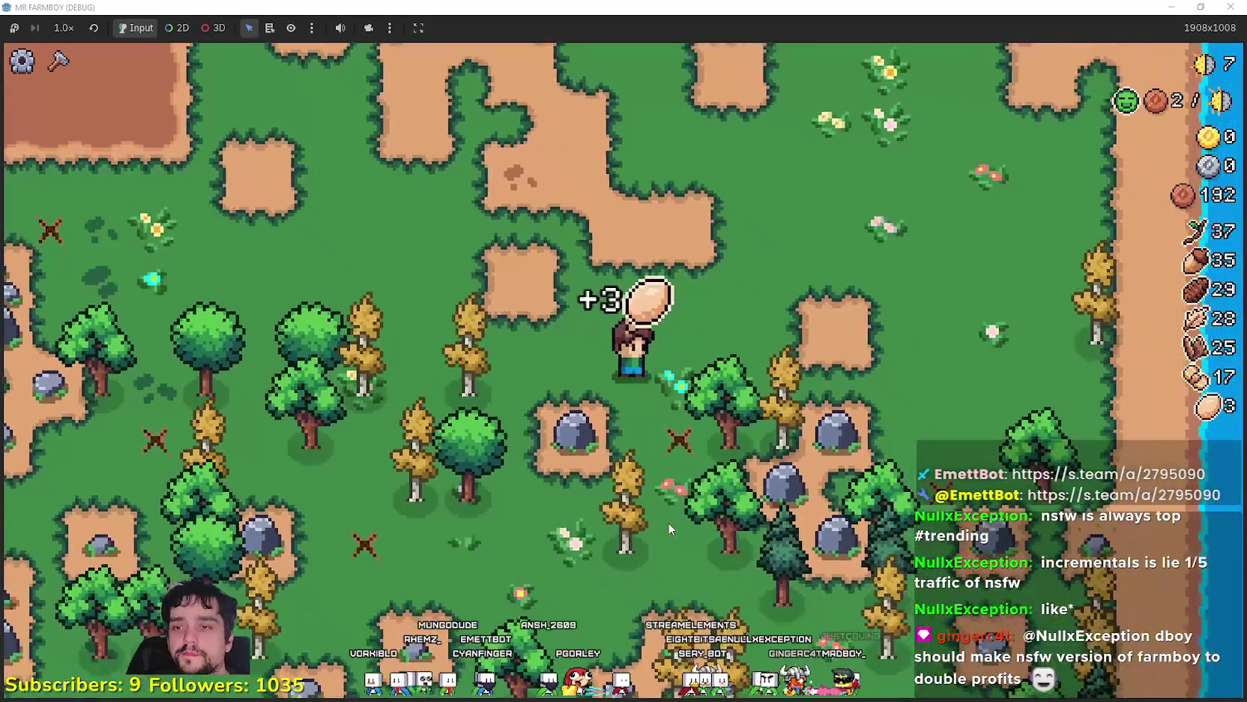
key(a)
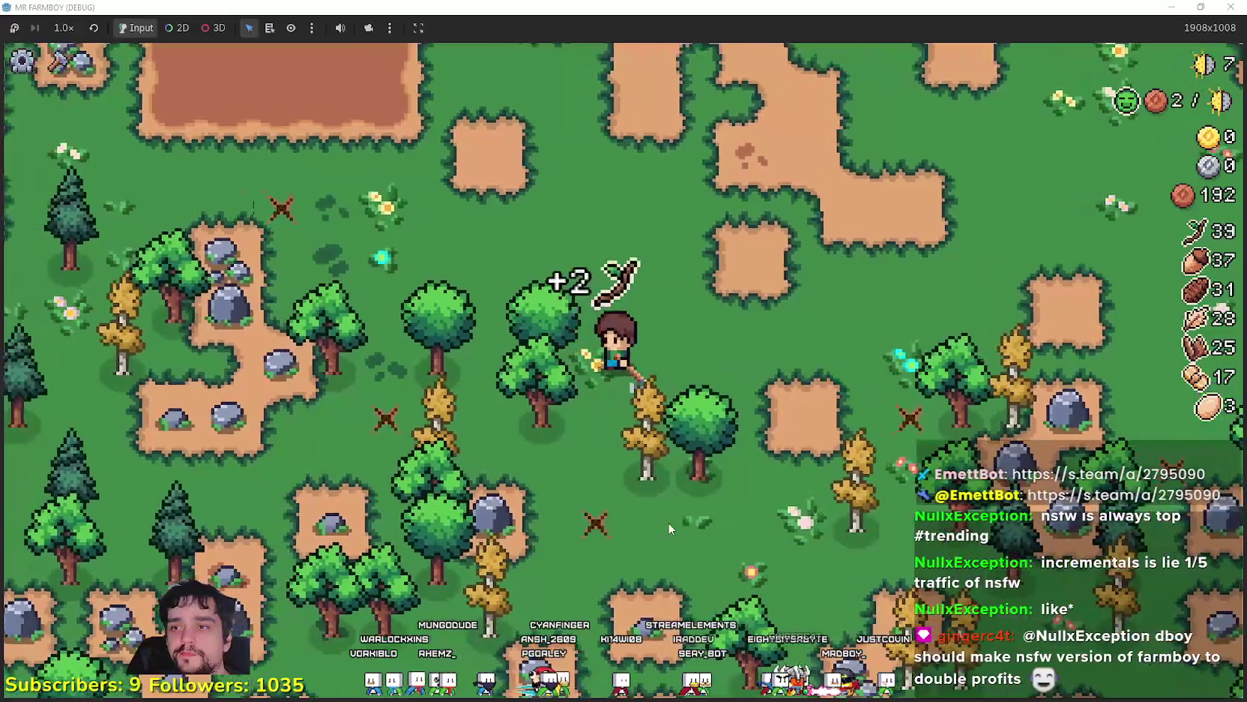
key(w)
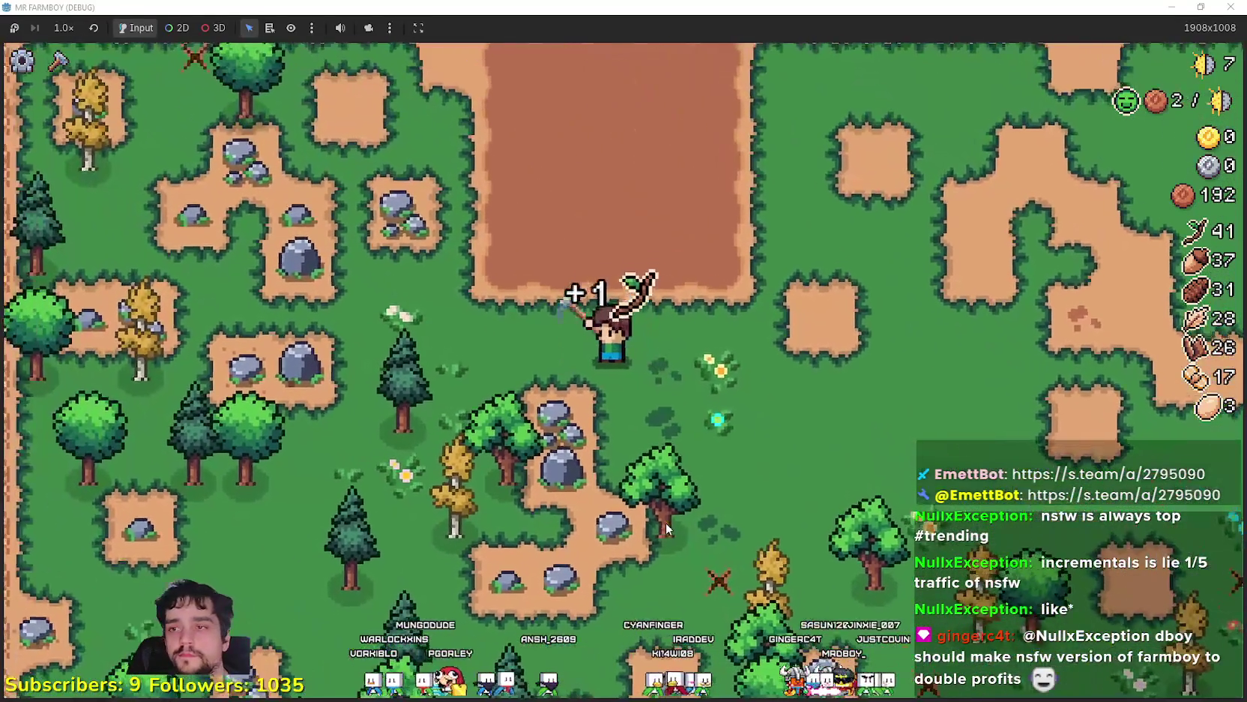
key(s)
key(a)
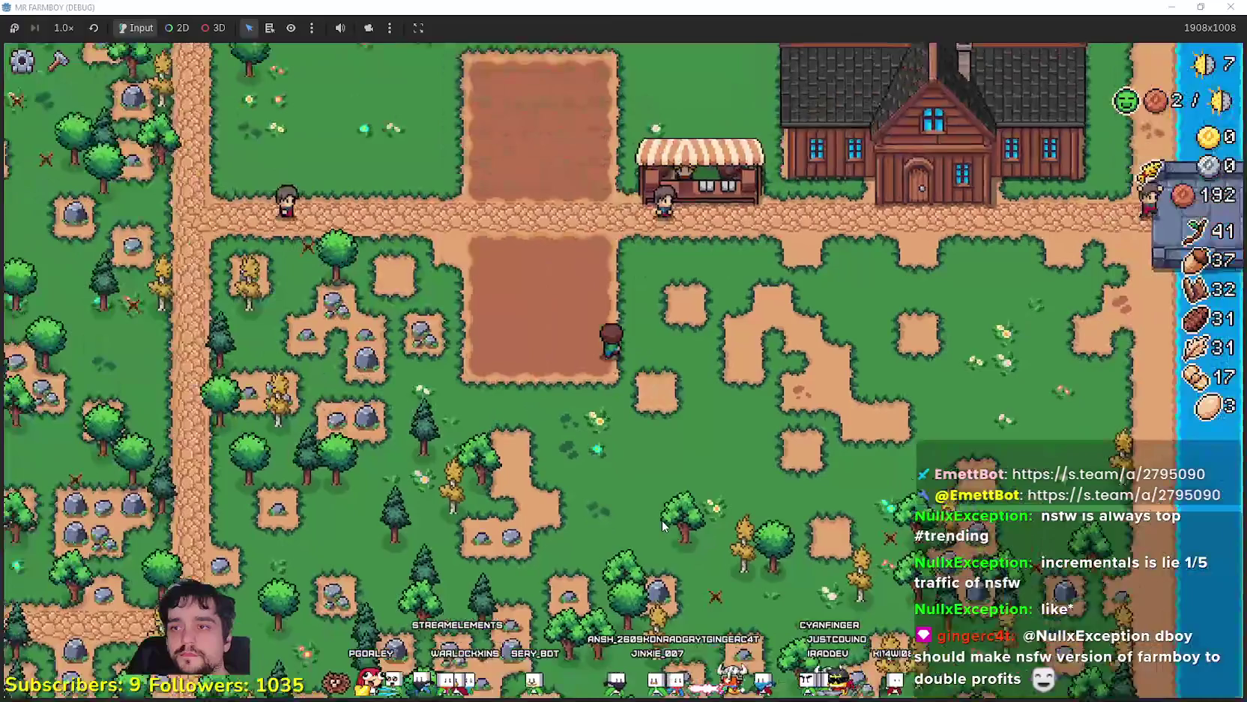
Check the crafting panel and the player house Advancements
click(59, 60)
scroll(738, 400, up, 3)
key(Escape)
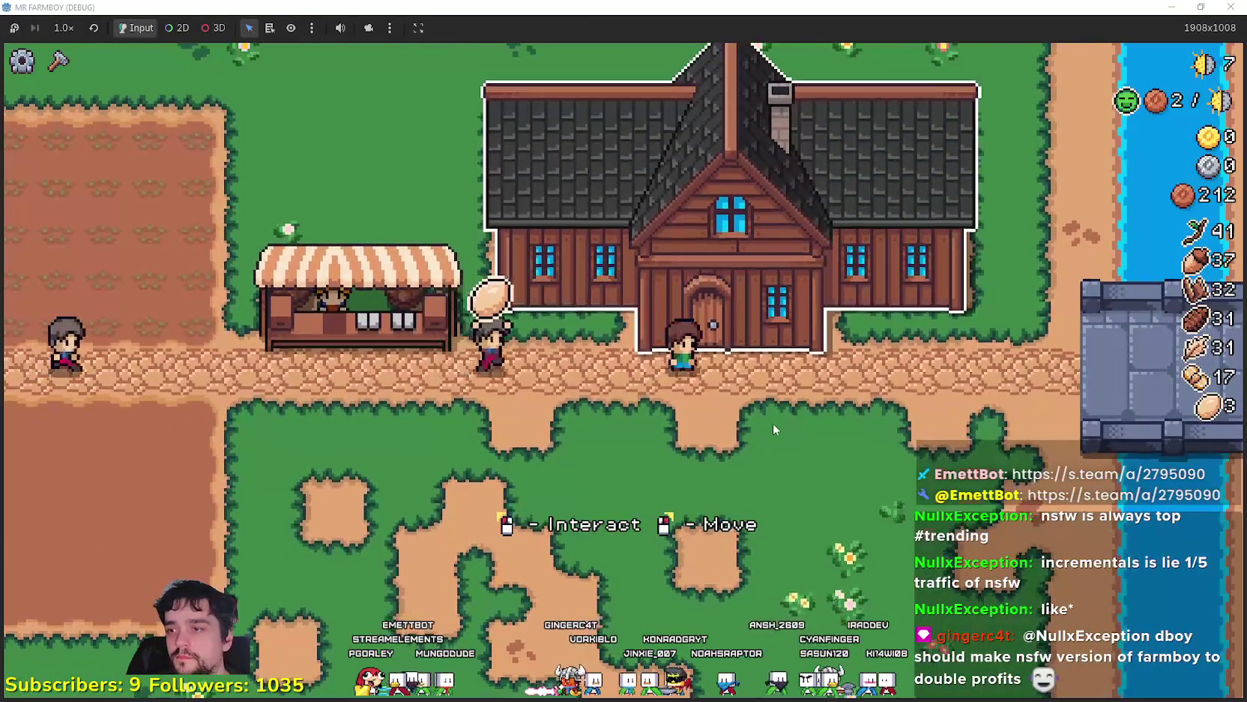
key(e)
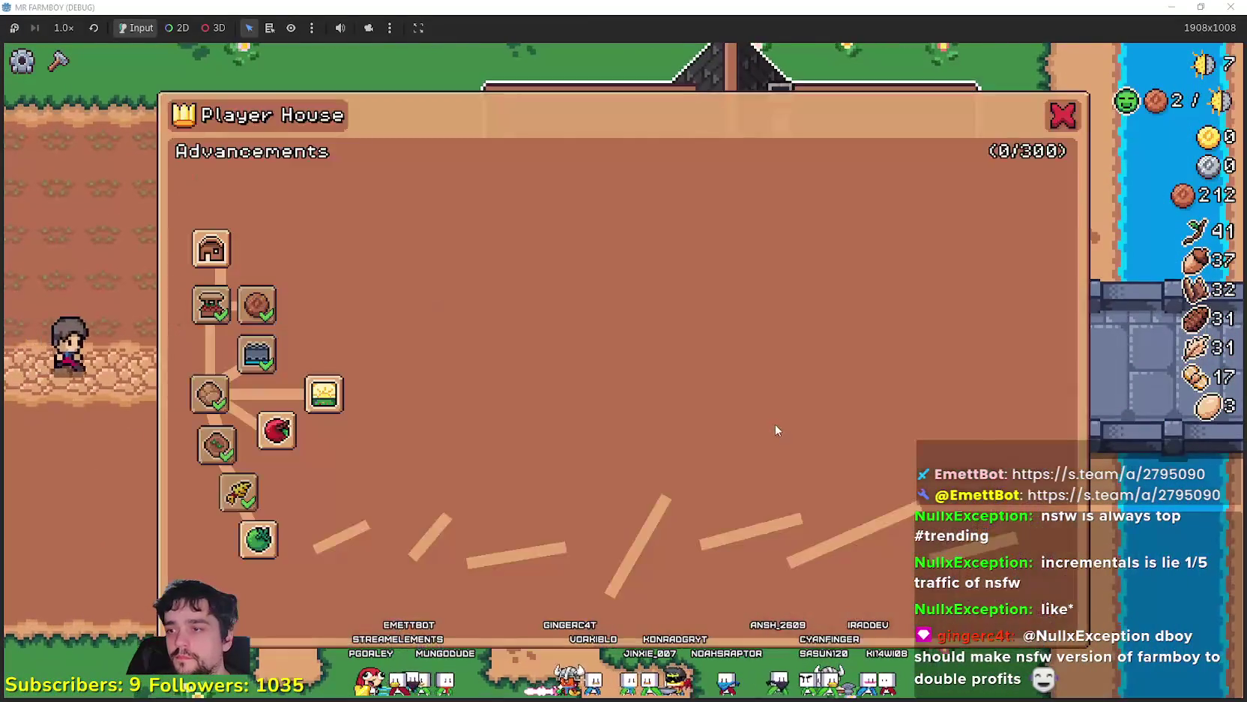
mouse_move(260, 535)
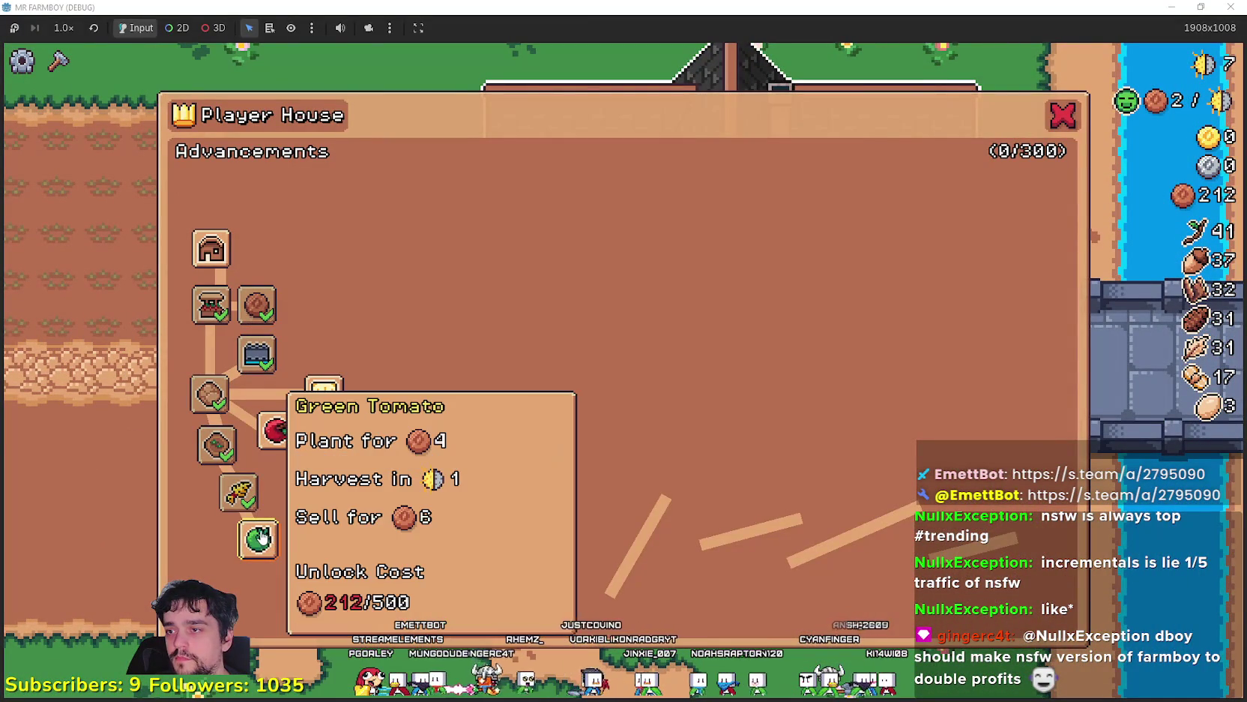
mouse_move(210, 259)
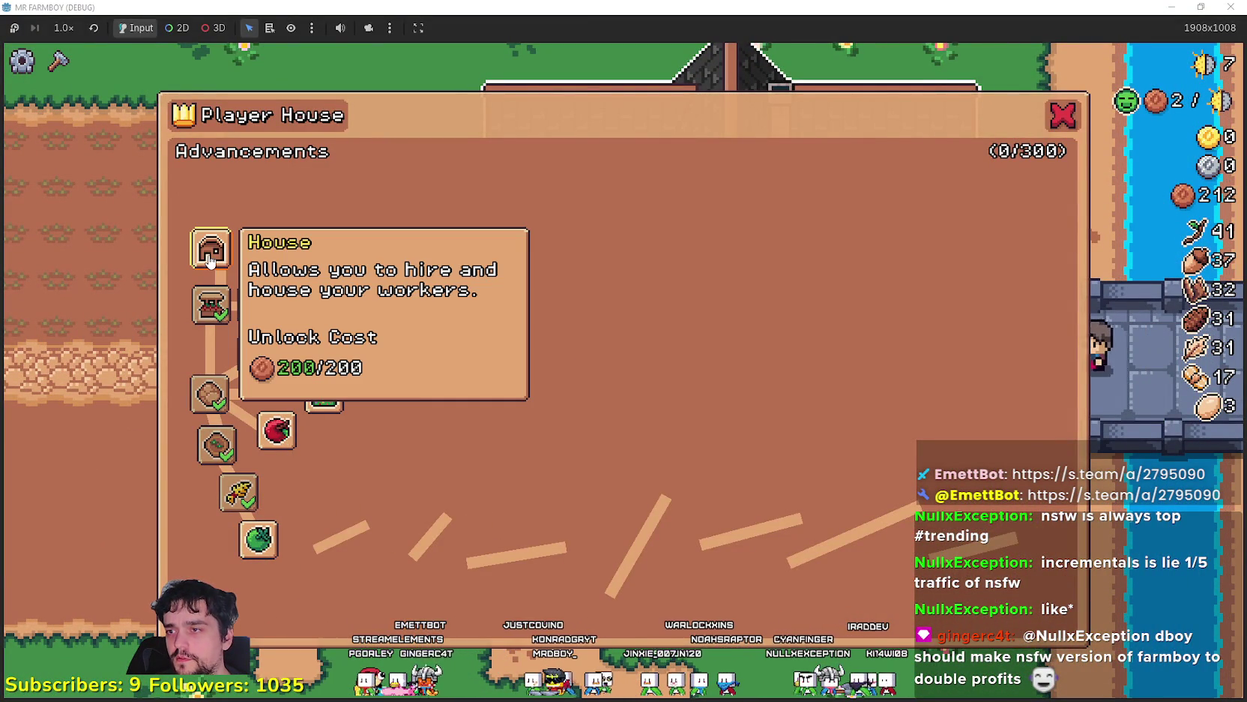
key(Escape)
Sell the 31-count item and the acorns at the market stall
key(a)
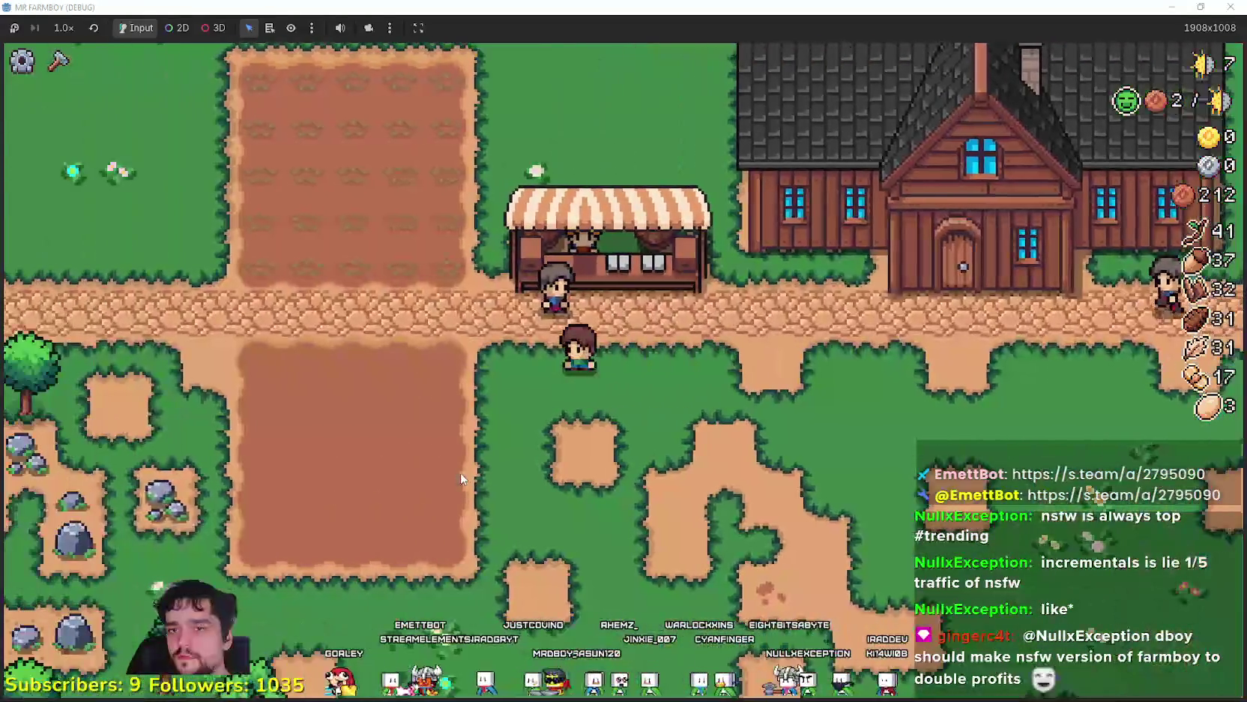
key(e)
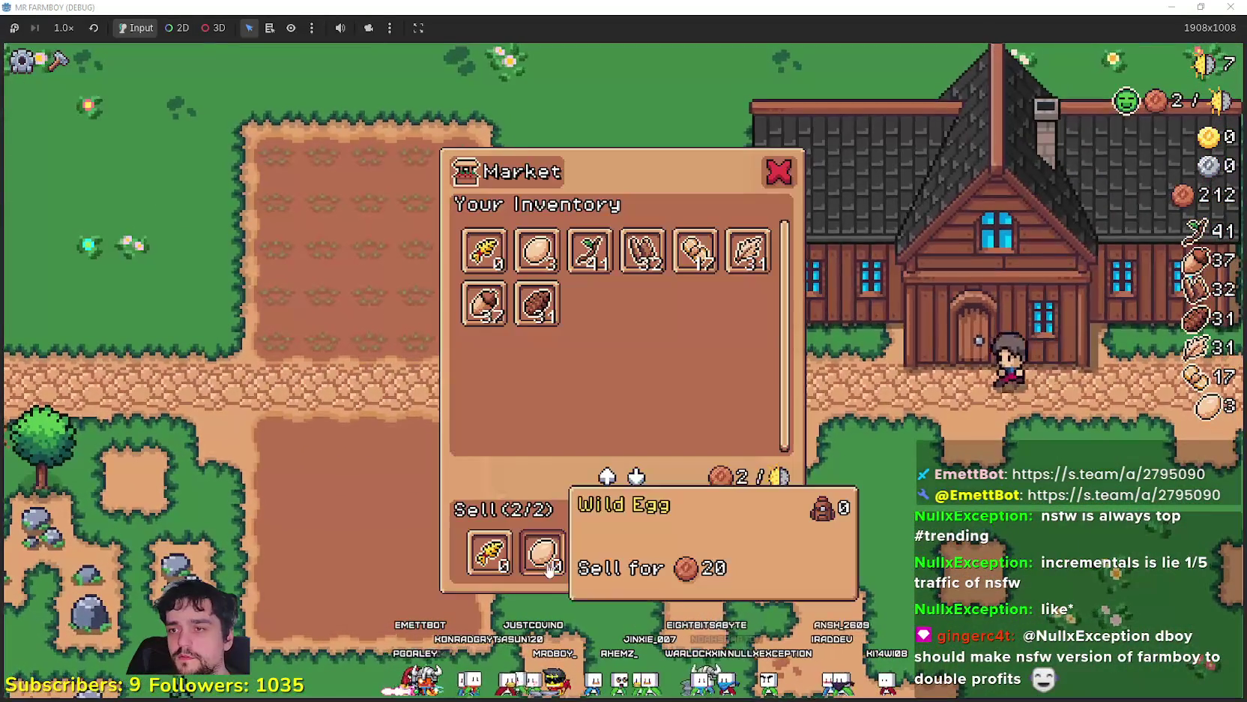
click(537, 303)
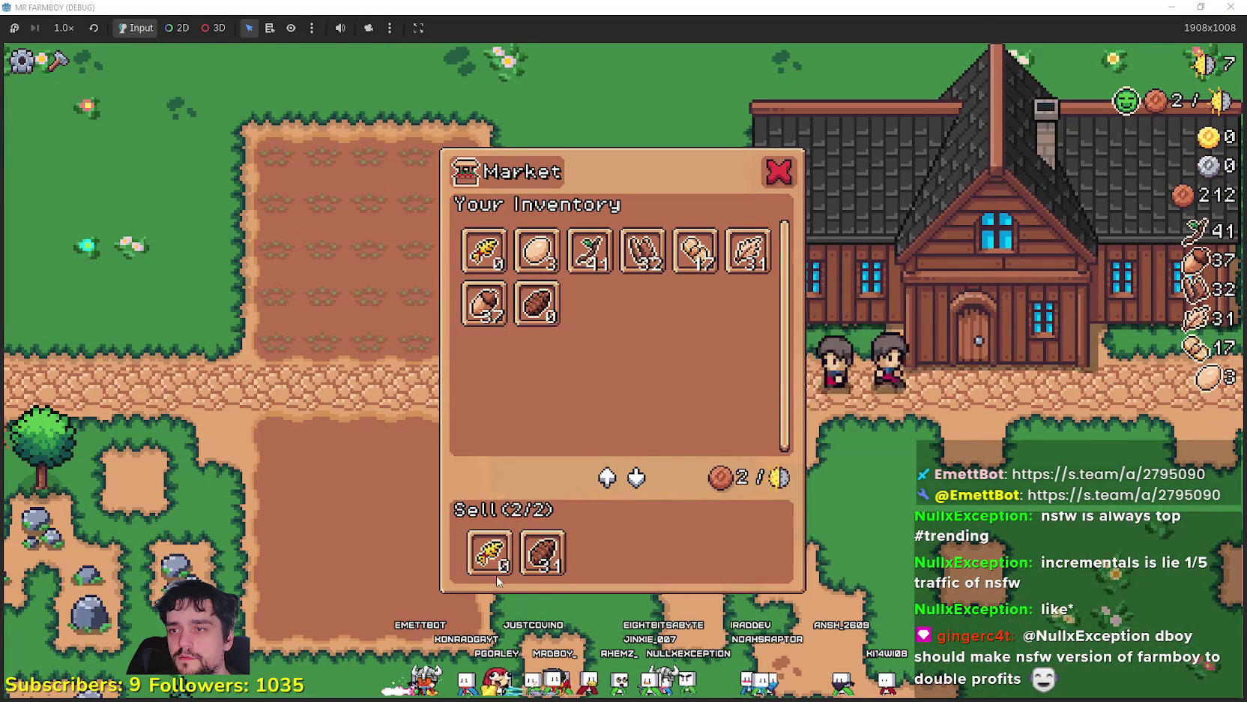
click(490, 552)
click(484, 303)
key(Escape)
Build a second Market stall from Crafting > Buildings
key(a)
key(c)
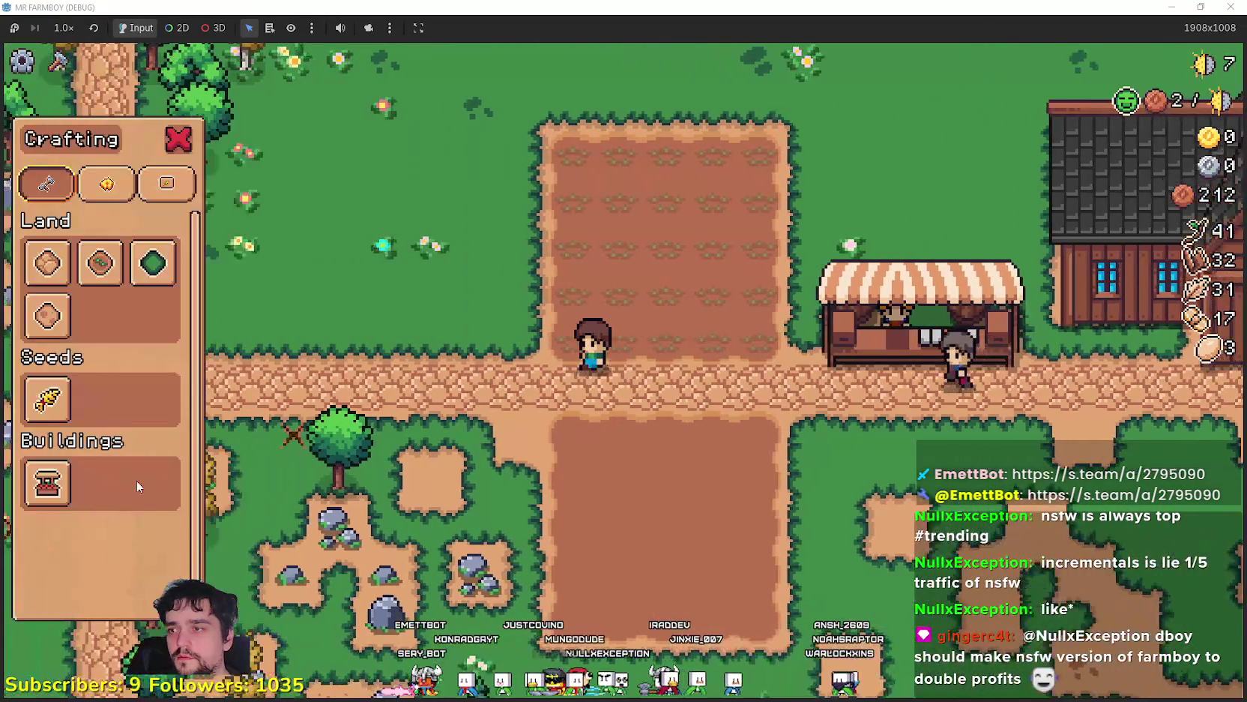
click(63, 491)
key(e)
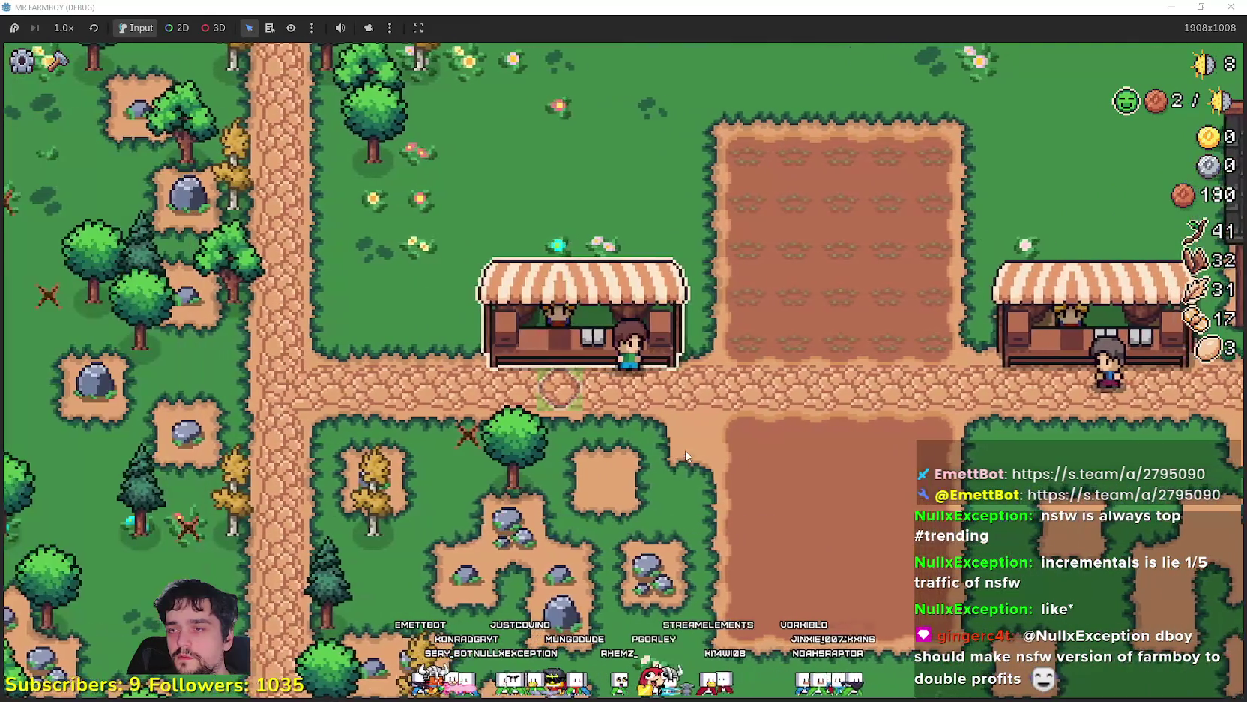
key(e)
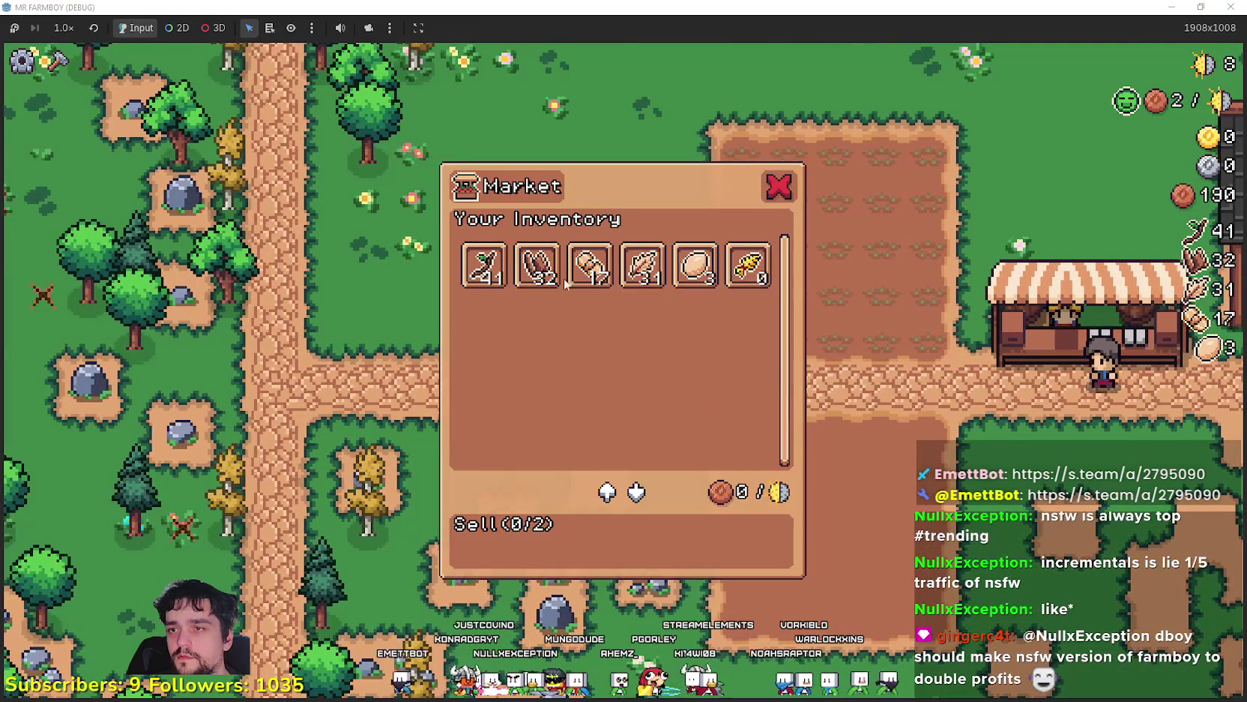
Sell two items at the new market, then pause the game to show its stats
click(580, 273)
click(592, 263)
key(s)
key(d)
key(c)
key(c)
key(Escape)
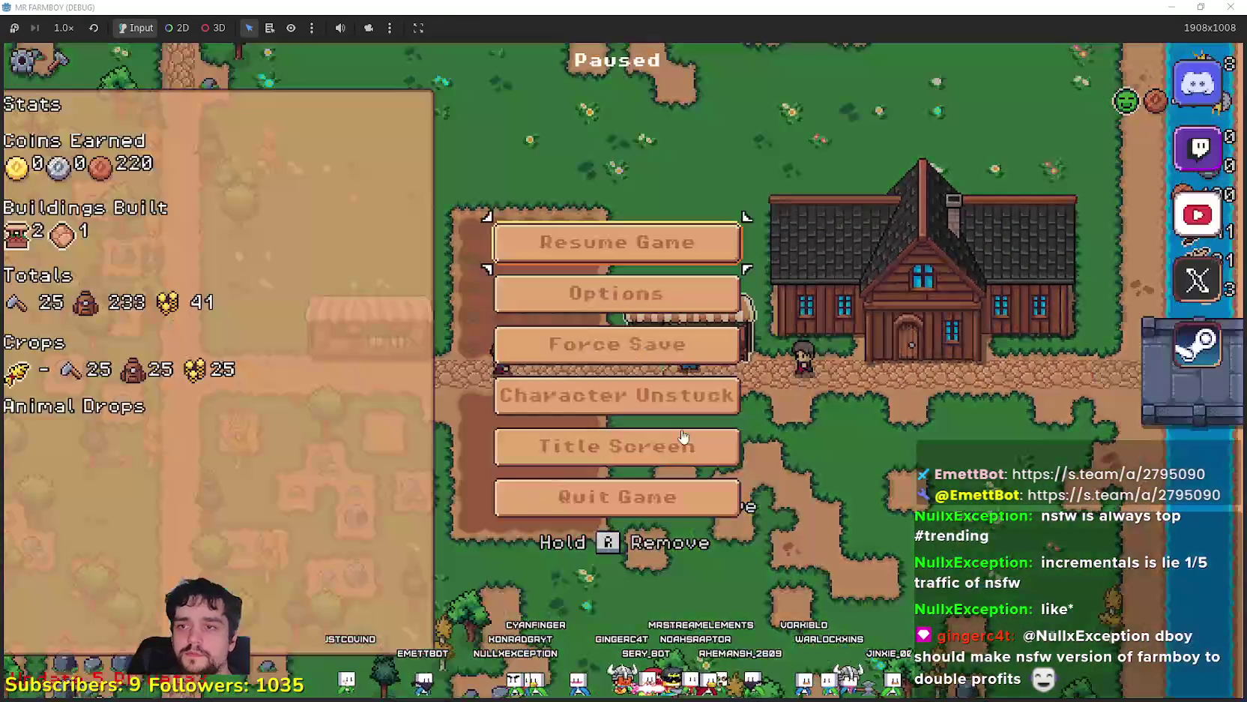